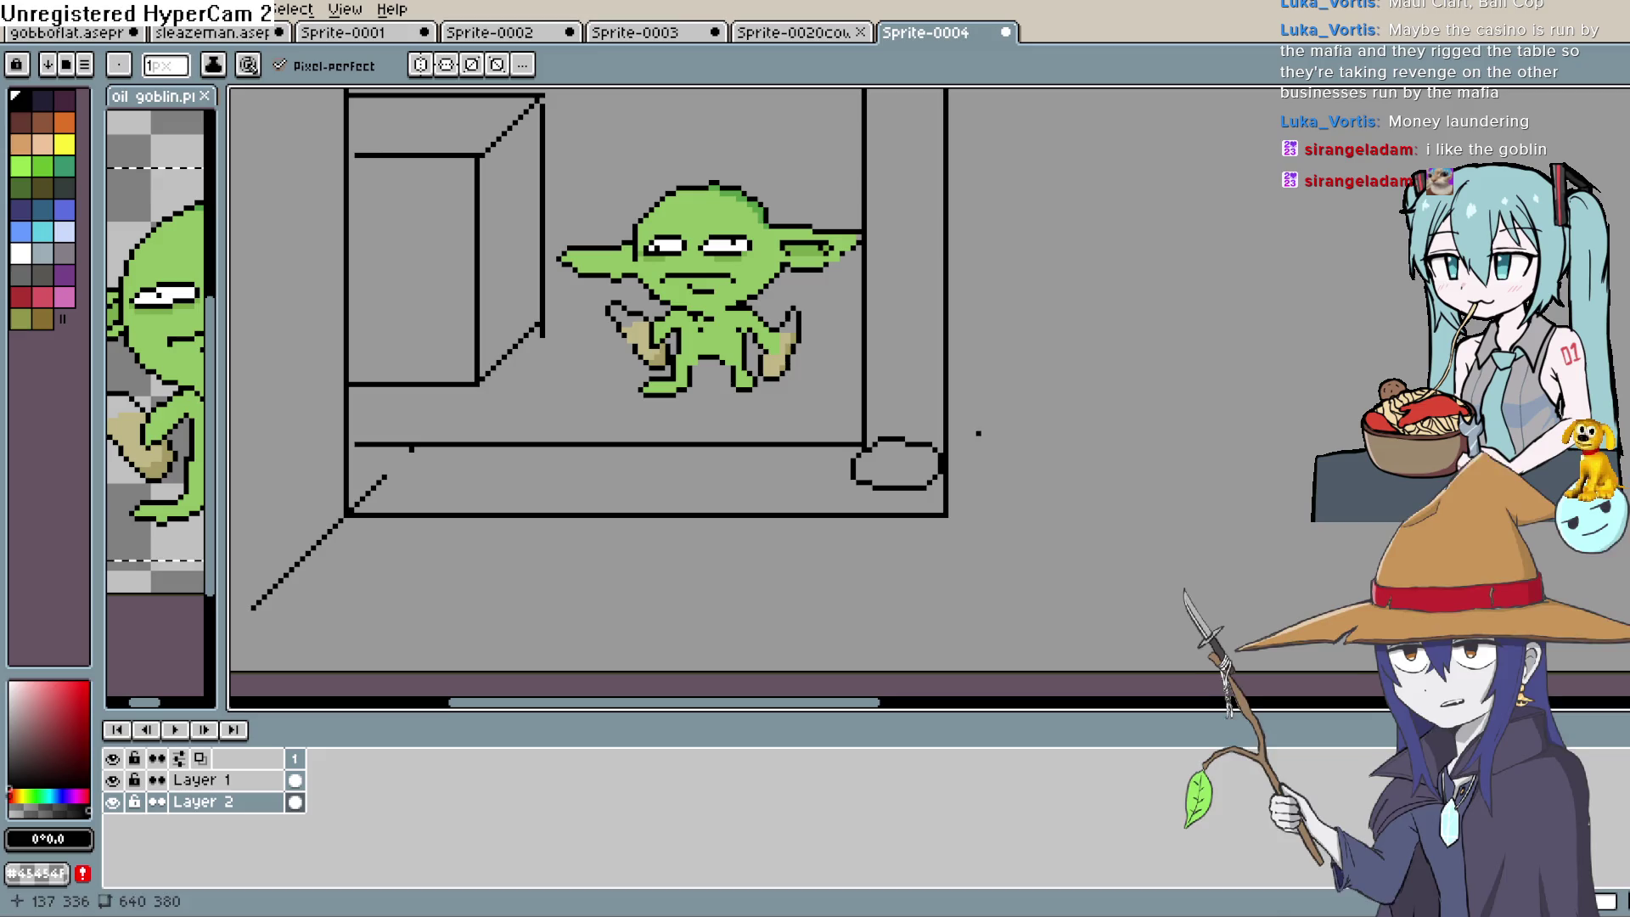
Undo the stray stroke and draw an ellipse around the frame's lower-right corner
left_click_drag(983, 425, 1064, 407)
key("ctrl+z")
key("ctrl+z")
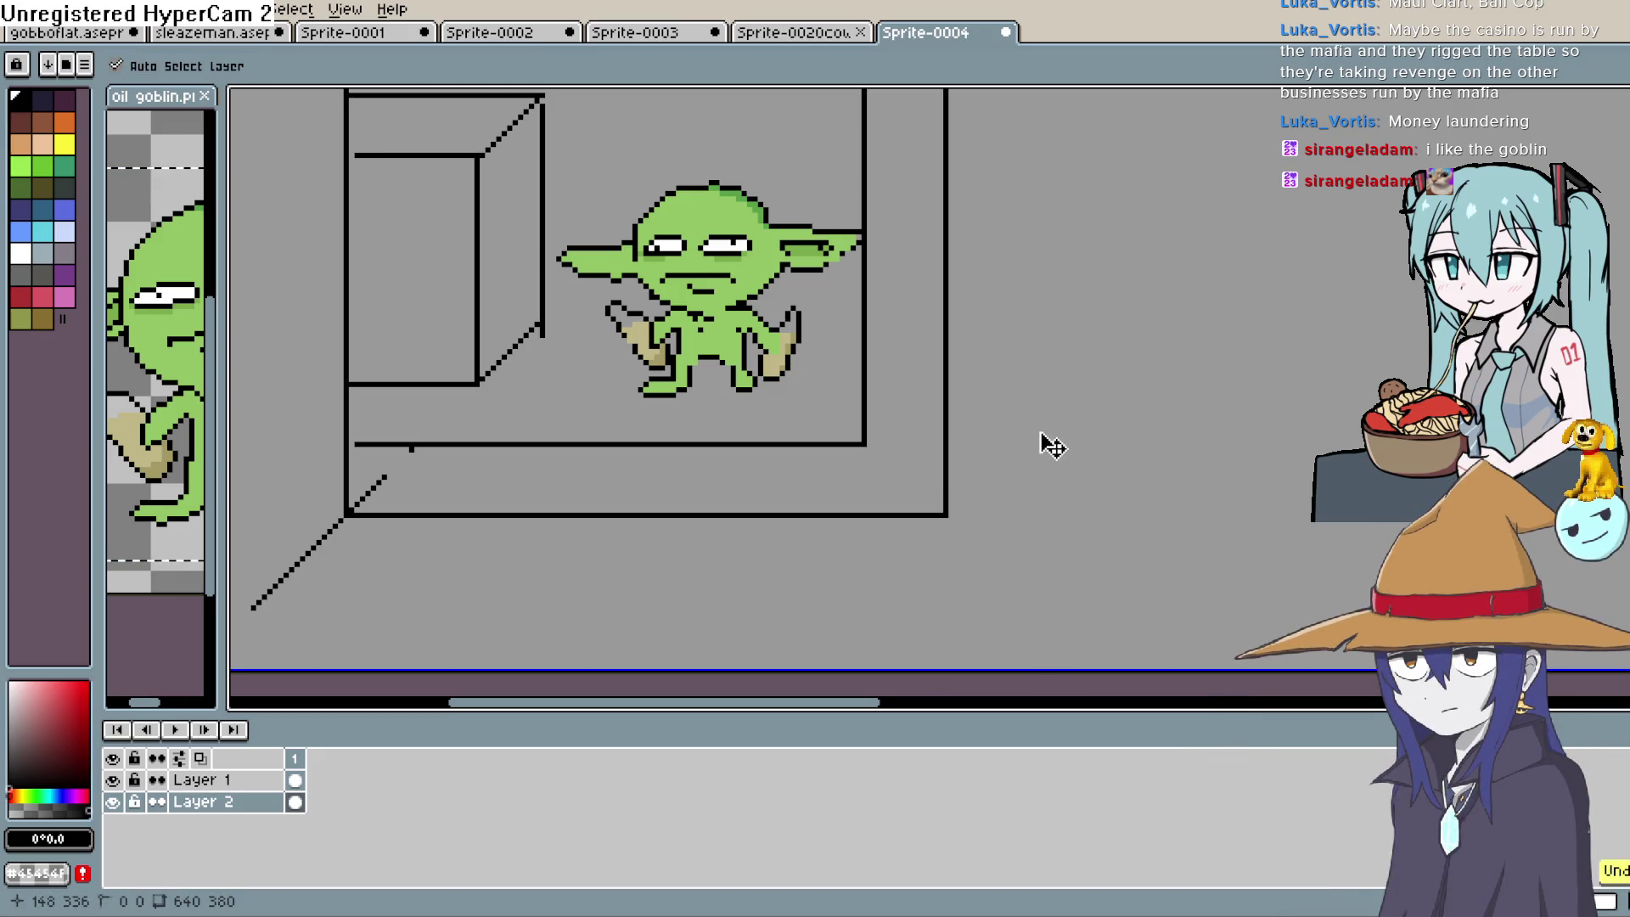
left_click_drag(1030, 443, 1018, 422)
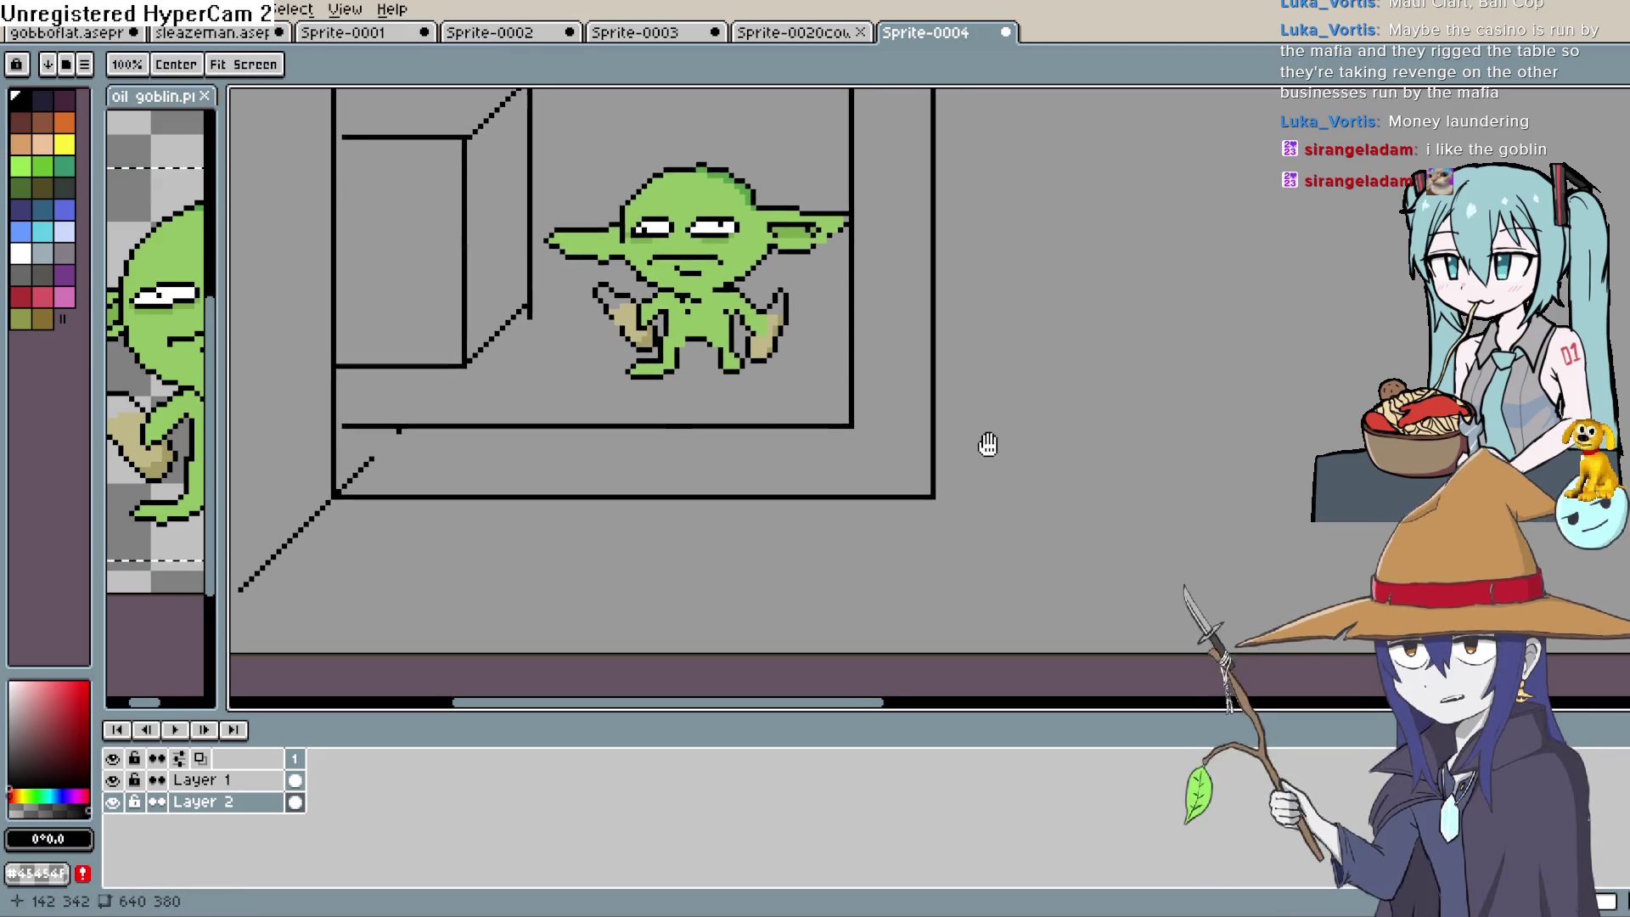
left_click(1620, 363)
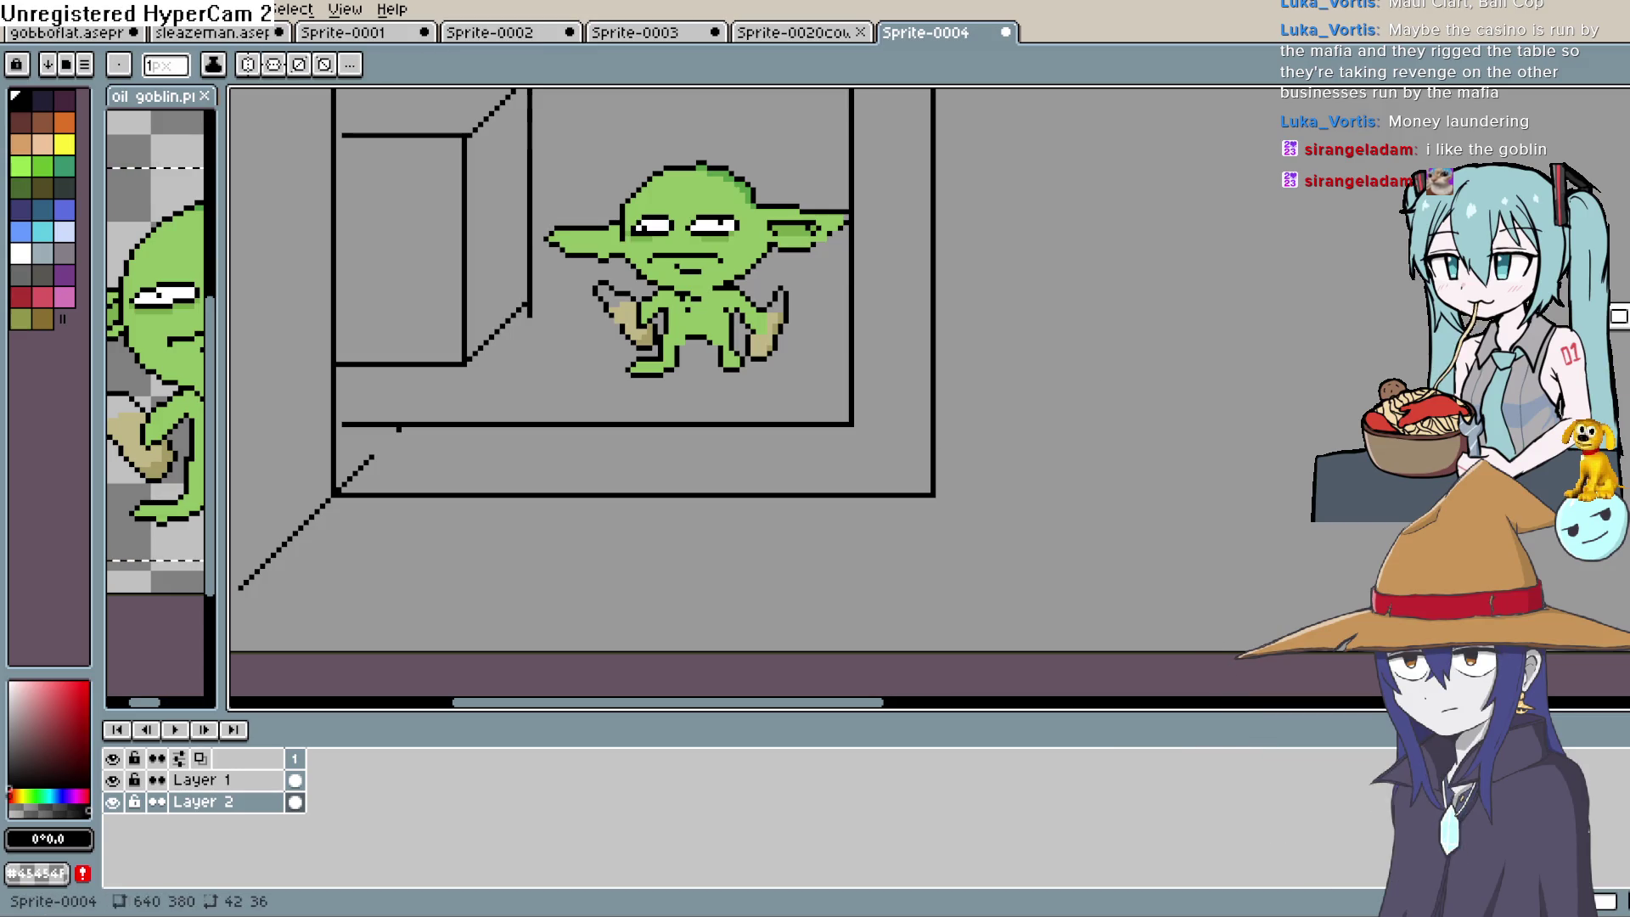
mouse_move(826, 381)
left_mouse_down()
mouse_move(944, 474)
mouse_move(968, 535)
mouse_move(956, 505)
left_mouse_up()
Erase the inner lines and draw a small black circle inside the rounded corner
key("l")
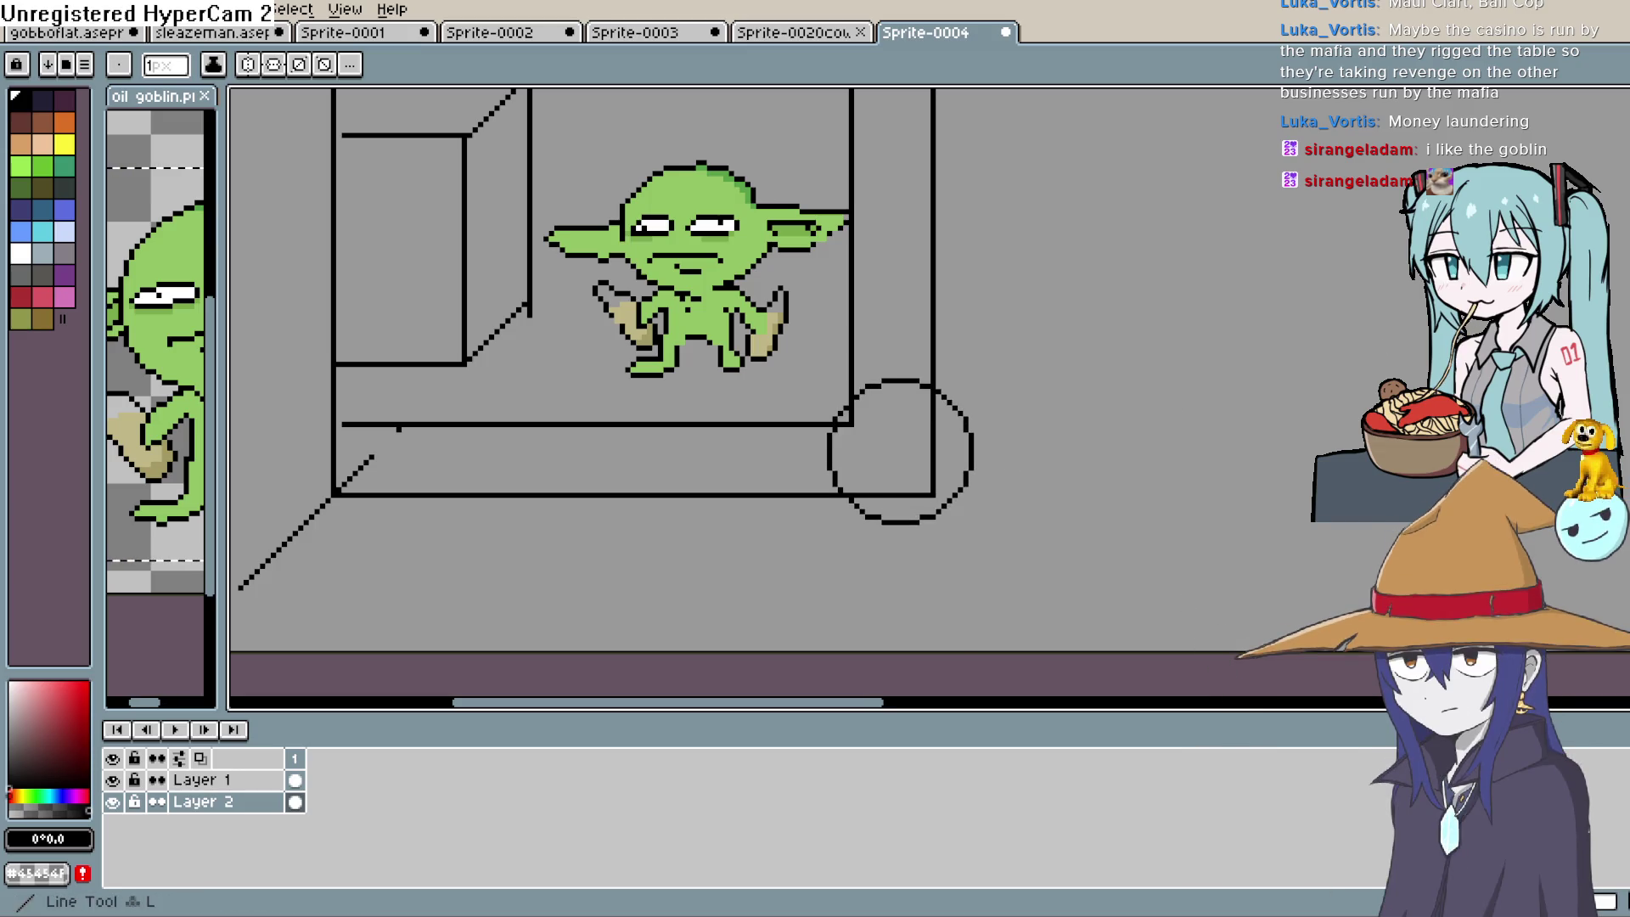
key("e")
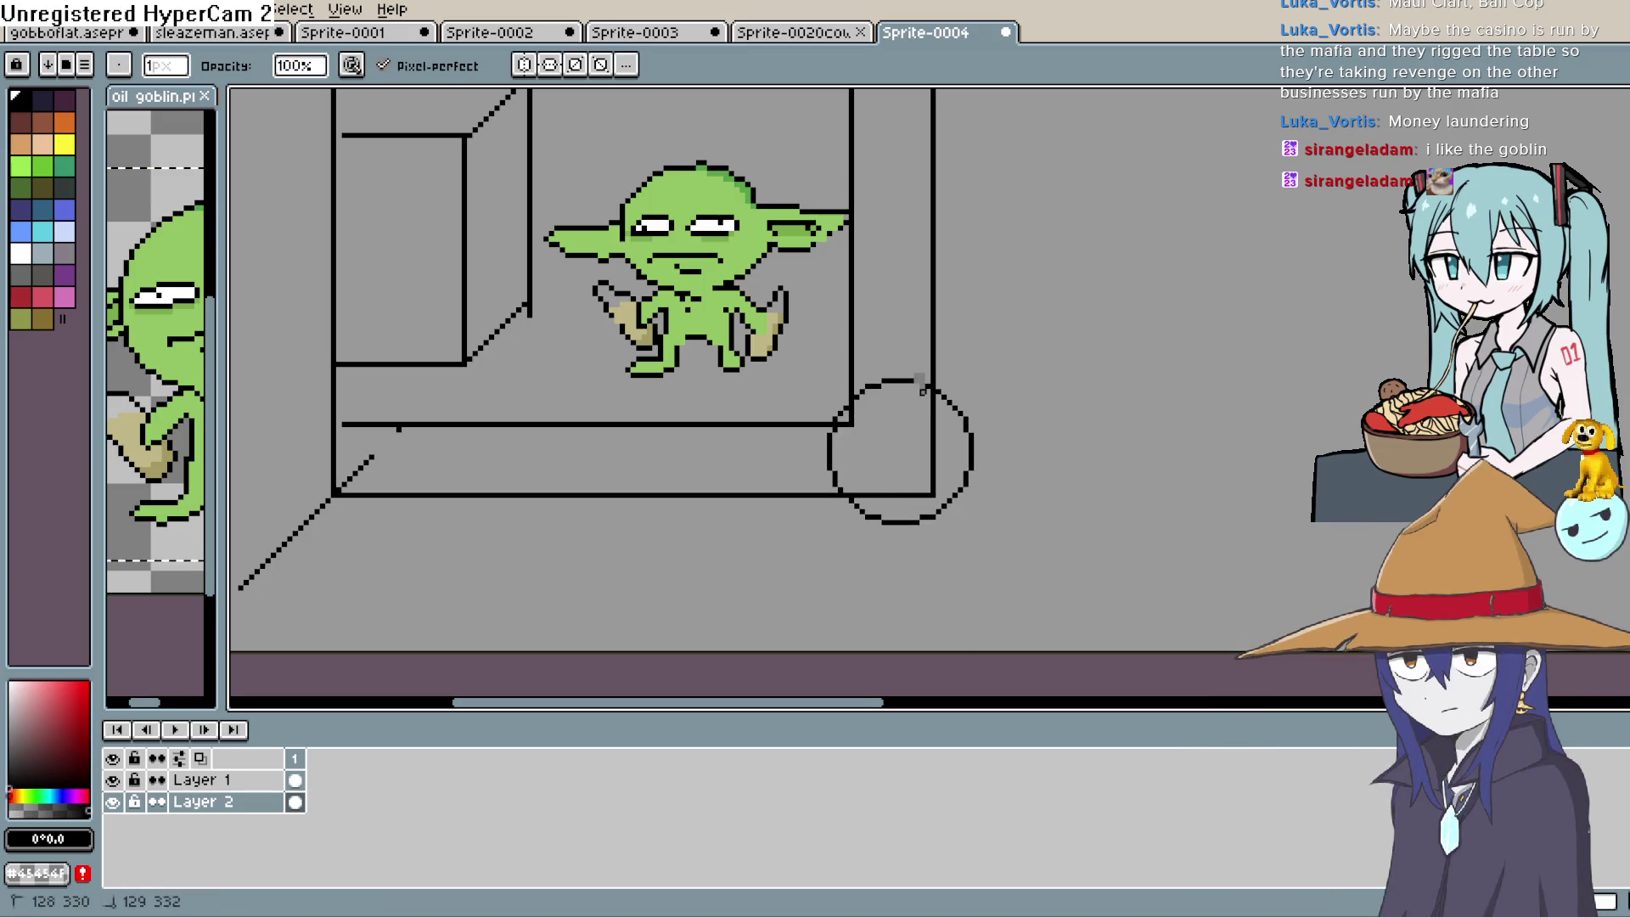
key("i")
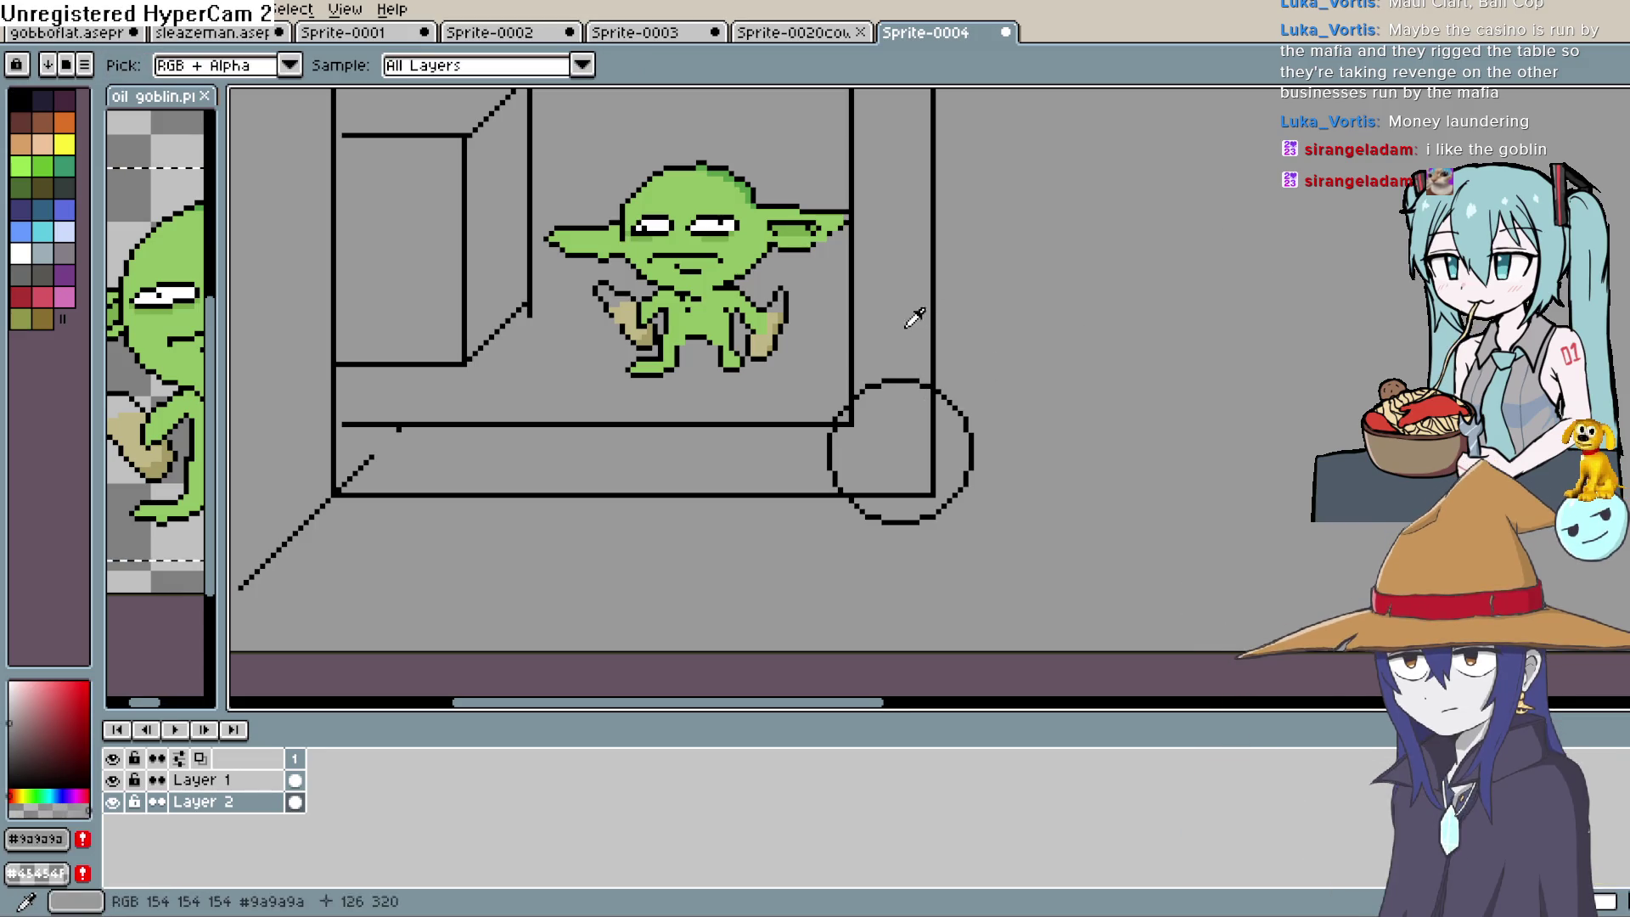
key("b")
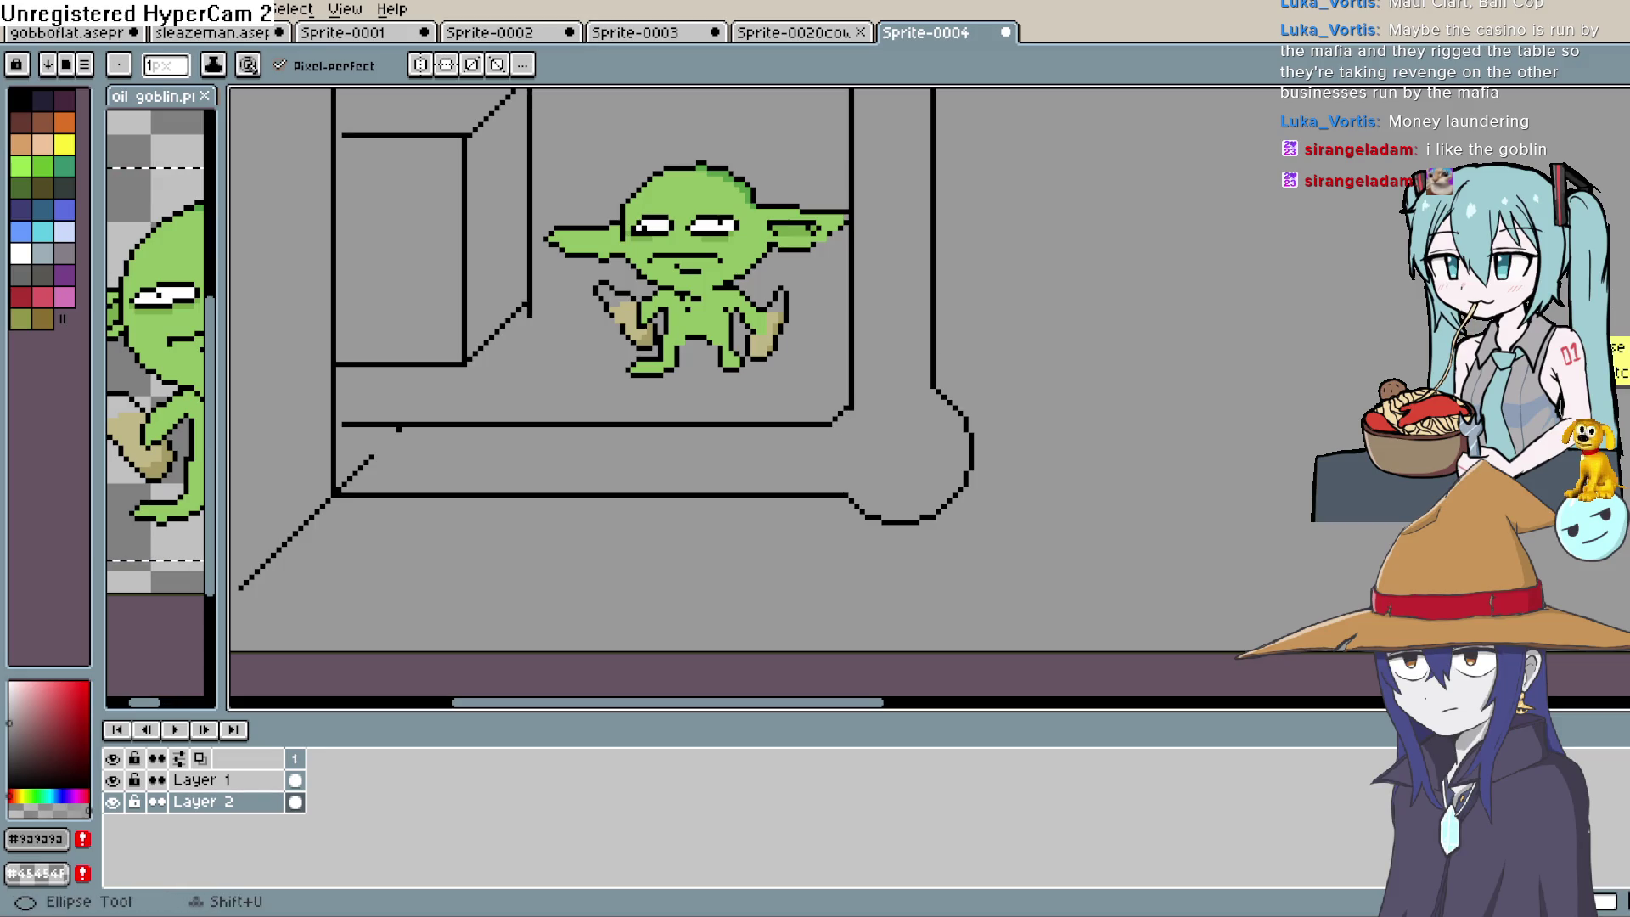
key("u")
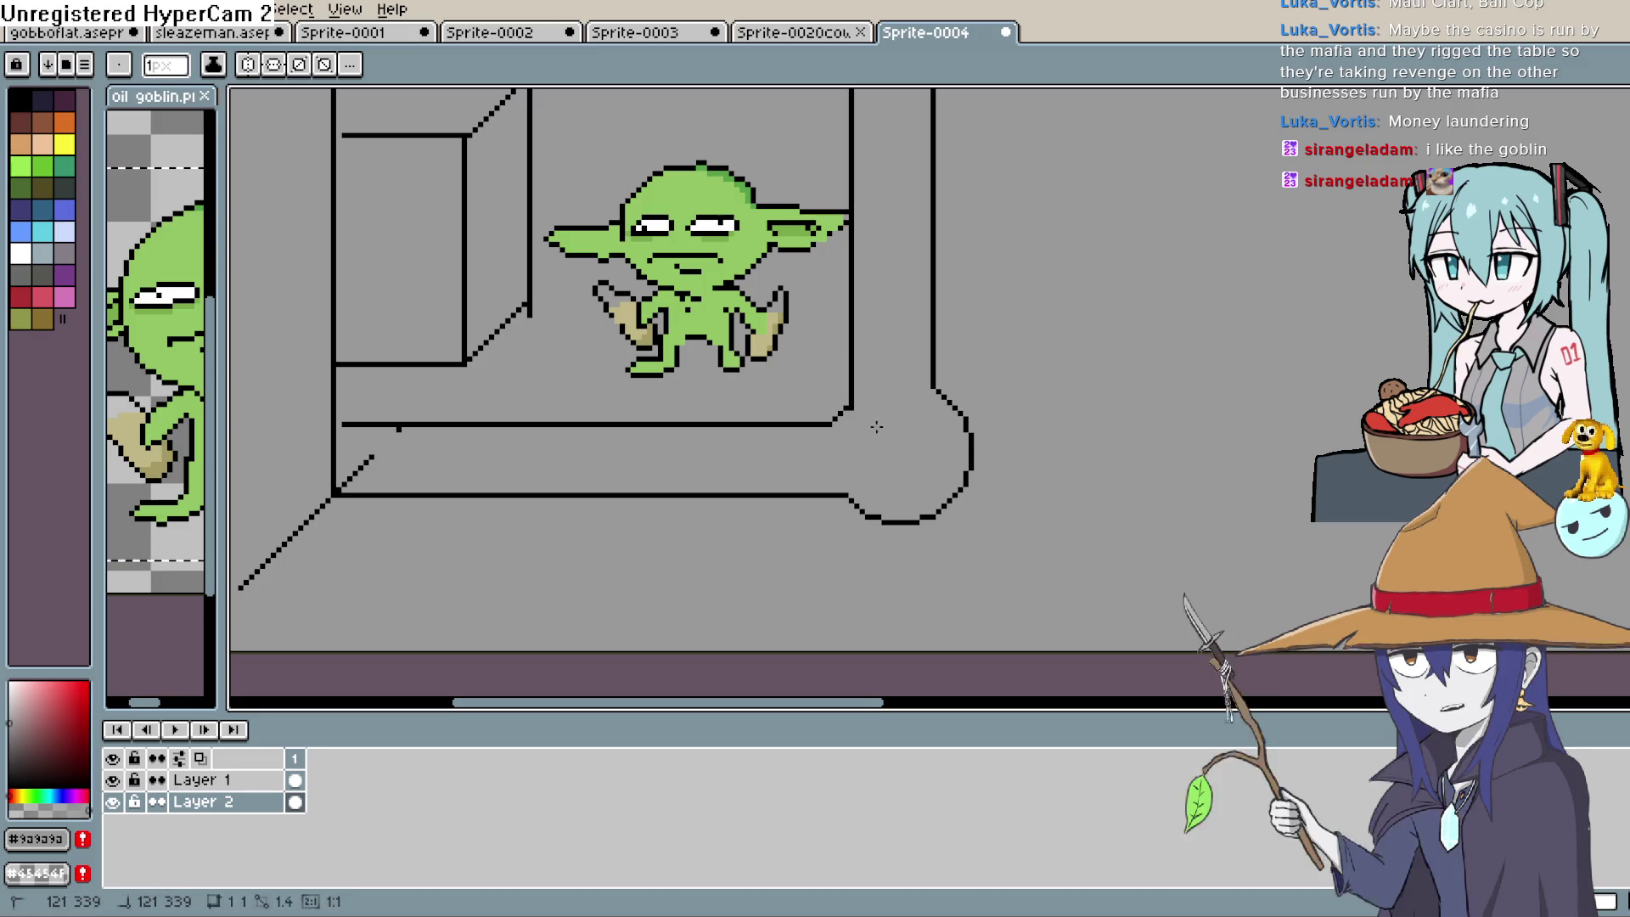
key("l")
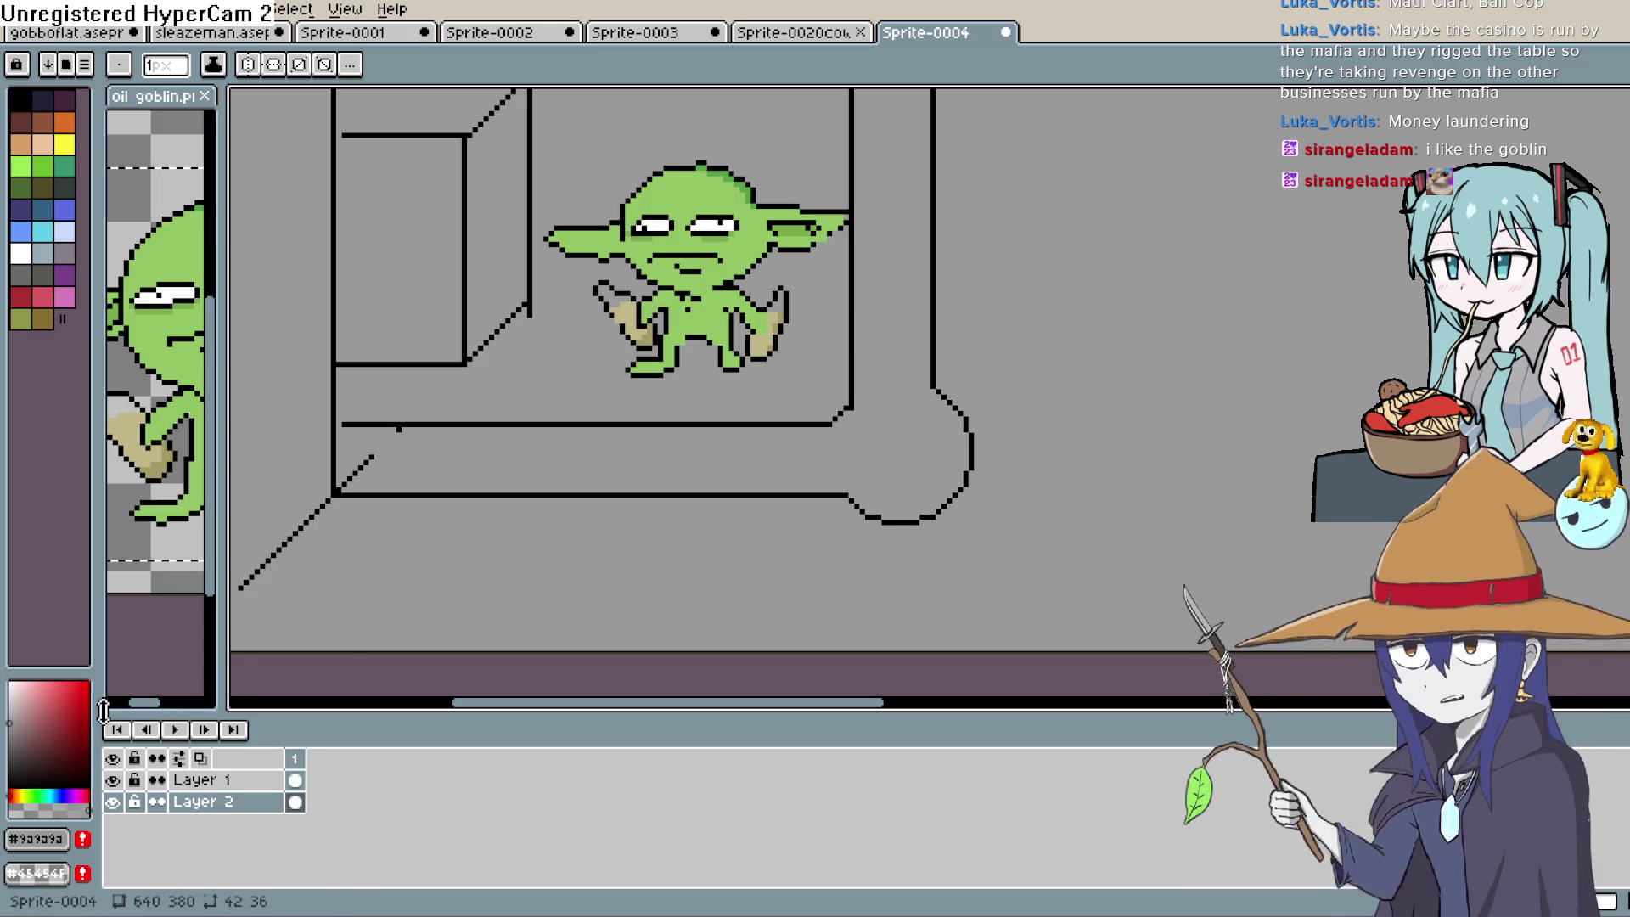
left_click(18, 98)
mouse_move(879, 422)
left_mouse_down()
mouse_move(941, 482)
mouse_move(950, 516)
mouse_move(875, 430)
mouse_move(938, 504)
left_mouse_up()
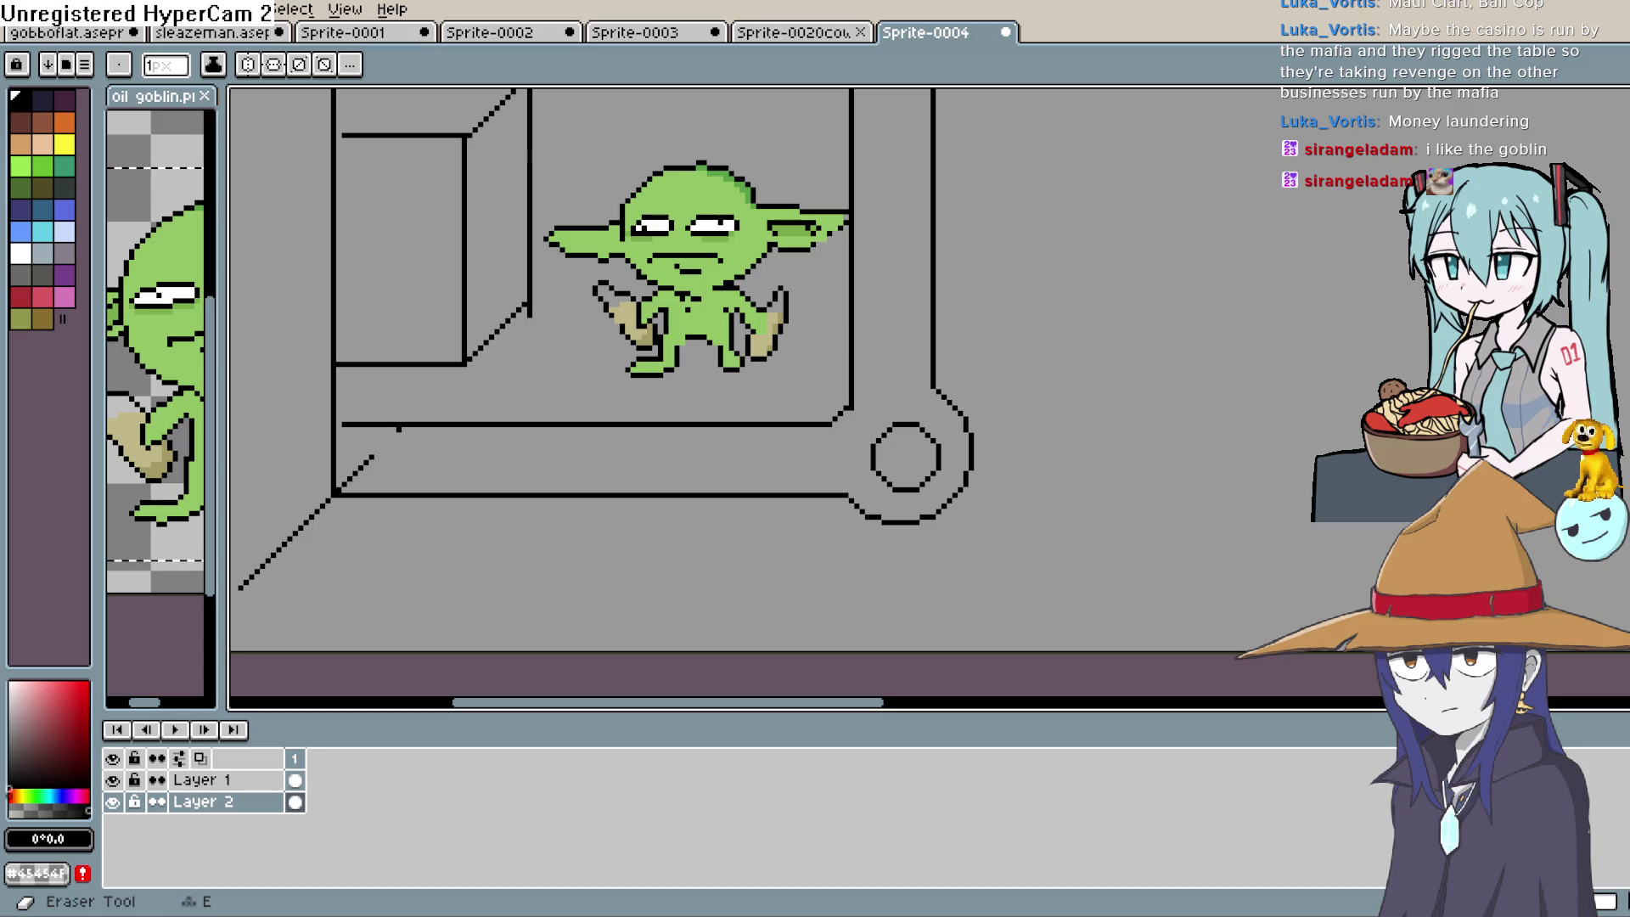
key("b")
left_click(583, 455, "alt")
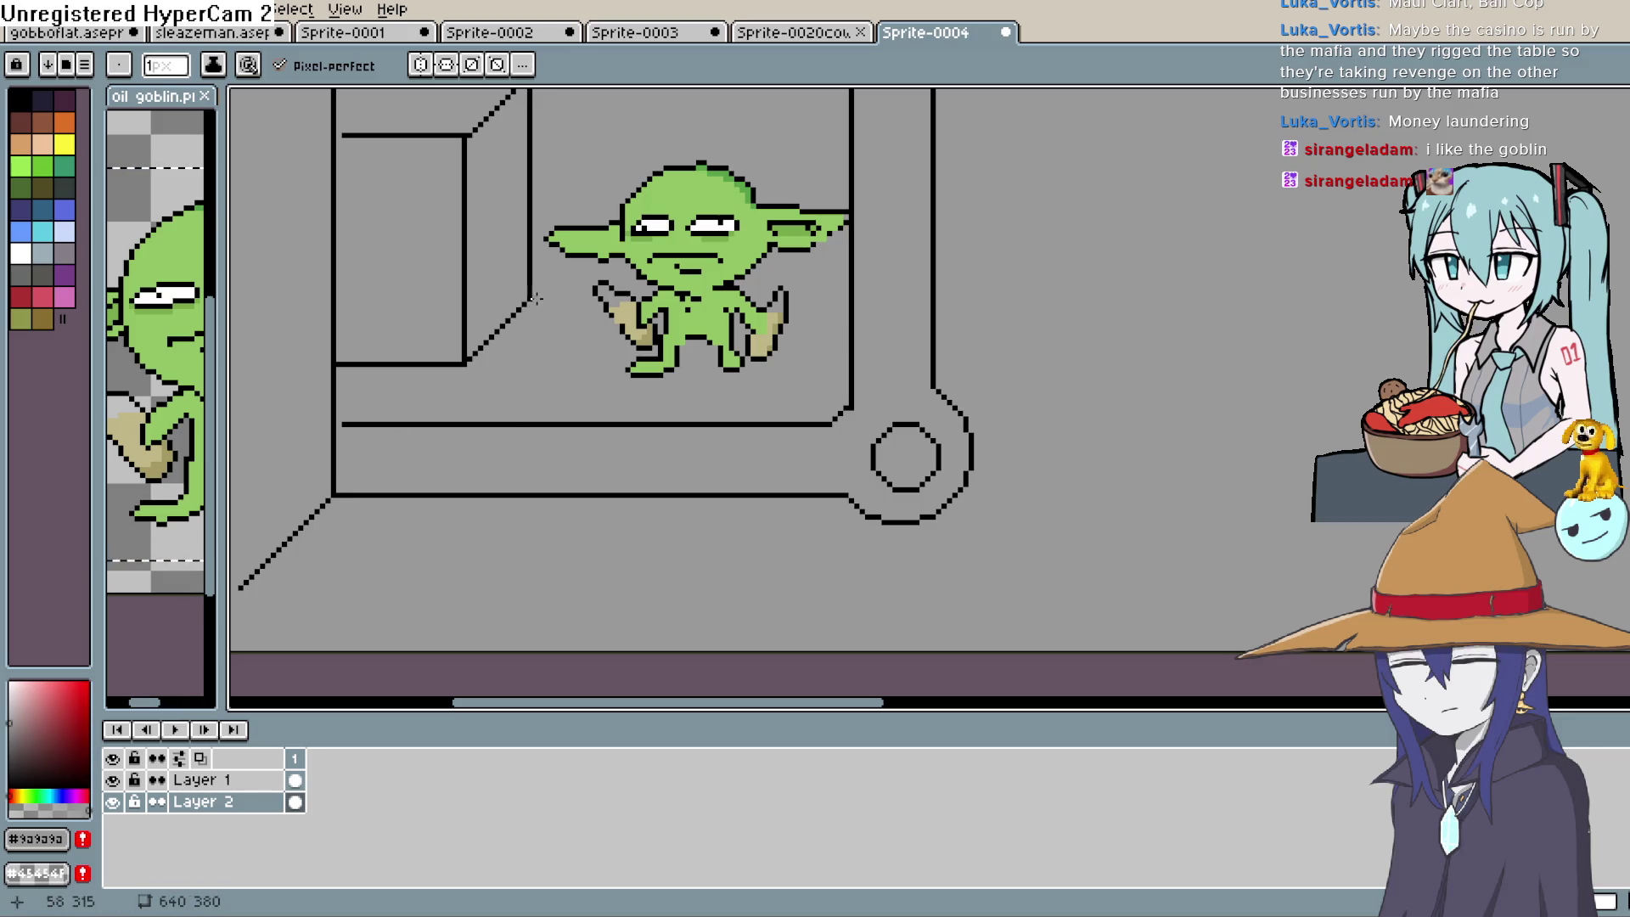
left_click_drag(553, 306, 557, 440)
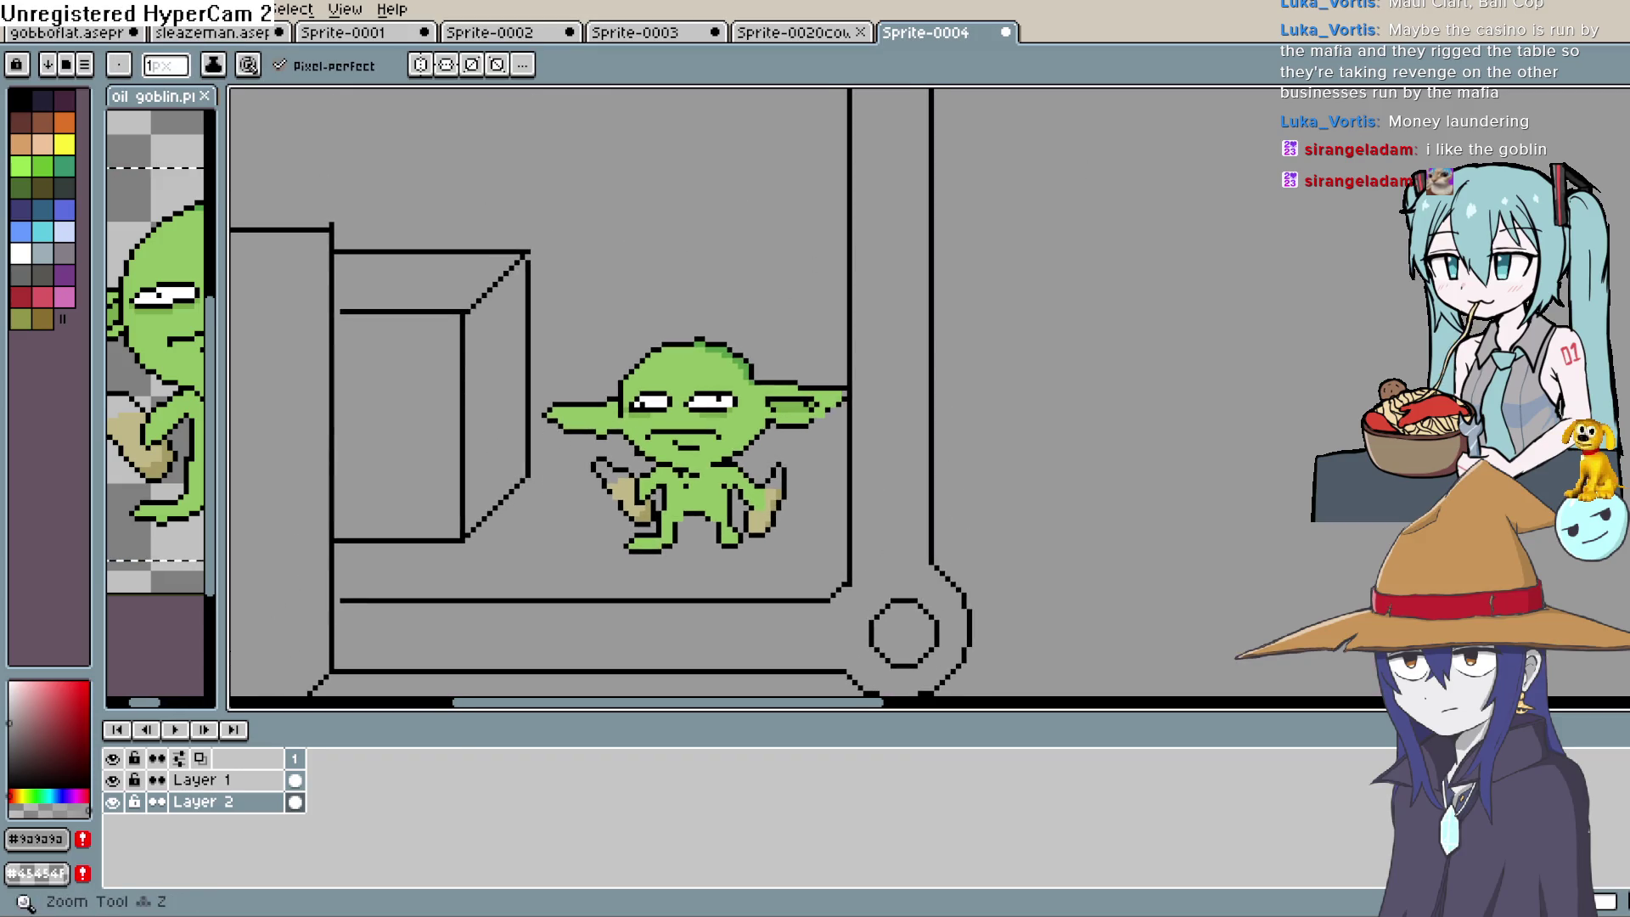
left_click(371, 310, "alt")
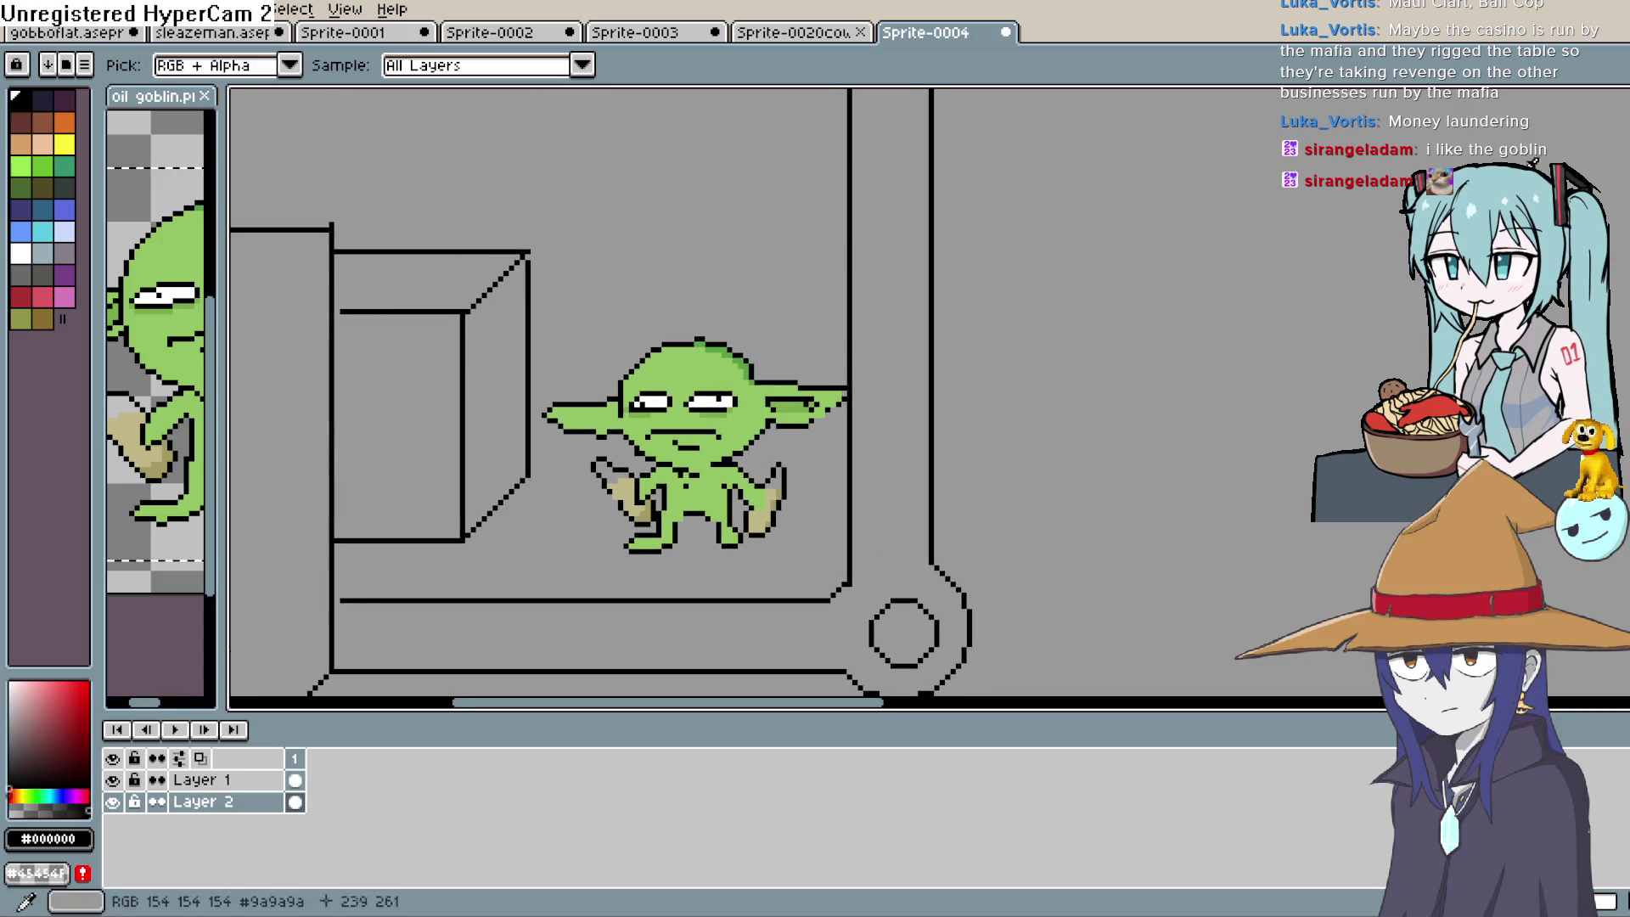
key("l")
left_click_drag(339, 312, 610, 201)
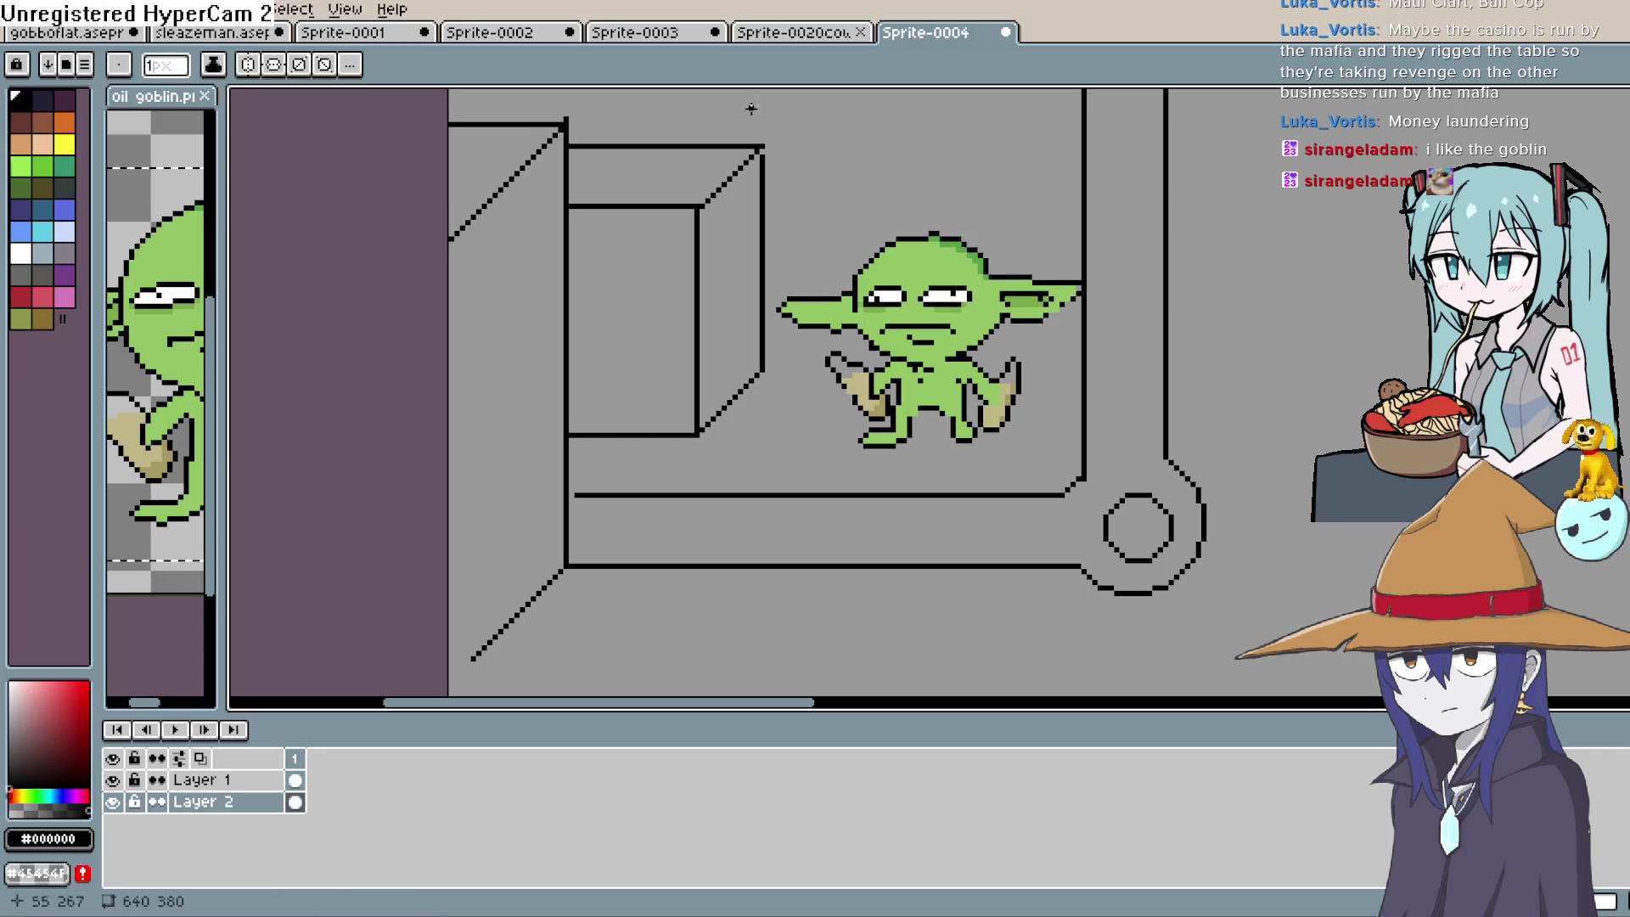
left_click_drag(1178, 217, 1062, 397)
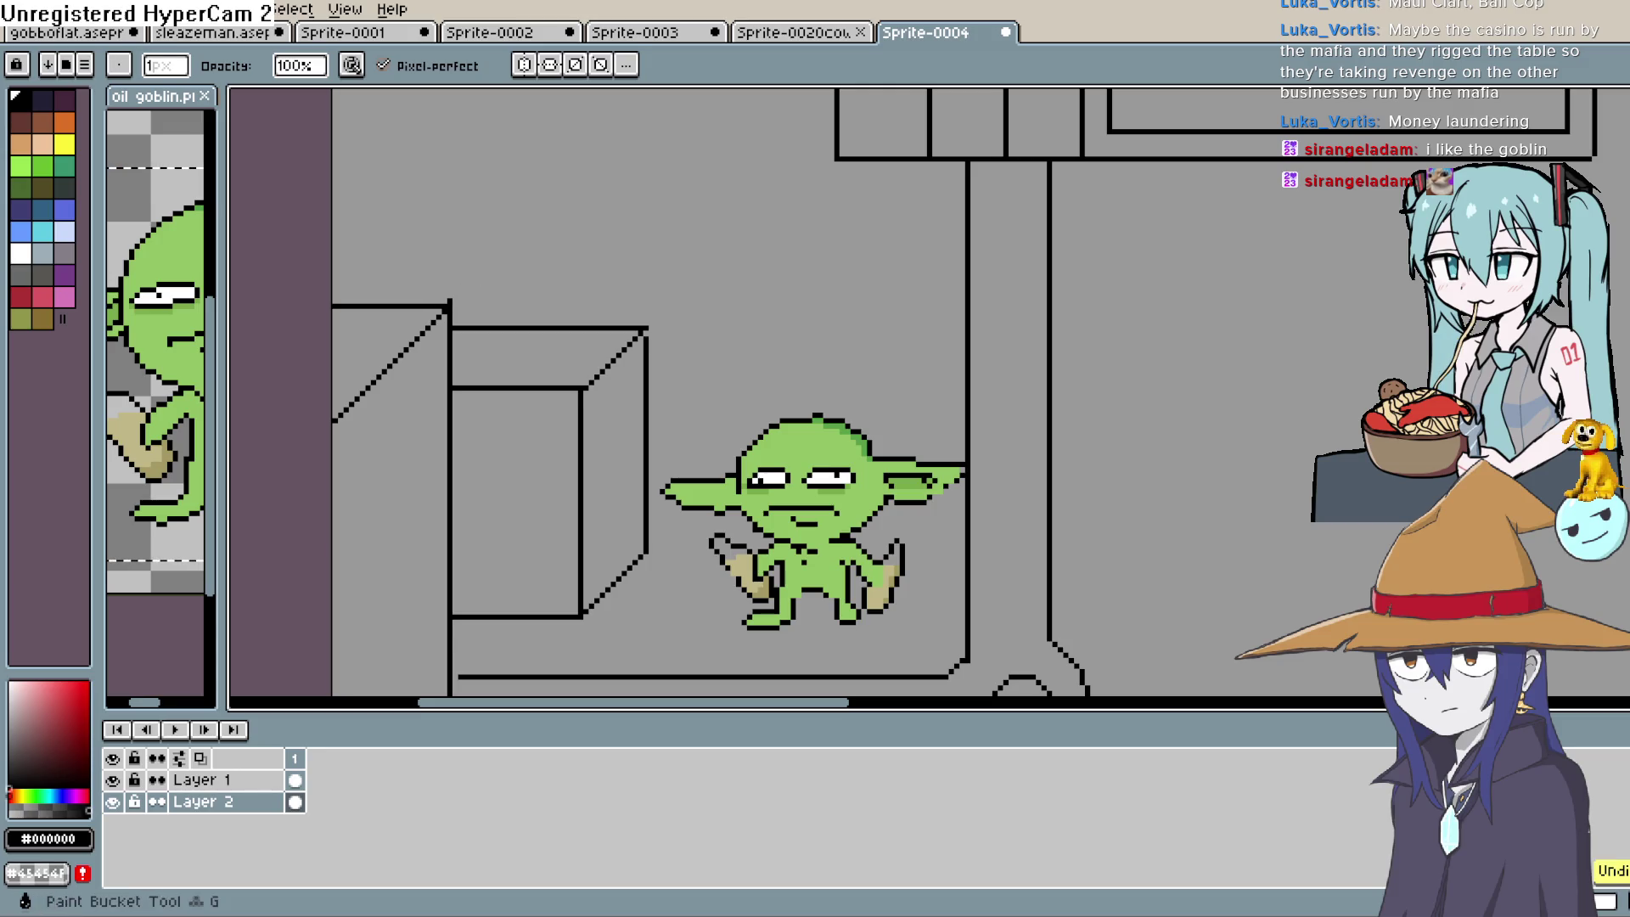
left_click(1613, 230)
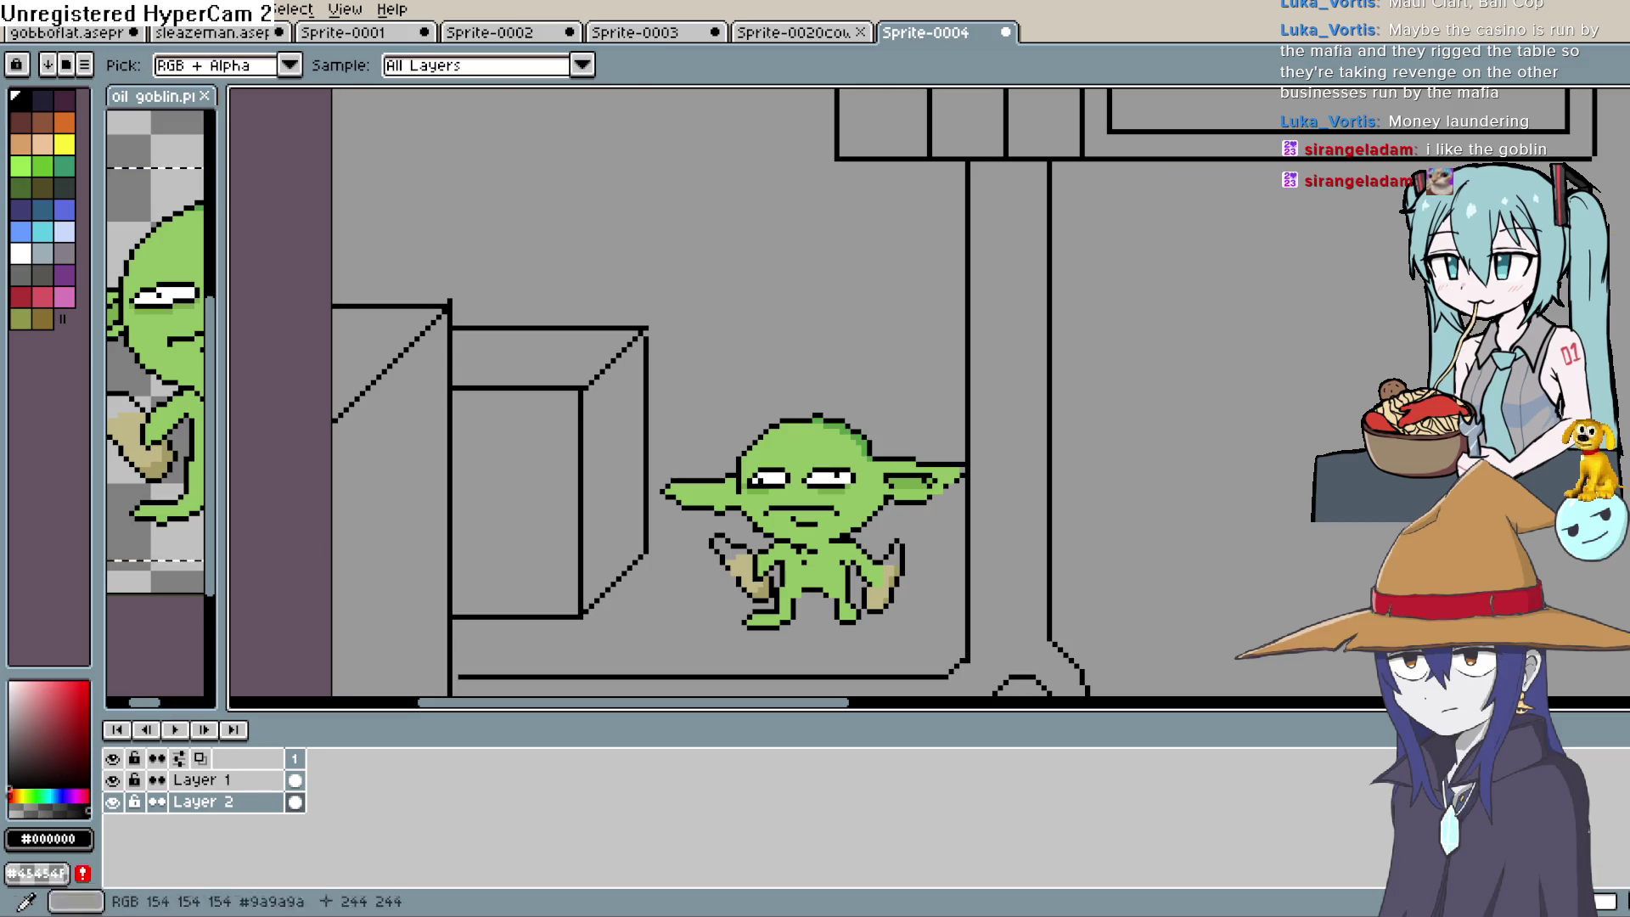
left_click(662, 238)
left_click(1597, 174)
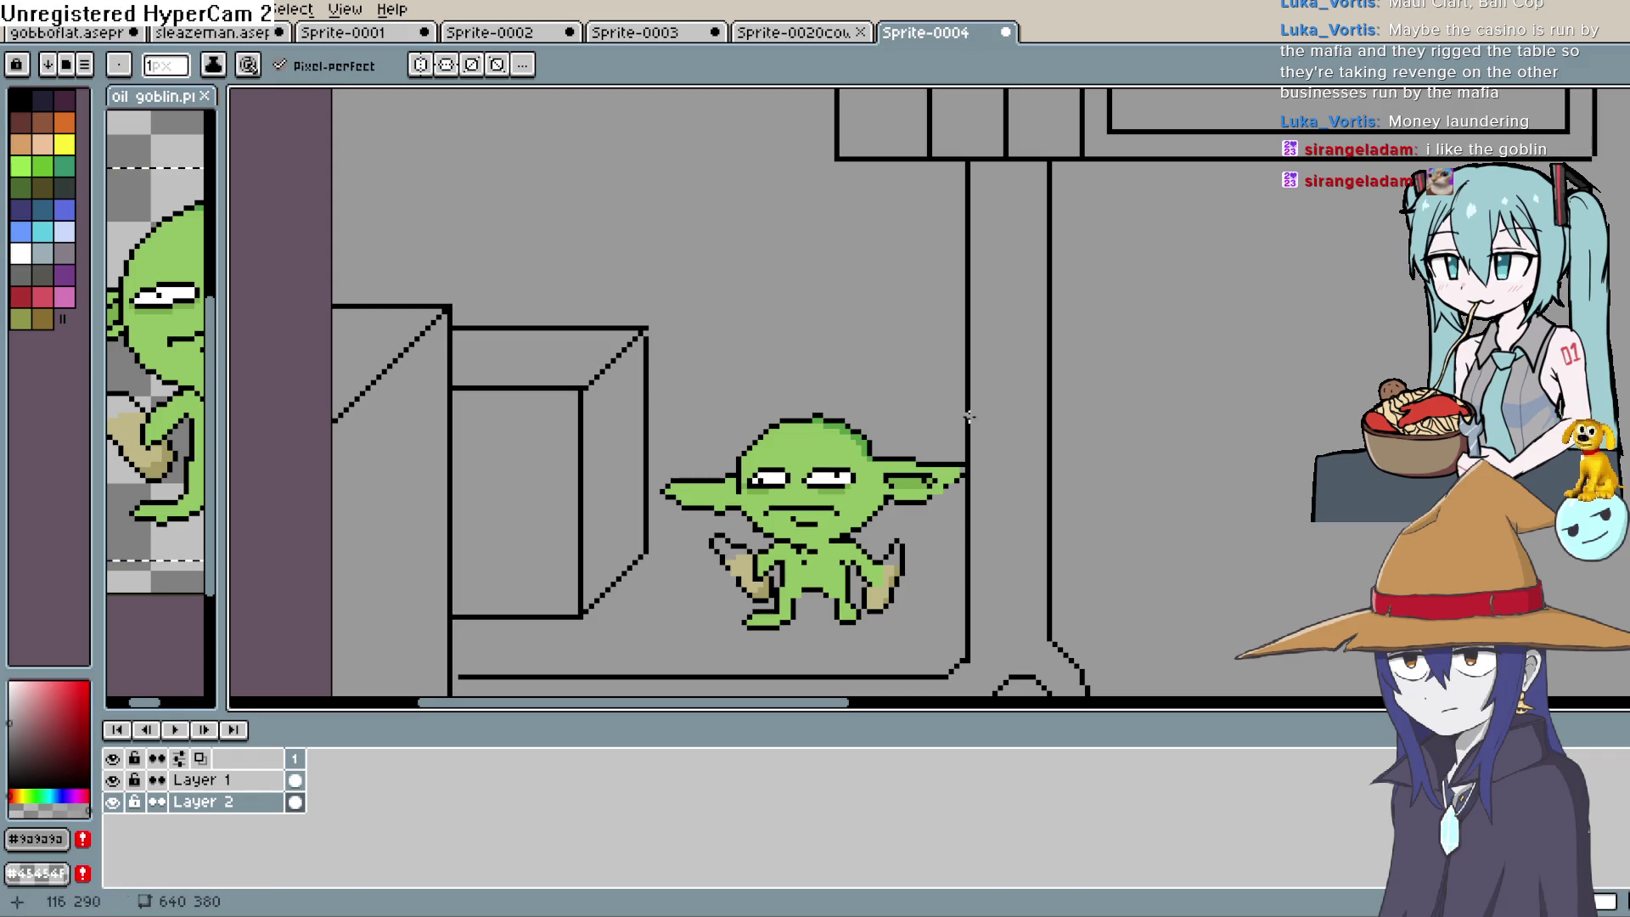
Move the goblin on Layer 1 to the left of the machine and drop it there
left_click(645, 334, "alt")
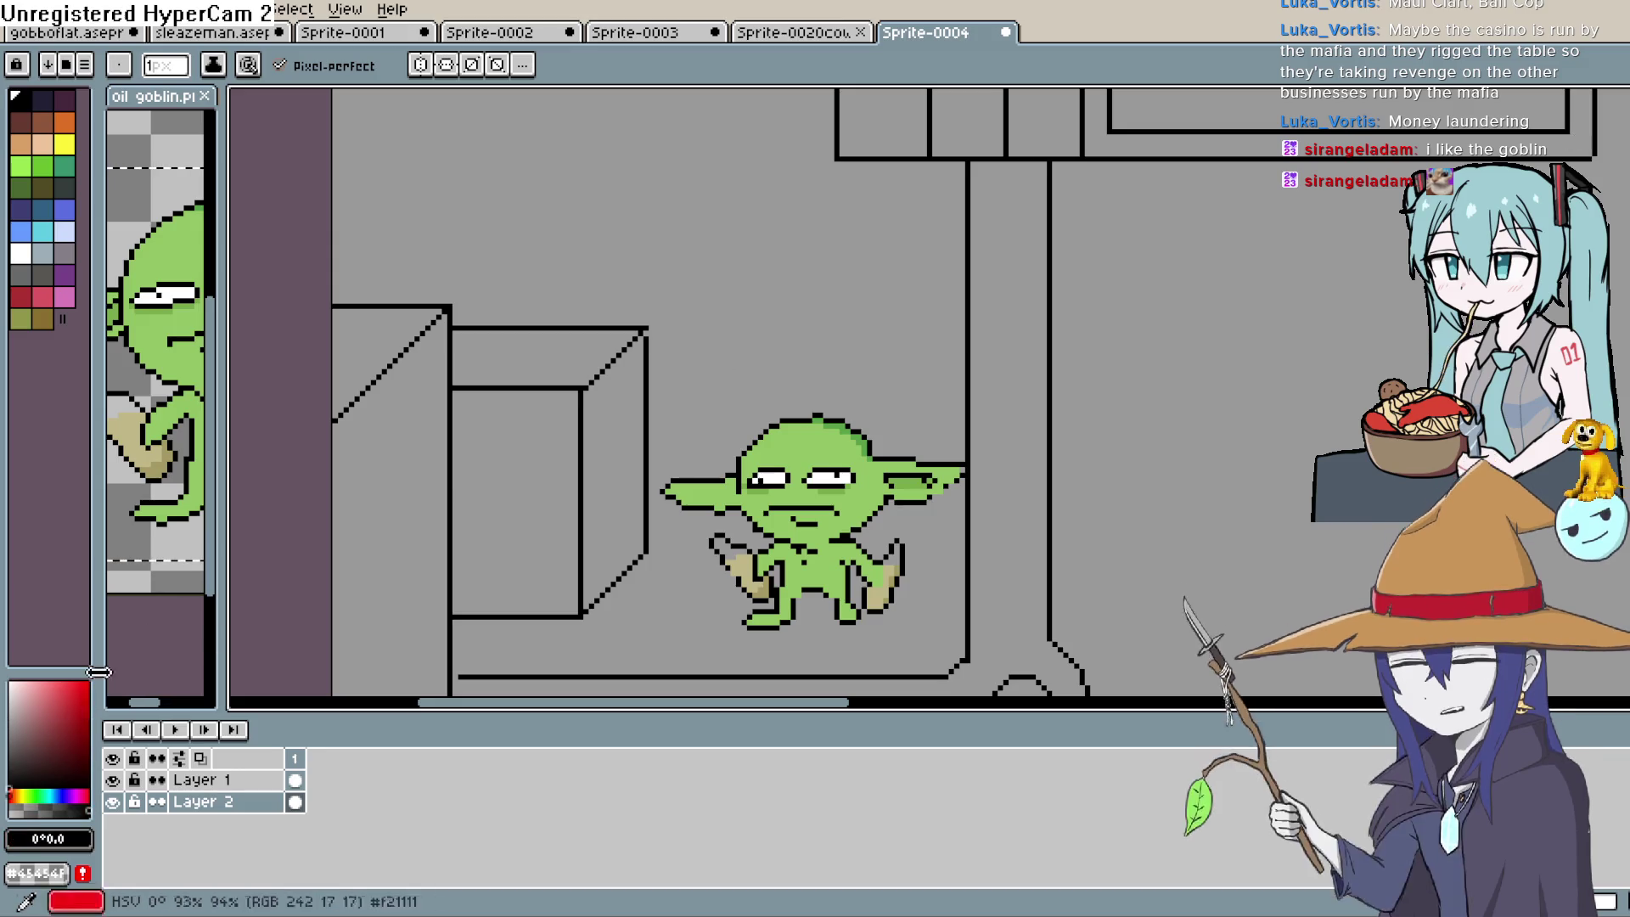
scroll(1161, 397, "down", 3)
scroll(1118, 405, "up", 1)
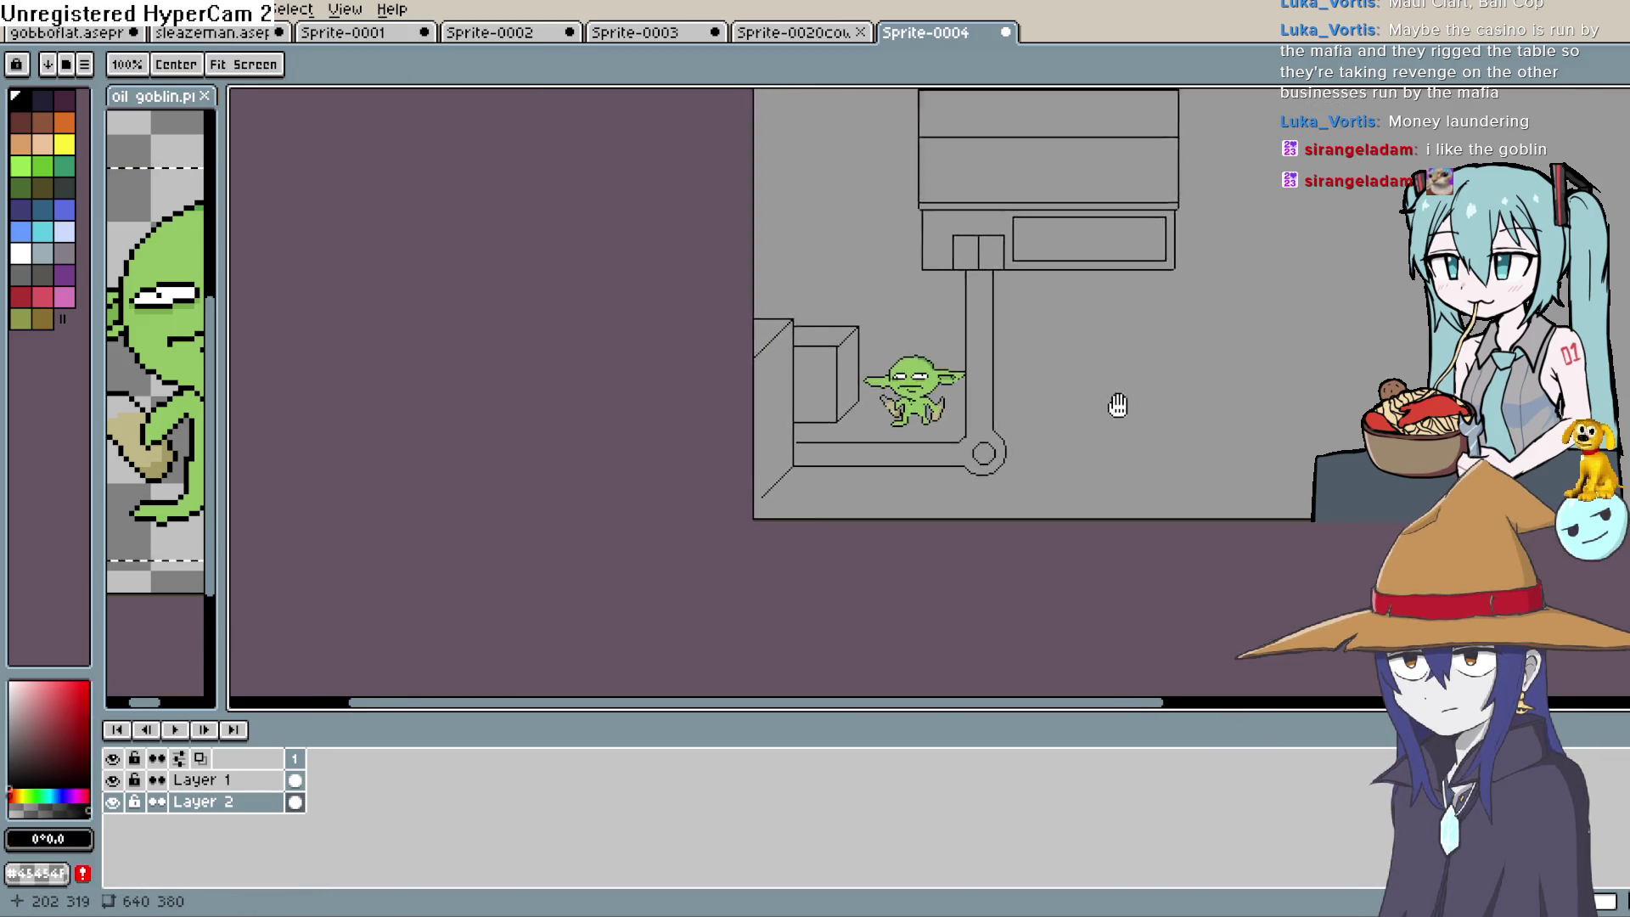
left_click(255, 780)
key("v")
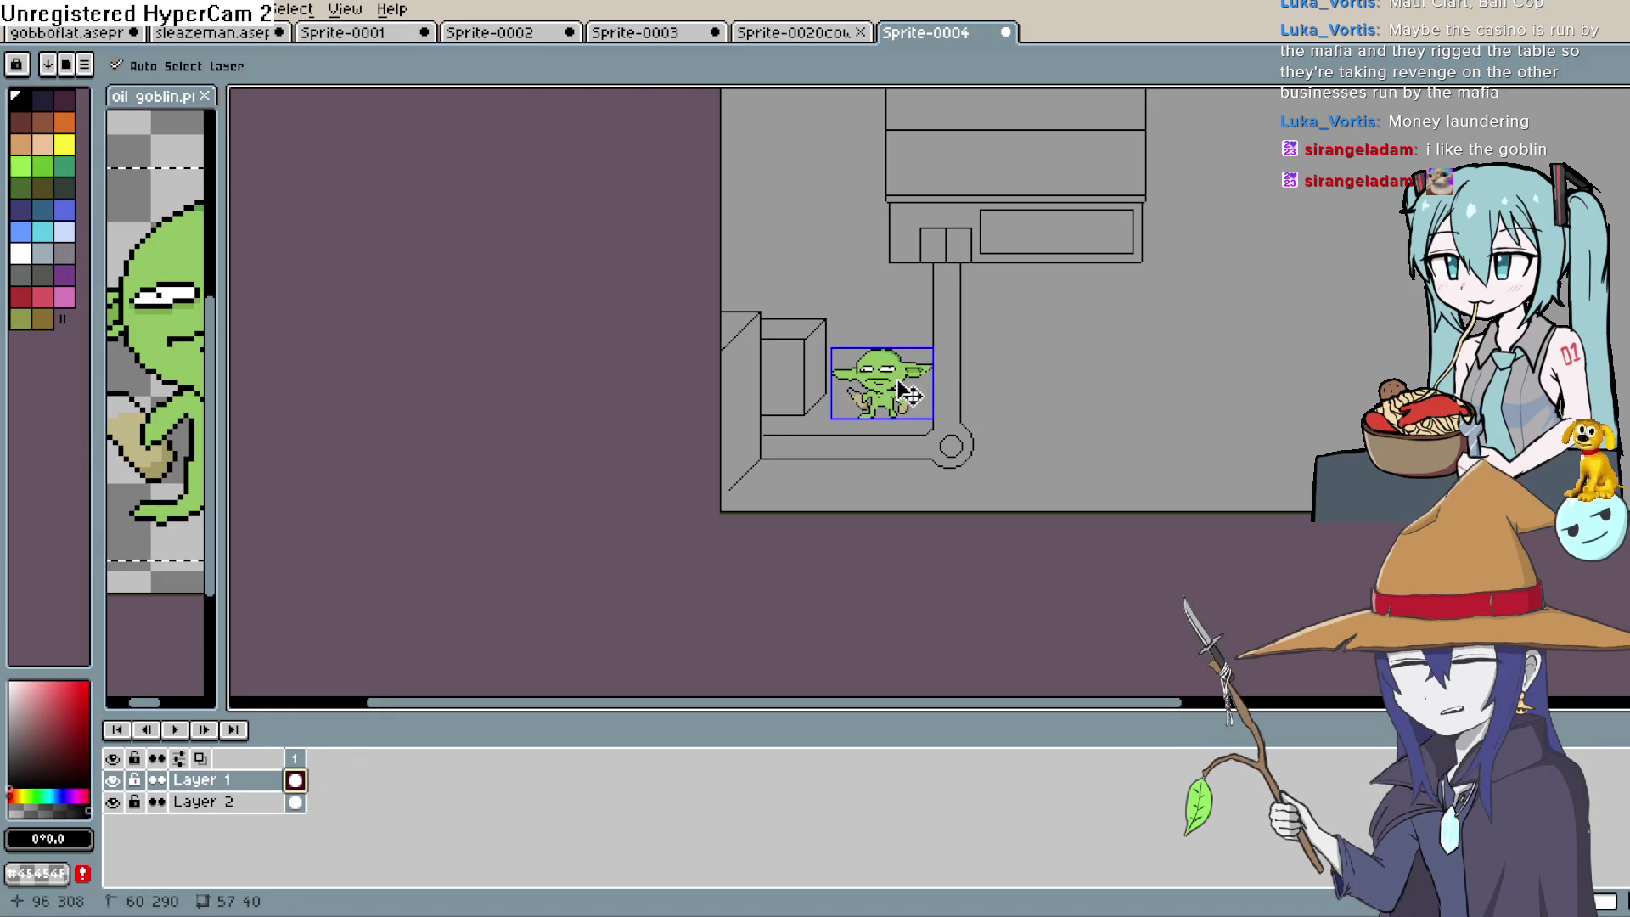
mouse_move(892, 398)
left_mouse_down()
mouse_move(756, 437)
mouse_move(887, 426)
mouse_move(968, 440)
mouse_move(971, 246)
mouse_move(891, 372)
mouse_move(887, 563)
mouse_move(748, 545)
mouse_move(888, 548)
mouse_move(883, 411)
mouse_move(740, 357)
left_mouse_up()
key("ctrl+d")
key("b")
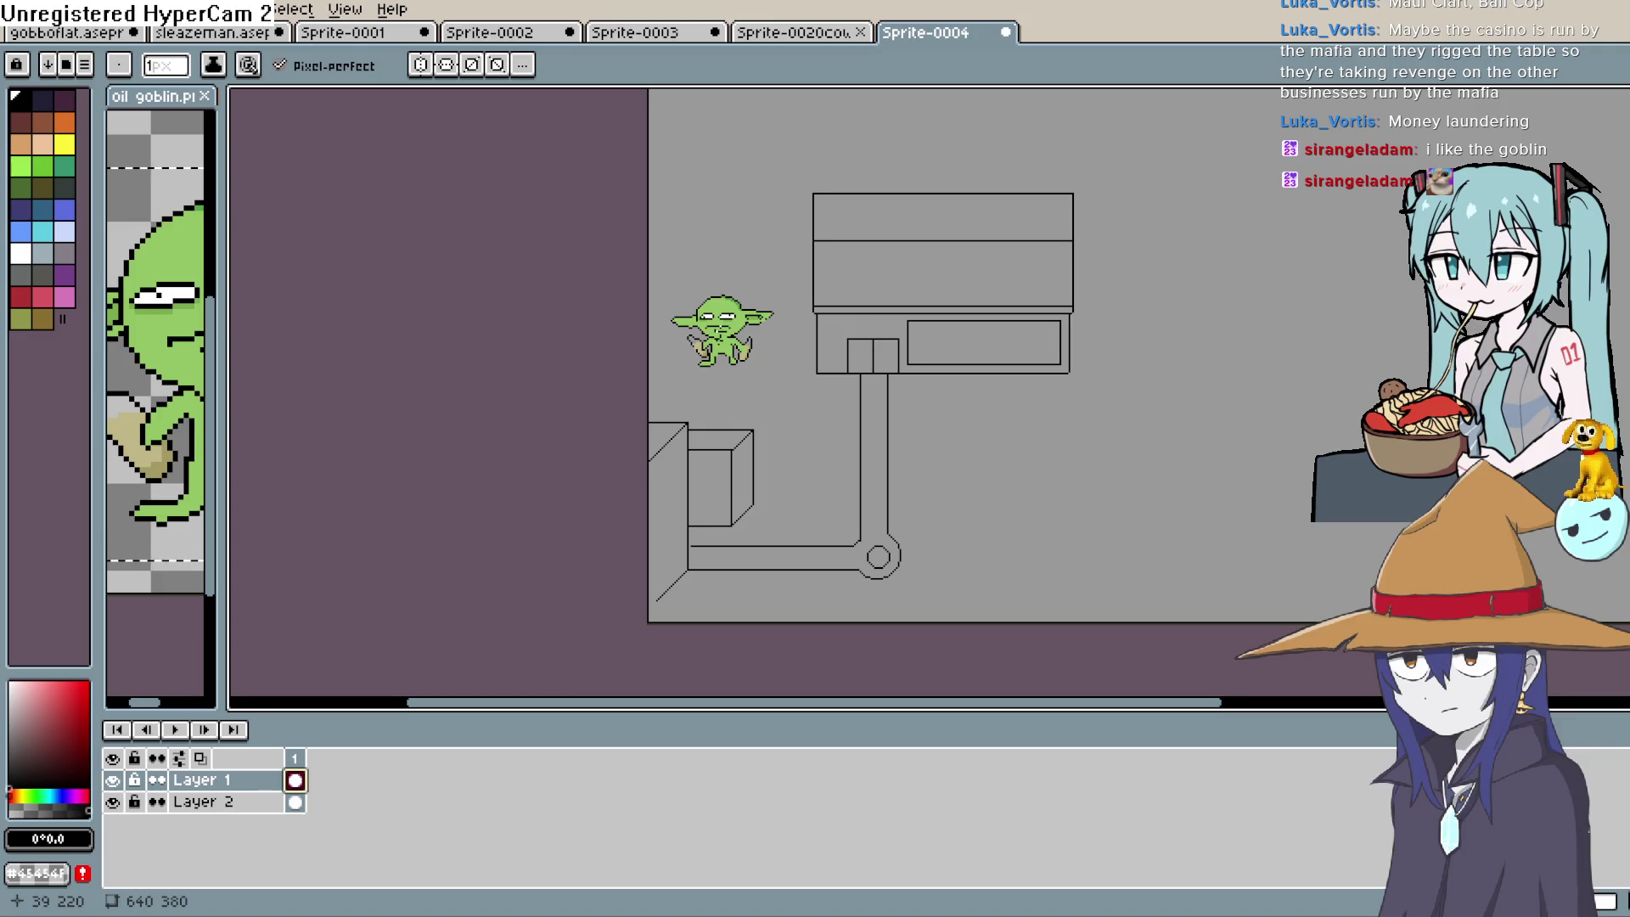
Draw two vertical lines rising from the machine's roof
left_click_drag(904, 430, 964, 425)
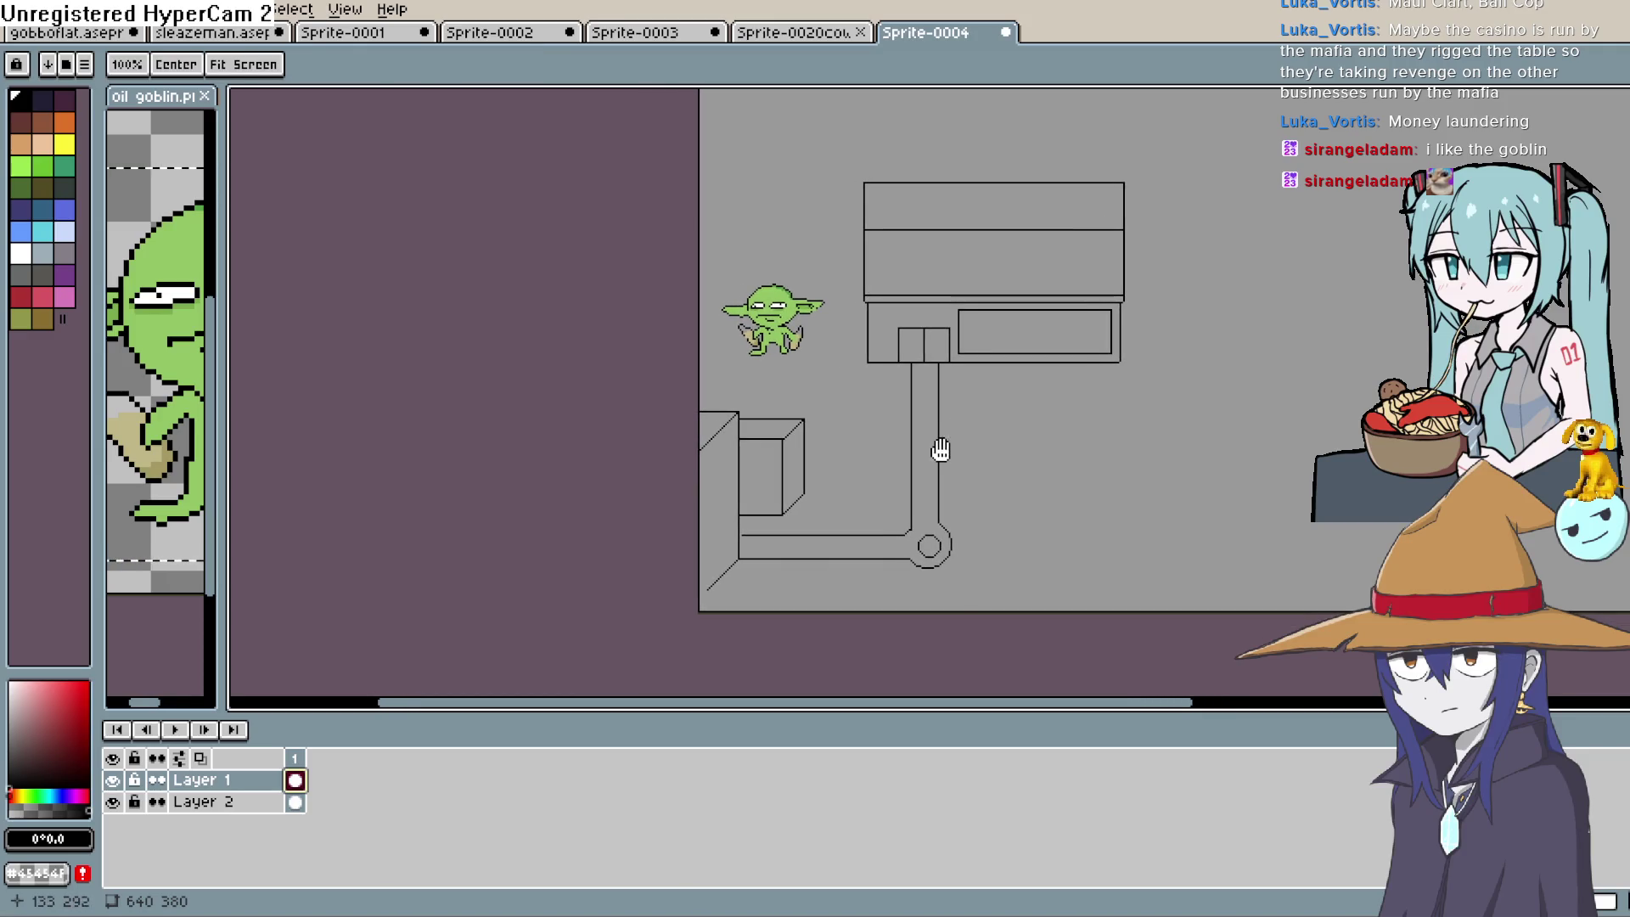
scroll(963, 436, "up", 3)
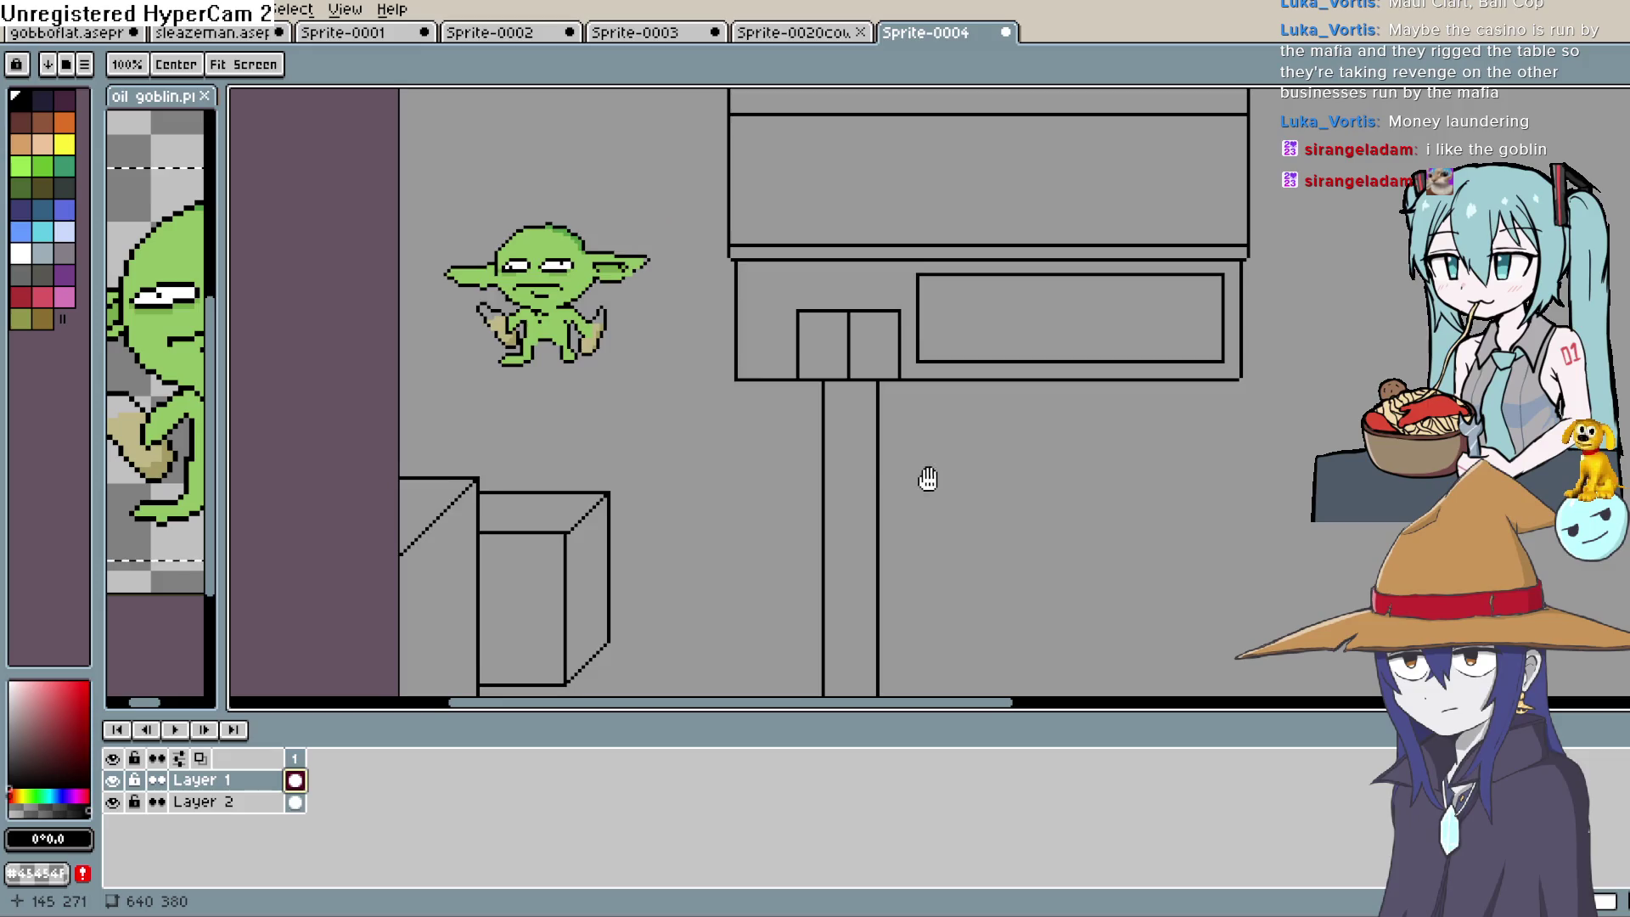
scroll(906, 518, "down", 3)
scroll(1059, 466, "up", 1)
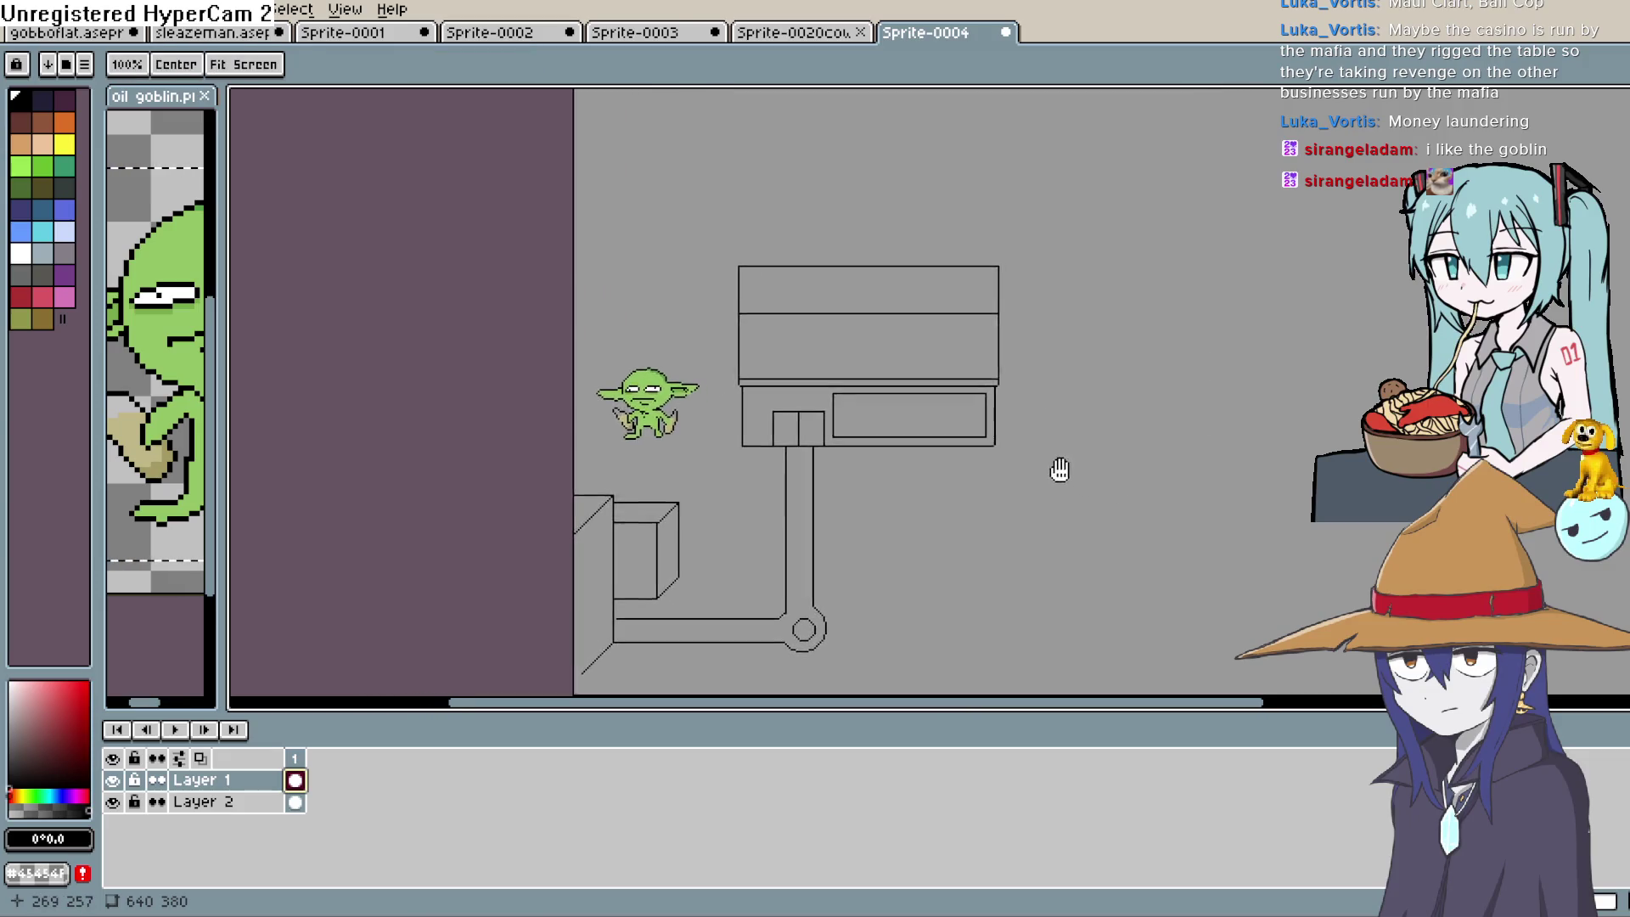
mouse_move(1059, 466)
left_mouse_down()
mouse_move(1027, 455)
mouse_move(938, 552)
mouse_move(940, 616)
left_mouse_up()
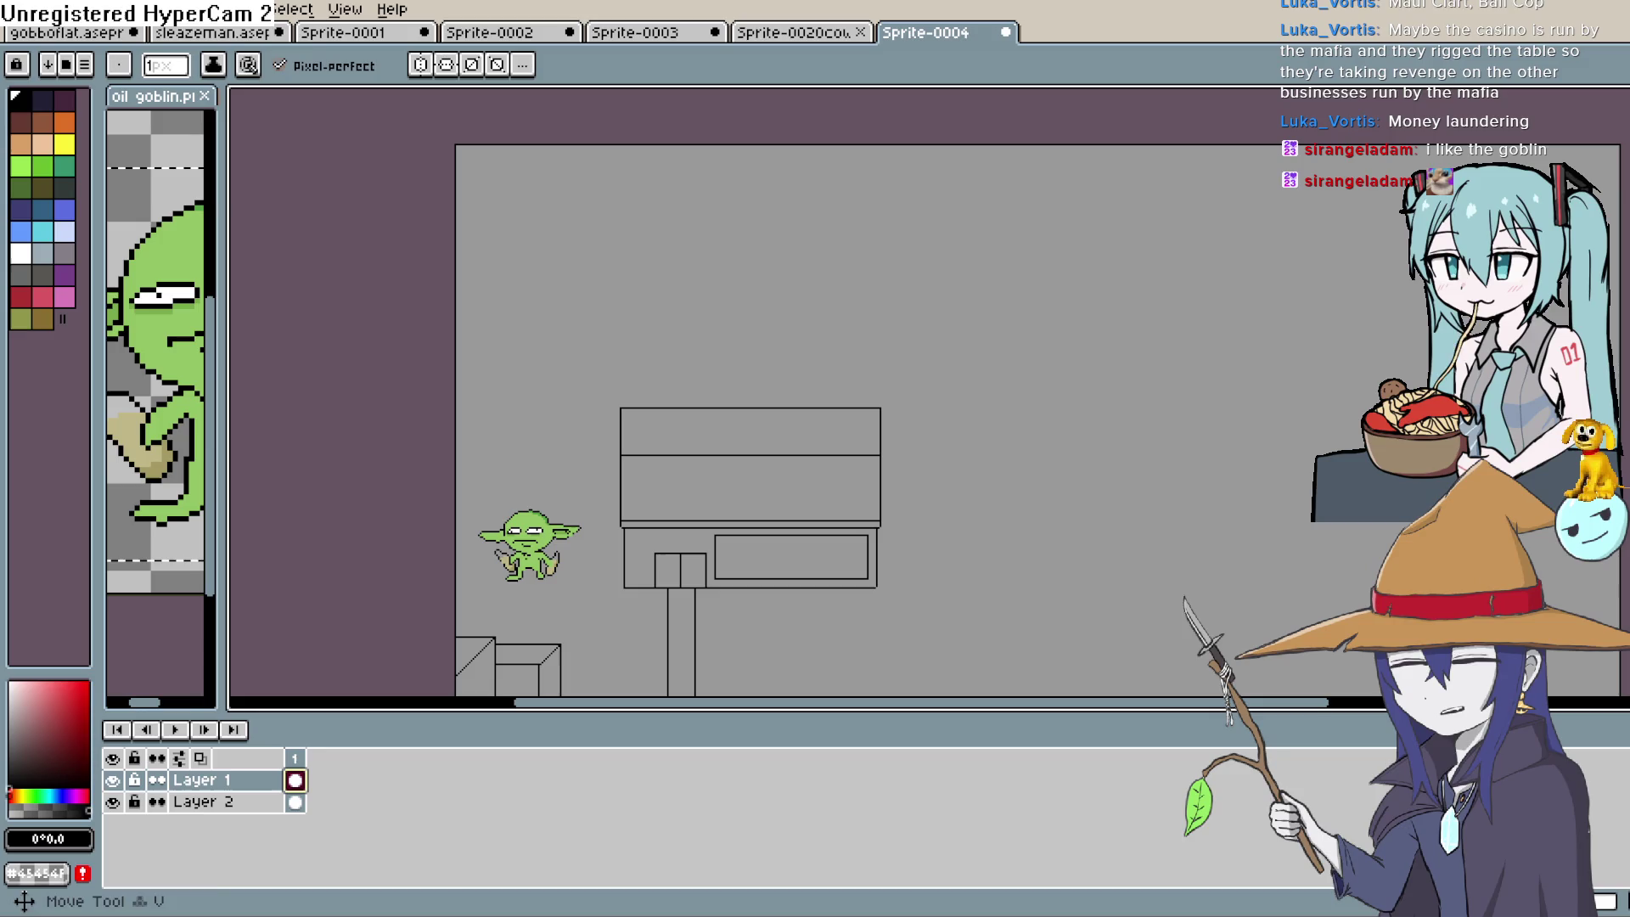
key("l")
left_click_drag(797, 408, 802, 321)
left_click_drag(828, 405, 835, 311)
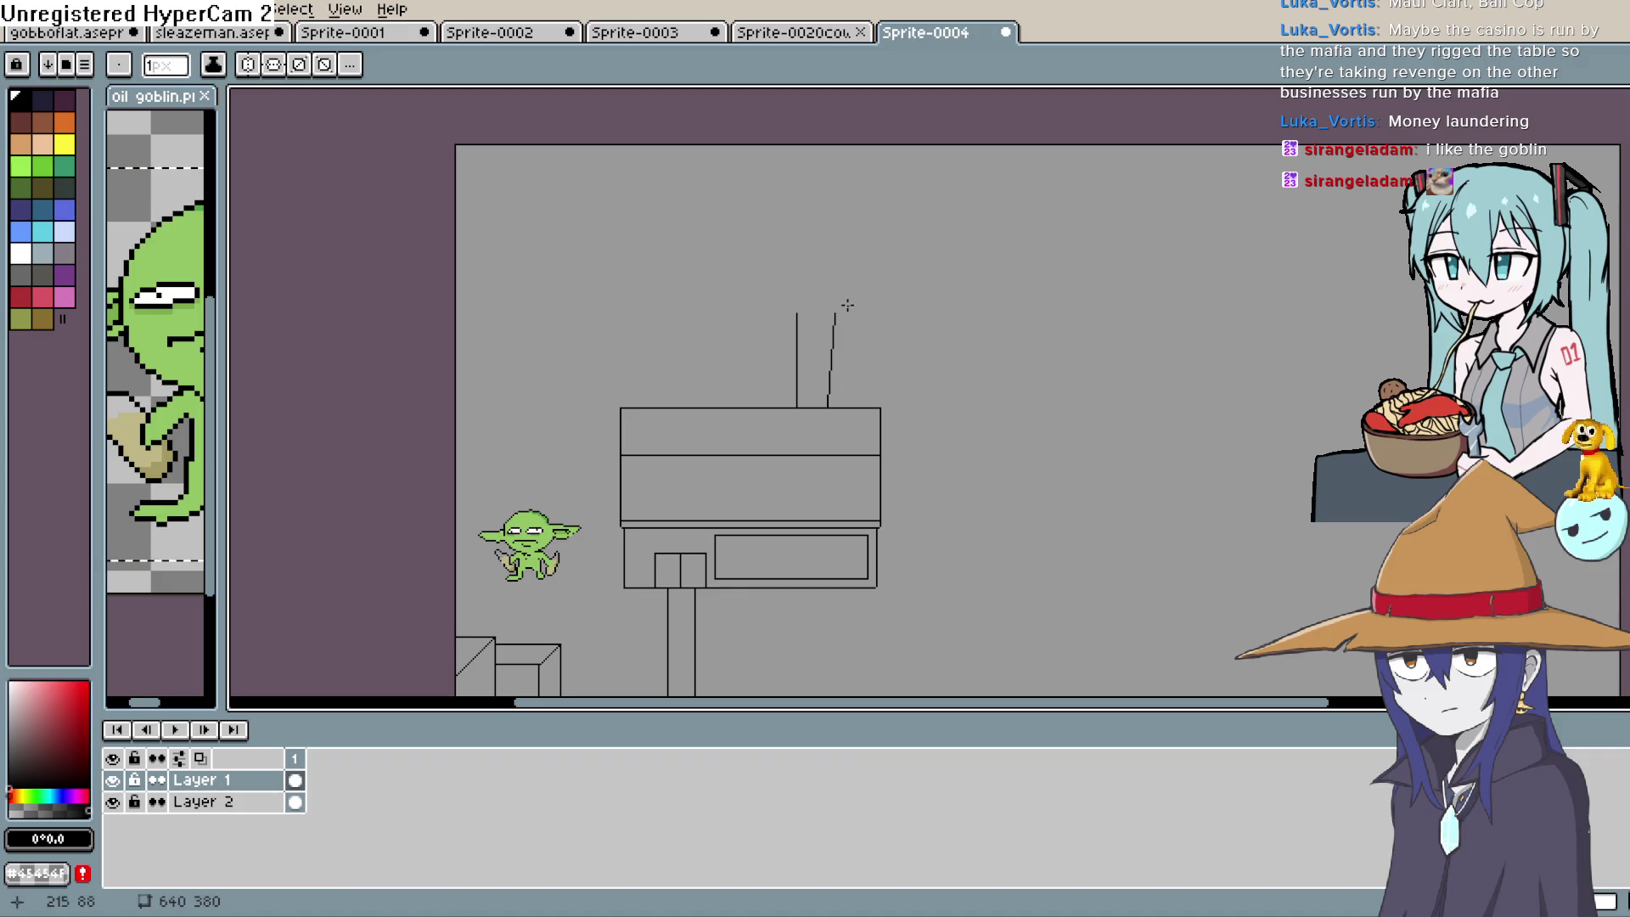
Undo the slanted roof line and redraw the second line up from the roof
key("ctrl+z")
key("ctrl+y")
key("ctrl+z")
key("v")
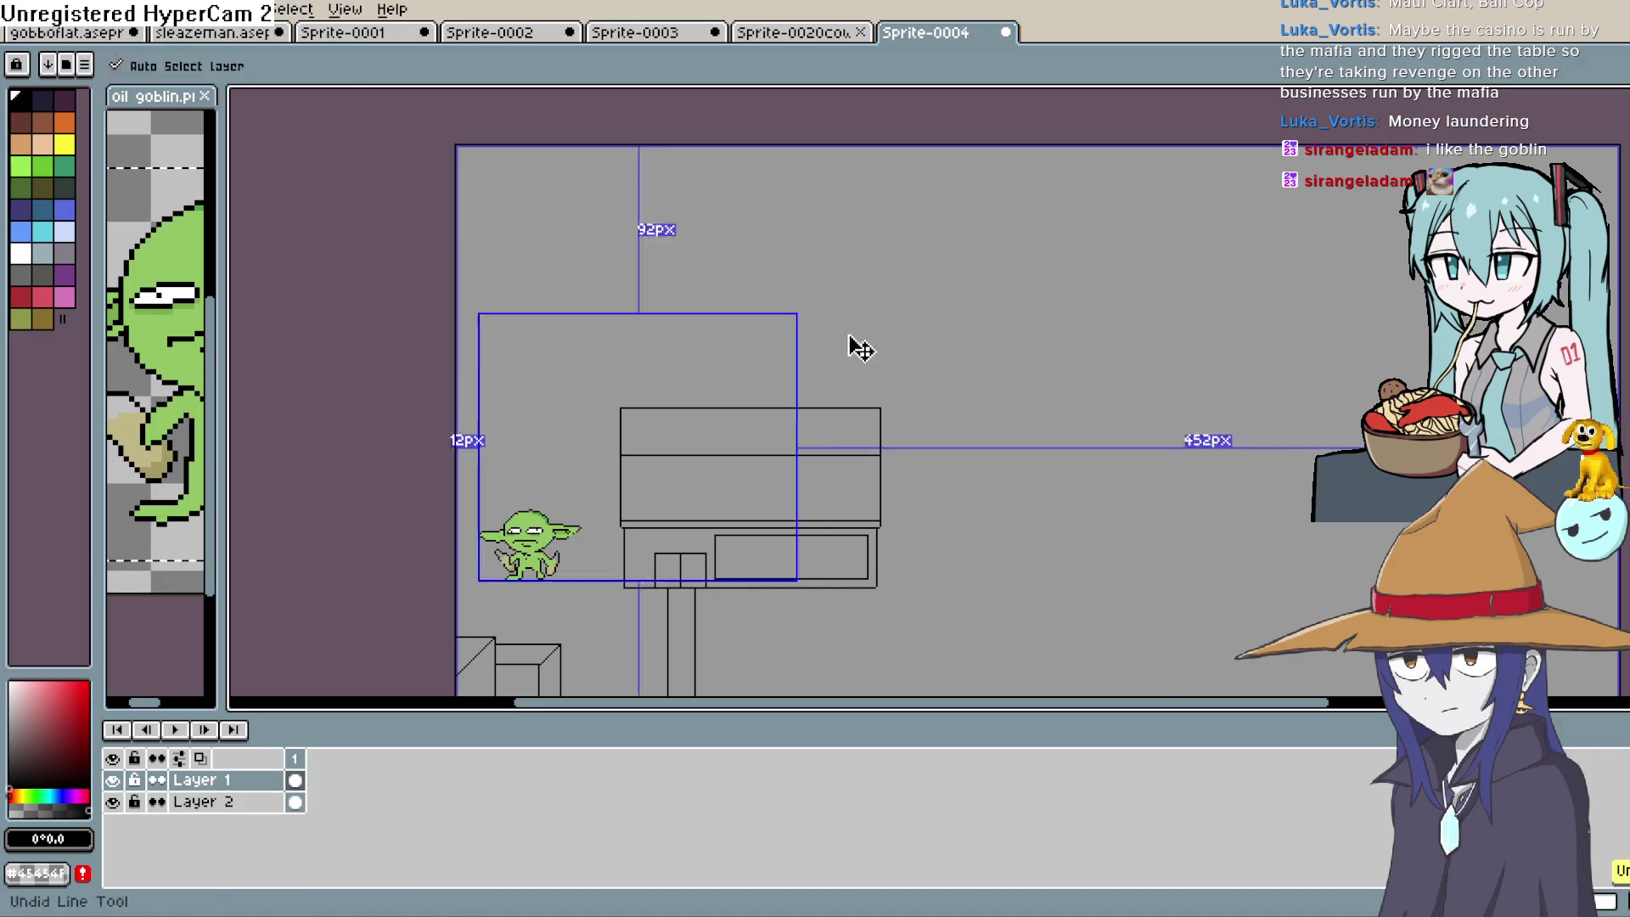
key("l")
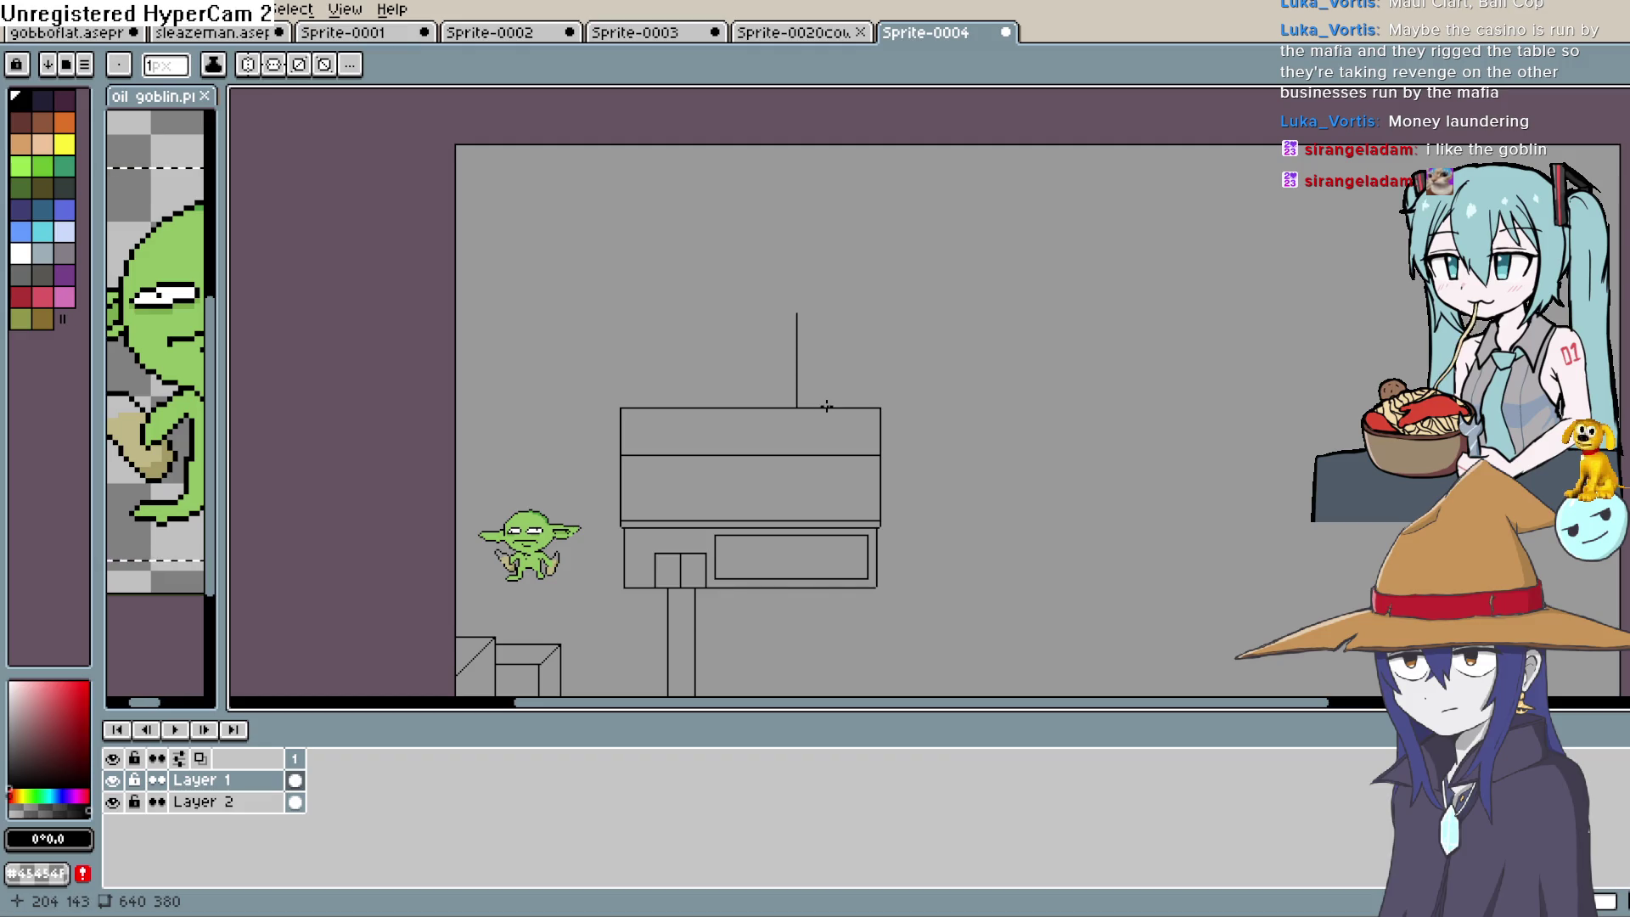
mouse_move(827, 406)
left_mouse_down()
mouse_move(828, 312)
mouse_move(988, 311)
left_mouse_up()
Extend the left line upward and turn it right with a horizontal top line
left_click_drag(798, 315, 798, 275)
left_click_drag(798, 275, 990, 275)
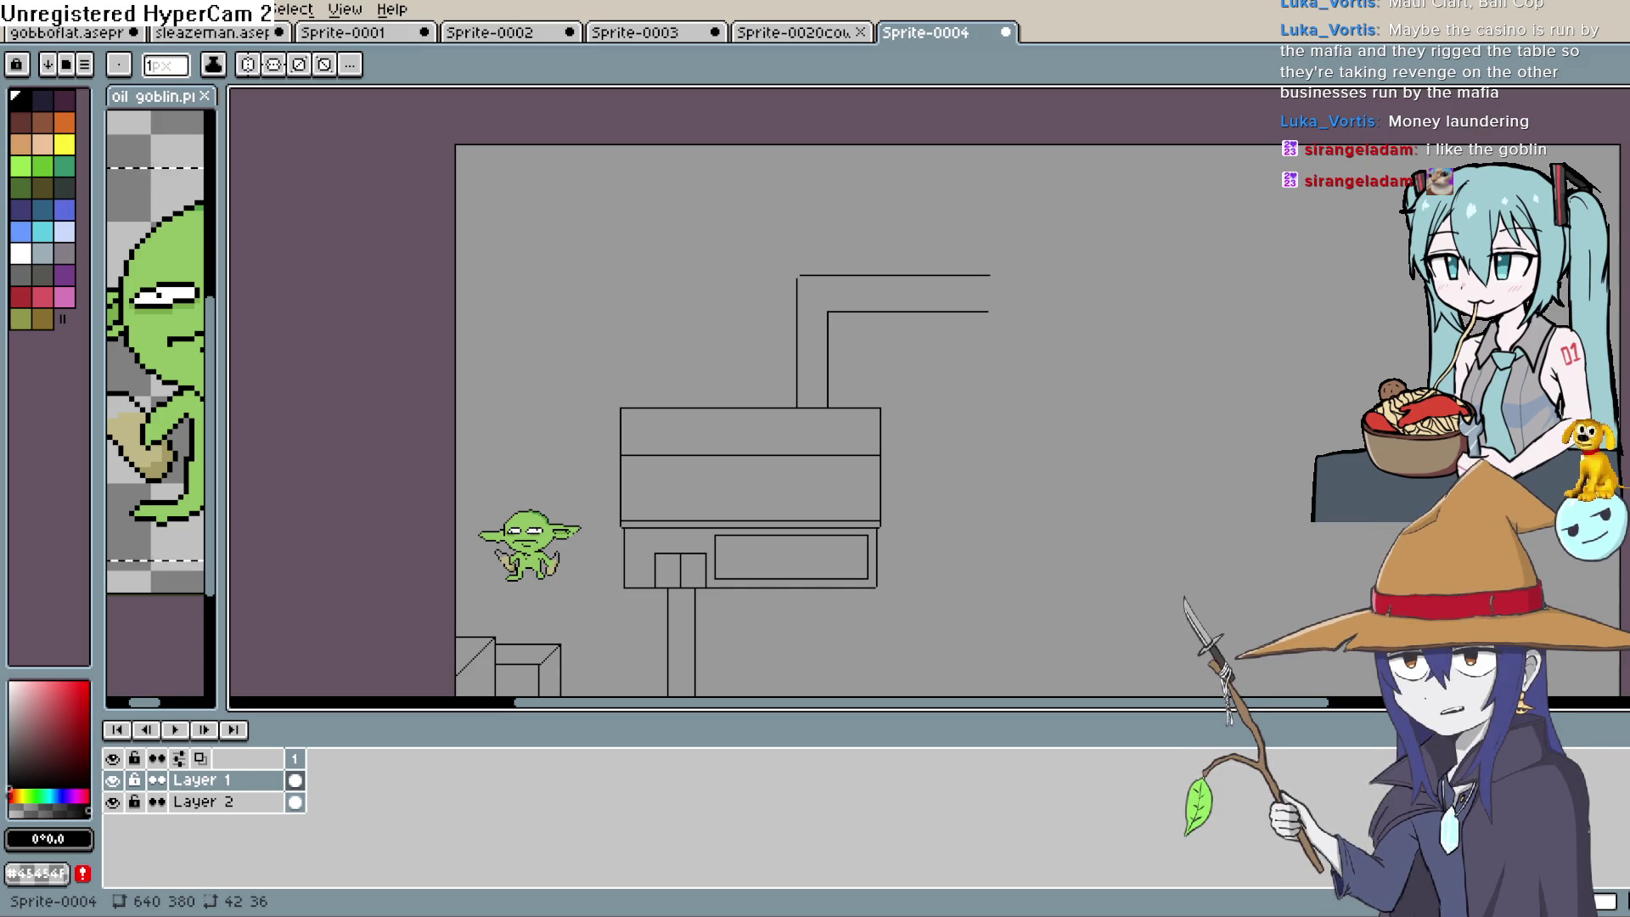
left_click_drag(928, 533, 950, 446)
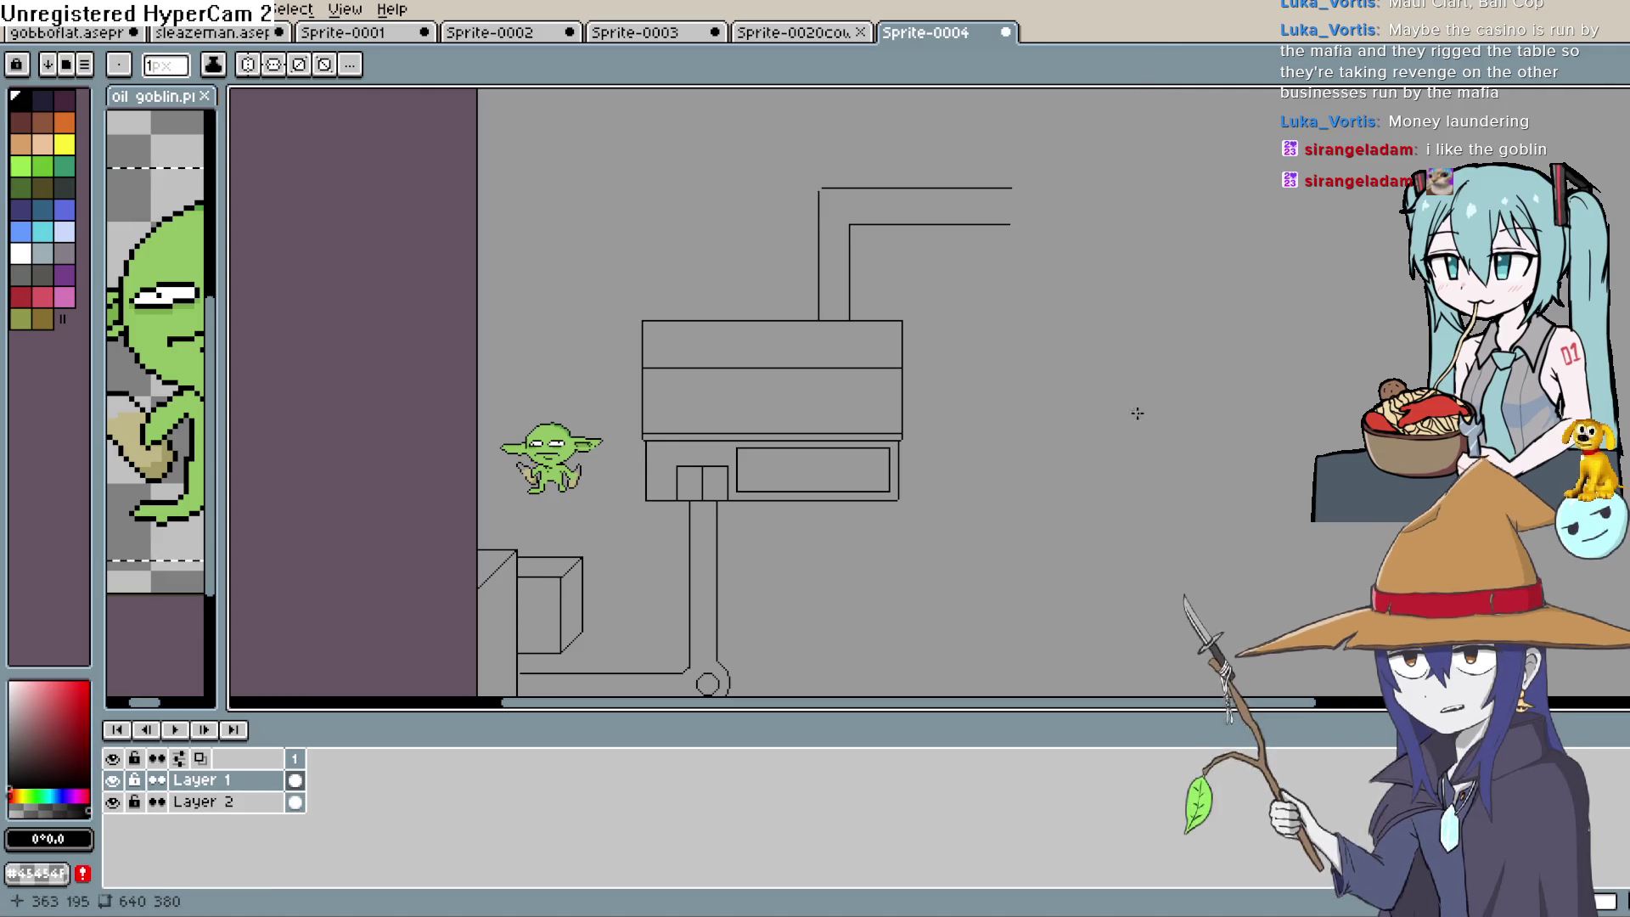
mouse_move(1129, 425)
left_mouse_down()
mouse_move(1155, 281)
mouse_move(1166, 305)
left_mouse_up()
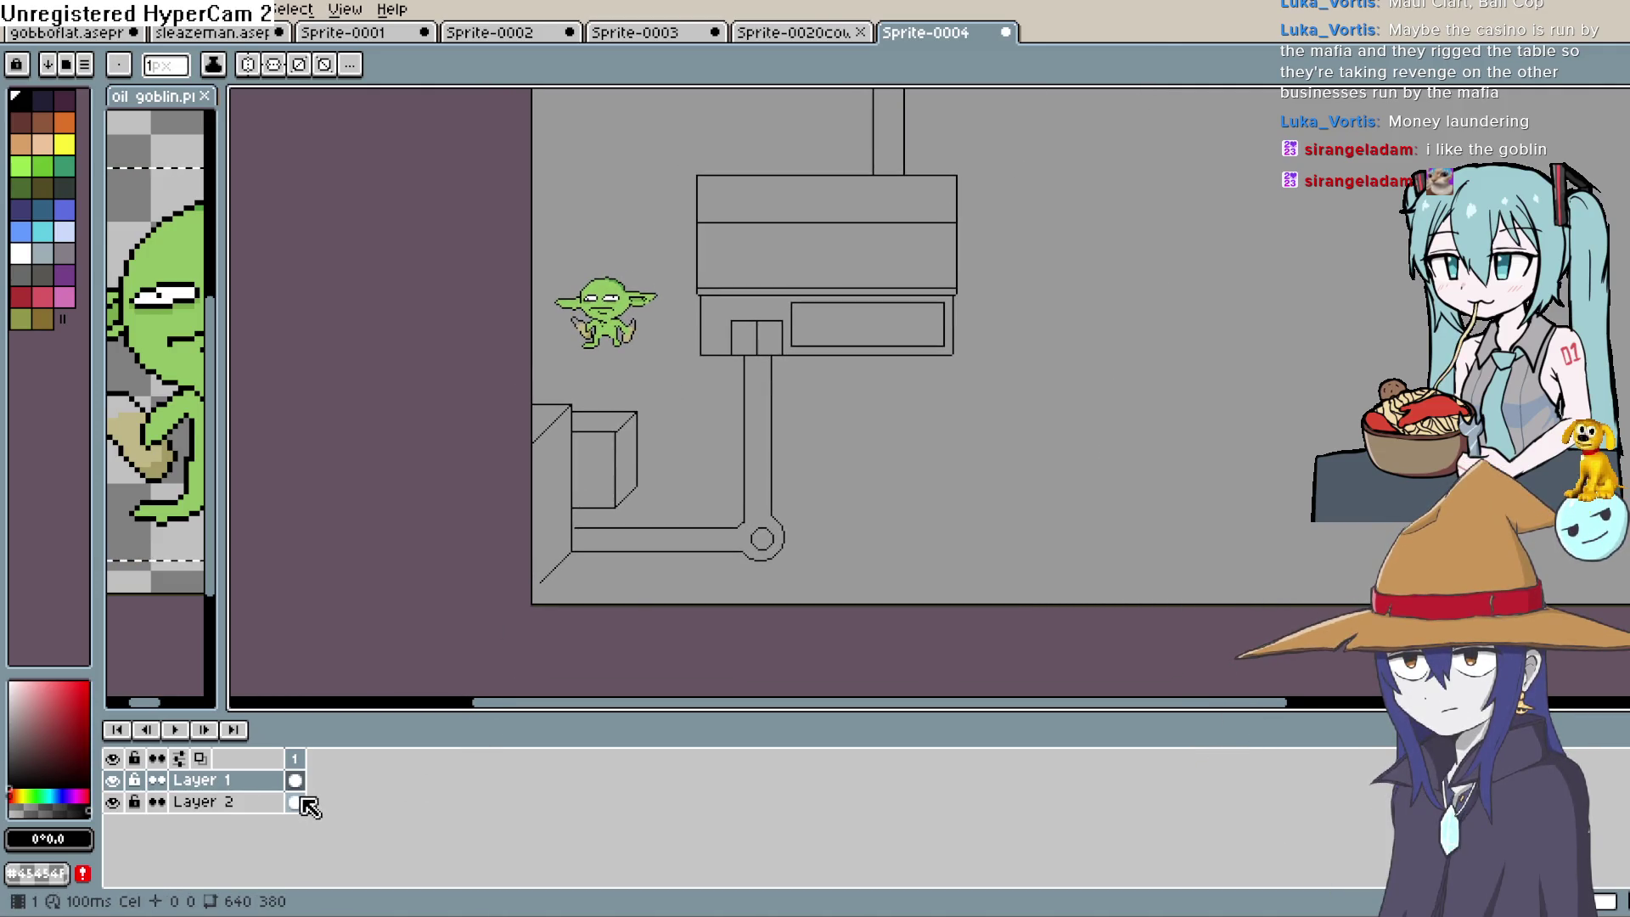
Select Layer 1, confirm it holds the goblin, and lasso the goblin to lift it higher
left_click(298, 804)
left_click(295, 781)
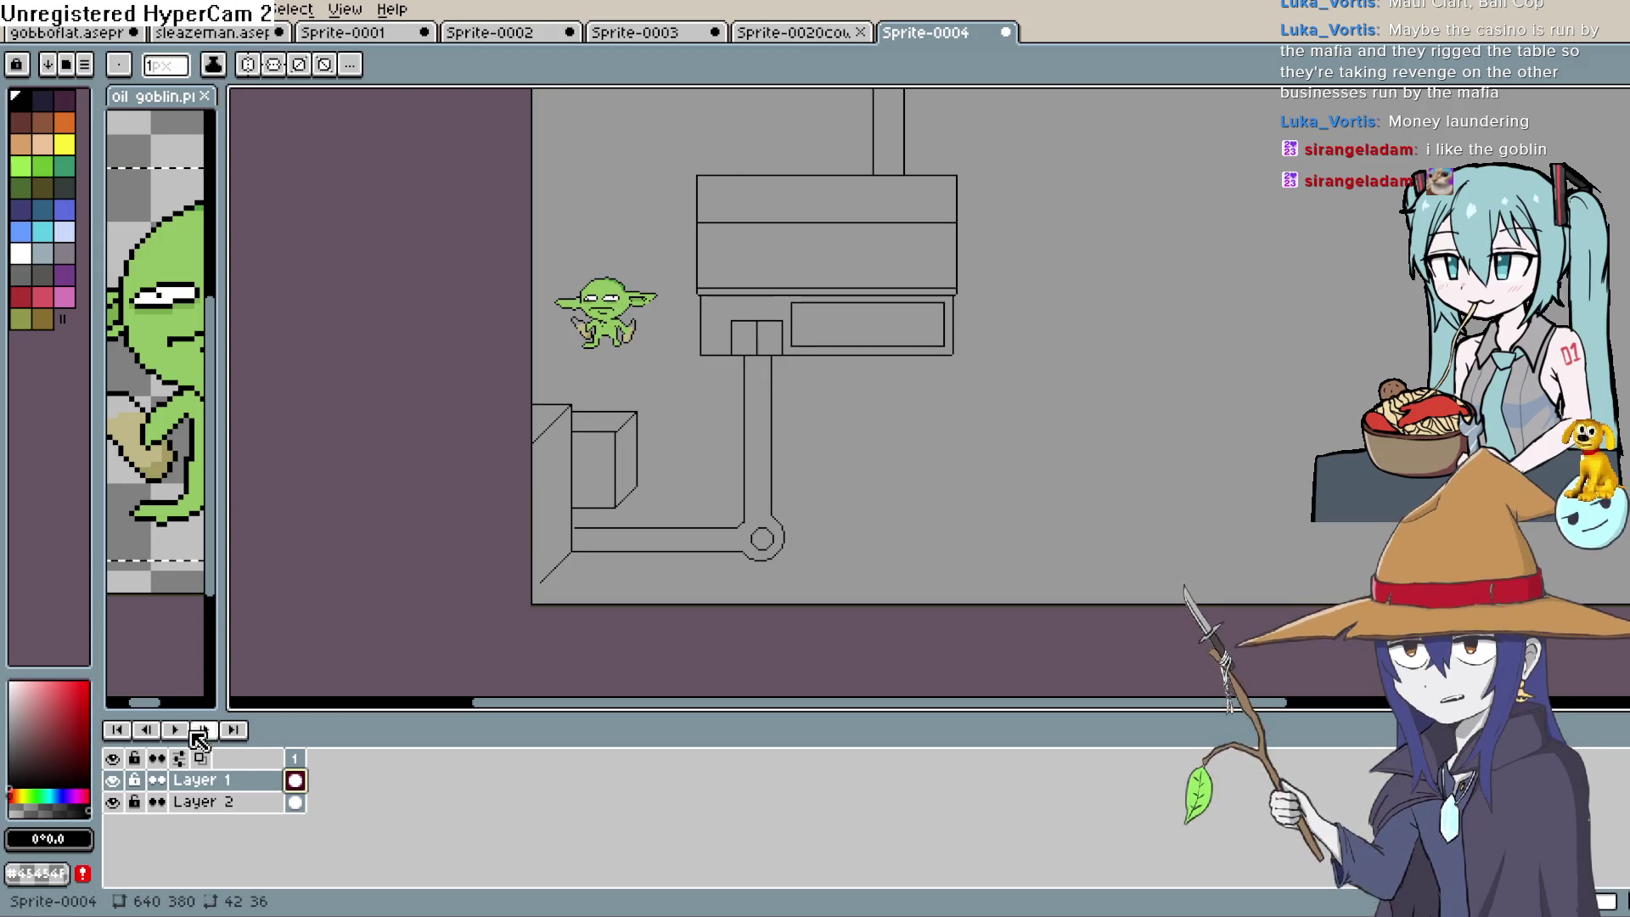
left_click(119, 778)
left_click(120, 778)
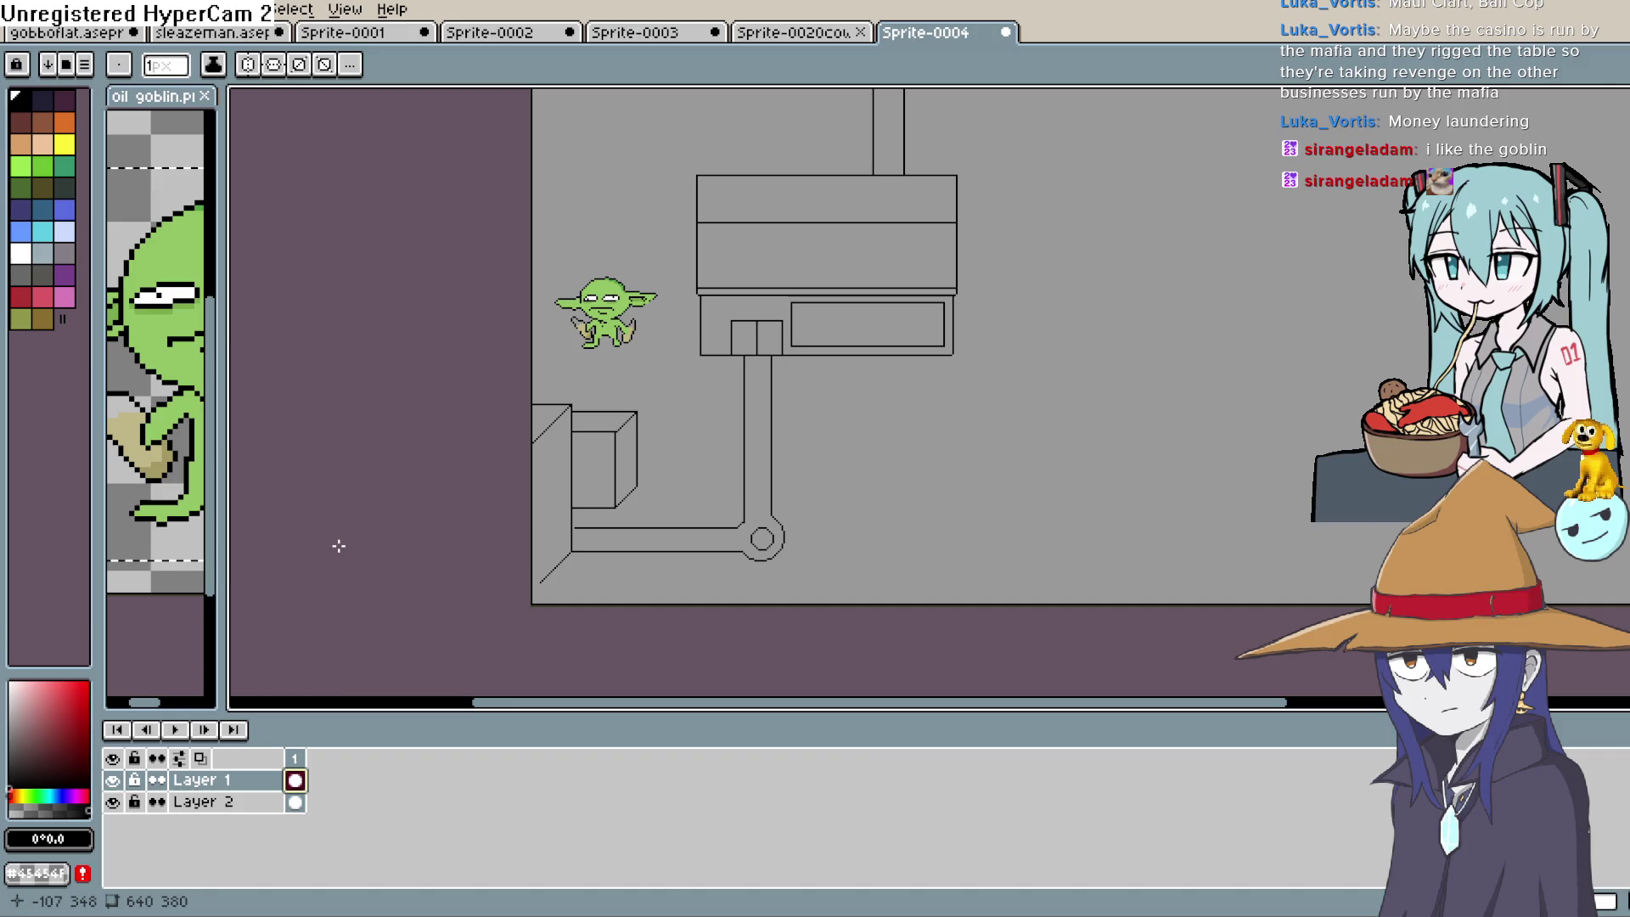
key("q")
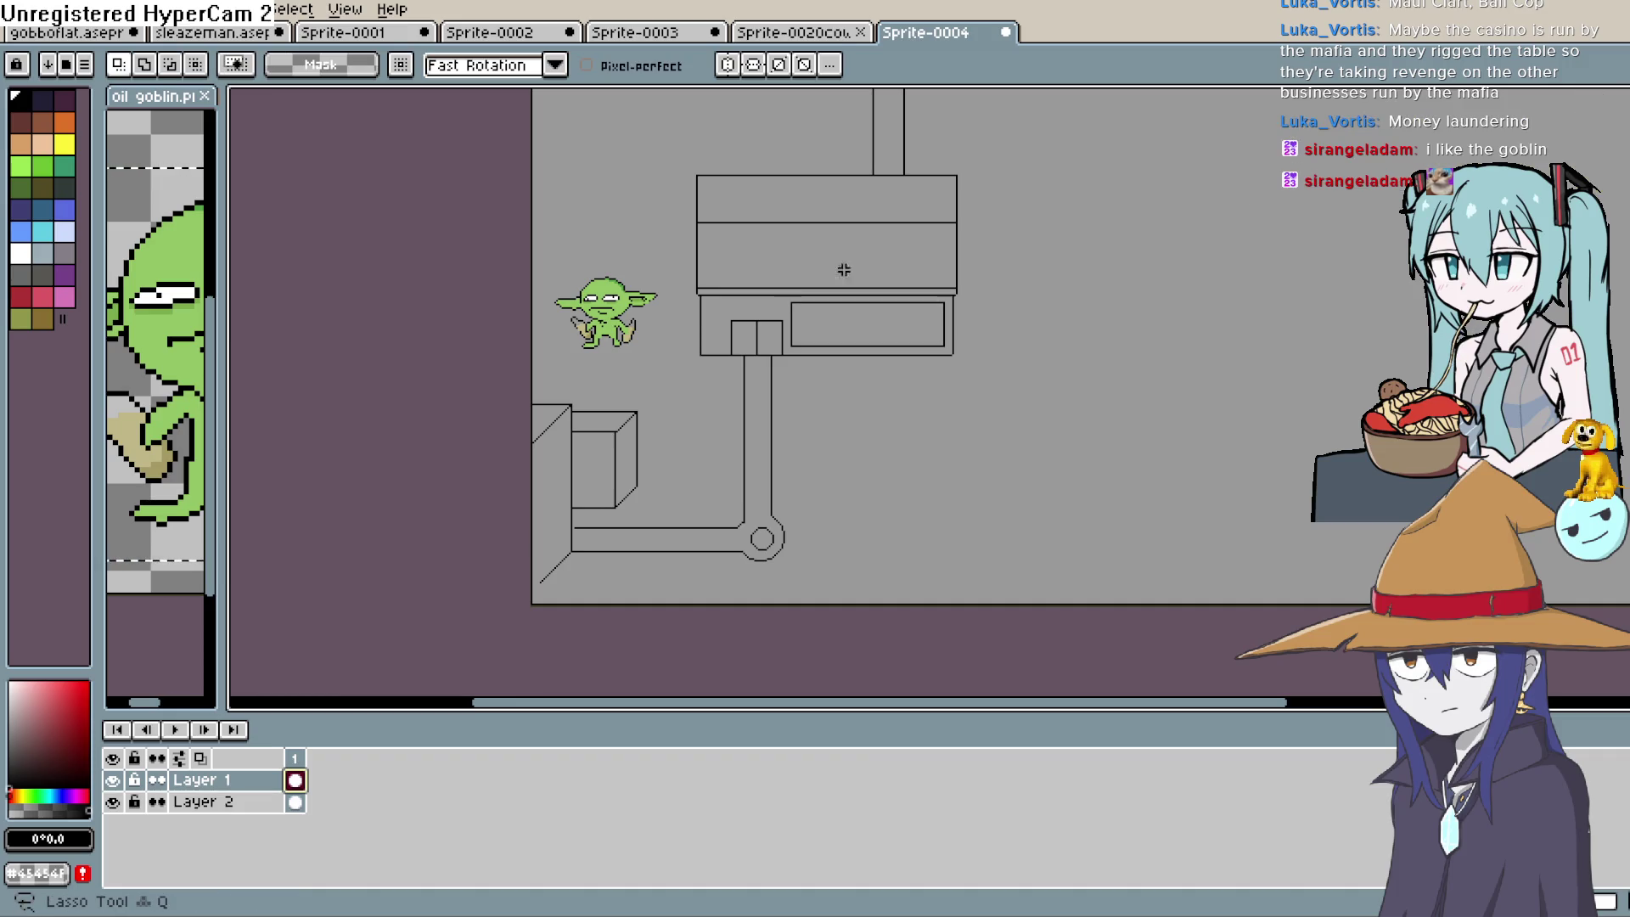
mouse_move(673, 281)
left_mouse_down()
mouse_move(650, 357)
mouse_move(648, 320)
mouse_move(628, 333)
mouse_move(637, 467)
mouse_move(650, 363)
mouse_move(626, 320)
mouse_move(619, 532)
mouse_move(773, 515)
mouse_move(777, 335)
mouse_move(790, 560)
mouse_move(607, 552)
mouse_move(794, 538)
mouse_move(786, 326)
mouse_move(775, 484)
mouse_move(750, 524)
mouse_move(599, 526)
mouse_move(764, 529)
mouse_move(781, 438)
mouse_move(789, 336)
mouse_move(626, 273)
left_mouse_up()
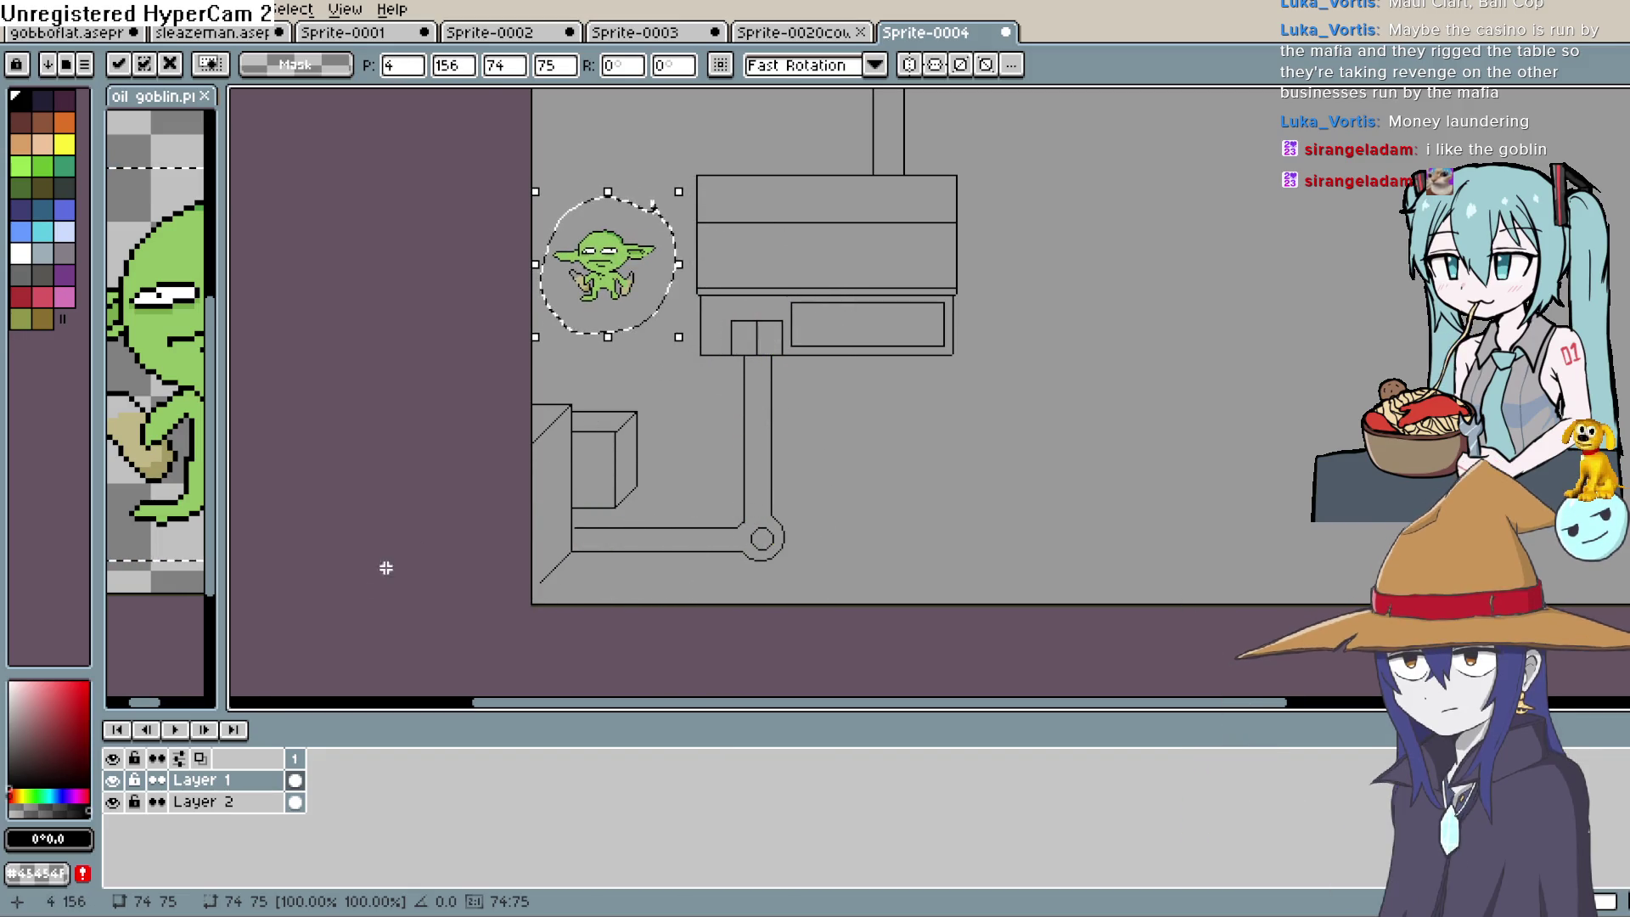
Commit the goblin's new spot beside the machine's upper box and deselect
key("ctrl+d")
left_click_drag(914, 371, 862, 498)
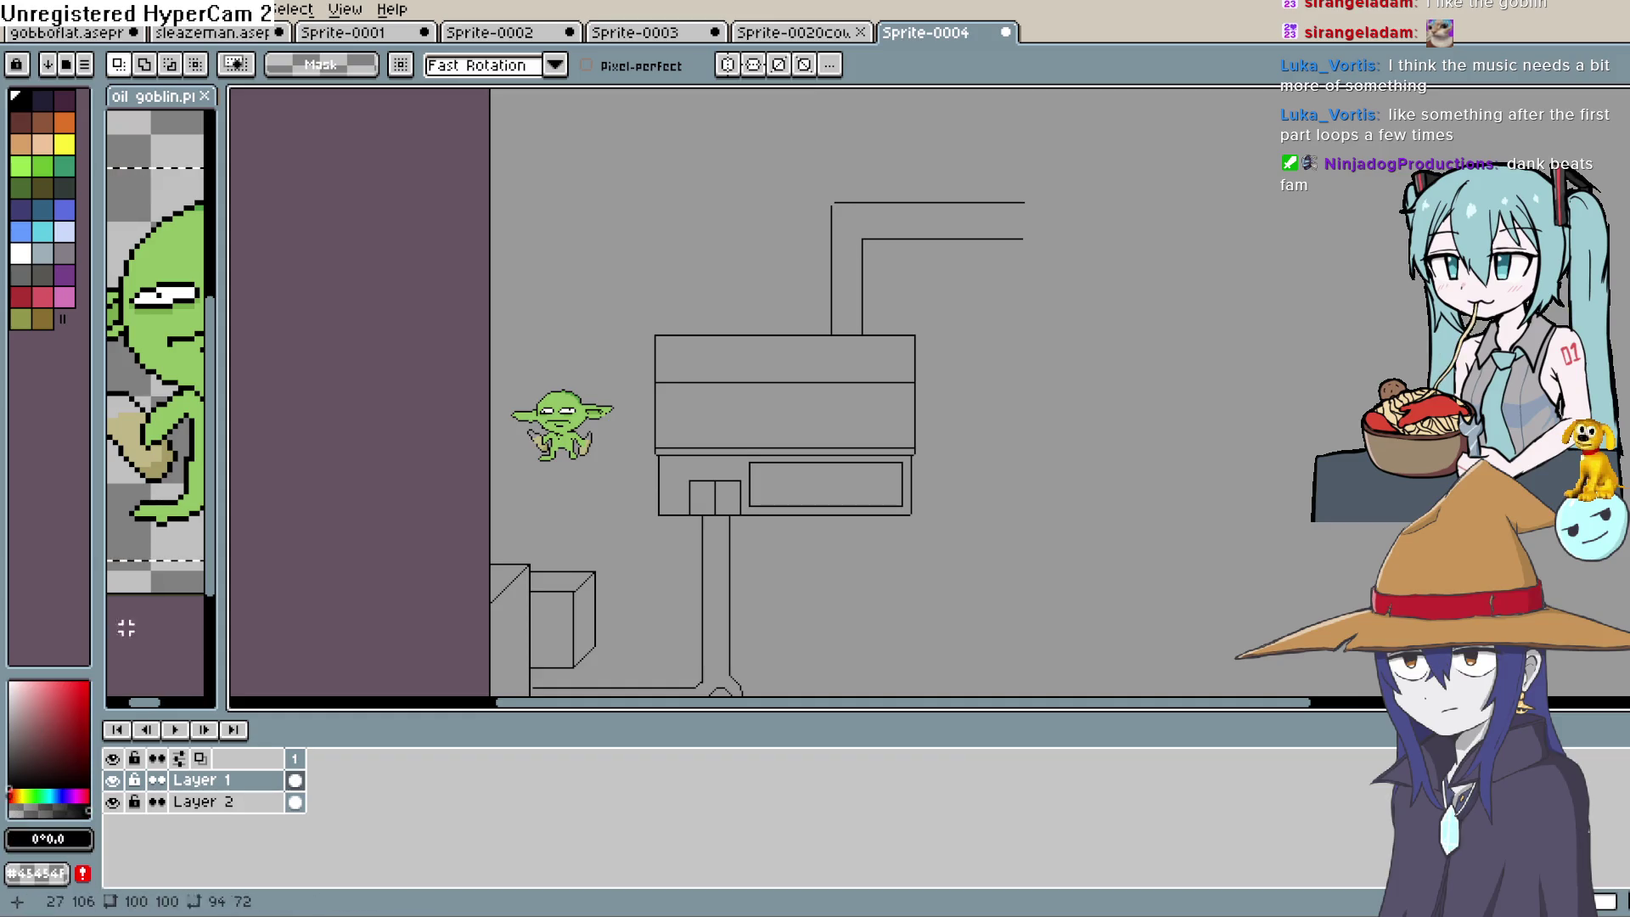
Draw two parallel vertical lines right of the machine, discarding a stray freehand stroke
key("b")
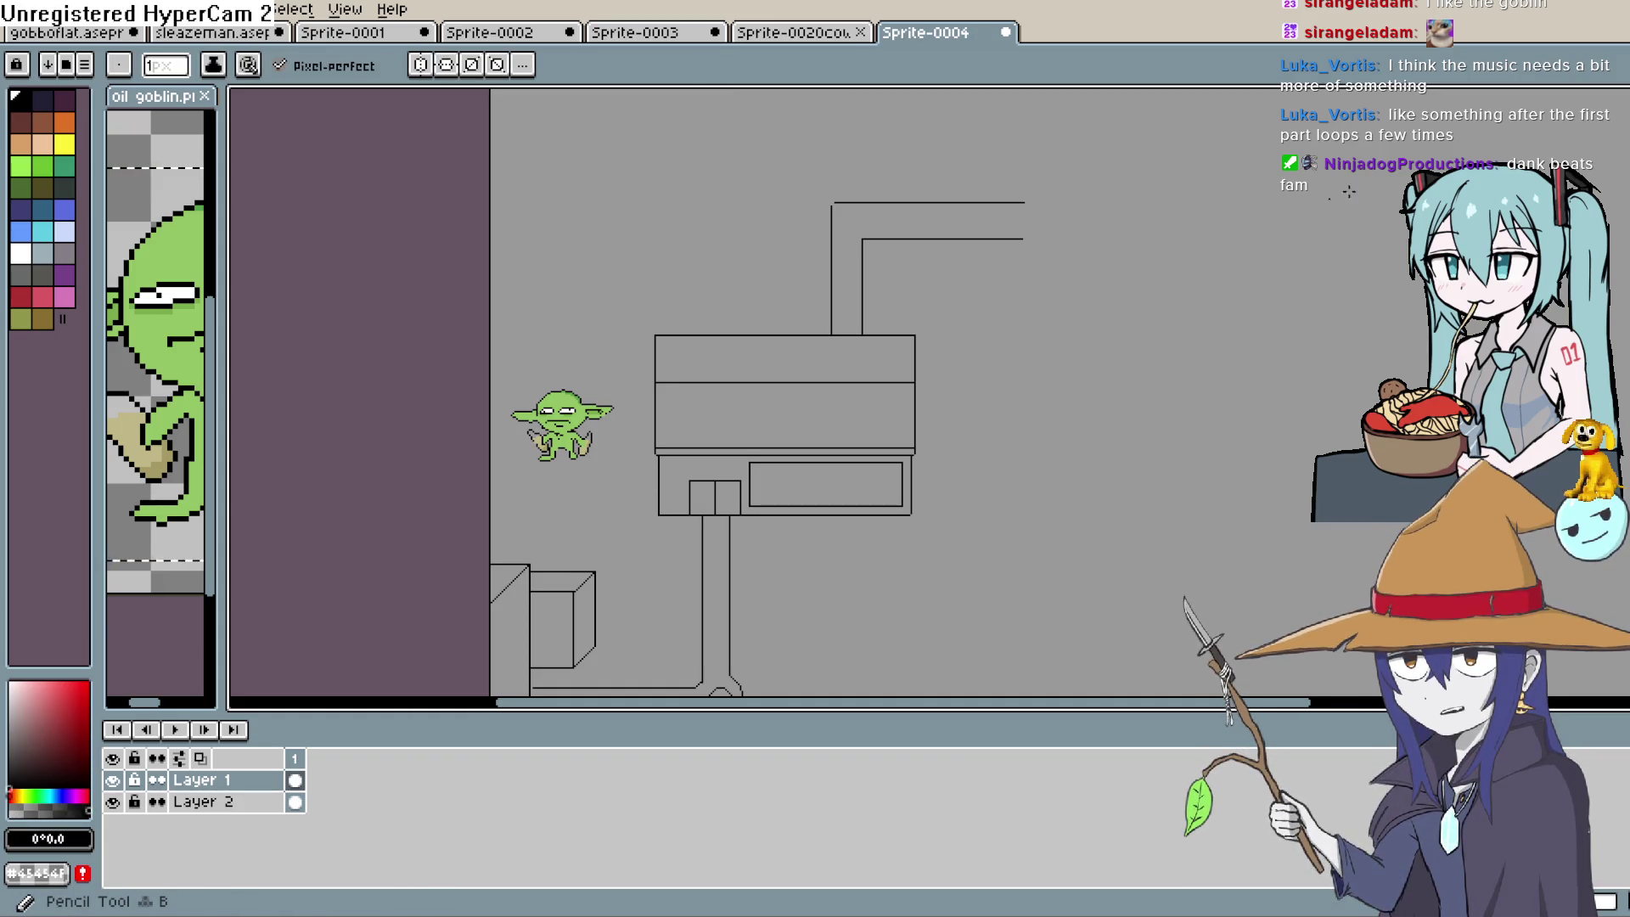
scroll(751, 436, "up", 2)
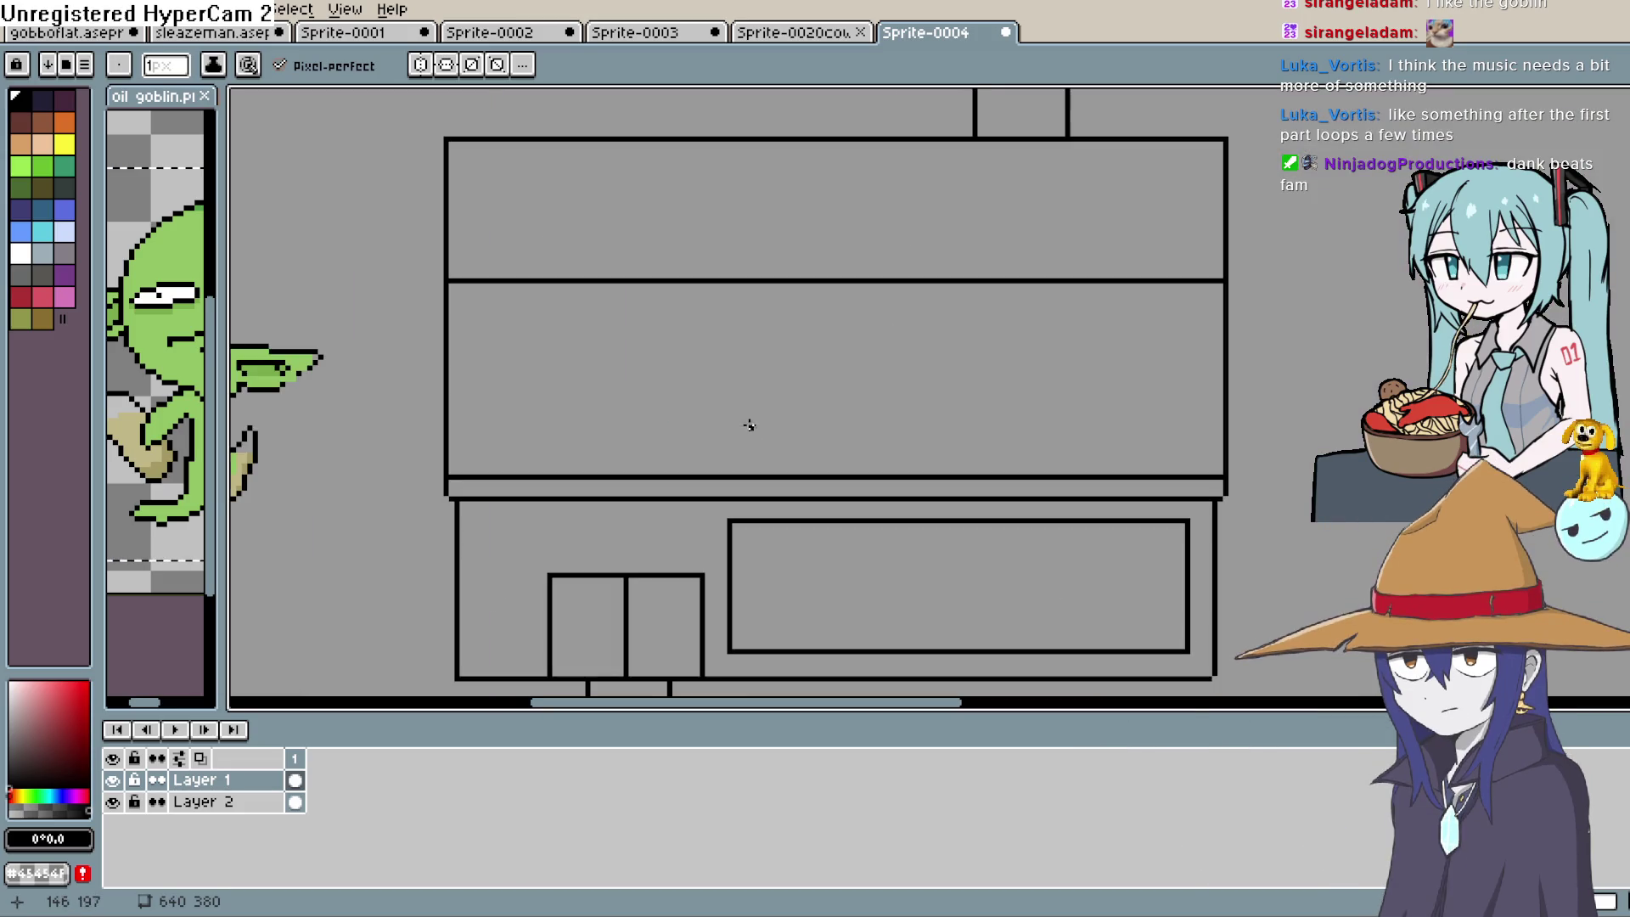
left_click_drag(553, 378, 608, 472)
key("ctrl+z")
key("l")
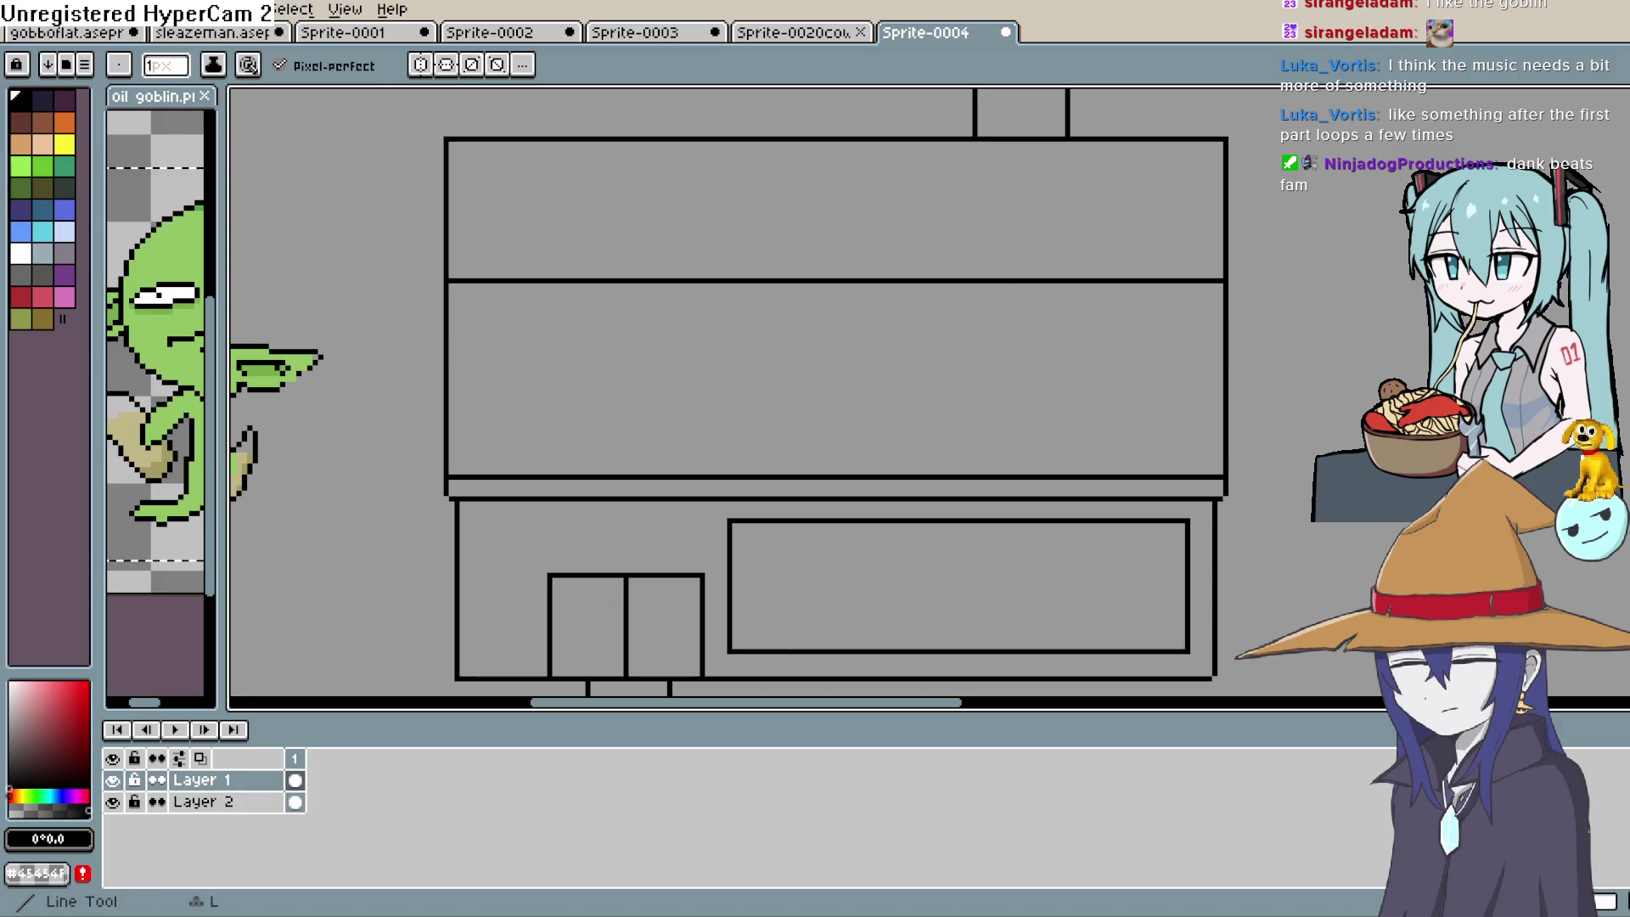
scroll(1241, 444, "down", 3)
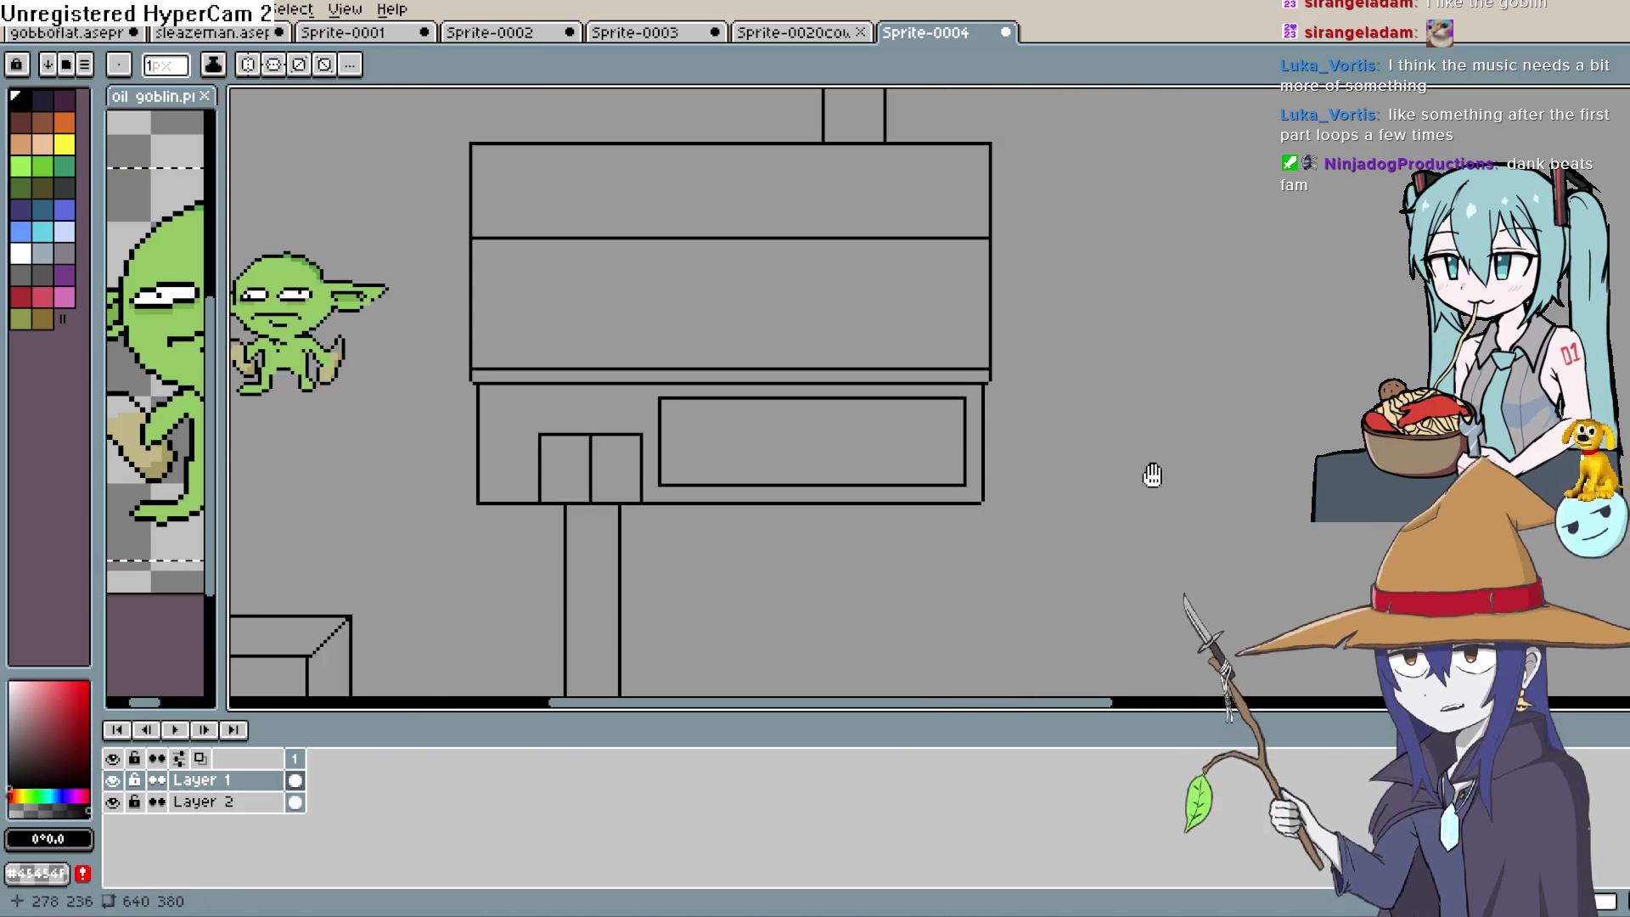
scroll(909, 471, "down", 2)
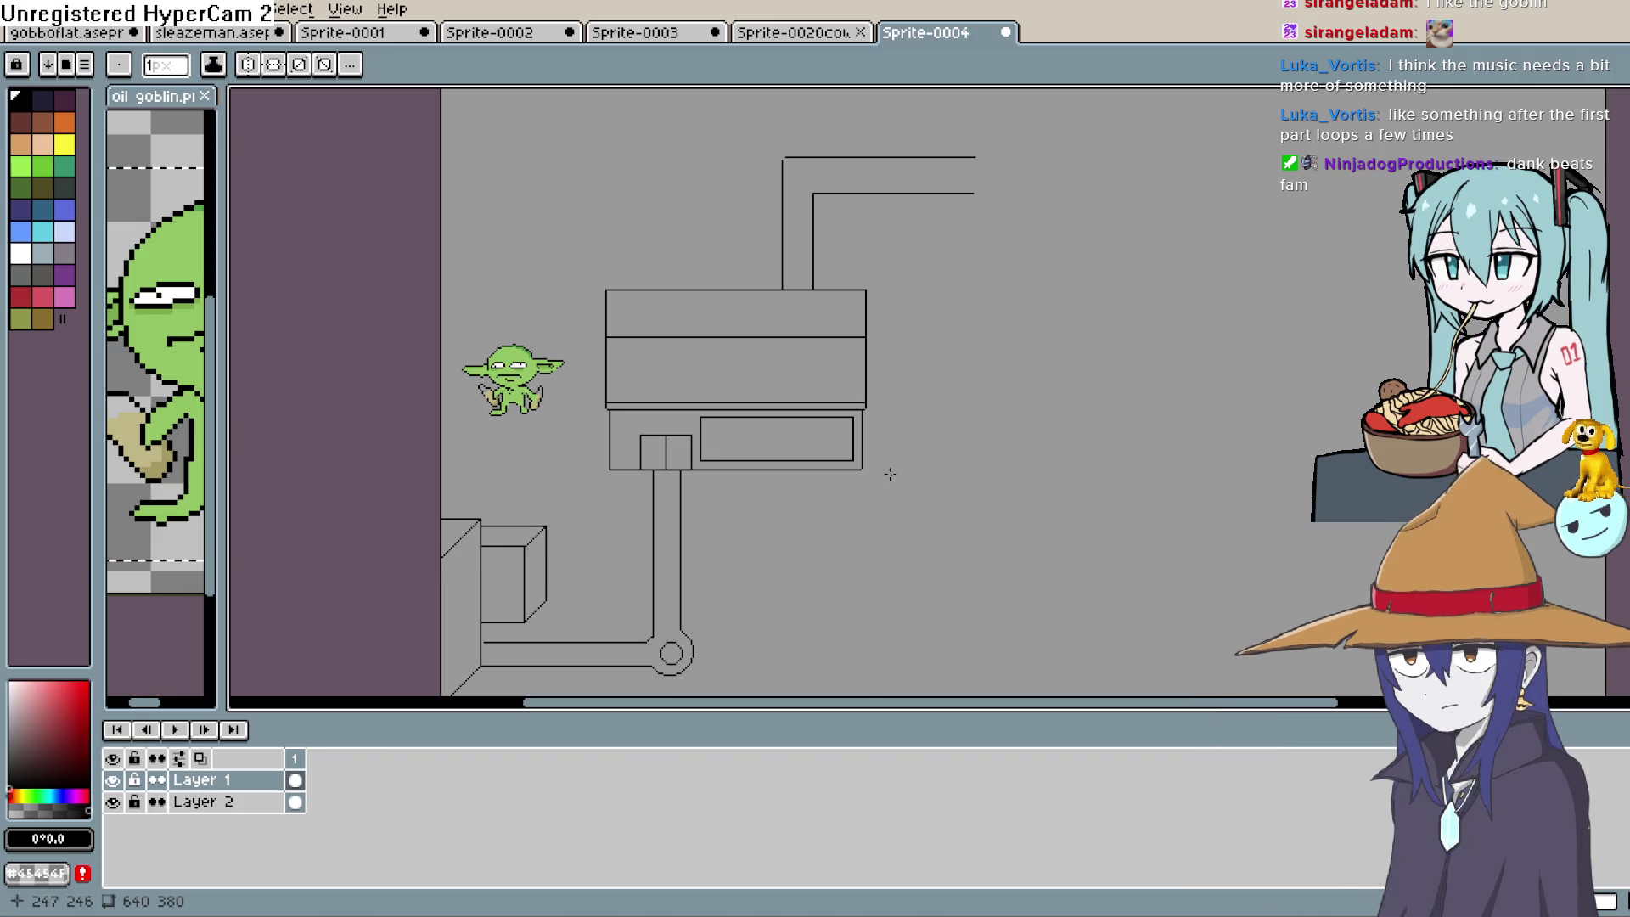
left_click_drag(897, 491, 897, 400)
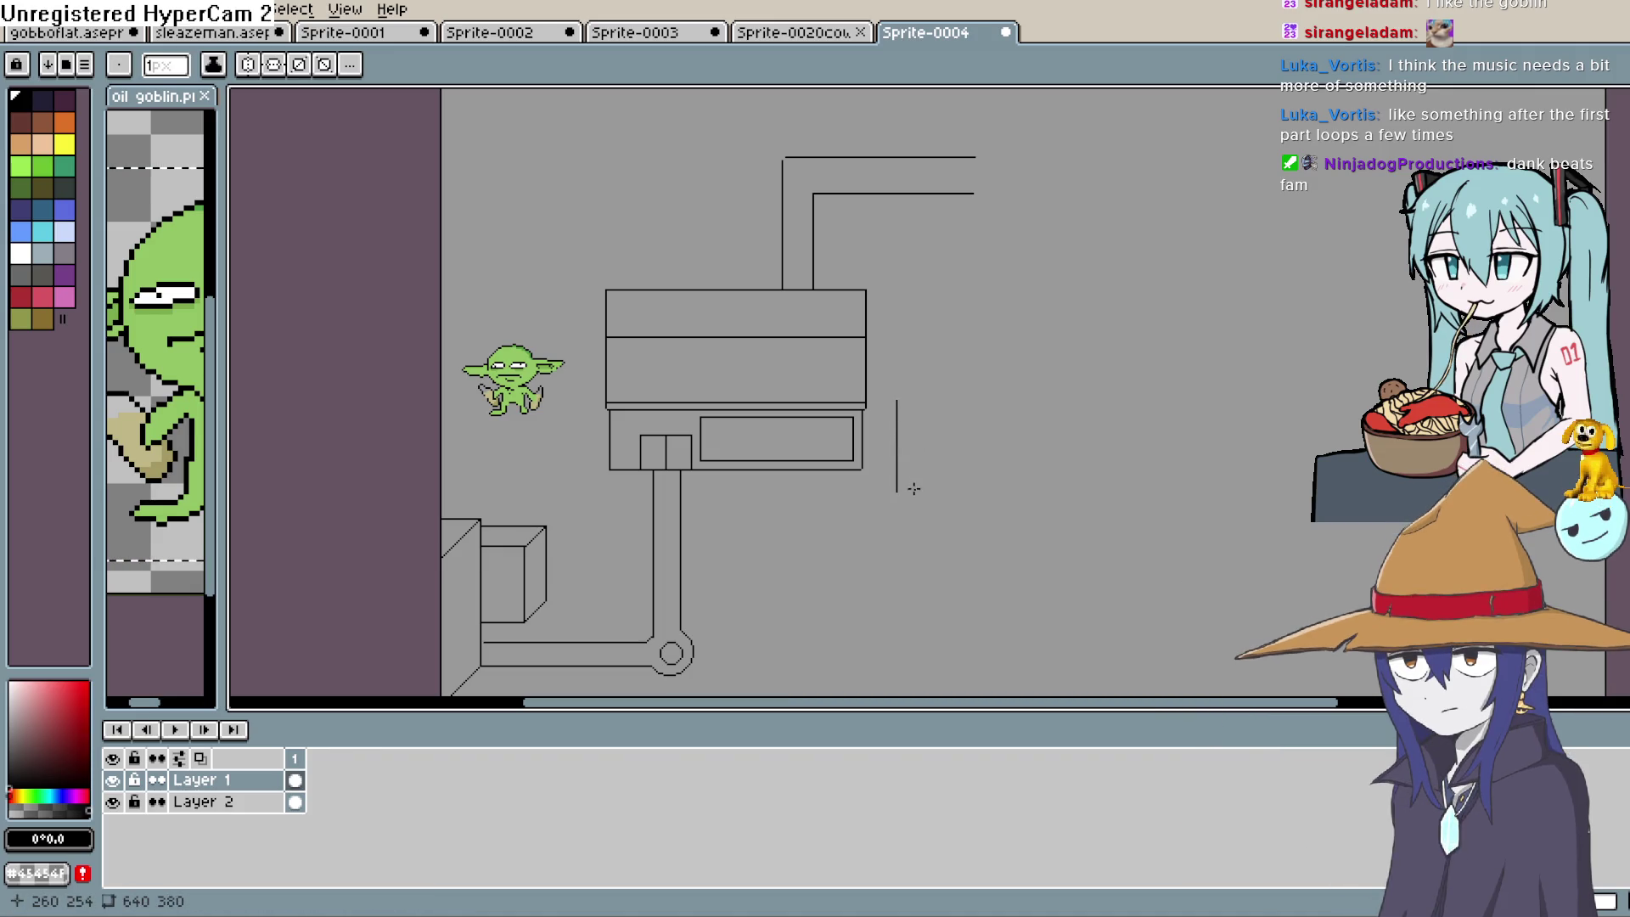
mouse_move(915, 491)
left_mouse_down()
mouse_move(912, 398)
mouse_move(915, 487)
left_mouse_up()
key("ctrl+z")
key("l")
Extend the right line down and step both lines' bottom pixels inward into a U
scroll(955, 483, "down", 2)
scroll(958, 486, "up", 5)
scroll(922, 509, "up", 2)
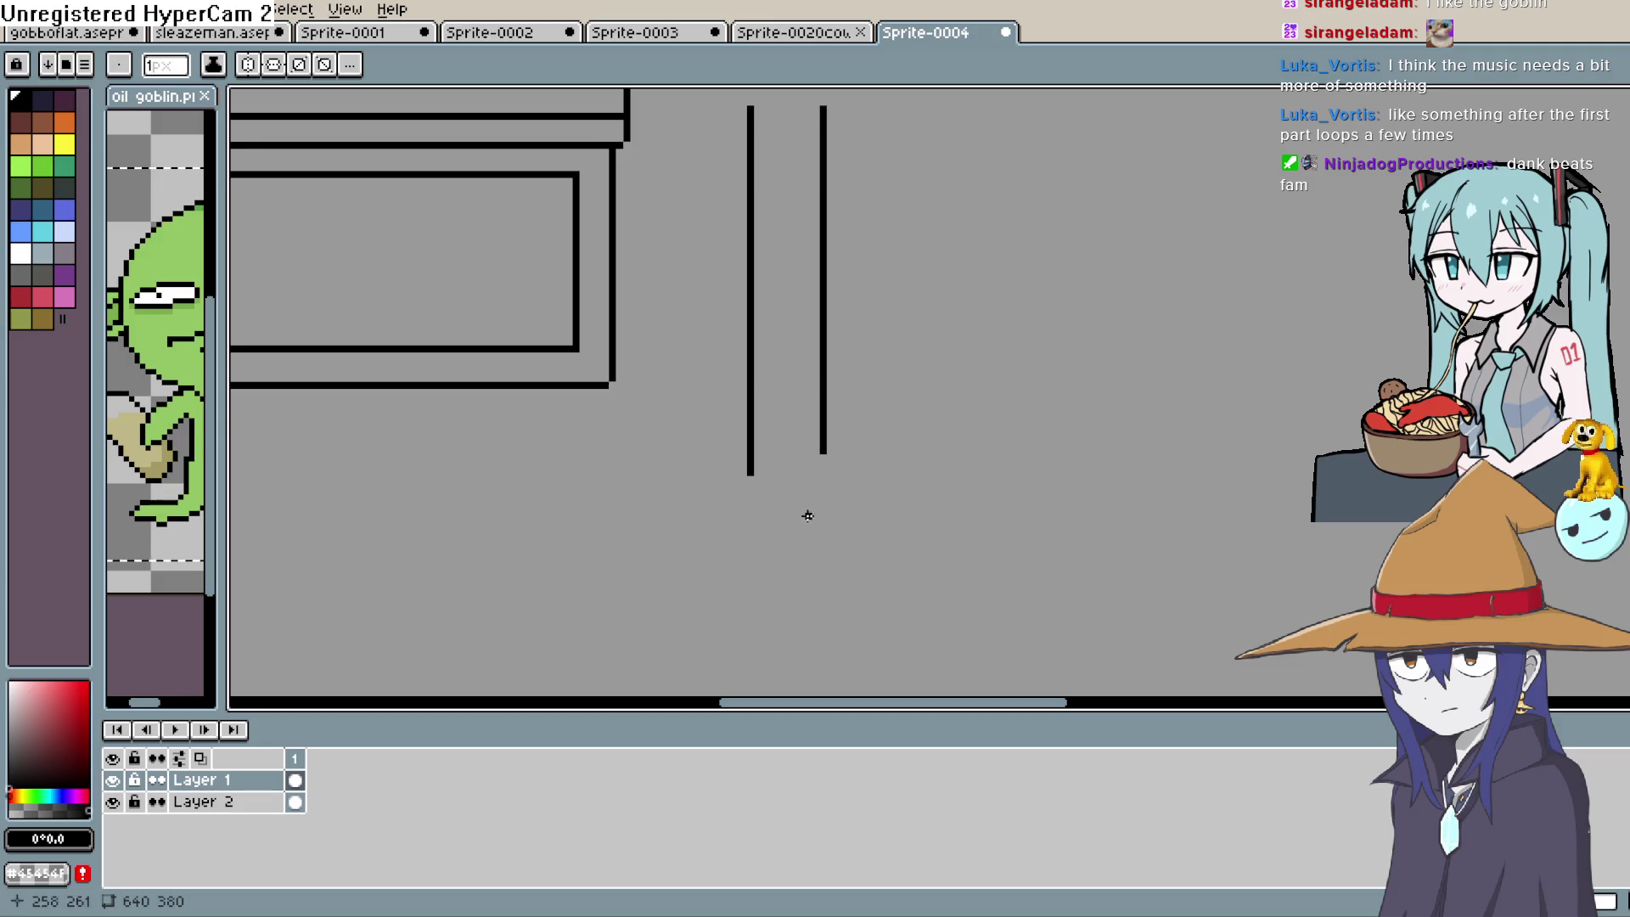
left_click_drag(821, 457, 820, 473)
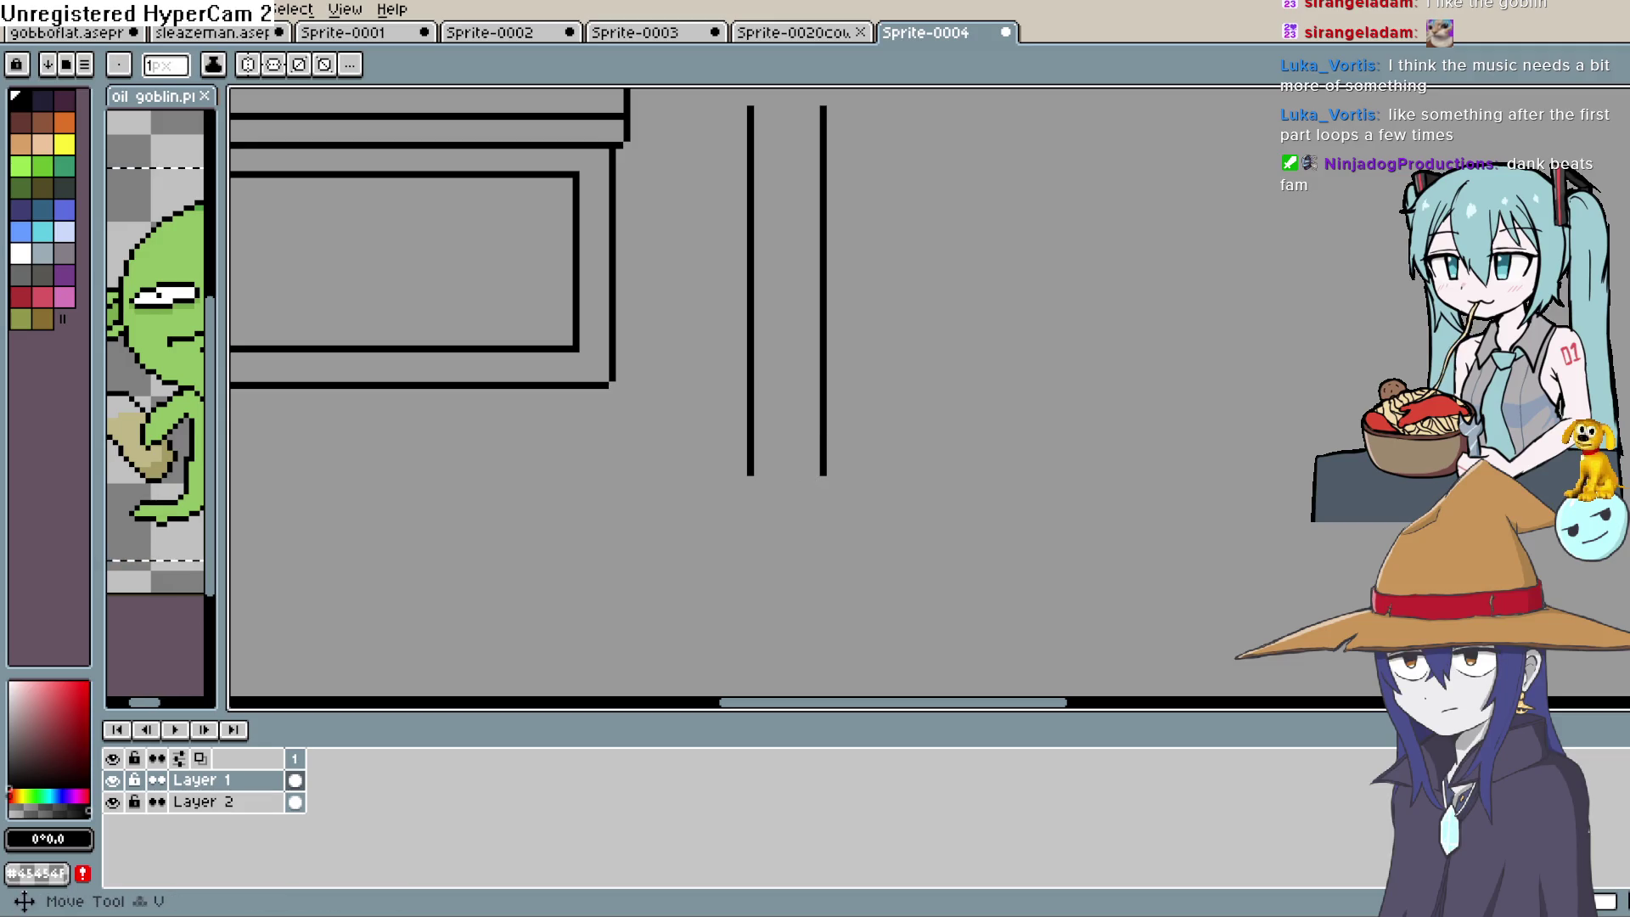
left_click(756, 480)
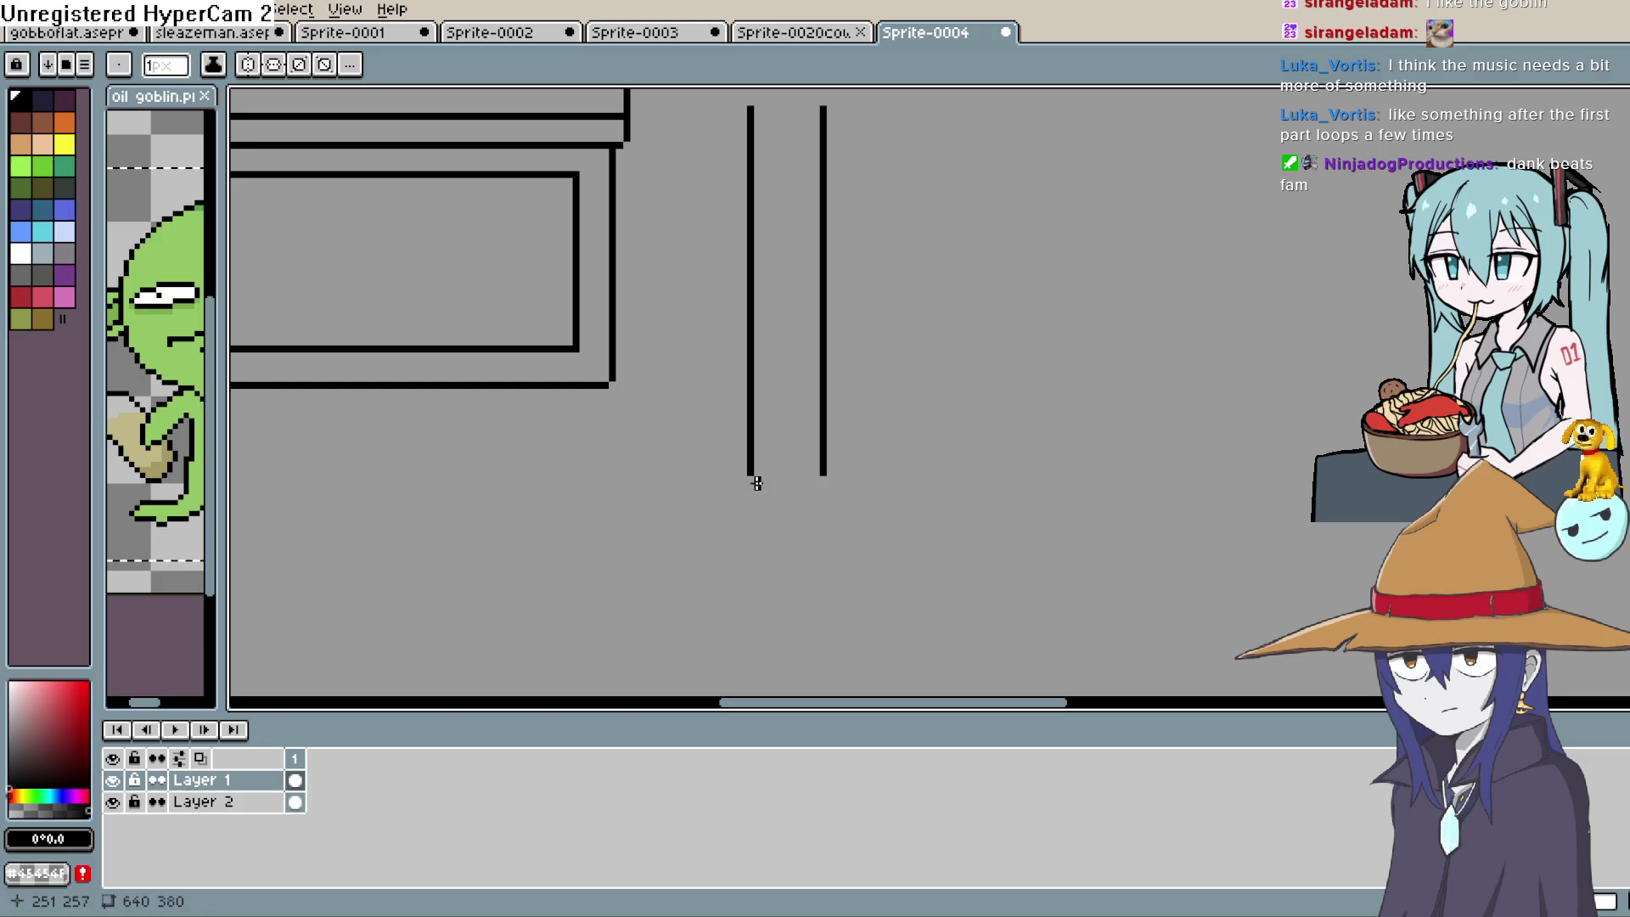
left_click(816, 480)
left_click(811, 489)
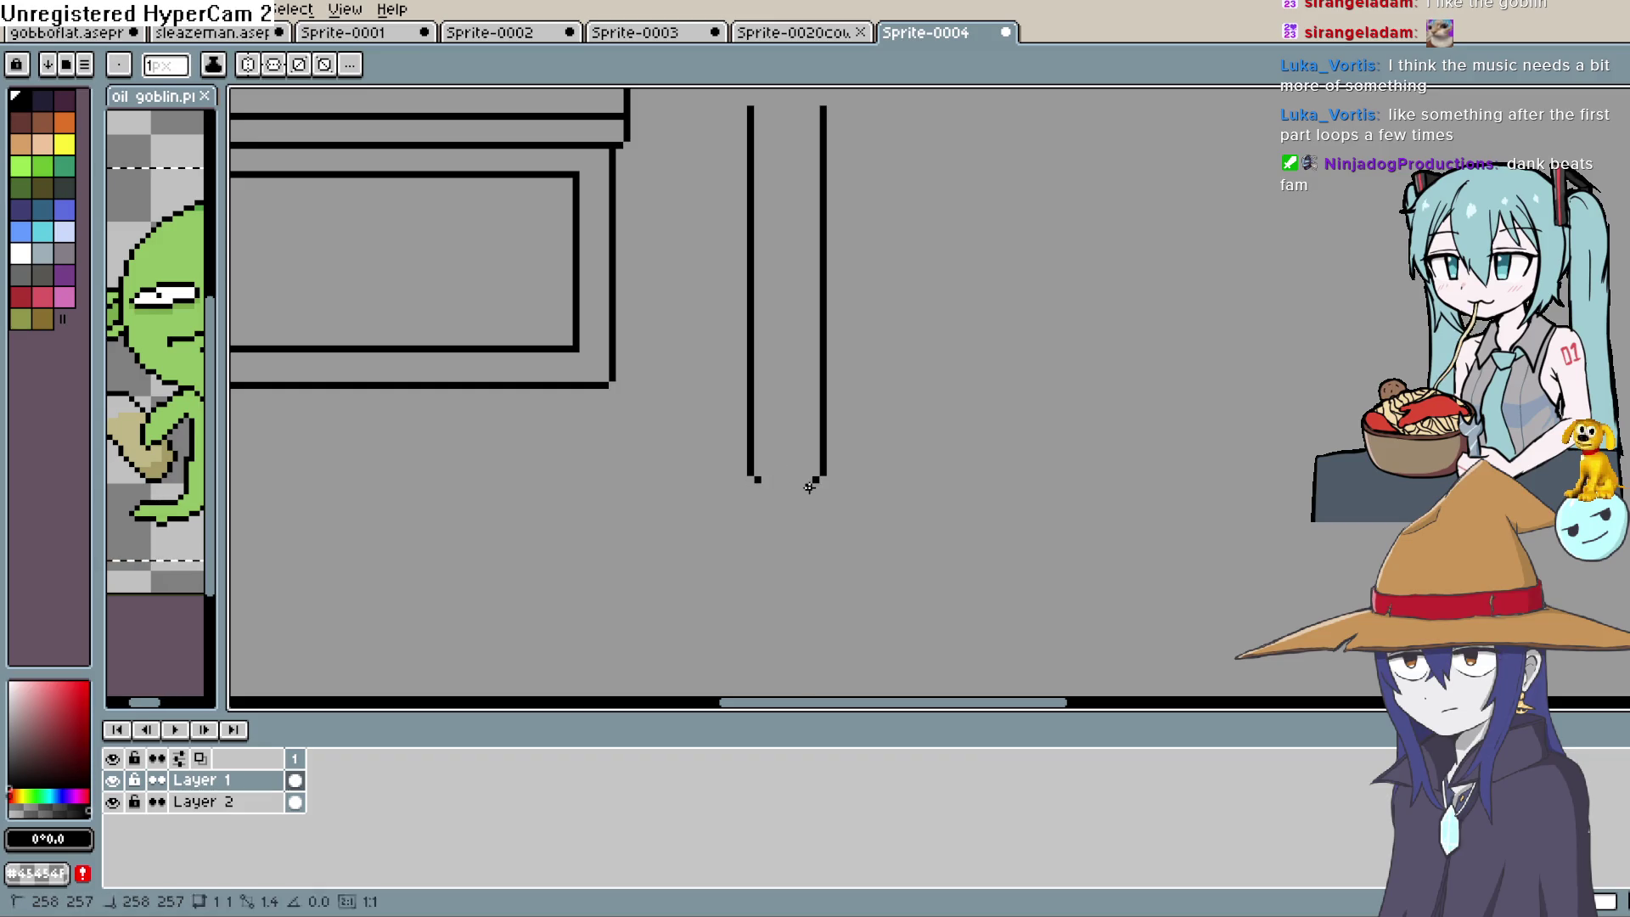
left_click(764, 489)
scroll(764, 490, "up", 1)
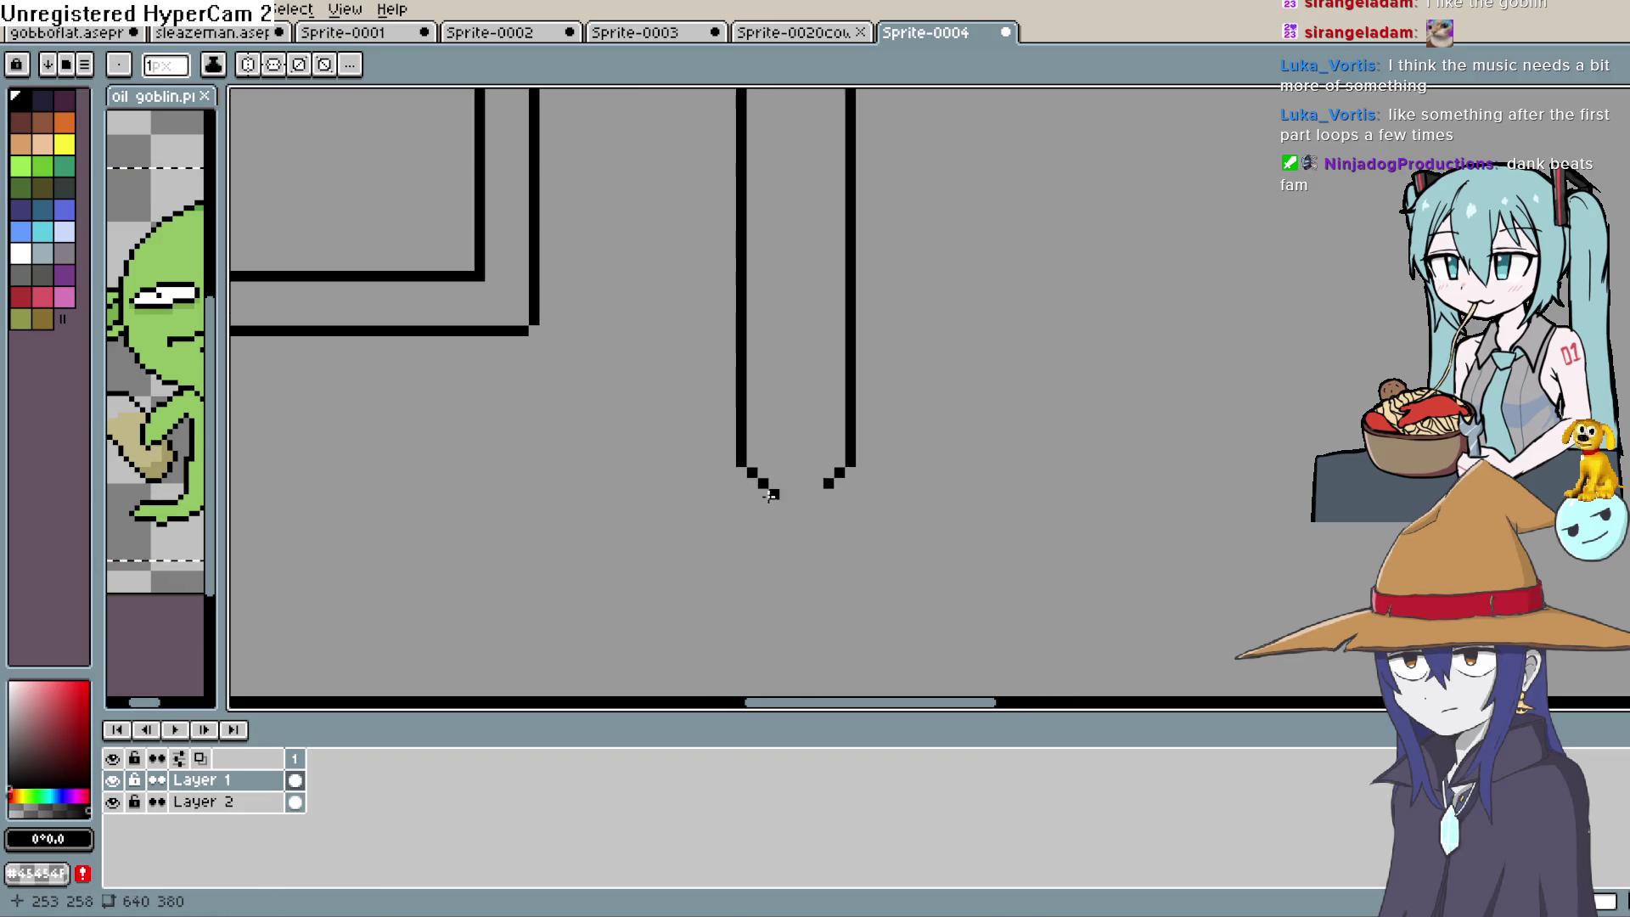
scroll(767, 487, "up", 1)
Close the U-shaped pipe's bottom and lengthen both pipe tops by one pixel
left_click_drag(769, 485, 832, 485)
scroll(928, 456, "down", 2)
scroll(947, 459, "down", 3)
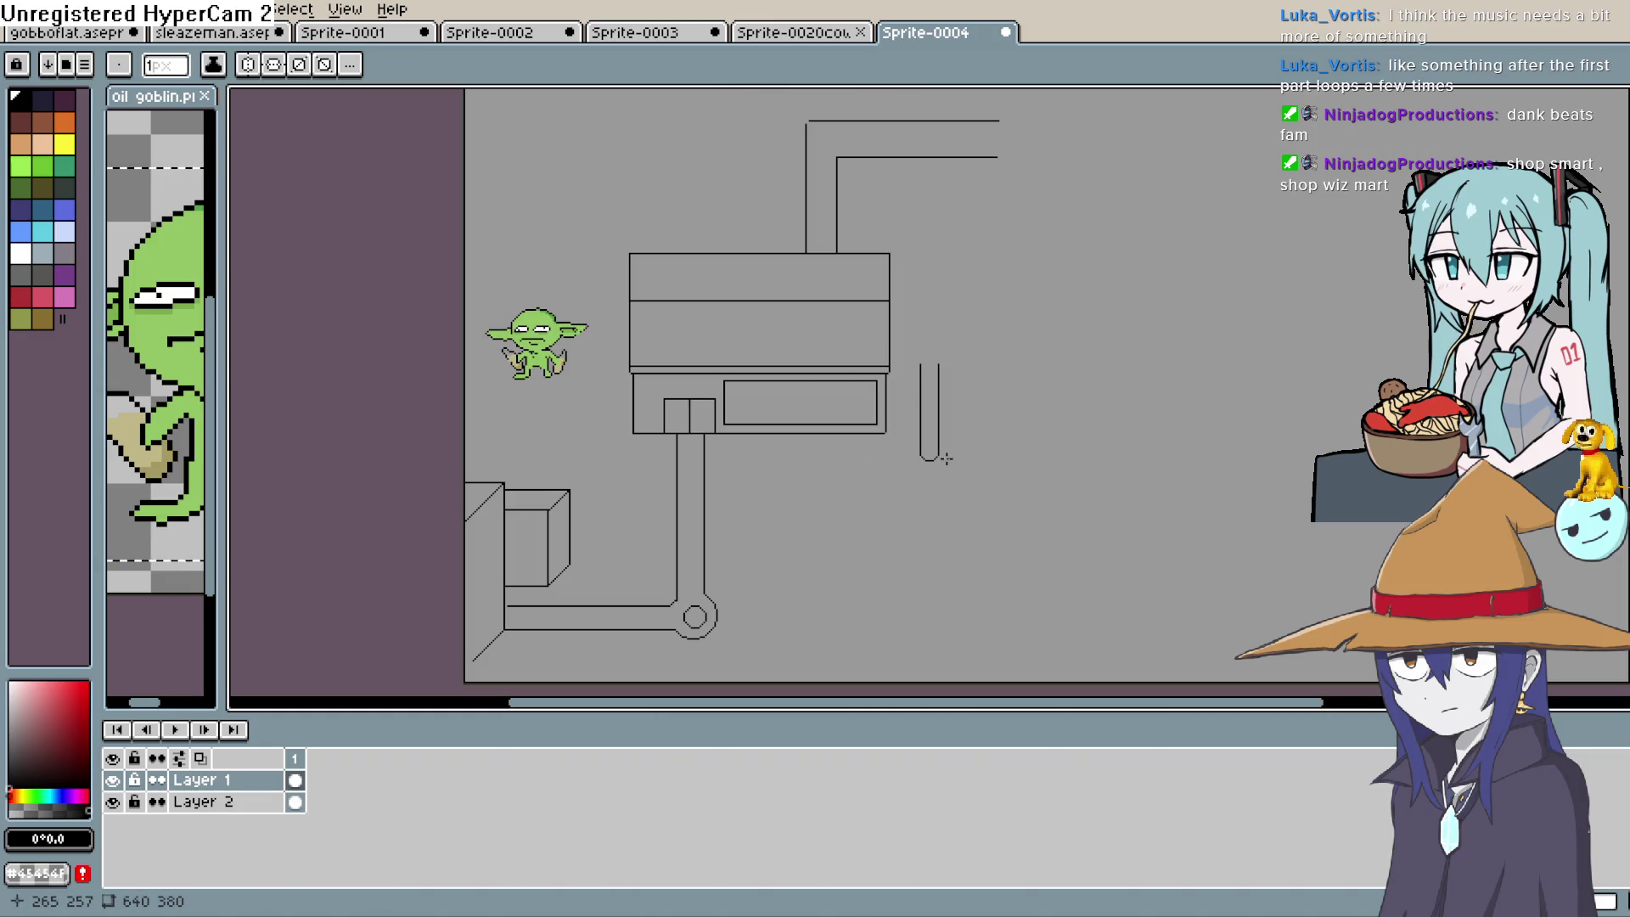
scroll(960, 444, "up", 3)
scroll(818, 383, "up", 1)
left_click(826, 385)
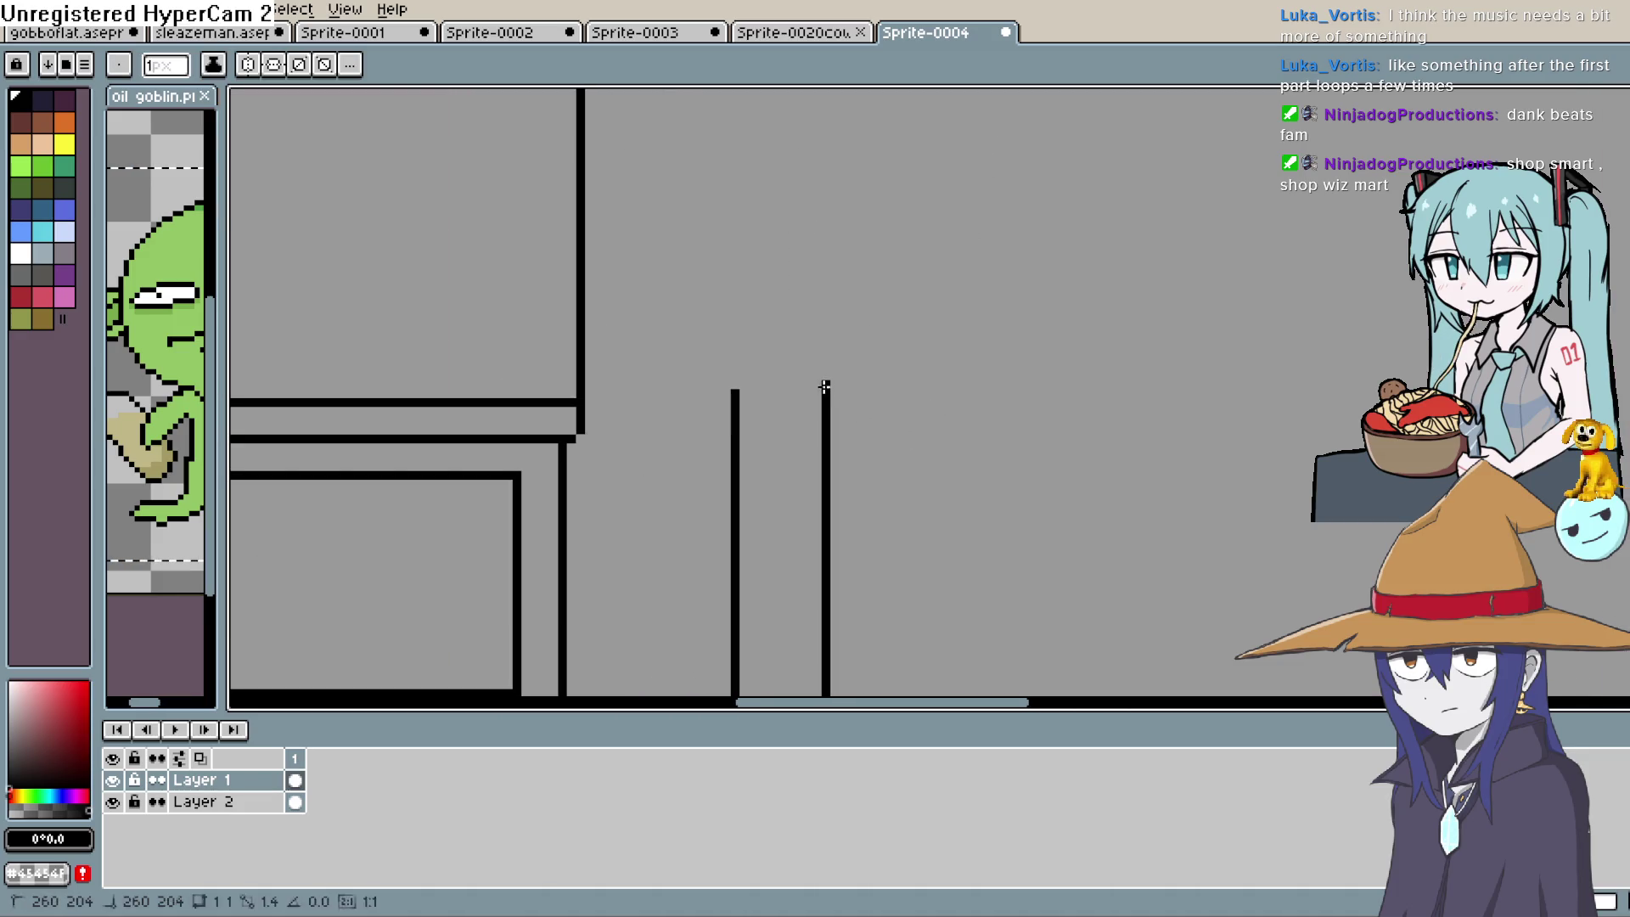
left_click(735, 386)
Draw the tank rectangle's right side and top edge above the pipe lines
mouse_move(686, 374)
left_mouse_down()
mouse_move(955, 375)
mouse_move(606, 372)
mouse_move(637, 374)
mouse_move(619, 364)
mouse_move(640, 182)
mouse_move(803, 134)
left_mouse_up()
key("ctrl+z")
mouse_move(959, 372)
left_mouse_down()
mouse_move(965, 131)
mouse_move(943, 299)
left_mouse_up()
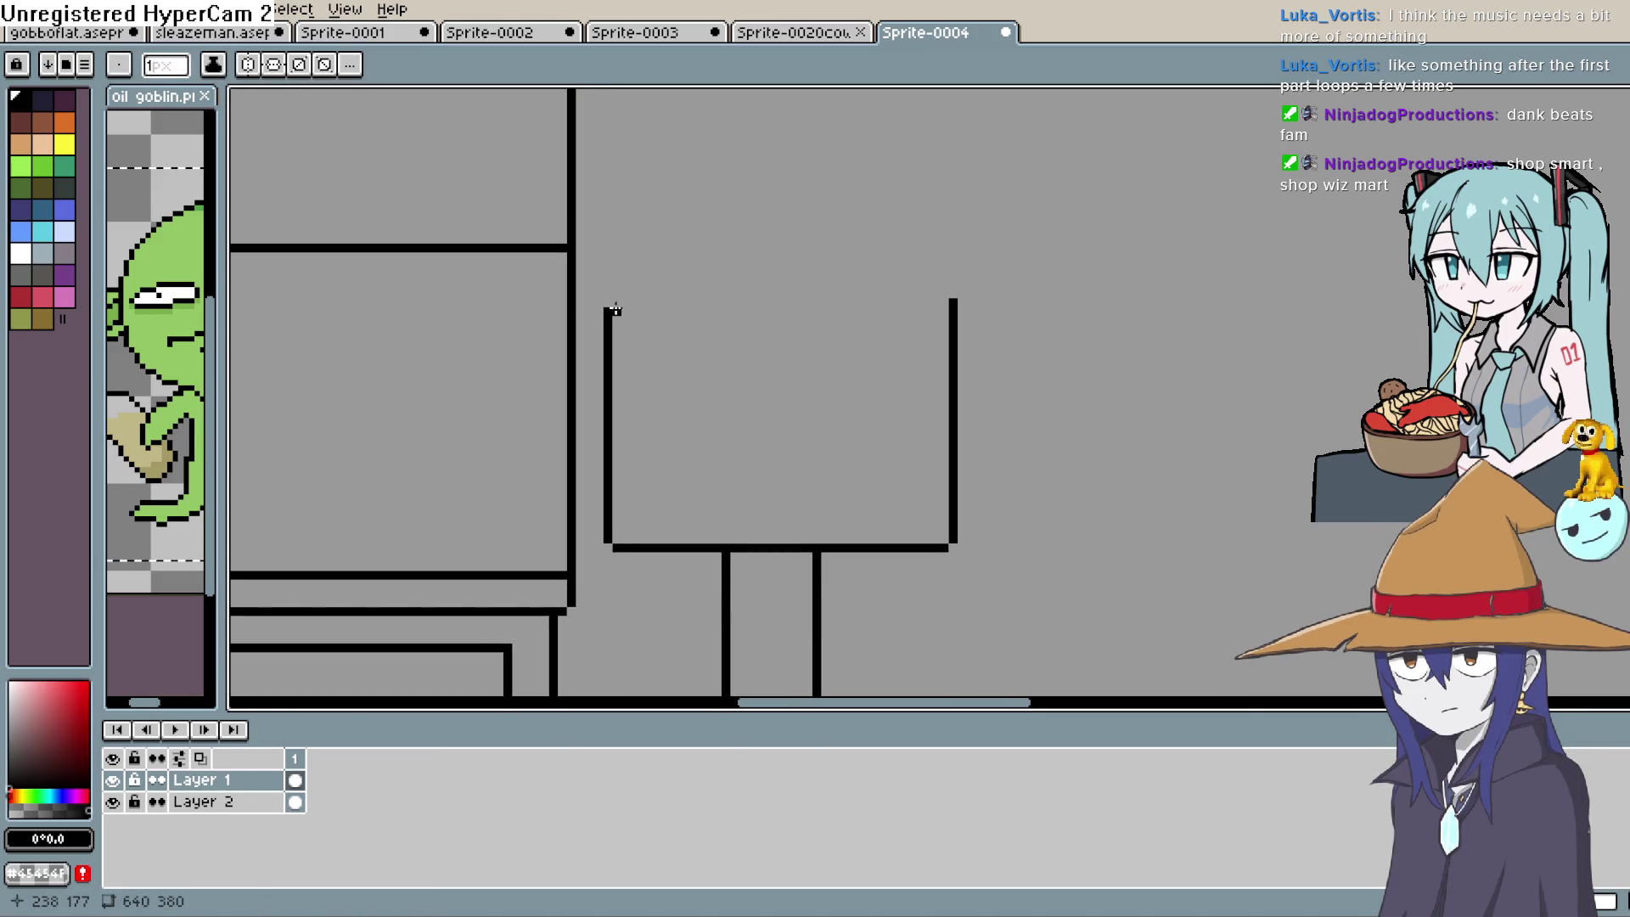
left_click_drag(609, 311, 951, 309)
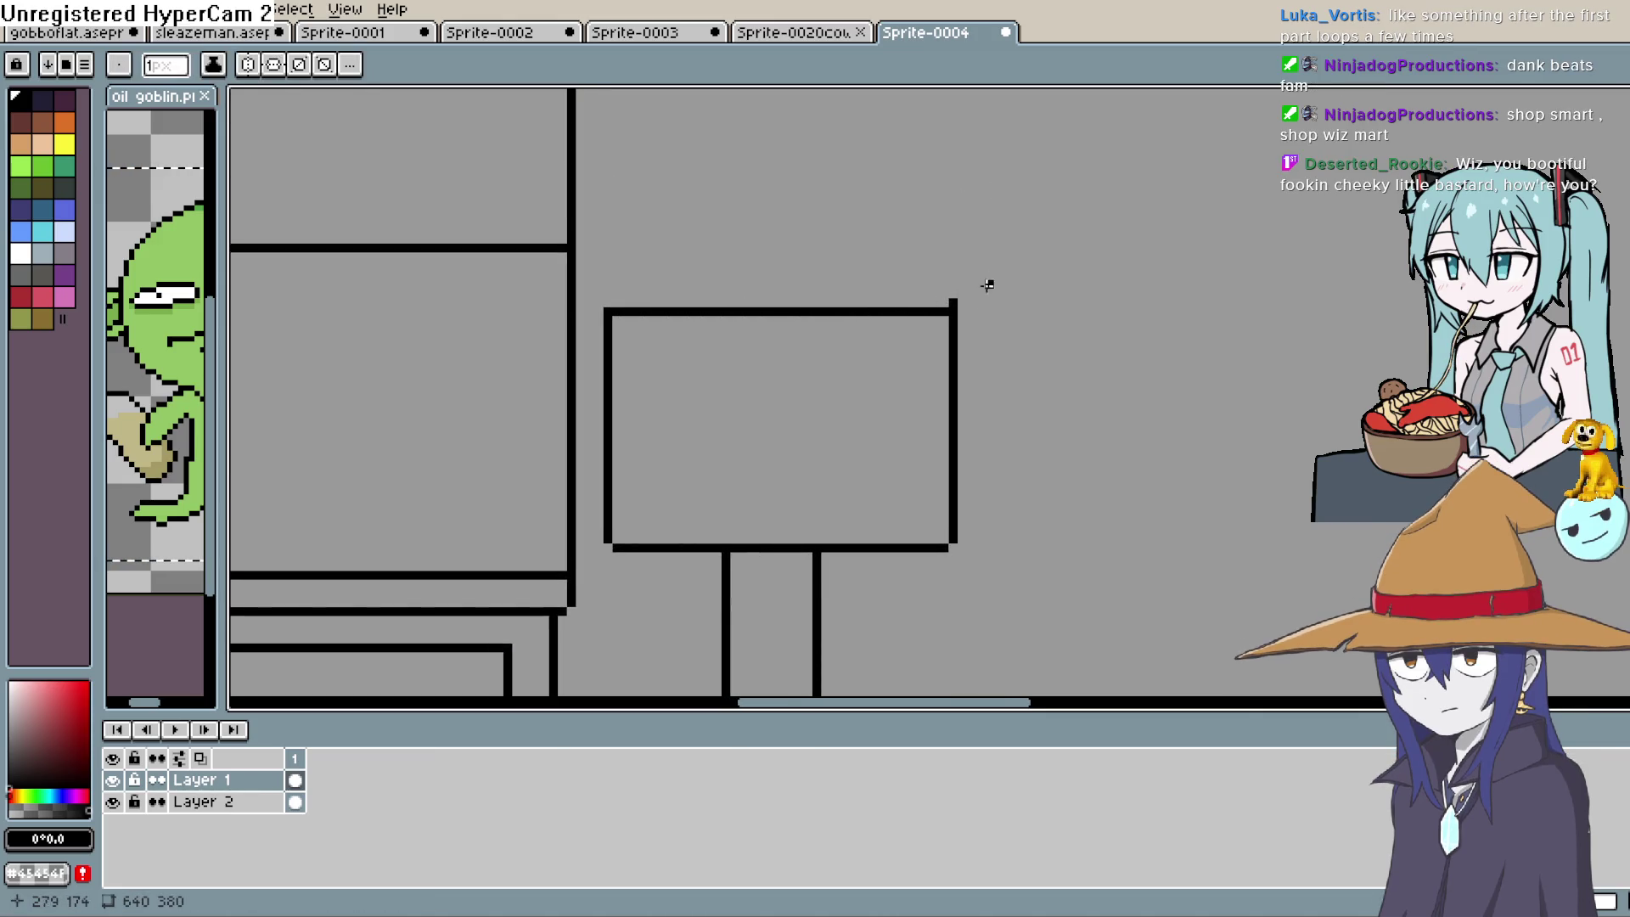
Eyedrop the grey #9a9a9a canvas background as the drawing colour
key("i")
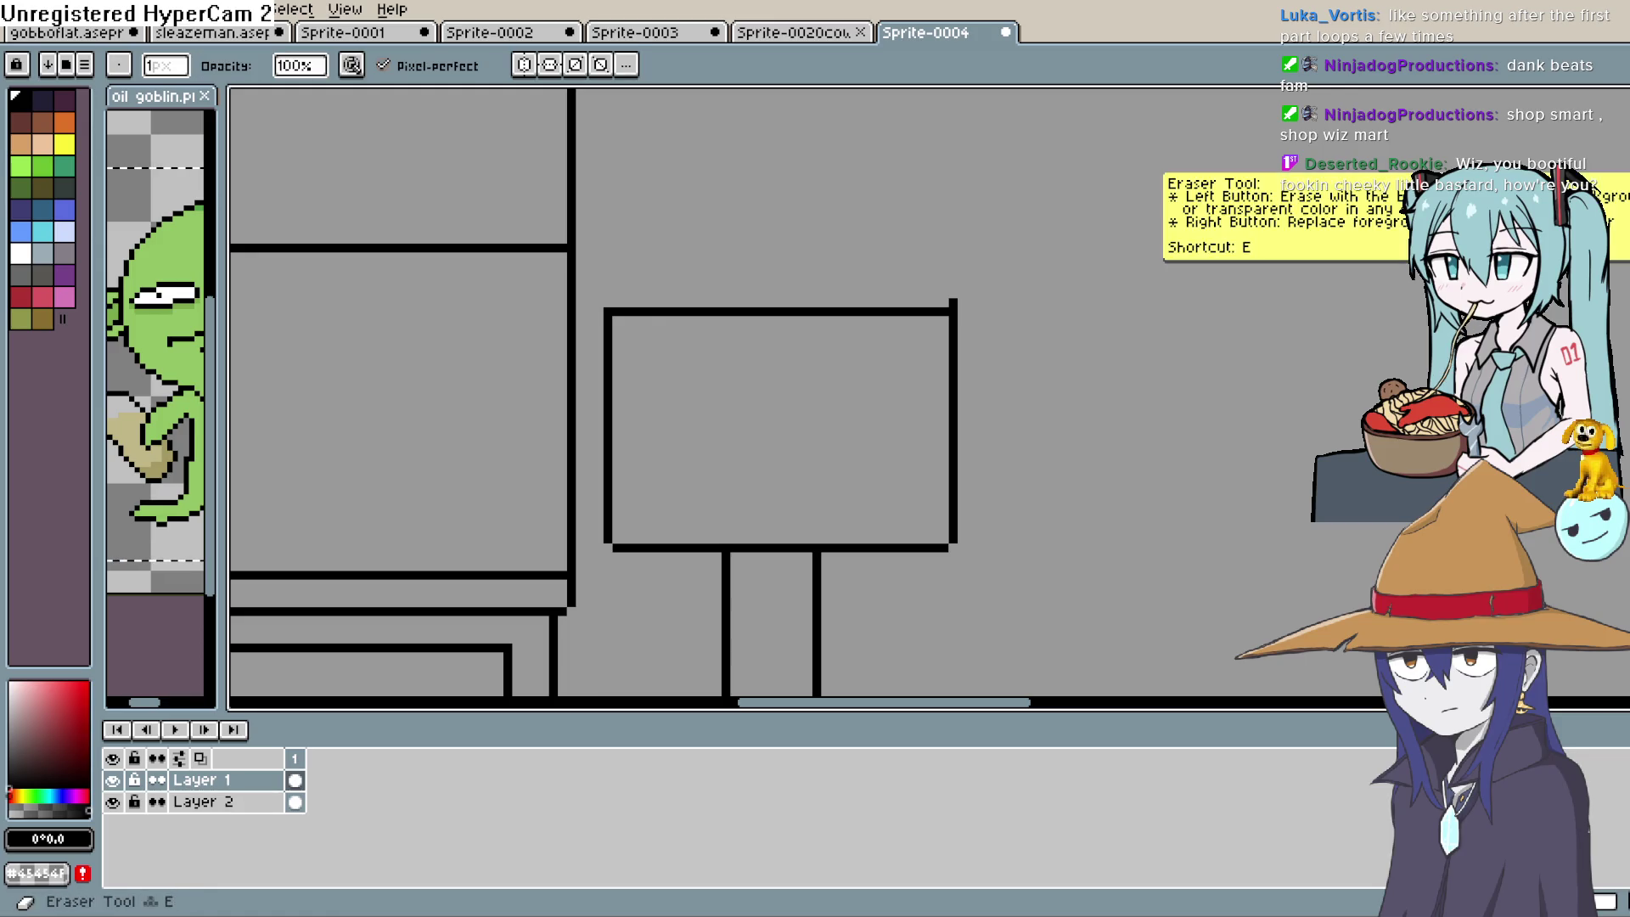
left_click(1285, 237)
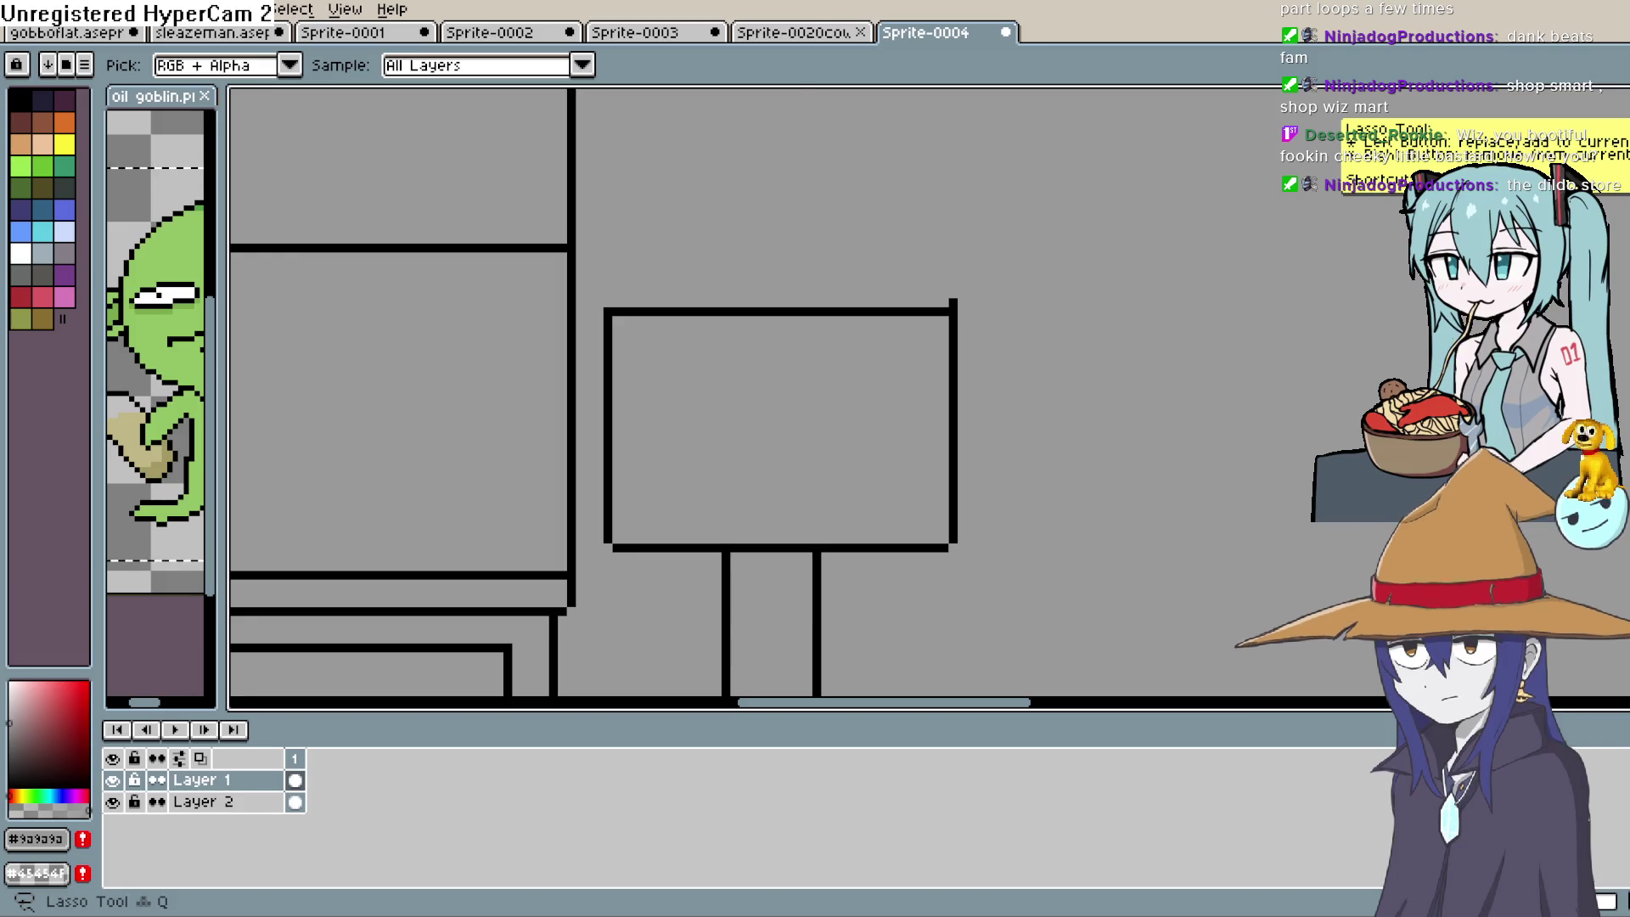
Undo the last stroke on the tank with the building and tank in view
scroll(1270, 249, "down", 2)
left_click_drag(1063, 317, 1015, 357)
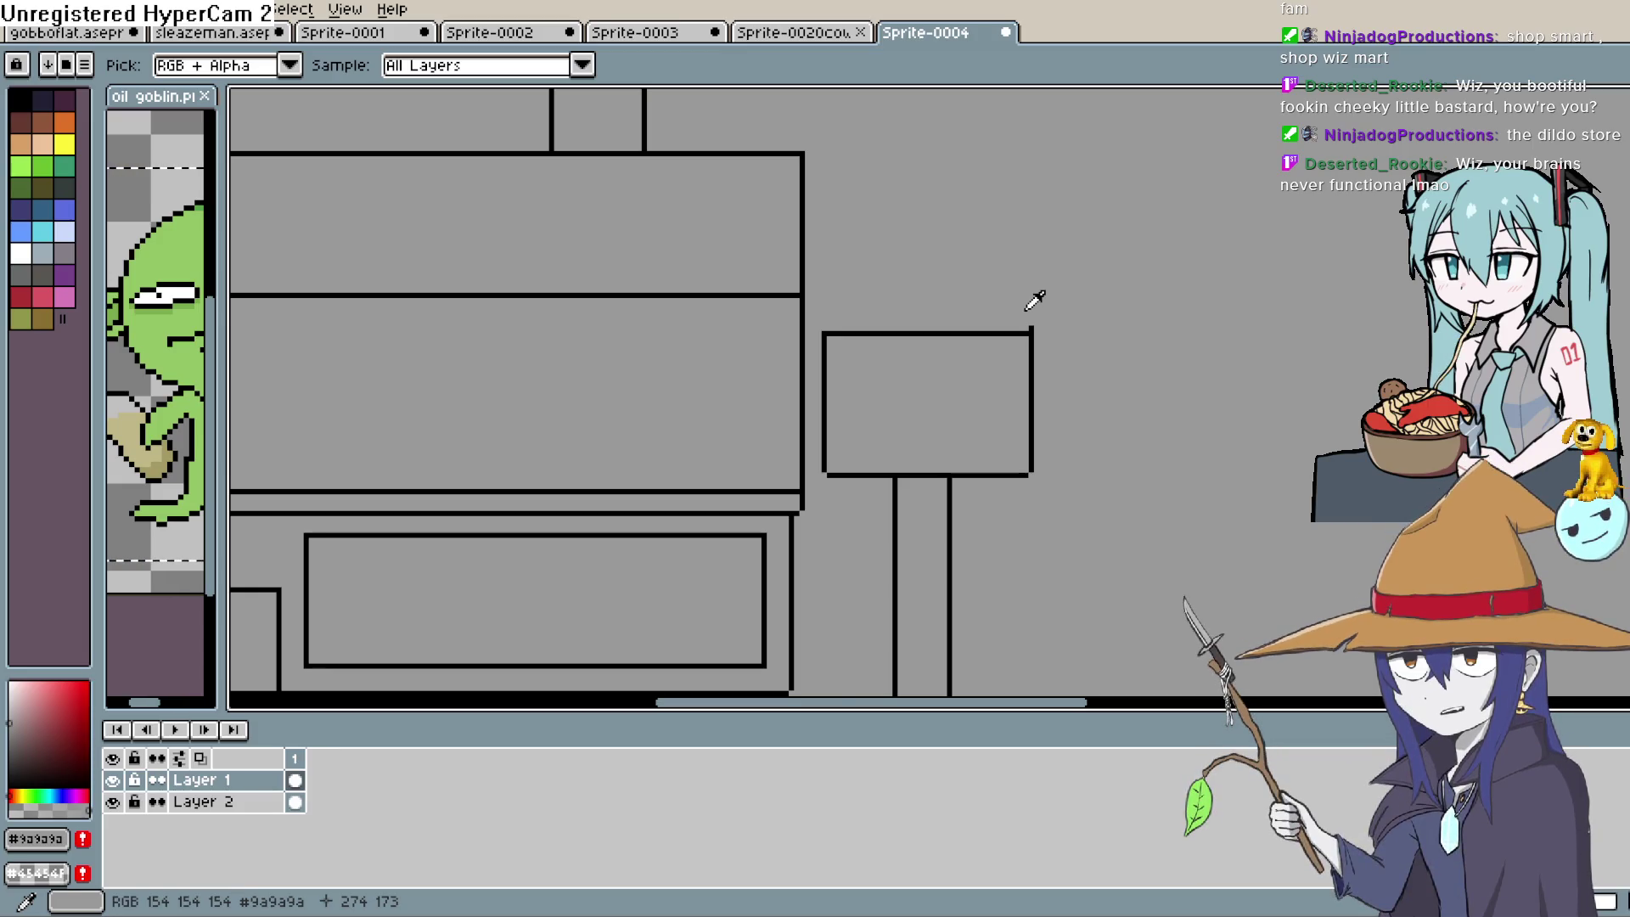
key("e")
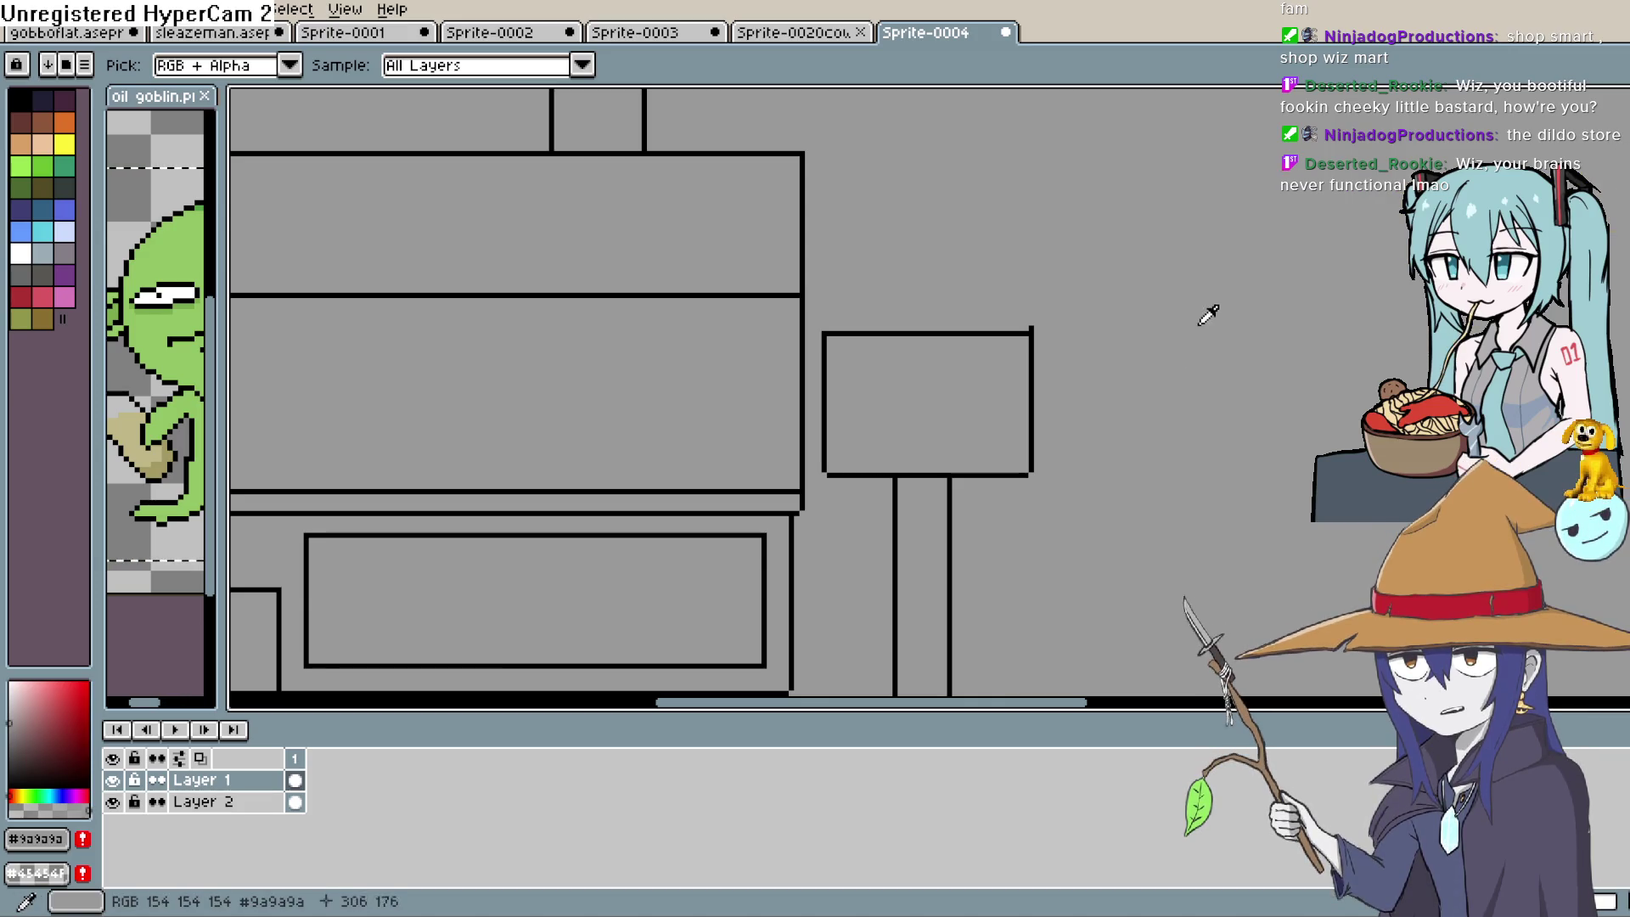
key("b")
scroll(985, 359, "up", 2)
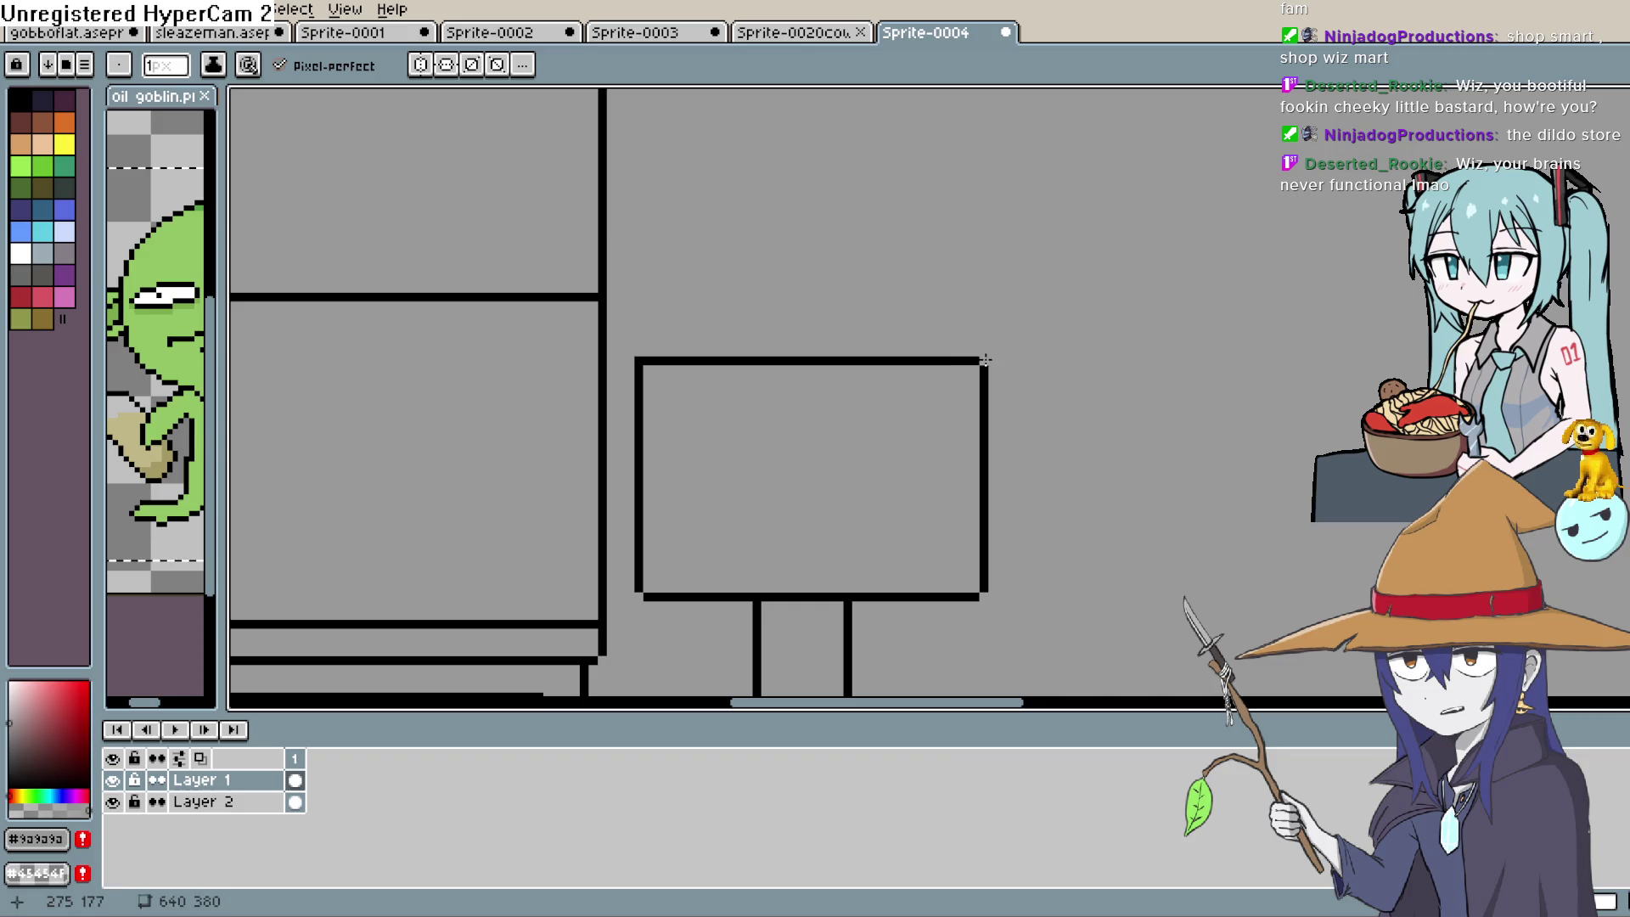
key("ctrl+z")
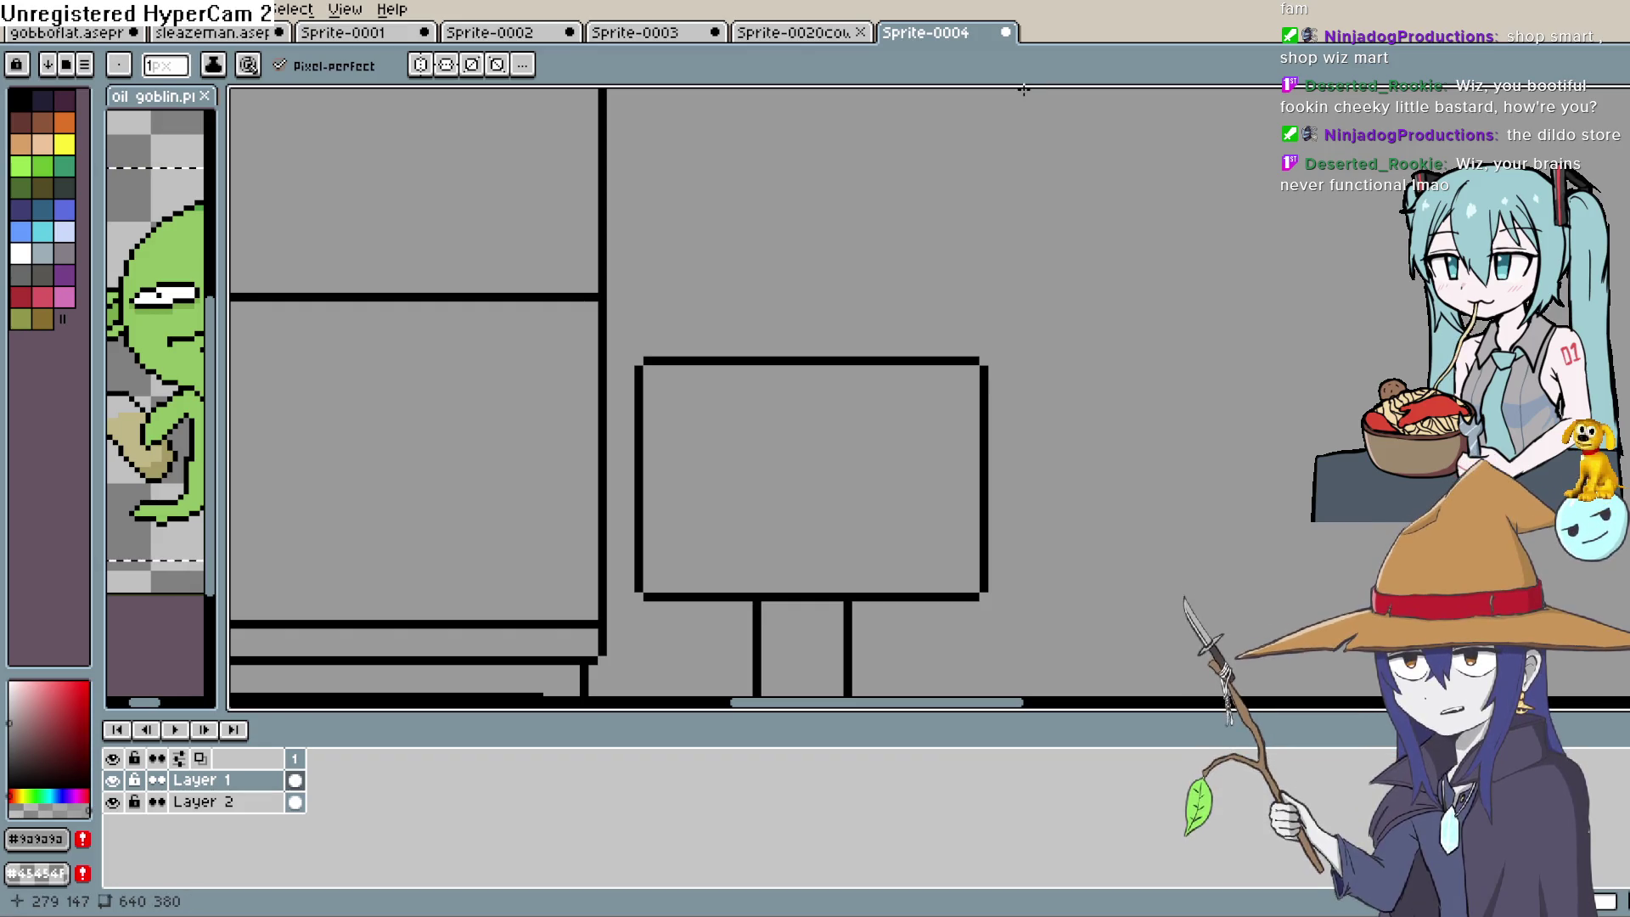
key("h")
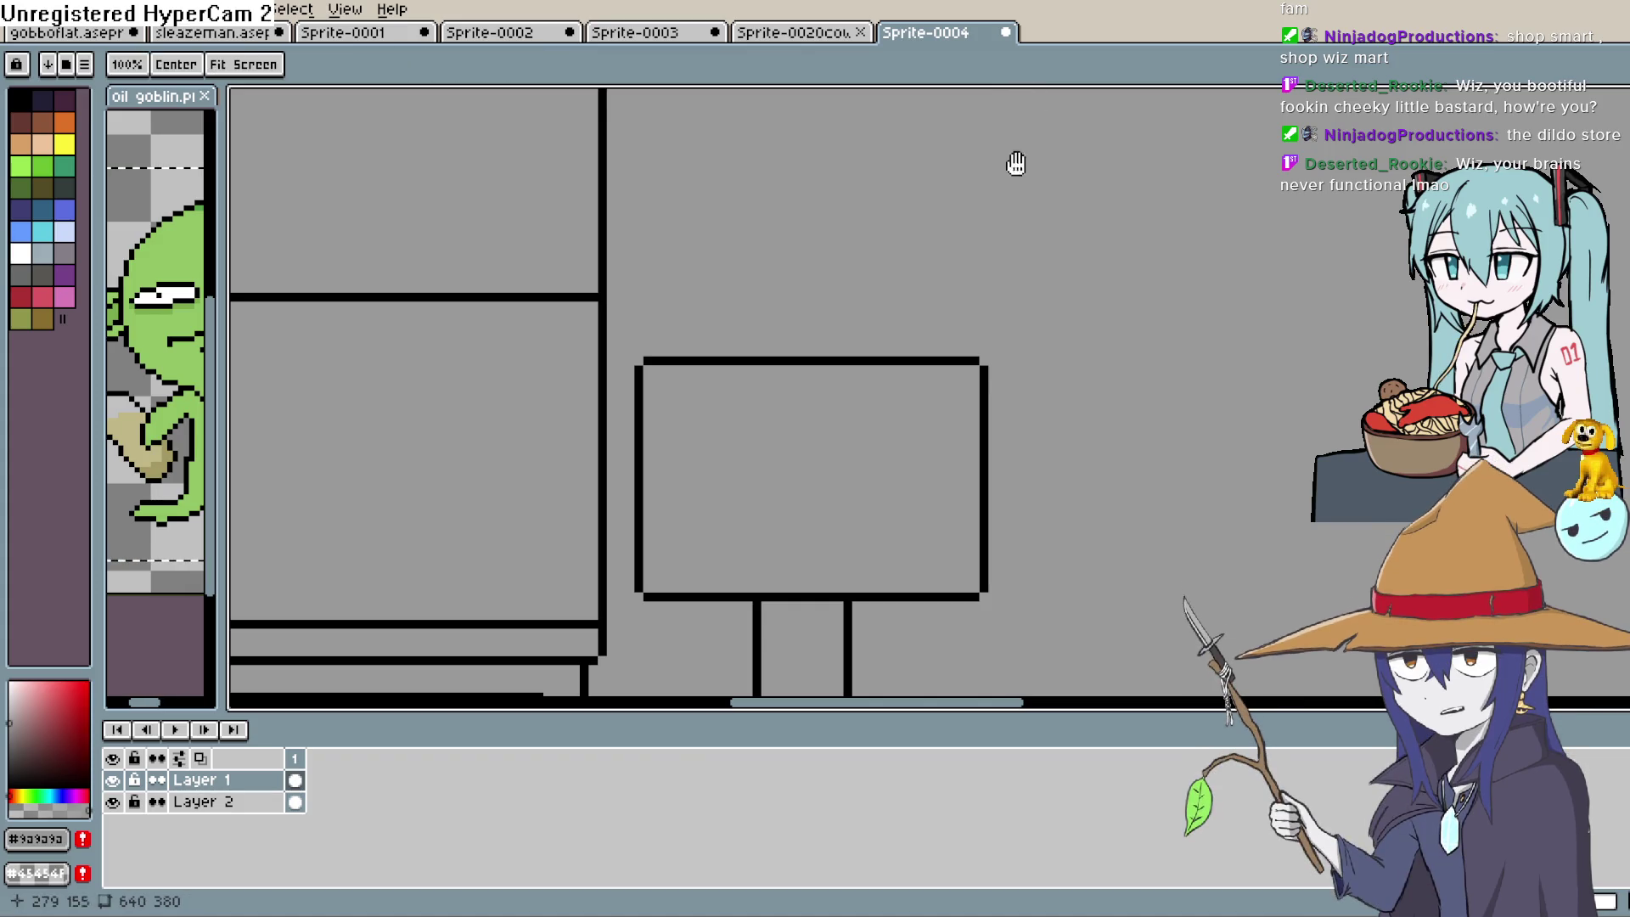
scroll(953, 320, "down", 2)
scroll(957, 326, "up", 1)
key("b")
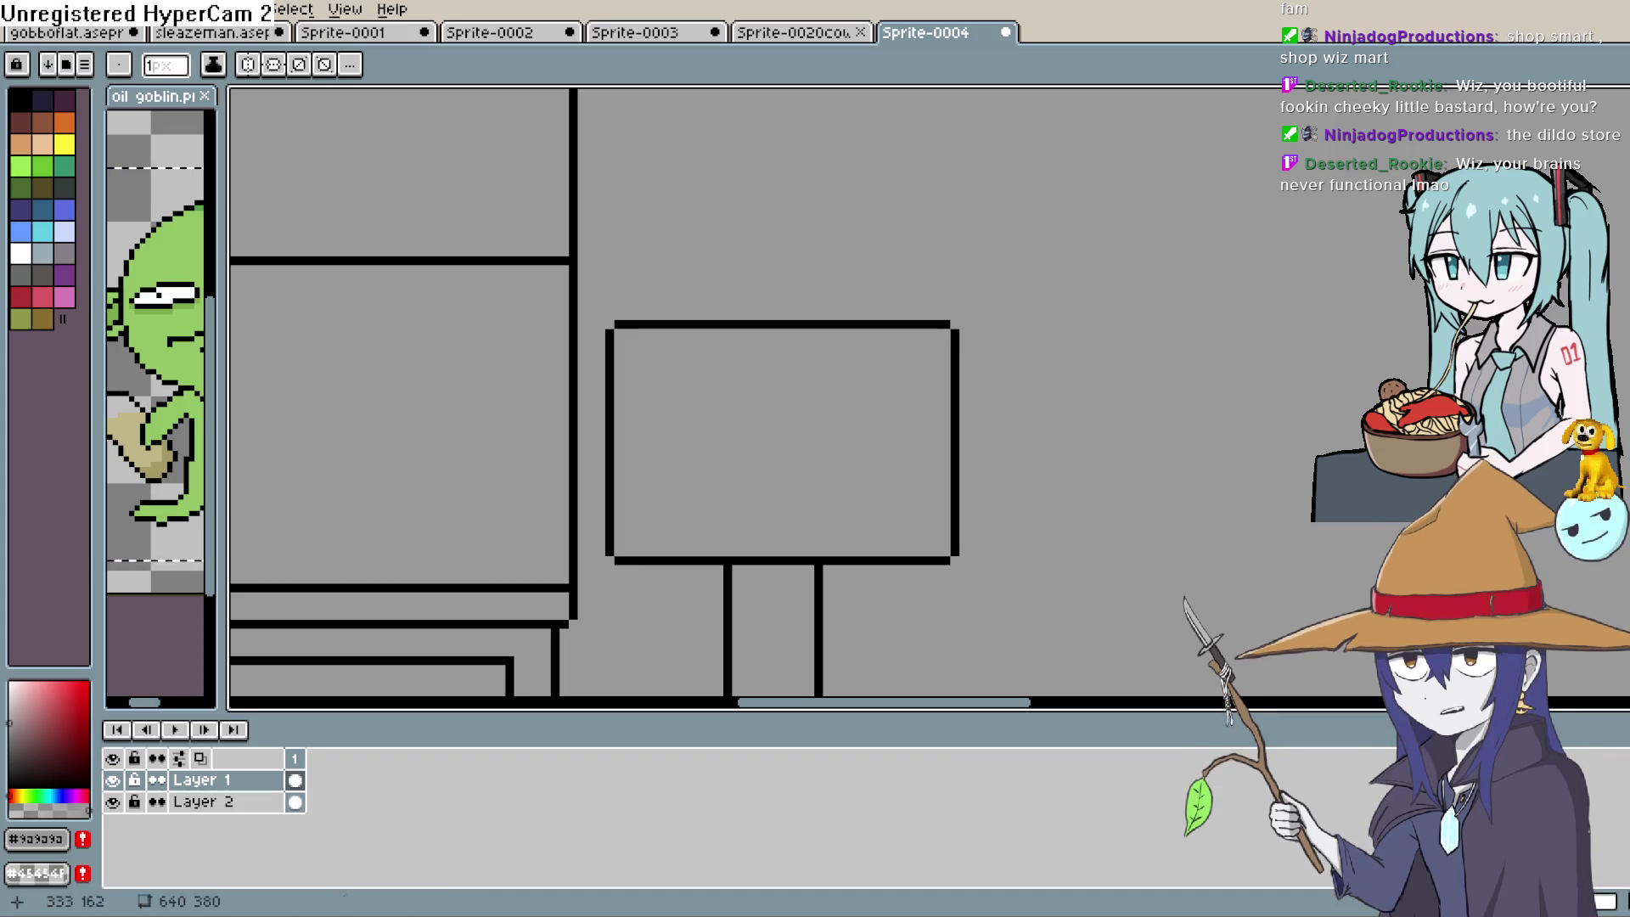
Pick black and draw diagonal corners joined by a top line above the sign
key("i")
left_click(918, 322)
key("b")
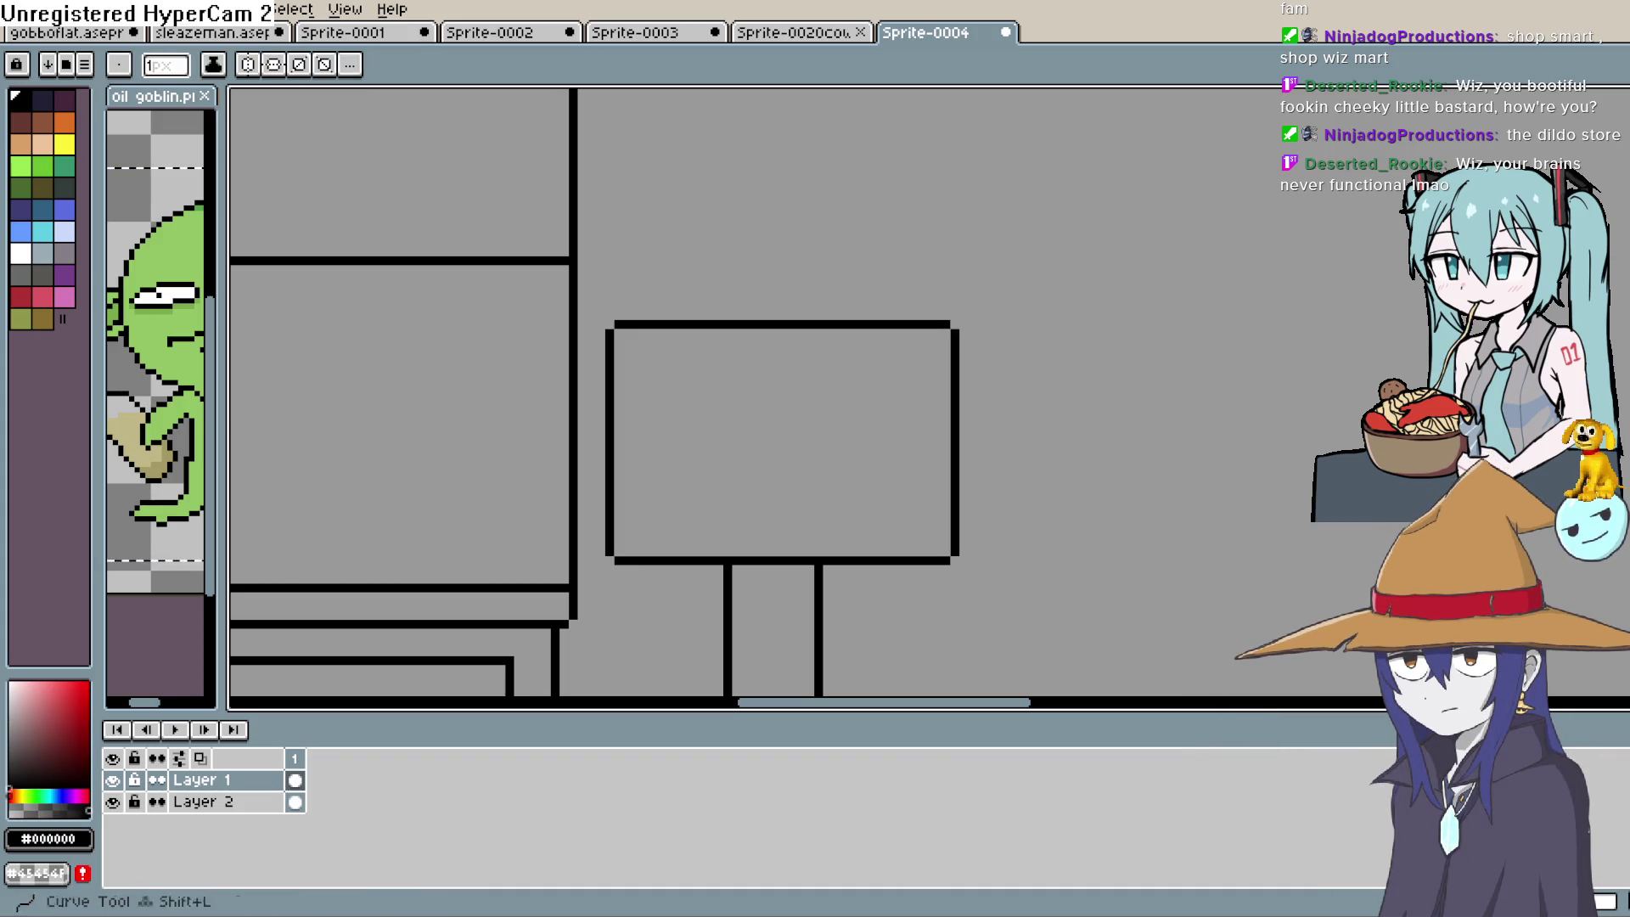
left_click(945, 306, "shift")
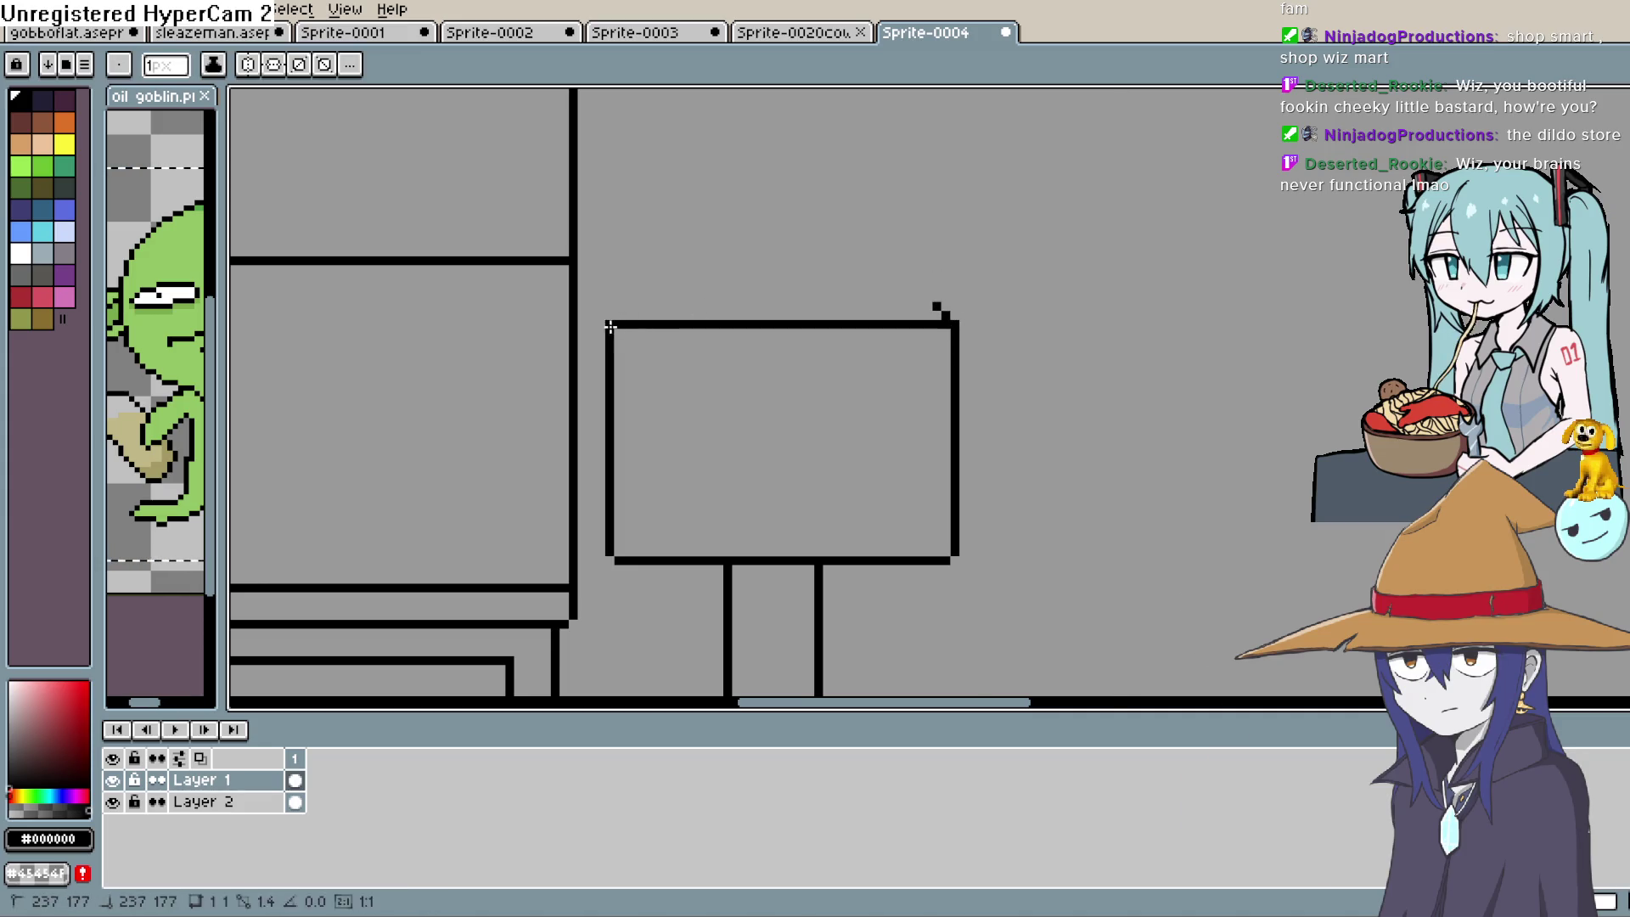
left_click_drag(611, 325, 637, 295)
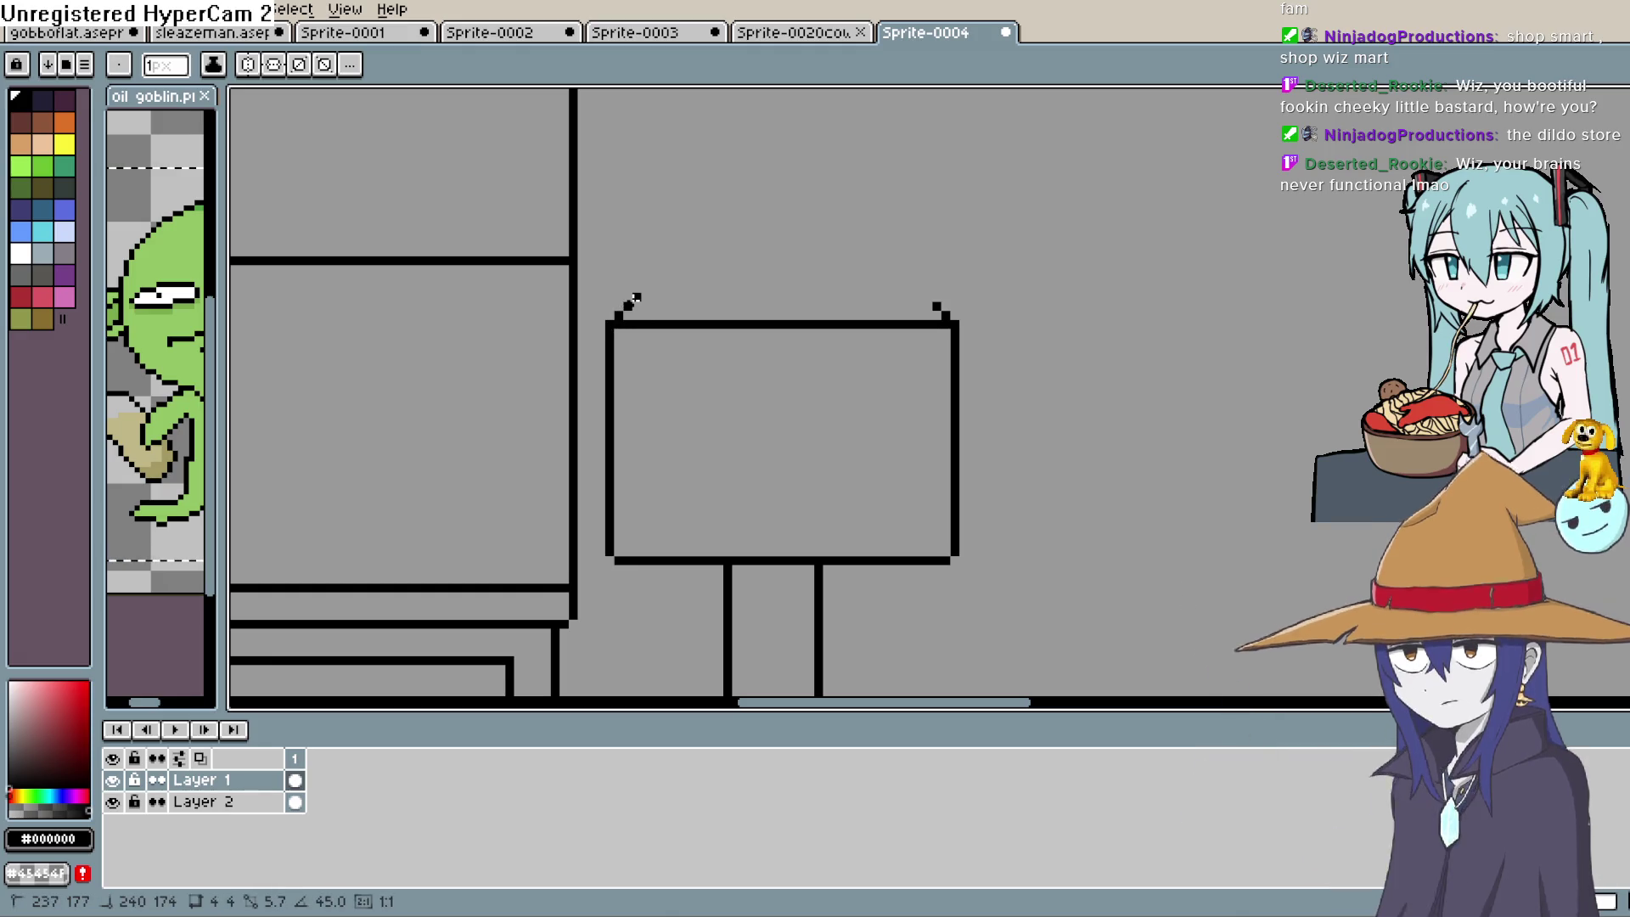
left_click_drag(929, 296, 634, 296)
Thicken the sign board's black top edge
scroll(1055, 237, "down", 2)
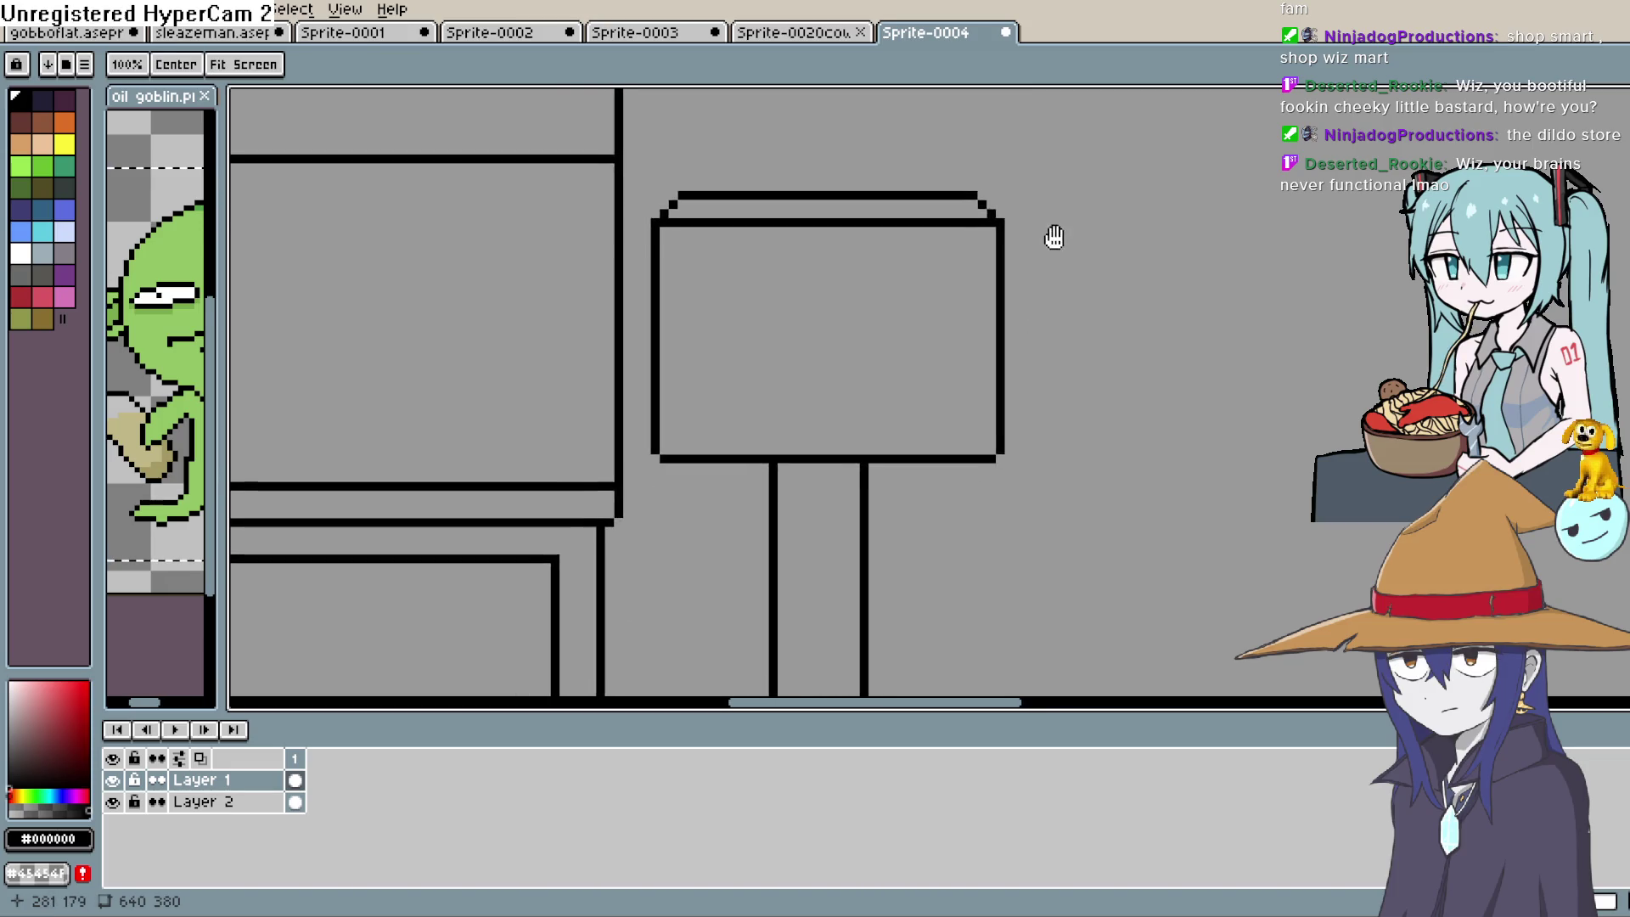
scroll(1088, 212, "left", 1)
scroll(1080, 221, "down", 1)
scroll(1080, 222, "down", 2)
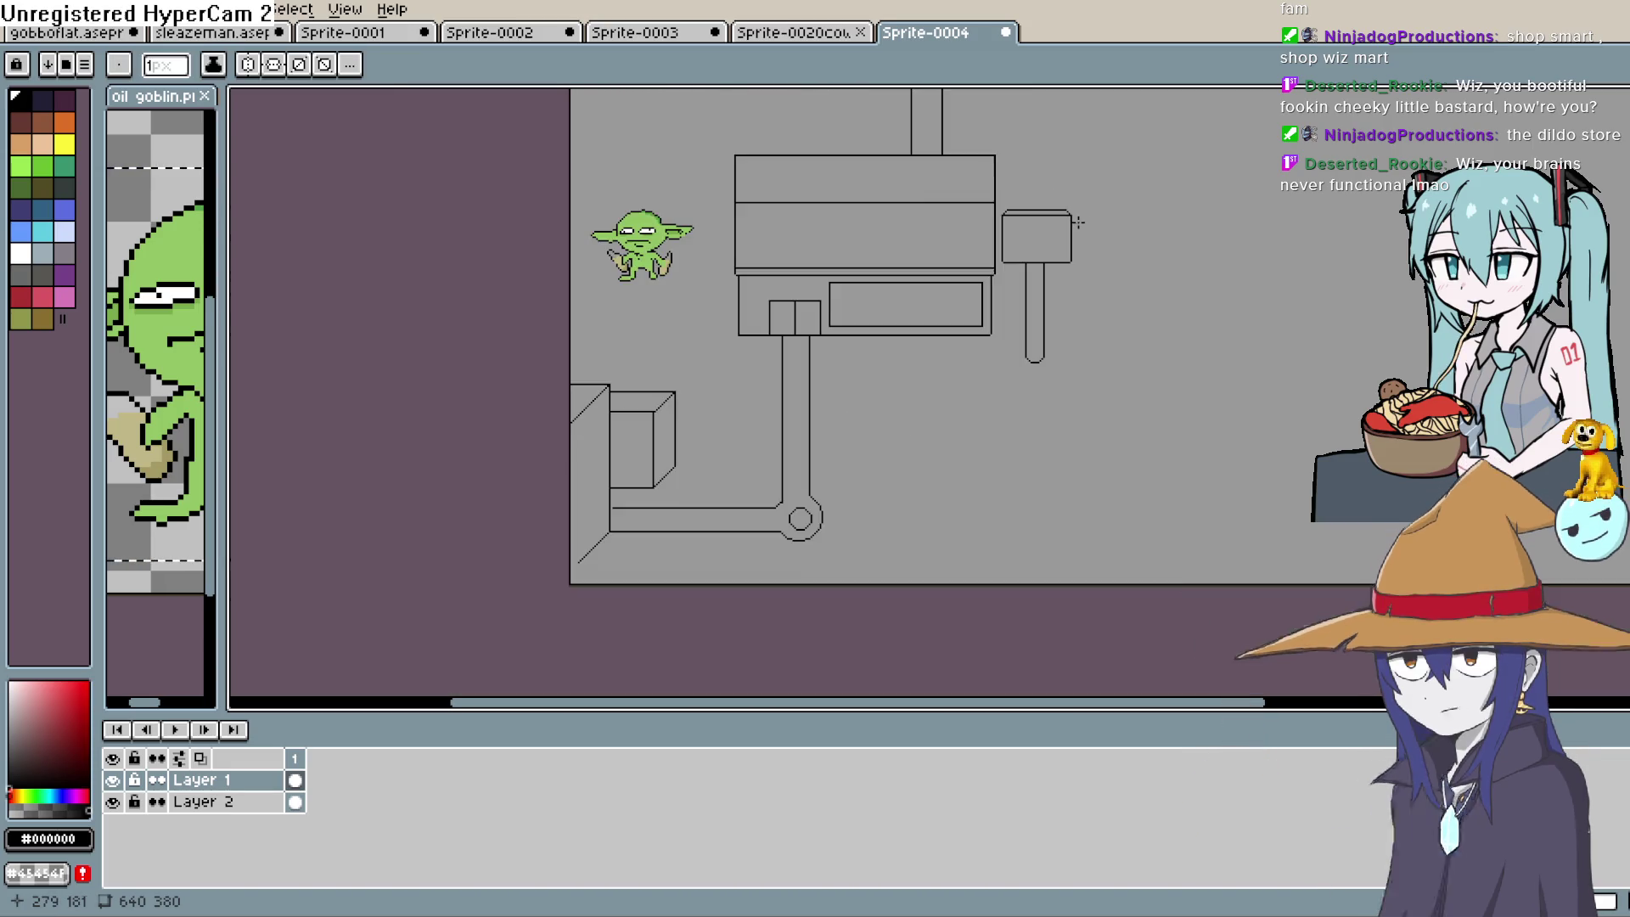
scroll(1076, 228, "up", 3)
scroll(1074, 232, "down", 2)
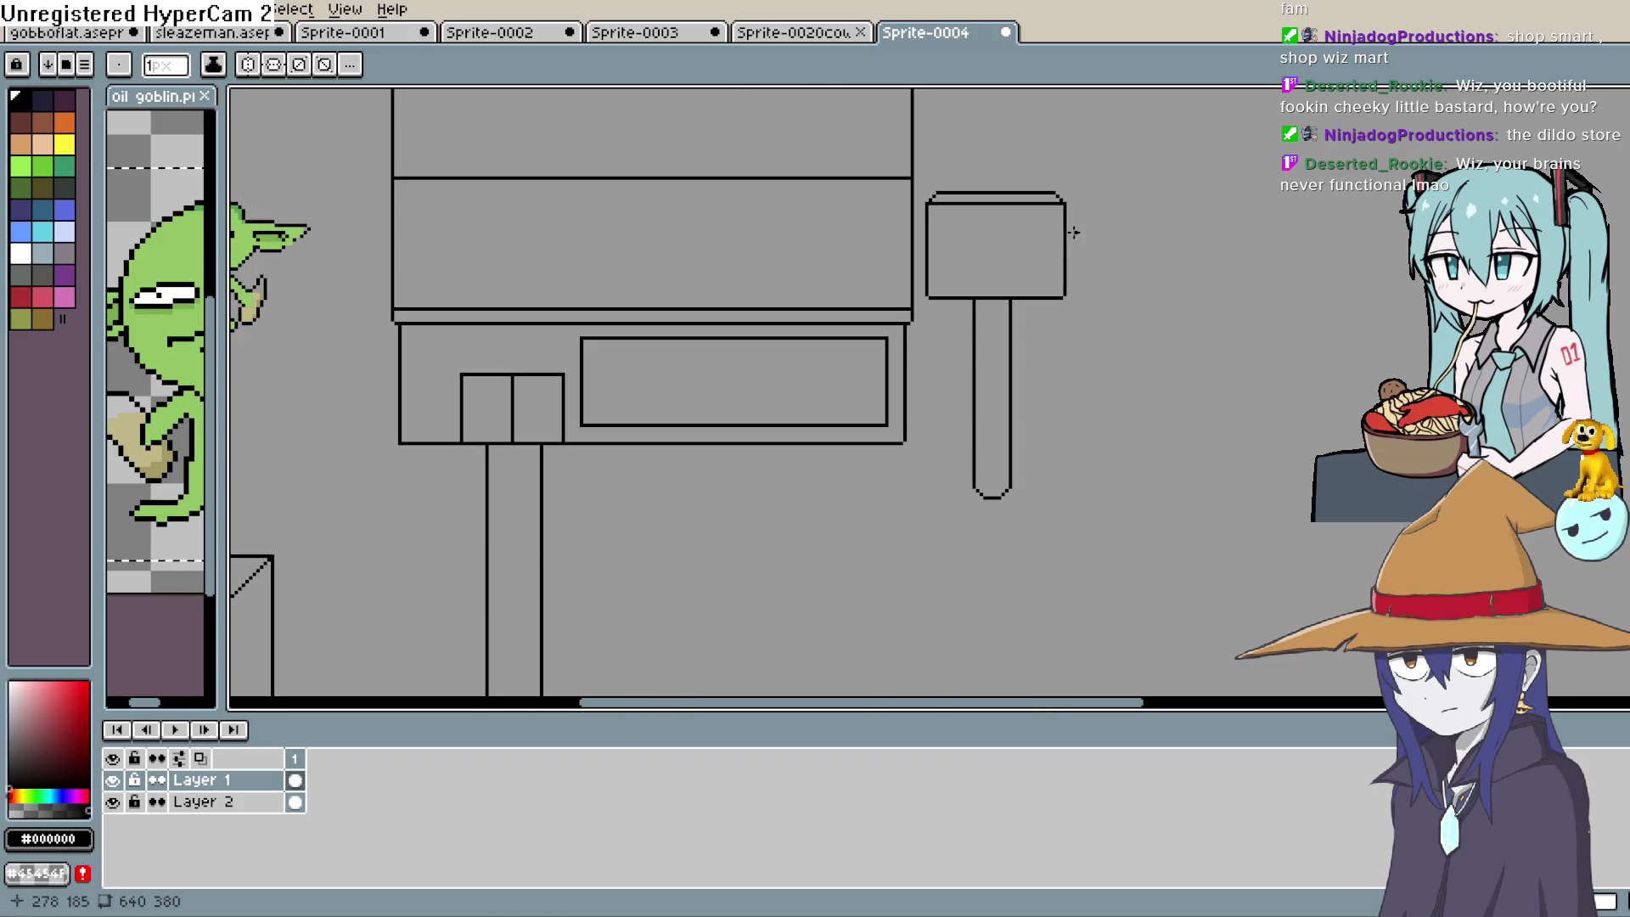
scroll(1074, 232, "up", 1)
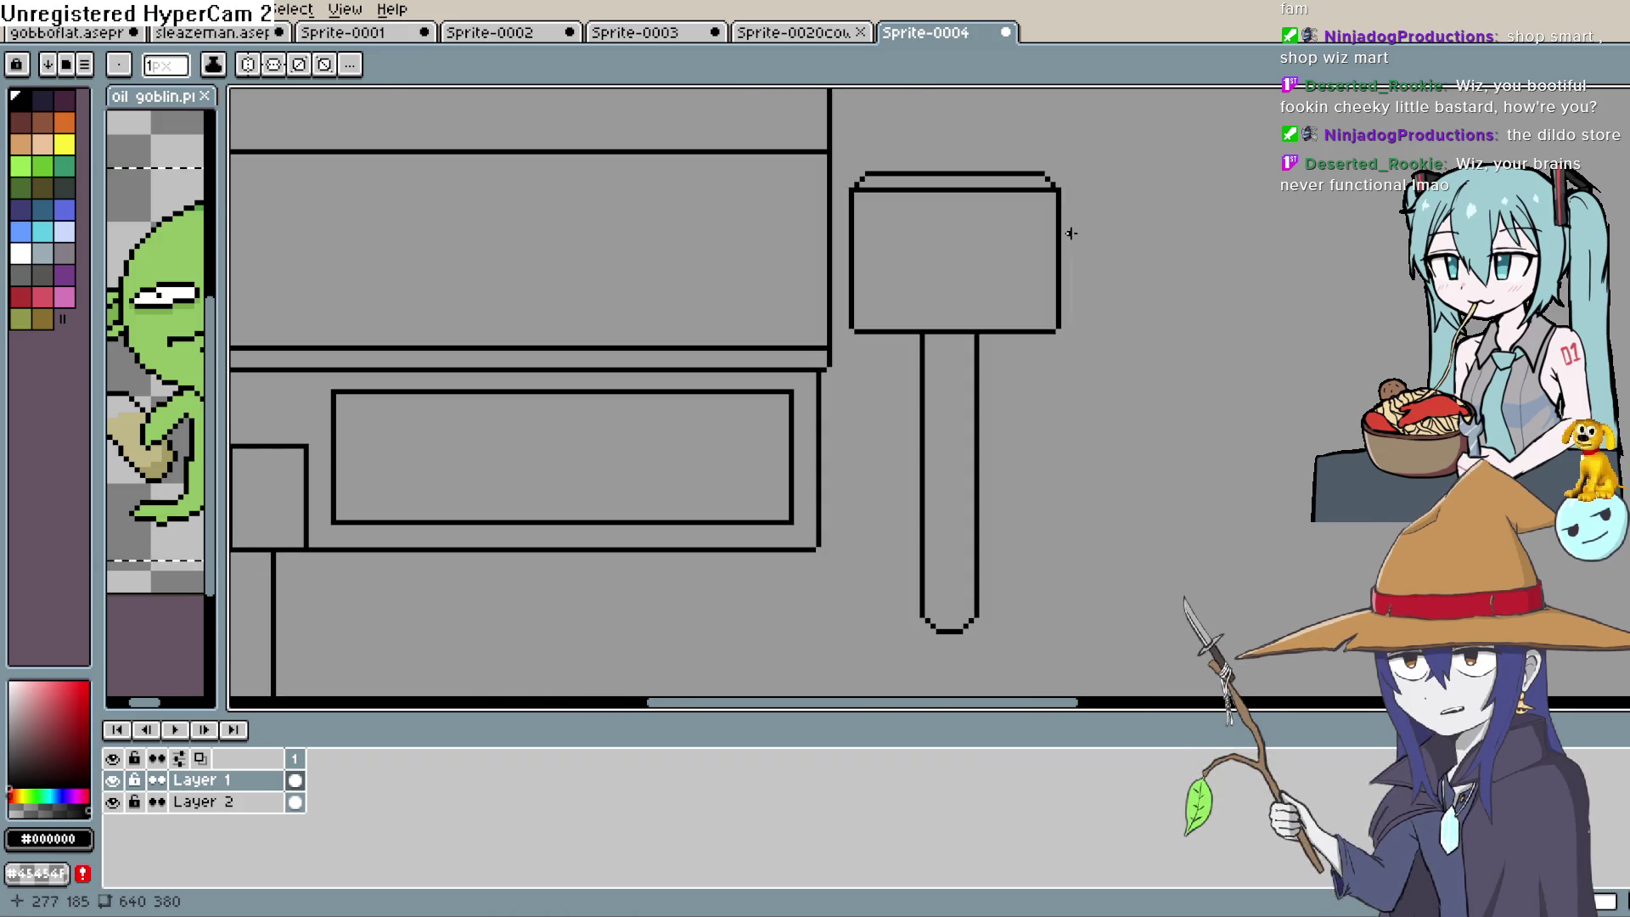
scroll(1071, 235, "down", 3)
scroll(1068, 231, "up", 3)
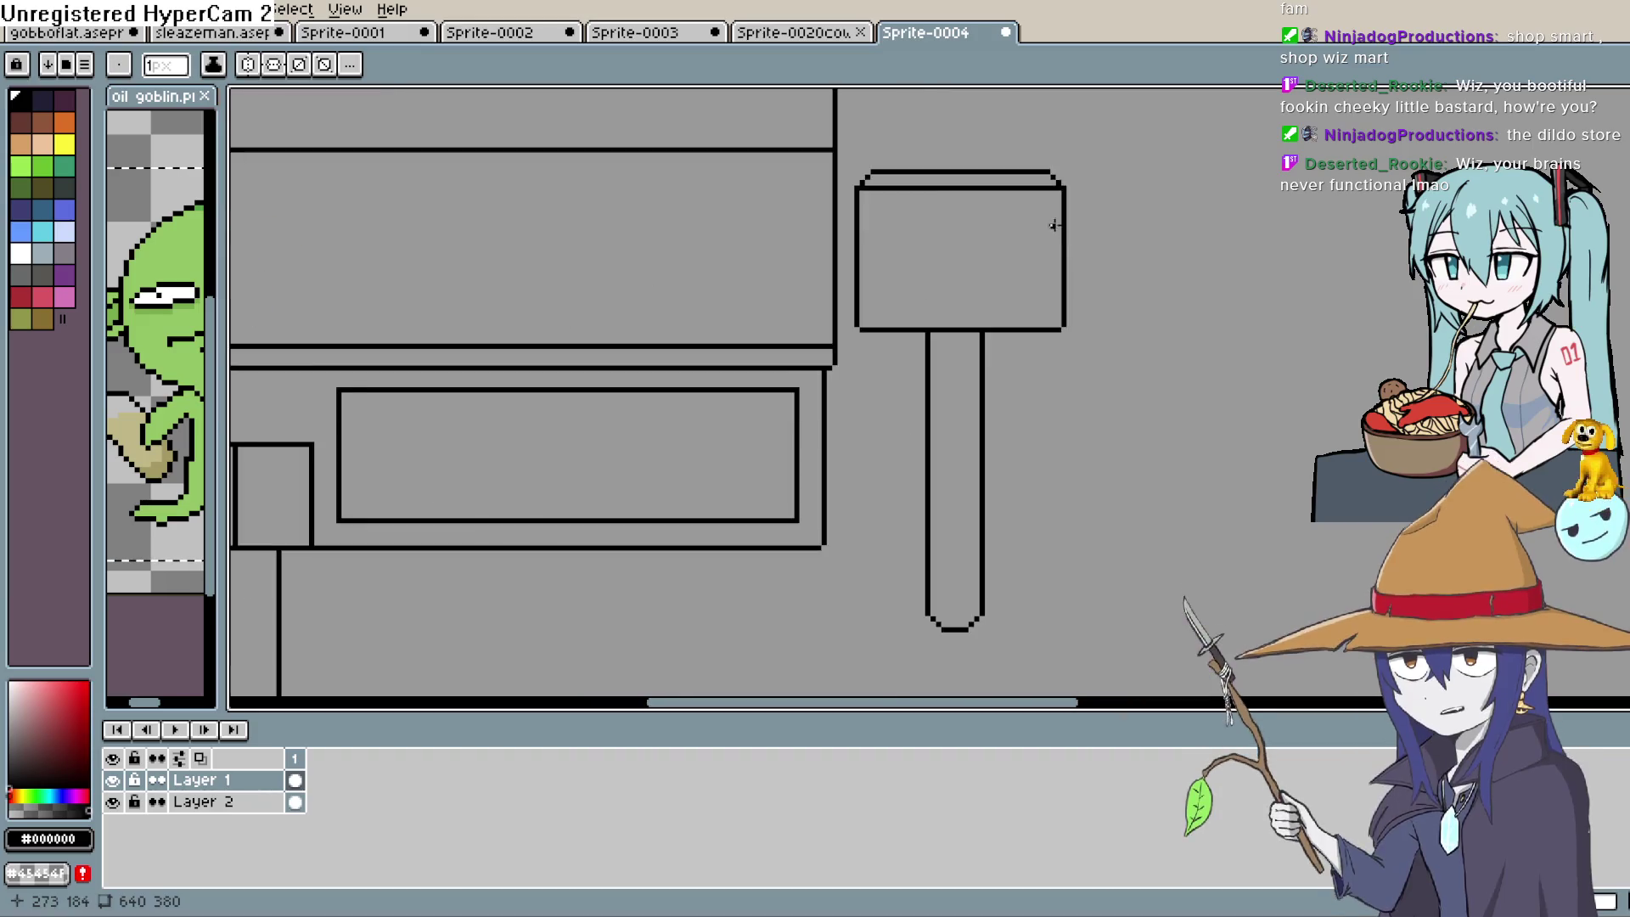
left_click_drag(805, 182, 1074, 178)
Try a letter stroke inside the sign board, then undo it
key("b")
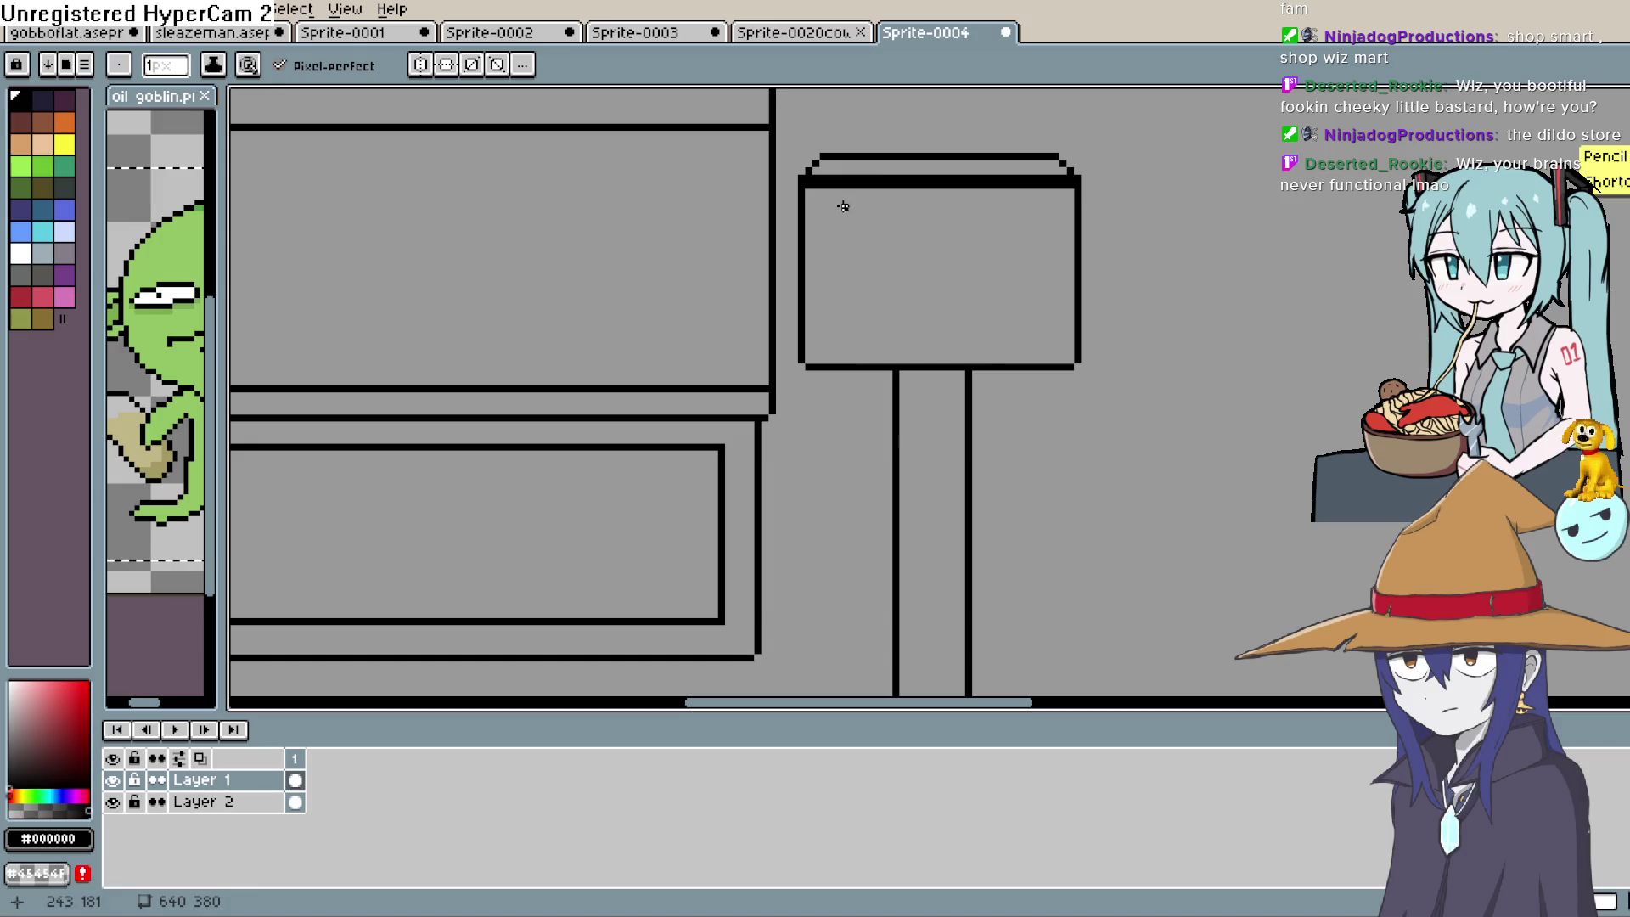
left_click_drag(837, 206, 850, 244)
key("ctrl+z")
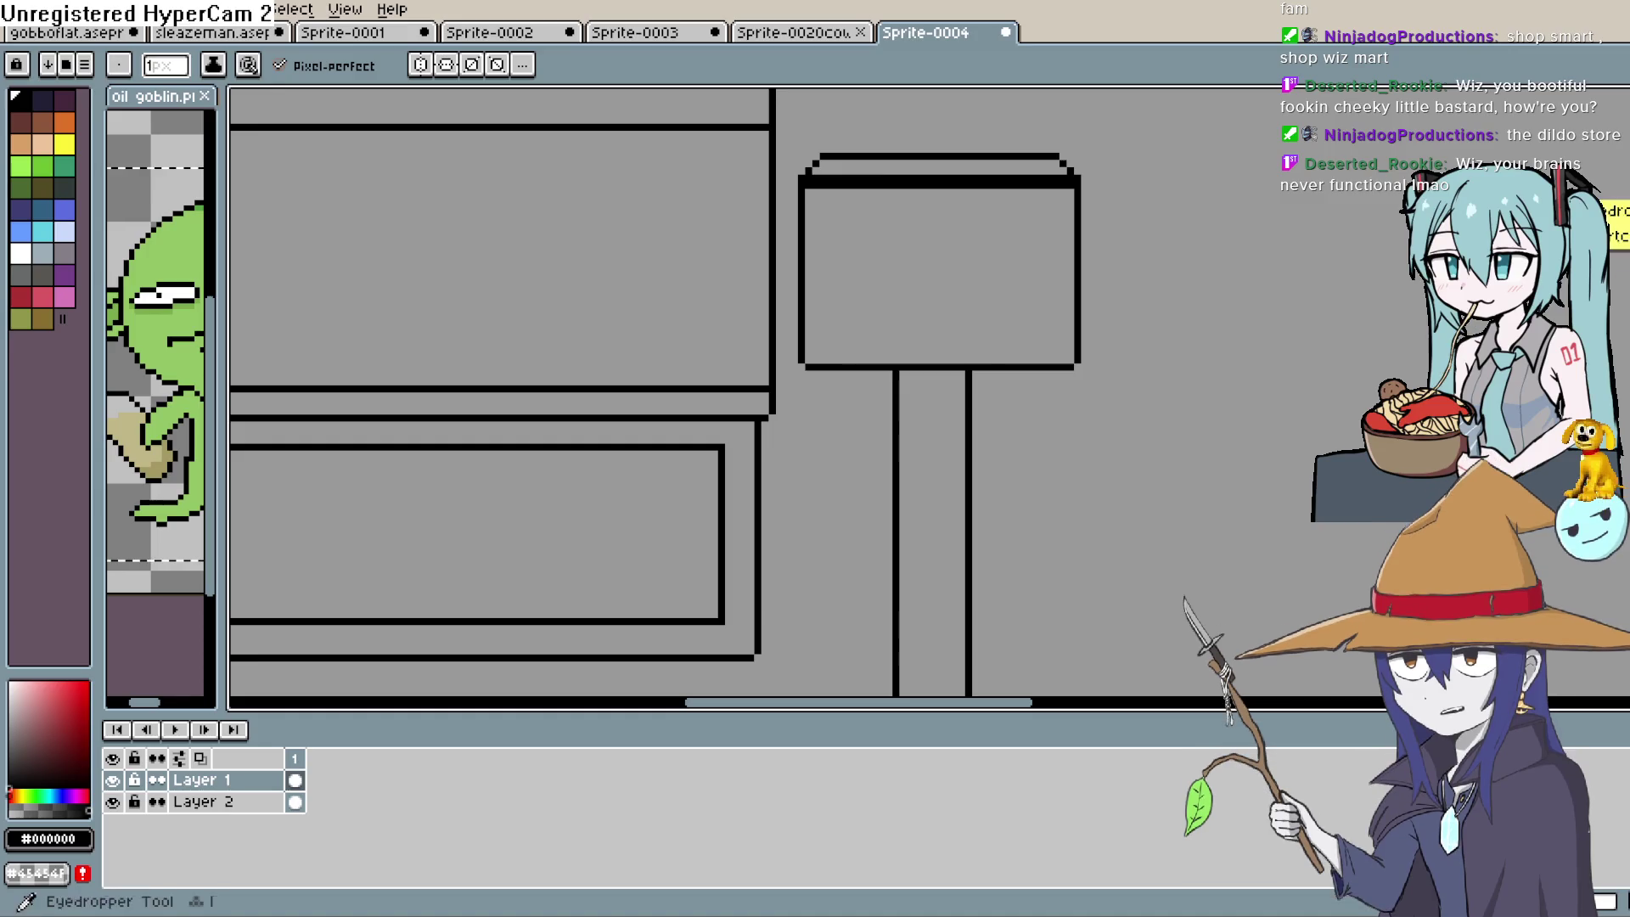
key("b")
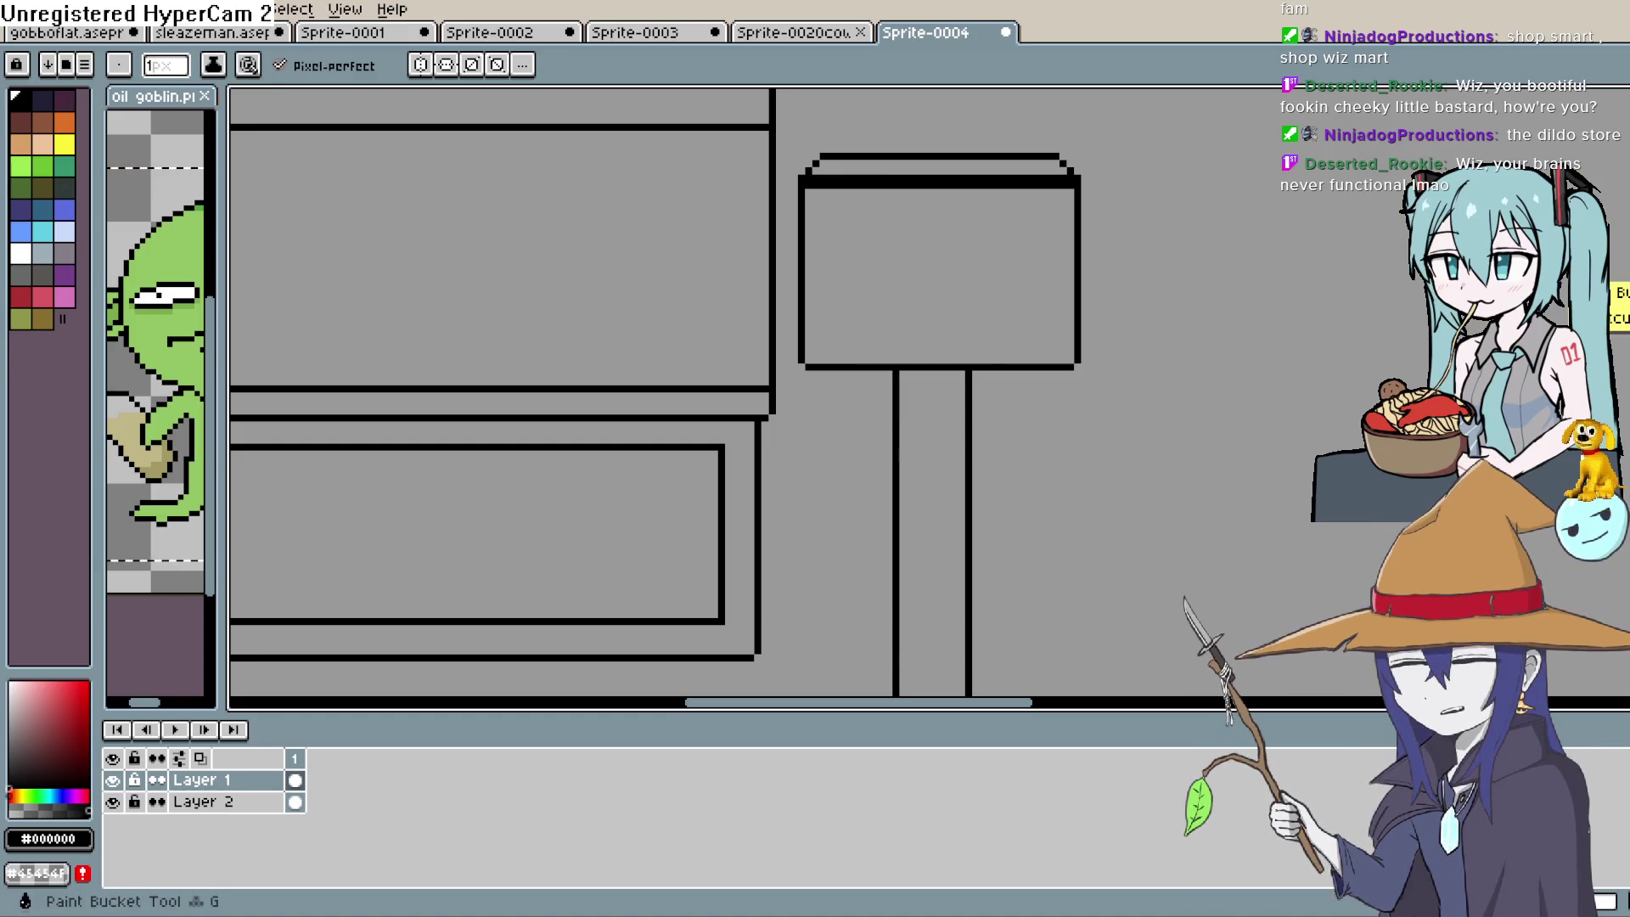
key("shift+u")
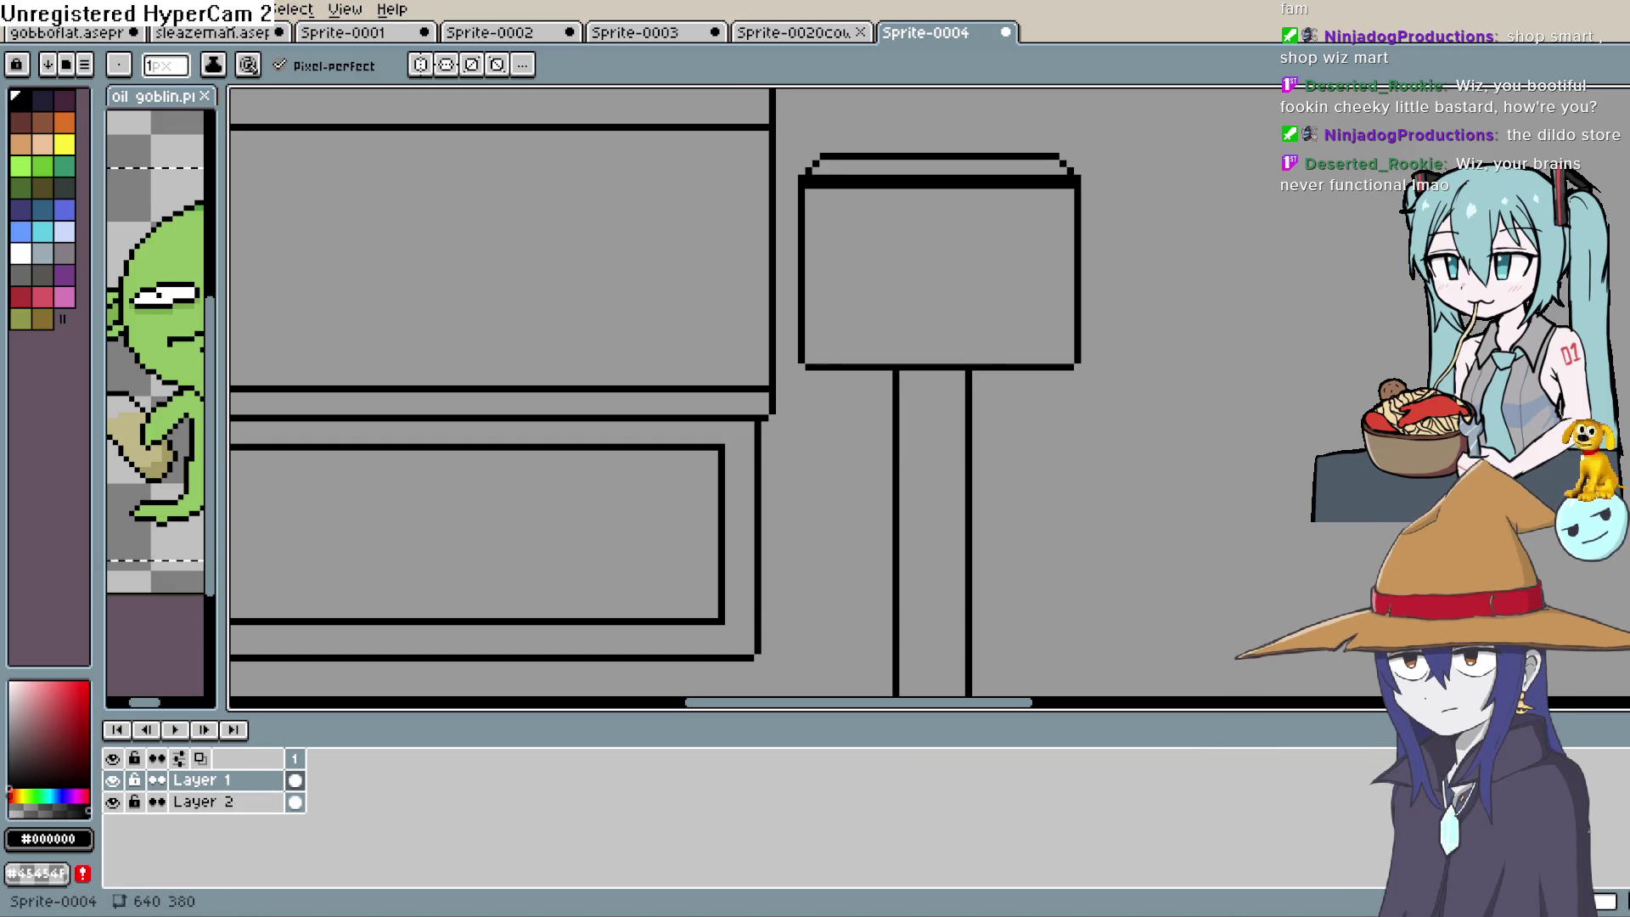
Insert the text 'WIZ MART' in black Impact 14 via Edit > Insert Text
left_click(60, 9)
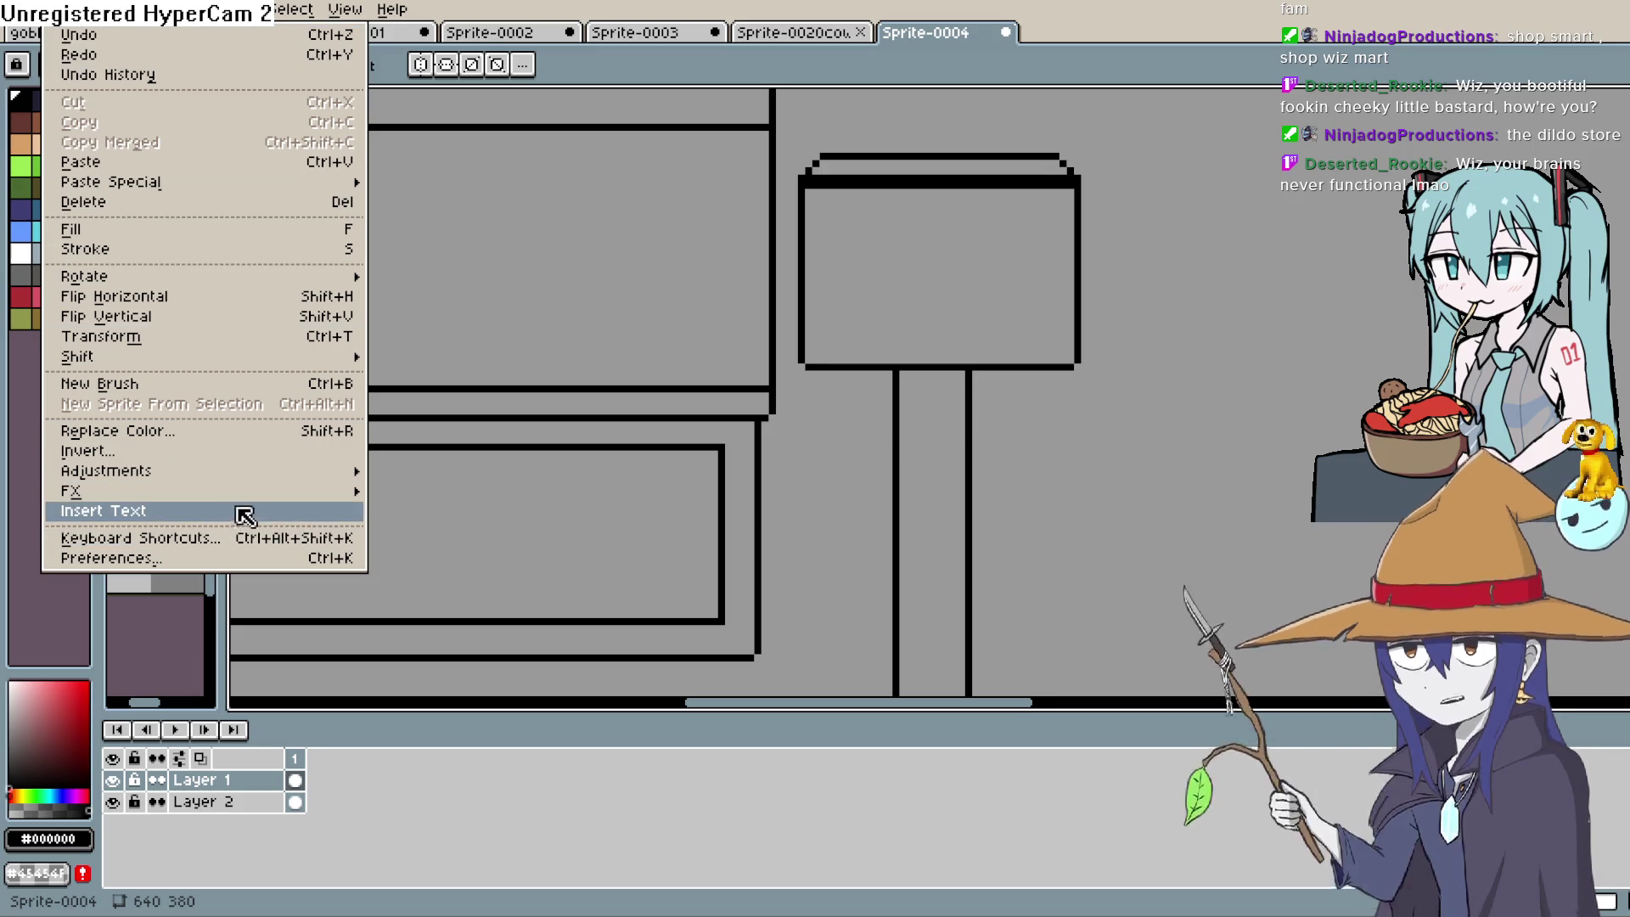
left_click(351, 516)
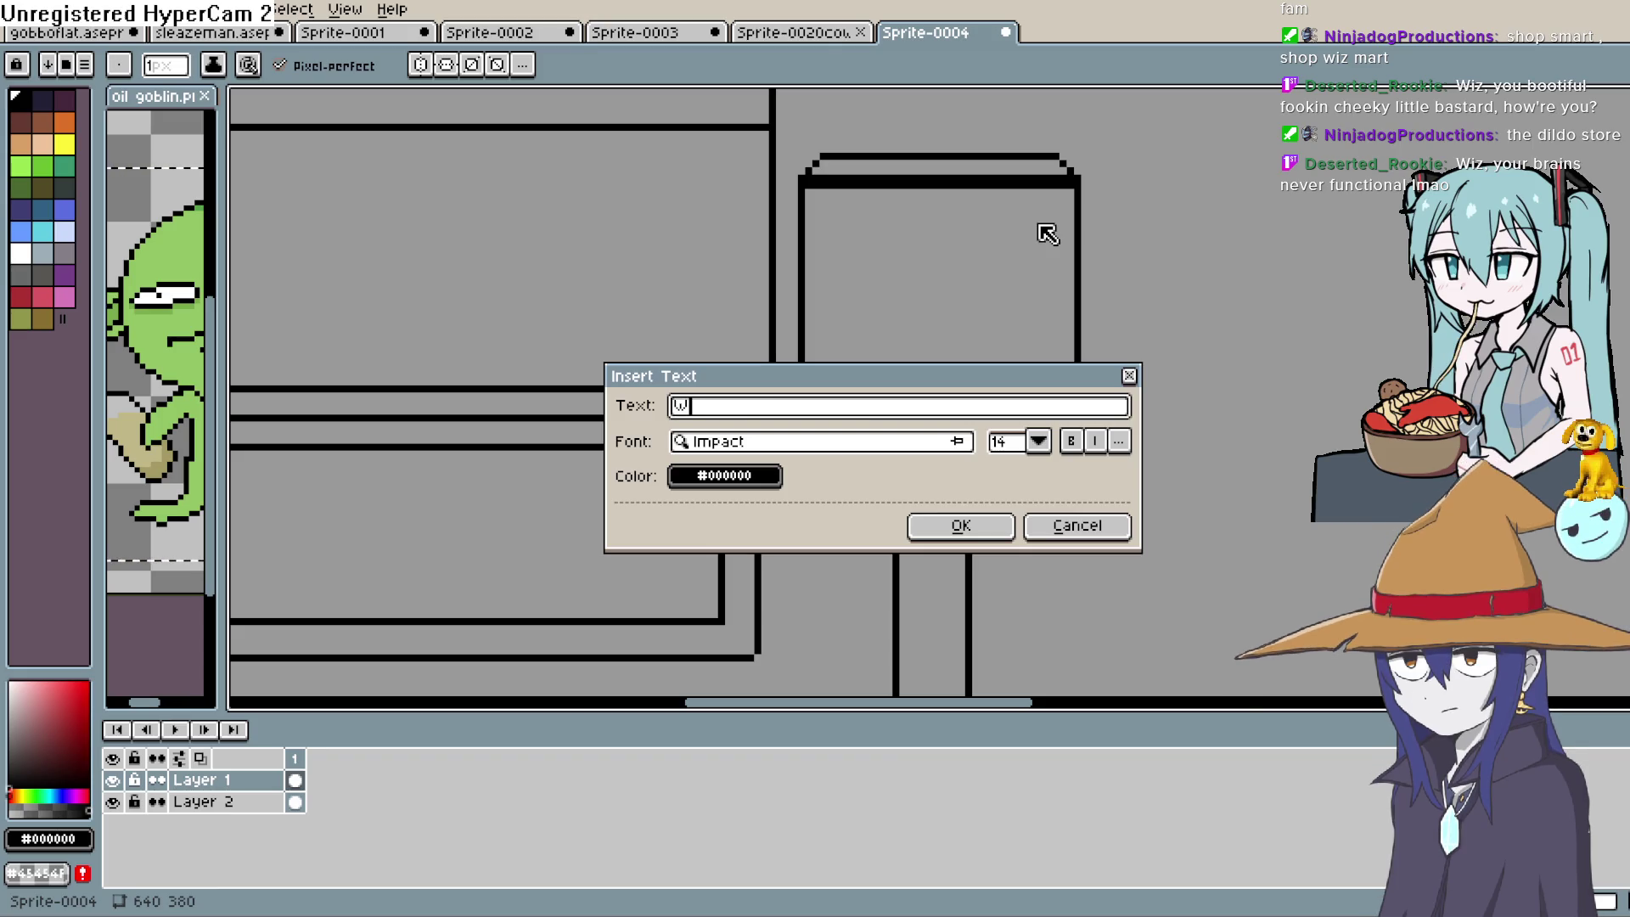
type("IZ MART")
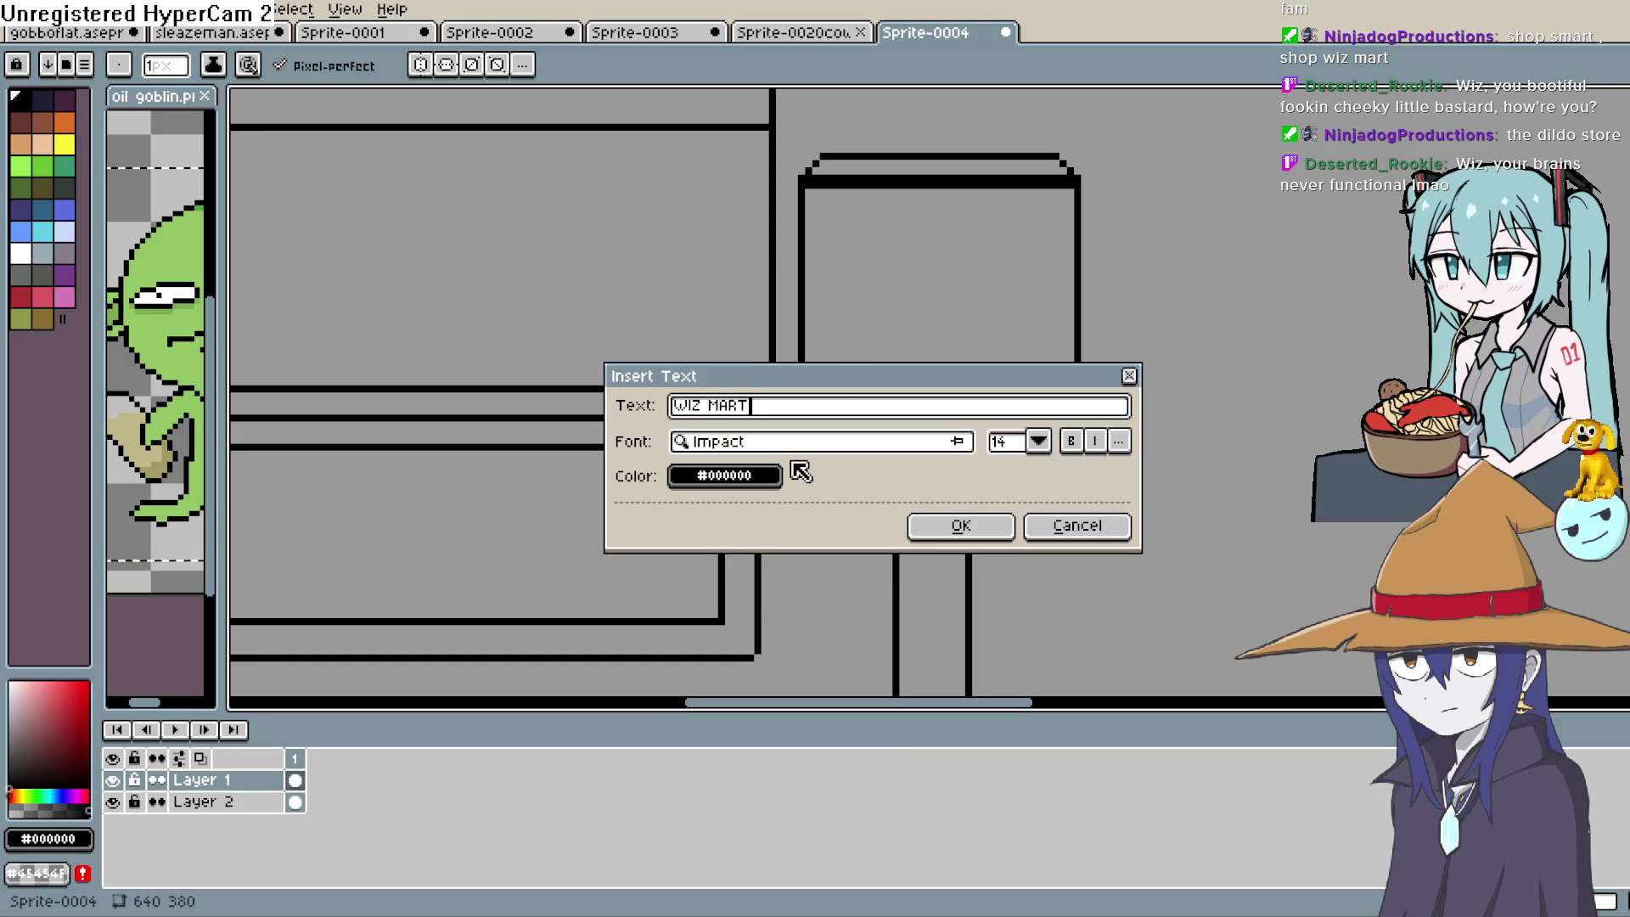
left_click(962, 525)
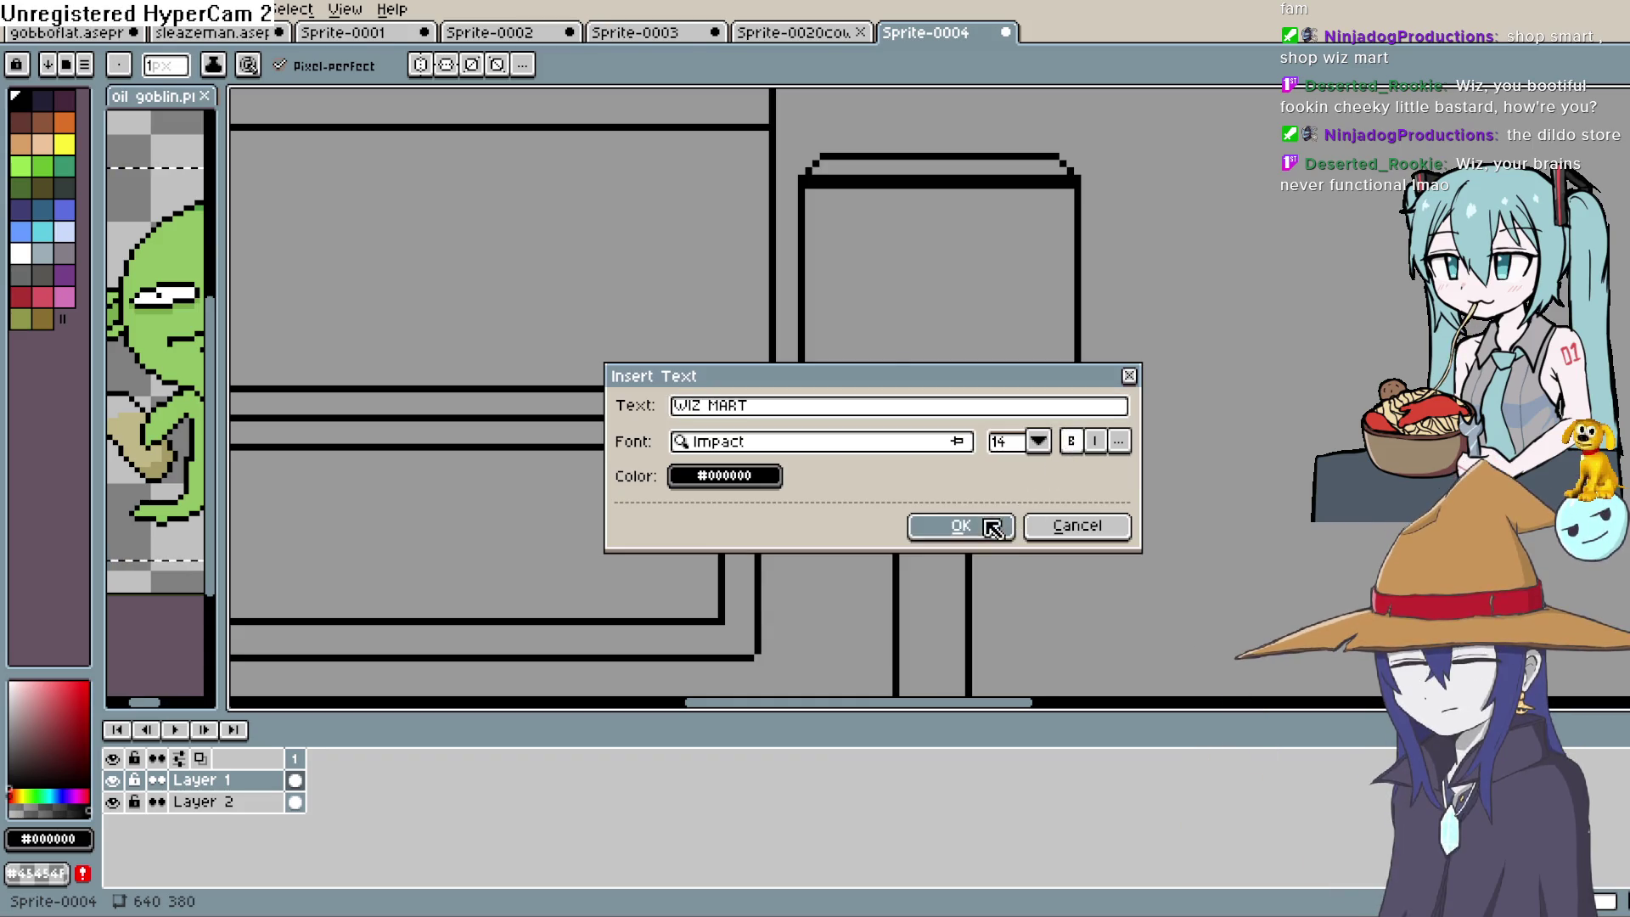
Move the WIZ MART text onto the sign board, nudging it slightly left and up
mouse_move(1276, 330)
left_mouse_down()
mouse_move(1031, 348)
mouse_move(862, 300)
left_mouse_up()
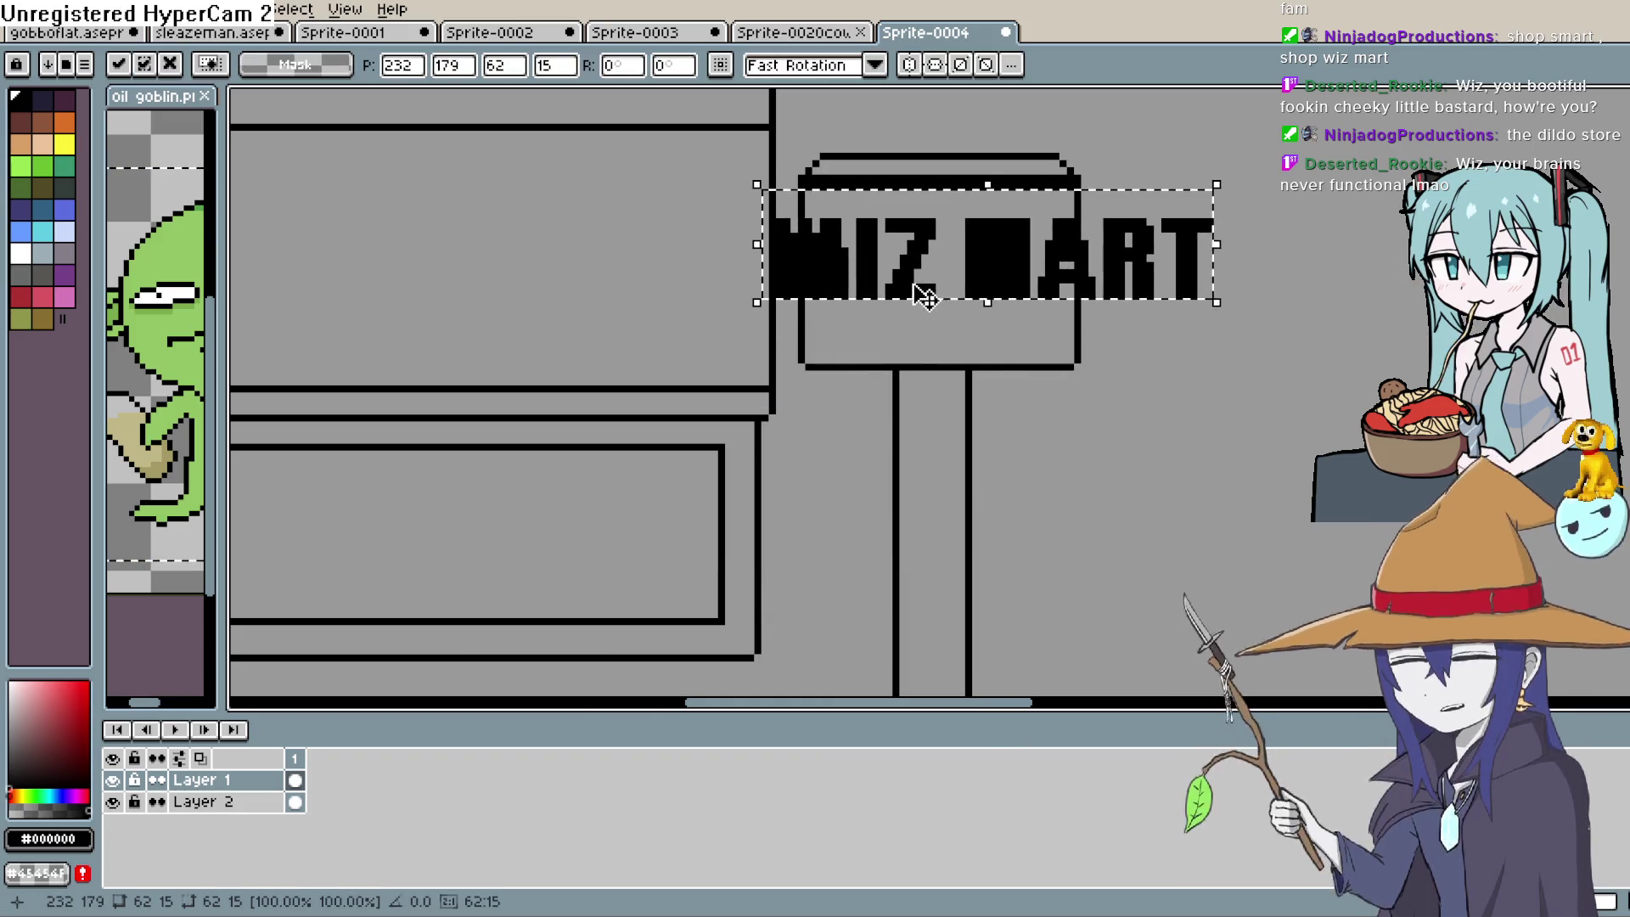
key("Left")
key("Left")
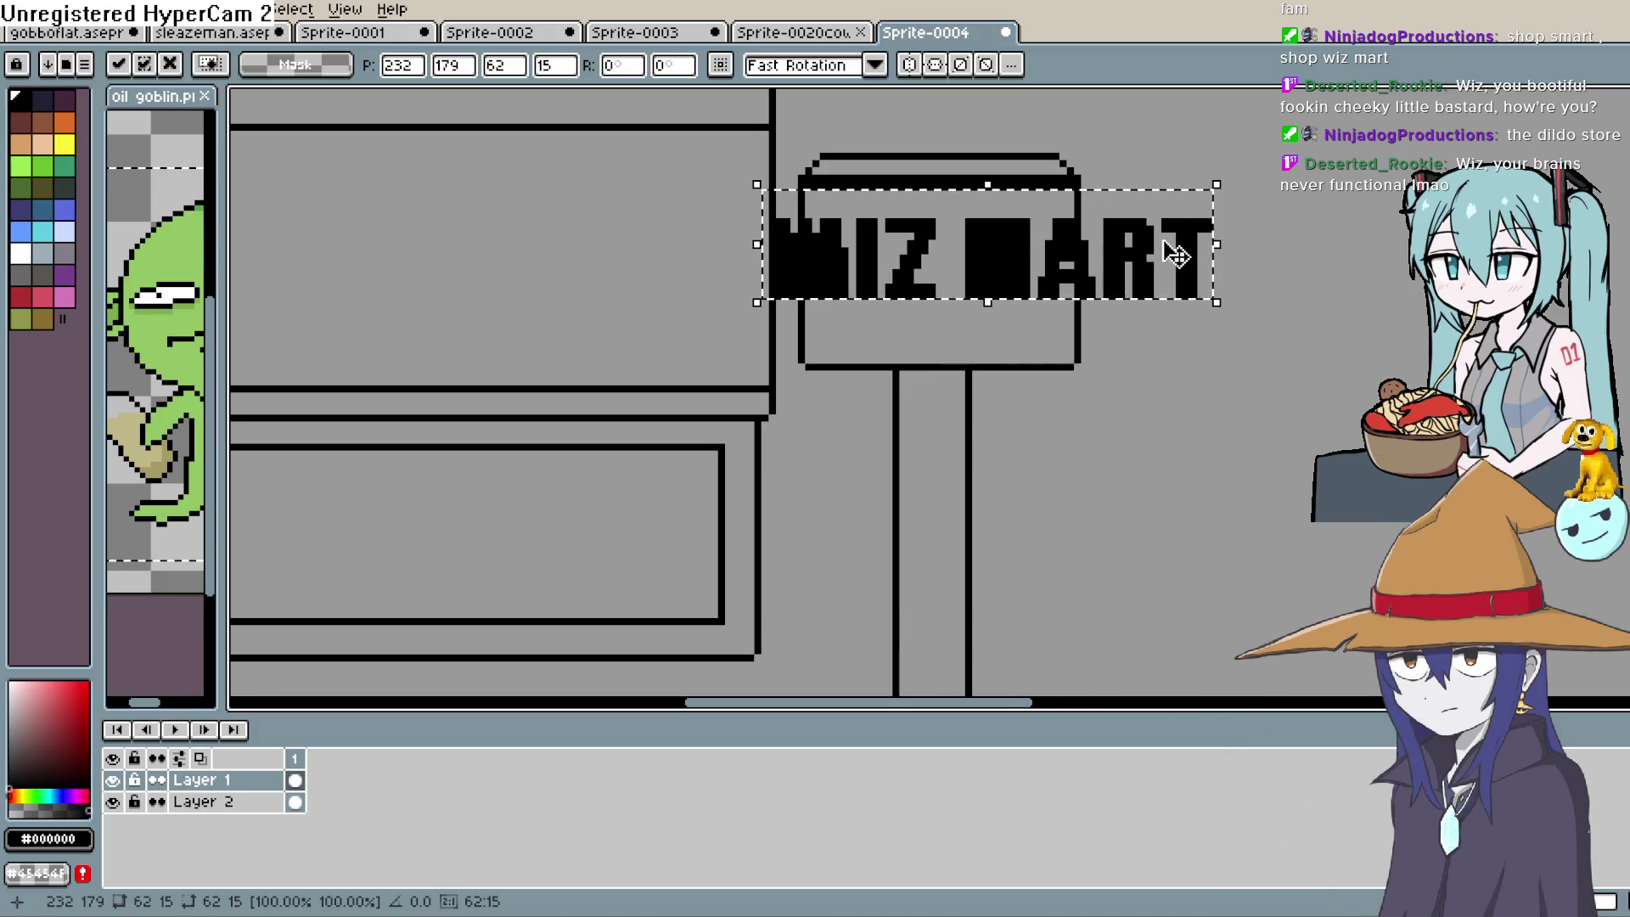
mouse_move(1127, 264)
left_mouse_down()
mouse_move(1084, 266)
mouse_move(1084, 247)
mouse_move(1113, 248)
mouse_move(1087, 248)
left_mouse_up()
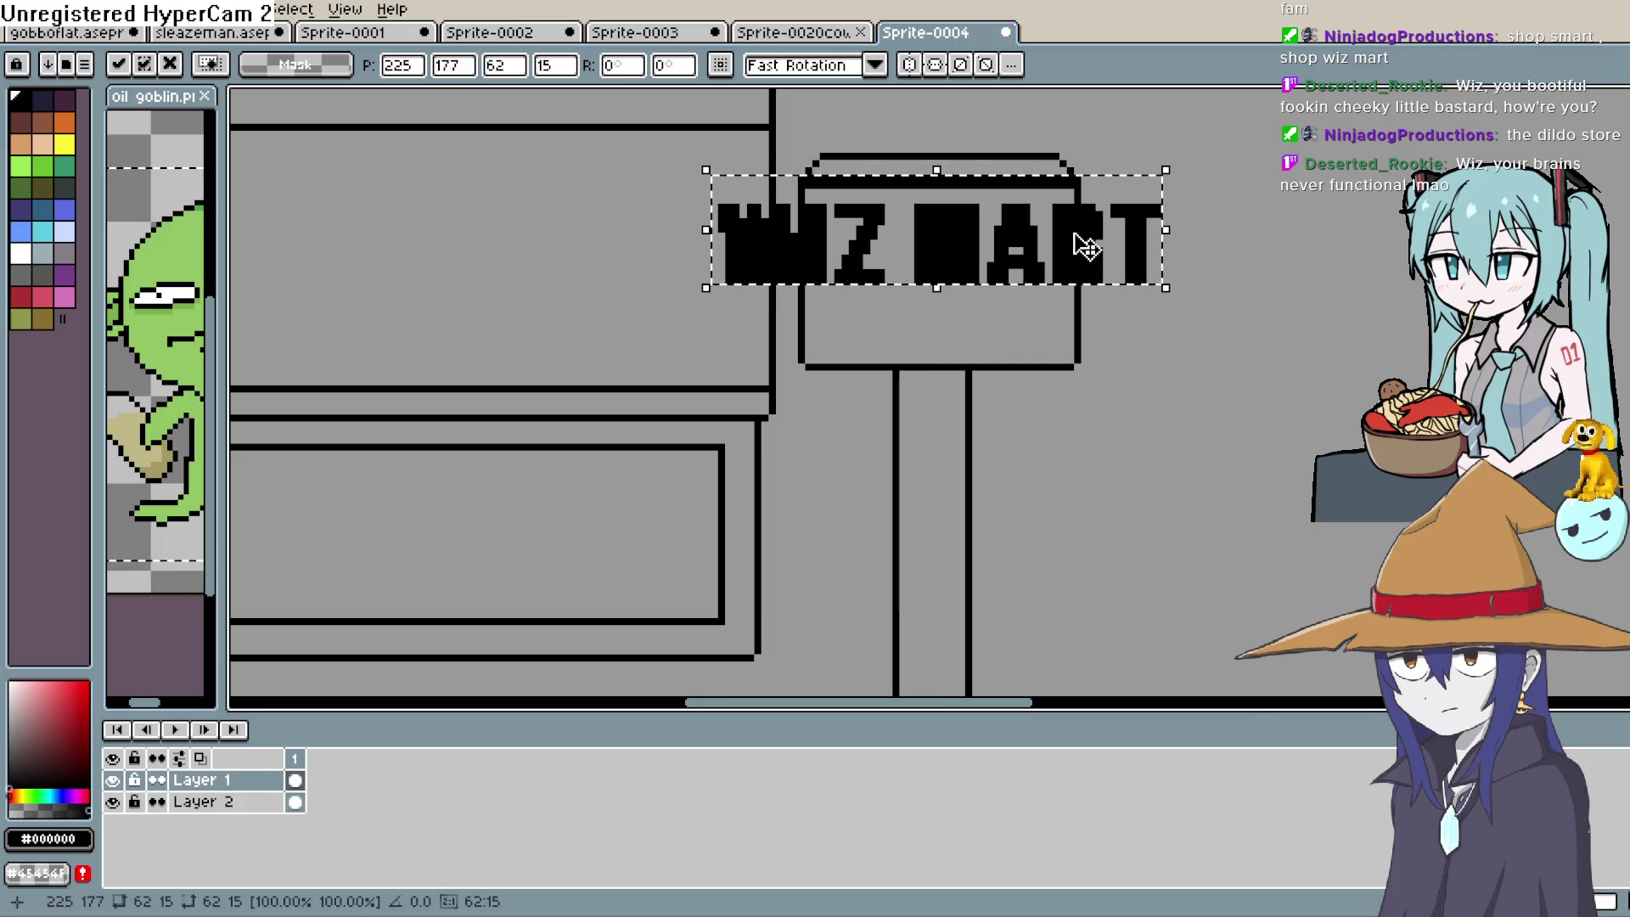
Zoom out, pick white, and commit the floating WIZ MART text onto the sign board
scroll(860, 294, "down", 2)
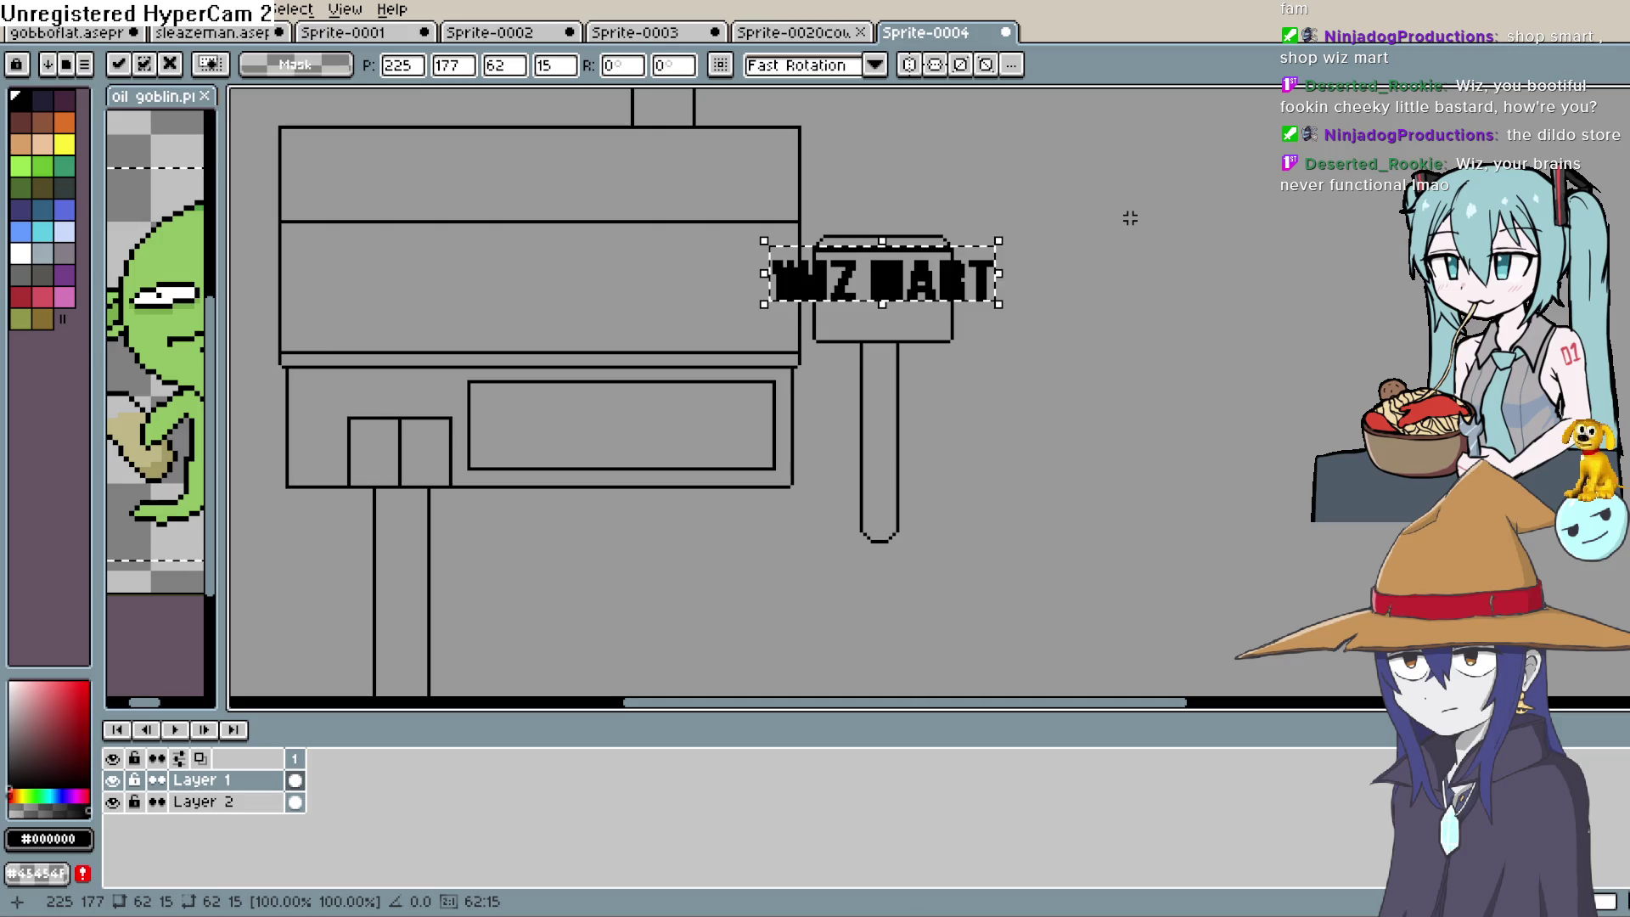
left_click(20, 254)
key("Return")
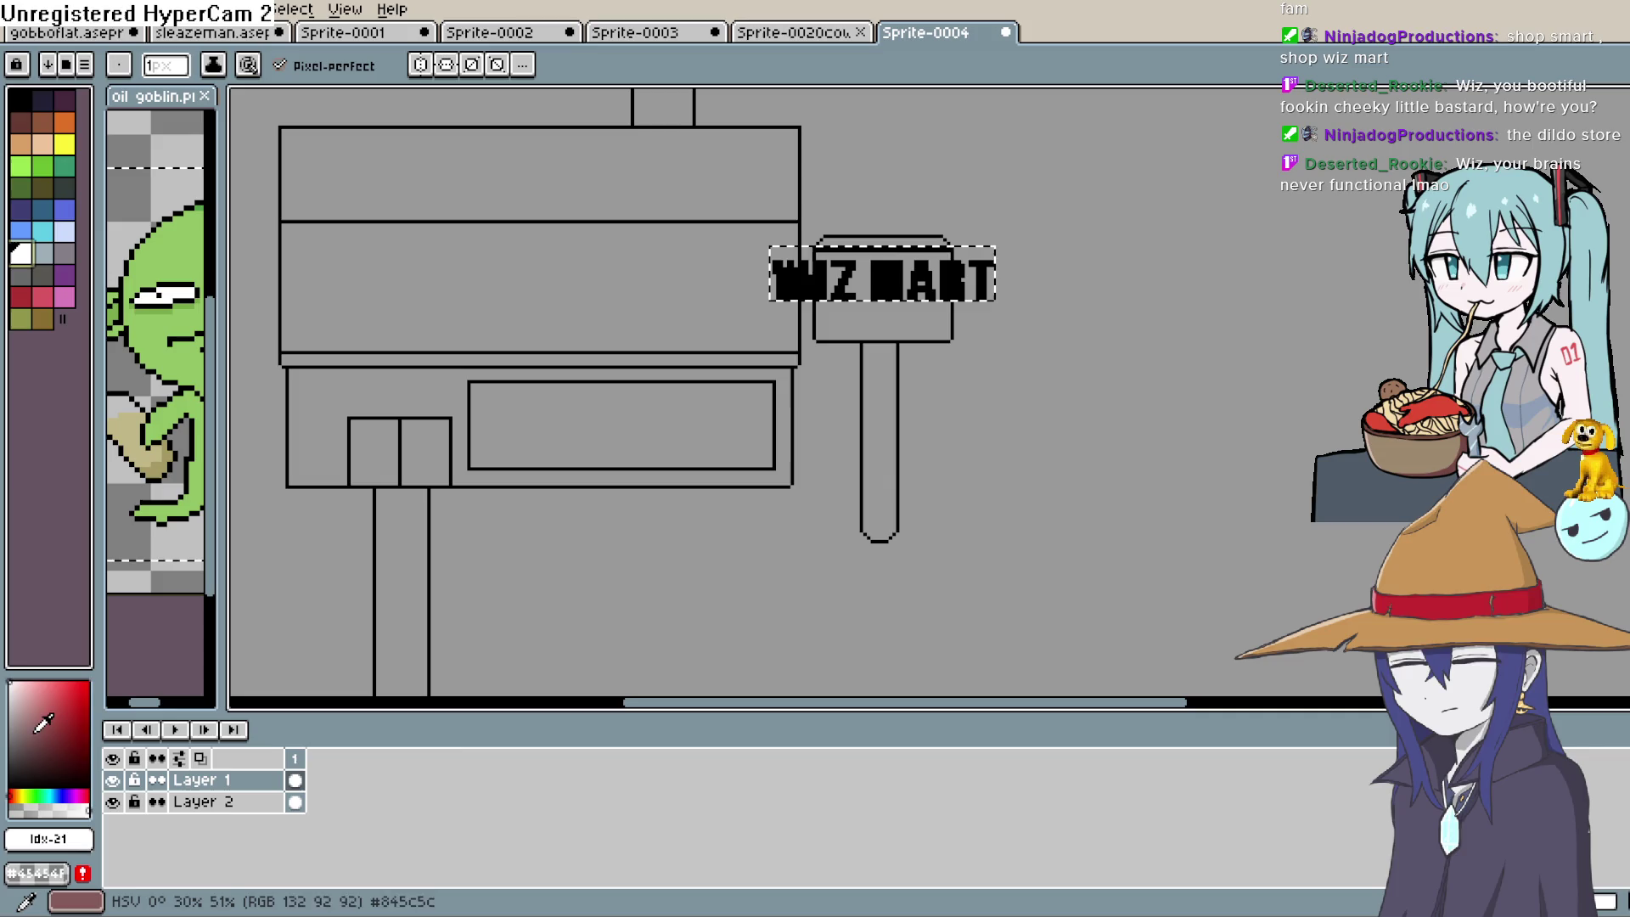
Set the drawing colour to dark blue #494f88 and zoom in on the sign
left_click(52, 796)
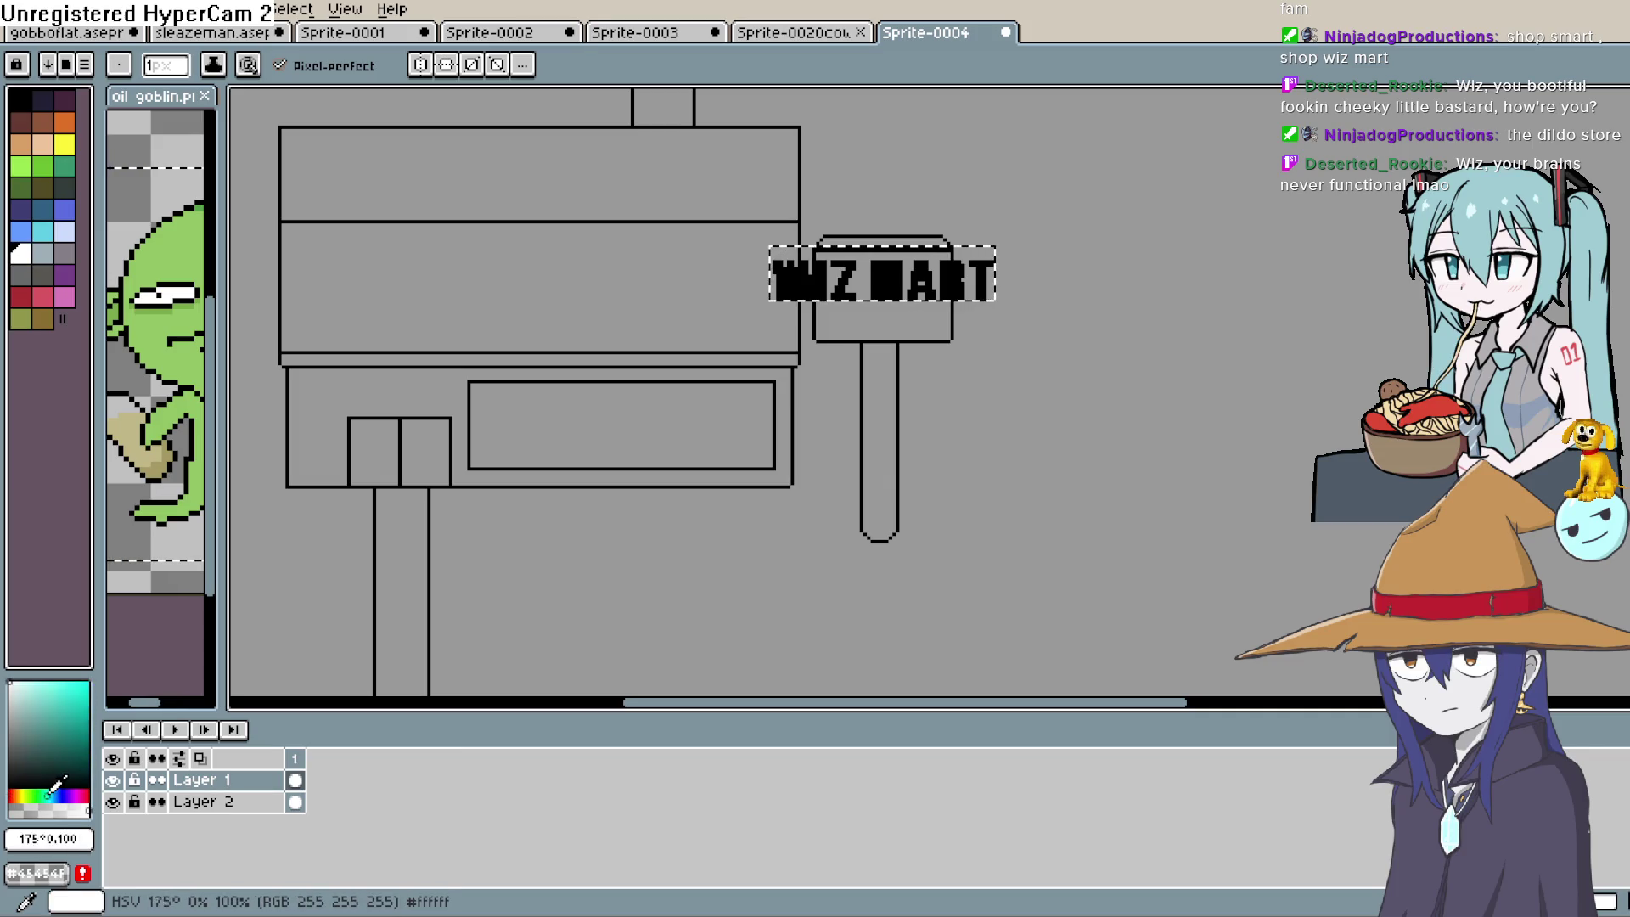
left_click(61, 795)
left_click(57, 737)
left_click(43, 730)
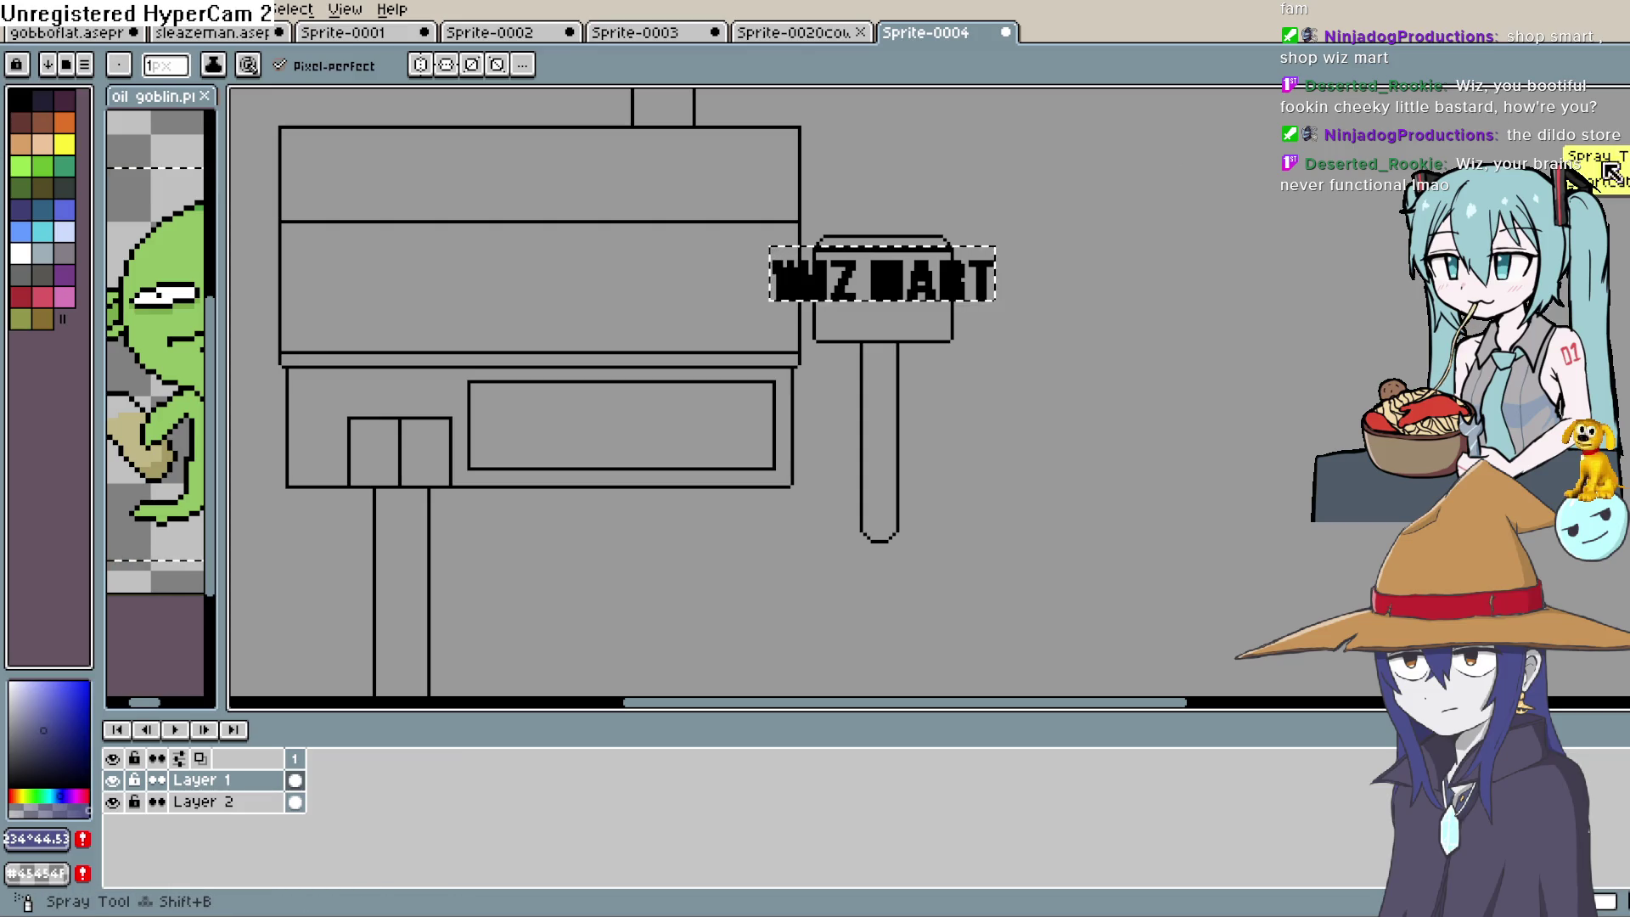
scroll(1052, 225, "up", 2)
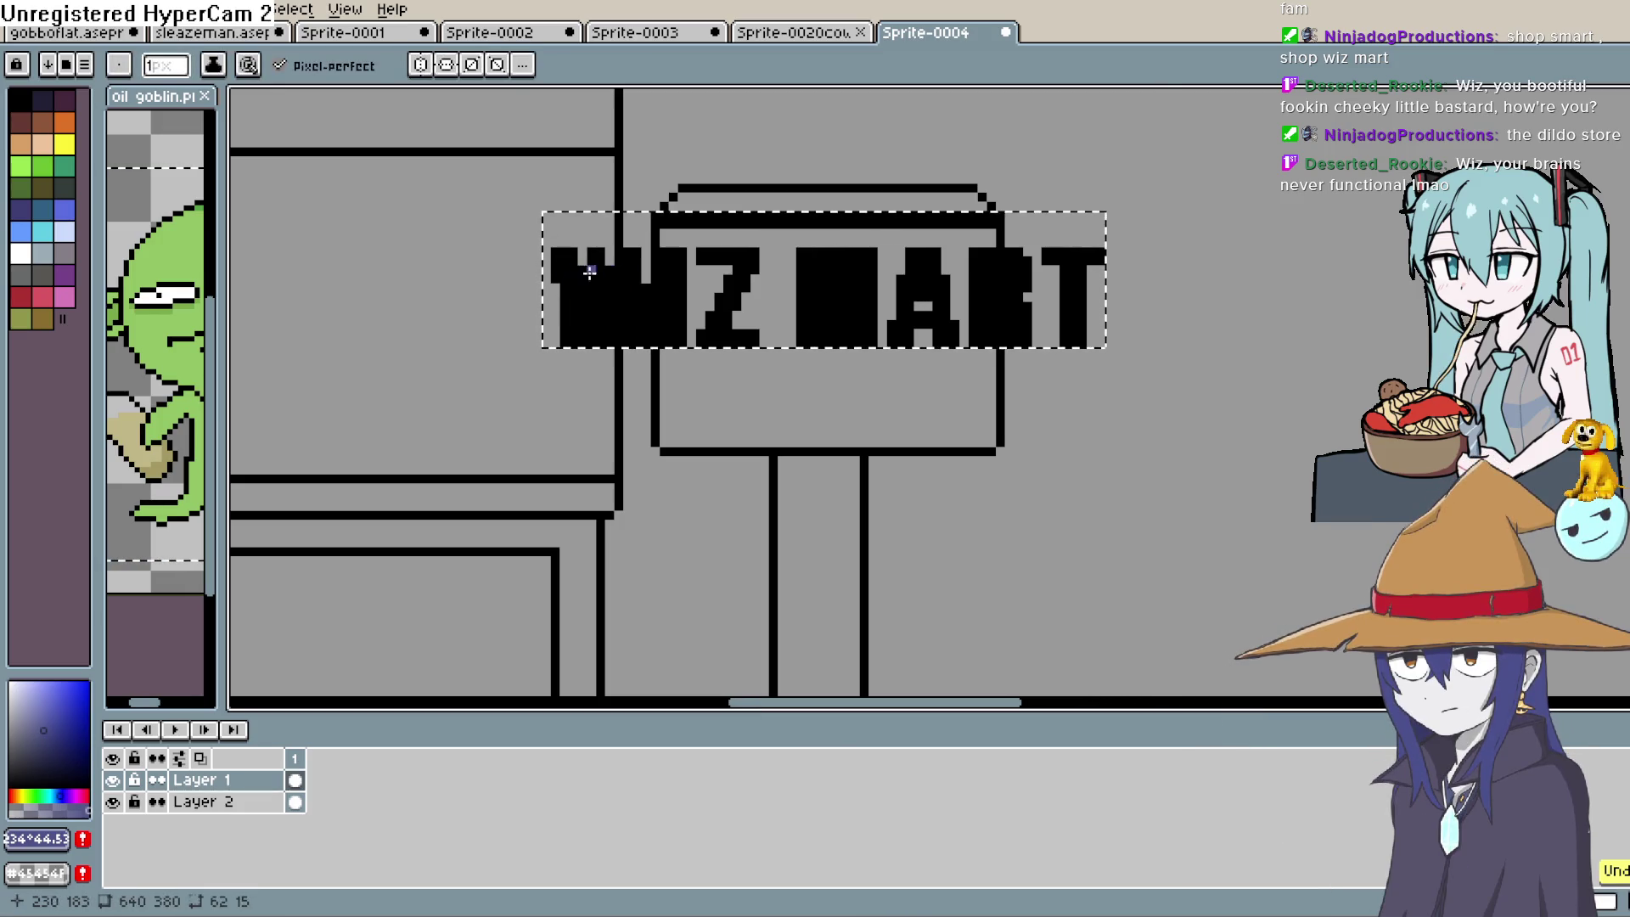
Try a blue-violet stroke down the W, undo its hook, and redraw it
left_click(575, 285)
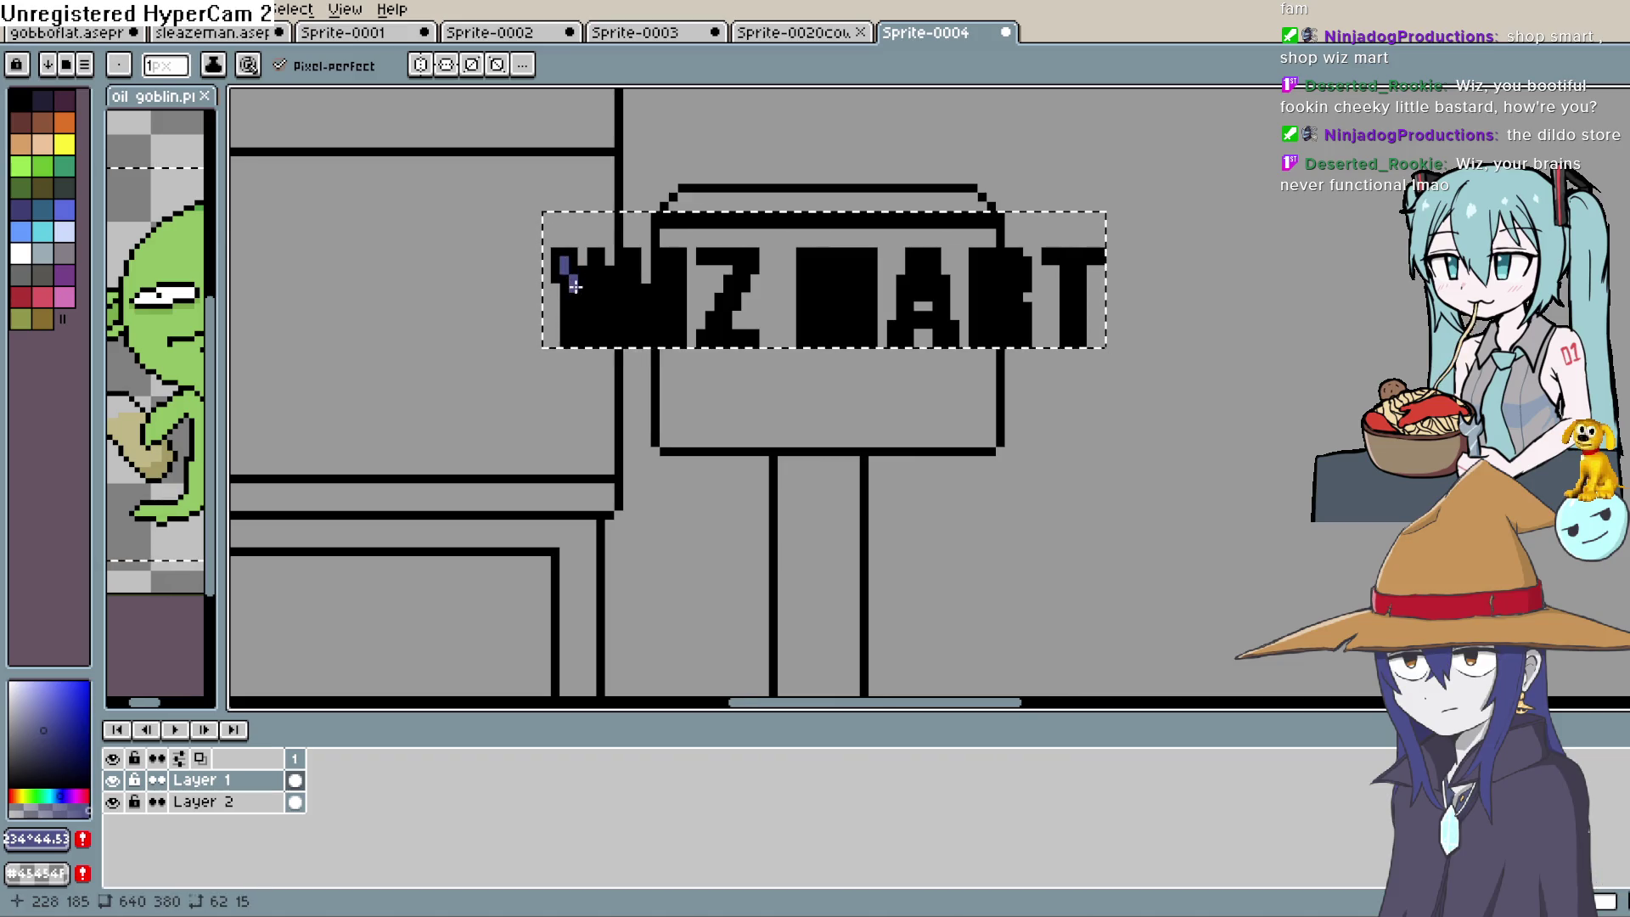
left_click(585, 321)
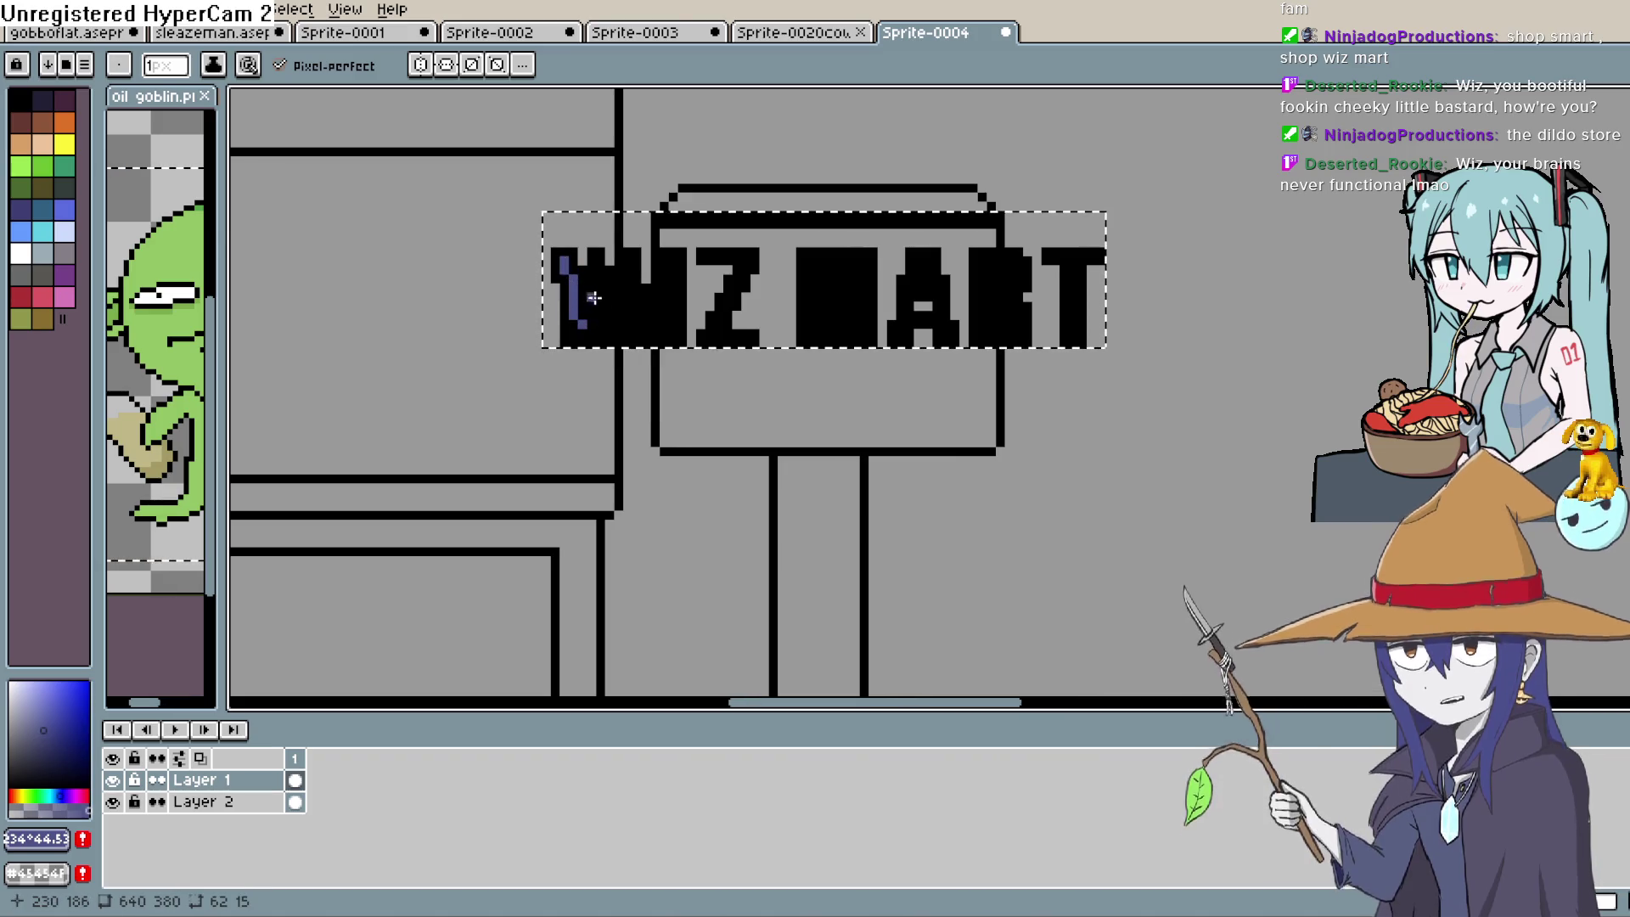
mouse_move(585, 321)
left_mouse_down()
mouse_move(623, 312)
mouse_move(625, 257)
left_mouse_up()
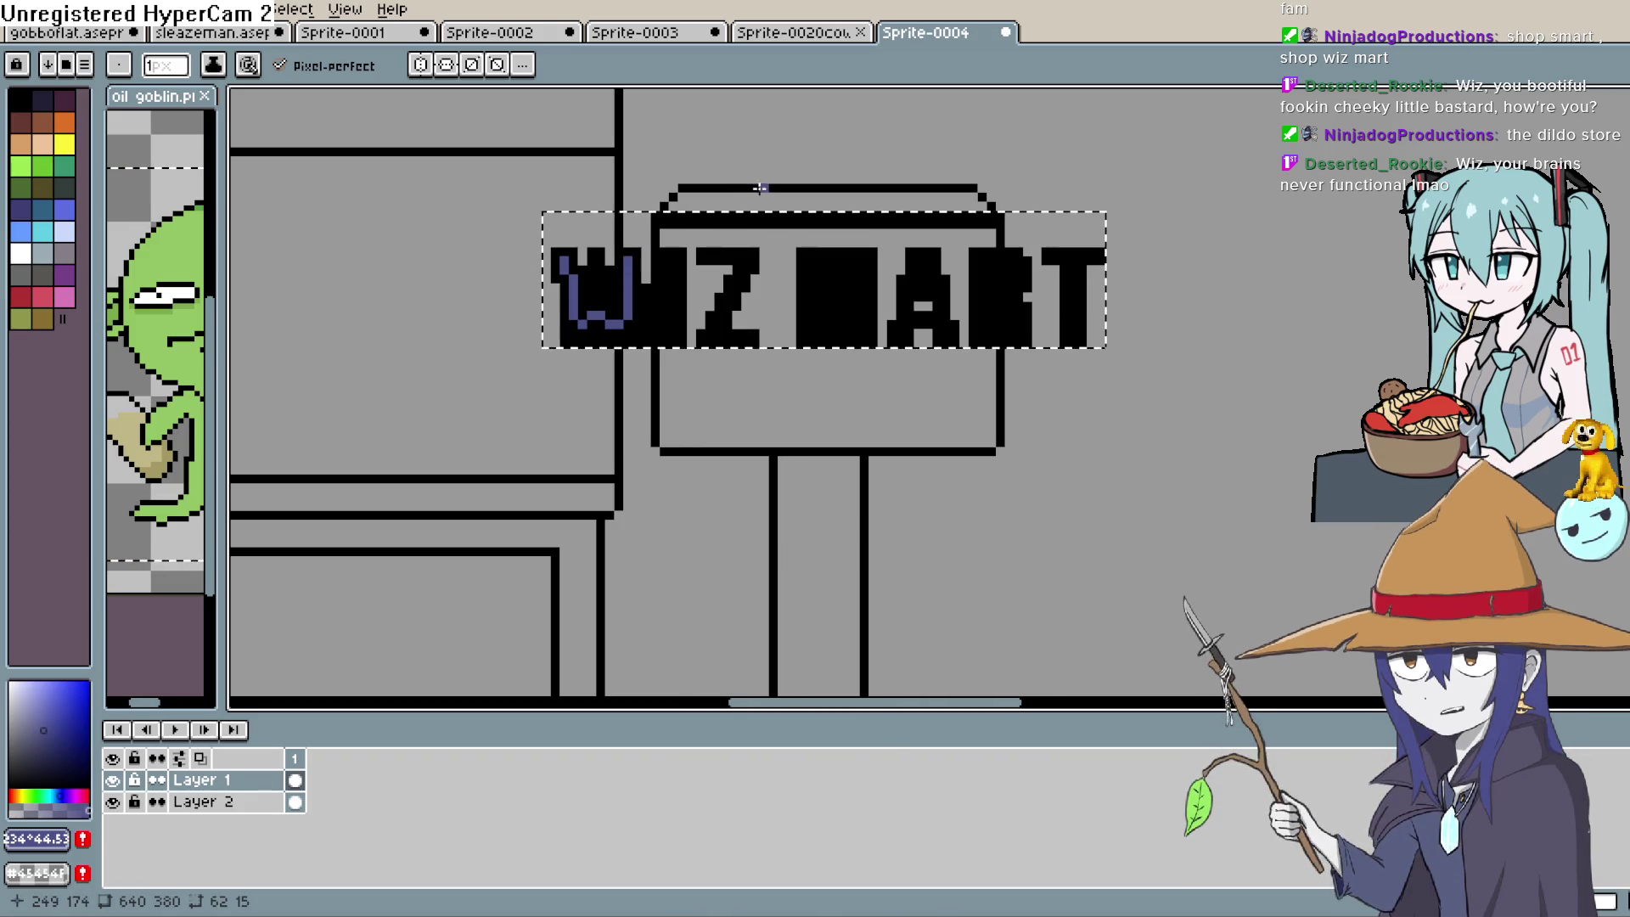
key("ctrl+z")
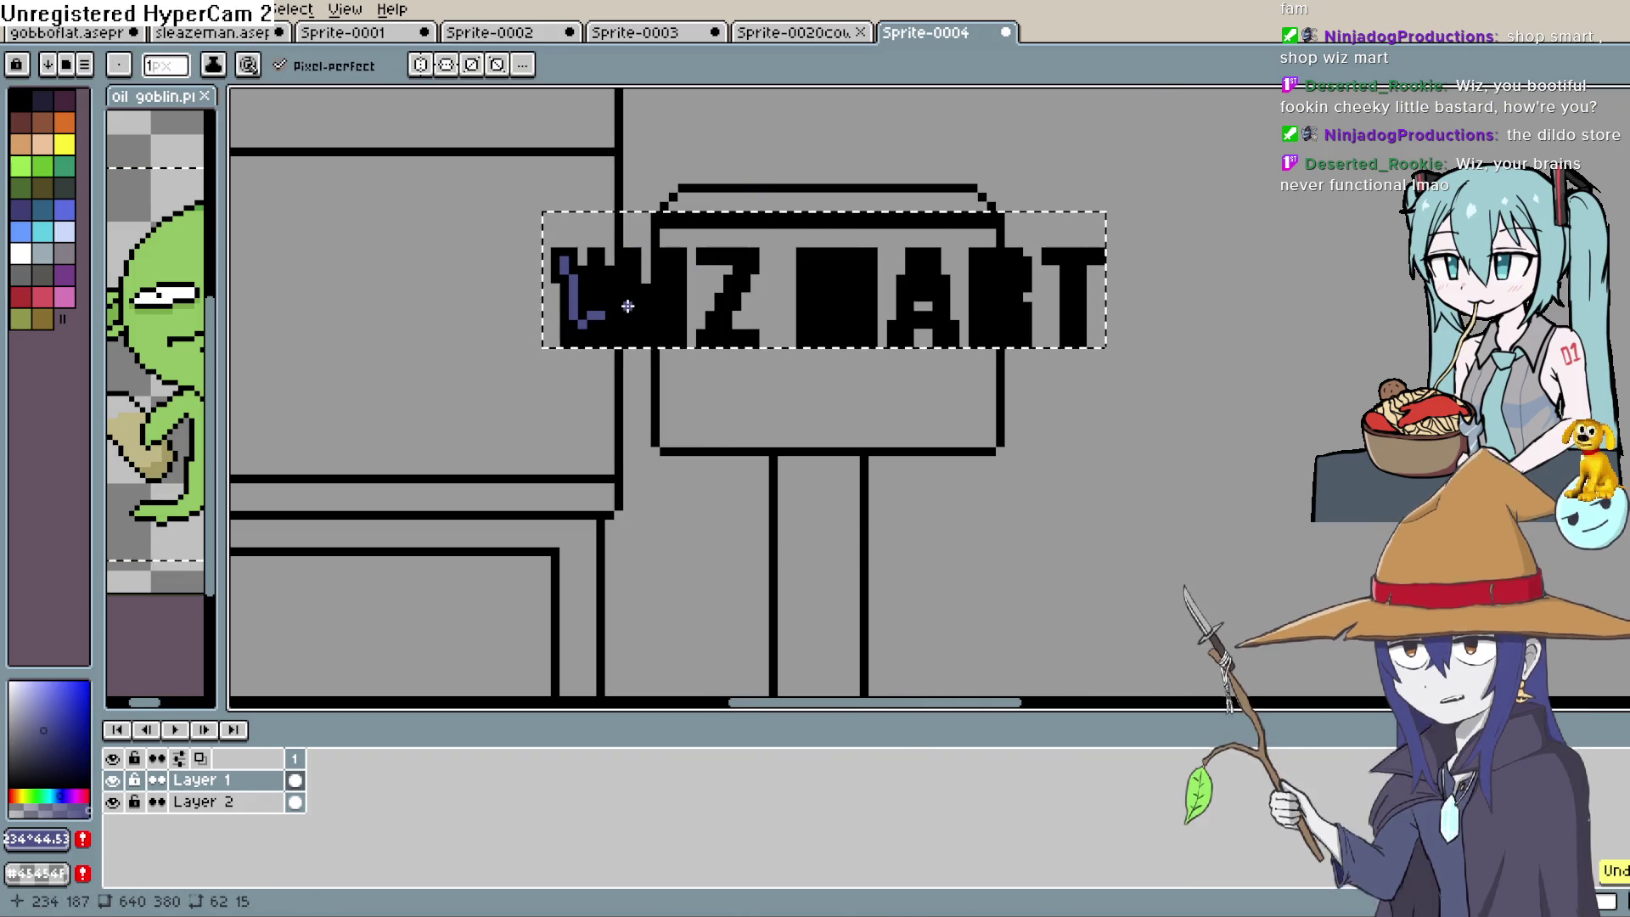
key("ctrl+z")
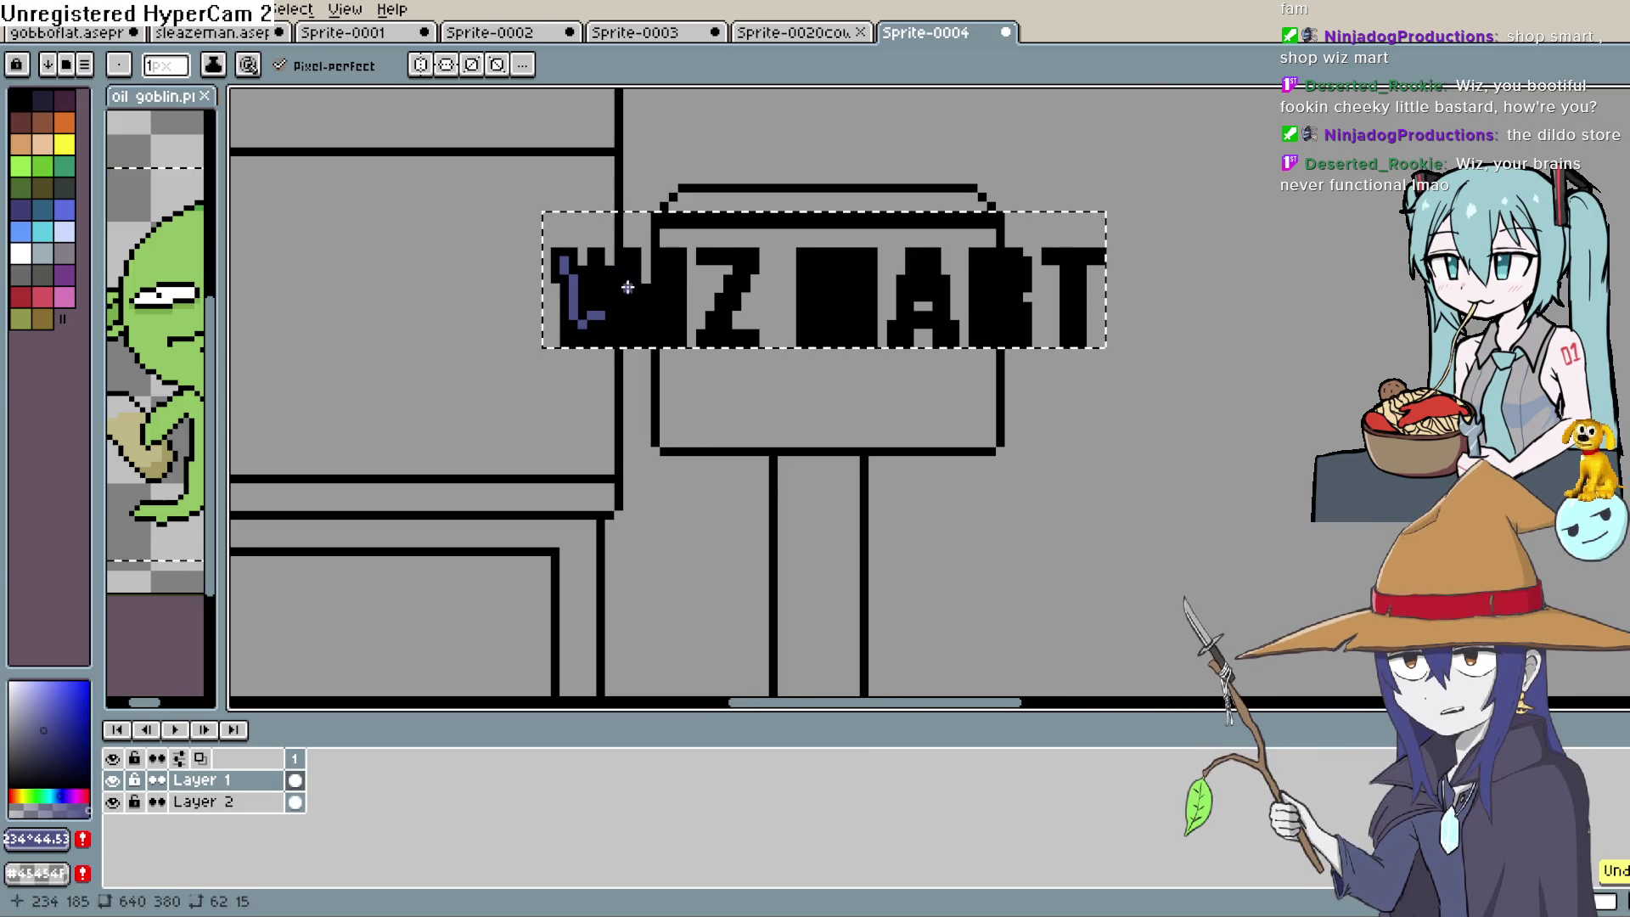
key("ctrl+z")
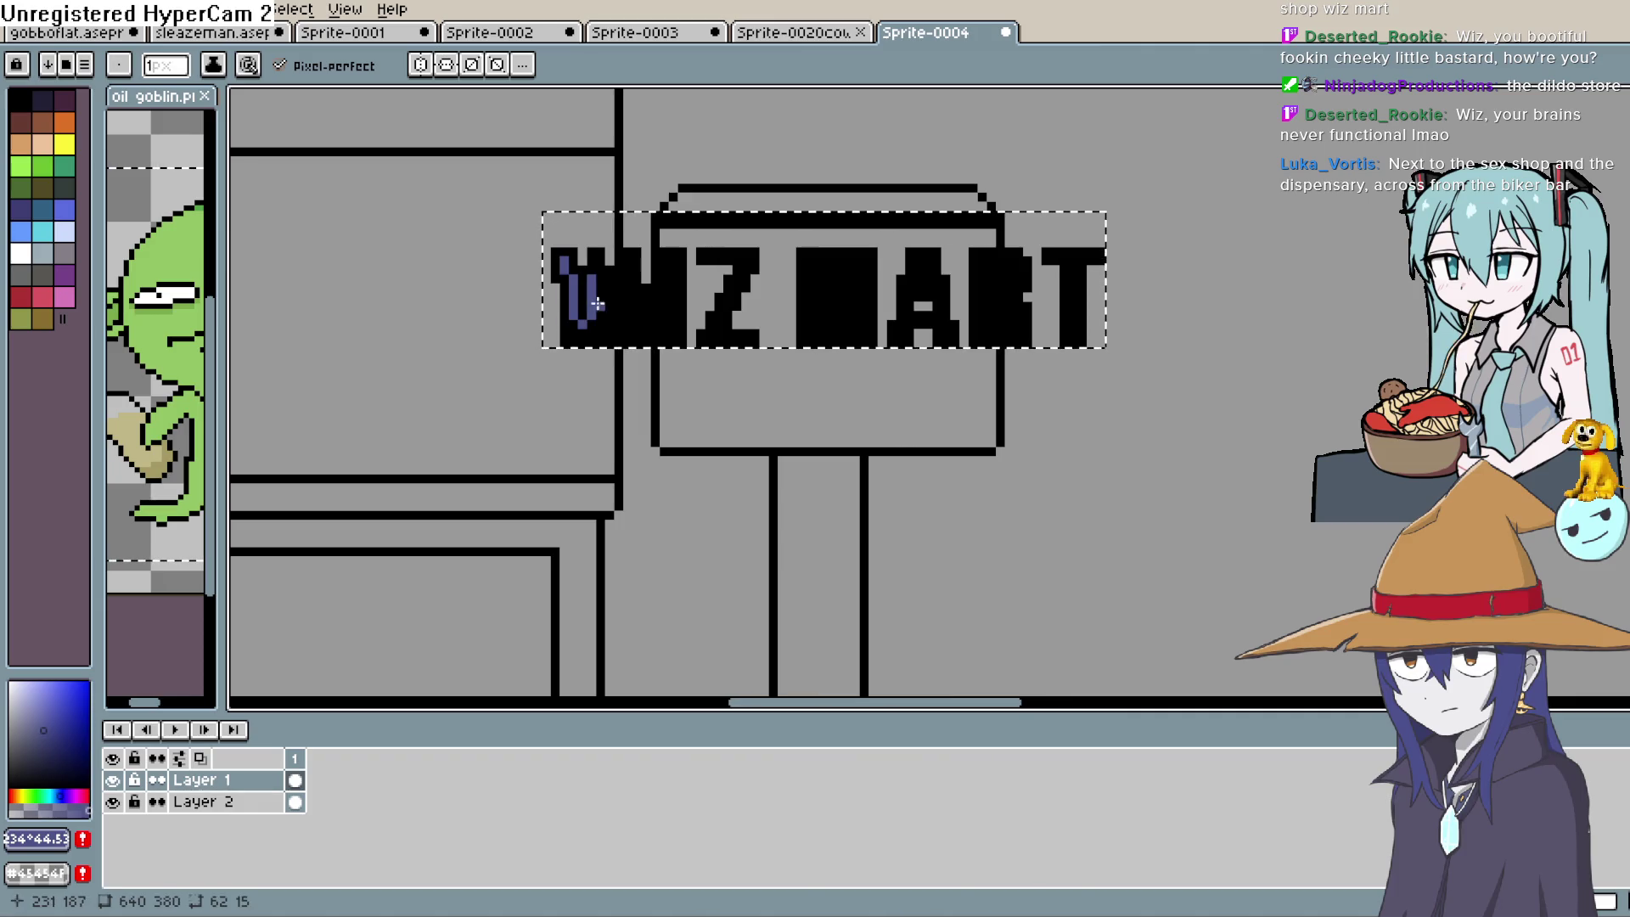
left_click_drag(594, 277, 611, 327)
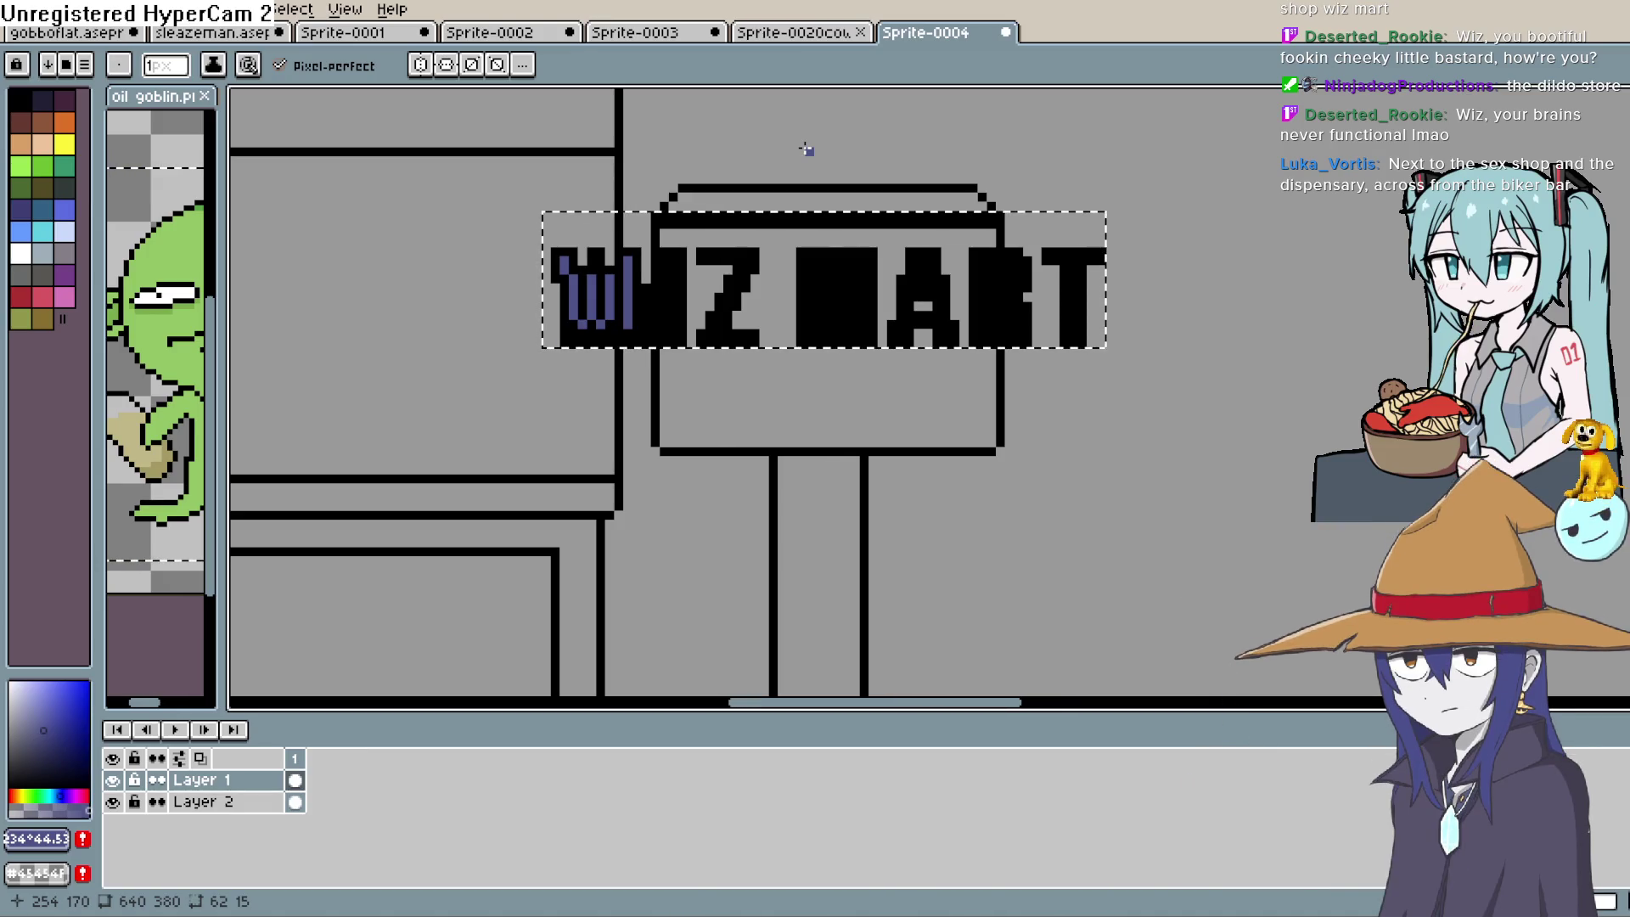
Zoom in on the W and undo the earlier blue strokes and a stray pixel
scroll(891, 125, "up", 3)
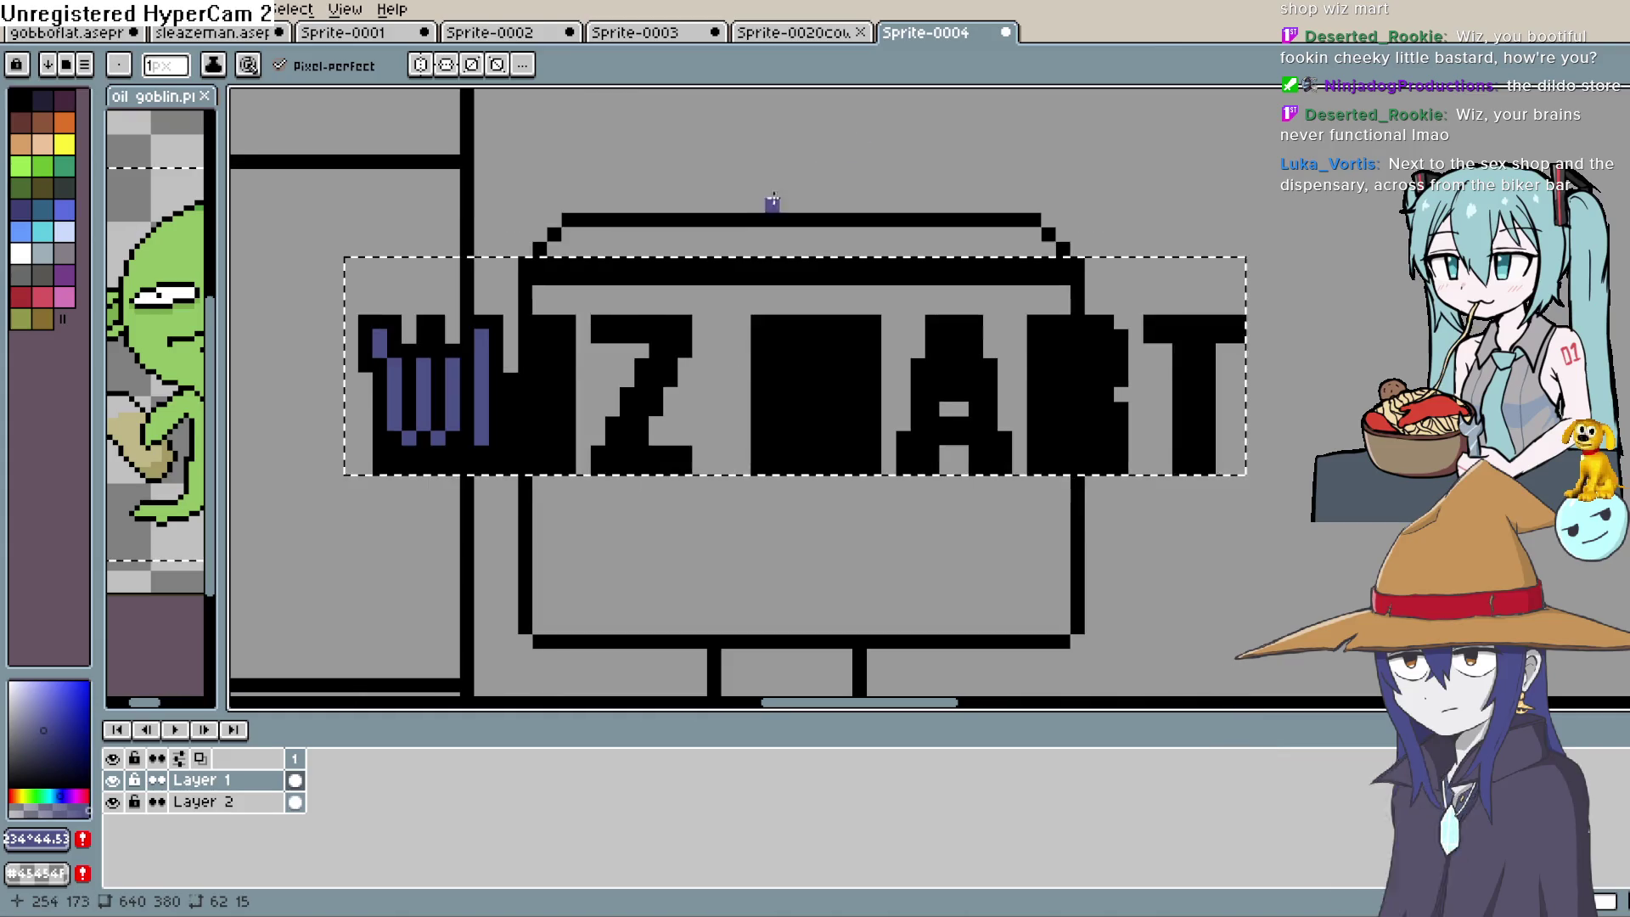
left_click_drag(575, 375, 903, 331)
scroll(992, 278, "up", 1)
left_click_drag(991, 277, 910, 309)
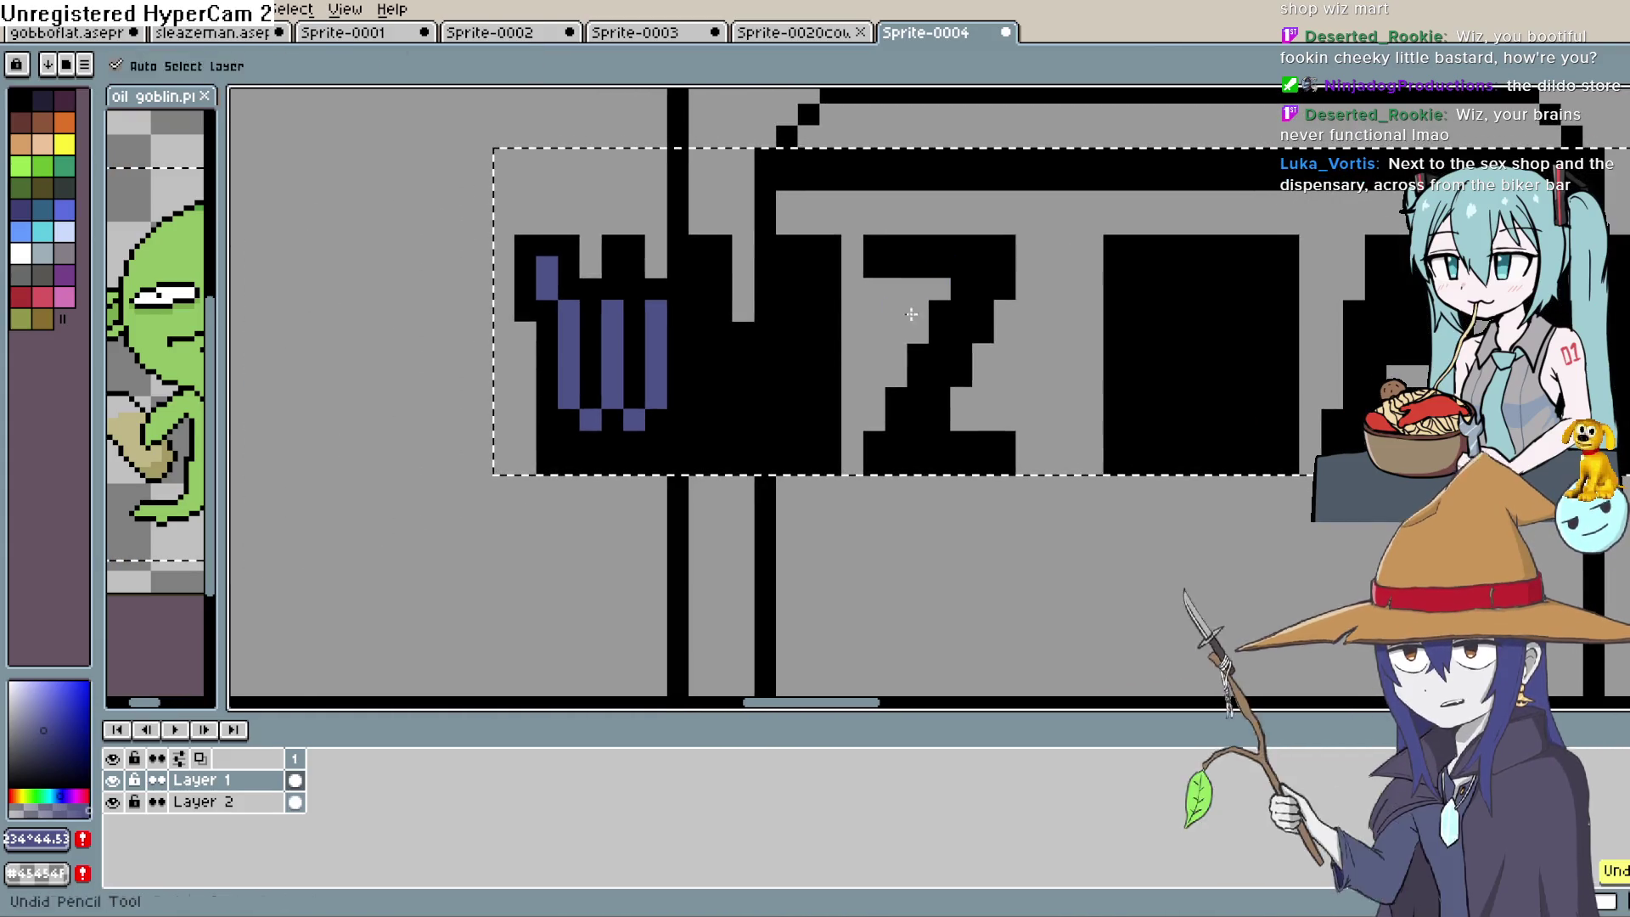
key("ctrl+z")
key("ctrl+z")
key("ctrl+z")
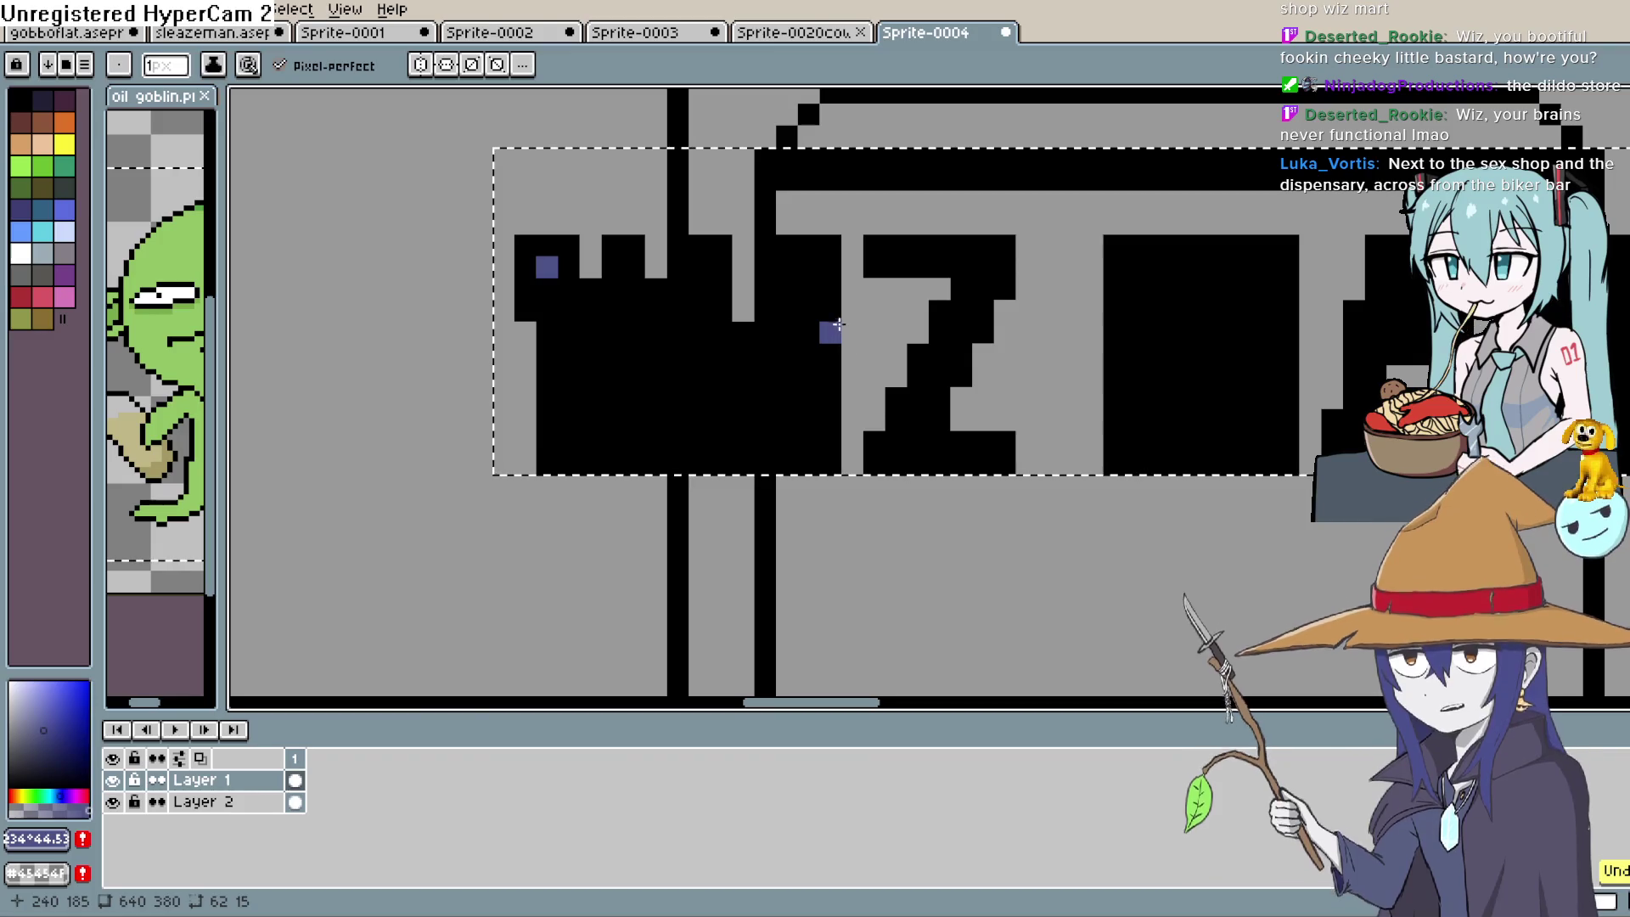
key("ctrl+z")
key("ctrl+z")
left_click_drag(1038, 266, 976, 269)
left_click(944, 269)
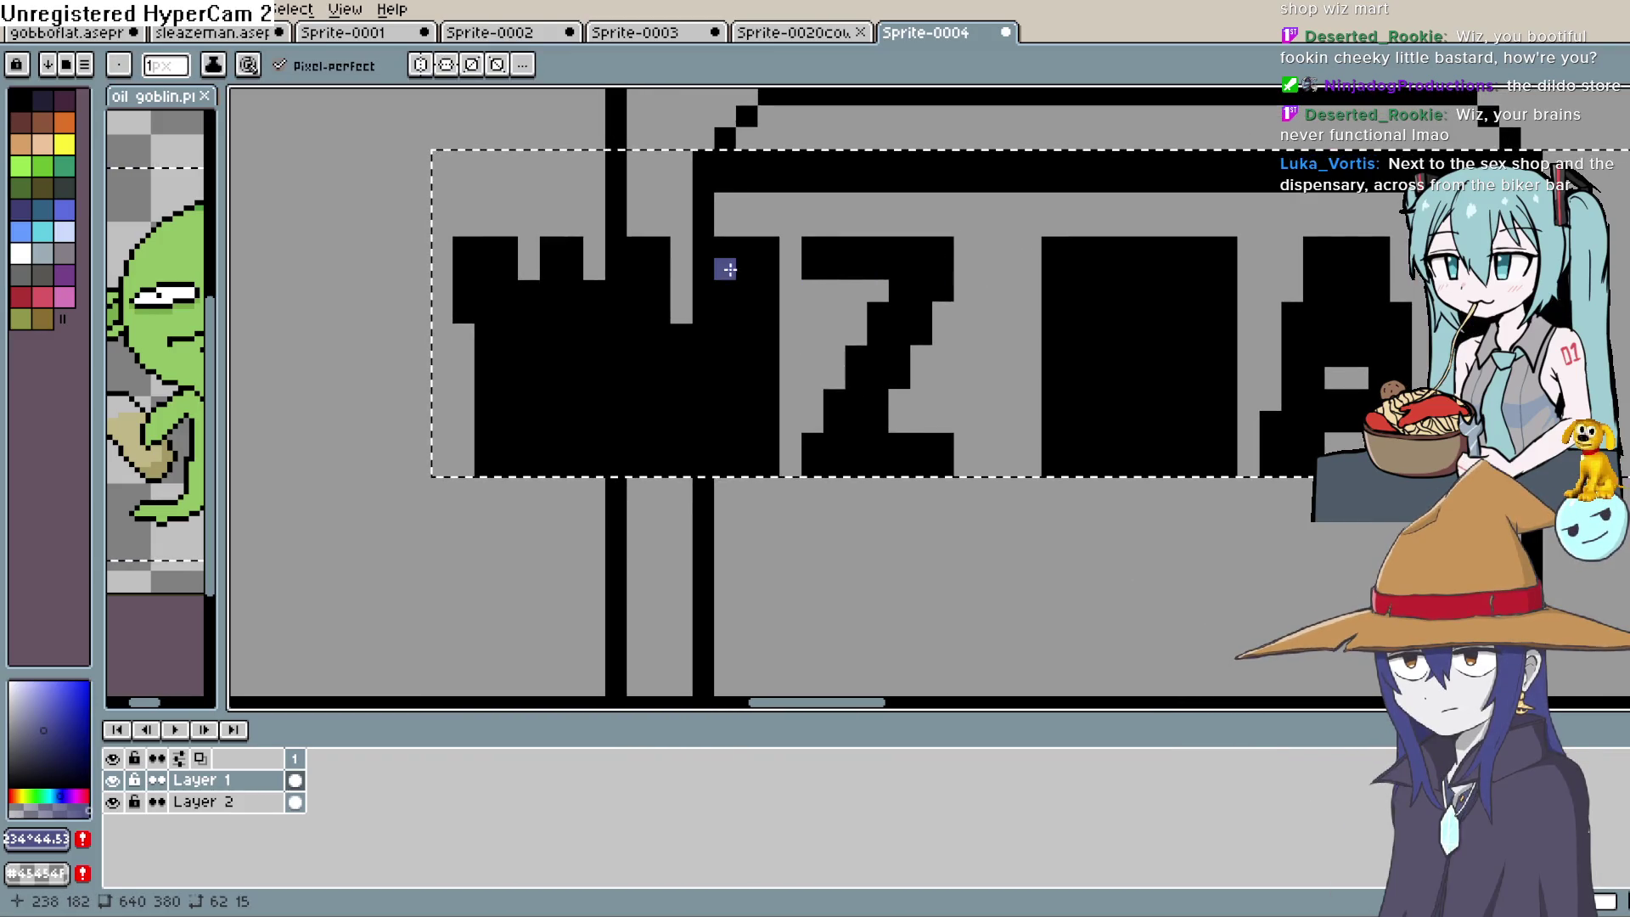
key("ctrl+z")
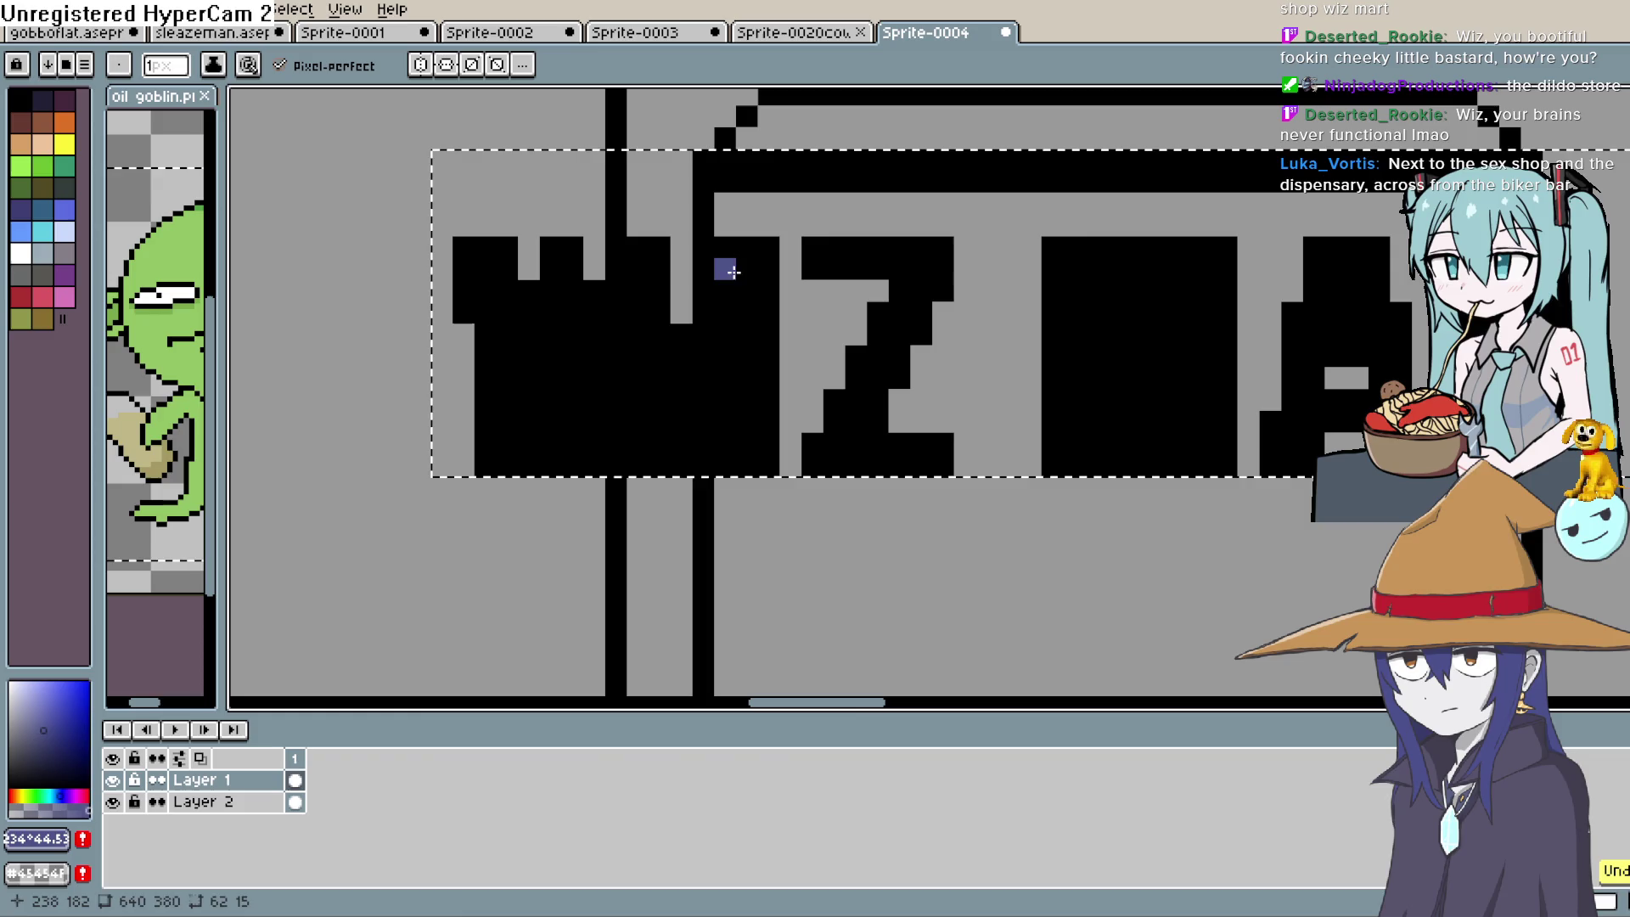
Fill the W's columns, arms and middle with blue, returning one stray pixel to black
left_click_drag(726, 267, 731, 364)
left_click_drag(742, 289, 741, 394)
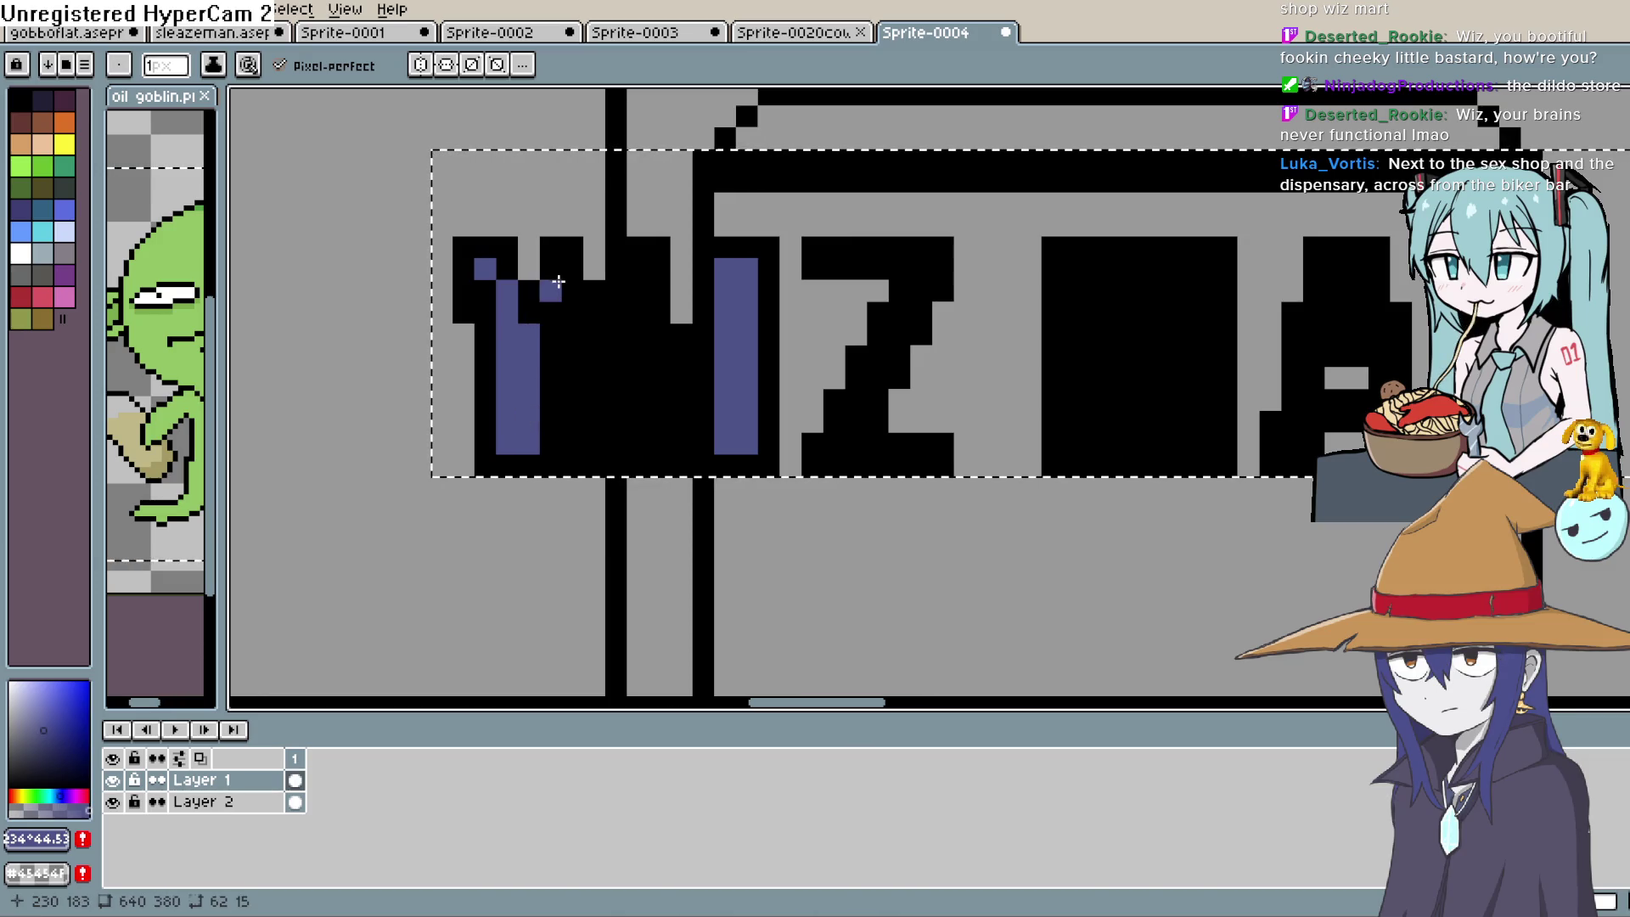
left_click_drag(567, 319, 568, 421)
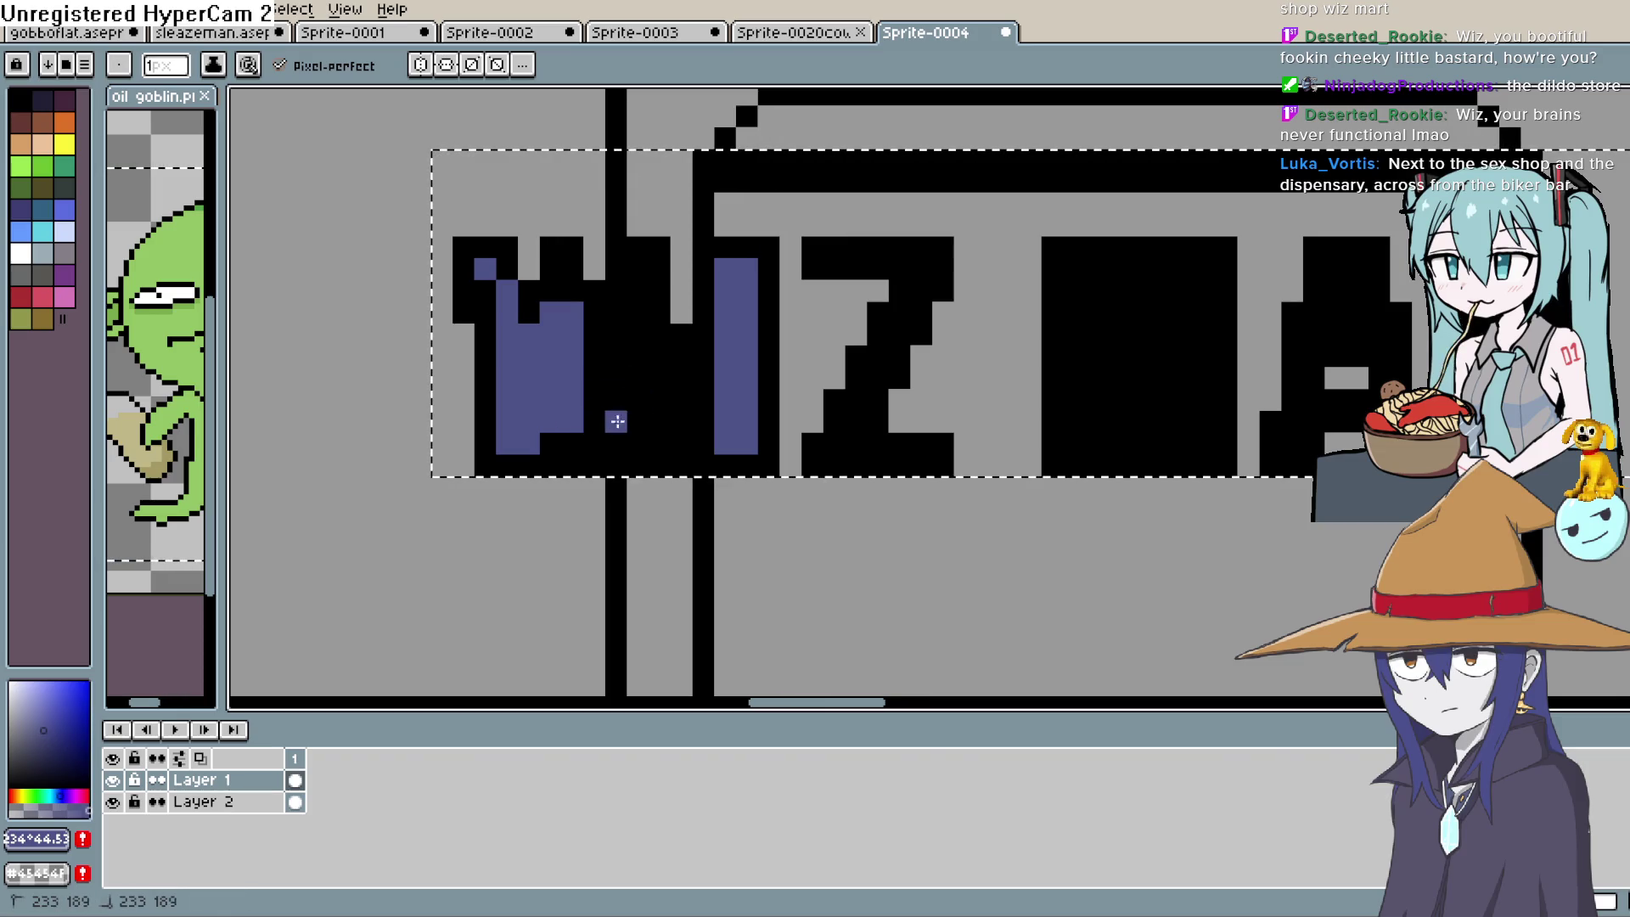
left_click_drag(639, 291, 640, 310)
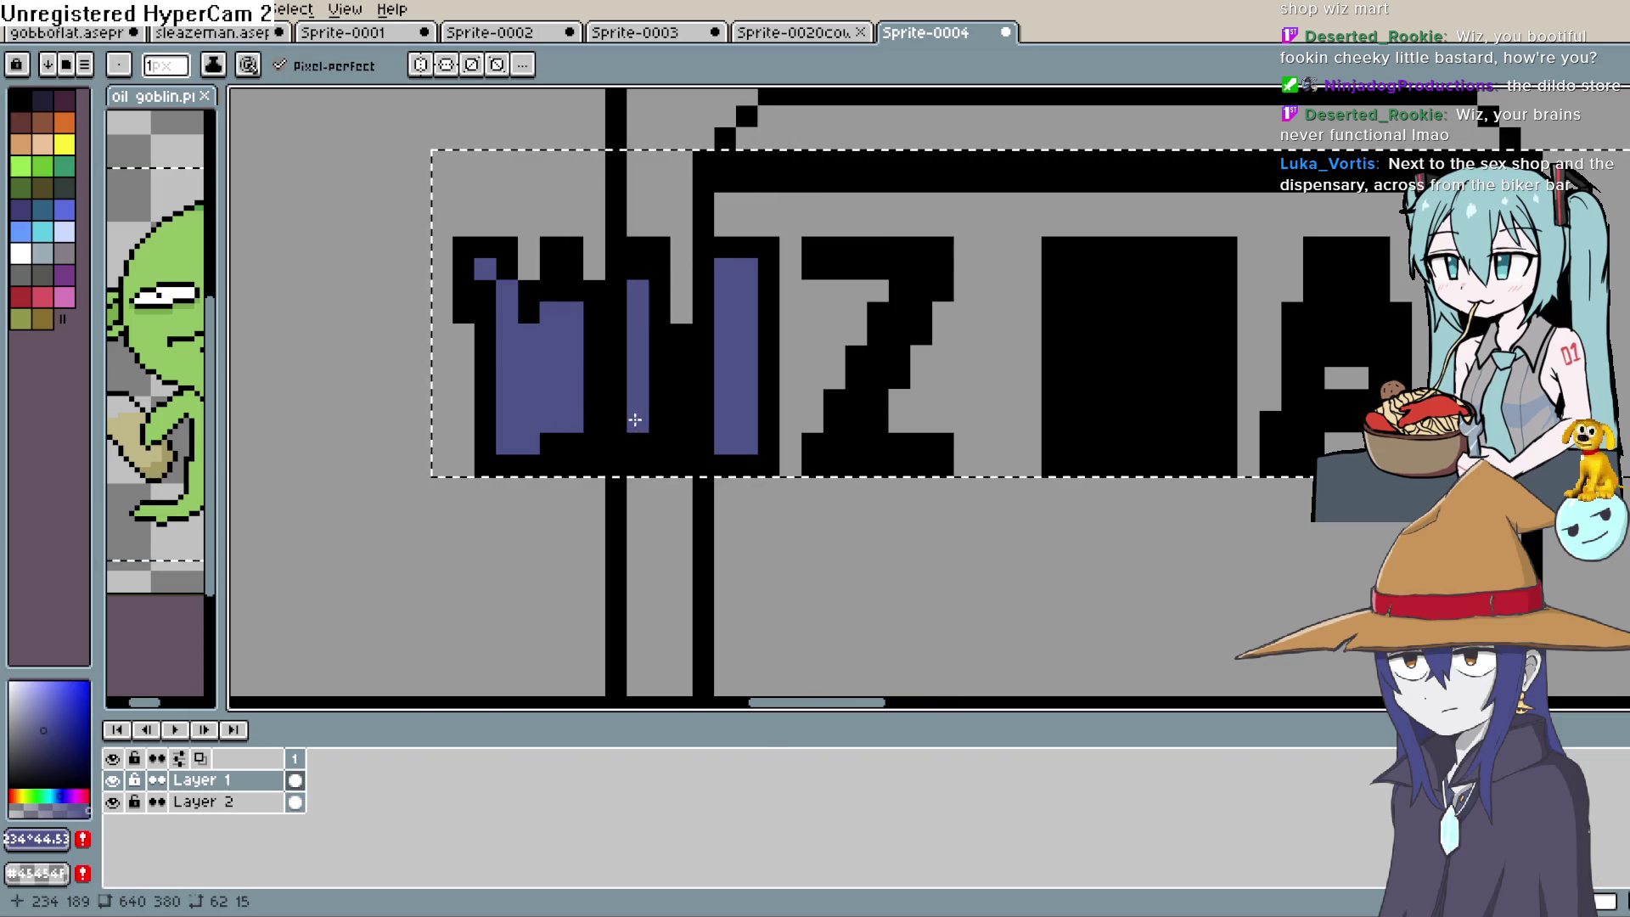
mouse_move(614, 424)
left_mouse_down()
mouse_move(611, 313)
mouse_move(596, 399)
left_mouse_up()
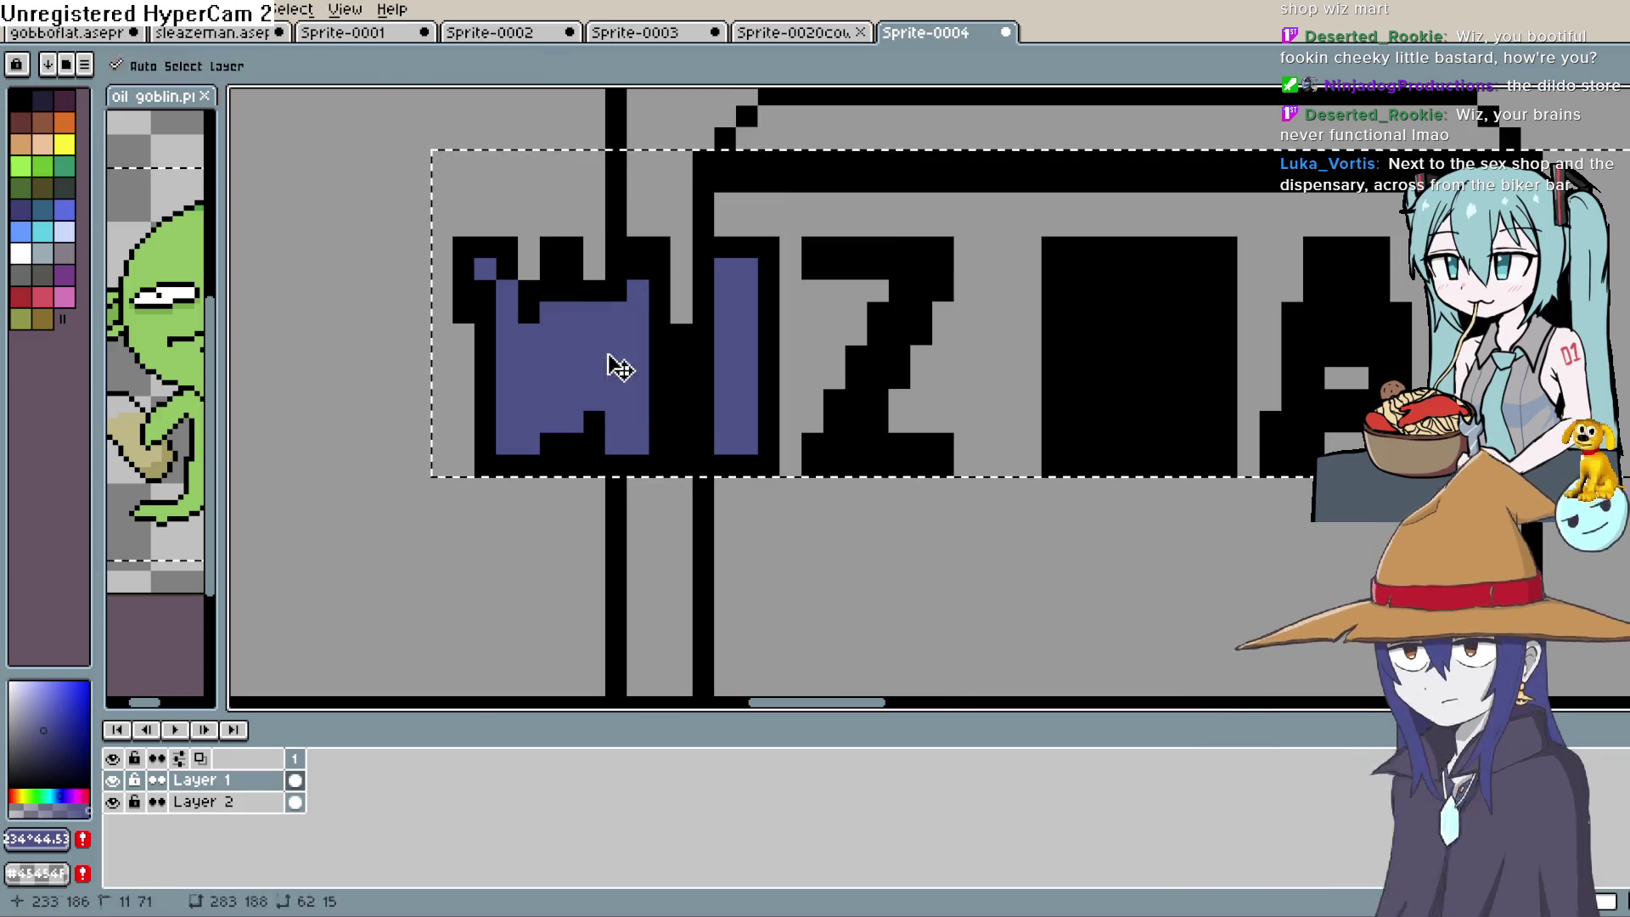
left_click(592, 422)
right_click(594, 312)
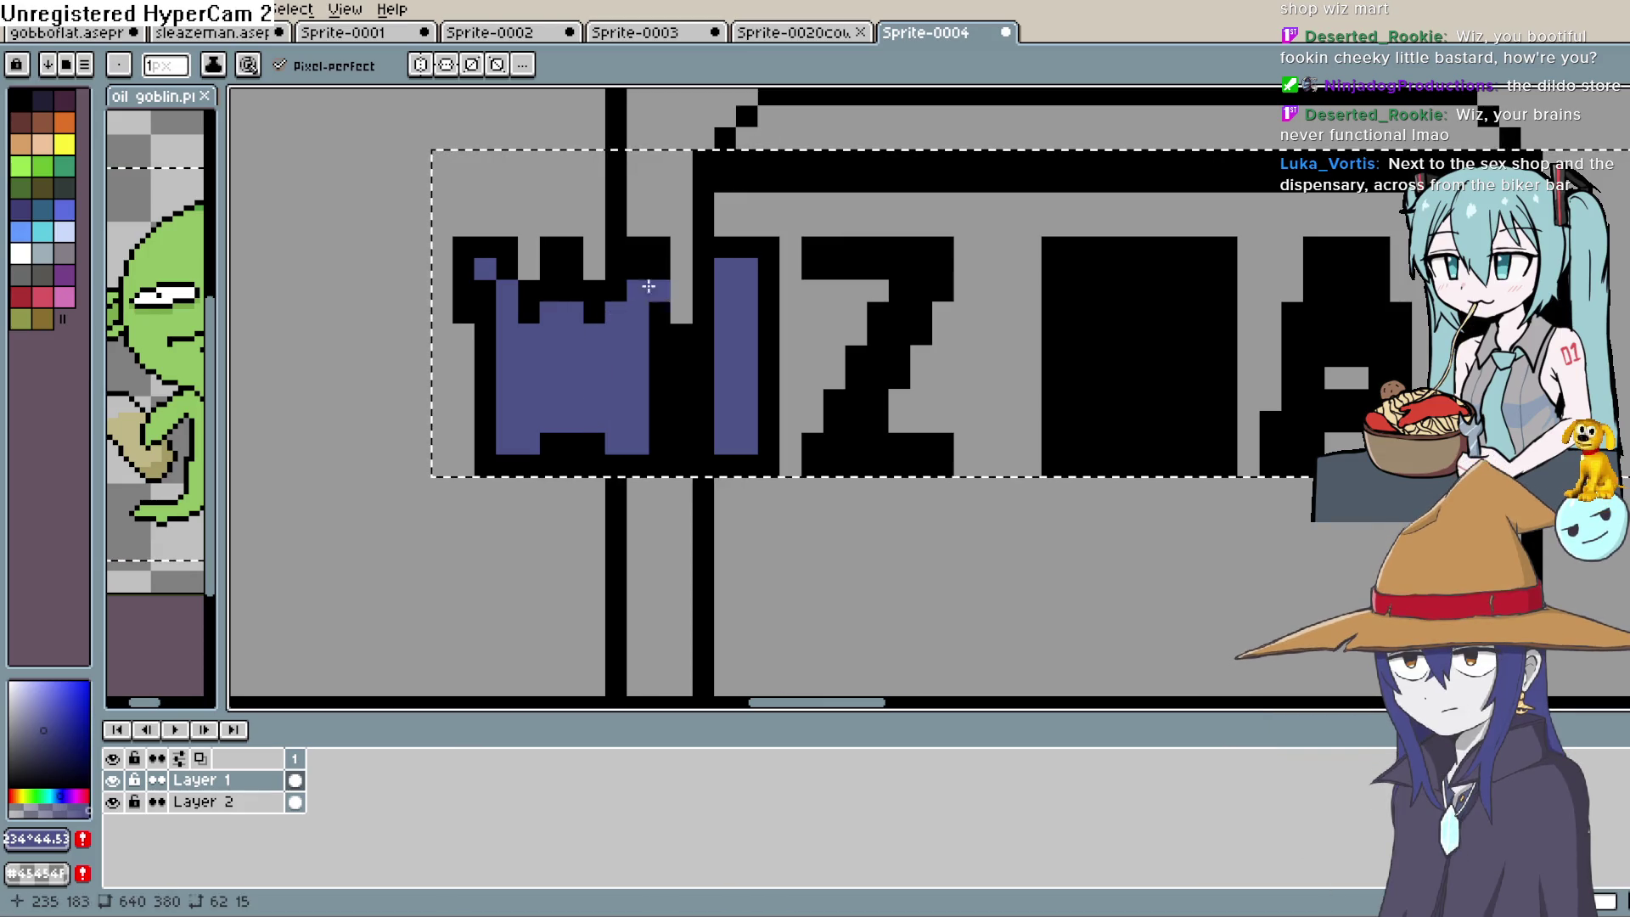
Zoom in on WIZ and touch up blue pixels on the W, undoing a misplaced one
scroll(714, 285, "down", 2)
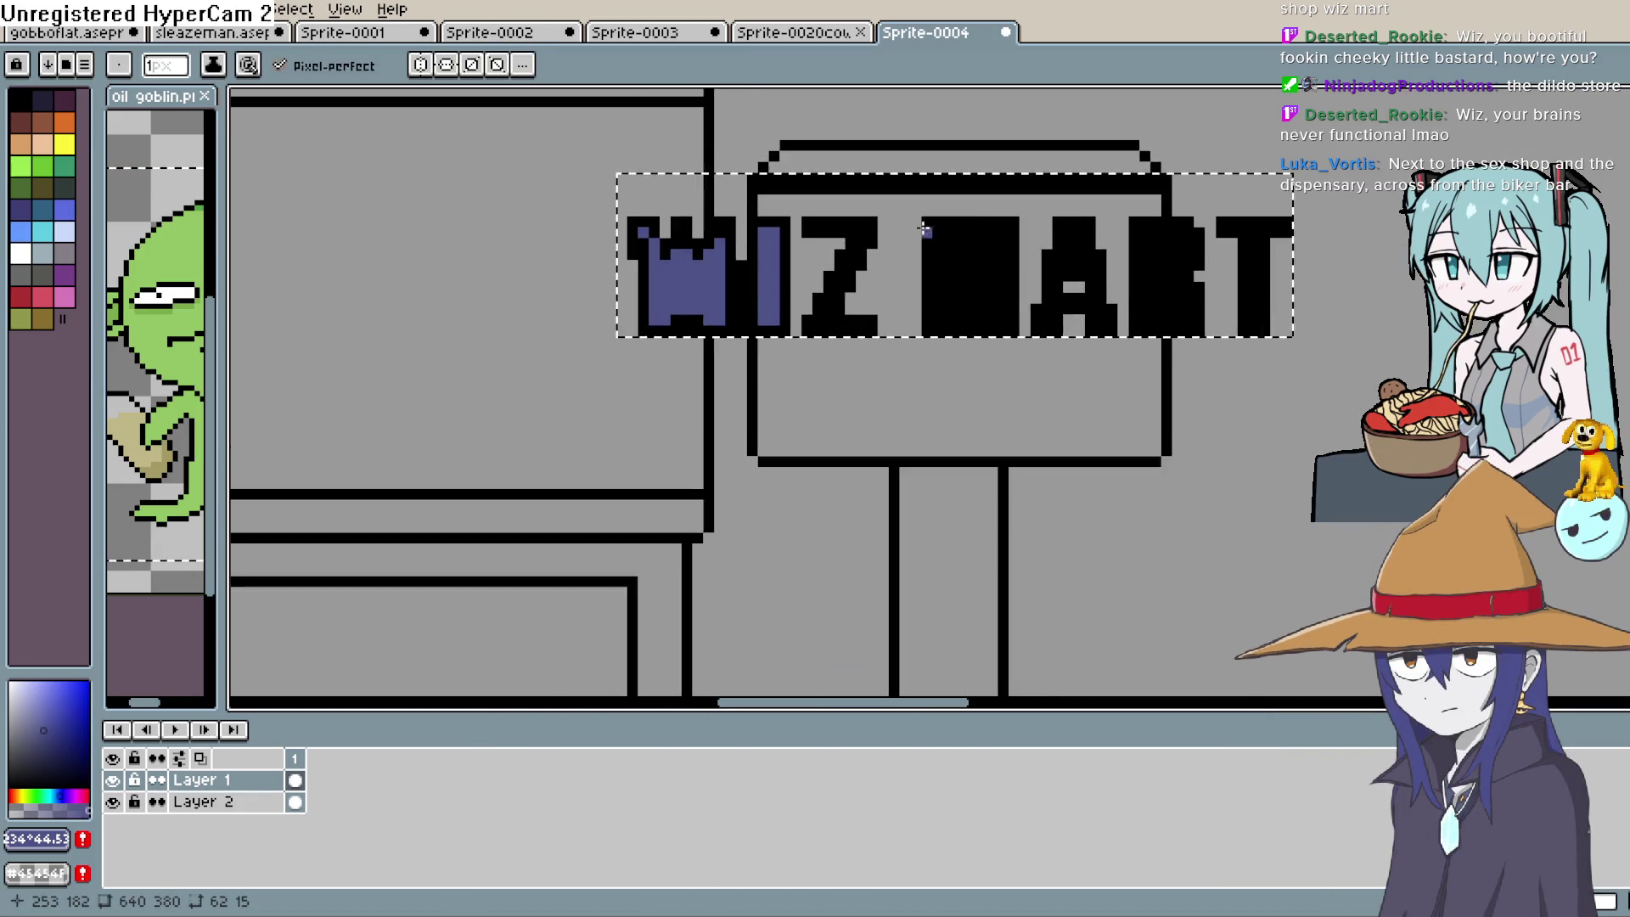
scroll(724, 273, "up", 2)
scroll(724, 272, "up", 1)
mouse_move(659, 298)
left_mouse_down()
mouse_move(731, 353)
mouse_move(698, 333)
left_mouse_up()
left_click(628, 249)
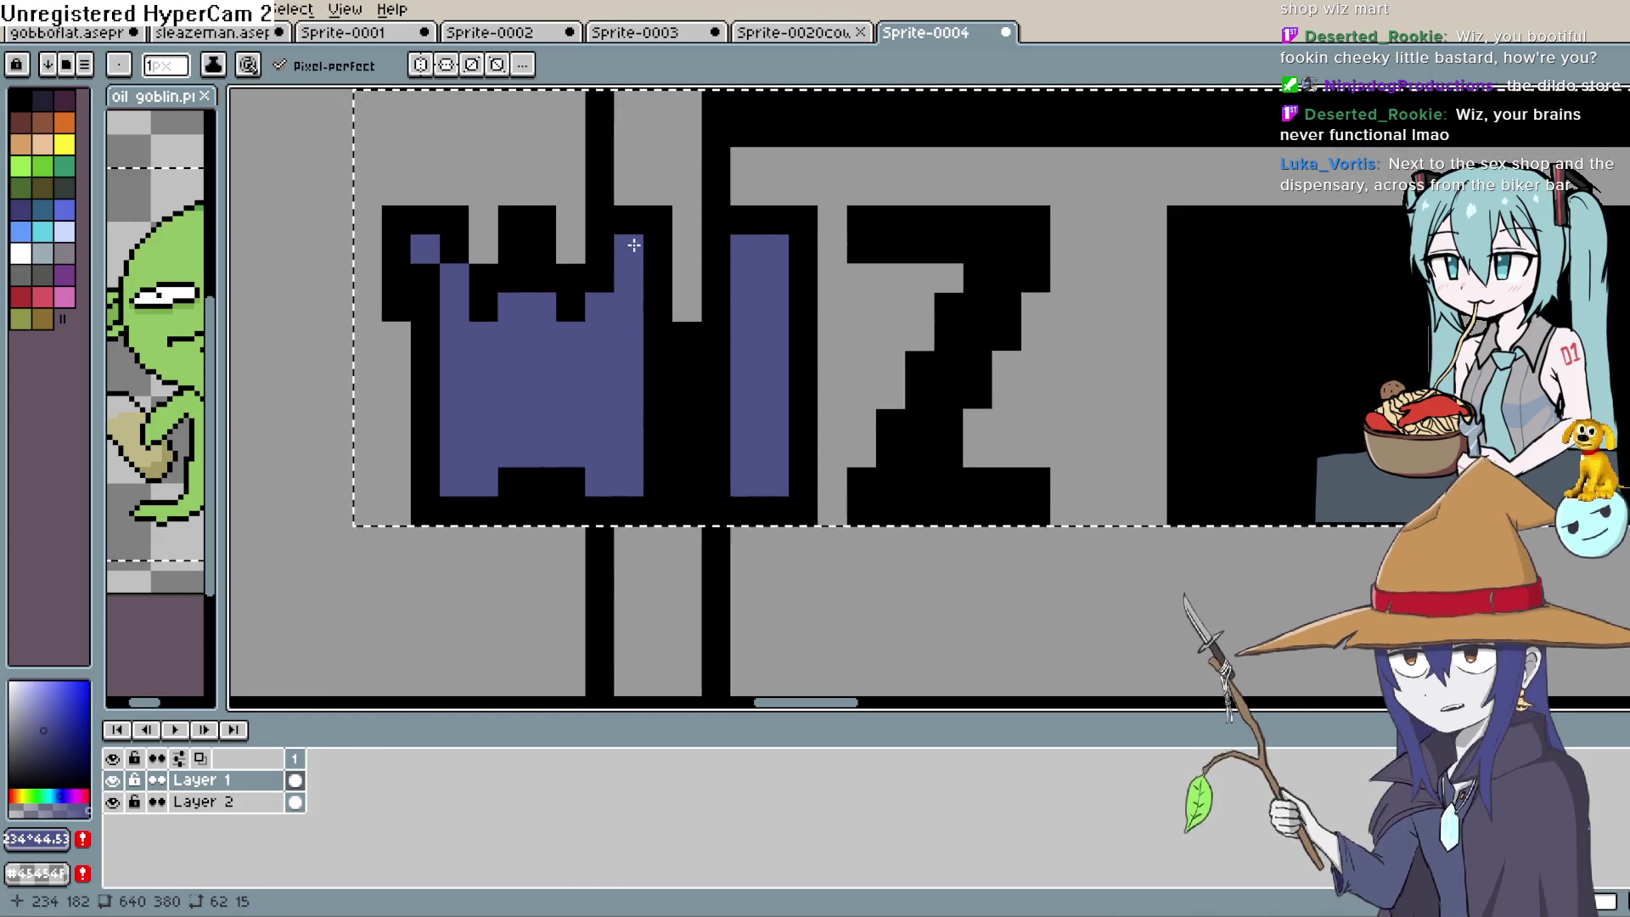
left_click(435, 278)
mouse_move(881, 244)
left_mouse_down()
mouse_move(838, 252)
mouse_move(875, 246)
left_mouse_up()
key("ctrl+z")
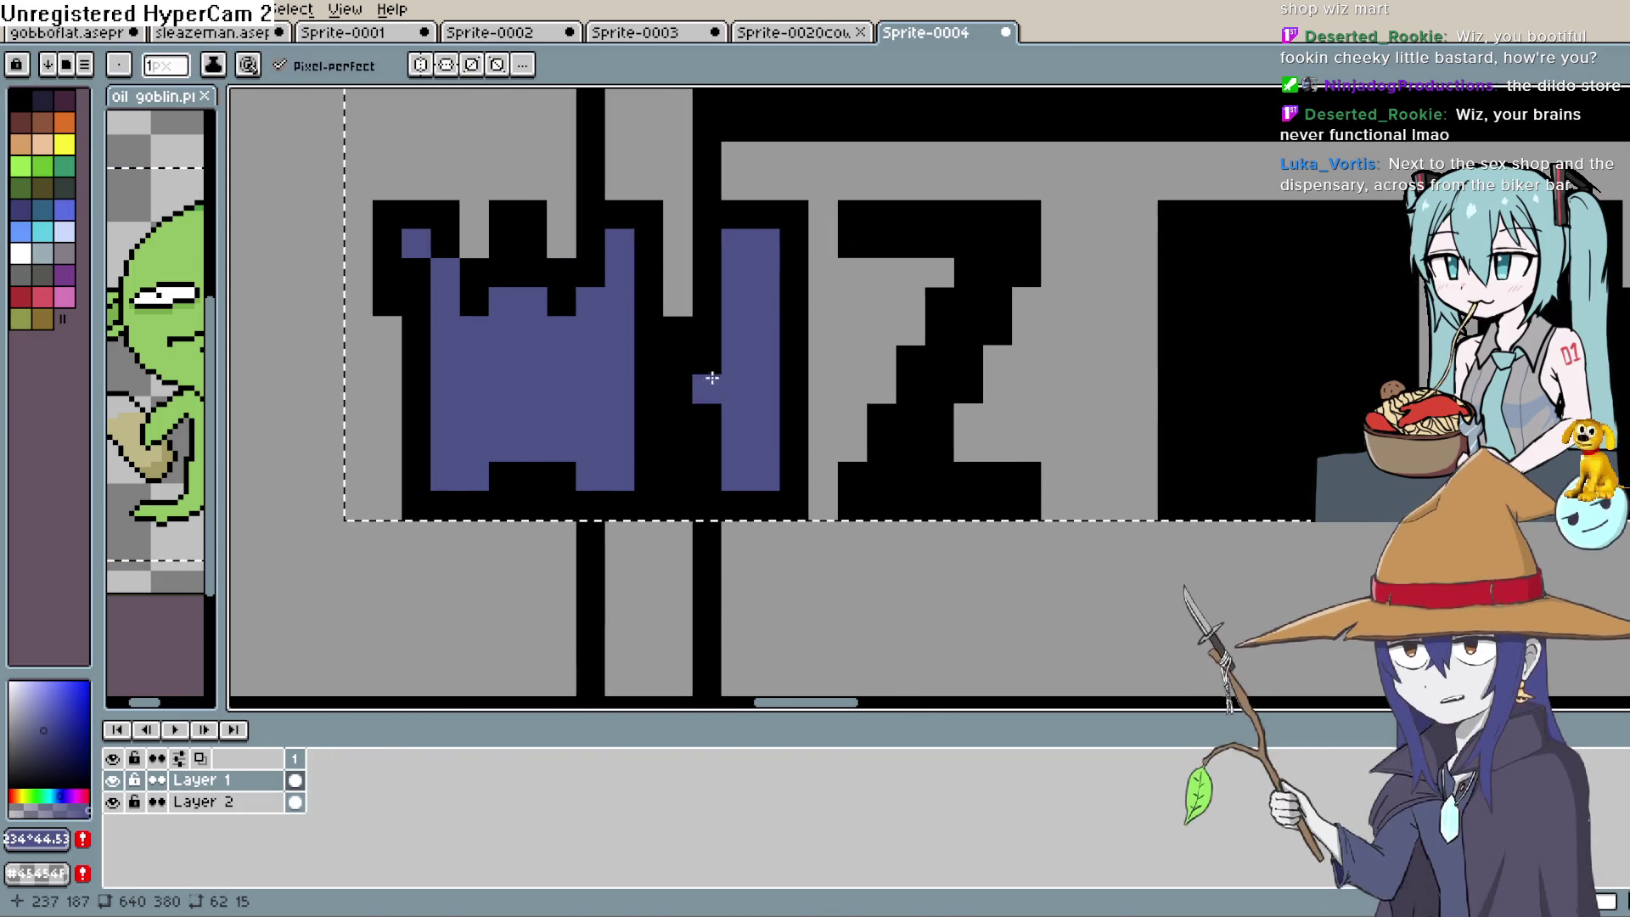
Paint the Z's top bar and diagonal blue, undoing the bottom-row stroke
left_click_drag(974, 318, 878, 317)
left_click(771, 217)
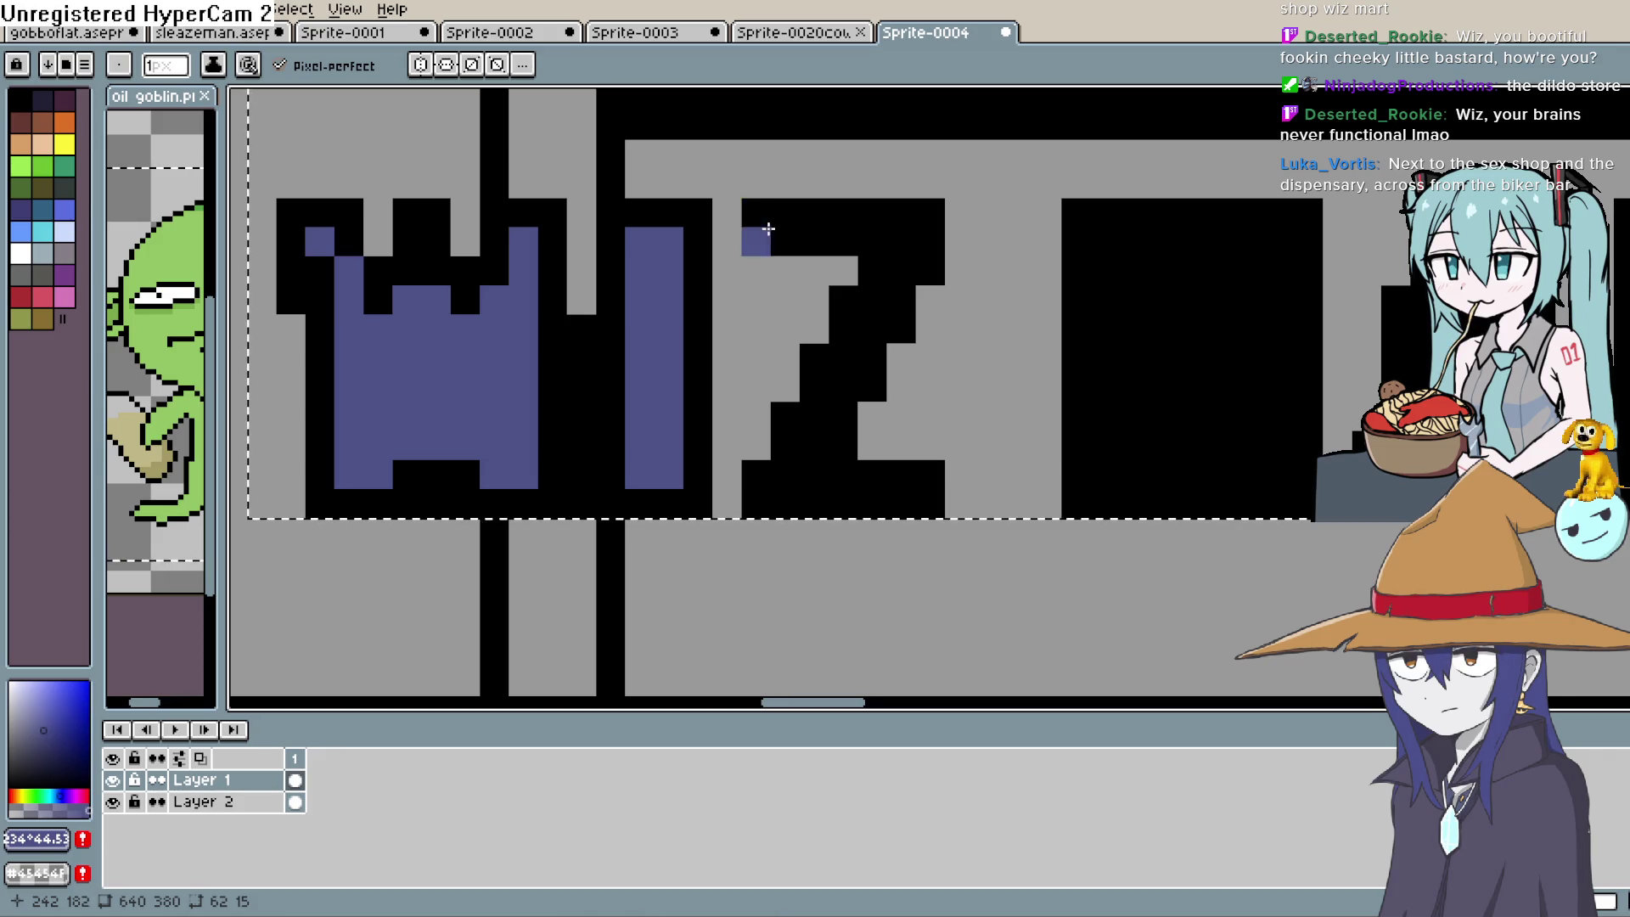
key("ctrl+z")
left_click_drag(756, 214, 908, 219)
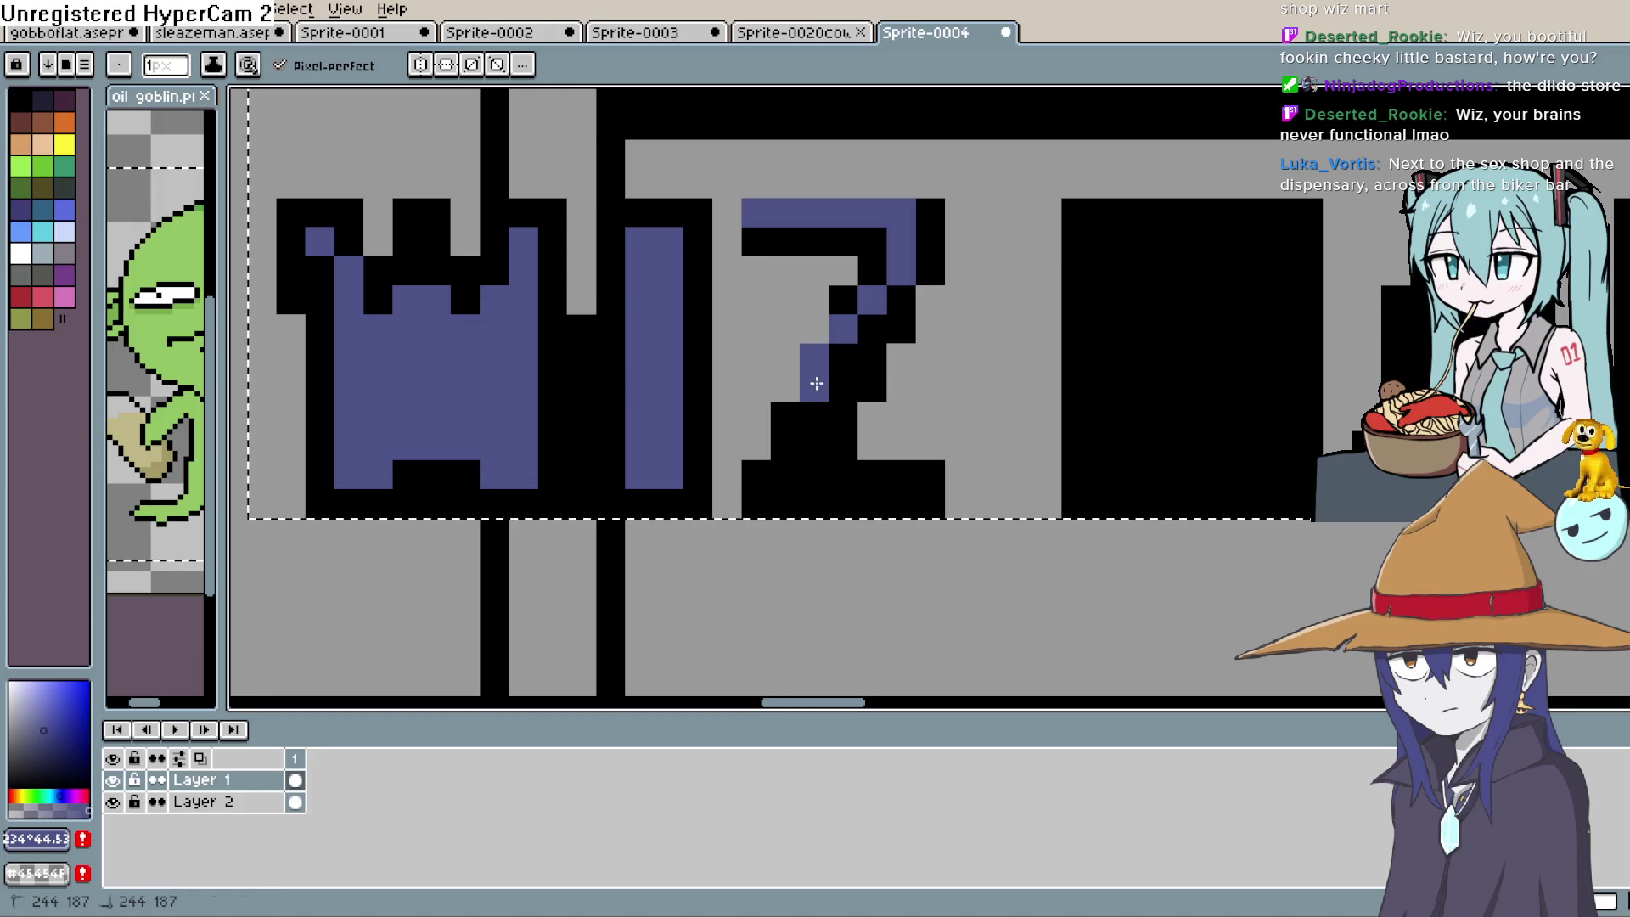
left_click(796, 419)
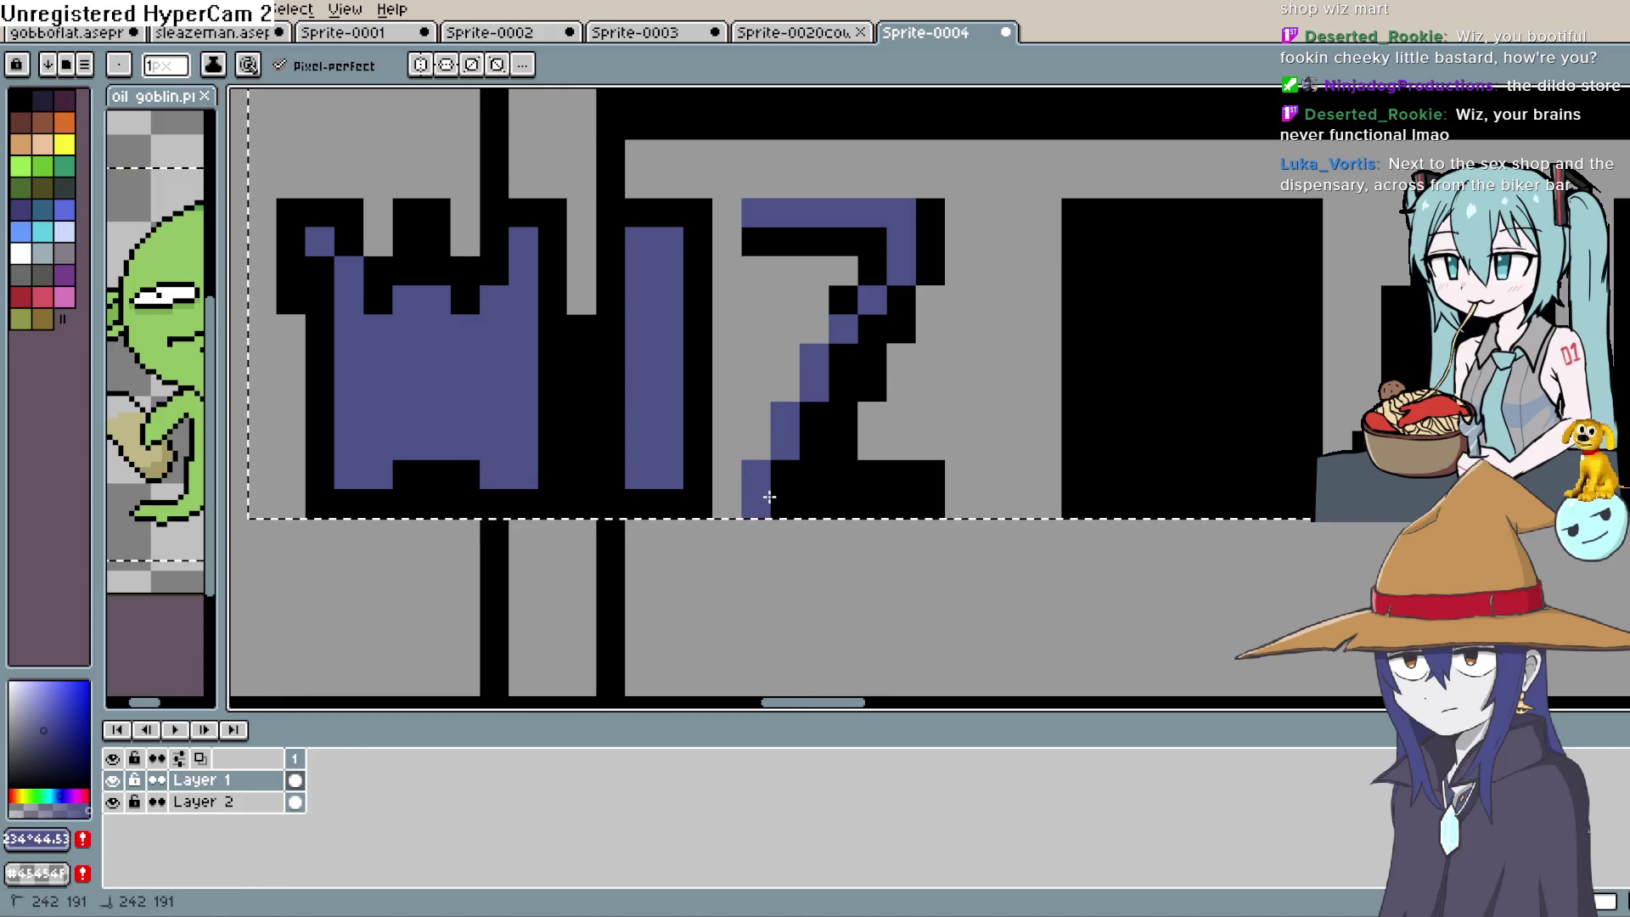
left_click_drag(770, 497, 929, 489)
scroll(969, 484, "down", 4)
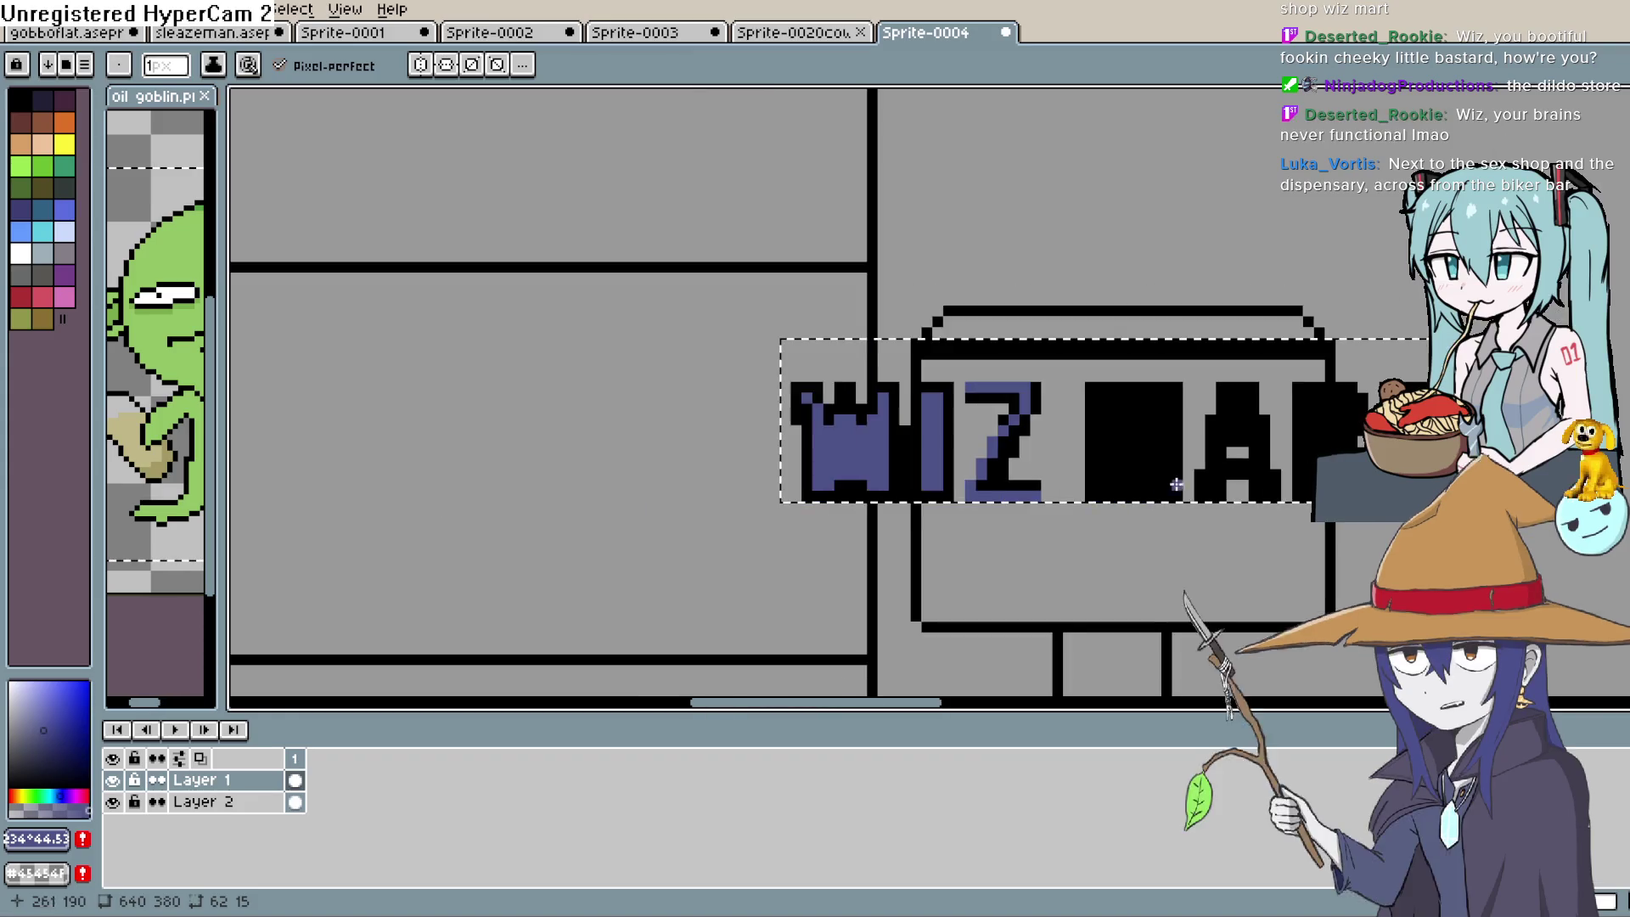
scroll(1061, 335, "up", 1)
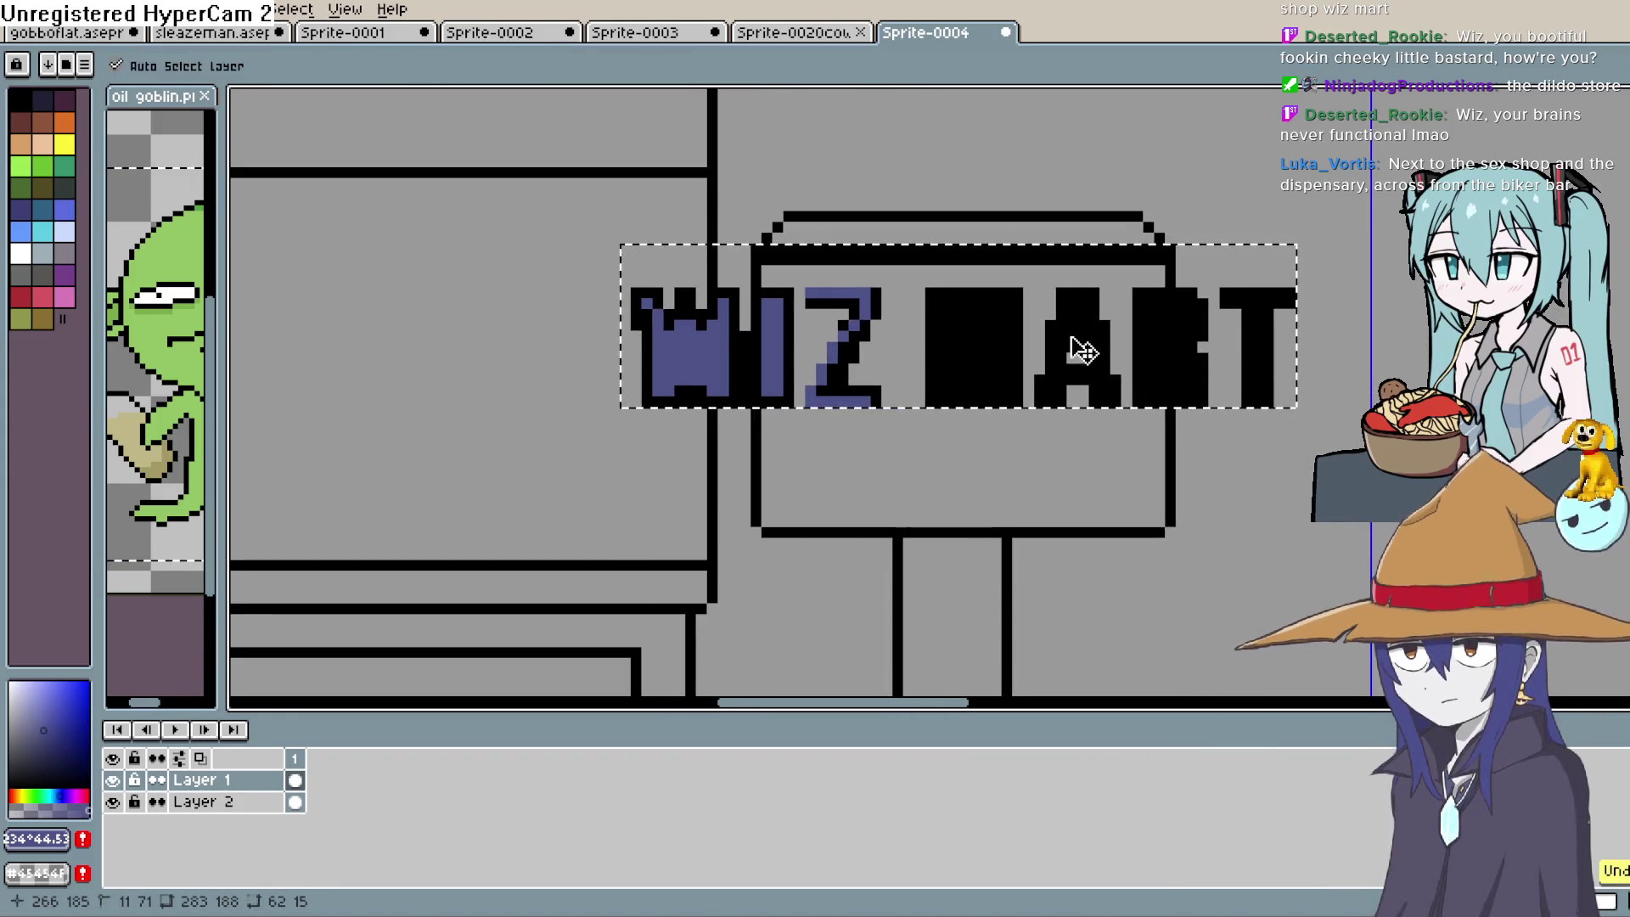
key("ctrl+z")
key("ctrl+z")
key("ctrl+z")
key("ctrl+z")
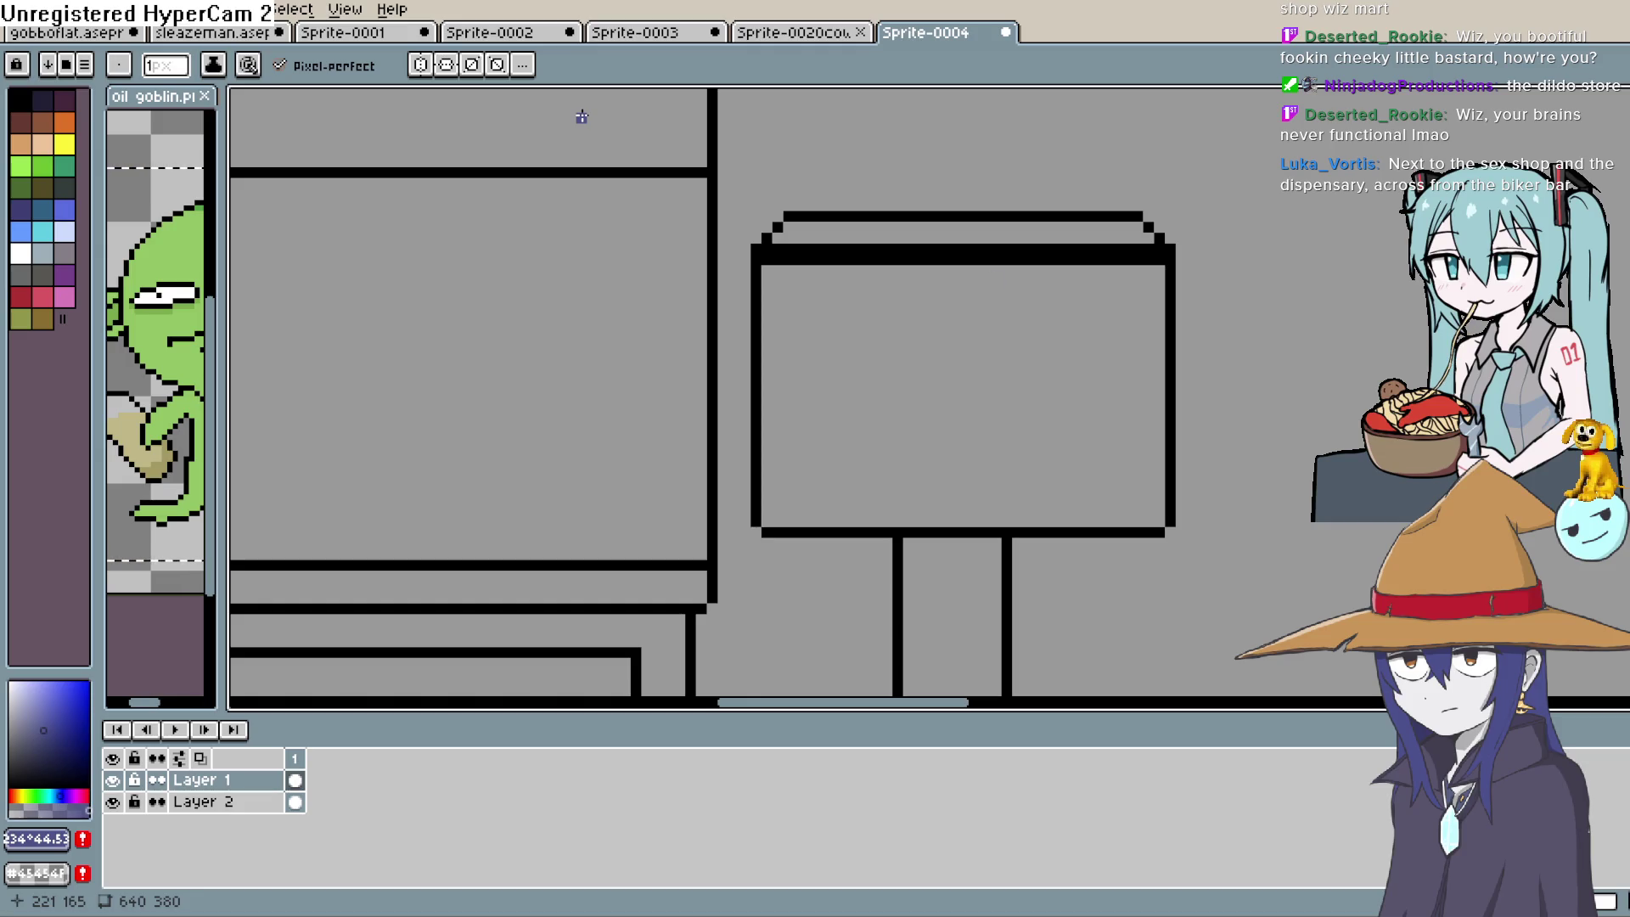
Insert the WIZ text and move it onto the sign board
left_click(58, 10)
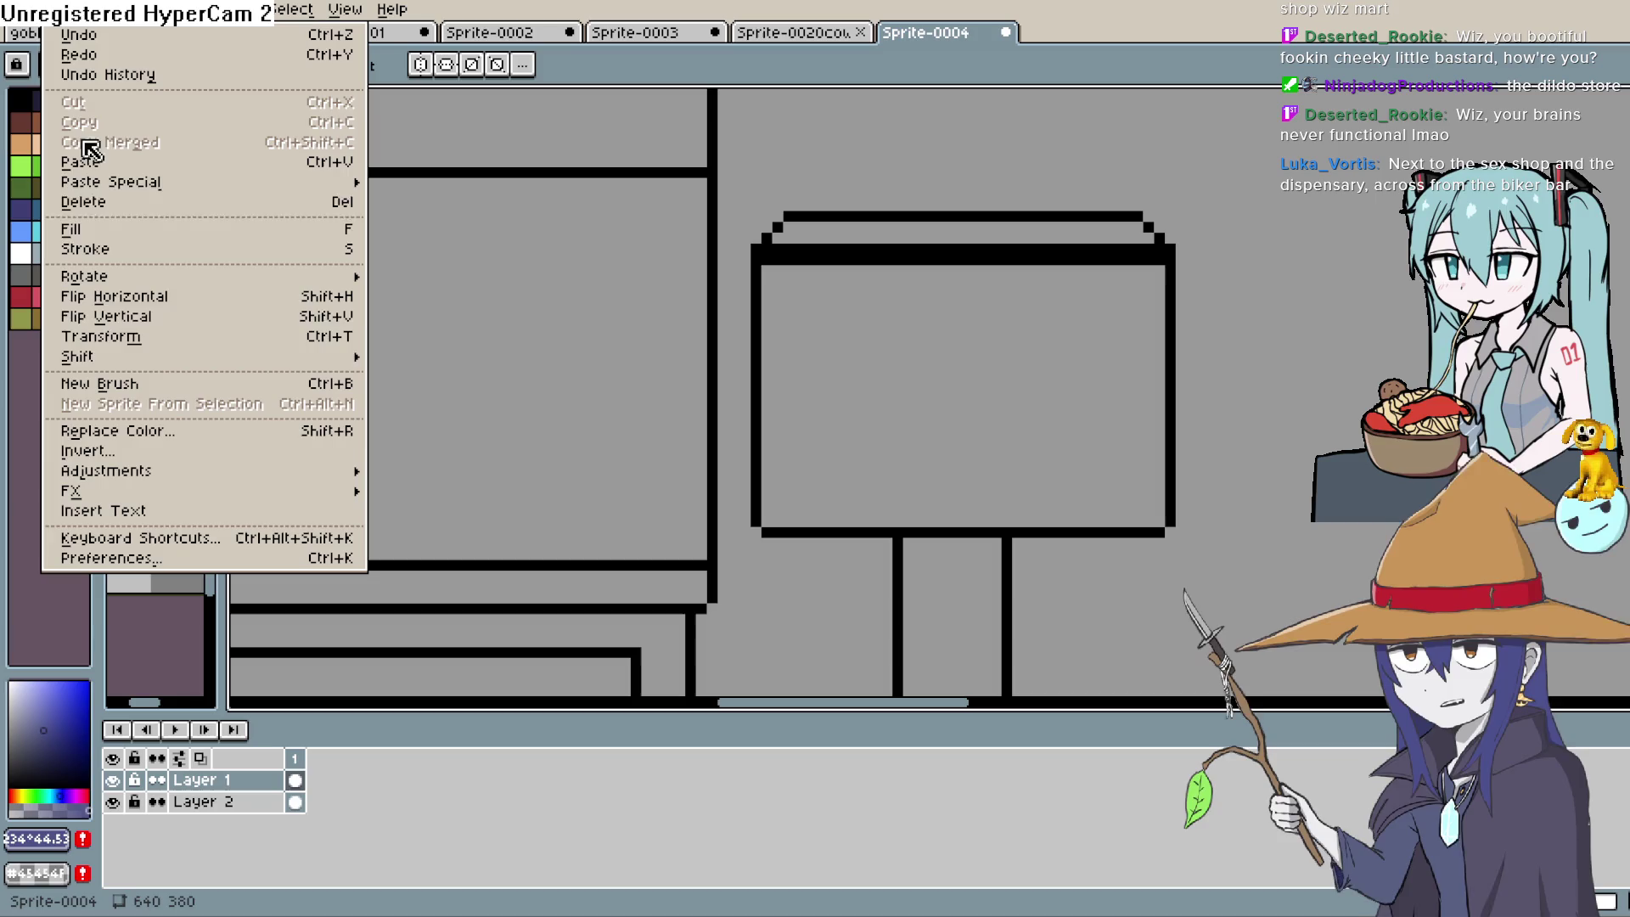
left_click(201, 510)
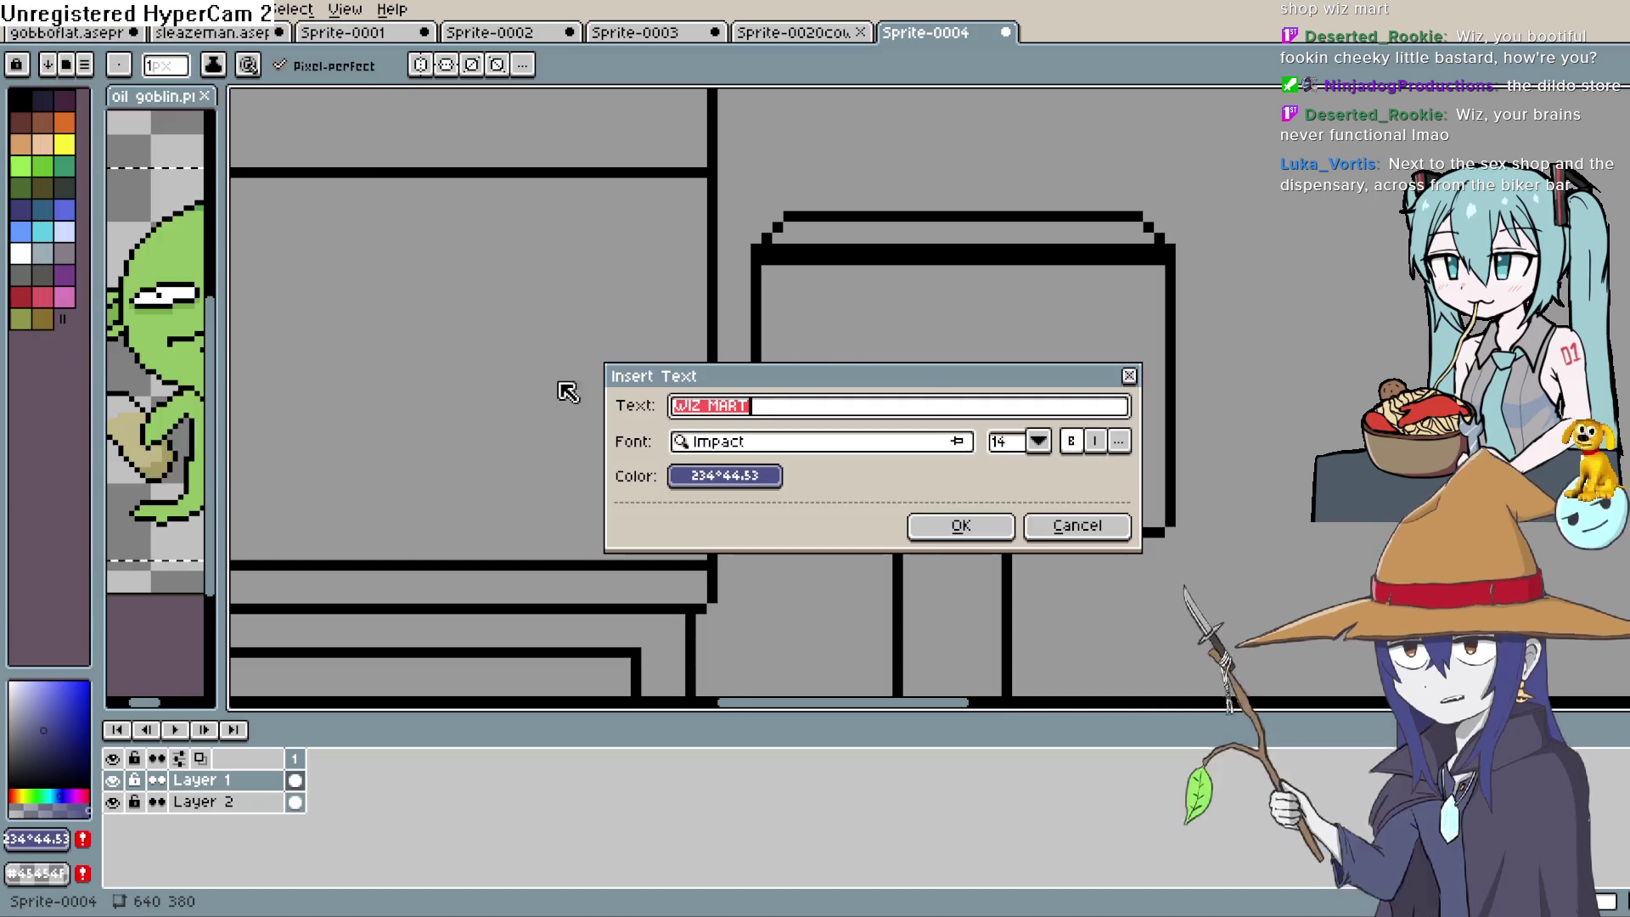
left_click(823, 415)
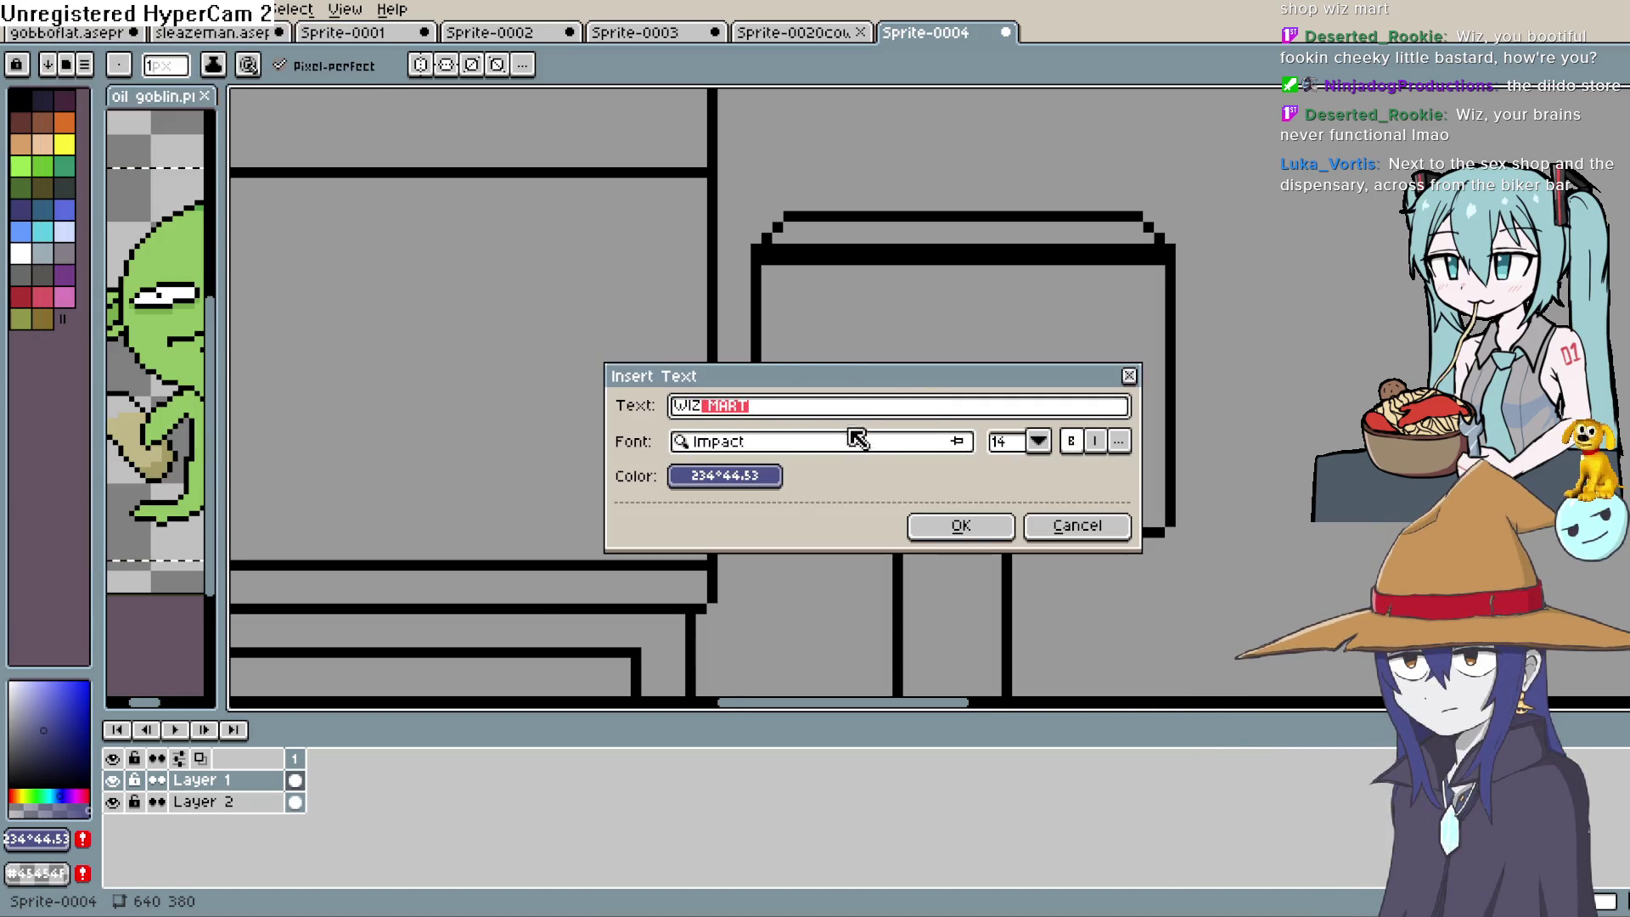
left_click(953, 525)
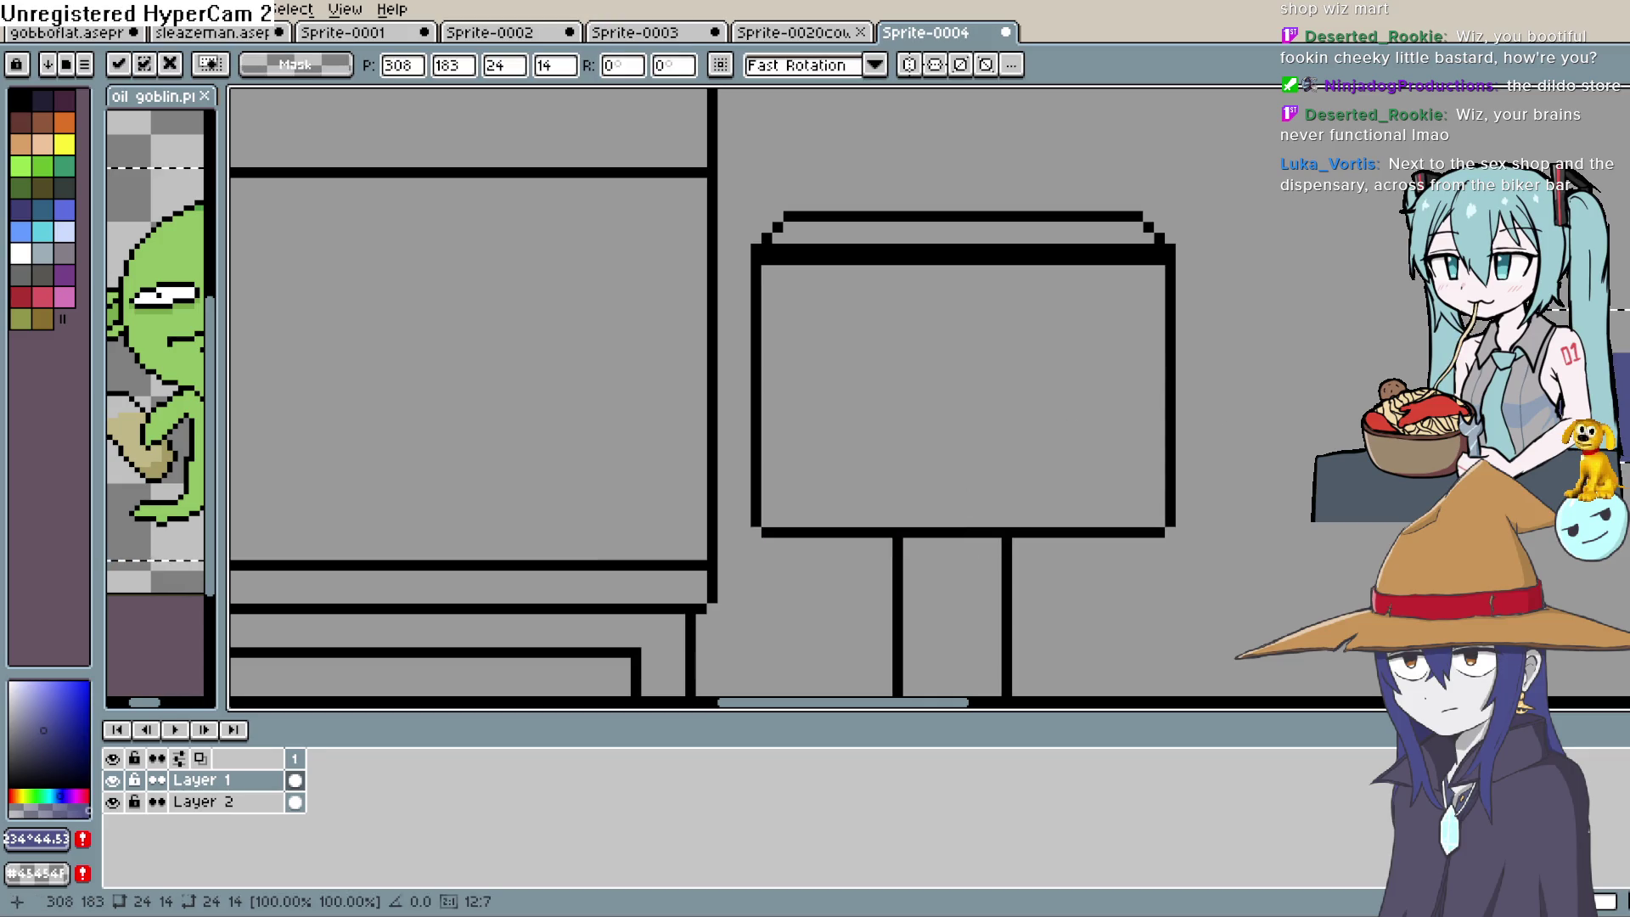
mouse_move(1617, 380)
left_mouse_down()
mouse_move(822, 357)
mouse_move(905, 351)
left_mouse_up()
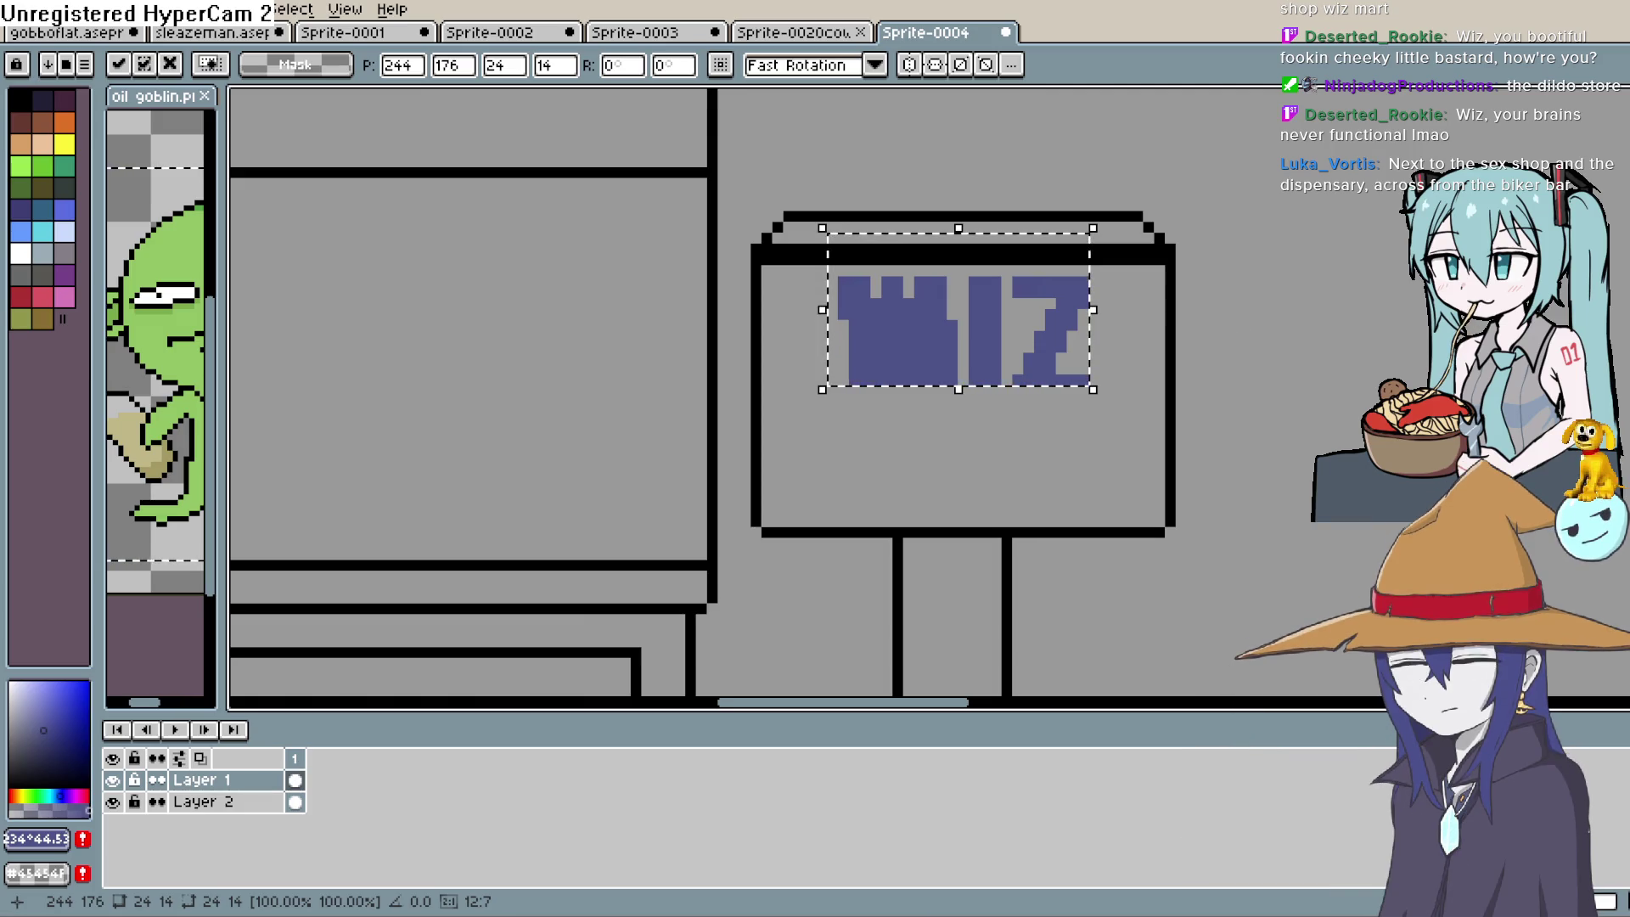
Deepen the W's notches with the sign's grey and commit the WIZ text
key("i")
left_click(1110, 474)
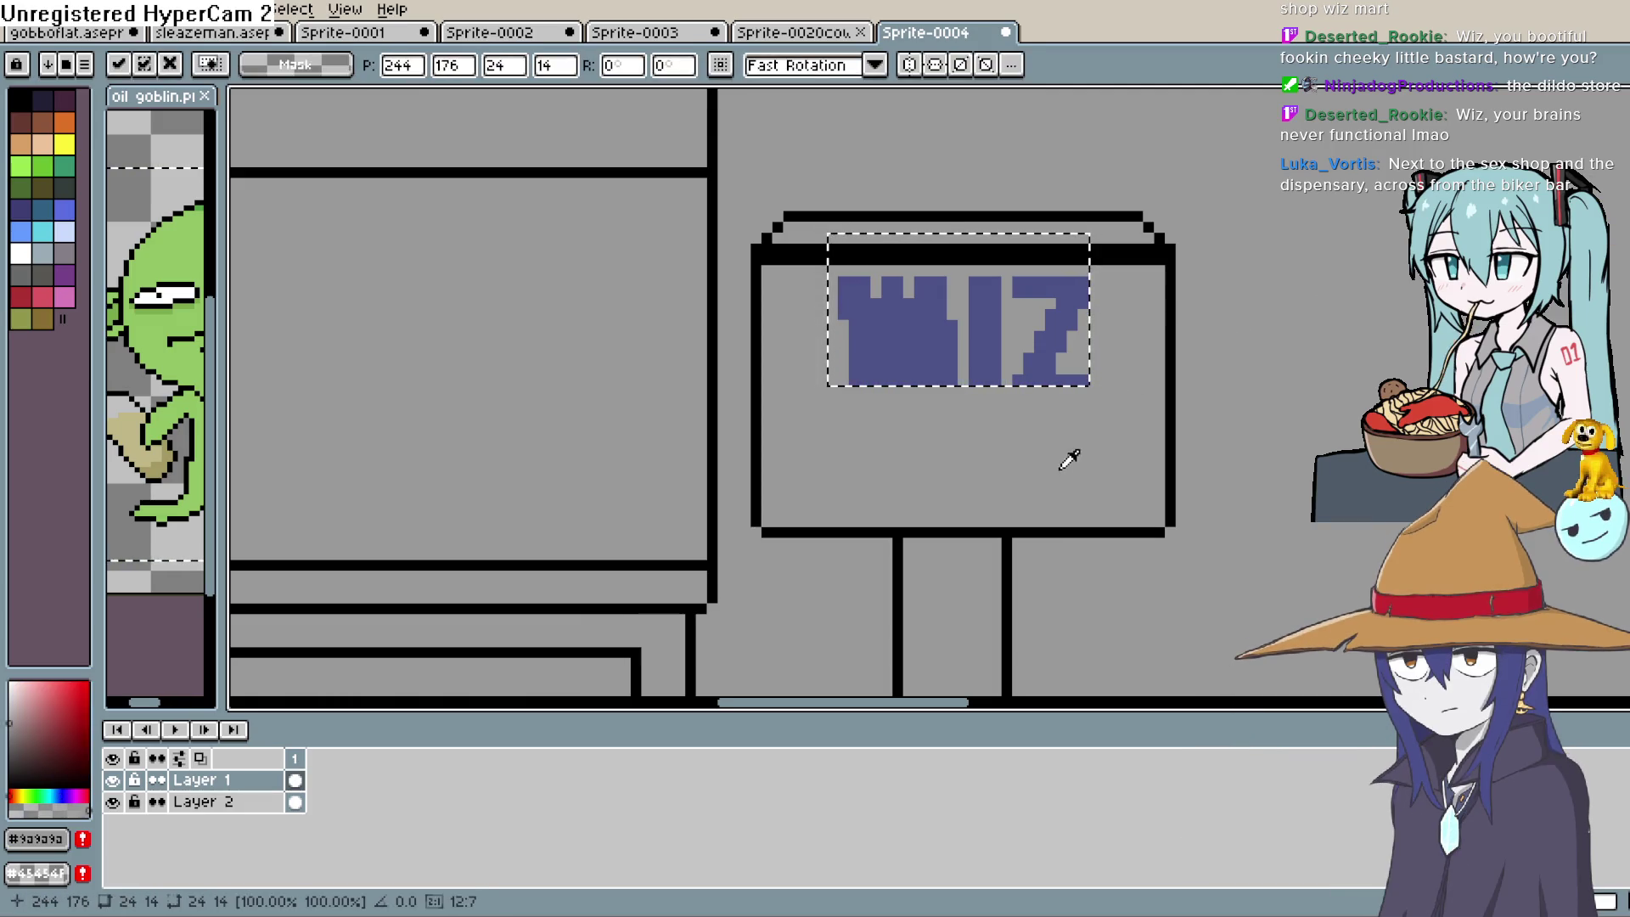
key("b")
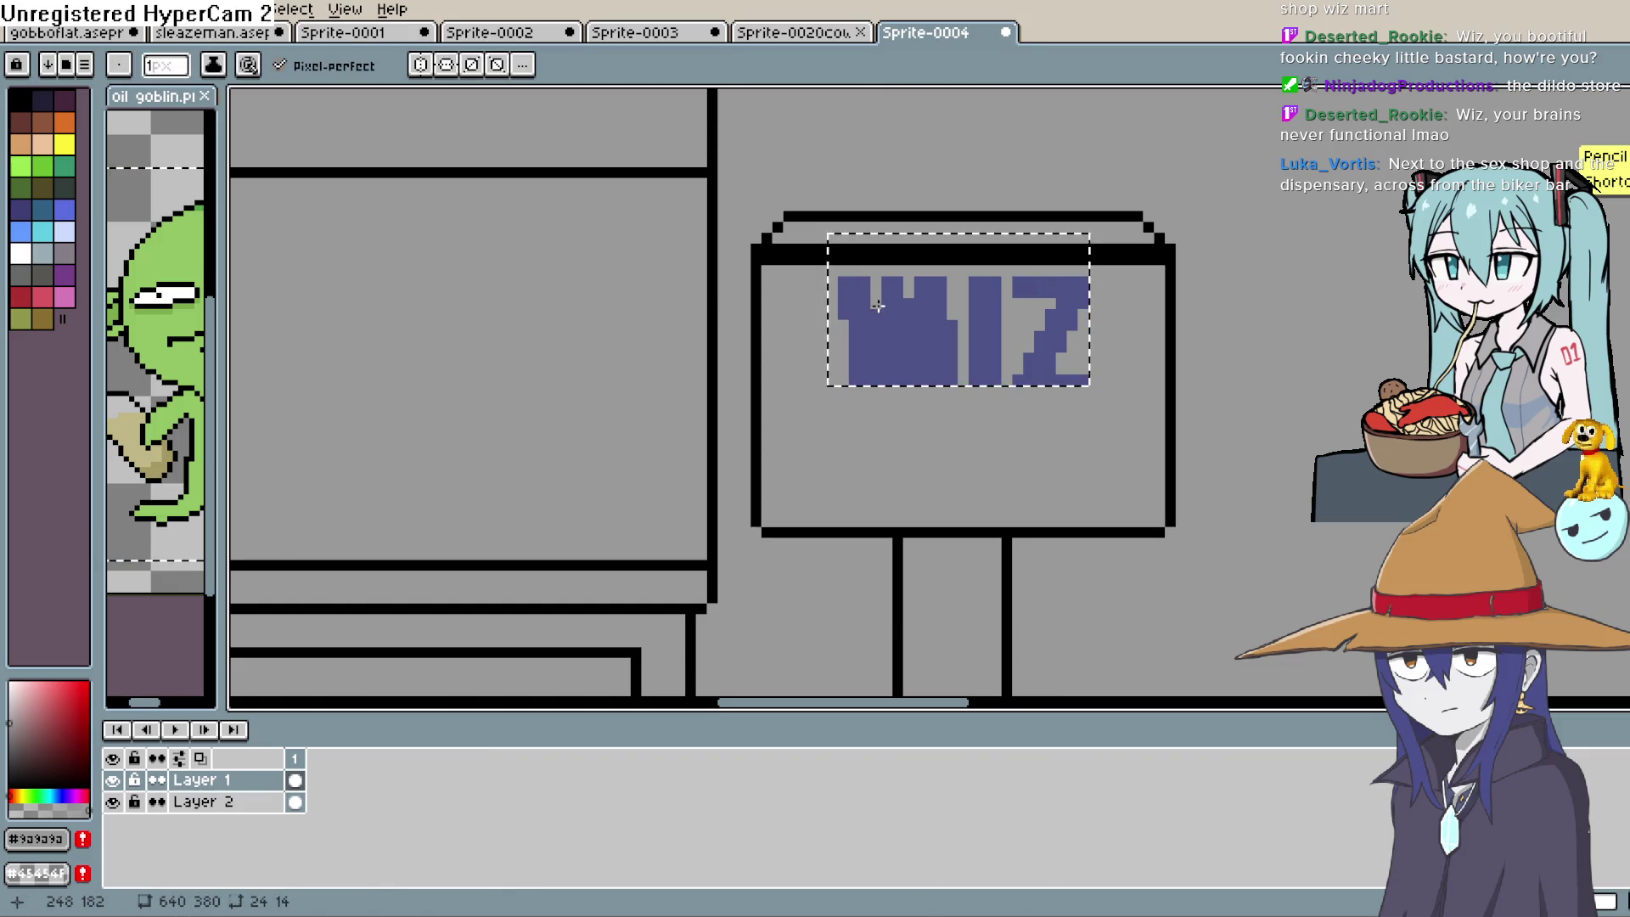
mouse_move(878, 305)
left_mouse_down()
mouse_move(878, 325)
mouse_move(907, 311)
mouse_move(949, 355)
left_mouse_up()
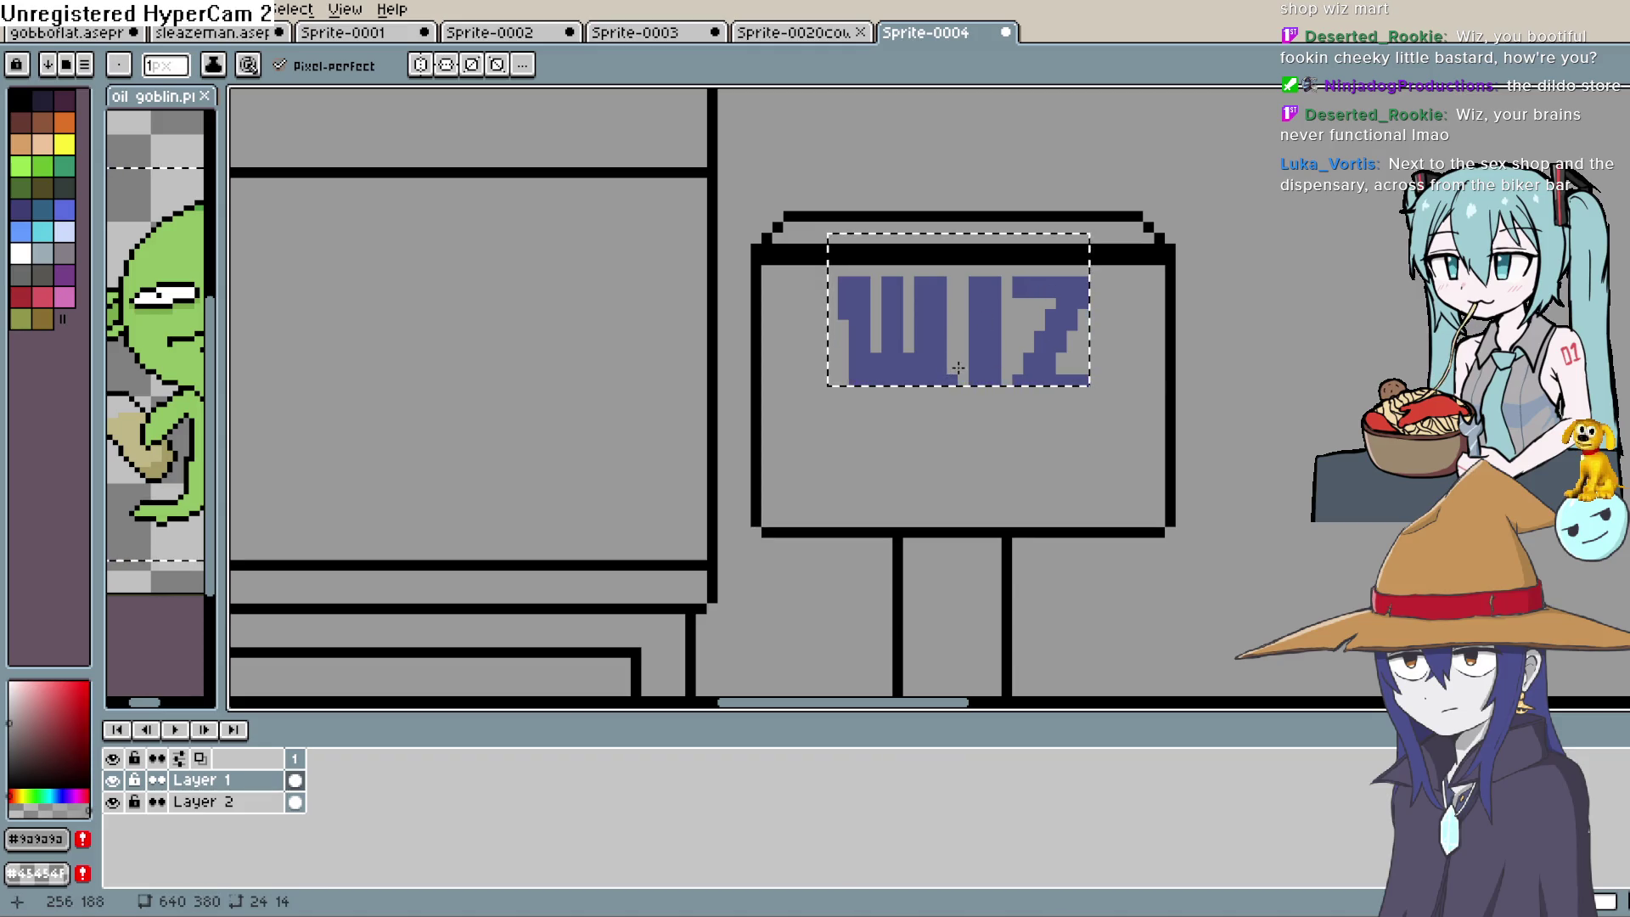
scroll(983, 351, "right", 2)
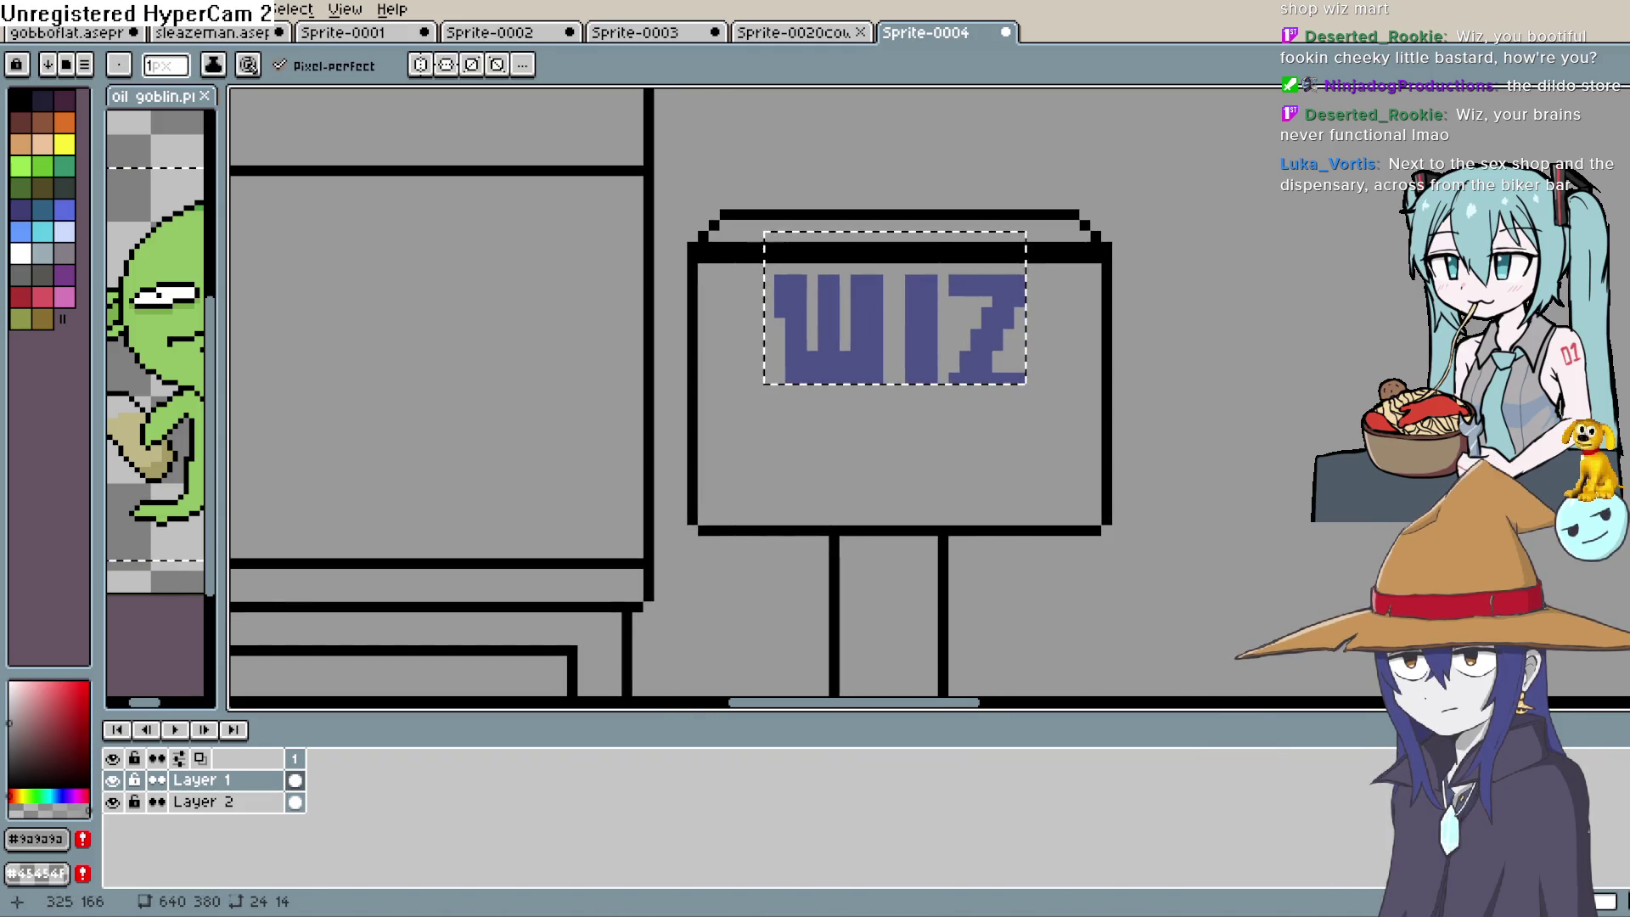
key("ctrl+t")
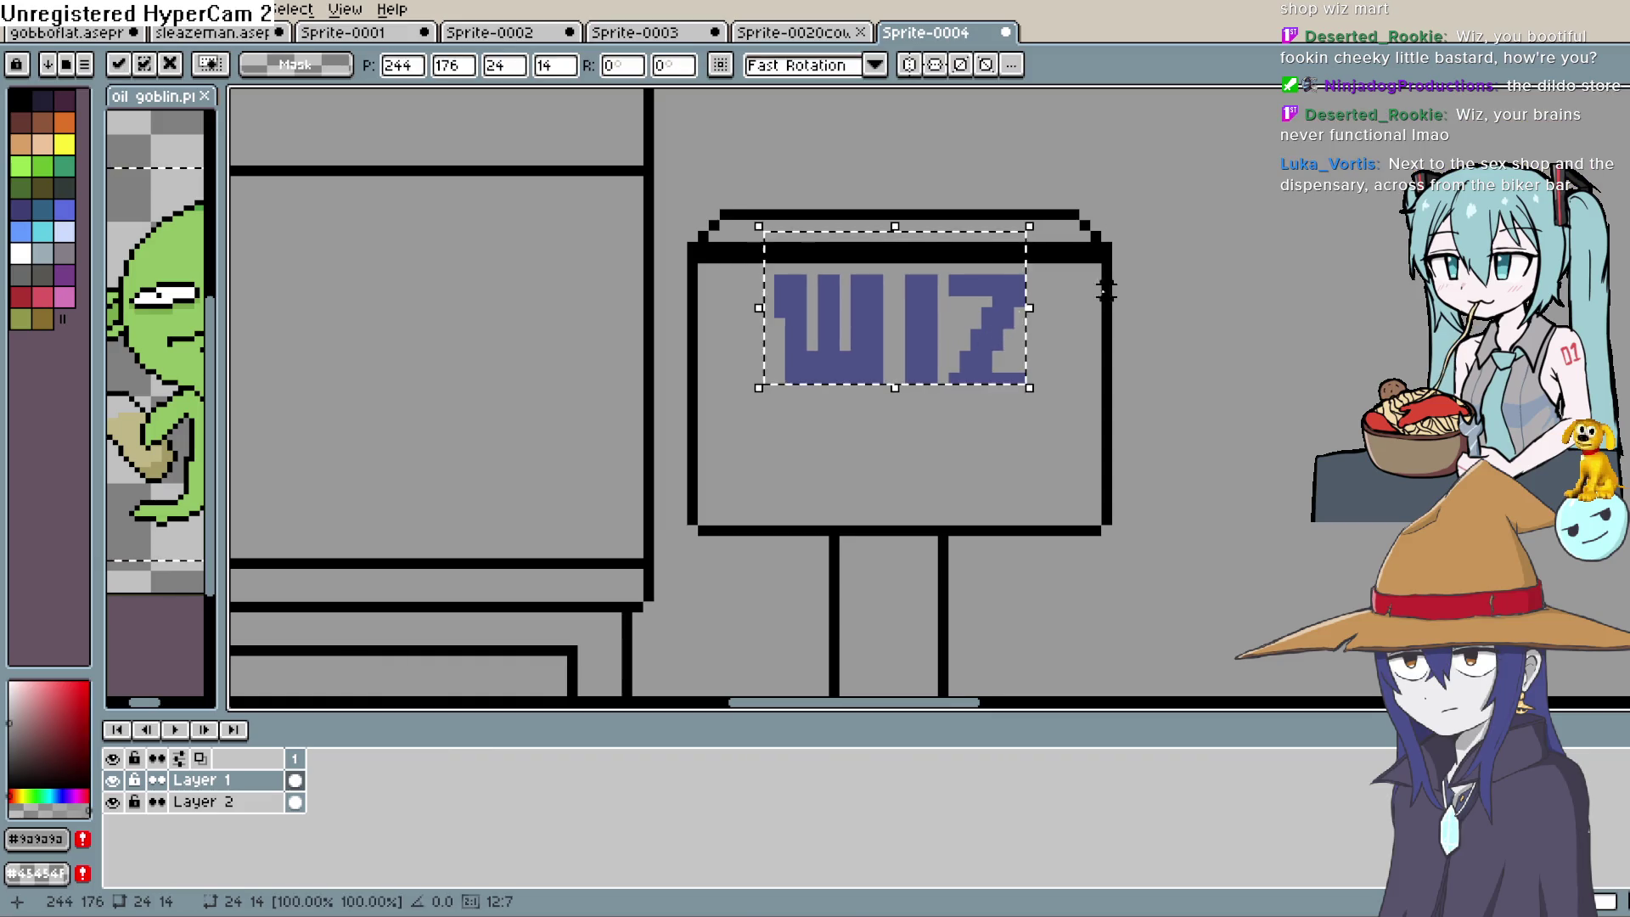
left_click(1238, 300)
Insert an 'M' text, drag it toward the sign, then discard it
left_click(64, 9)
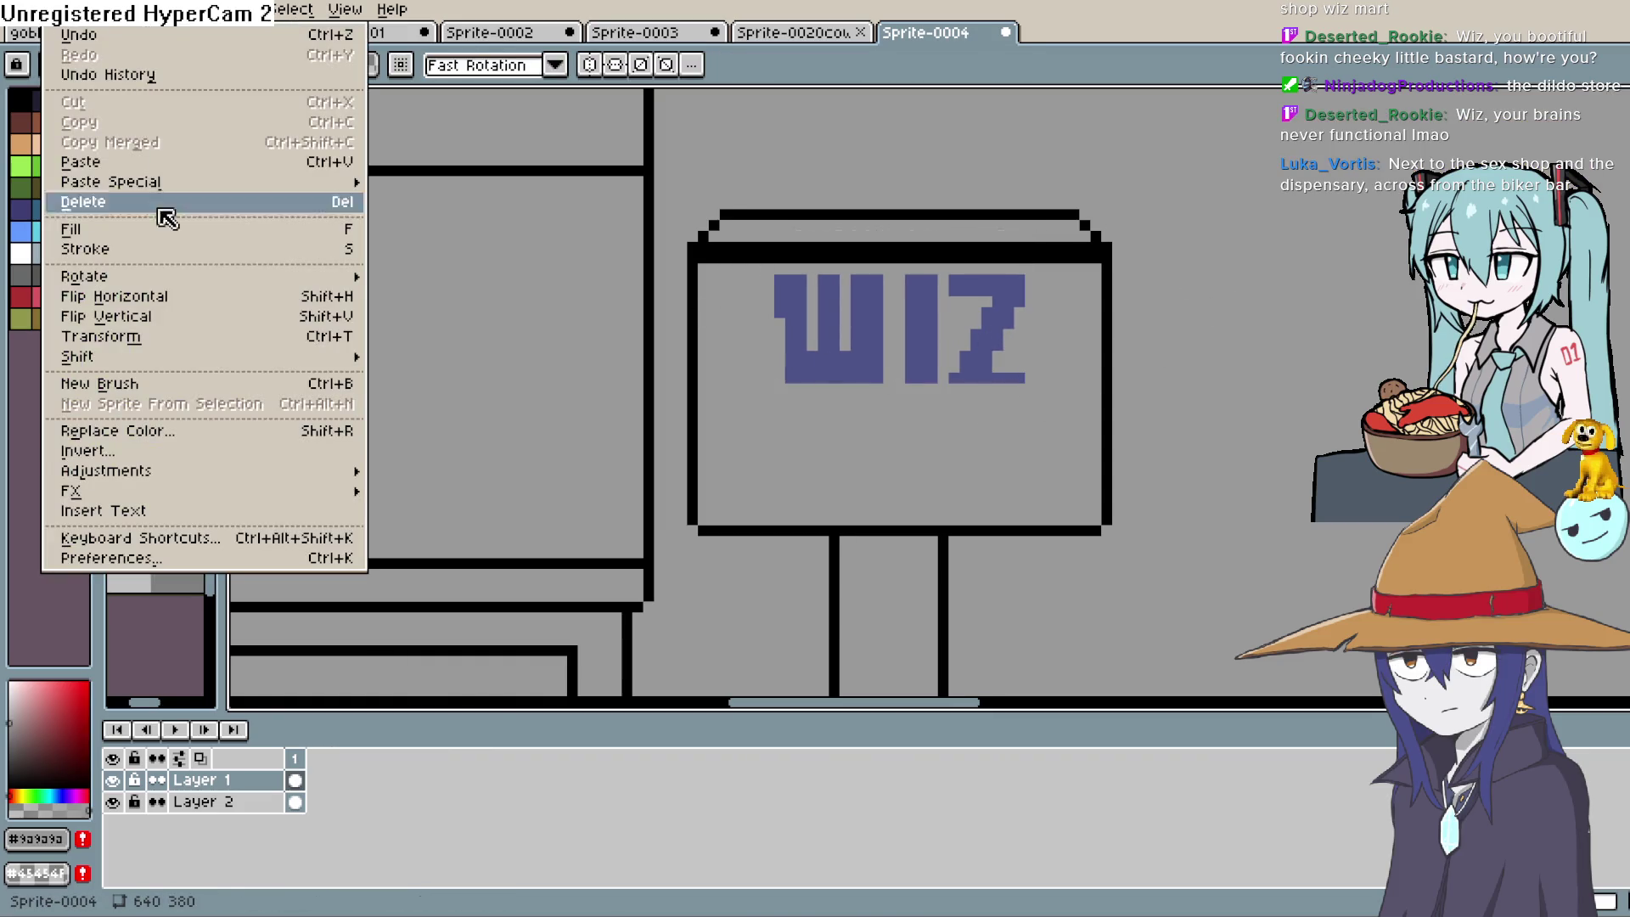
left_click(287, 503)
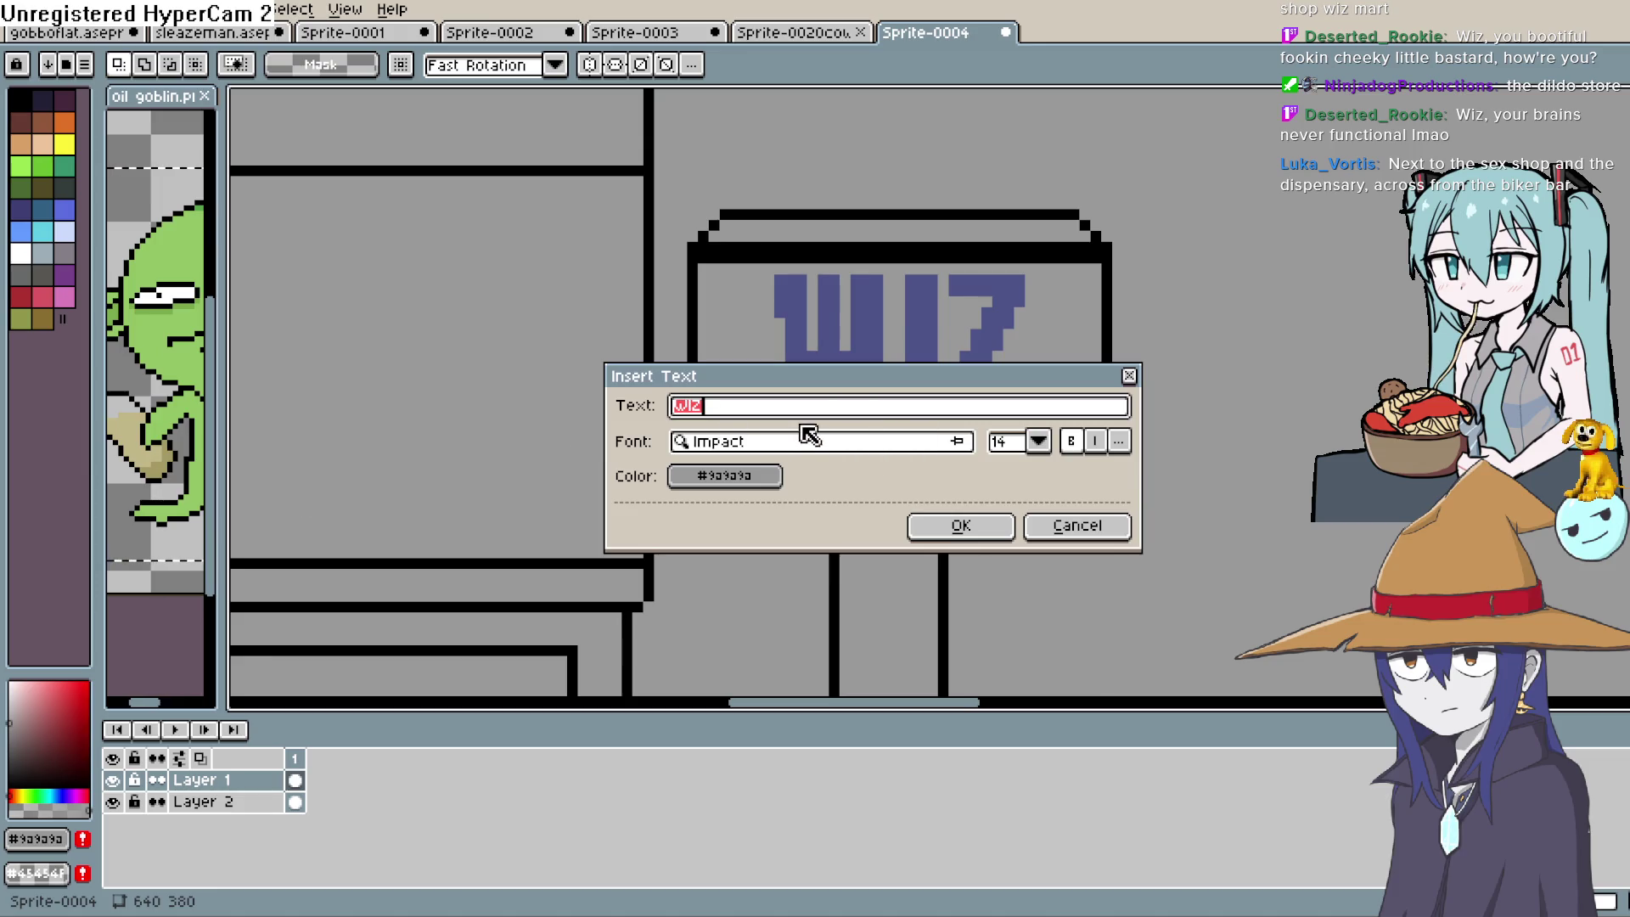
type("MART")
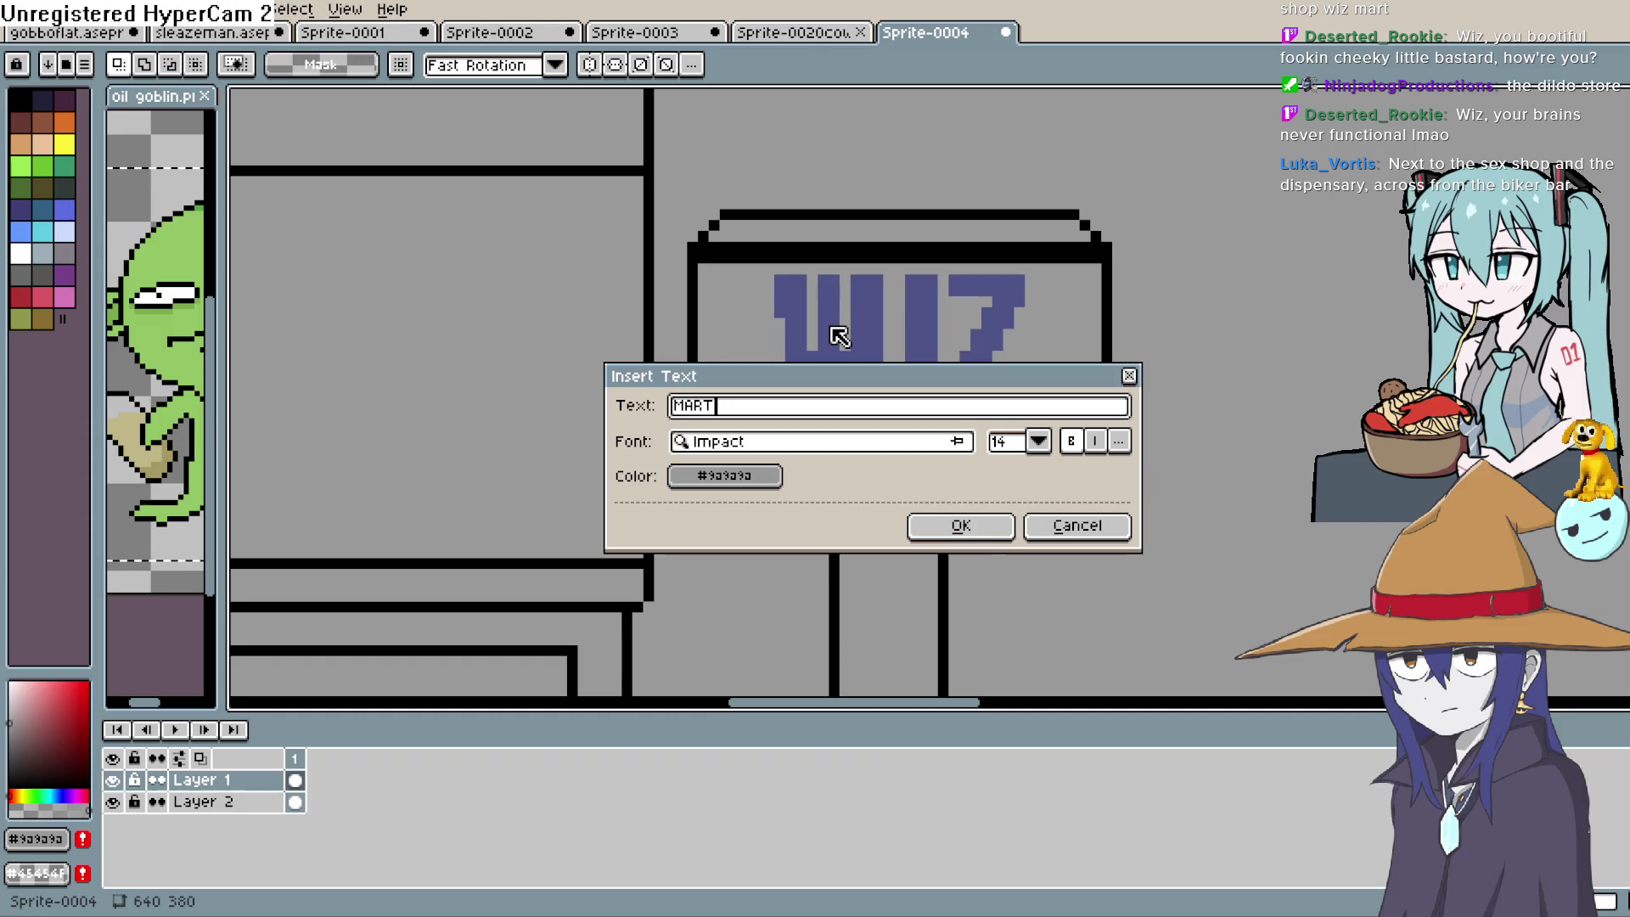
left_click(961, 525)
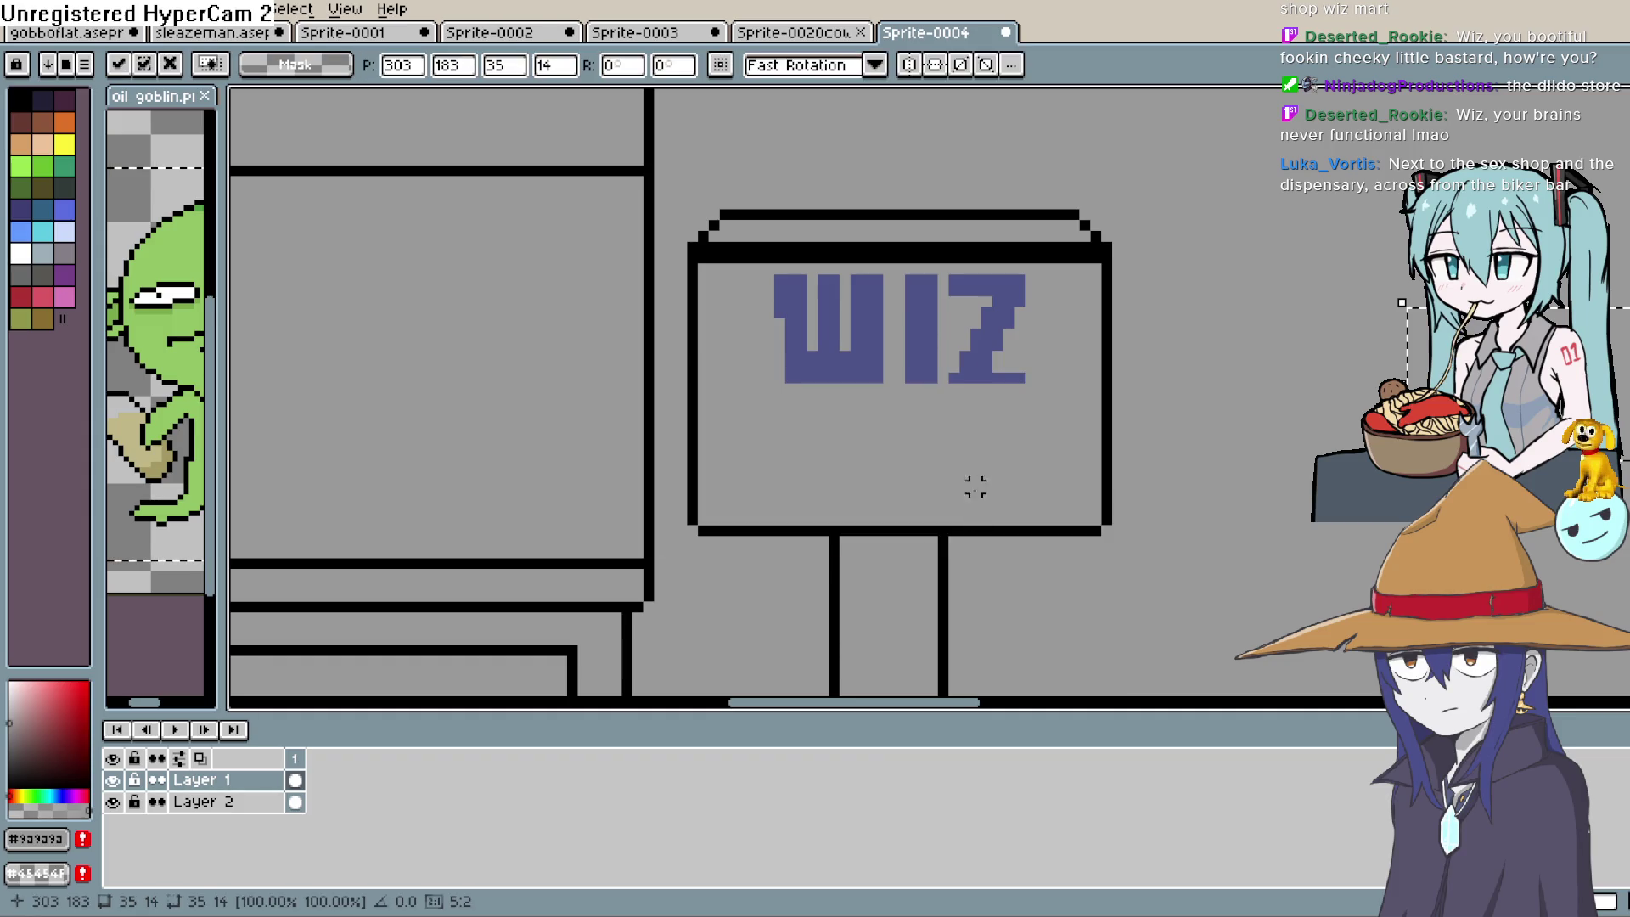
left_click_drag(1308, 395, 1135, 383)
key("Return")
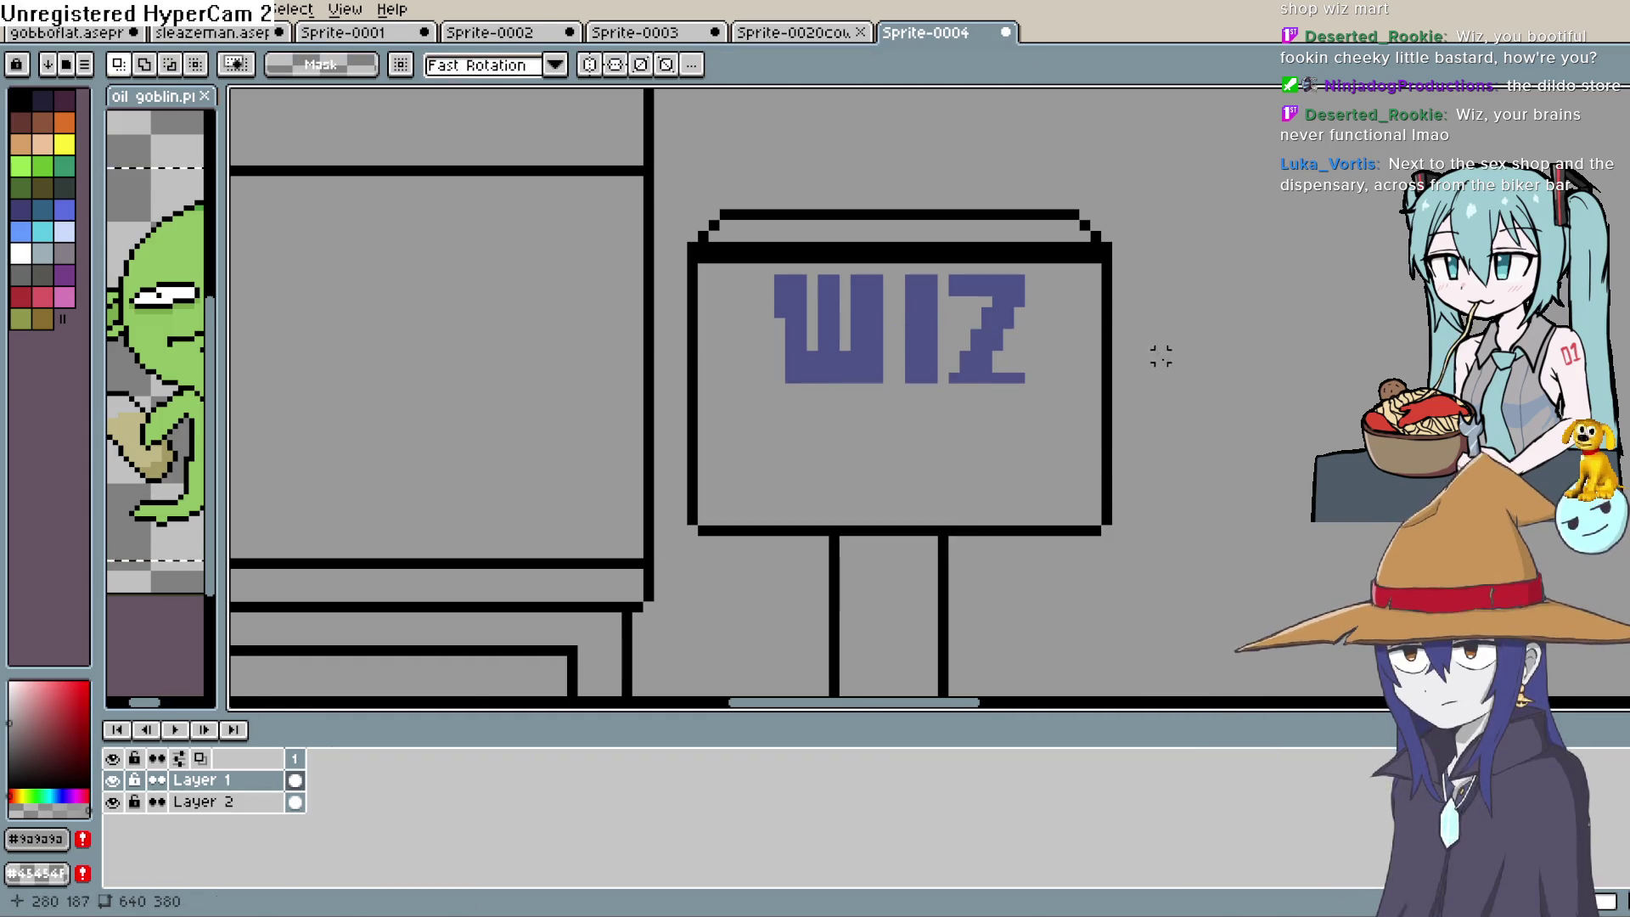
left_click(53, 10)
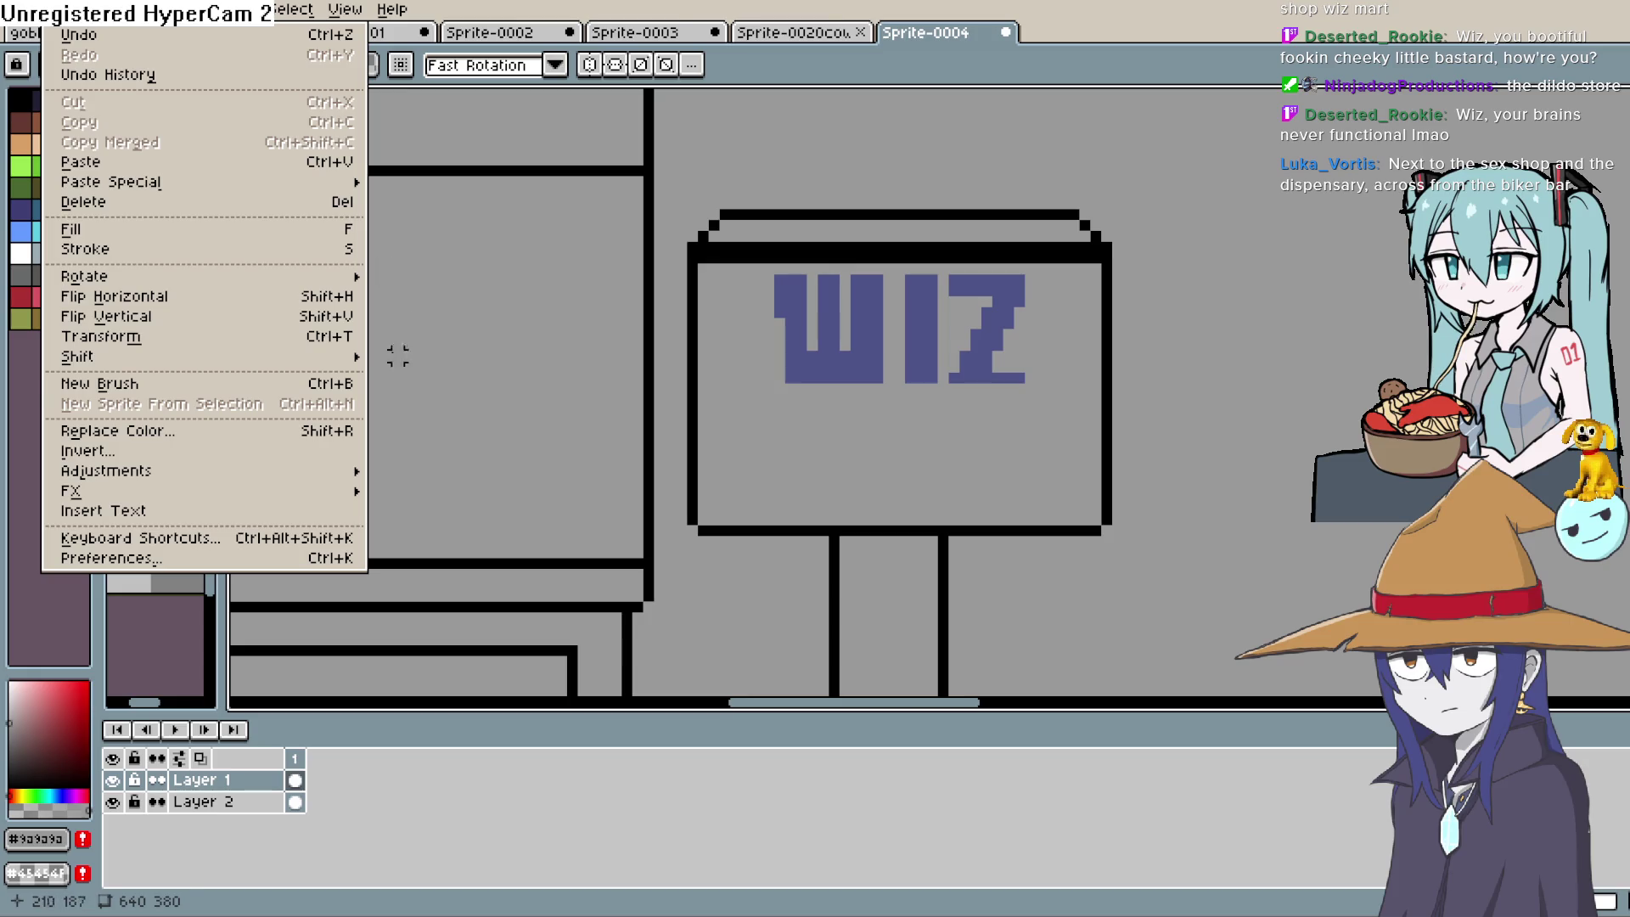
Insert 'MART' in purple (green lowered to 25) and place it beneath WIZ
left_click(358, 518)
type("MART")
left_click(726, 476)
left_click(1126, 411)
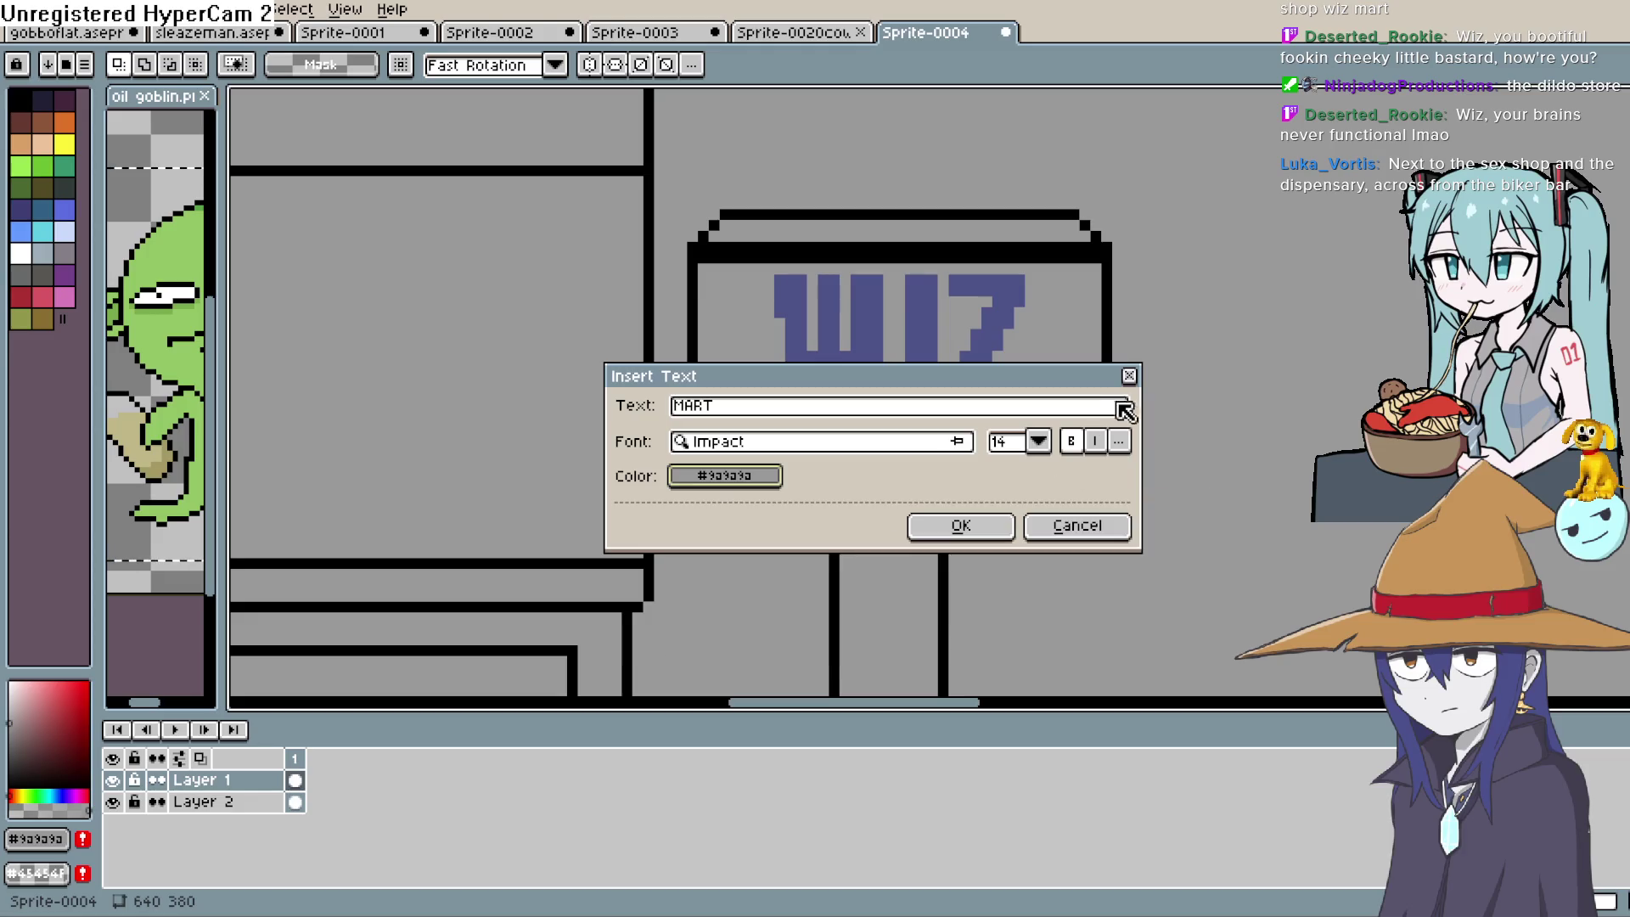
left_click(752, 475)
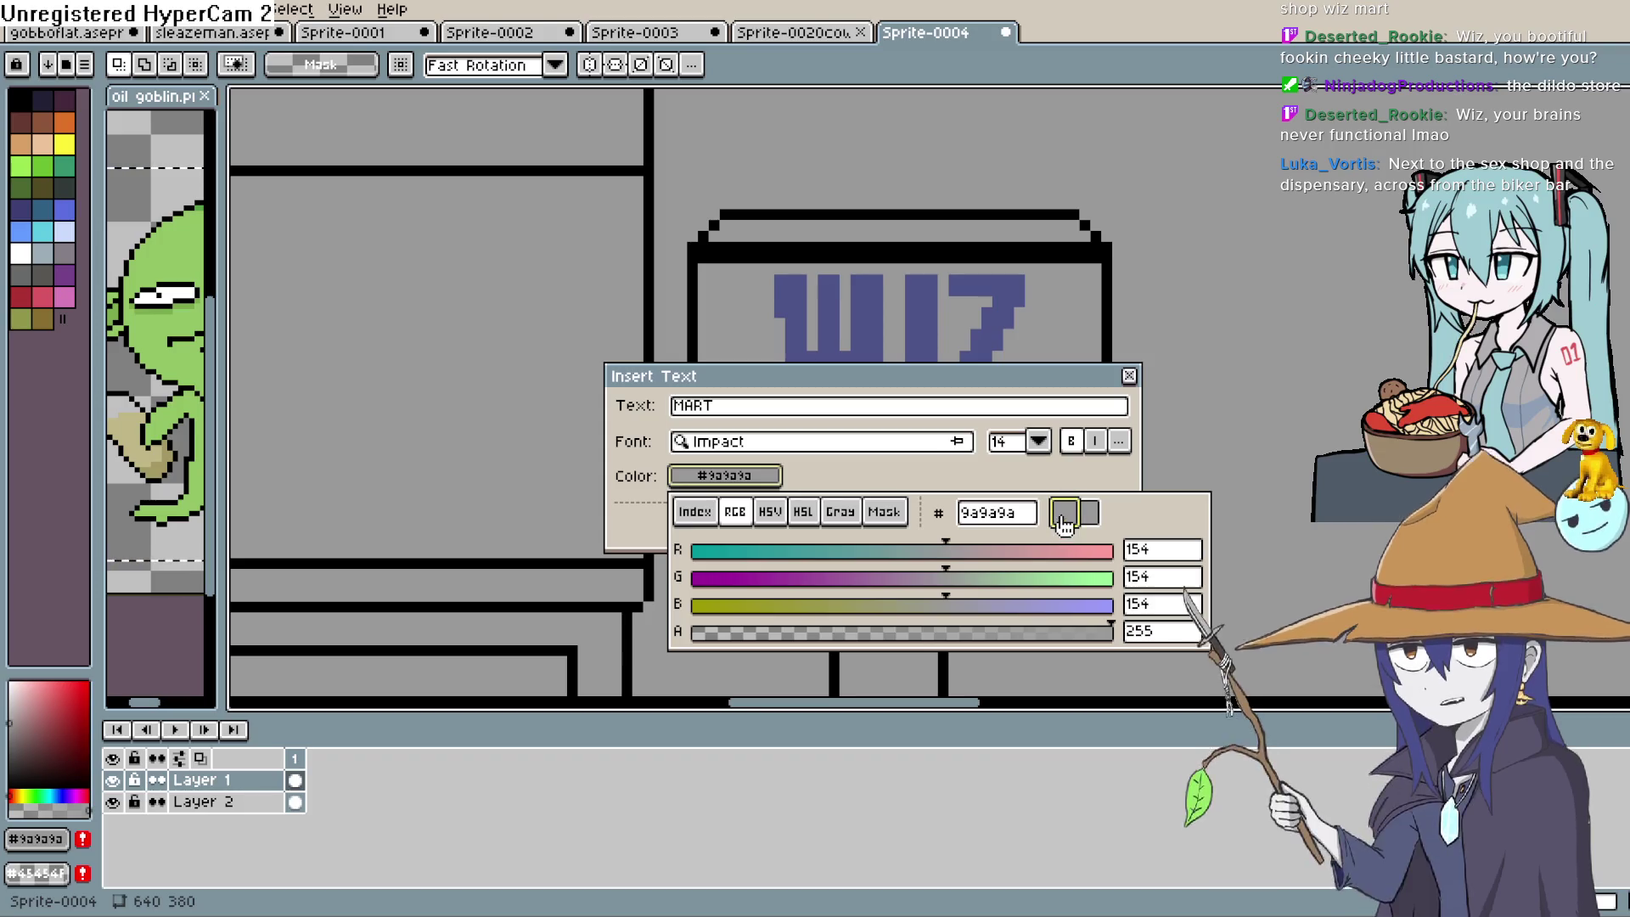
left_click_drag(945, 579, 736, 579)
left_click(1016, 481)
left_click(998, 524)
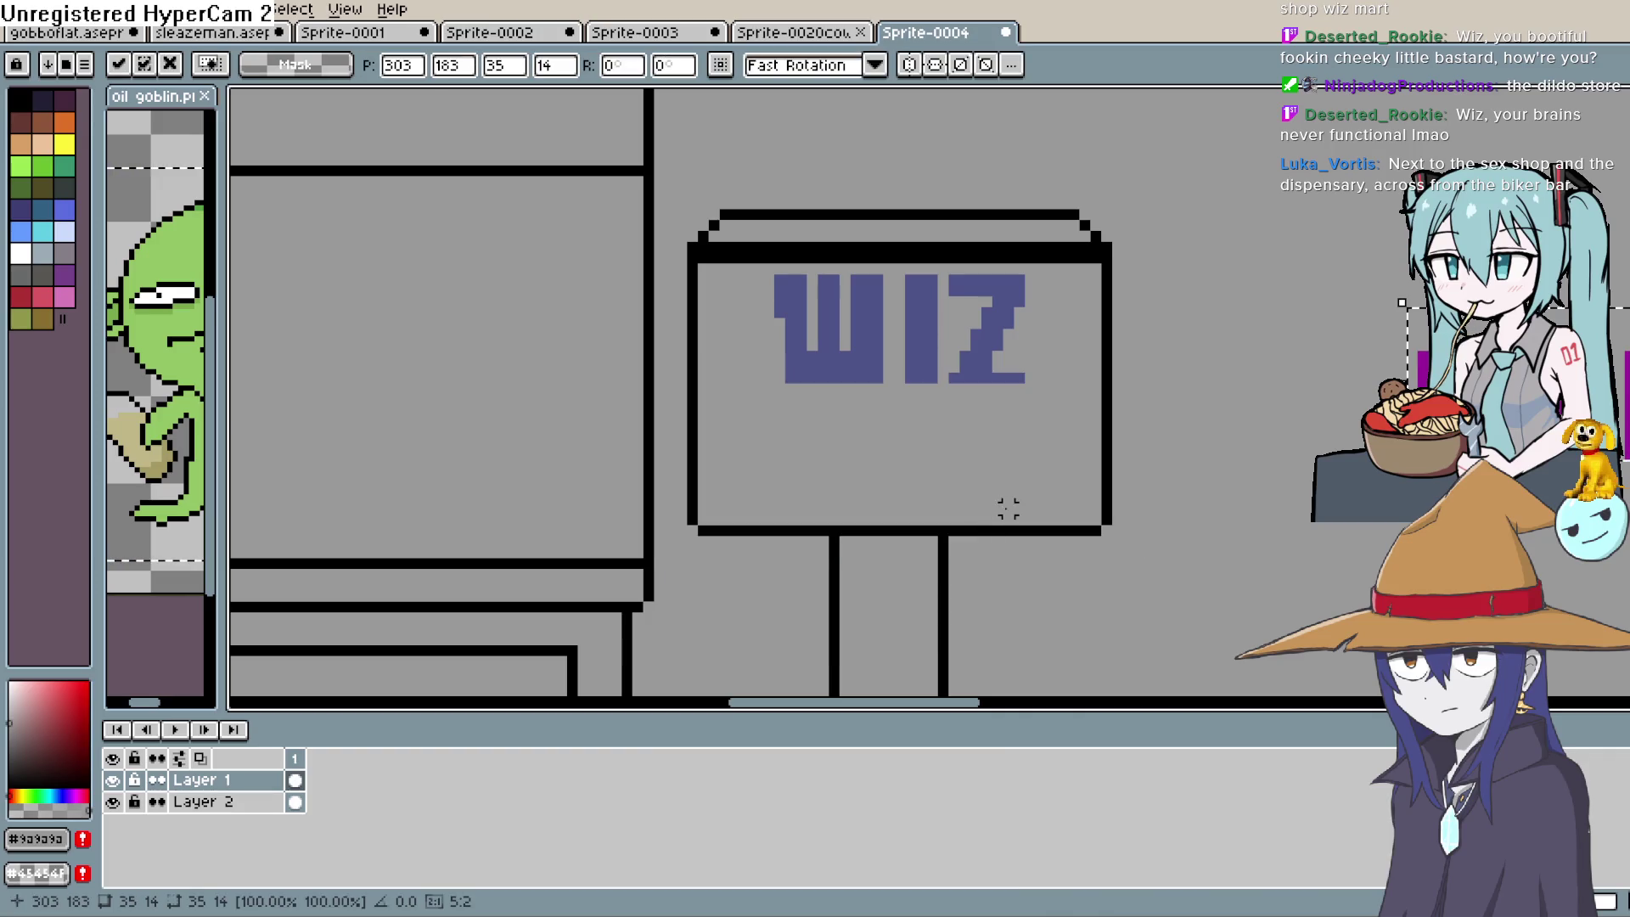
mouse_move(1492, 436)
left_mouse_down()
mouse_move(761, 473)
mouse_move(816, 492)
mouse_move(794, 480)
left_mouse_up()
left_click(1256, 363)
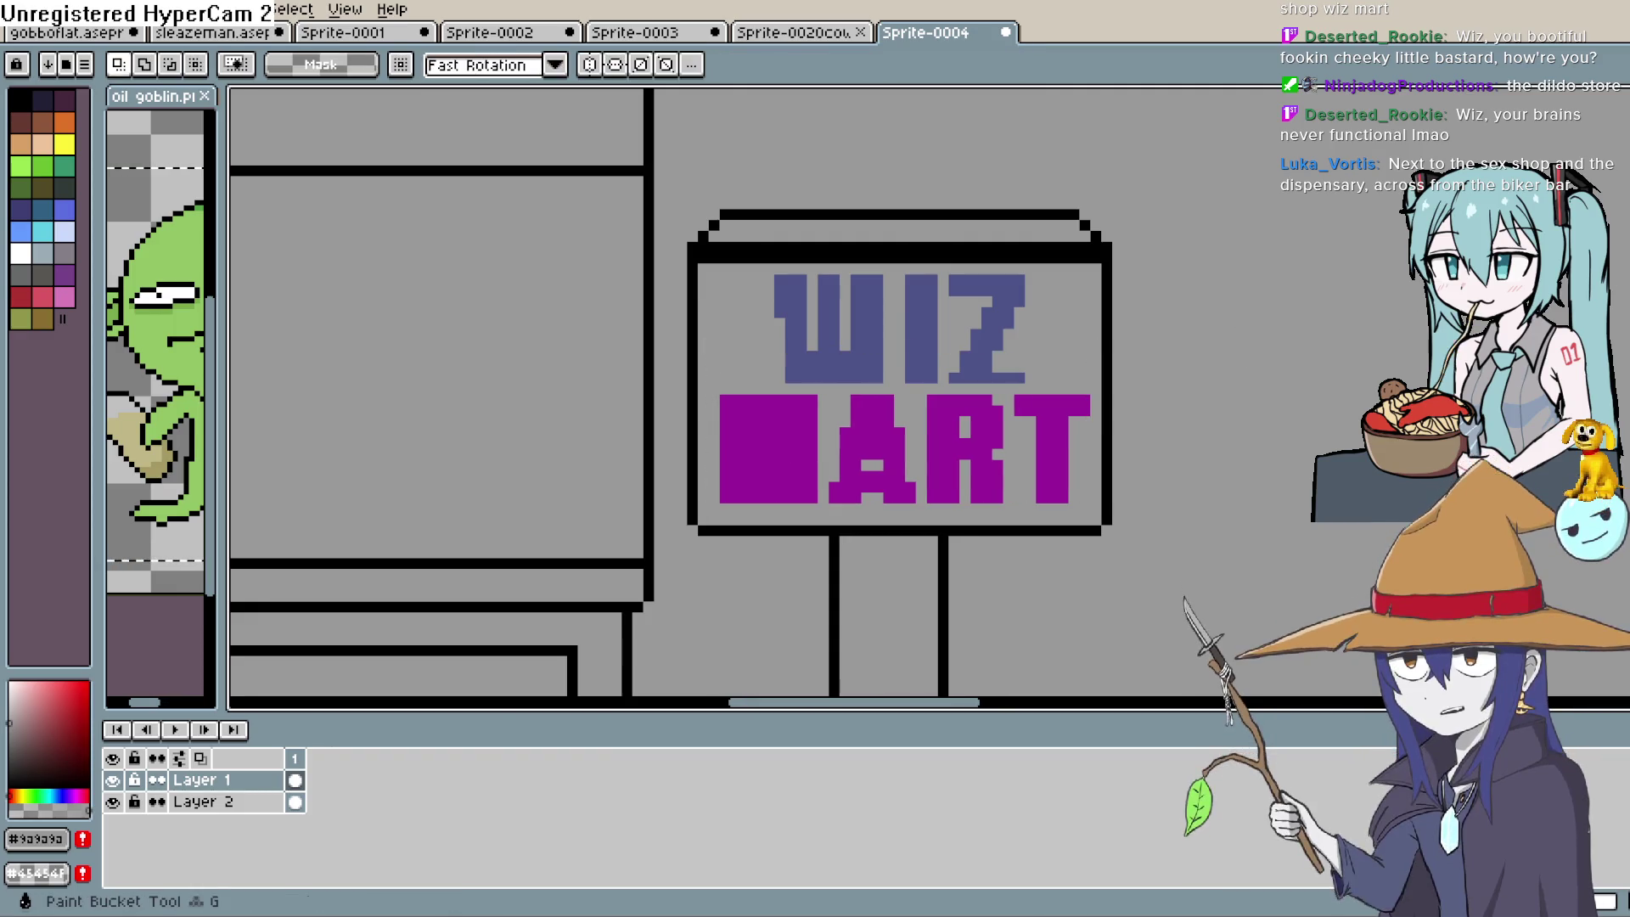
Carve grey pixels into the M so its strokes read clearly
key("i")
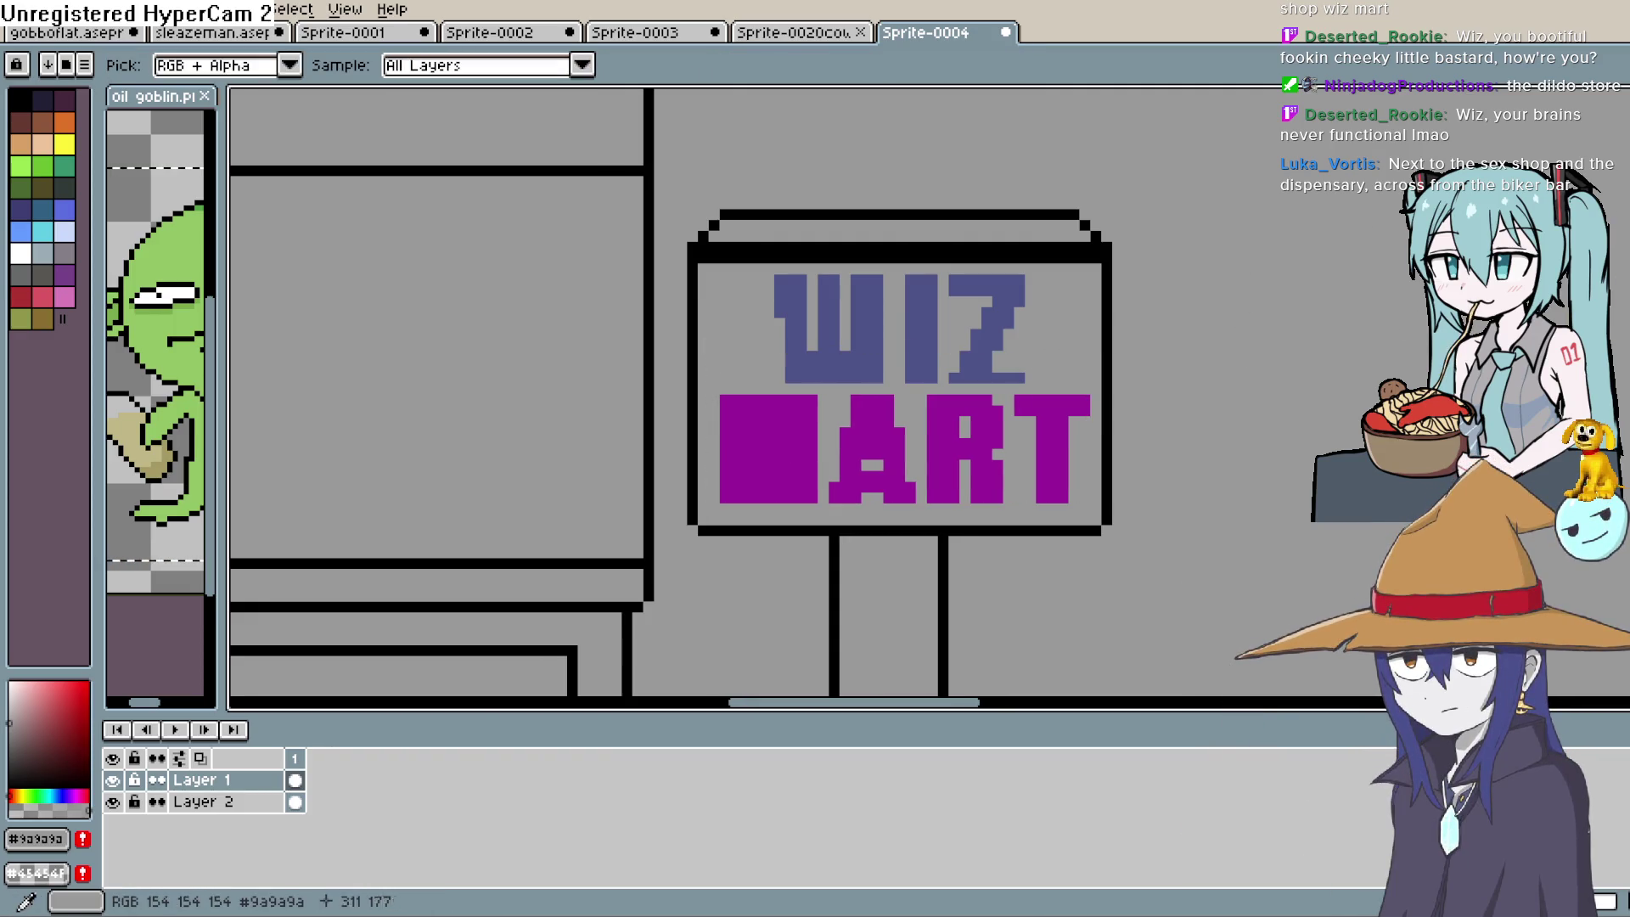
key("b")
left_click_drag(746, 429, 745, 501)
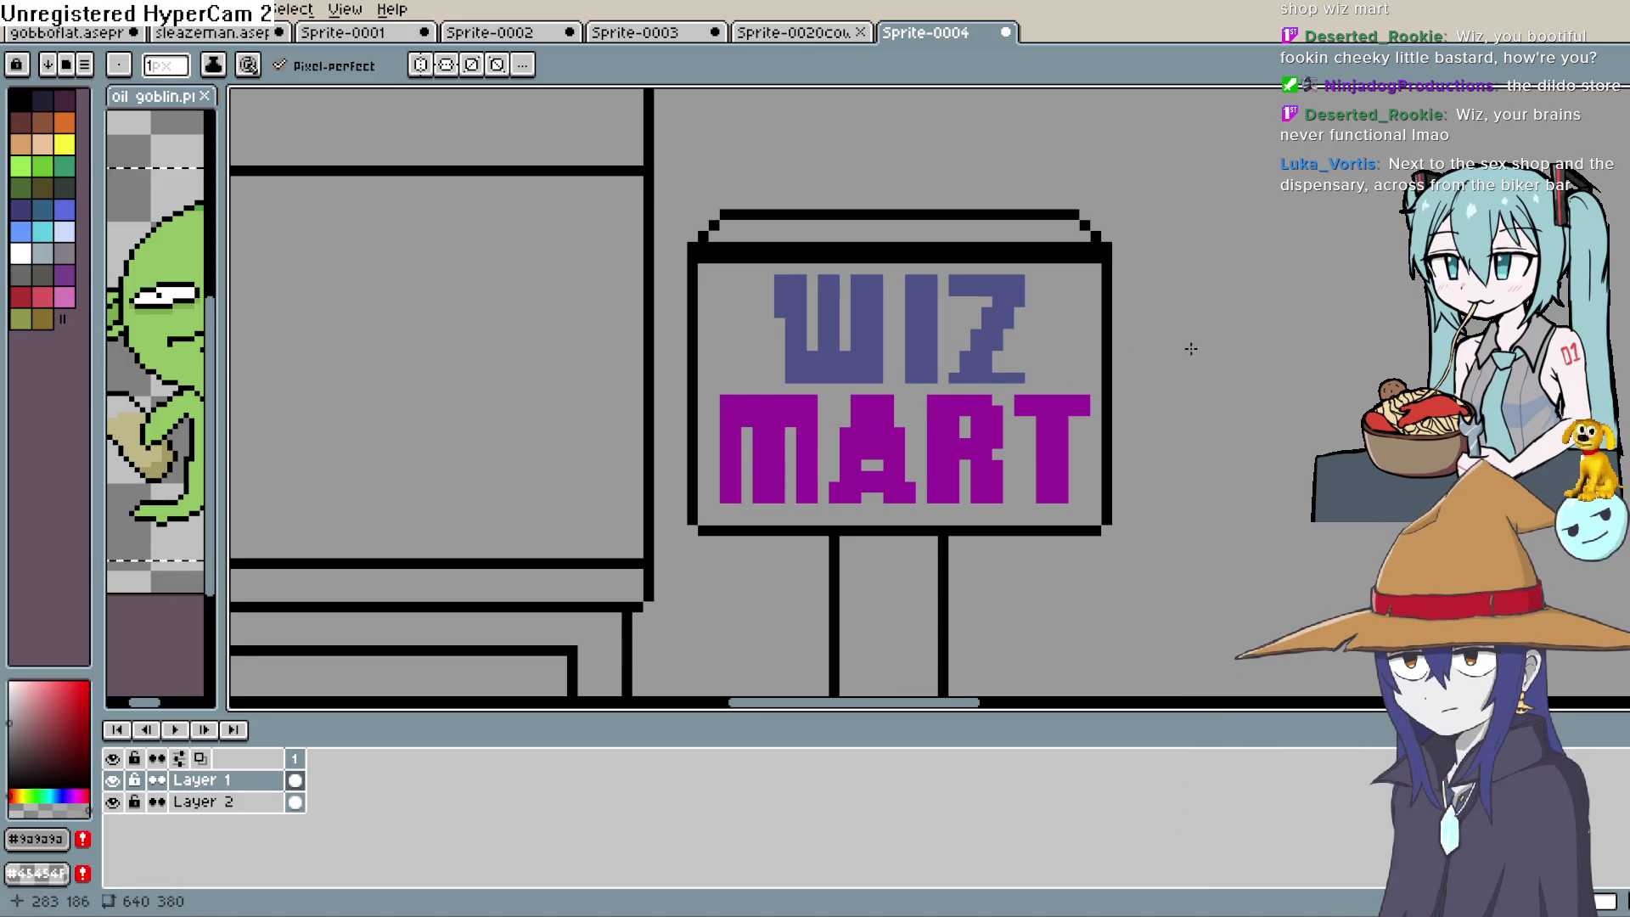
Zoom in on the ring at the pipe's lower end
scroll(1278, 343, "down", 5)
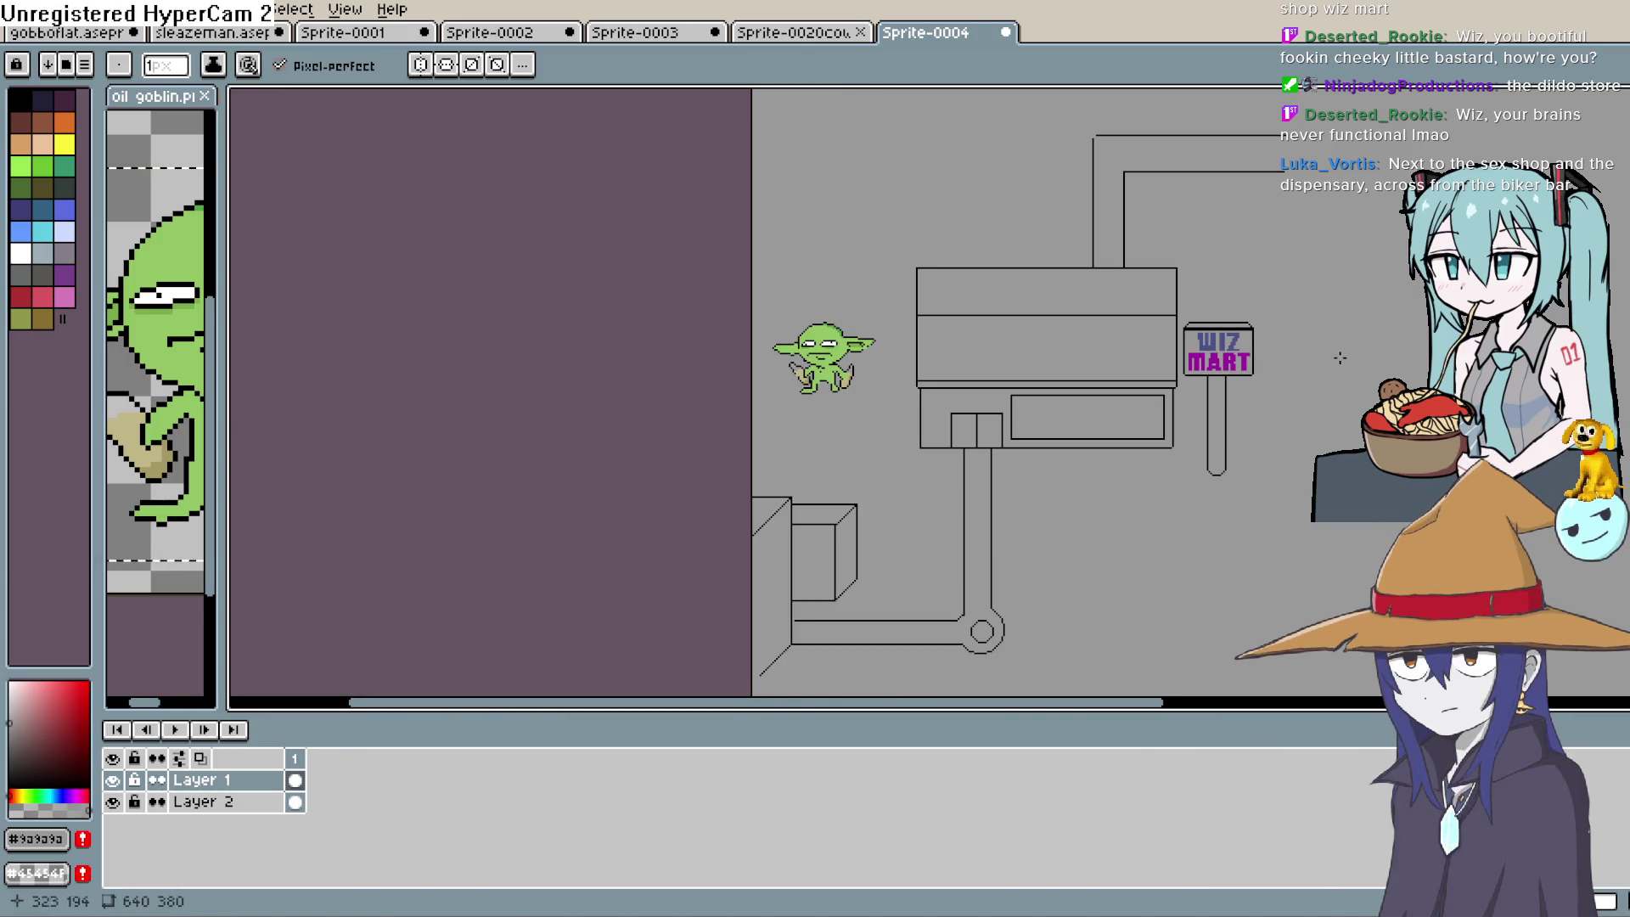
scroll(1195, 448, "up", 3)
mouse_move(1195, 448)
left_mouse_down()
mouse_move(1281, 364)
mouse_move(1222, 328)
mouse_move(1223, 411)
mouse_move(1248, 375)
left_mouse_up()
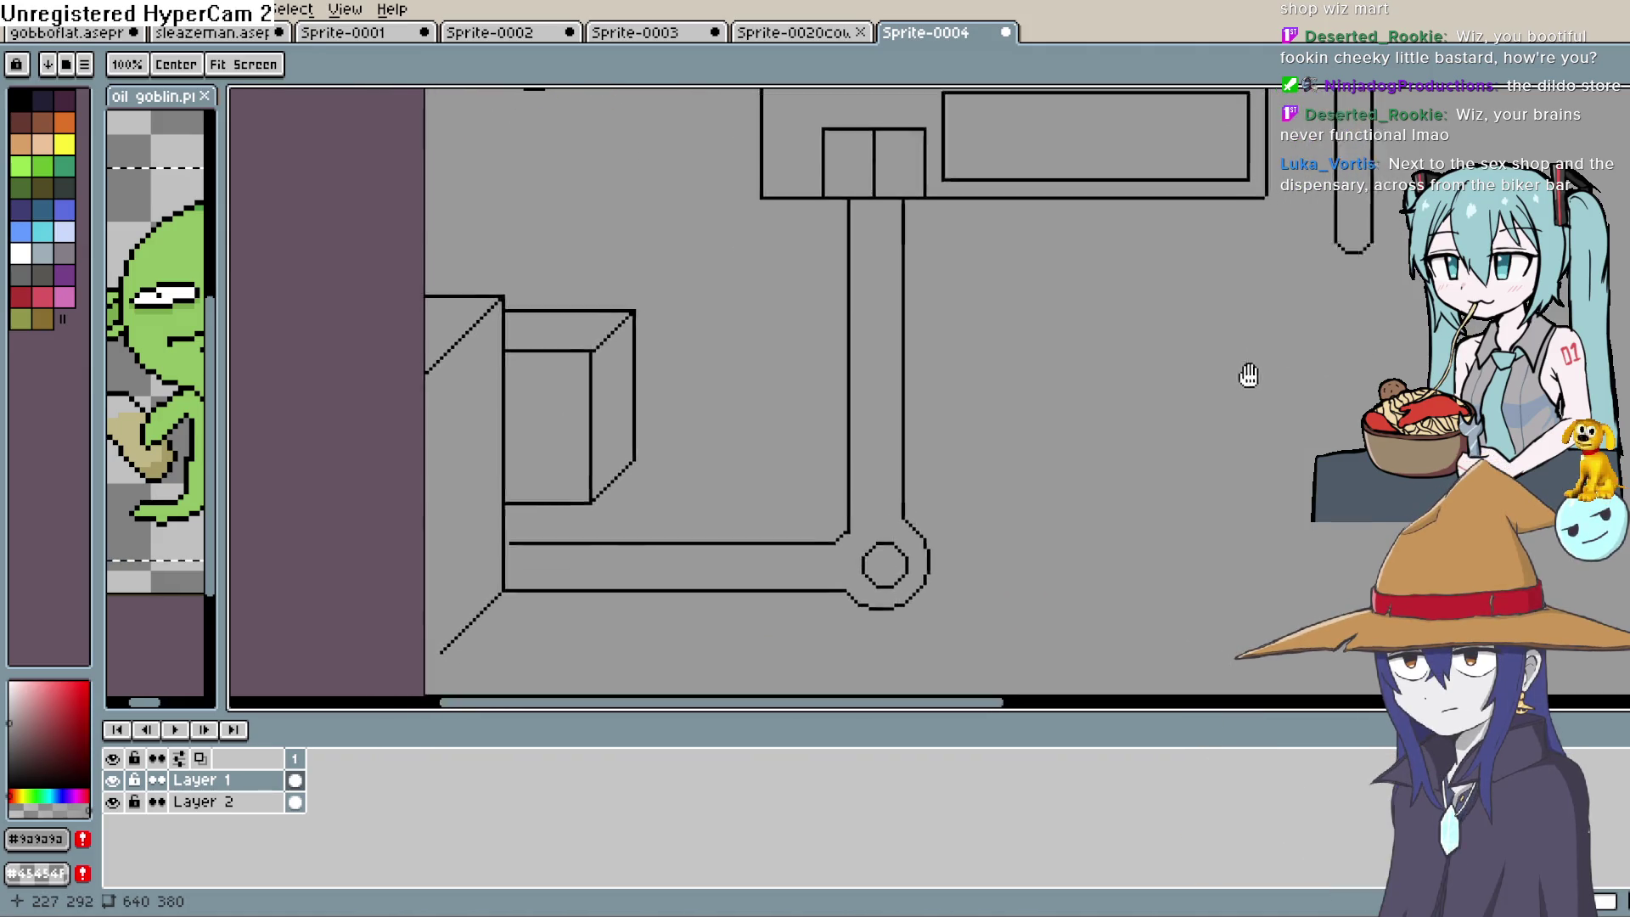
scroll(1171, 390, "down", 2)
scroll(1176, 408, "up", 2)
key("m")
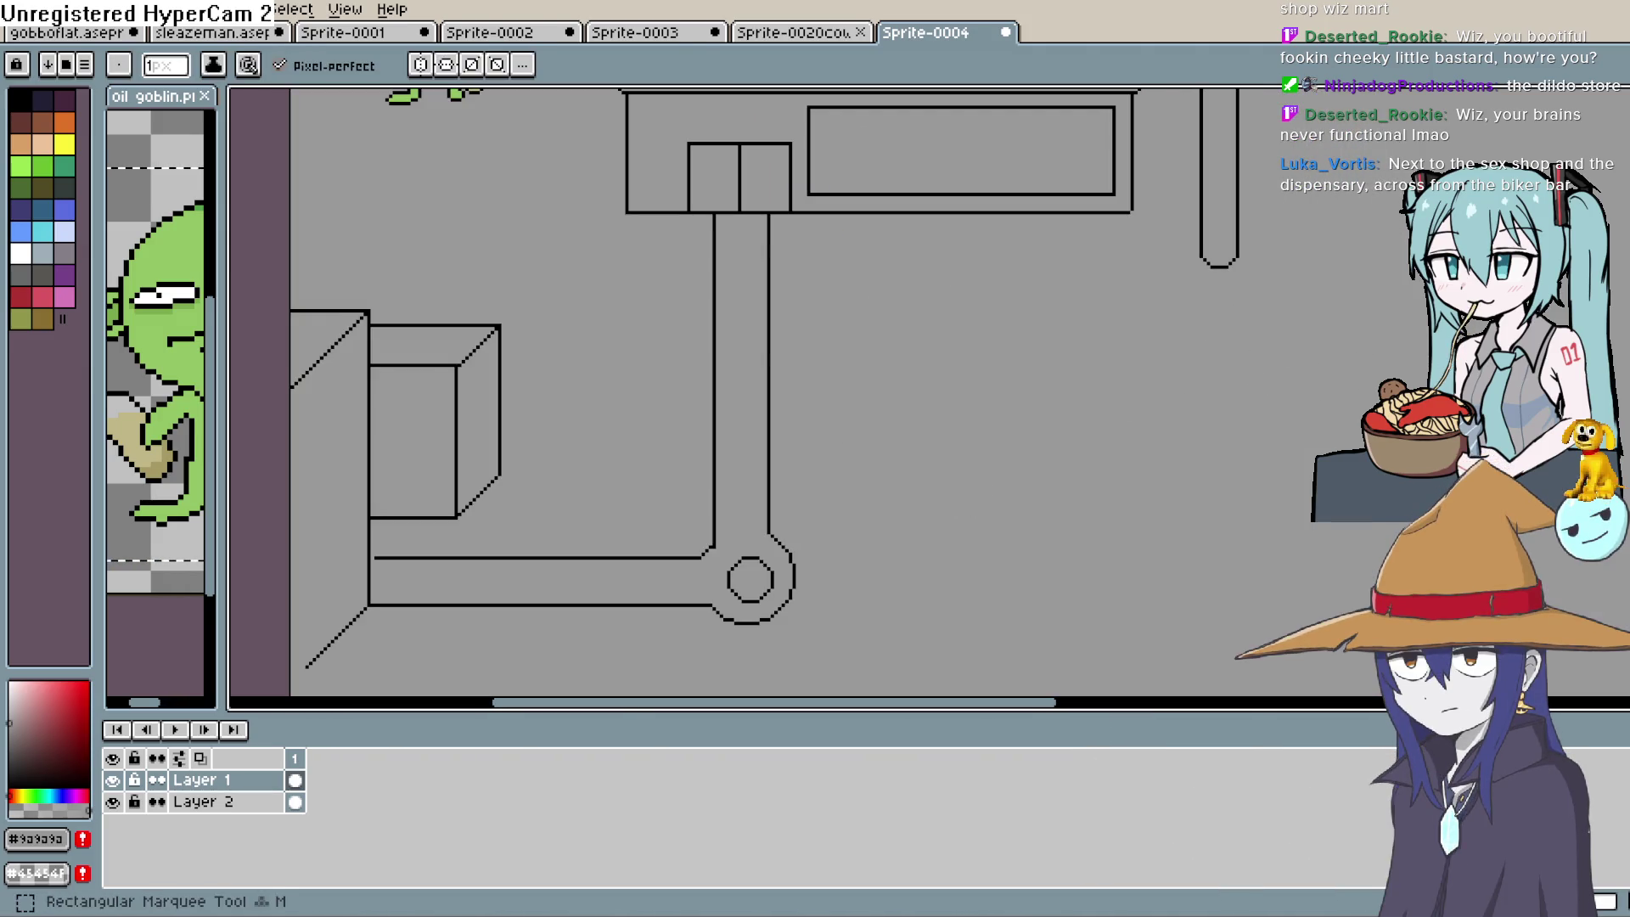
left_click_drag(830, 510, 979, 386)
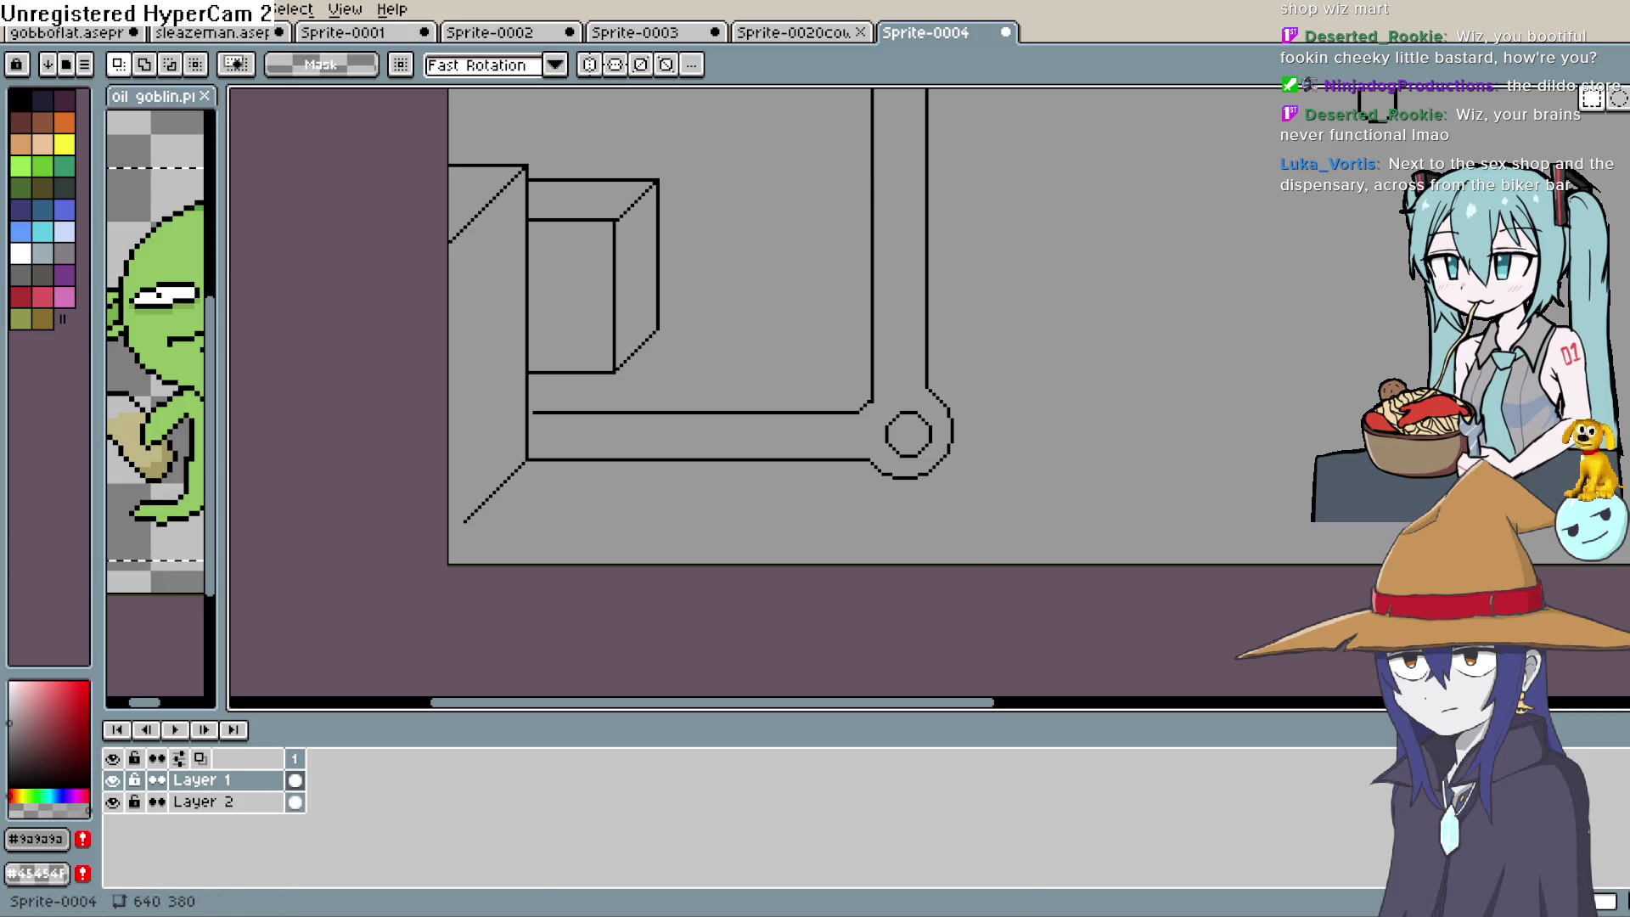
Lasso the ring and try nudging it on Layer 2, then cancel the move
left_click(1618, 99)
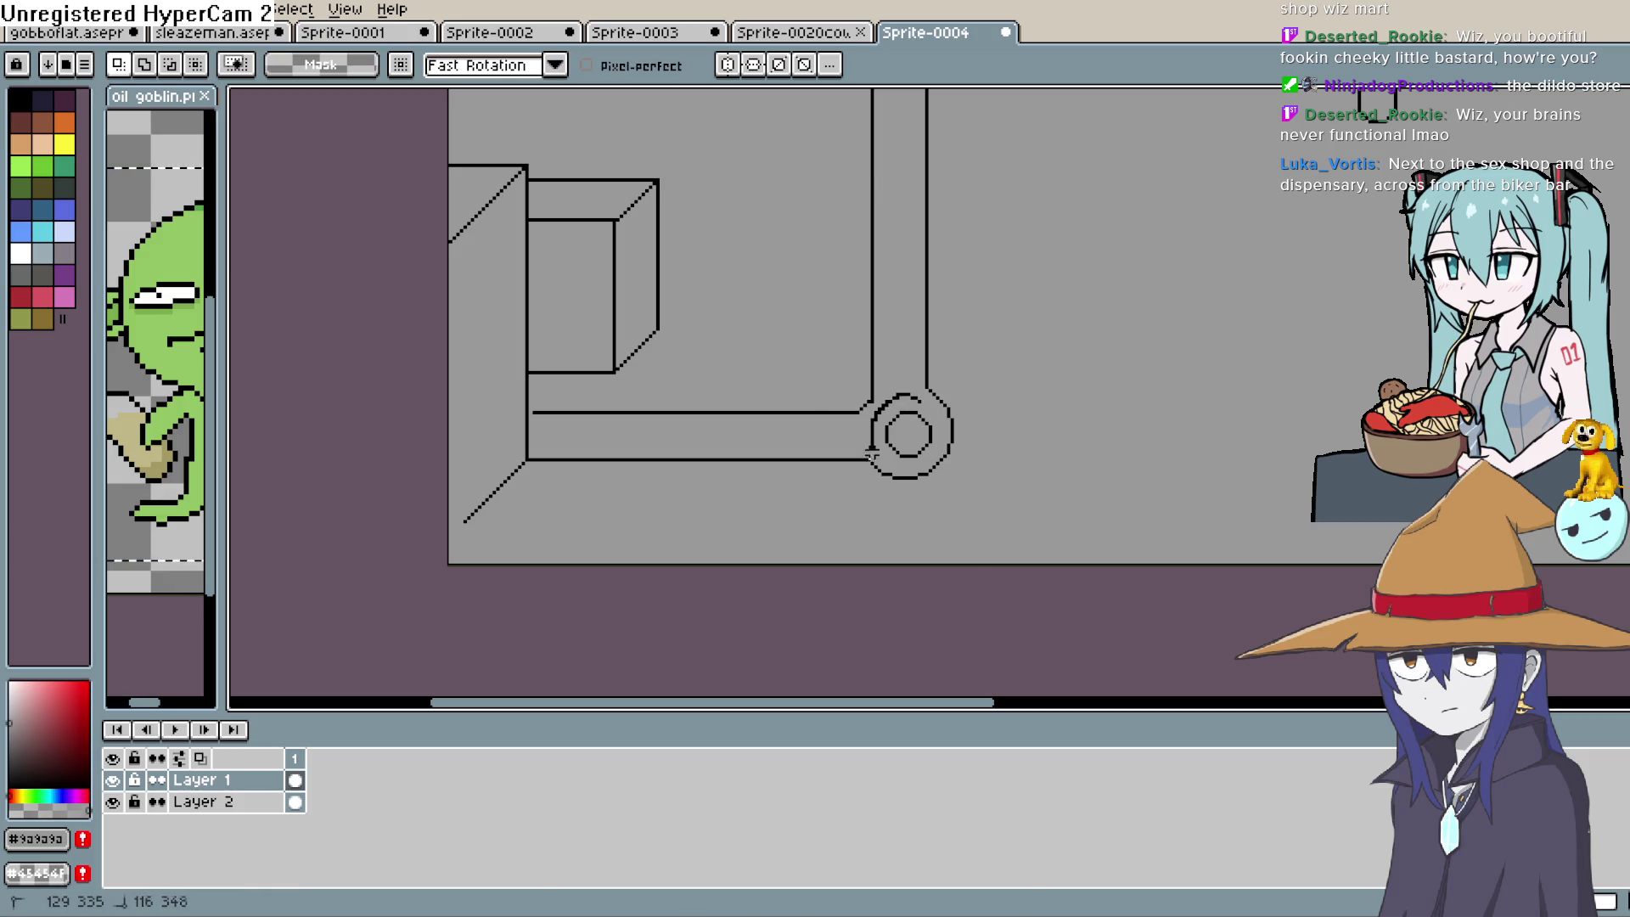
mouse_move(917, 458)
left_mouse_down()
mouse_move(934, 429)
mouse_move(921, 396)
left_mouse_up()
left_click(924, 431)
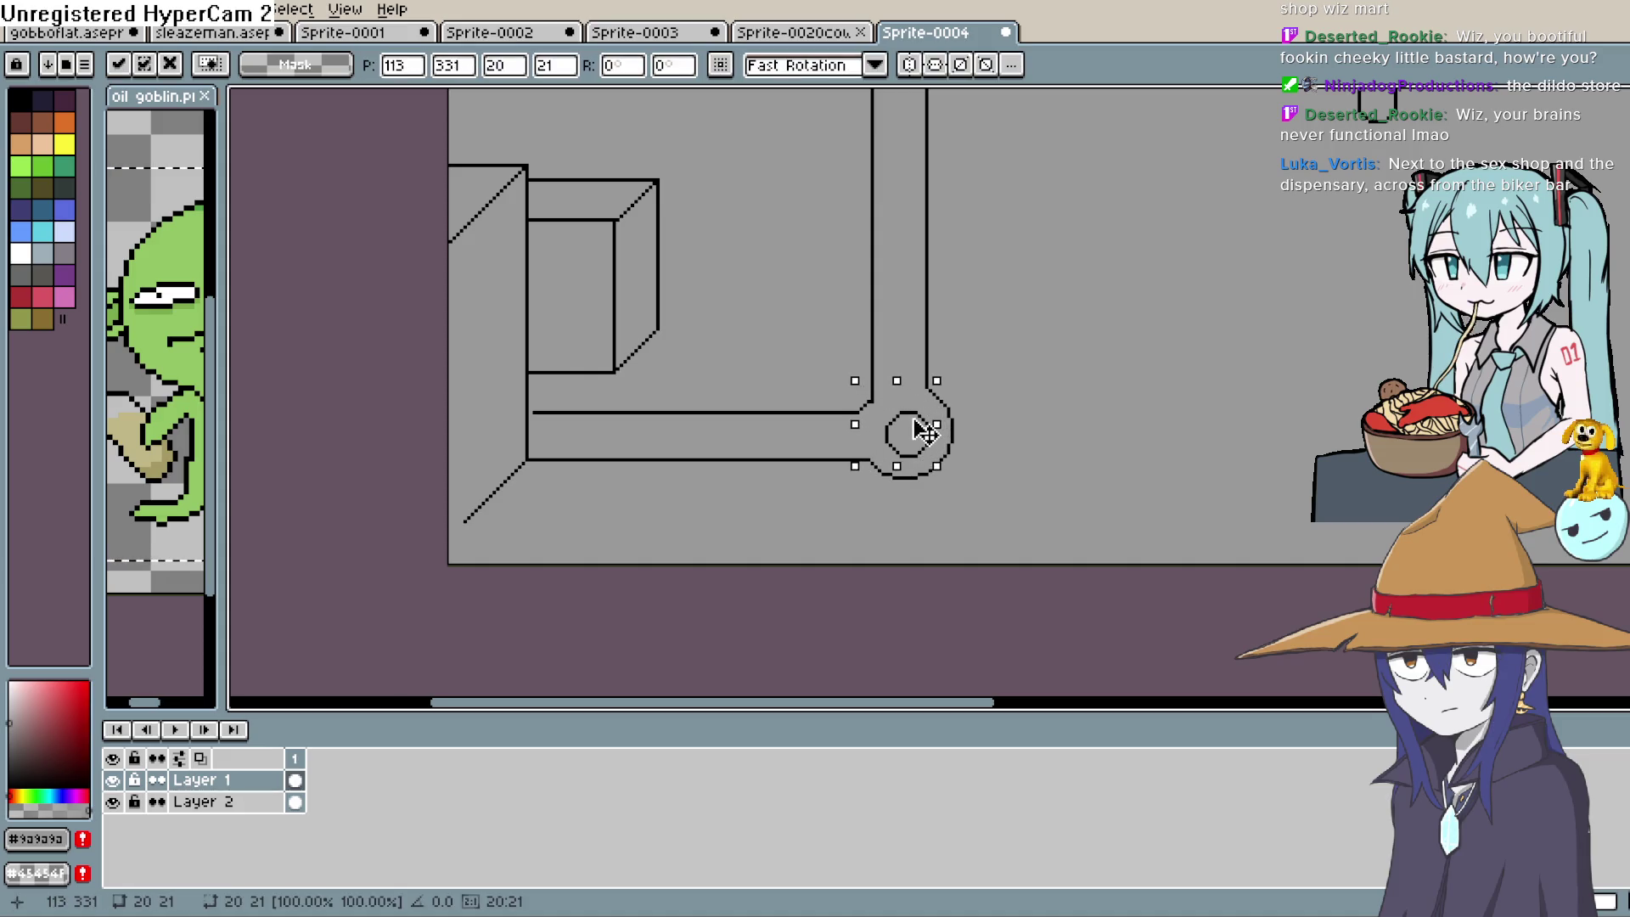
left_click(297, 802)
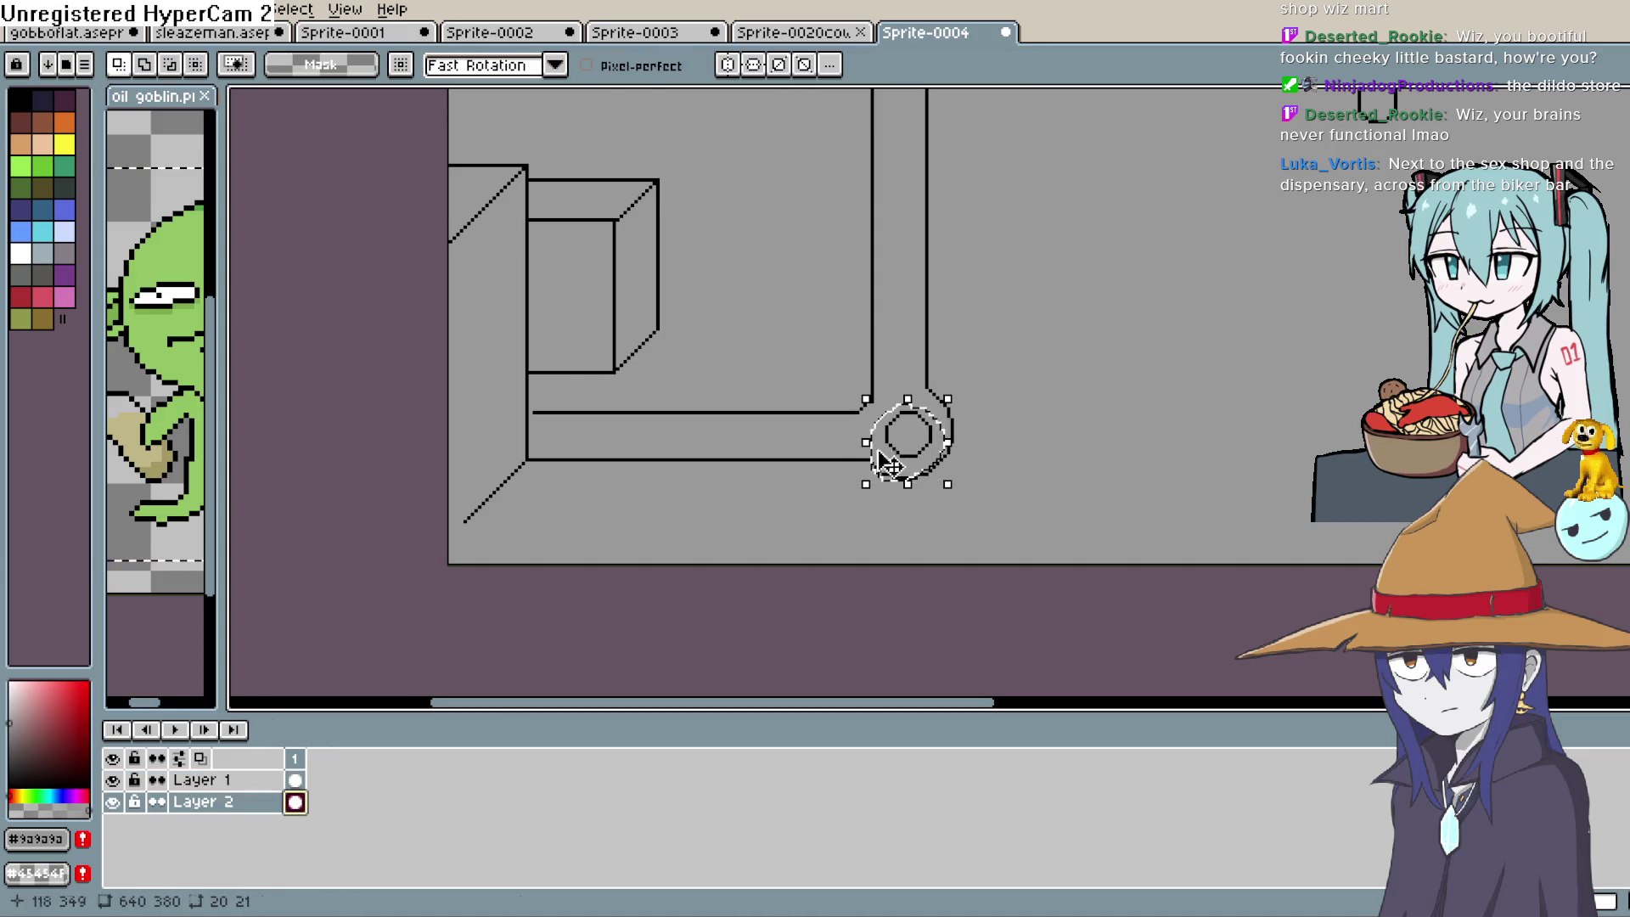
left_click_drag(929, 448, 926, 443)
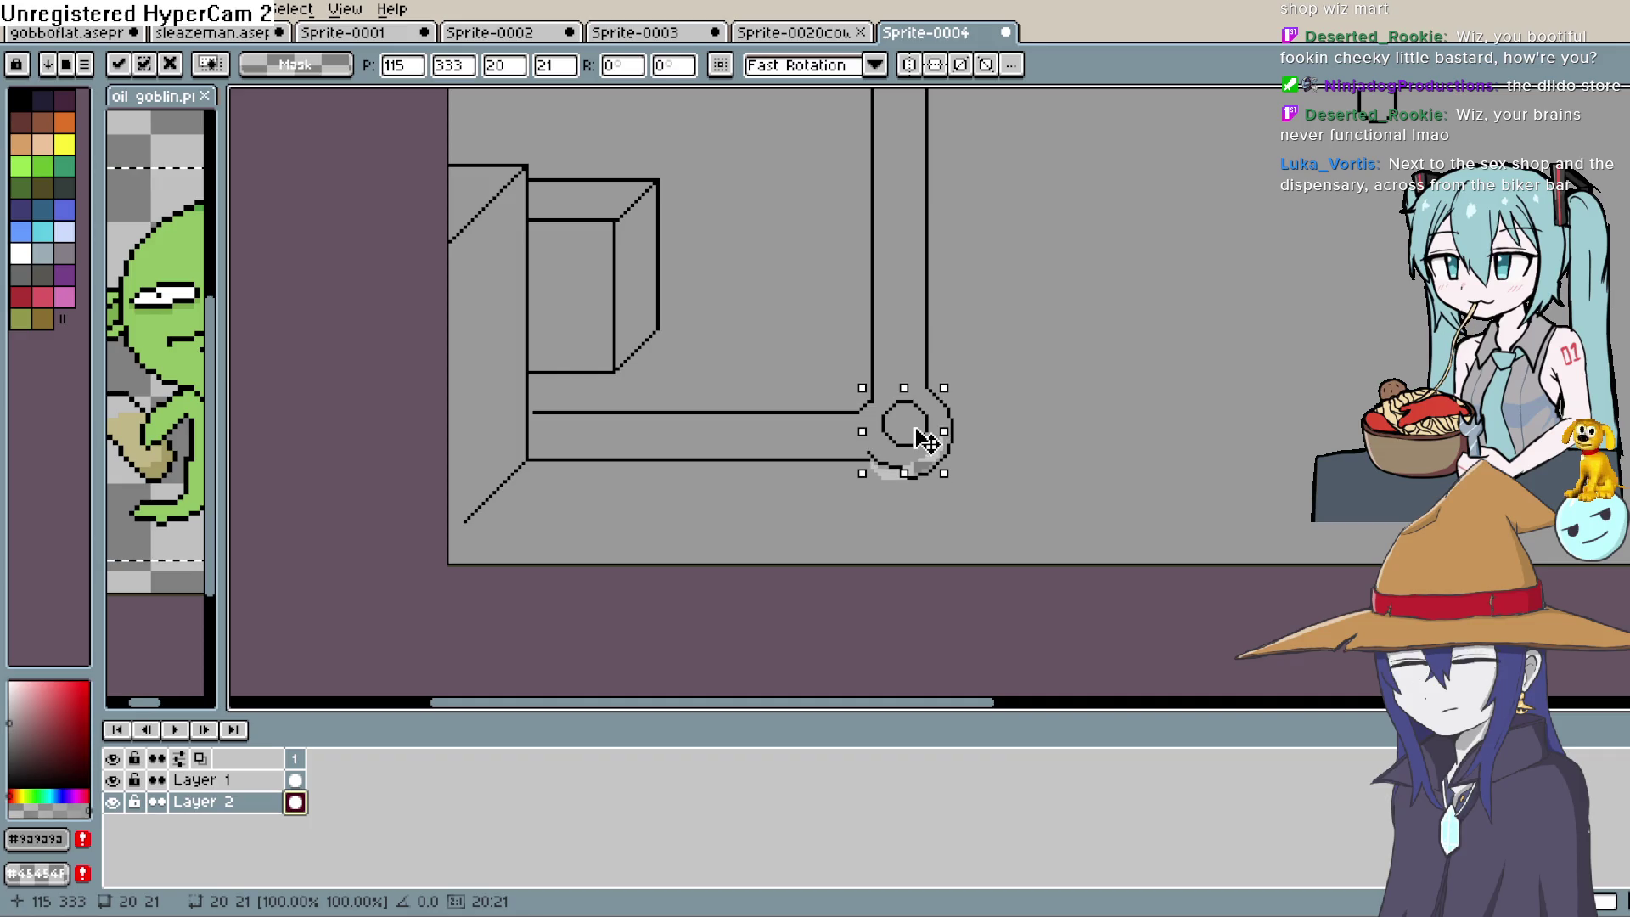
key("Escape")
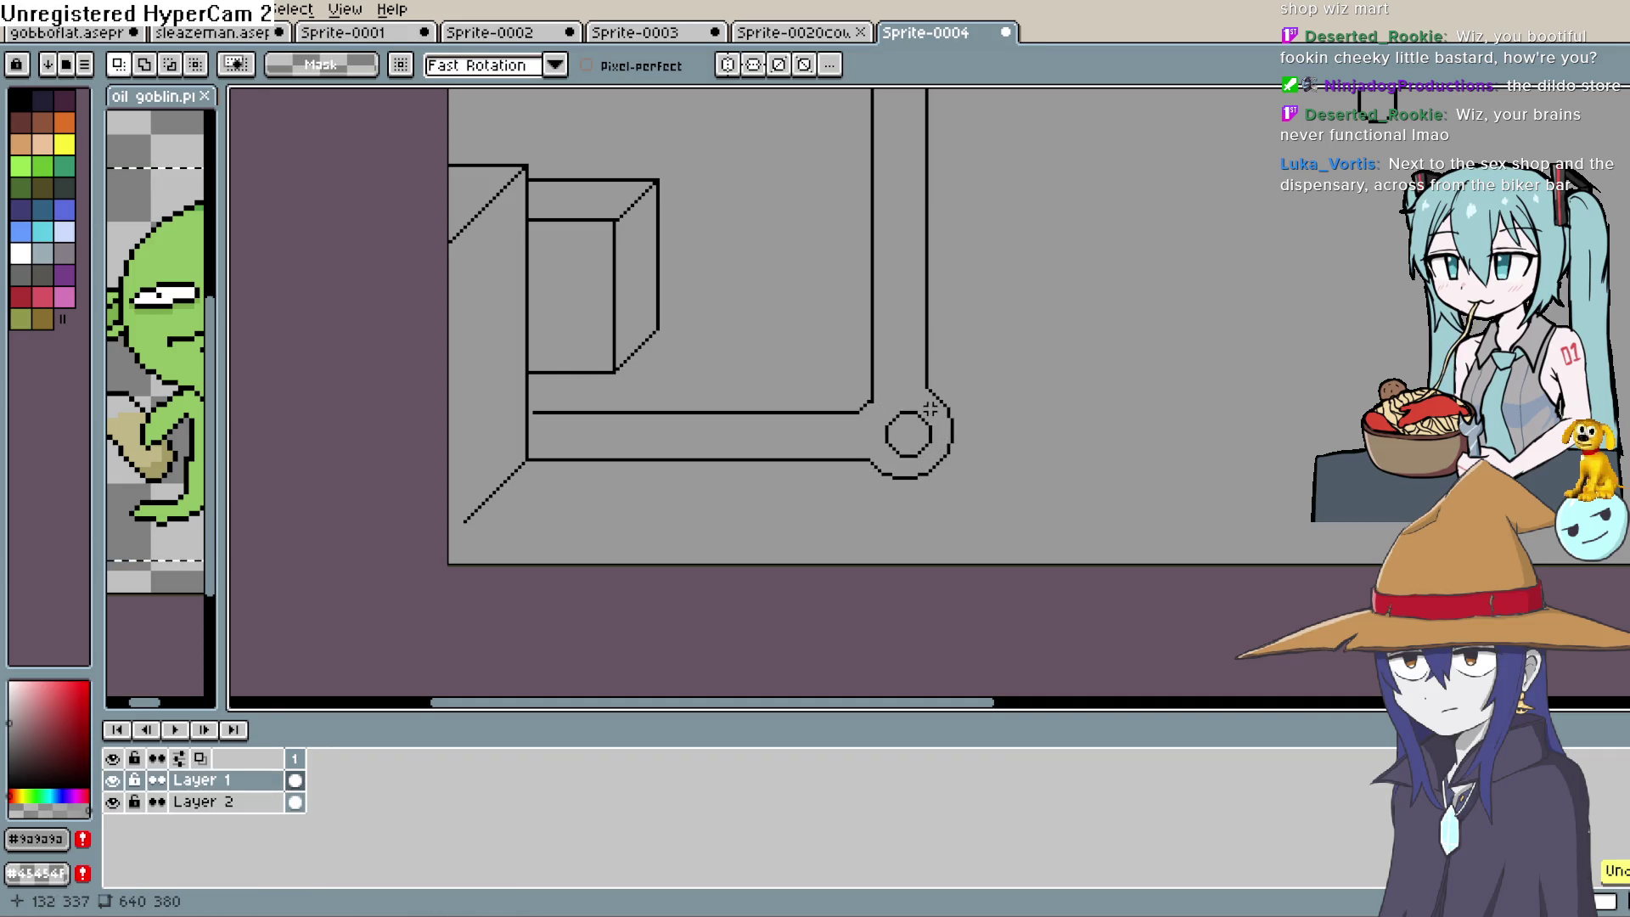
Re-lasso the ring and offset it one pixel up on Layer 2, committing the grey edge
mouse_move(934, 408)
left_mouse_down()
mouse_move(908, 400)
mouse_move(880, 436)
mouse_move(937, 430)
left_mouse_up()
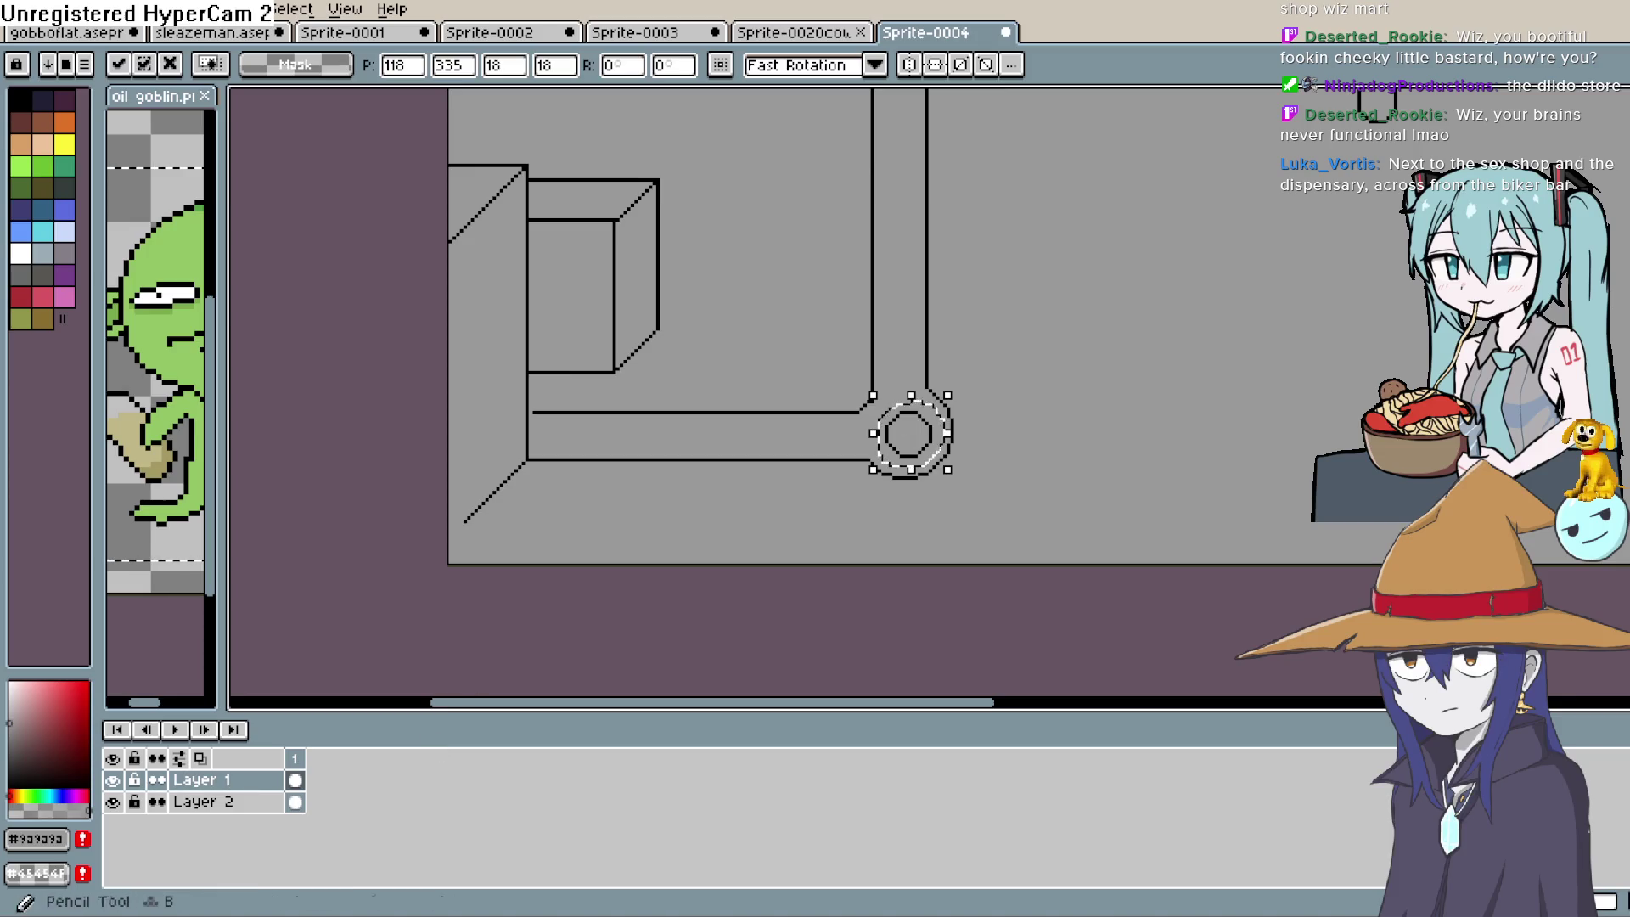
left_click(304, 803)
key("Up")
key("Left")
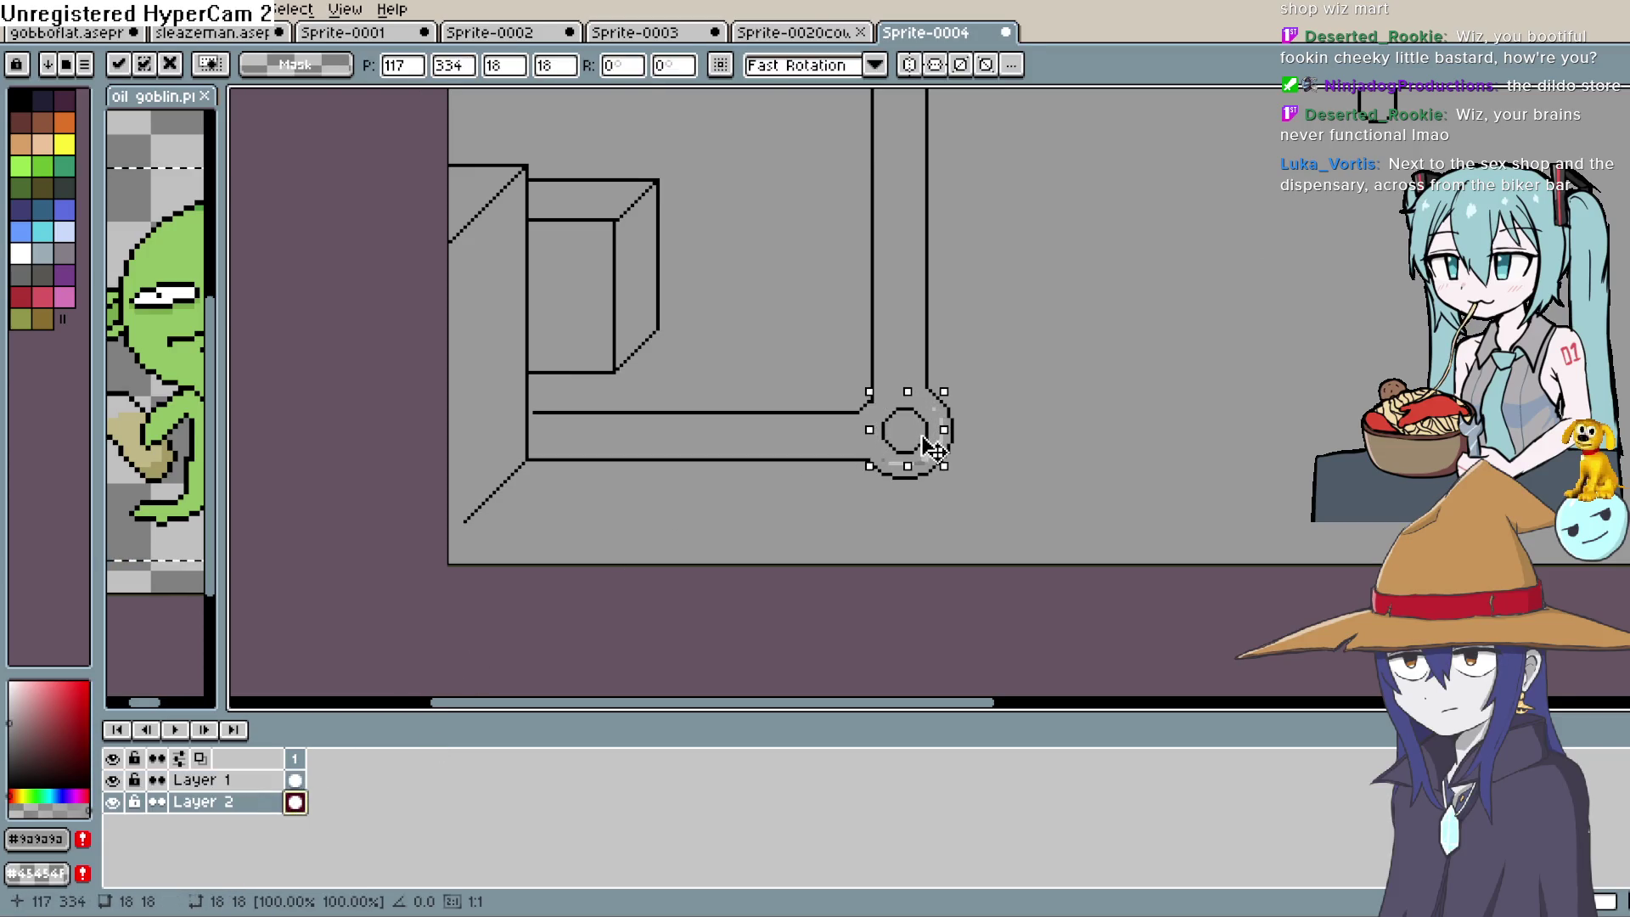
key("Right")
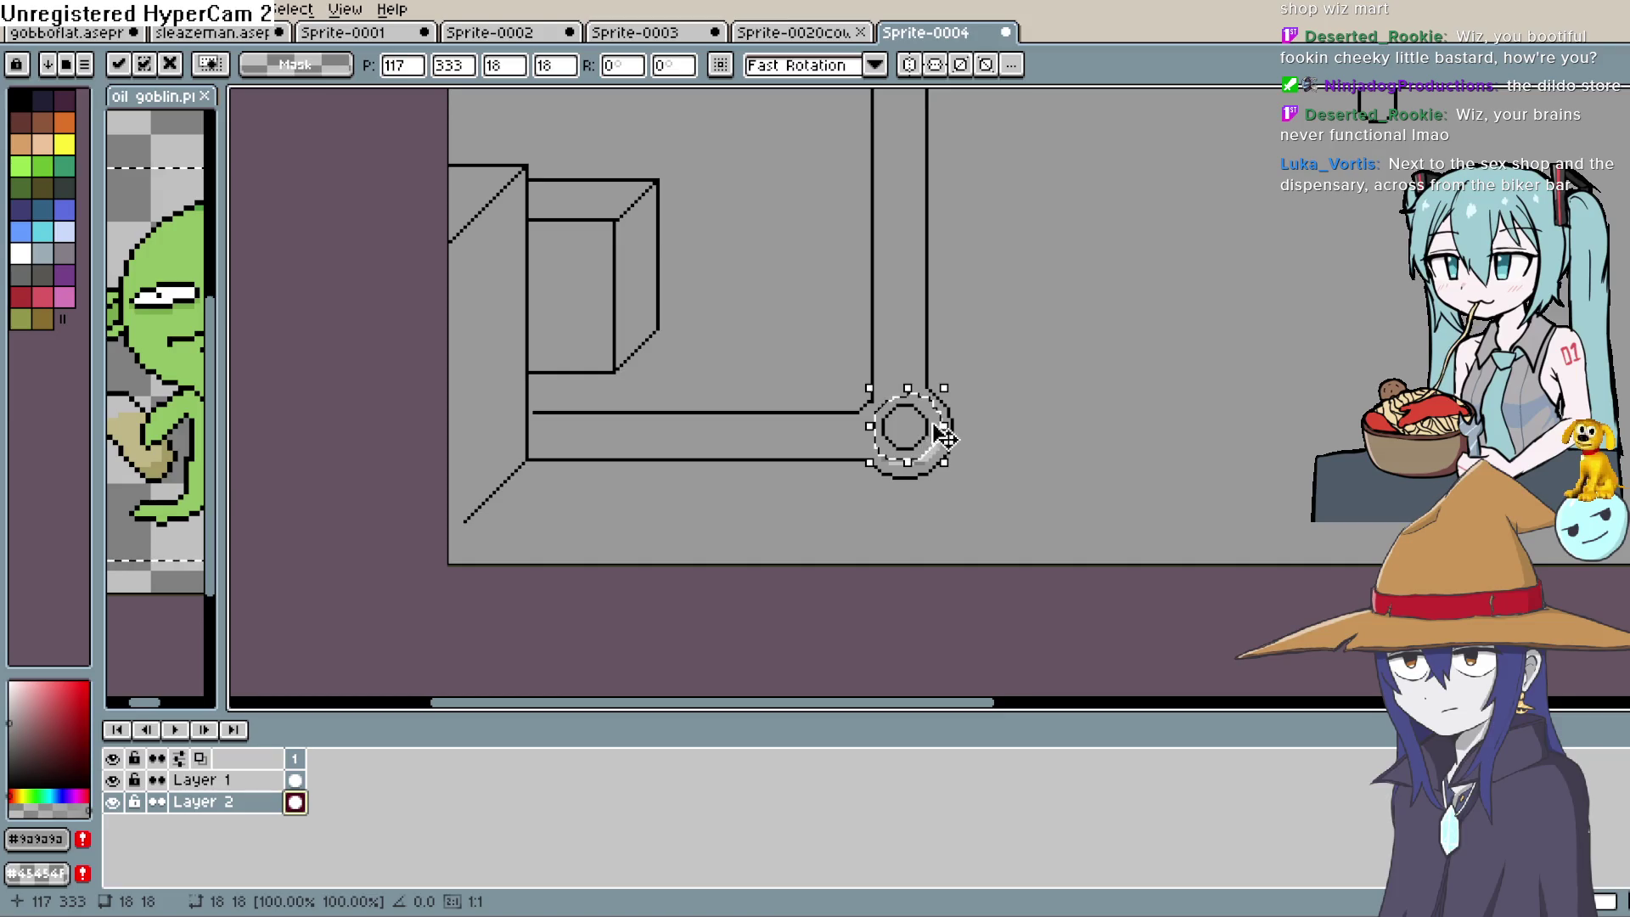
left_click(1108, 379)
key("i")
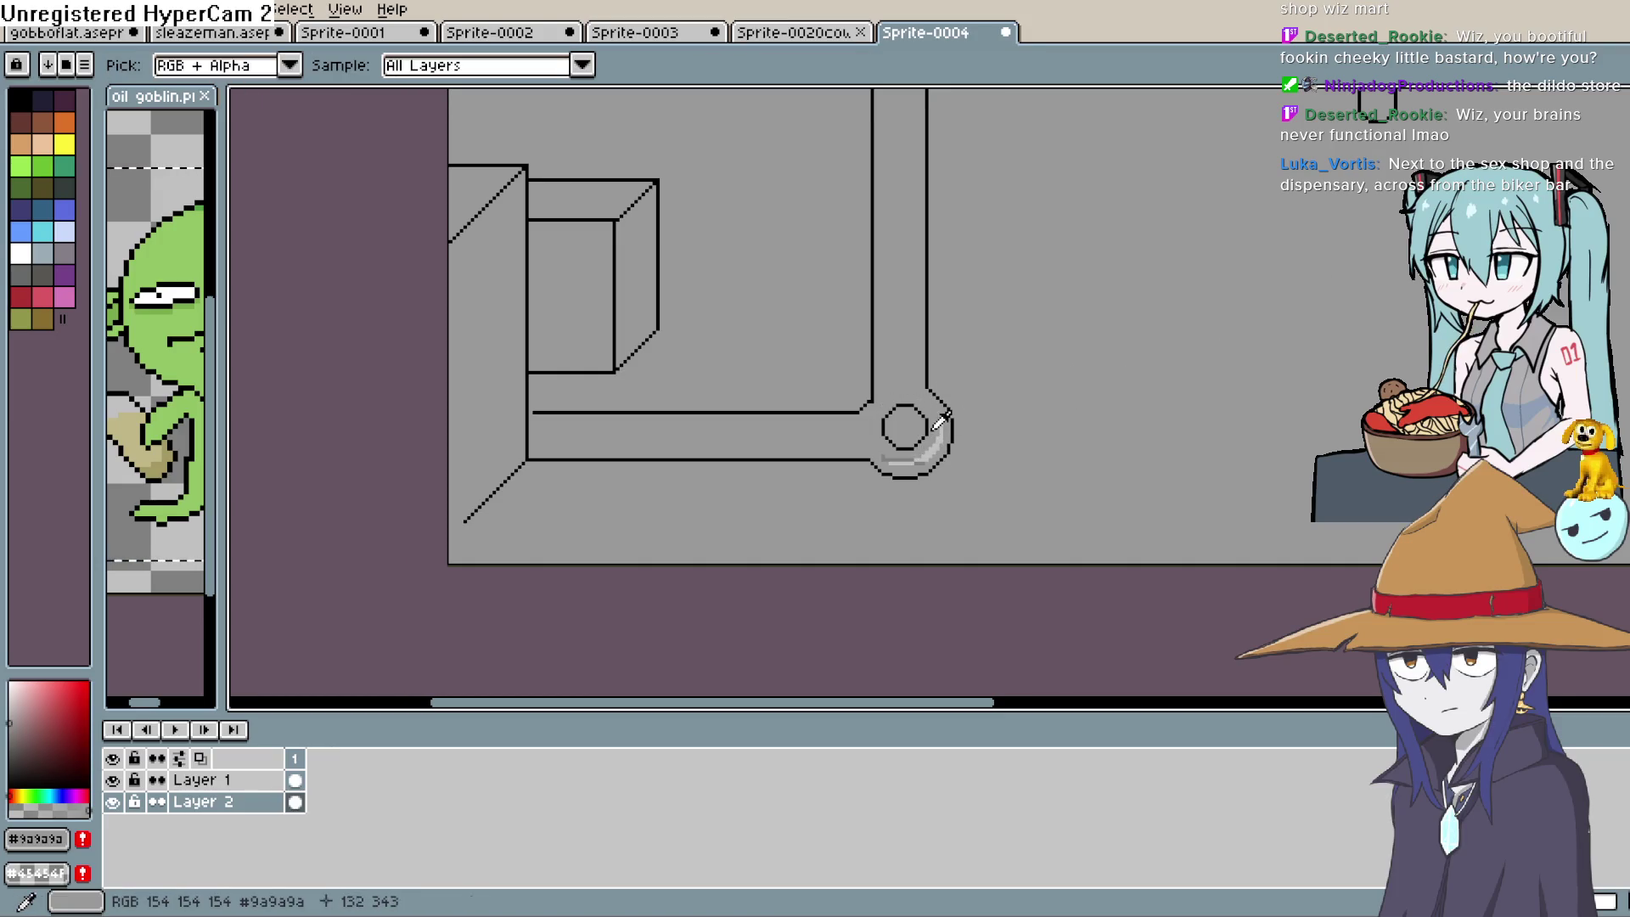
key("g")
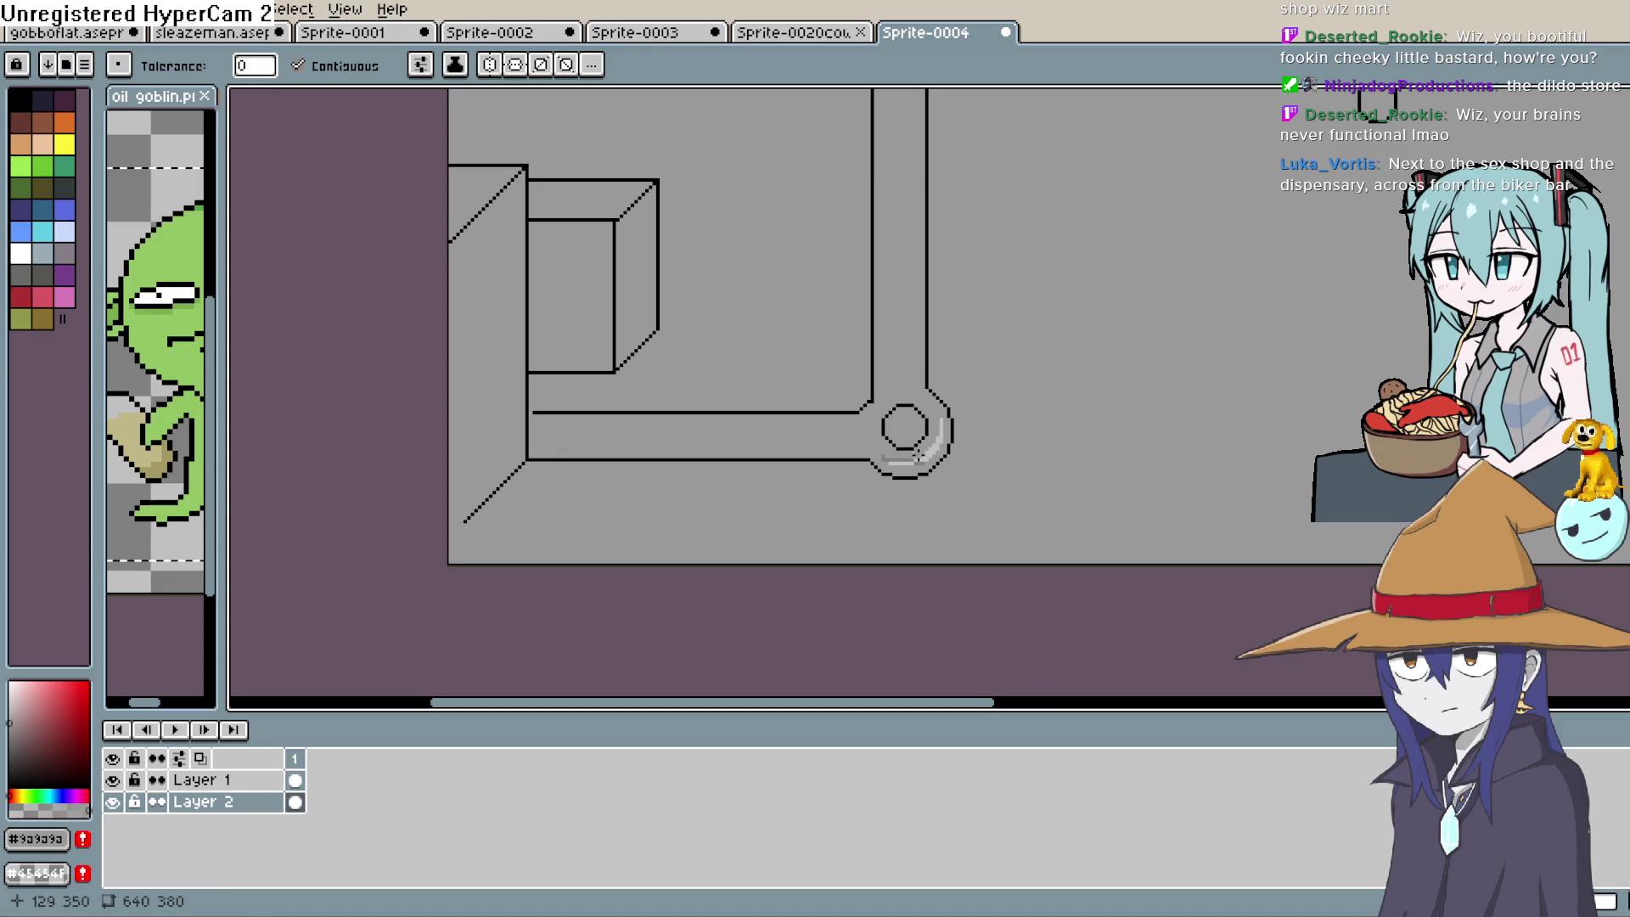
Thicken the ring's right and bottom edge in black
scroll(949, 442, "up", 2)
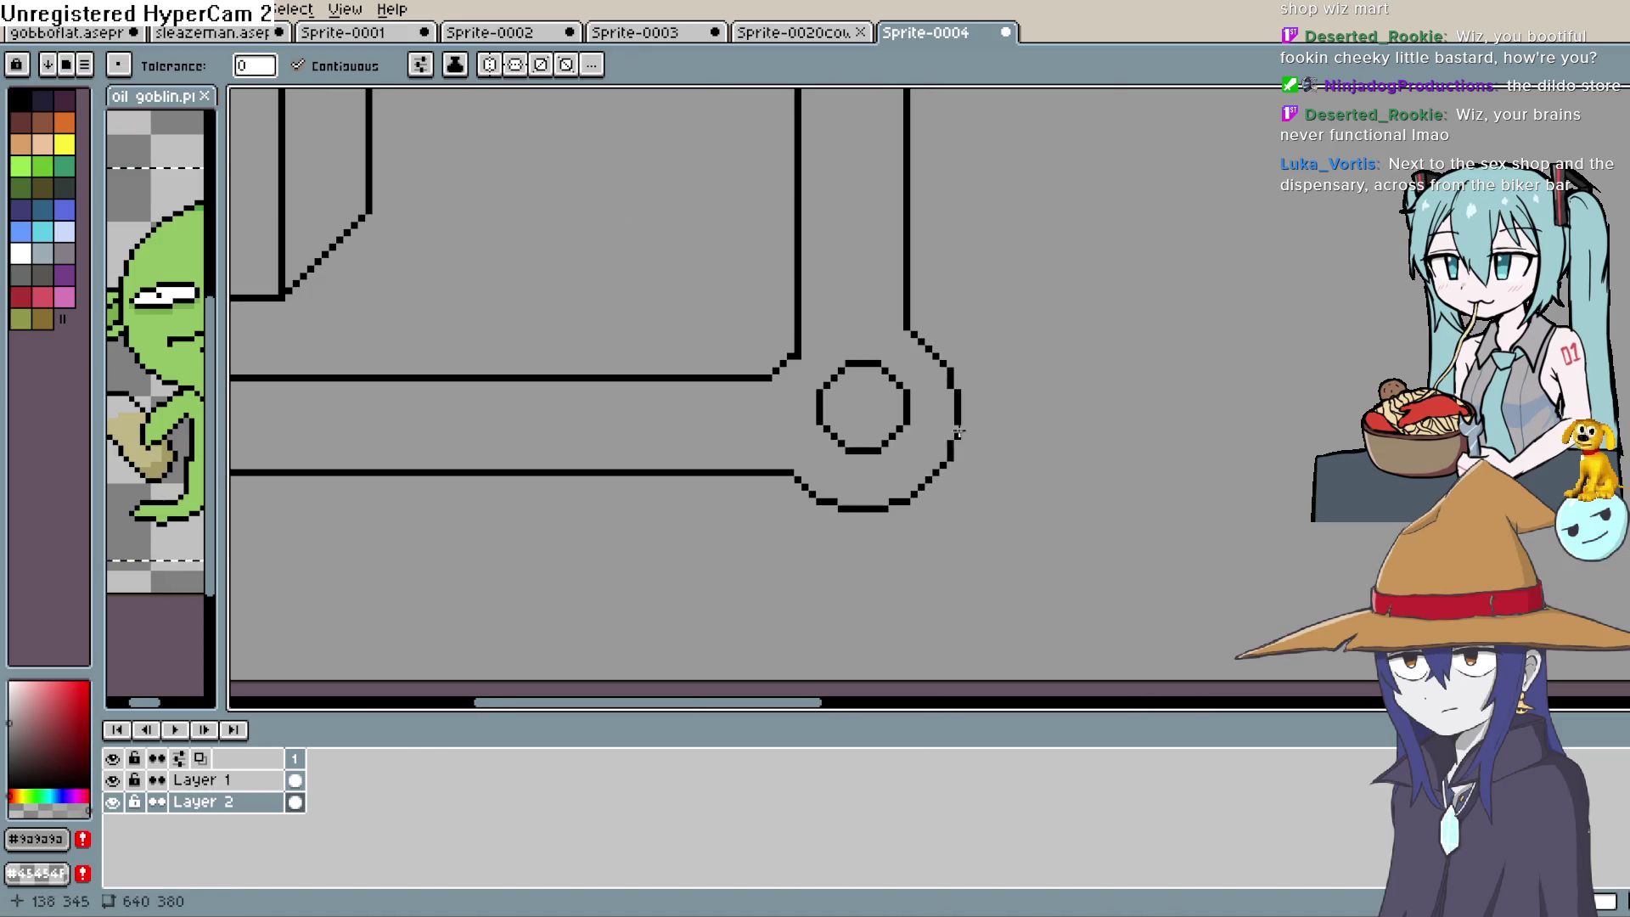
scroll(1108, 365, "up", 1)
left_click_drag(1121, 346, 1103, 456)
key("b")
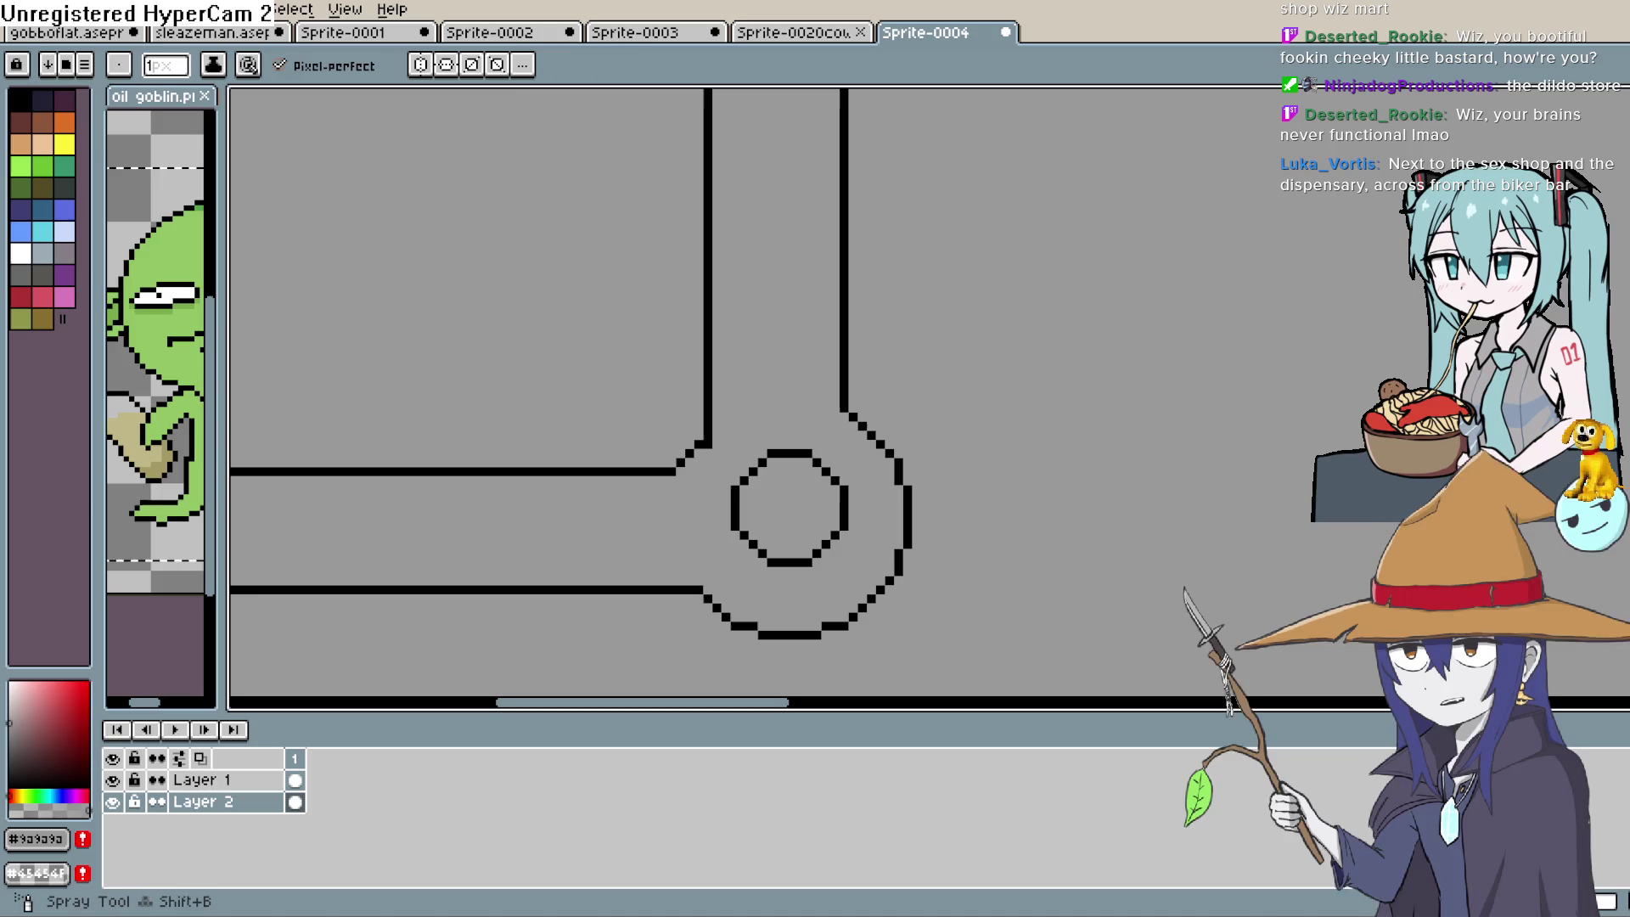
left_click(17, 103)
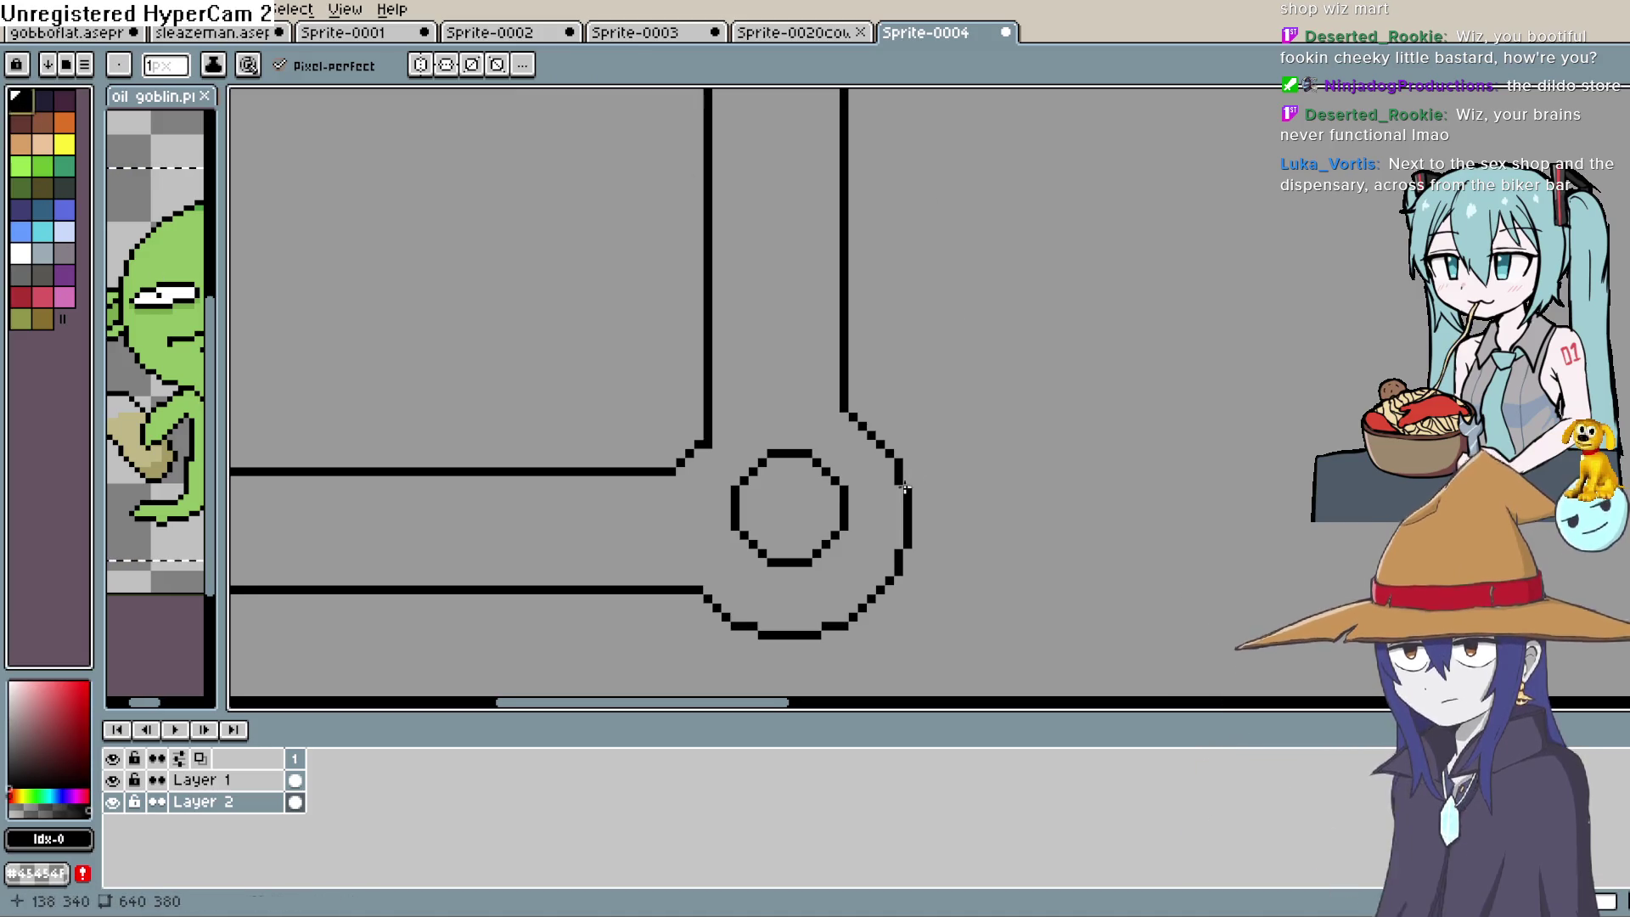
left_click_drag(902, 486, 898, 539)
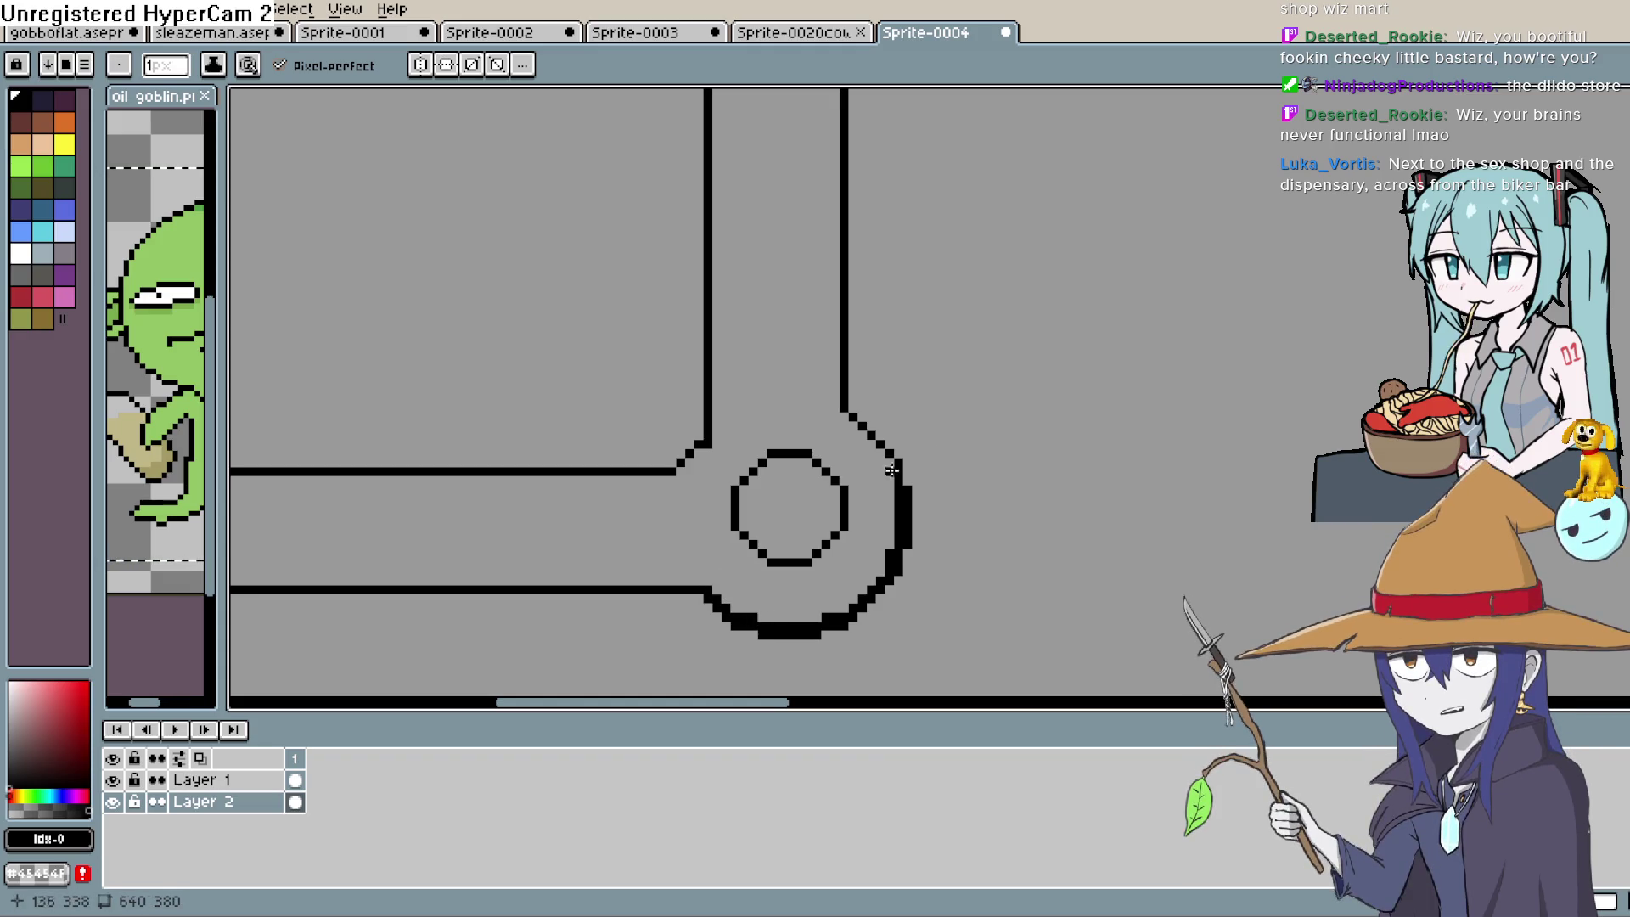
Try thickening the inner circle's lower edge, then undo both strokes
scroll(892, 471, "down", 1)
scroll(982, 440, "up", 1)
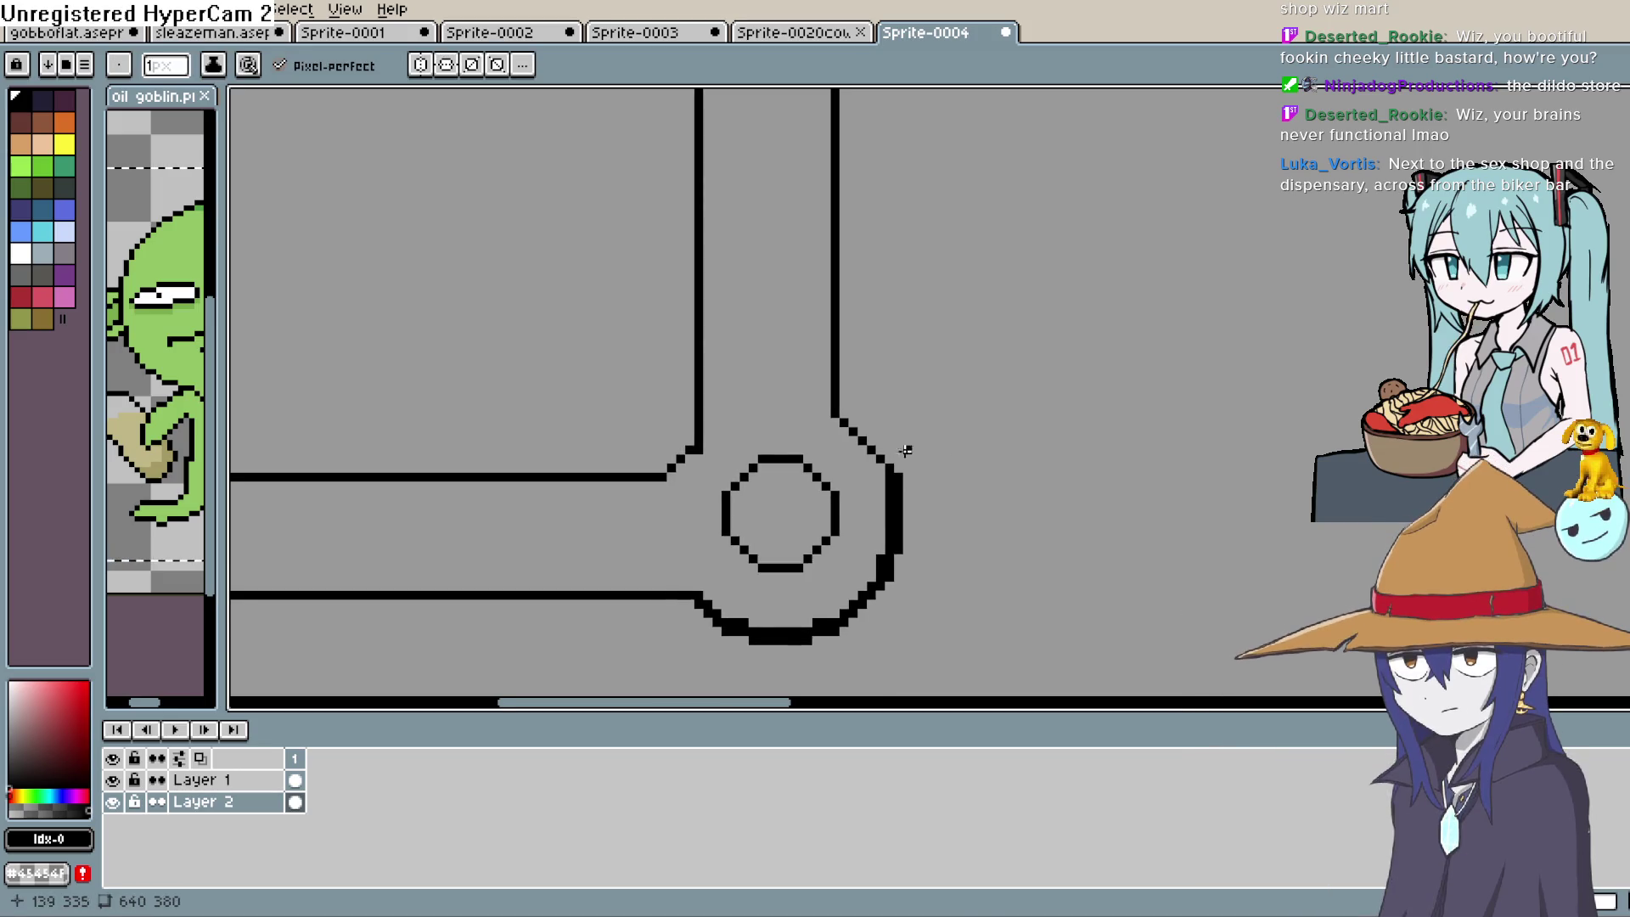
scroll(921, 470, "down", 1)
scroll(907, 510, "up", 1)
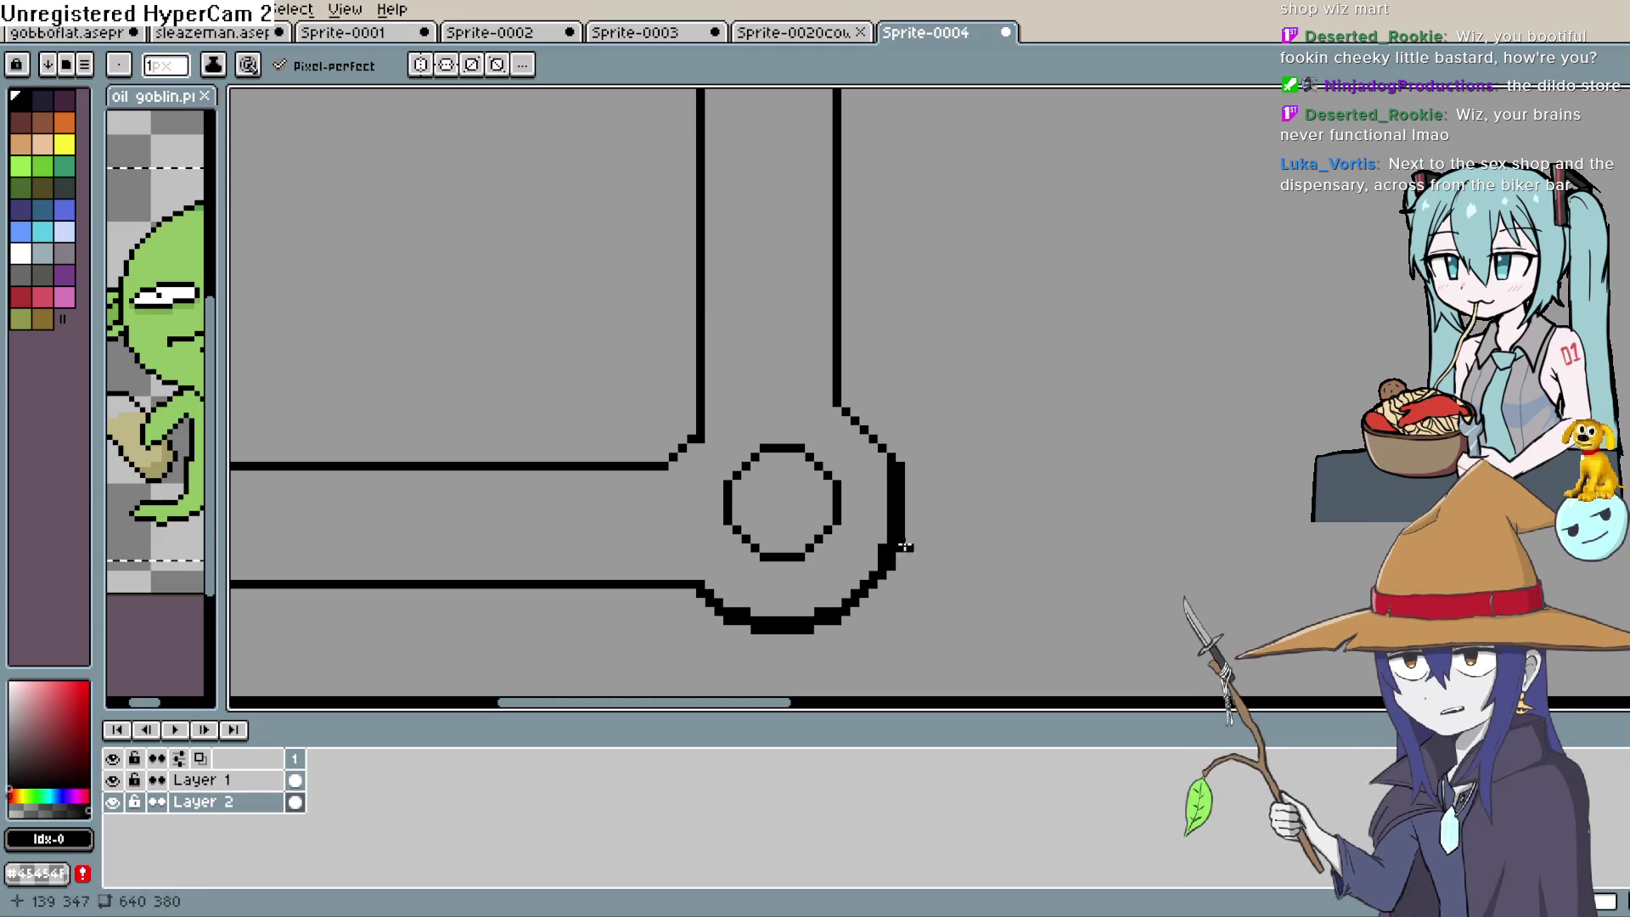
scroll(914, 532, "down", 1)
scroll(934, 481, "up", 1)
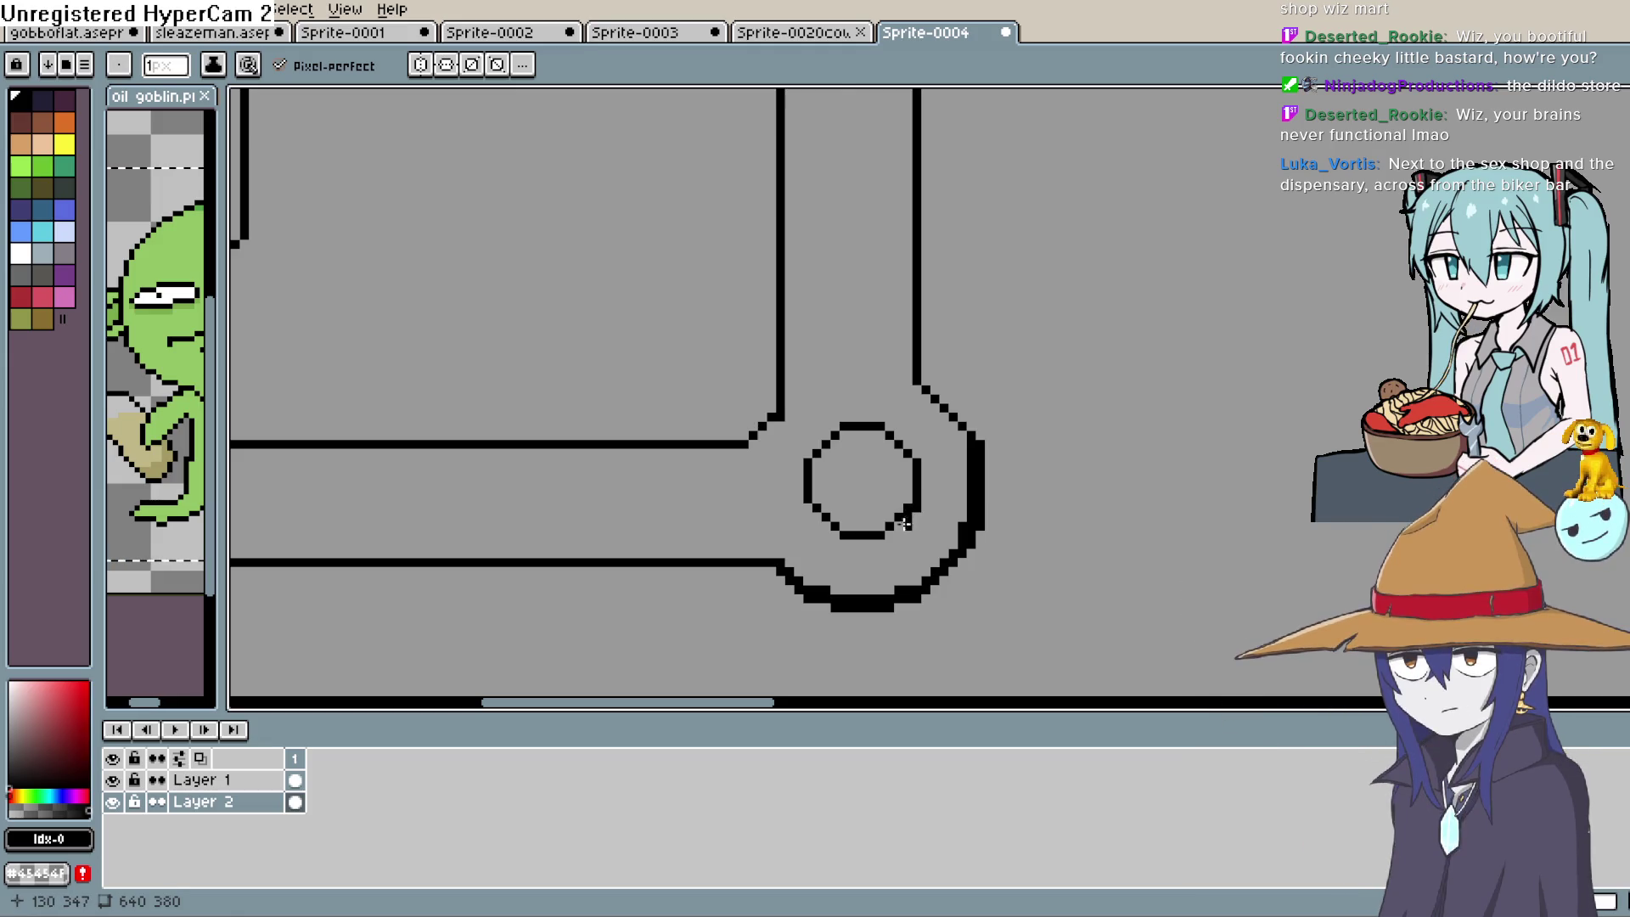
left_click_drag(898, 522, 858, 541)
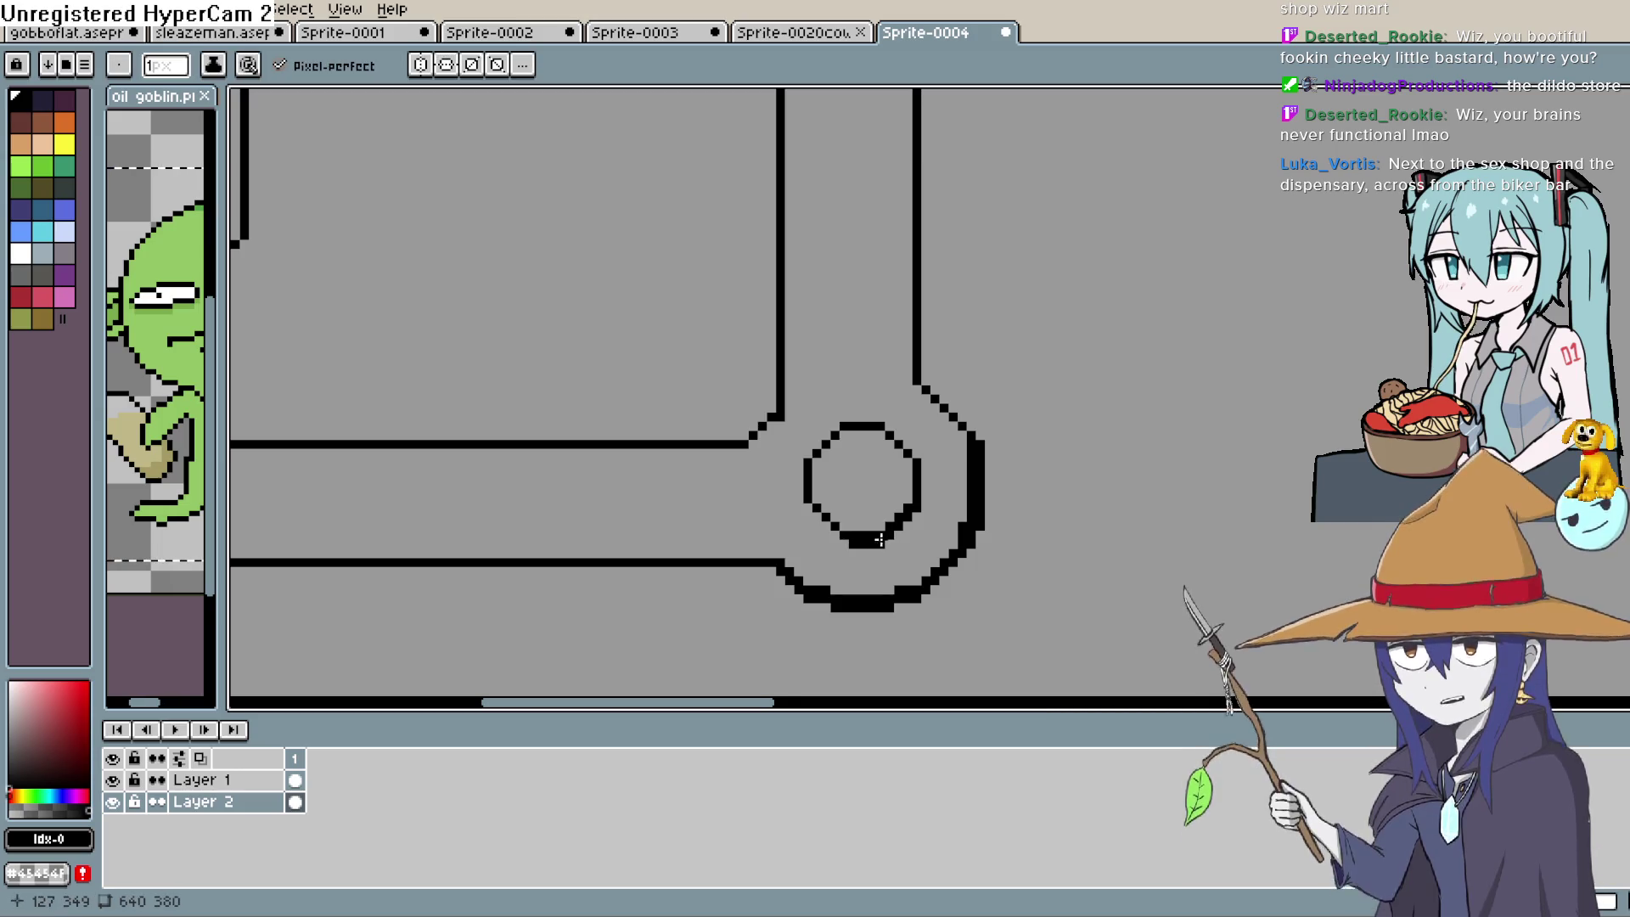
key("ctrl+z")
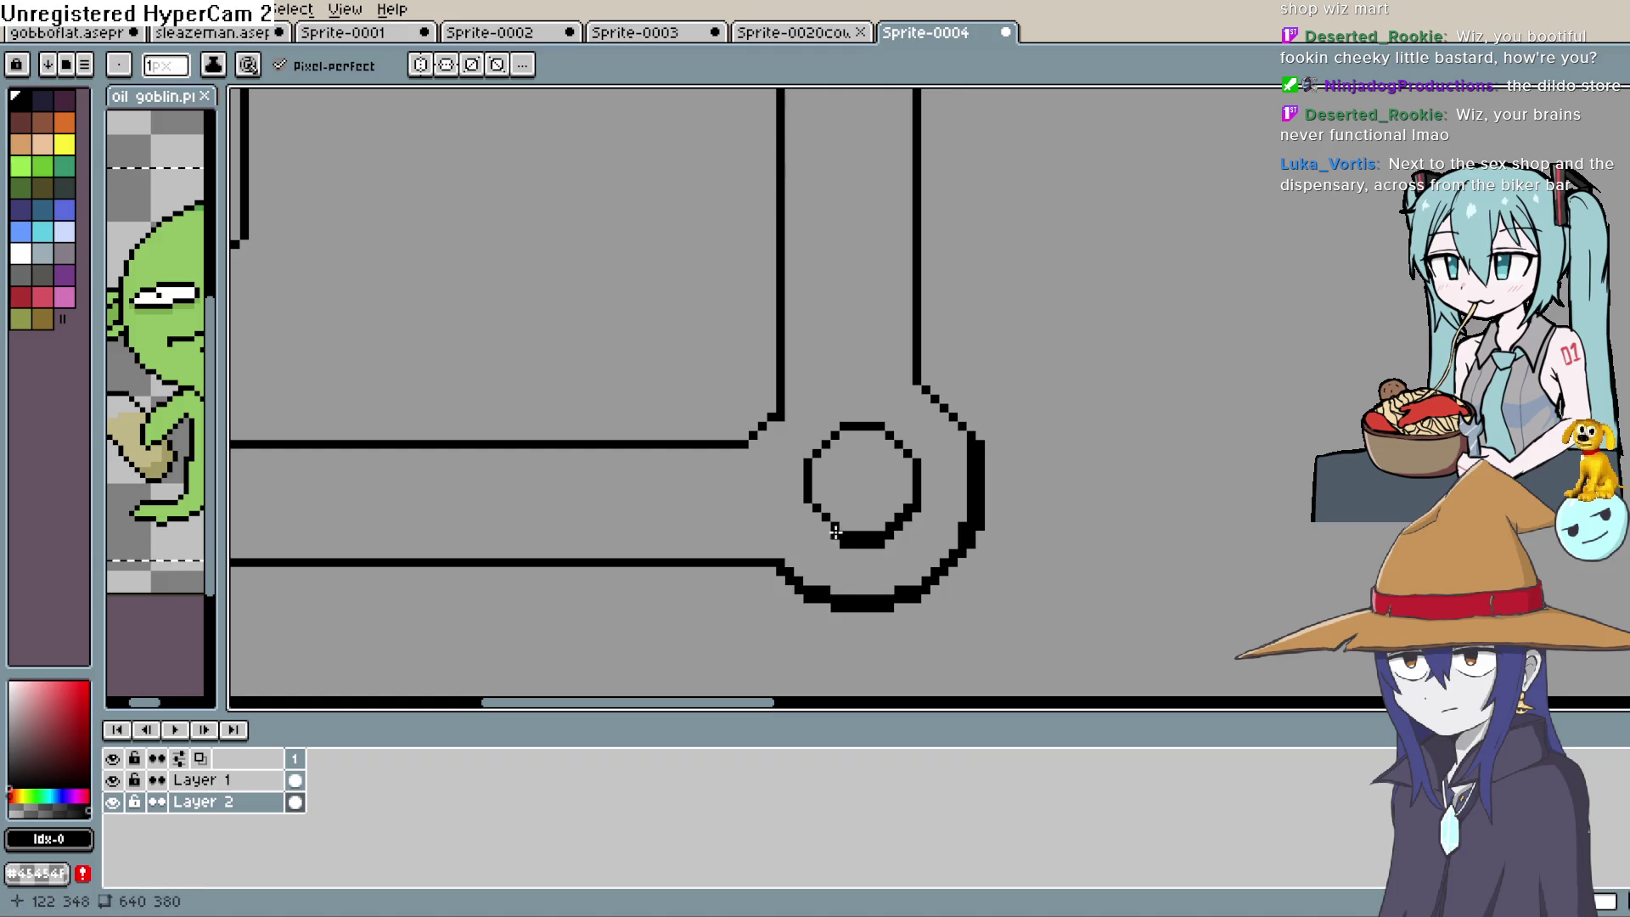
key("ctrl+z")
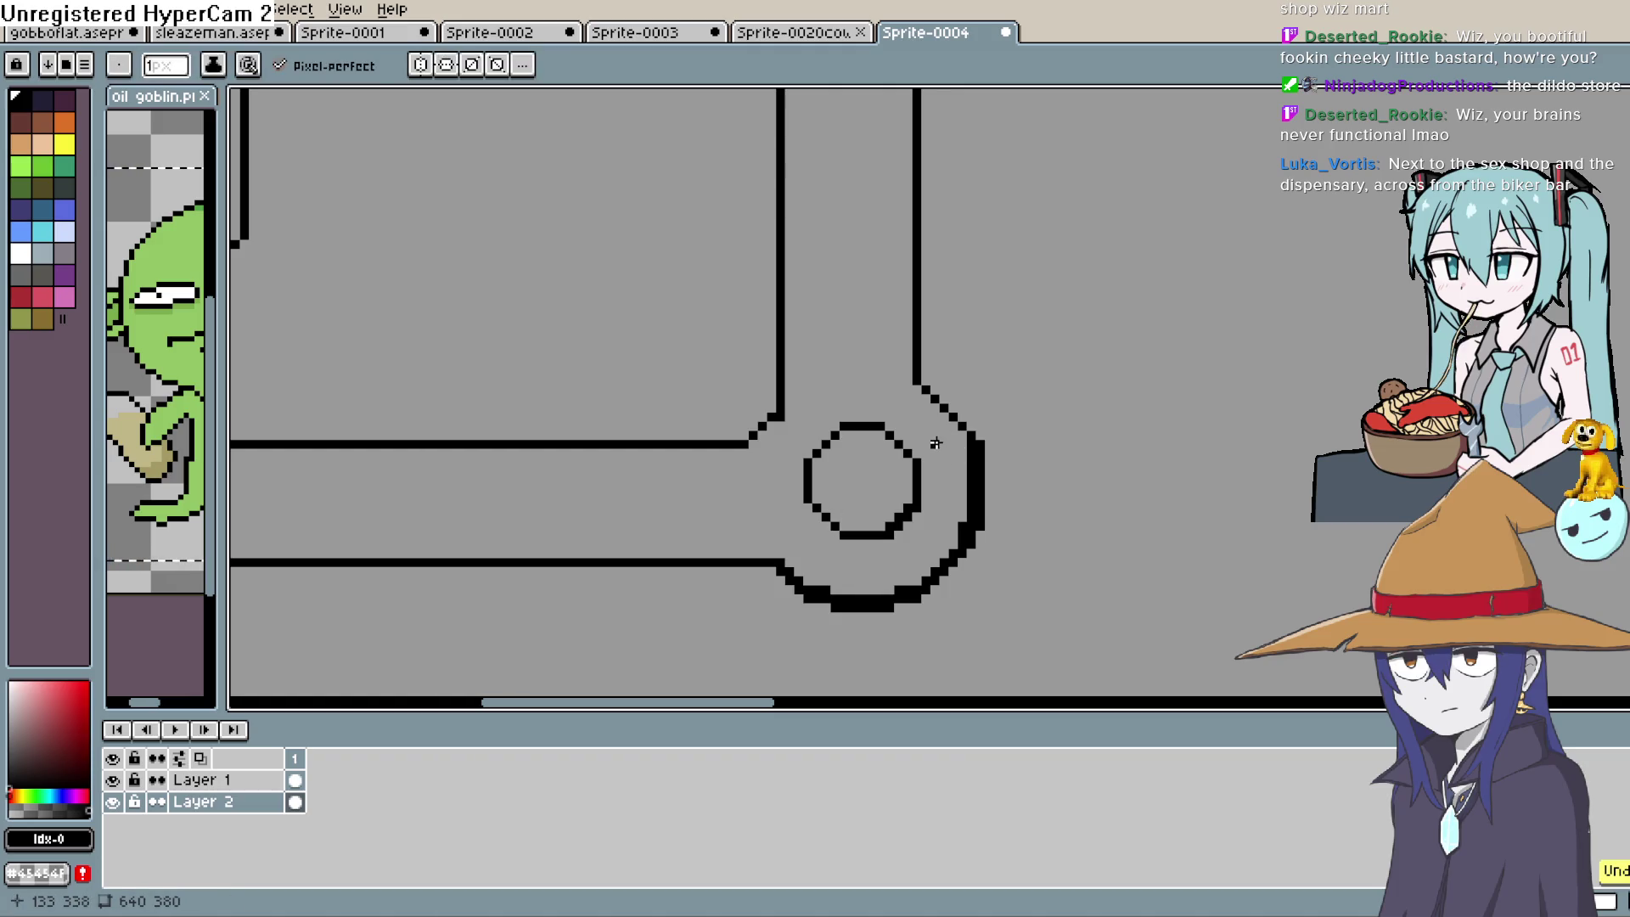
Draw thick black lines along the pipe's bottom edge and the building's base
scroll(935, 443, "down", 3)
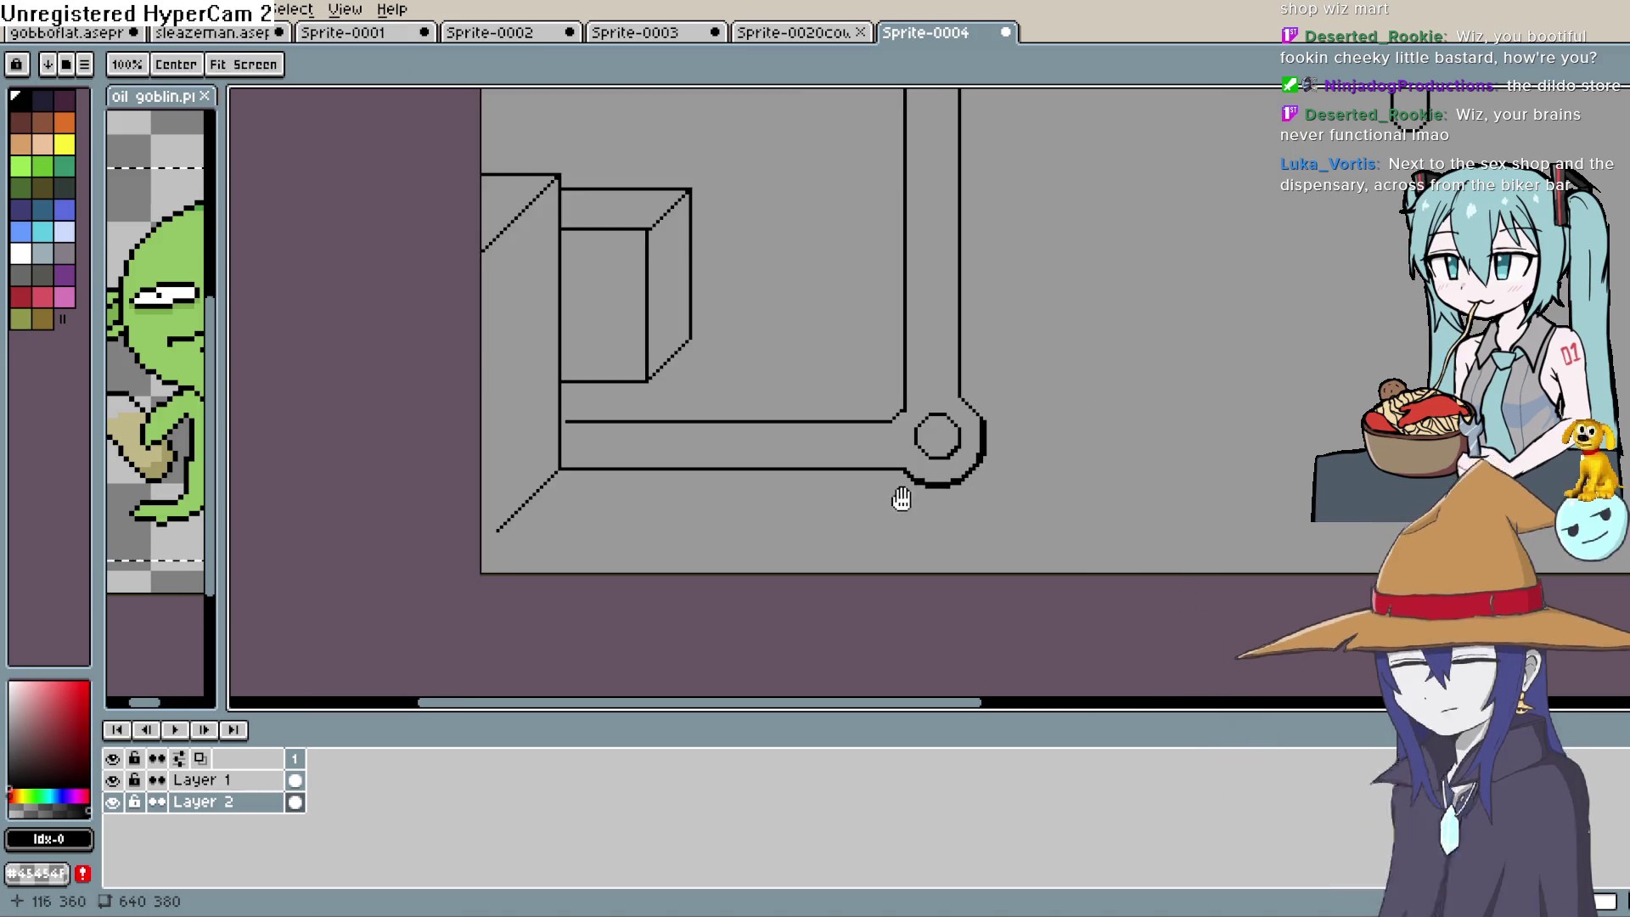
scroll(900, 494, "up", 3)
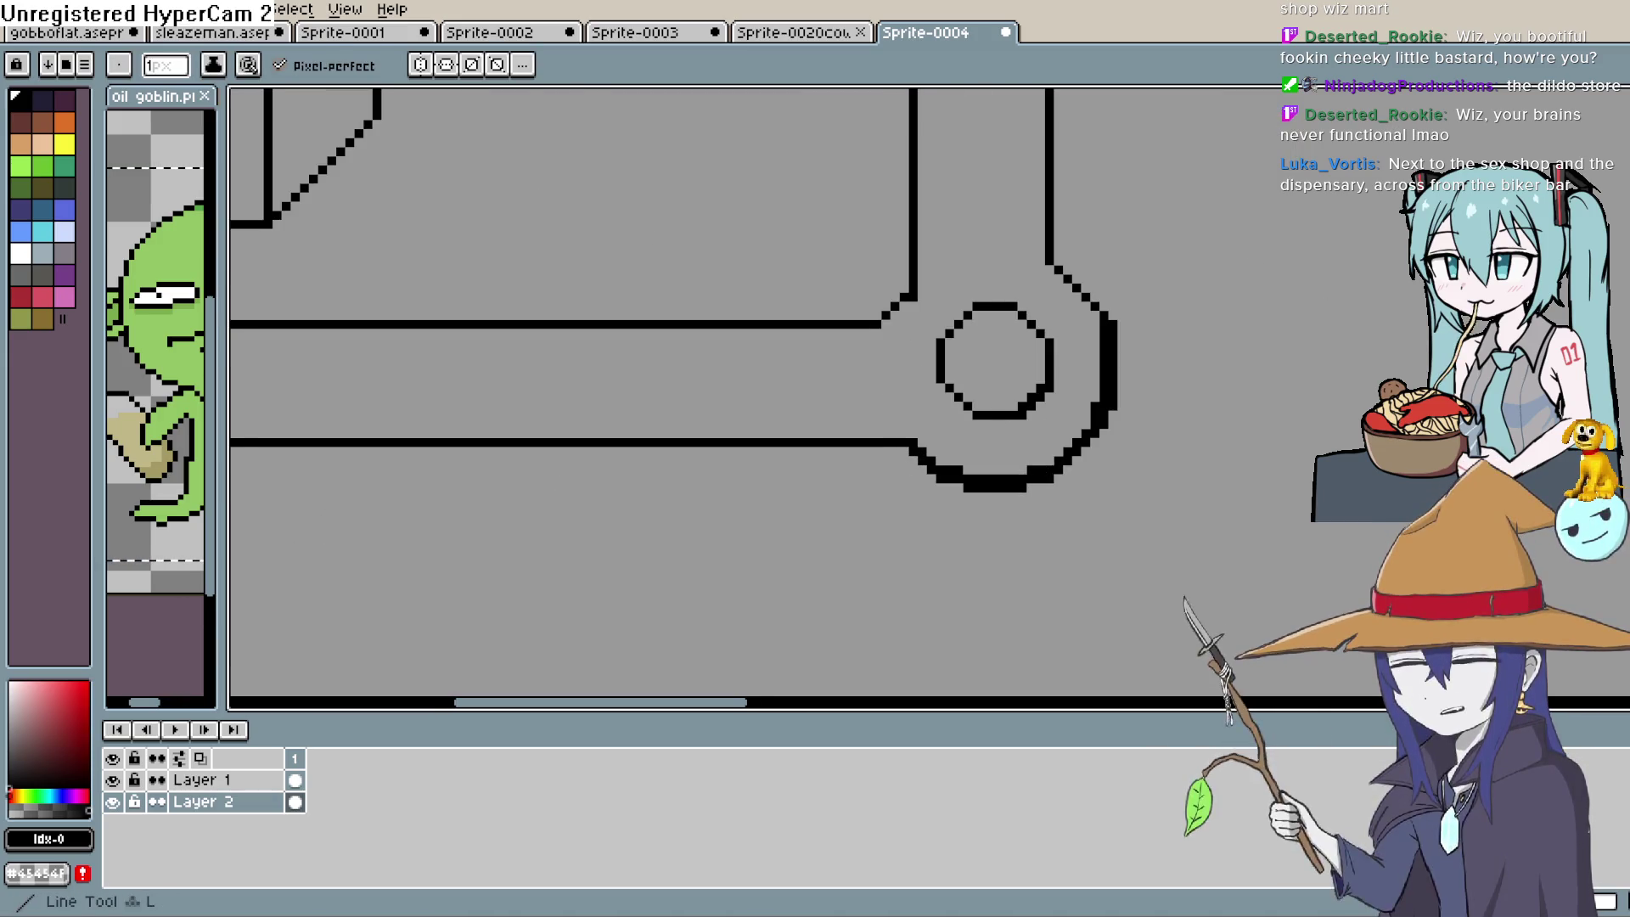
mouse_move(953, 455)
left_mouse_down()
mouse_move(1327, 387)
mouse_move(1008, 393)
left_mouse_up()
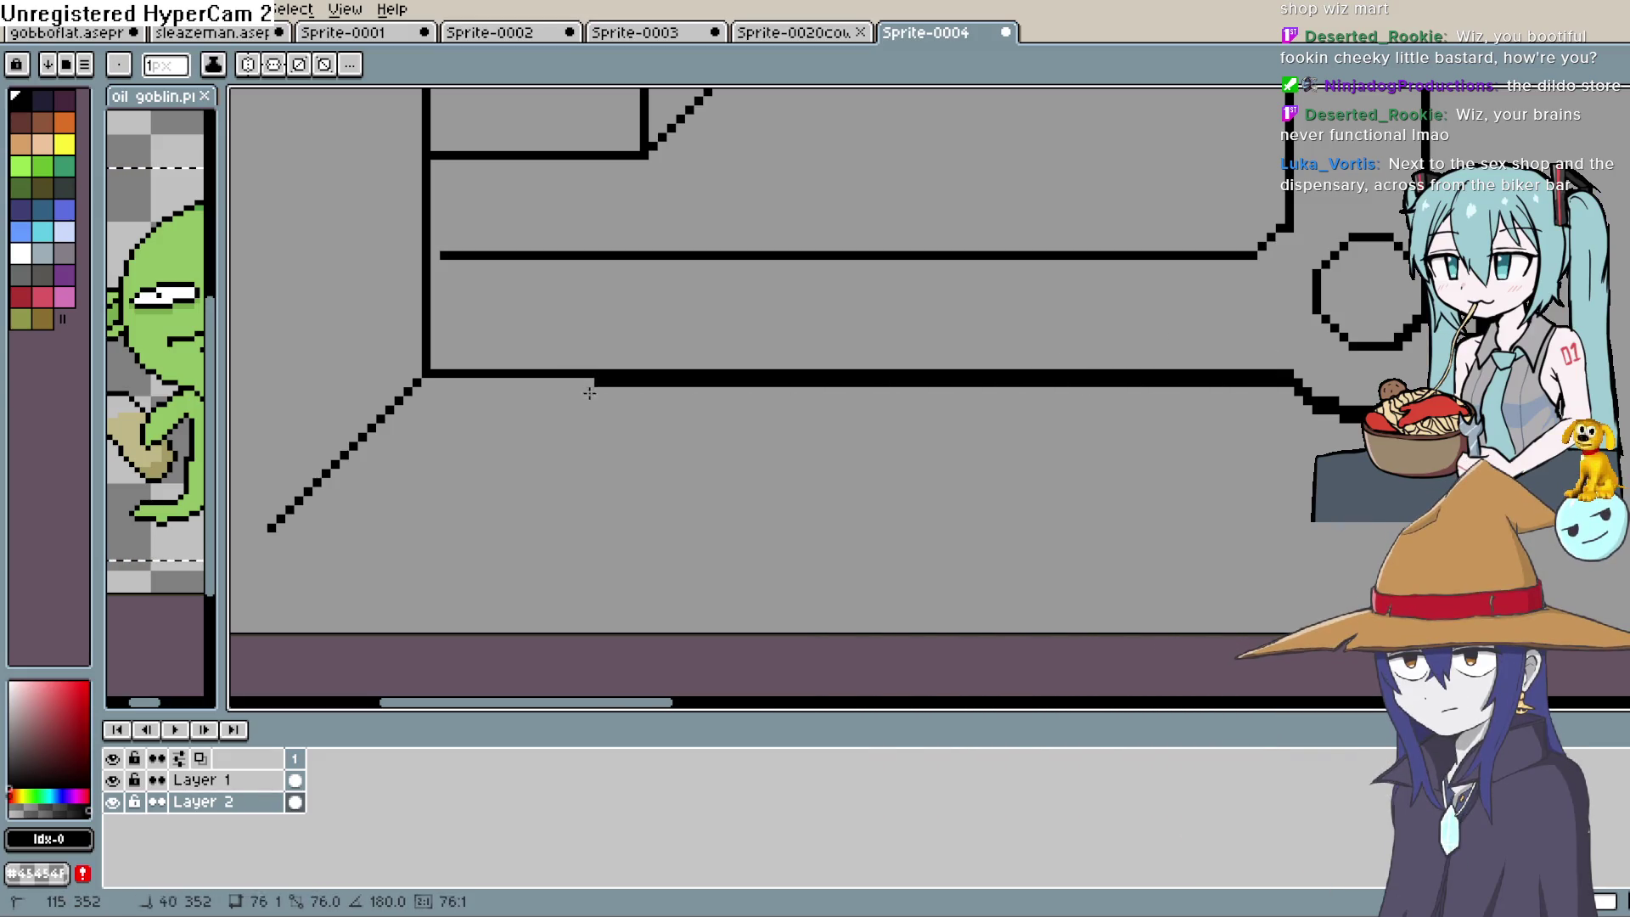
left_click_drag(419, 383, 418, 383)
mouse_move(757, 490)
left_mouse_down()
mouse_move(955, 433)
mouse_move(838, 506)
mouse_move(856, 545)
mouse_move(898, 291)
left_mouse_up()
key("l")
left_click_drag(637, 436, 1367, 436)
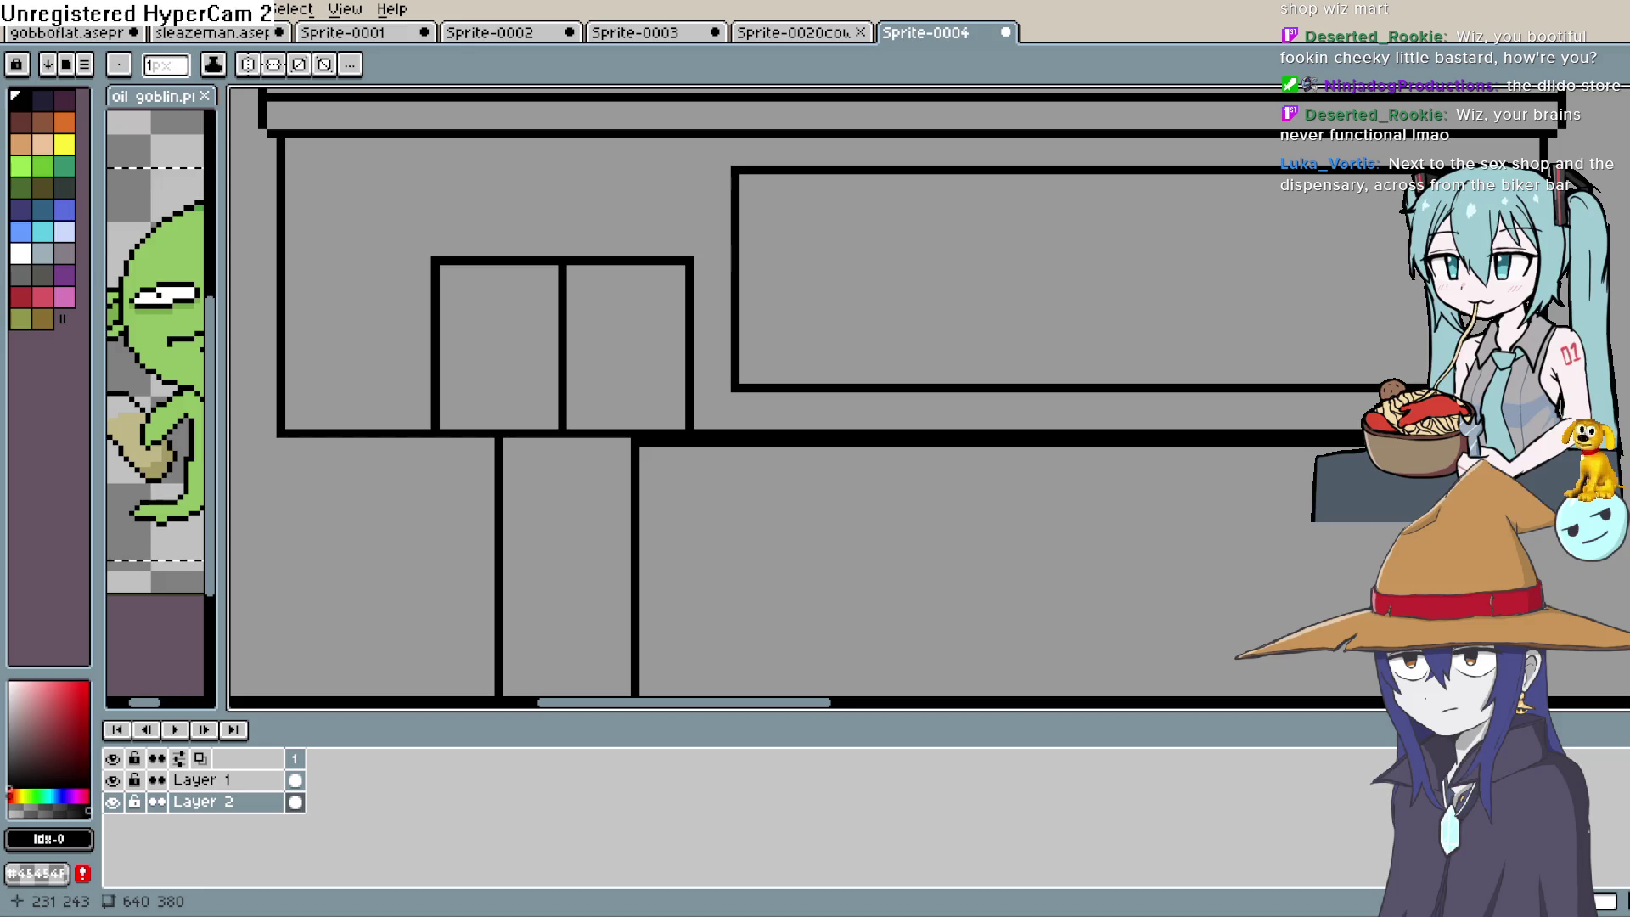
Extend the thick base line further left along the bottom wall
left_click_drag(633, 494, 1117, 473)
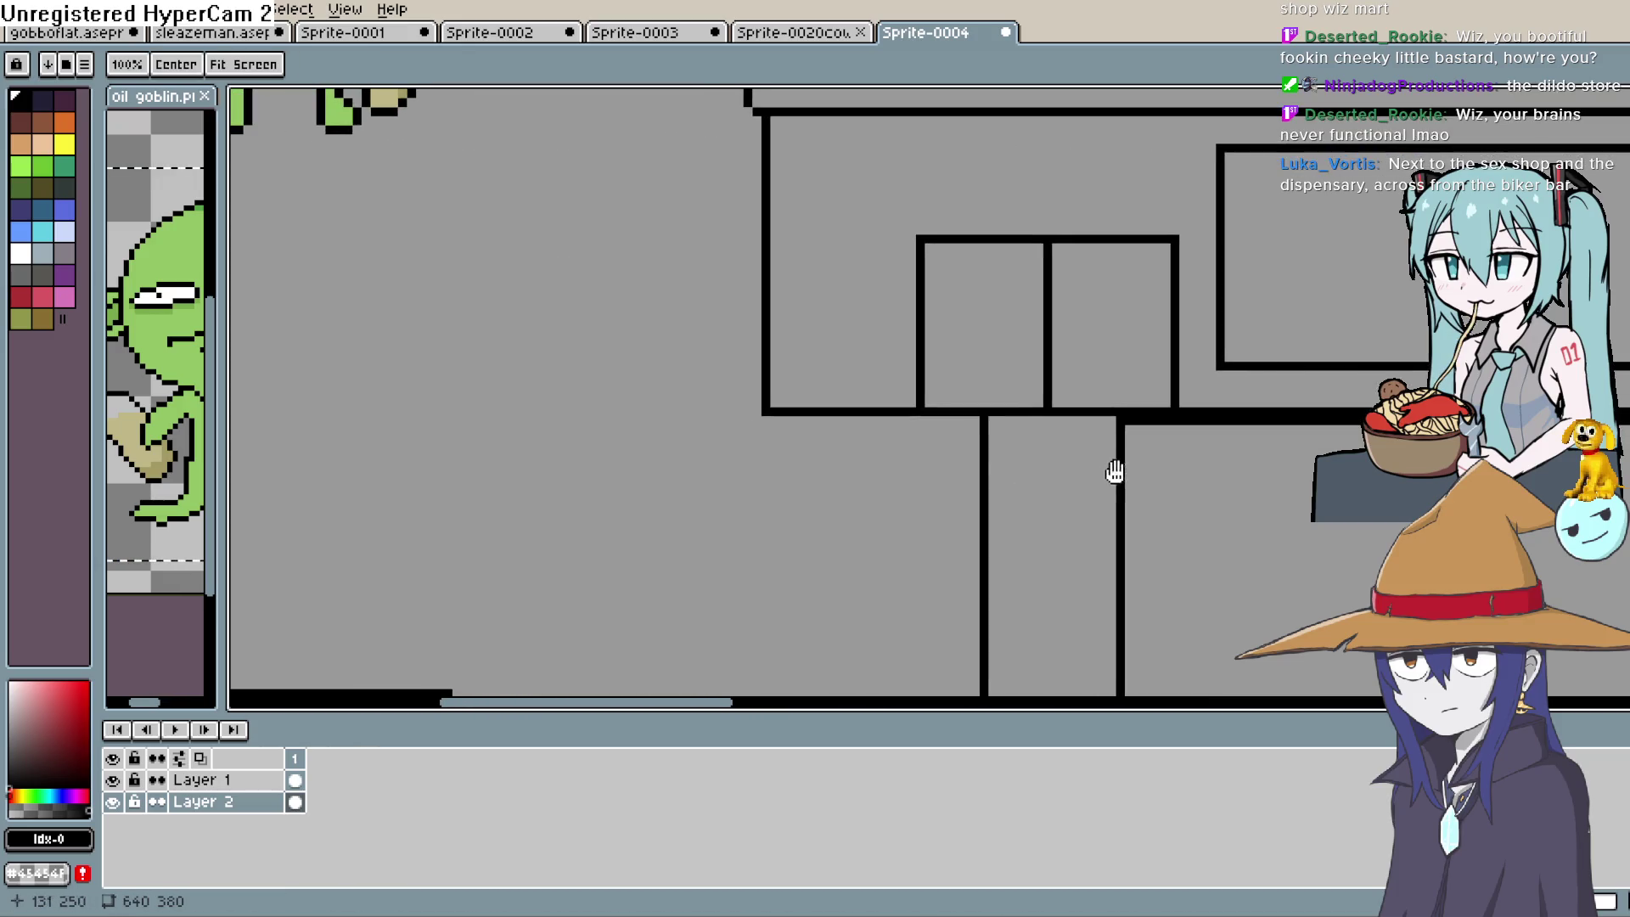
left_click_drag(929, 417, 765, 419)
mouse_move(971, 466)
left_mouse_down()
mouse_move(895, 433)
mouse_move(904, 507)
mouse_move(914, 473)
left_mouse_up()
Pan across the scene to review the WIZ MART sign and the building's top
scroll(932, 436, "down", 1)
scroll(1164, 385, "down", 2)
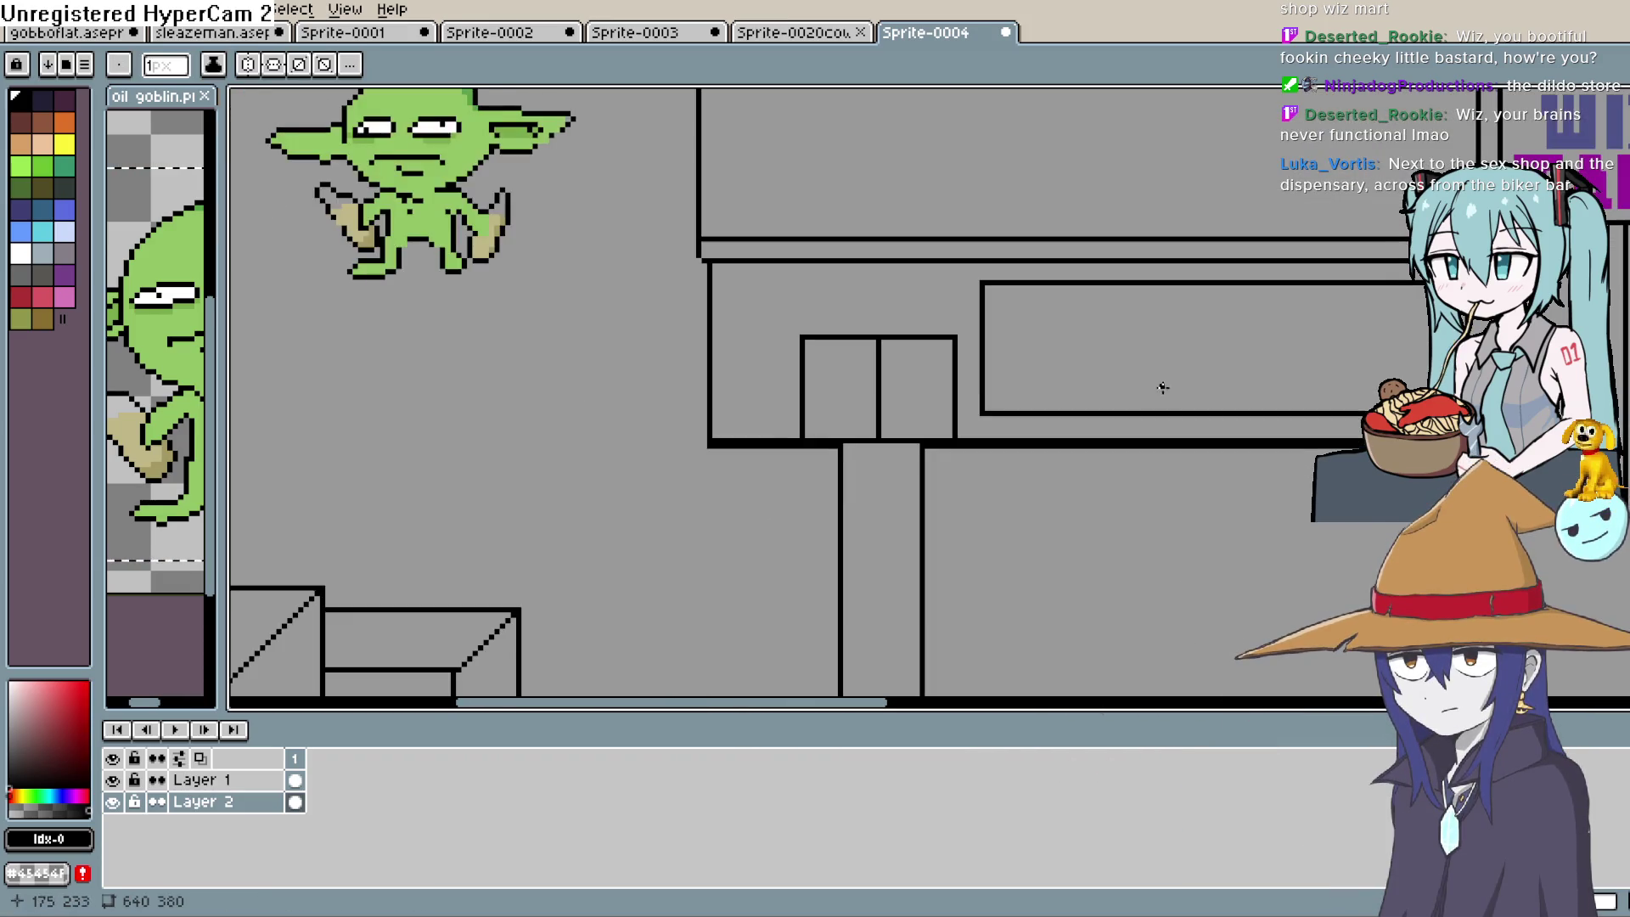
mouse_move(1153, 401)
left_mouse_down()
mouse_move(793, 430)
mouse_move(829, 411)
mouse_move(878, 424)
left_mouse_up()
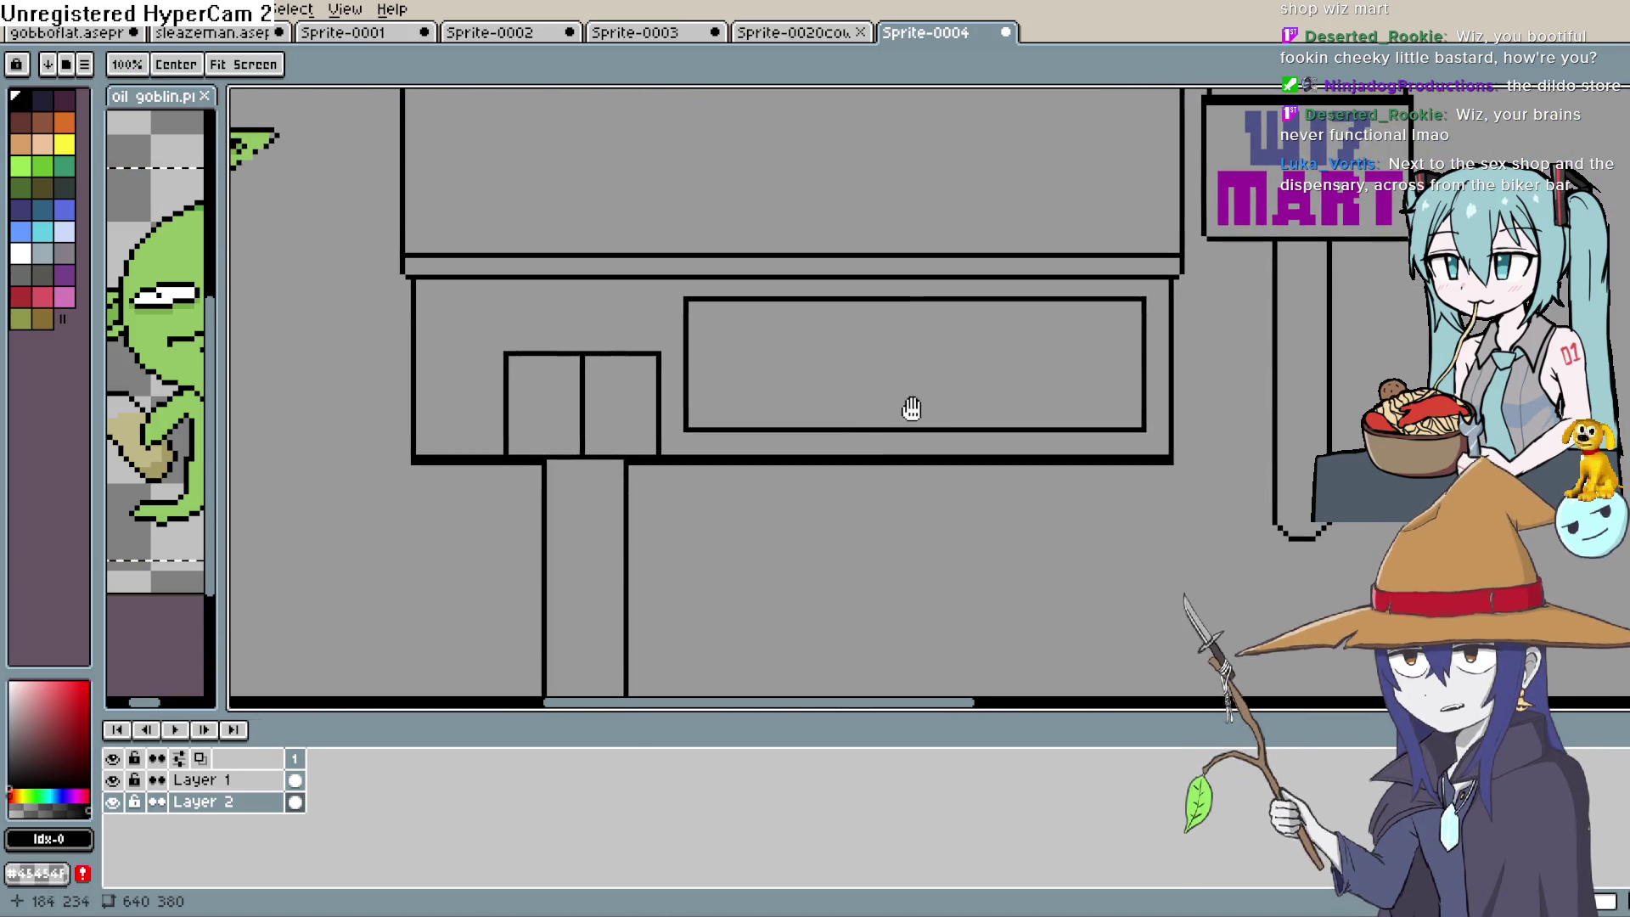
left_click_drag(1220, 363, 1056, 393)
scroll(1124, 352, "down", 1)
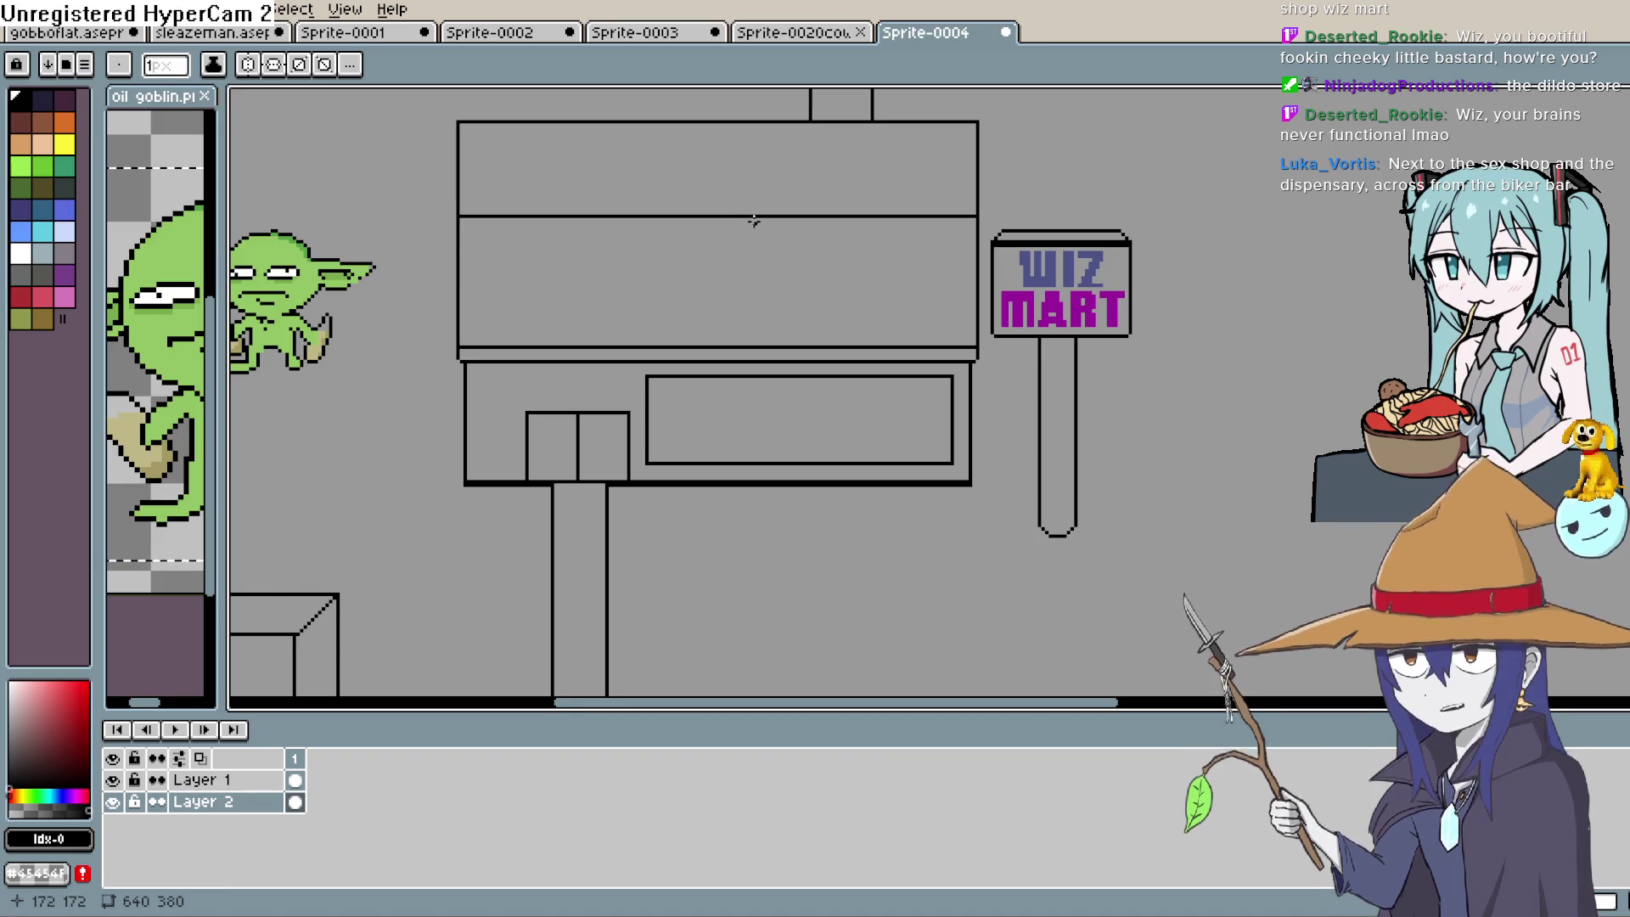
mouse_move(971, 437)
left_mouse_down()
mouse_move(1090, 294)
mouse_move(1138, 346)
mouse_move(1092, 378)
mouse_move(1068, 424)
left_mouse_up()
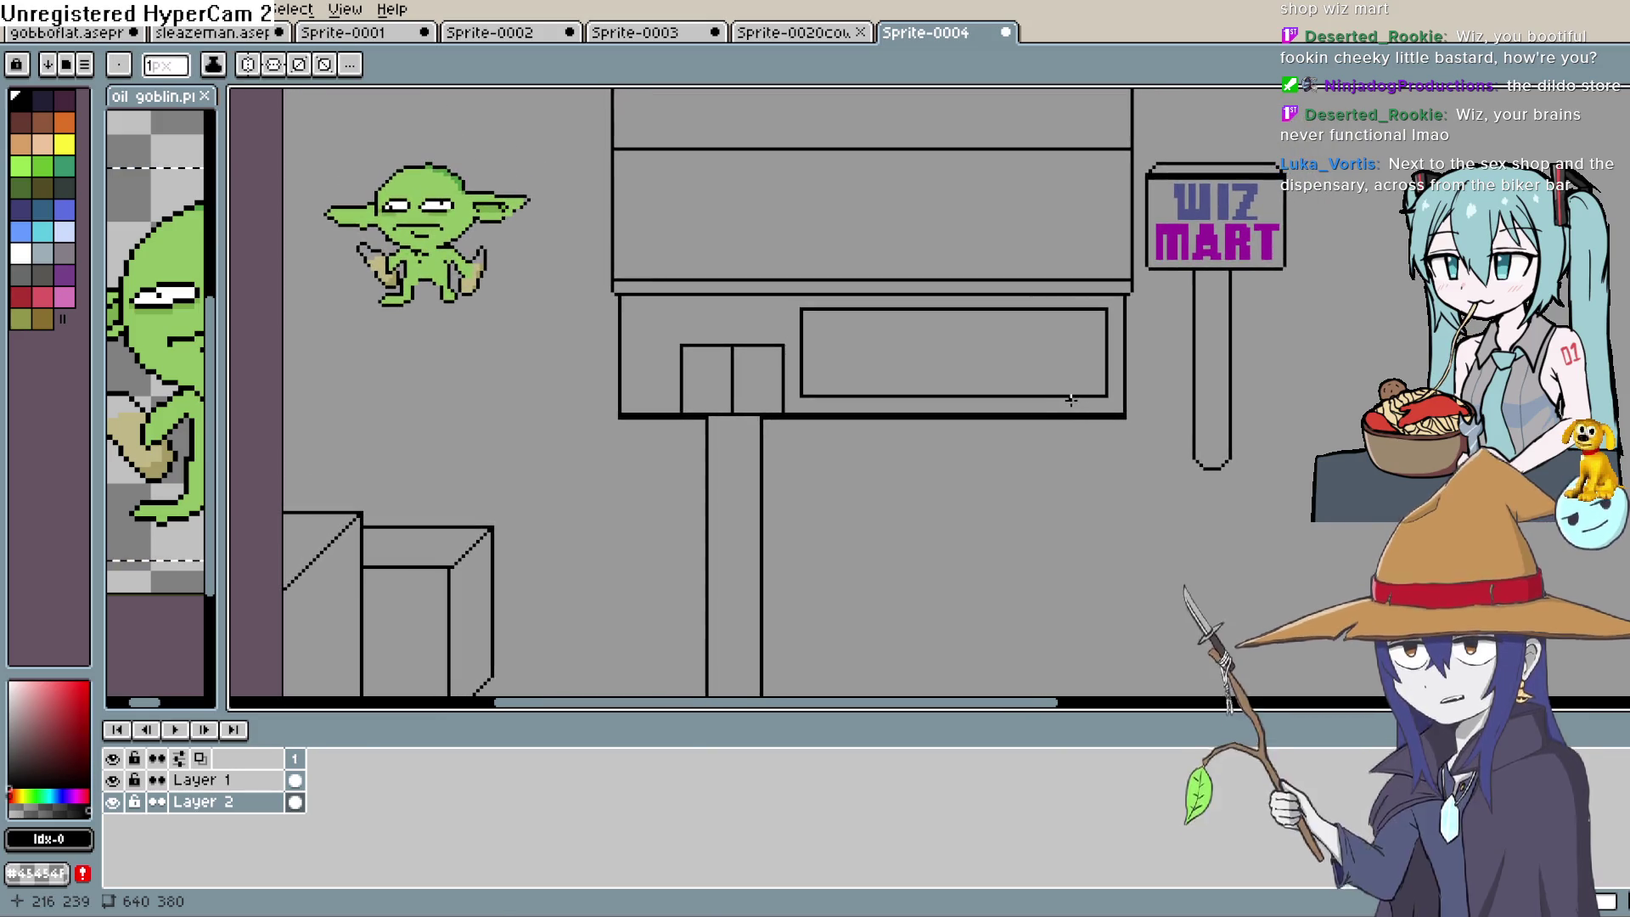
mouse_move(1068, 402)
left_mouse_down()
mouse_move(1069, 379)
mouse_move(985, 534)
mouse_move(980, 604)
left_mouse_up()
scroll(1079, 408, "down", 1)
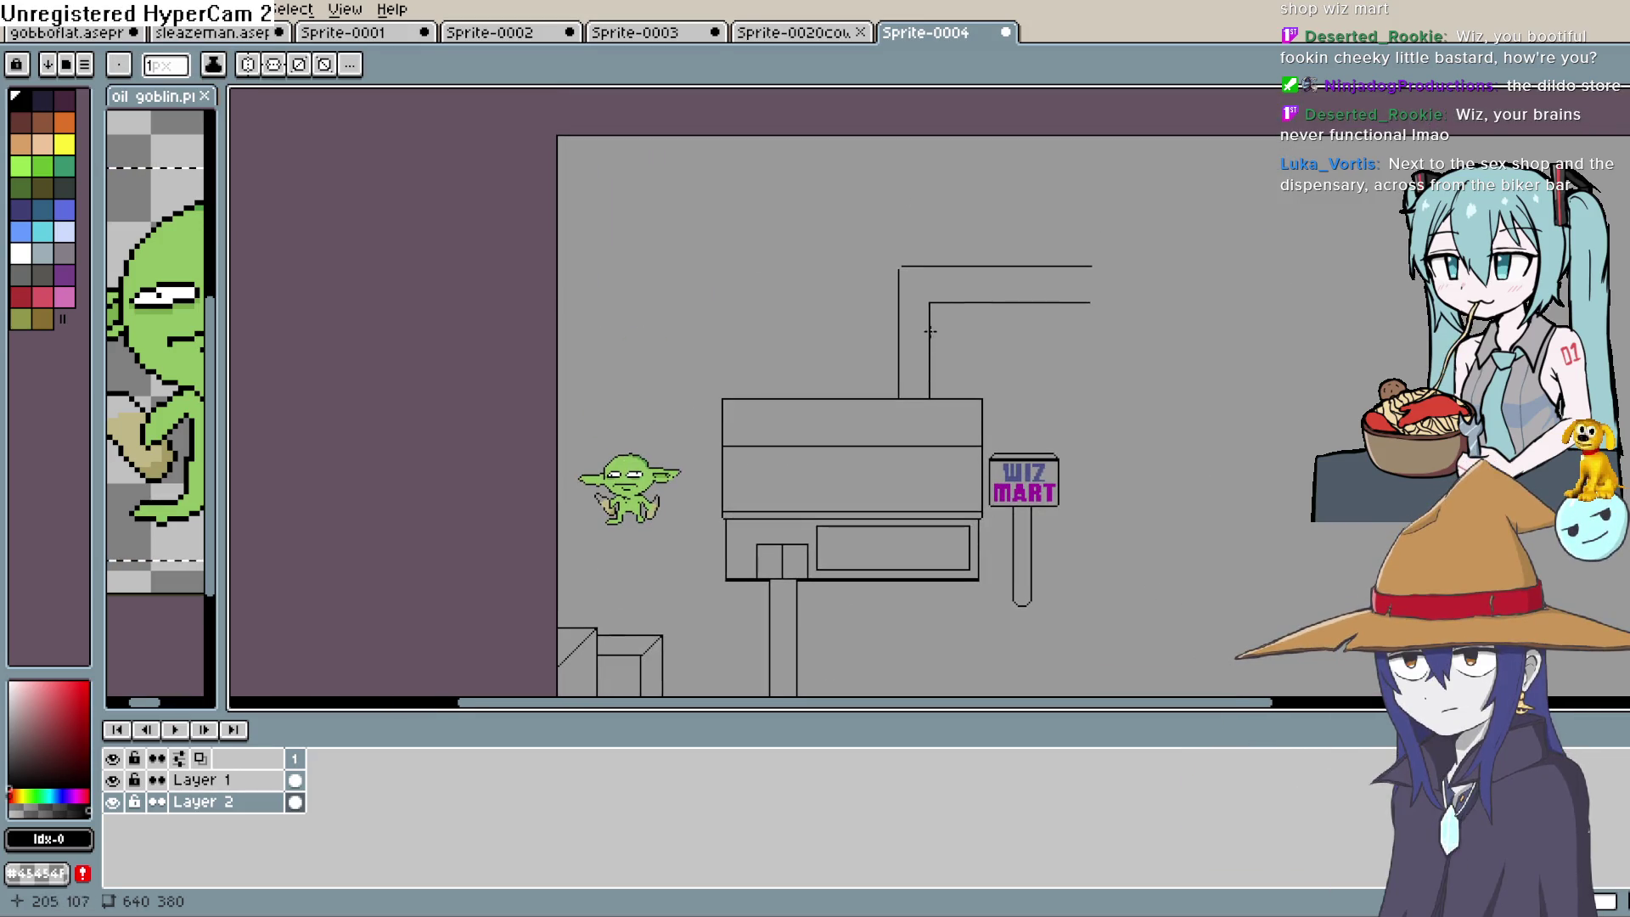
Thicken the inner edge line of the pipe rising from the tank
scroll(968, 327, "up", 1)
scroll(934, 289, "up", 2)
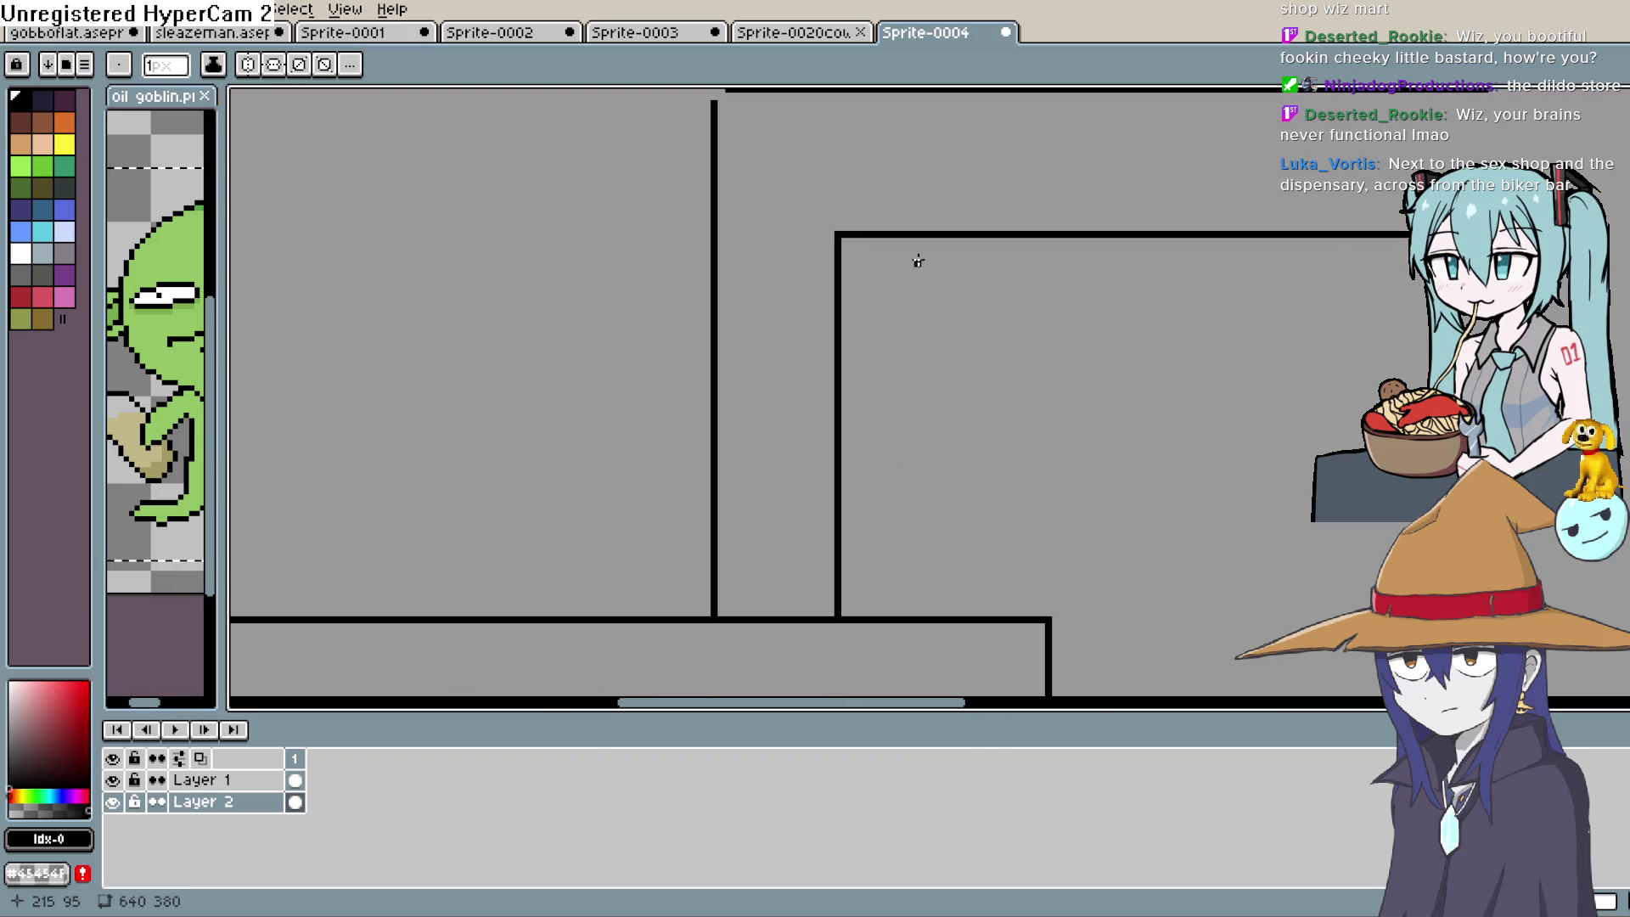
left_click_drag(840, 241, 1425, 241)
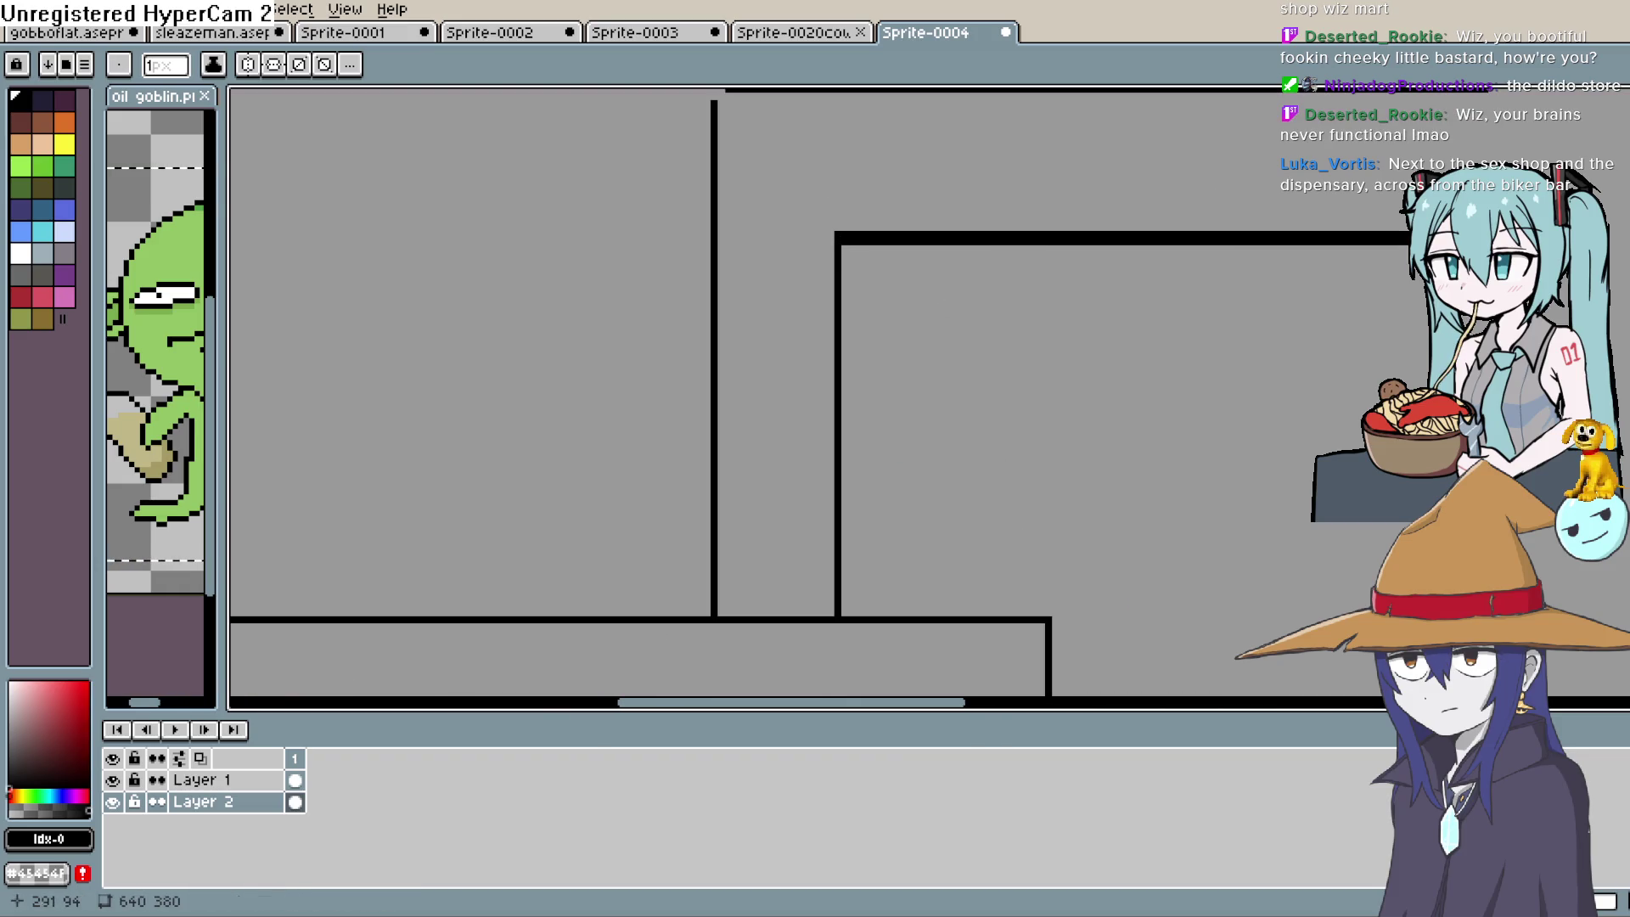
left_click_drag(995, 219, 1001, 393)
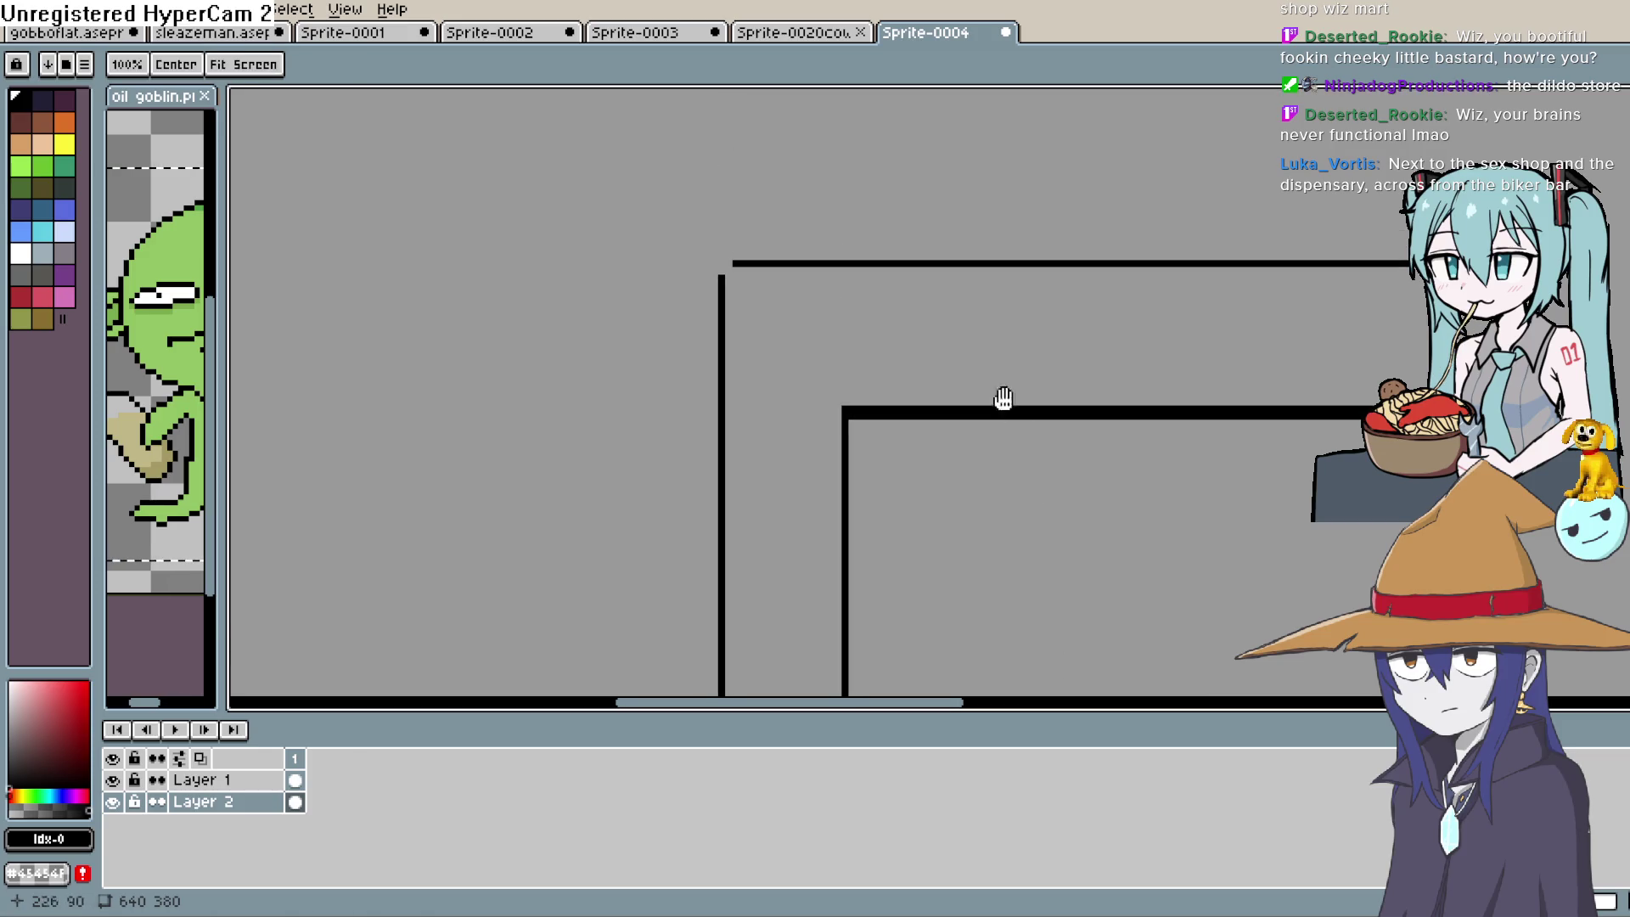
Fill the corner pixel joining the pipe lines at its upper corner
left_click(724, 261)
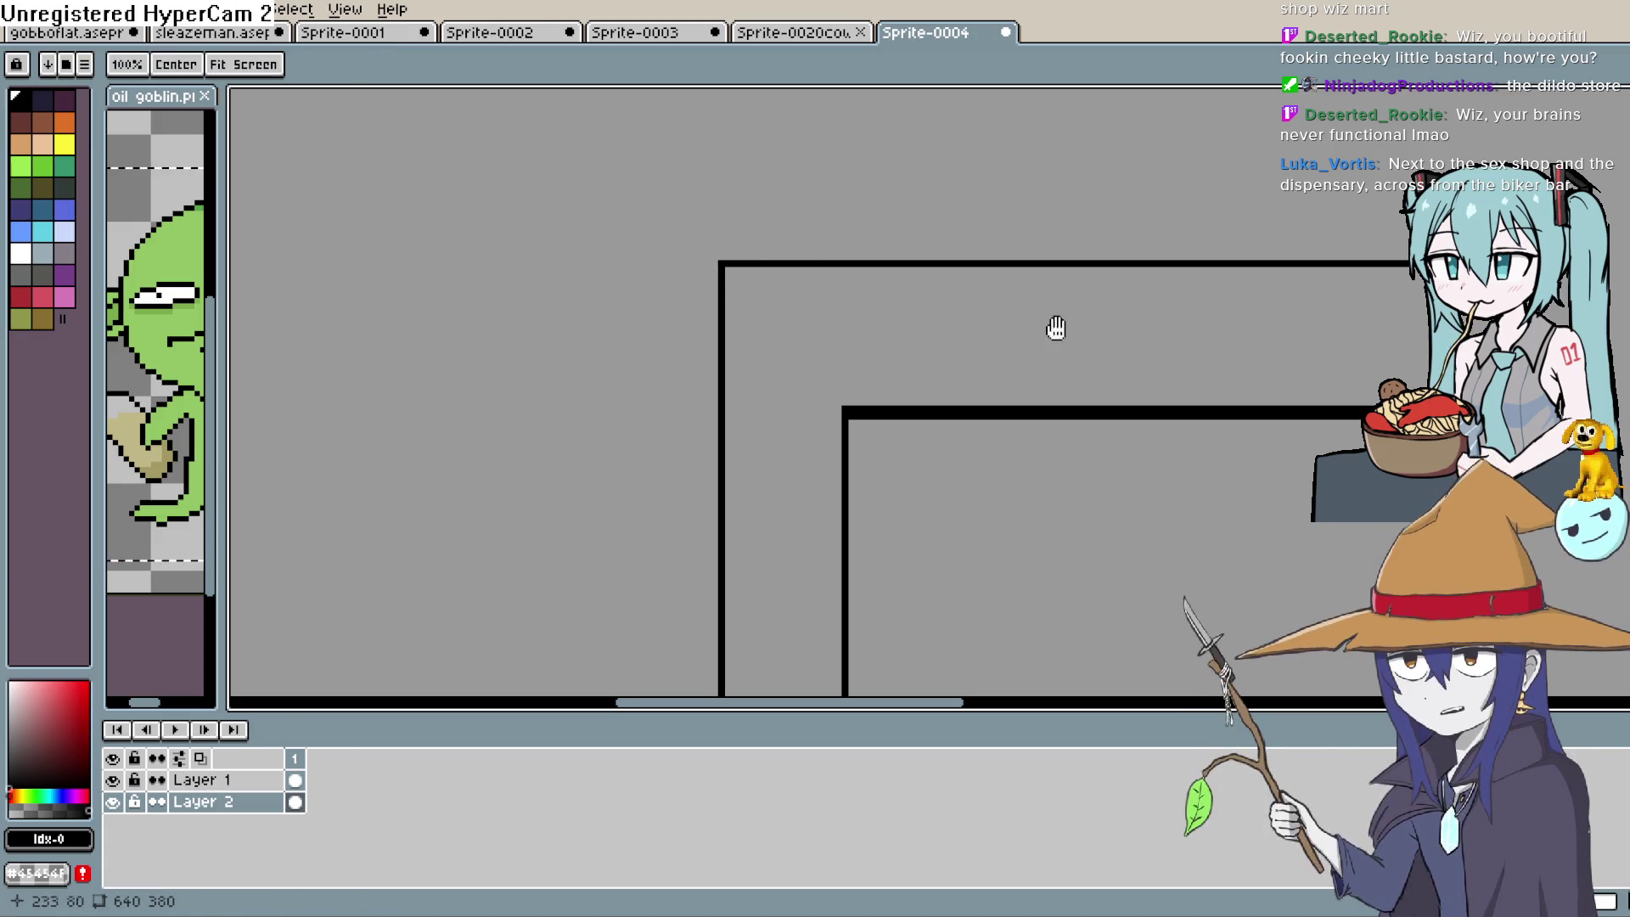
left_click_drag(1196, 328, 837, 296)
scroll(1137, 297, "up", 2)
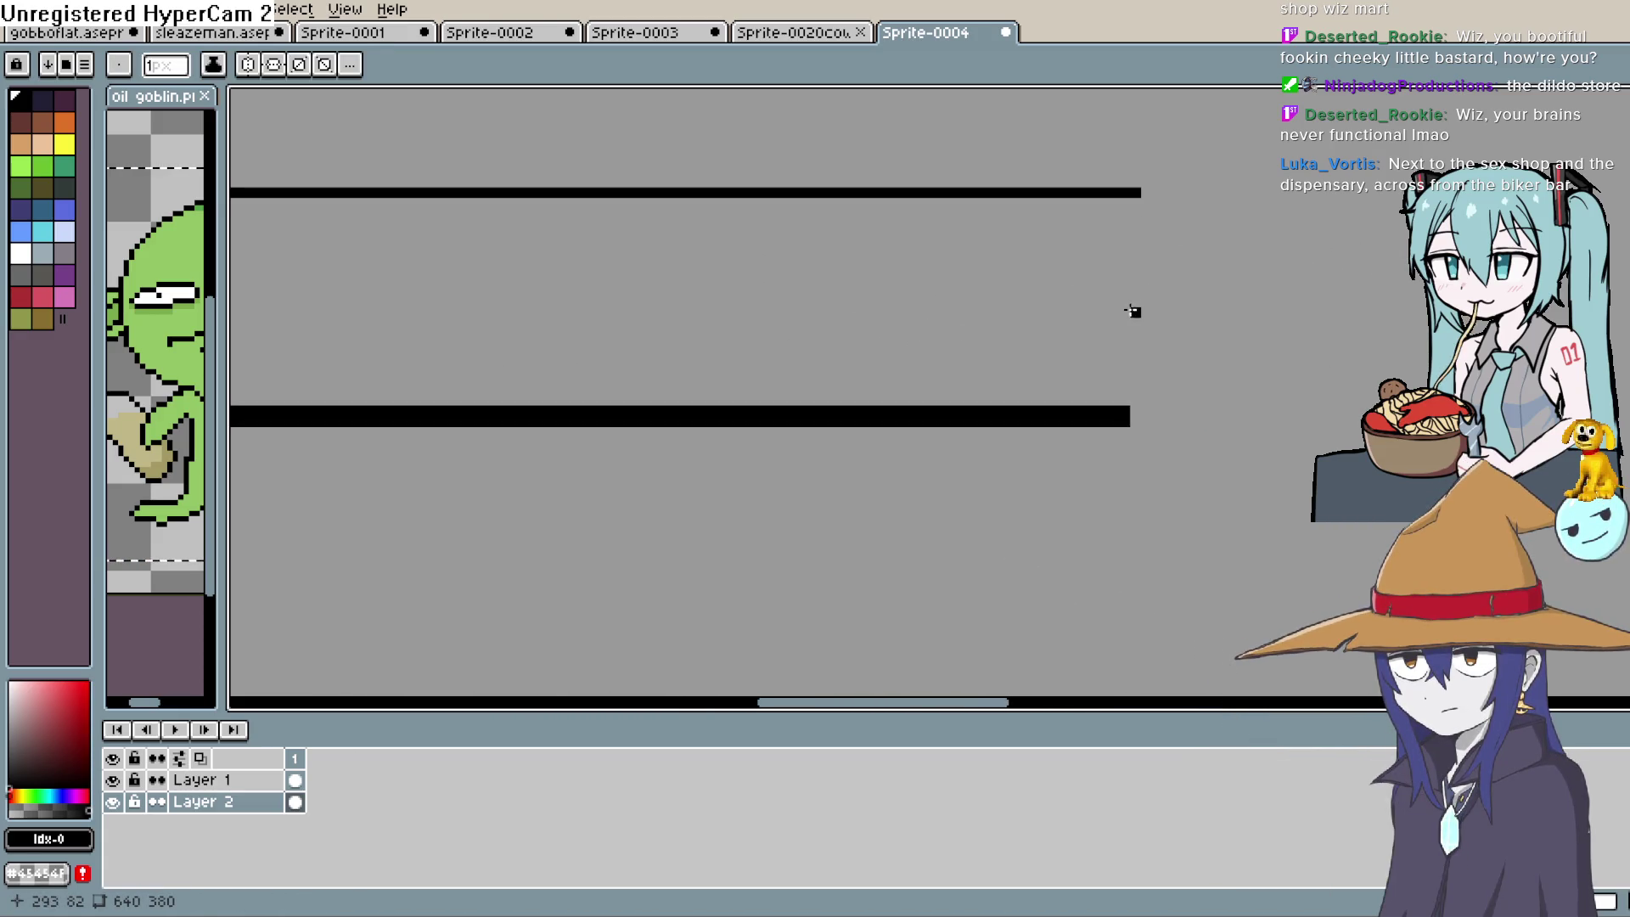
scroll(1125, 318, "down", 3)
scroll(1119, 328, "down", 2)
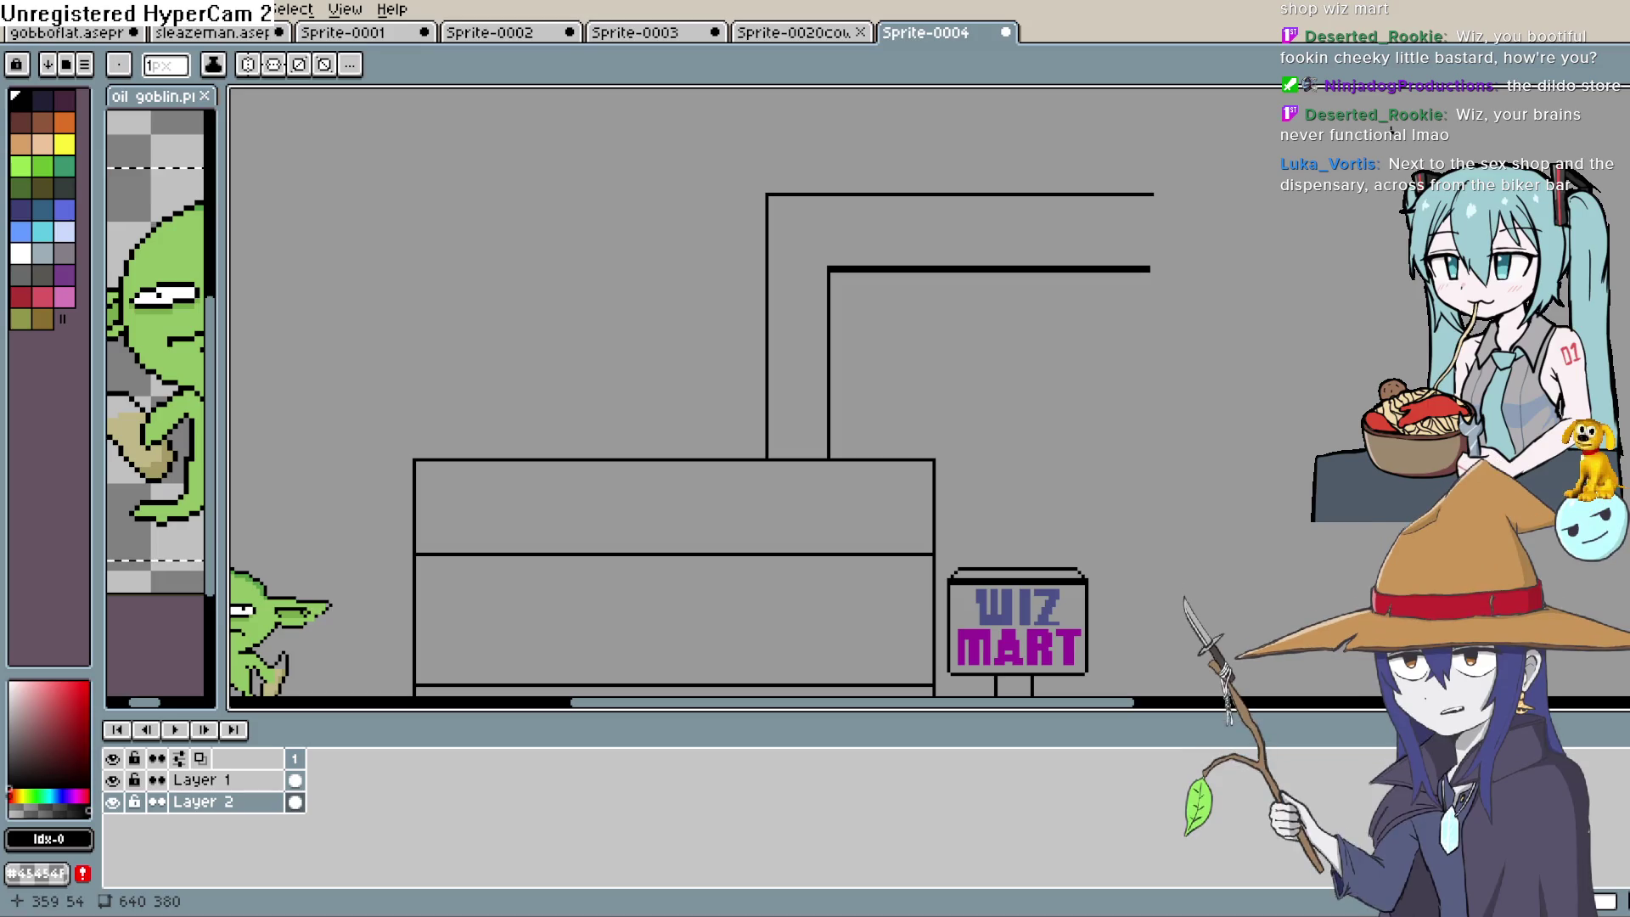
mouse_move(1083, 338)
left_mouse_down()
mouse_move(1157, 119)
mouse_move(1059, 386)
mouse_move(1520, 149)
left_mouse_up()
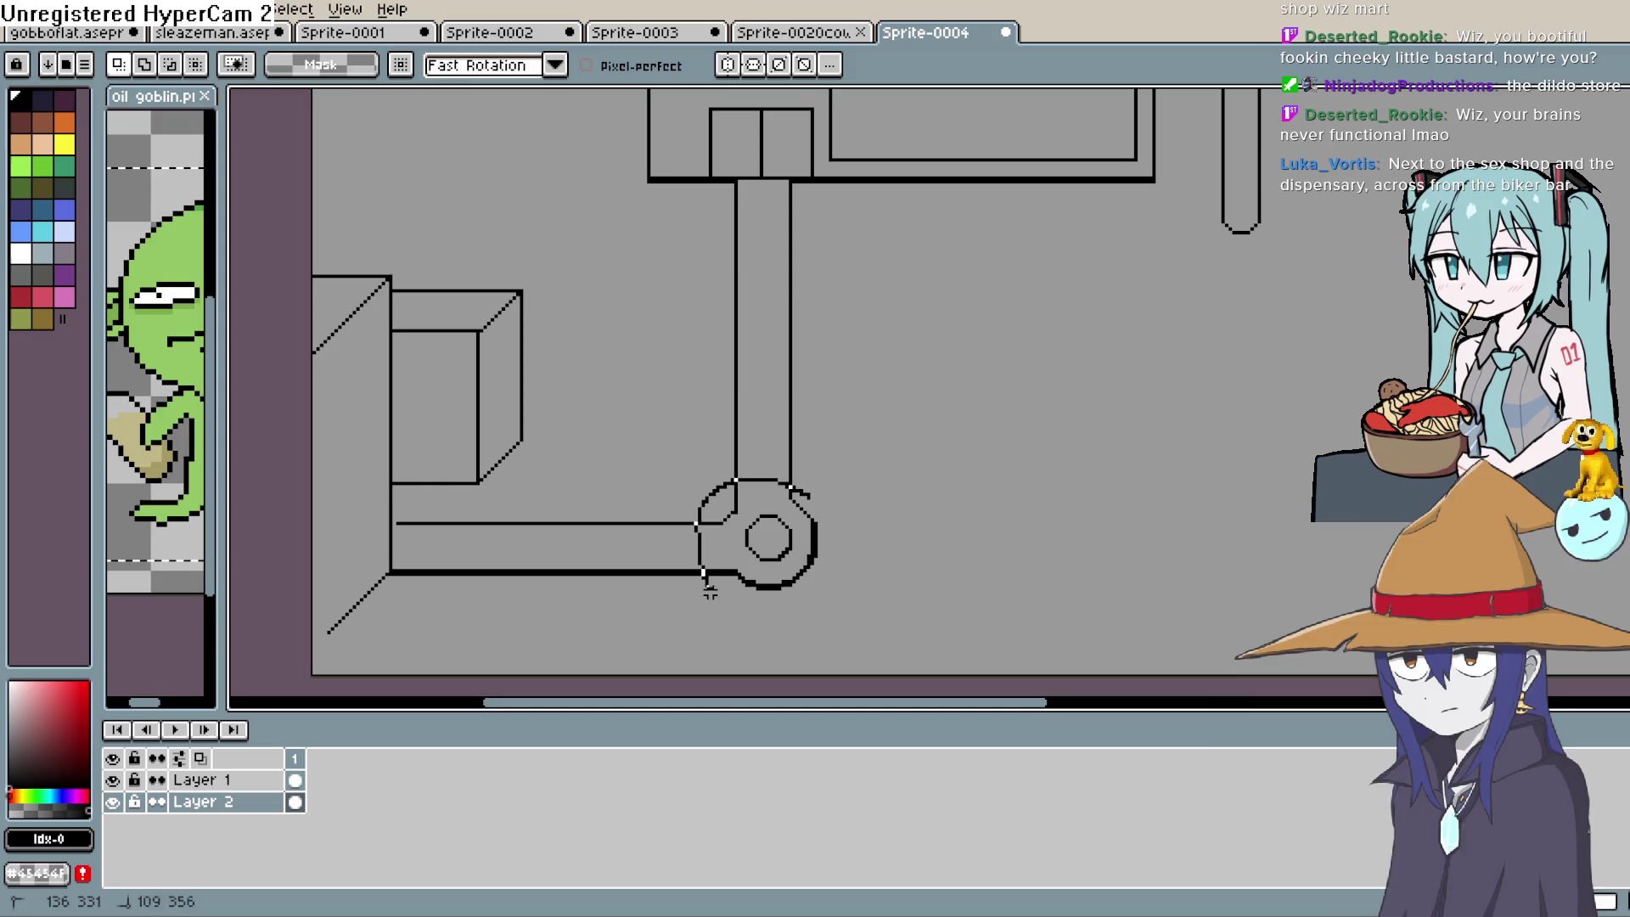
mouse_move(710, 592)
left_mouse_down()
mouse_move(852, 552)
mouse_move(705, 595)
left_mouse_up()
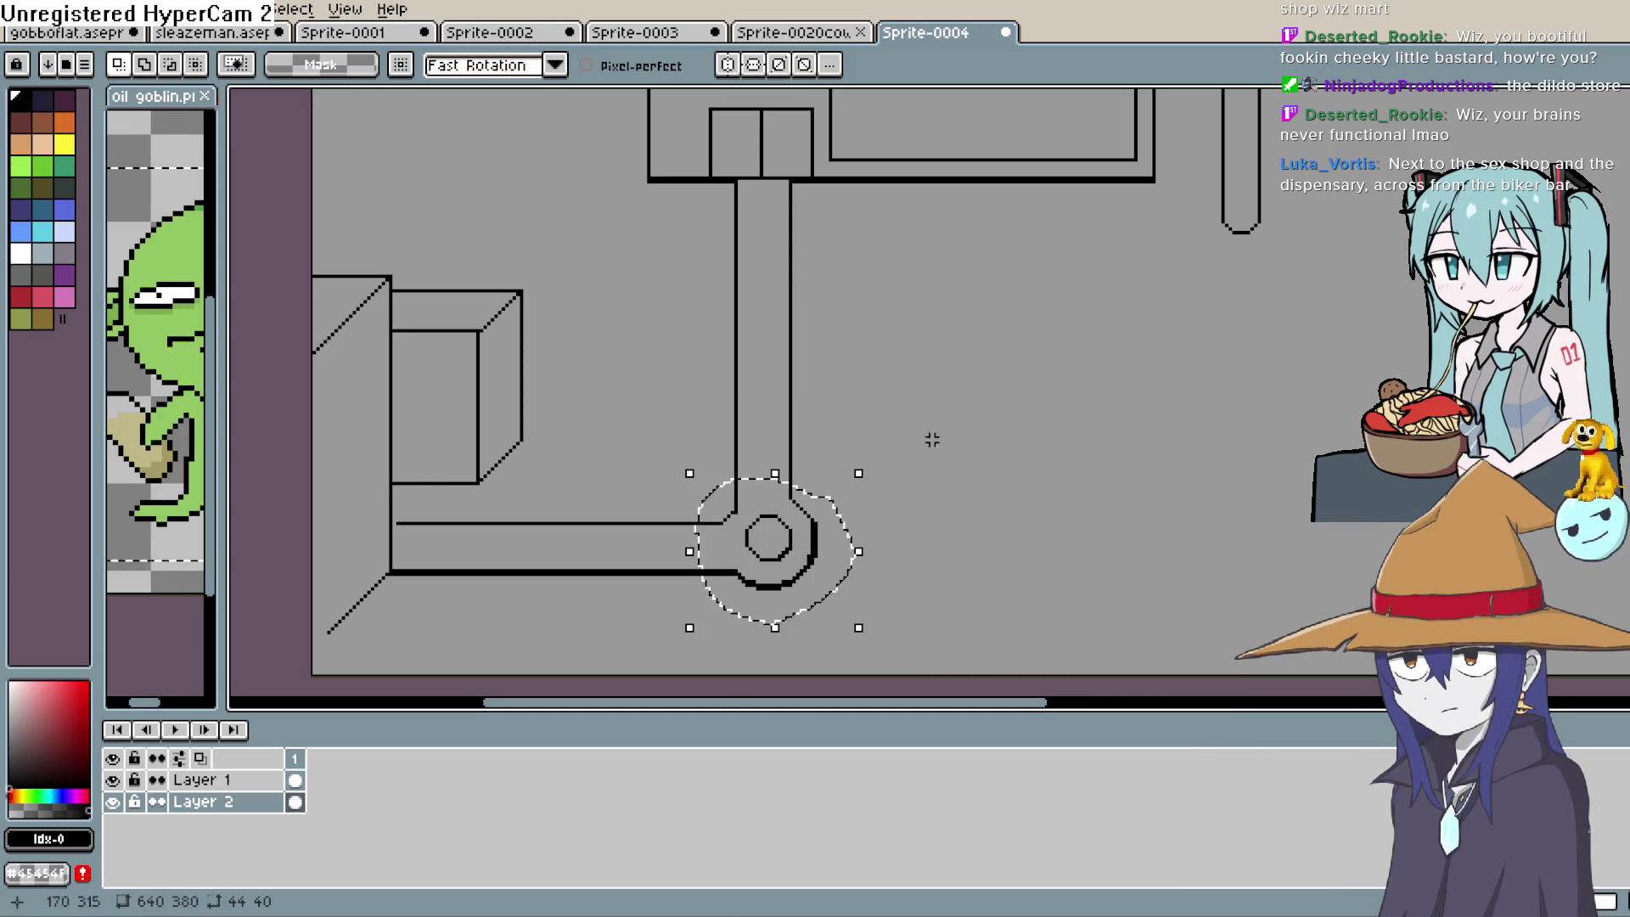
scroll(1116, 317, "up", 10)
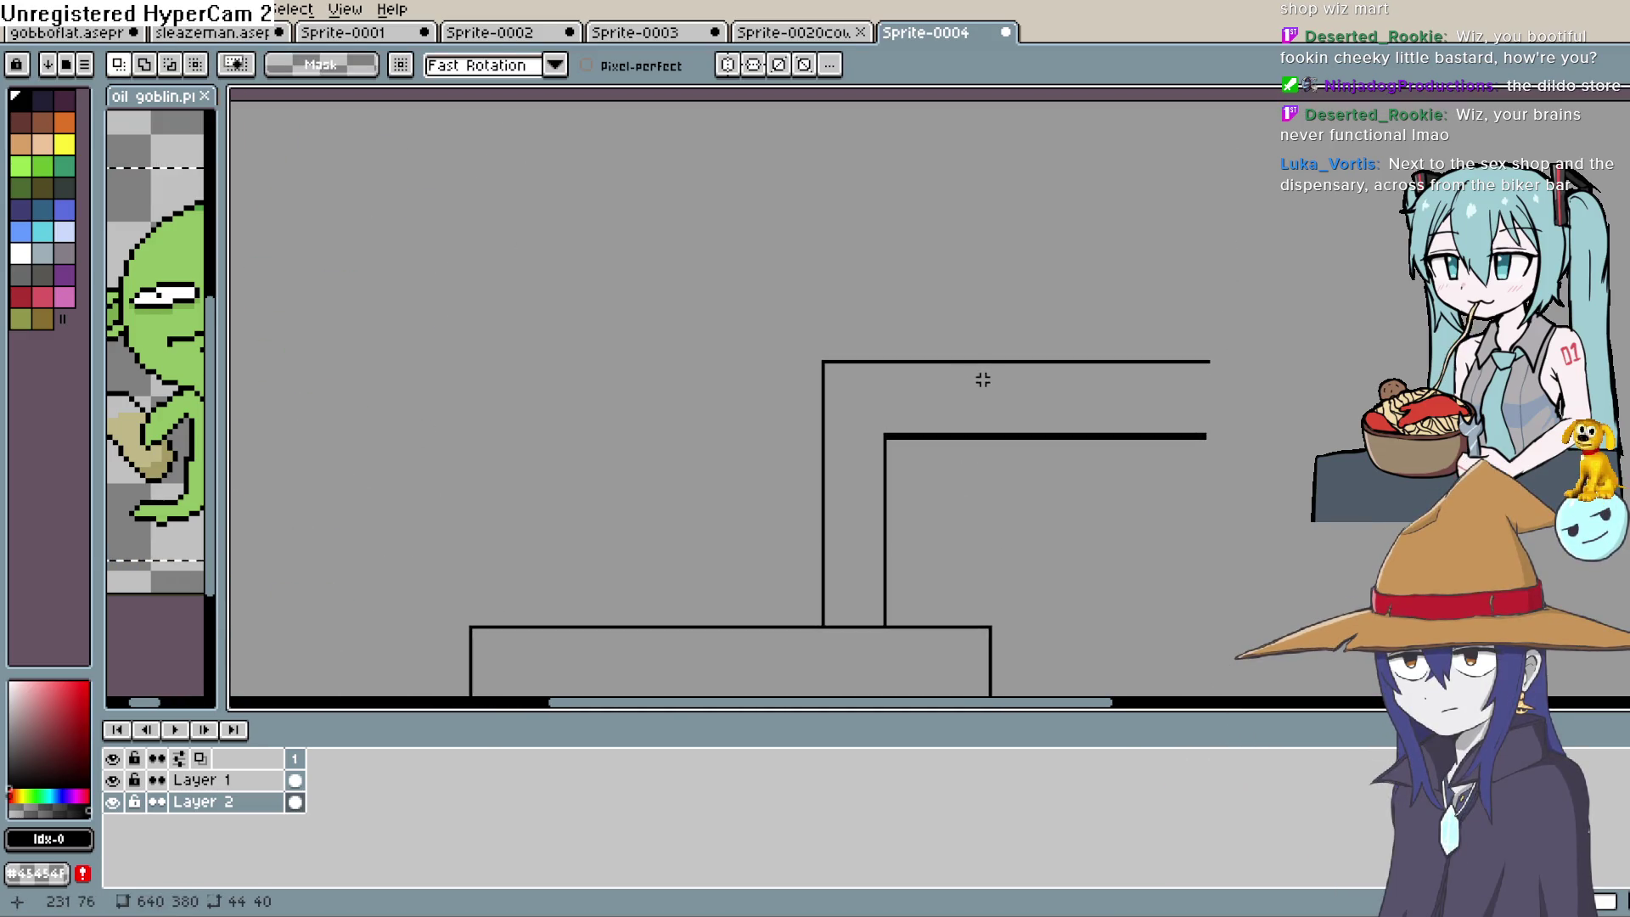
key("ctrl+v")
left_click_drag(620, 411, 899, 445)
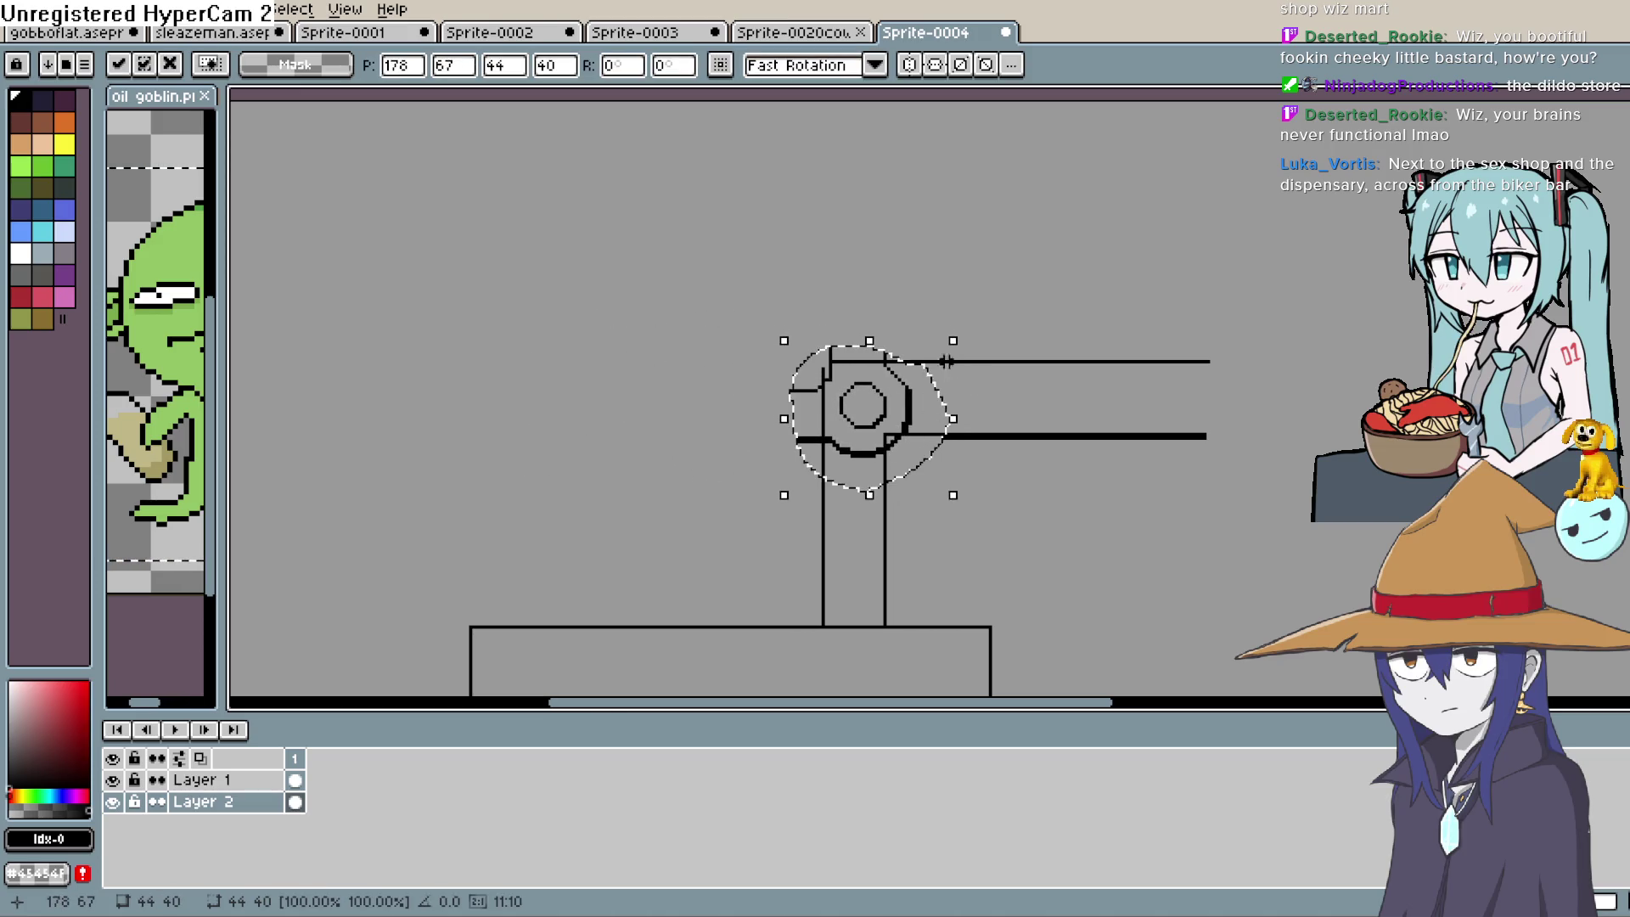
mouse_move(964, 331)
left_mouse_down()
mouse_move(974, 343)
mouse_move(921, 484)
mouse_move(888, 528)
mouse_move(826, 546)
mouse_move(751, 527)
left_mouse_up()
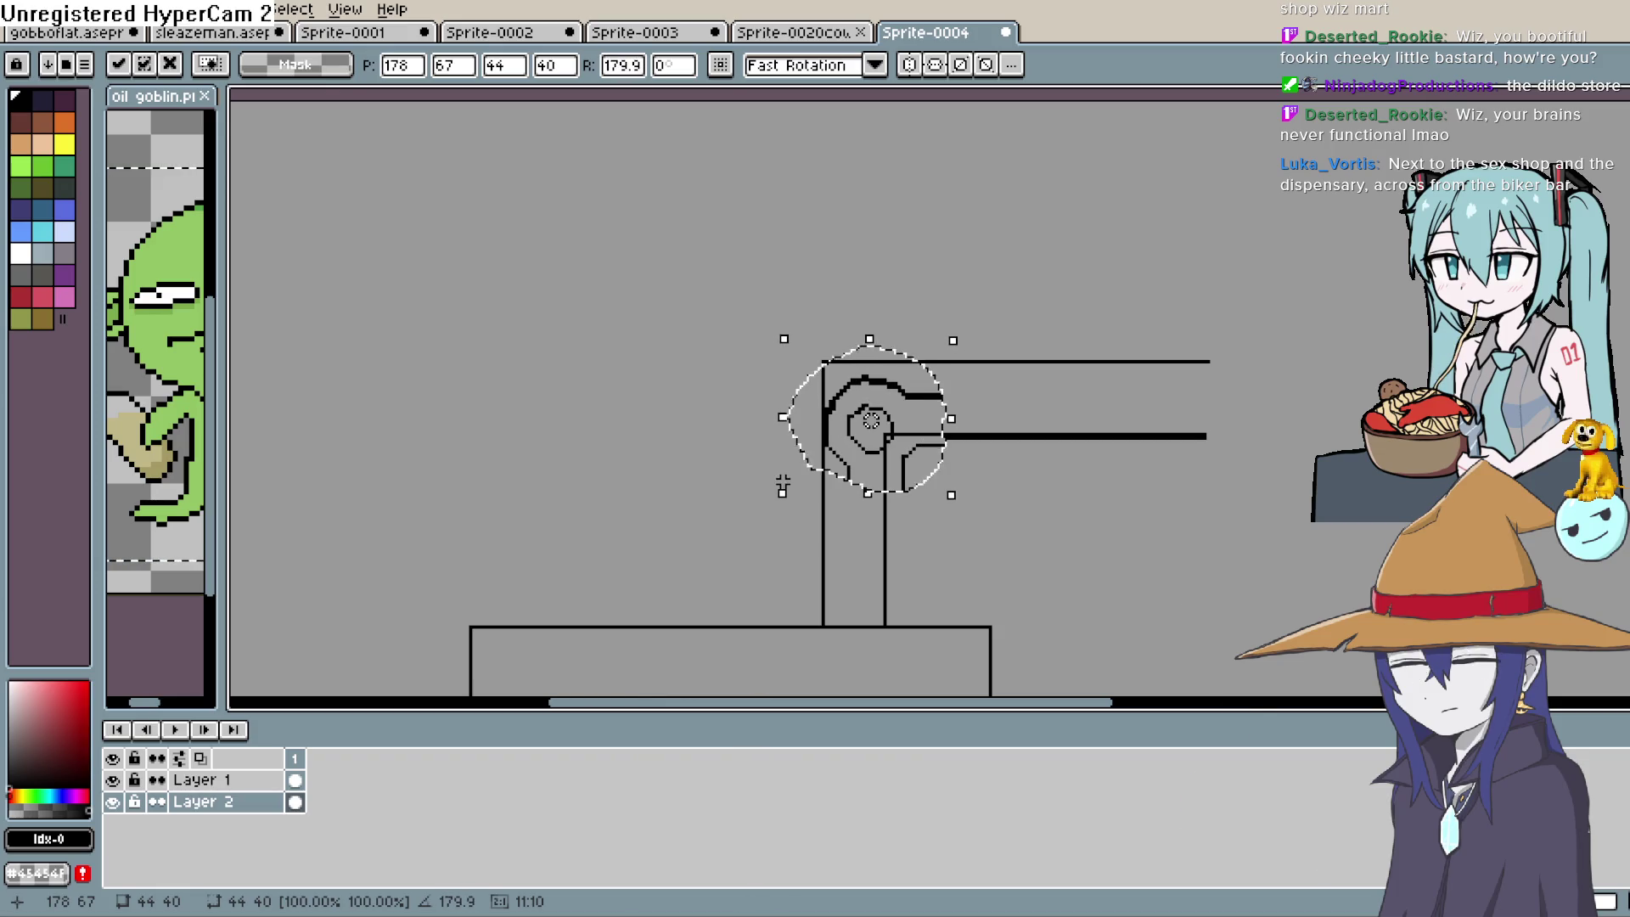
key("Delete")
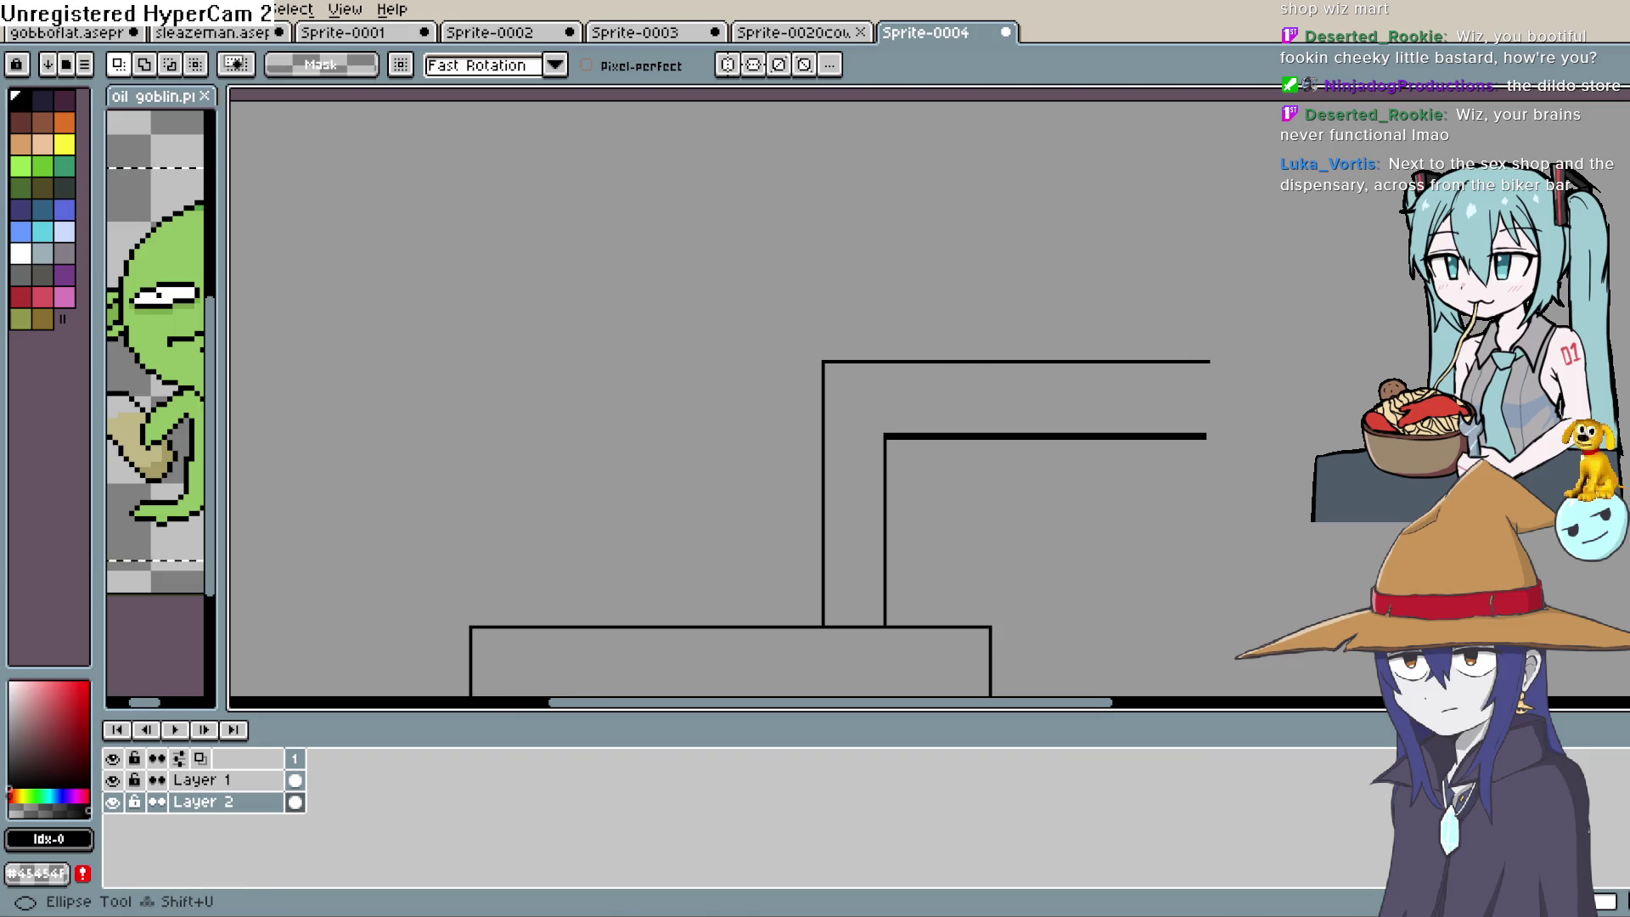
key("b")
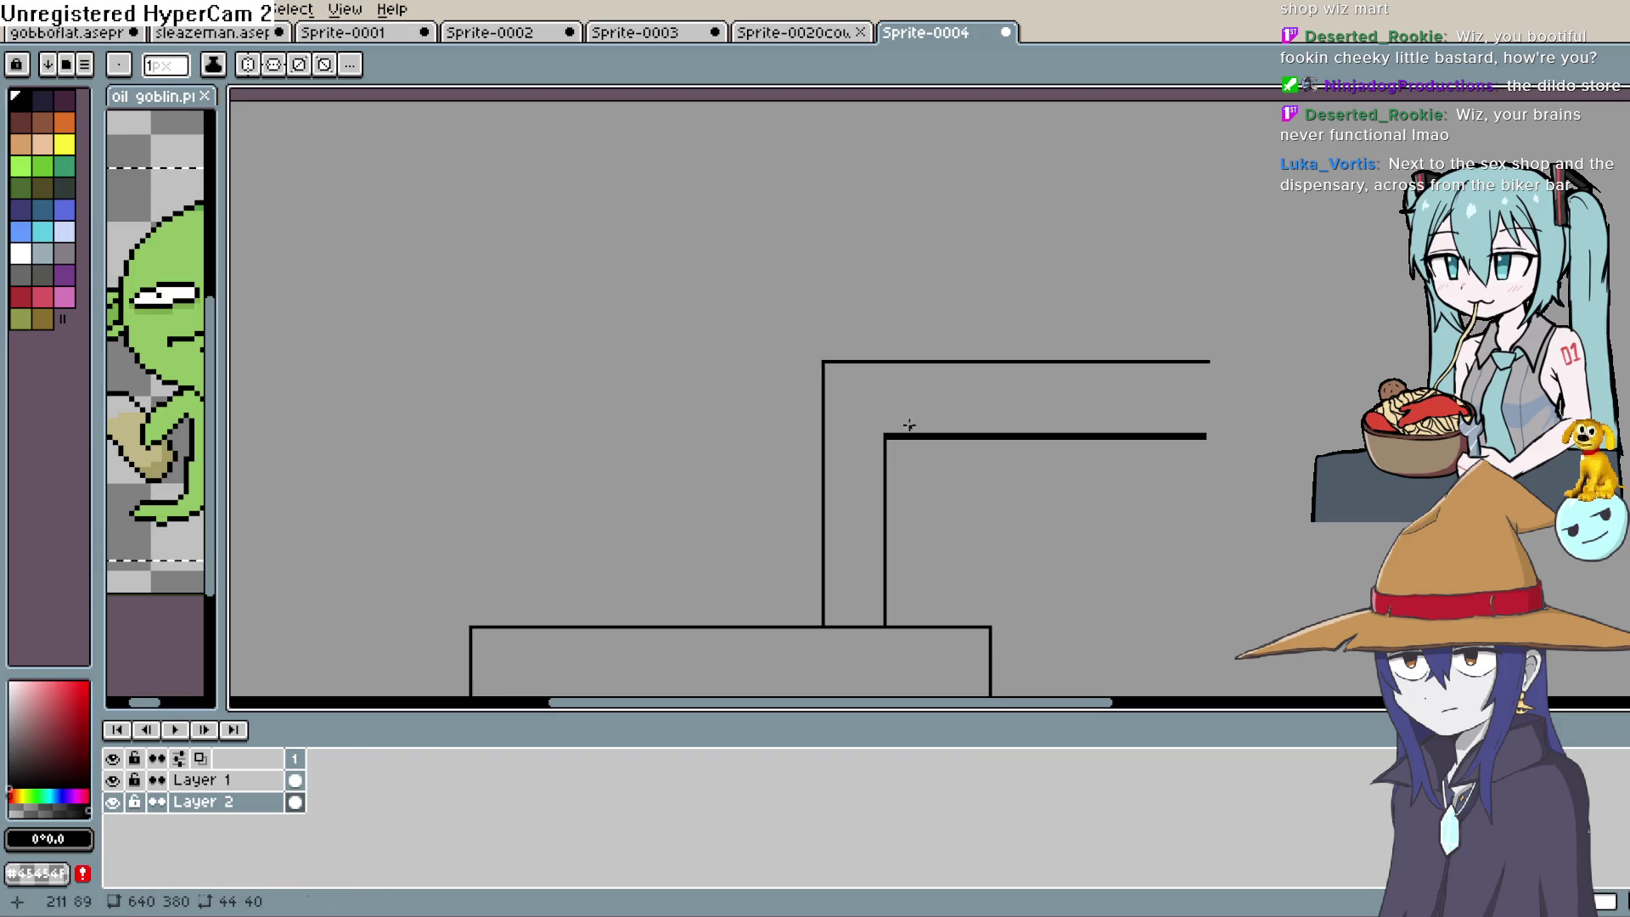
scroll(981, 475, "down", 3)
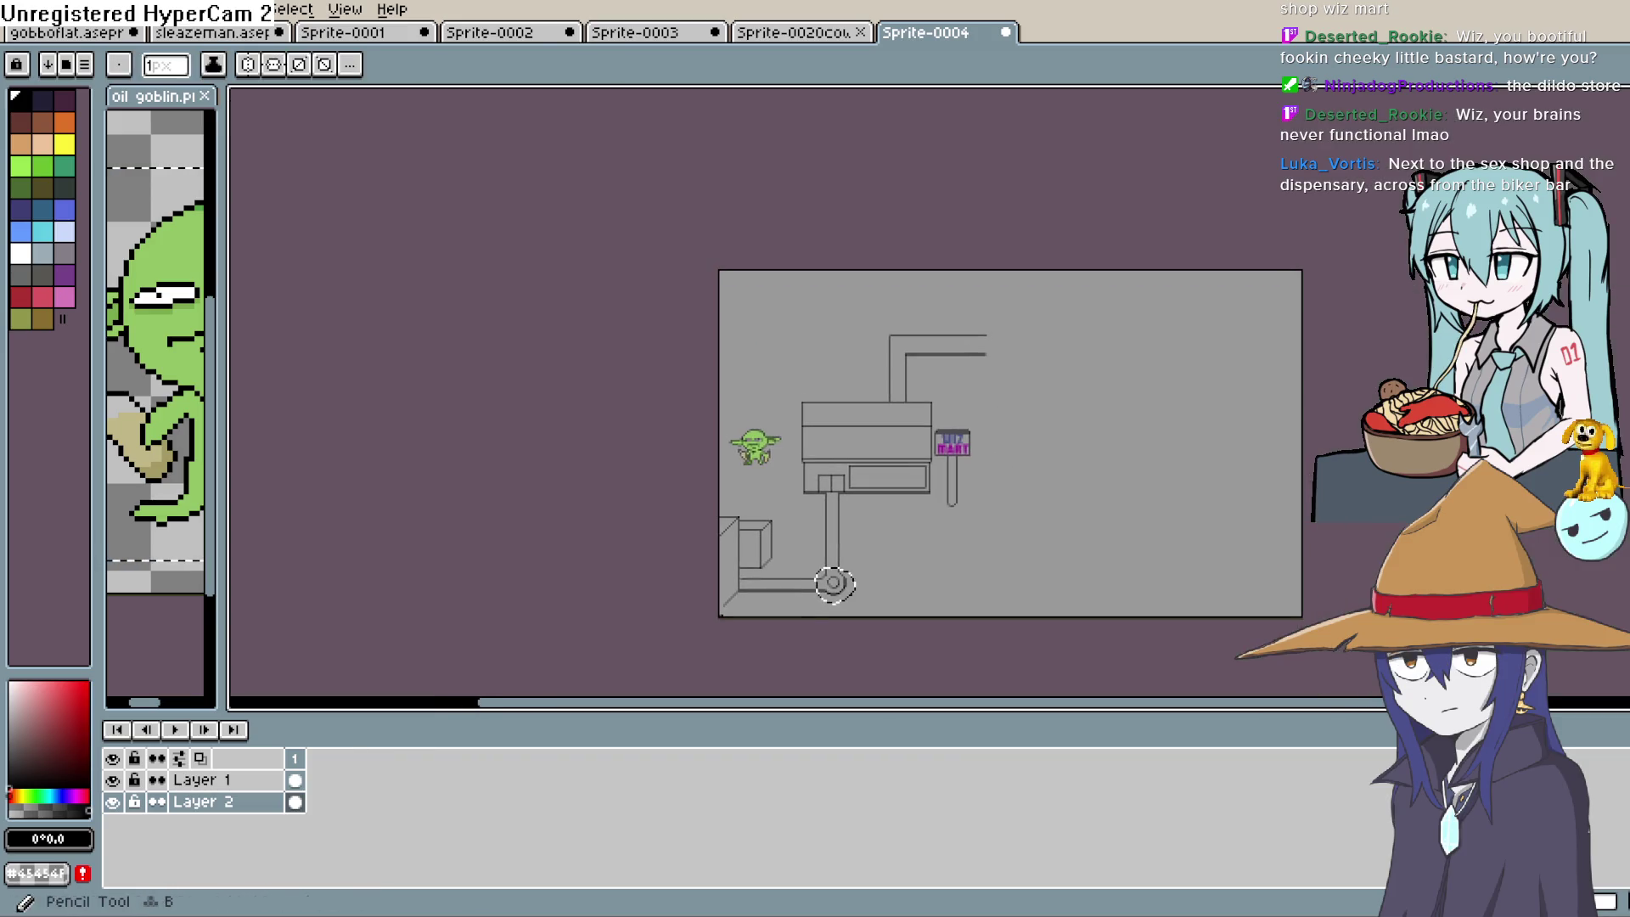
Draw a roughly 33x33 circle outline around the roof pipe's upper elbow
left_click_drag(1051, 470, 1077, 590)
scroll(1077, 590, "up", 3)
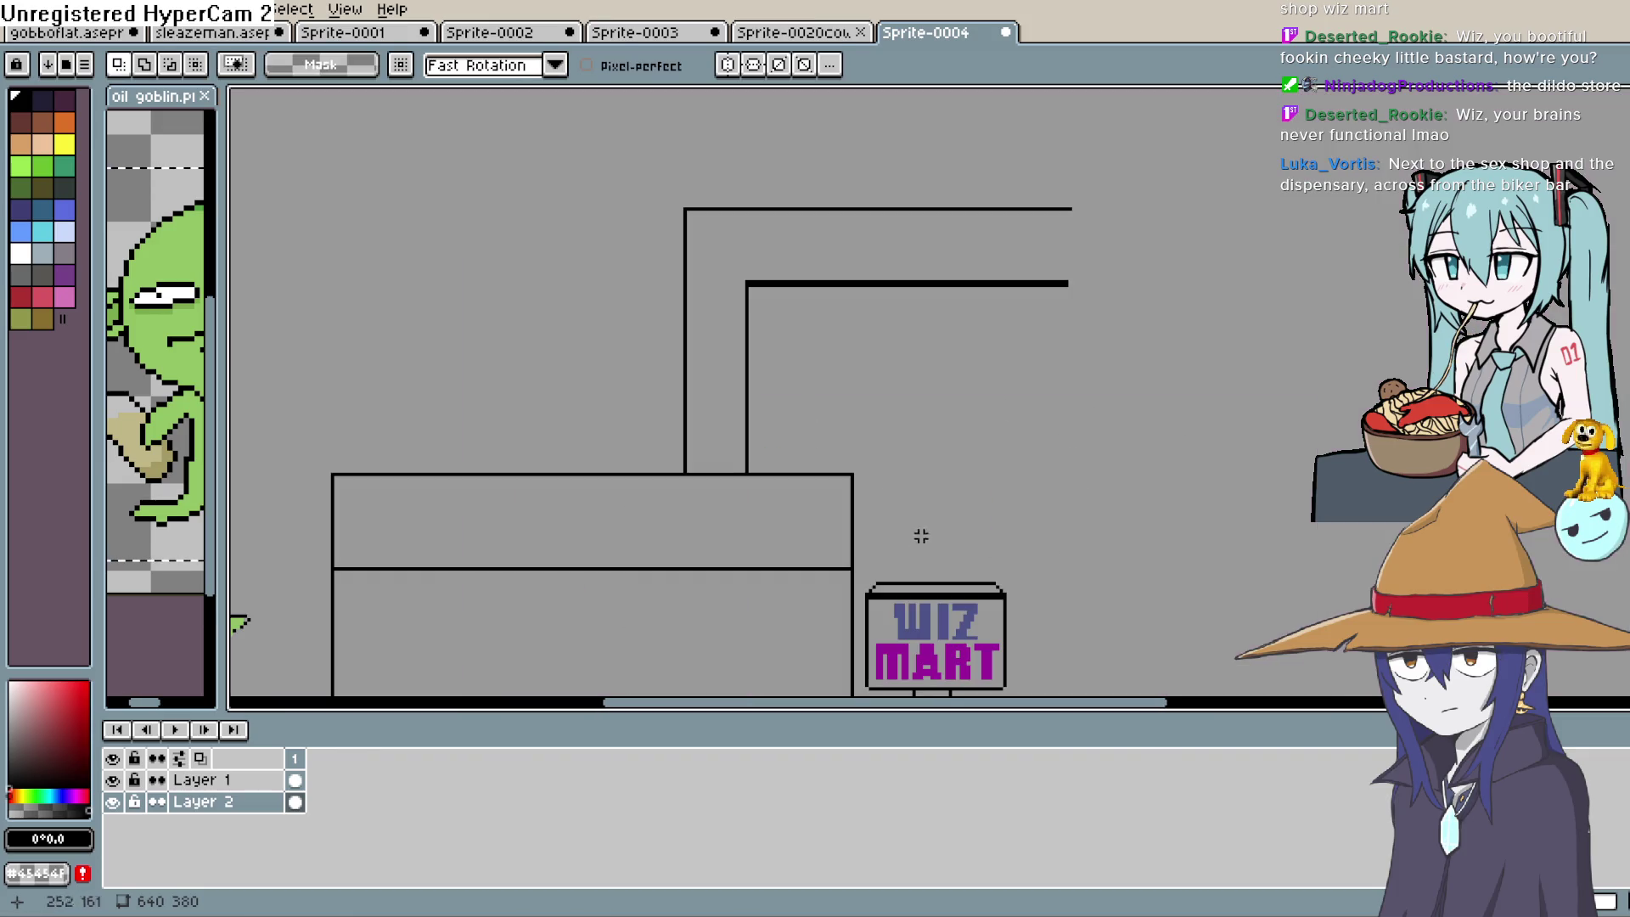
left_click_drag(925, 513, 927, 646)
key("shift+u")
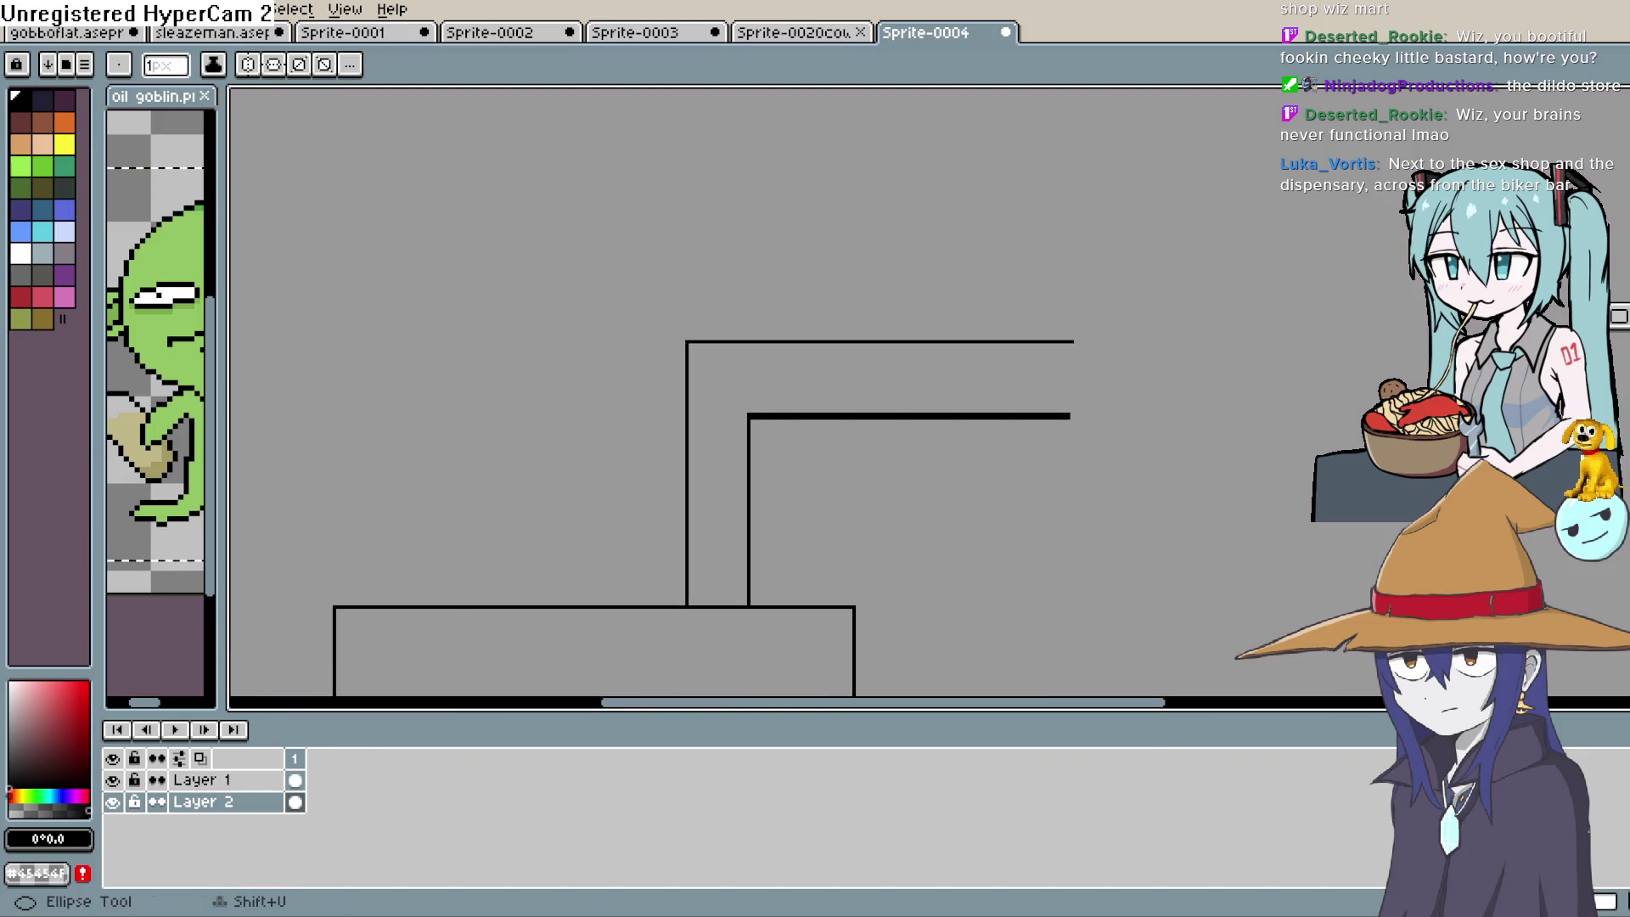
left_click_drag(747, 380, 875, 336)
mouse_move(804, 283)
left_mouse_down()
mouse_move(900, 394)
mouse_move(917, 353)
left_mouse_up()
mouse_move(801, 280)
left_mouse_down()
mouse_move(899, 390)
mouse_move(923, 393)
mouse_move(884, 331)
left_mouse_up()
mouse_move(804, 266)
left_mouse_down()
mouse_move(883, 373)
mouse_move(917, 375)
mouse_move(913, 394)
mouse_move(918, 378)
left_mouse_up()
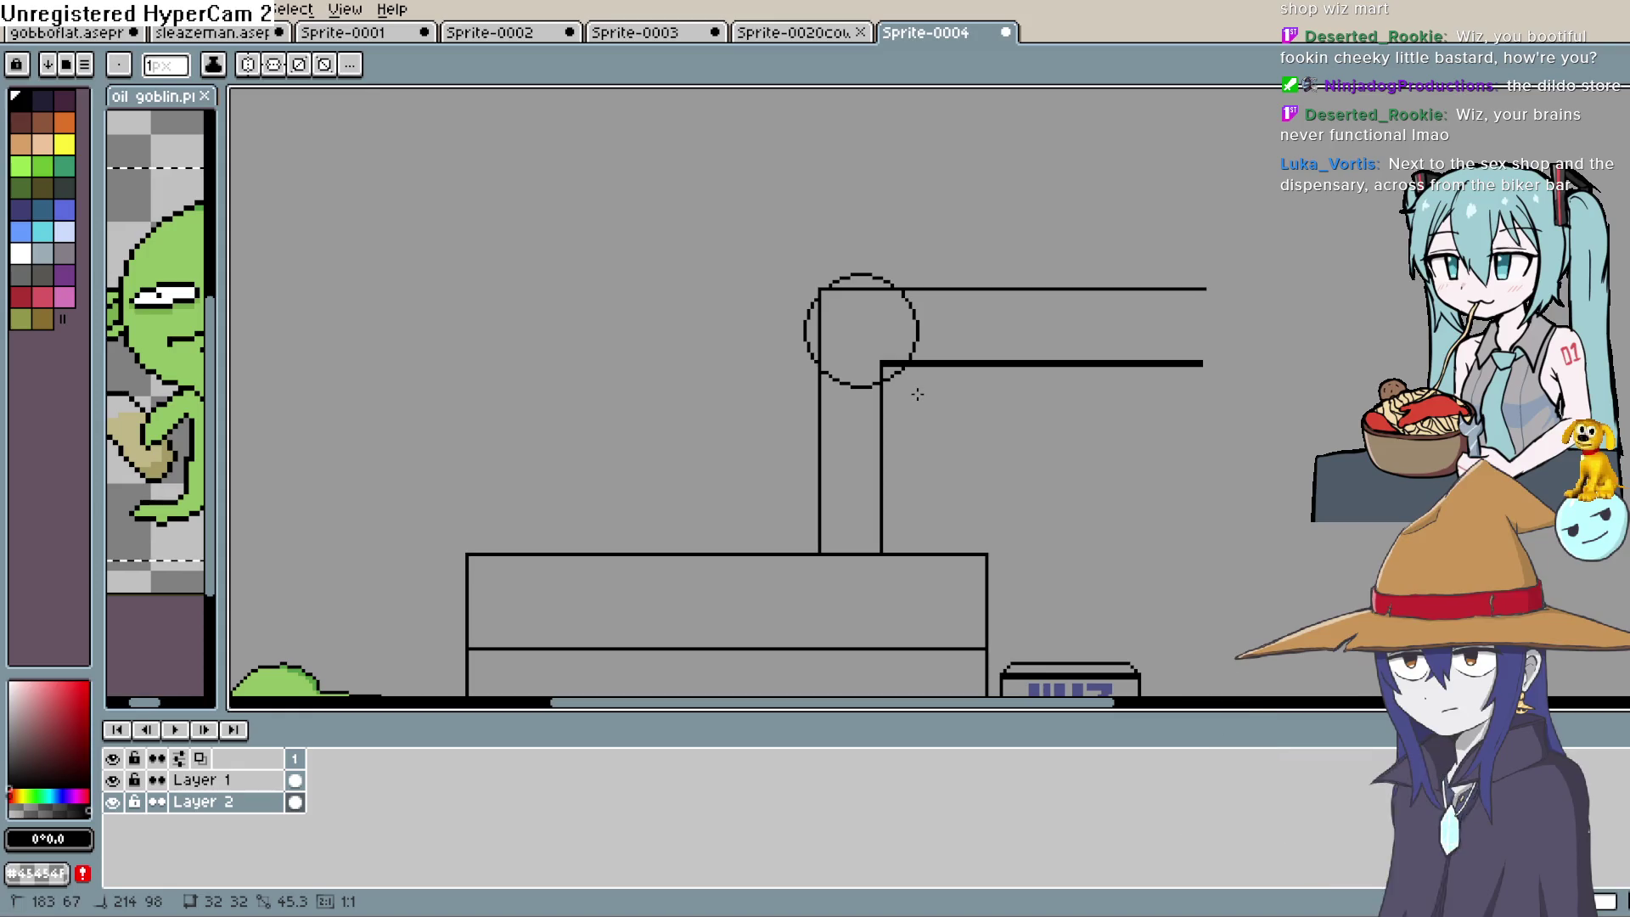
left_click_drag(915, 389, 919, 398)
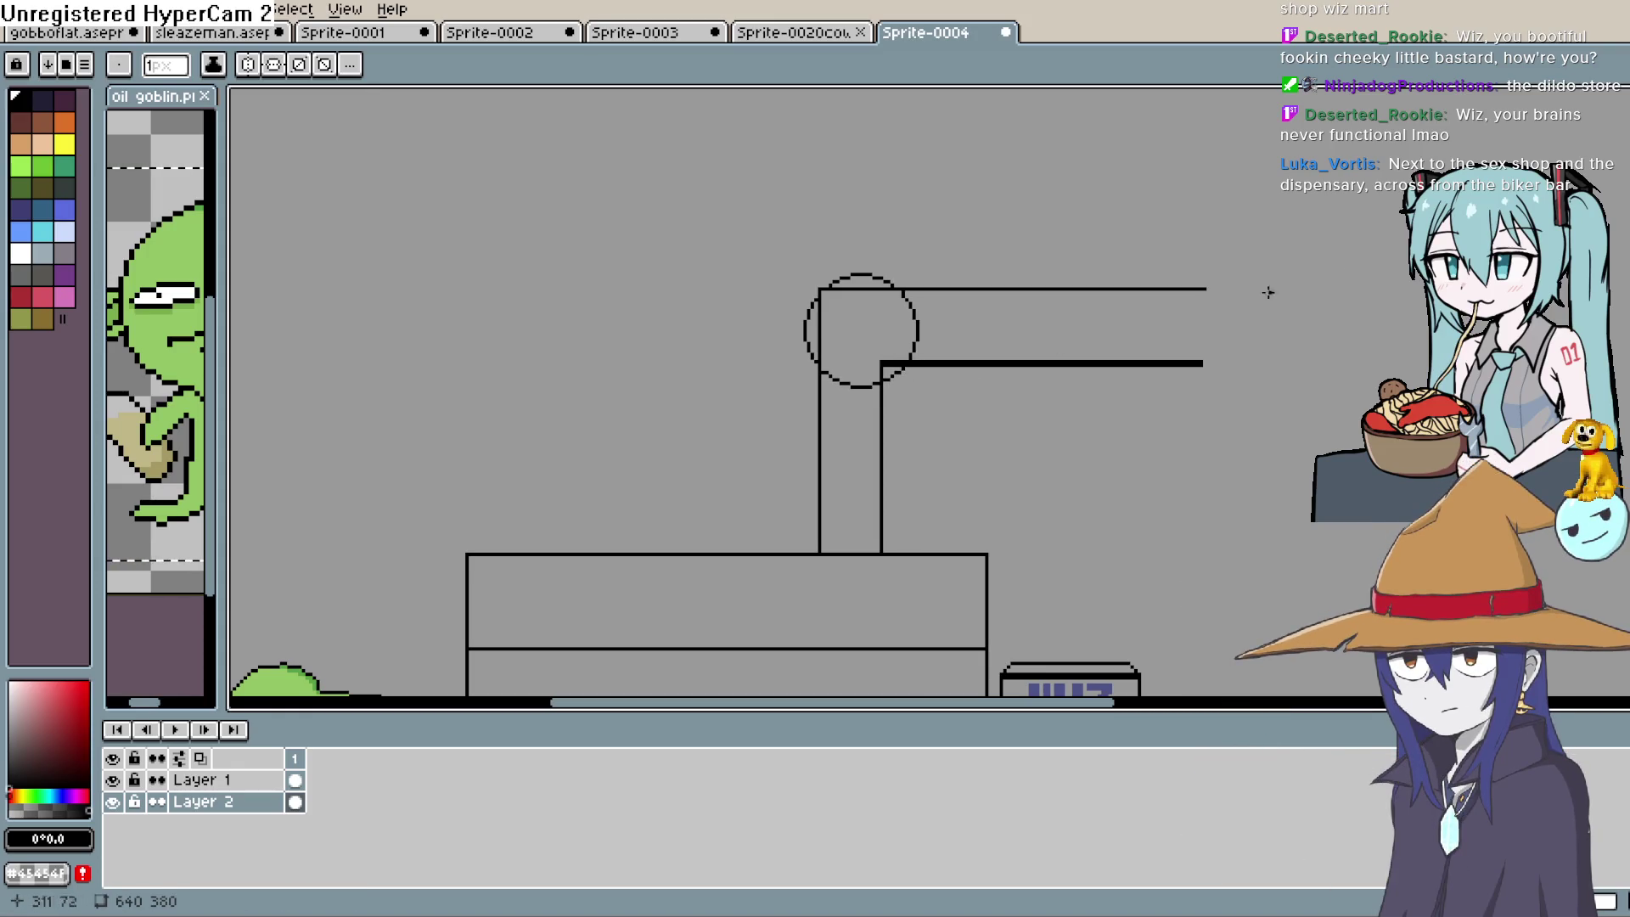
Pick the grey background colour from the canvas for painting
key("i")
left_click(893, 331)
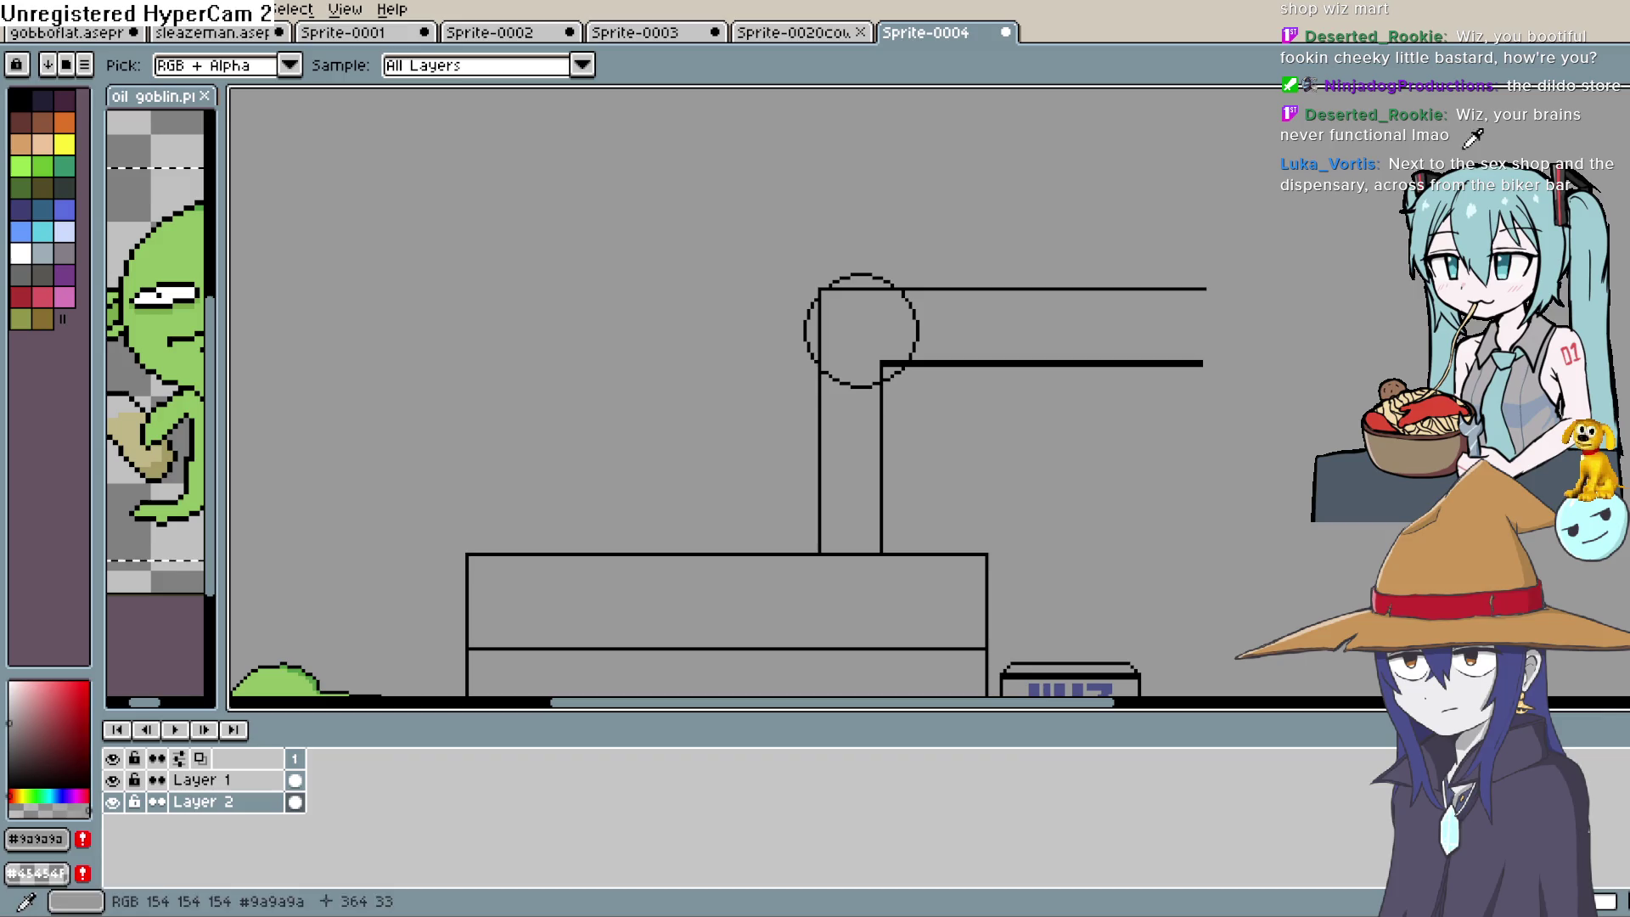
key("b")
scroll(852, 296, "up", 2)
scroll(814, 295, "up", 1)
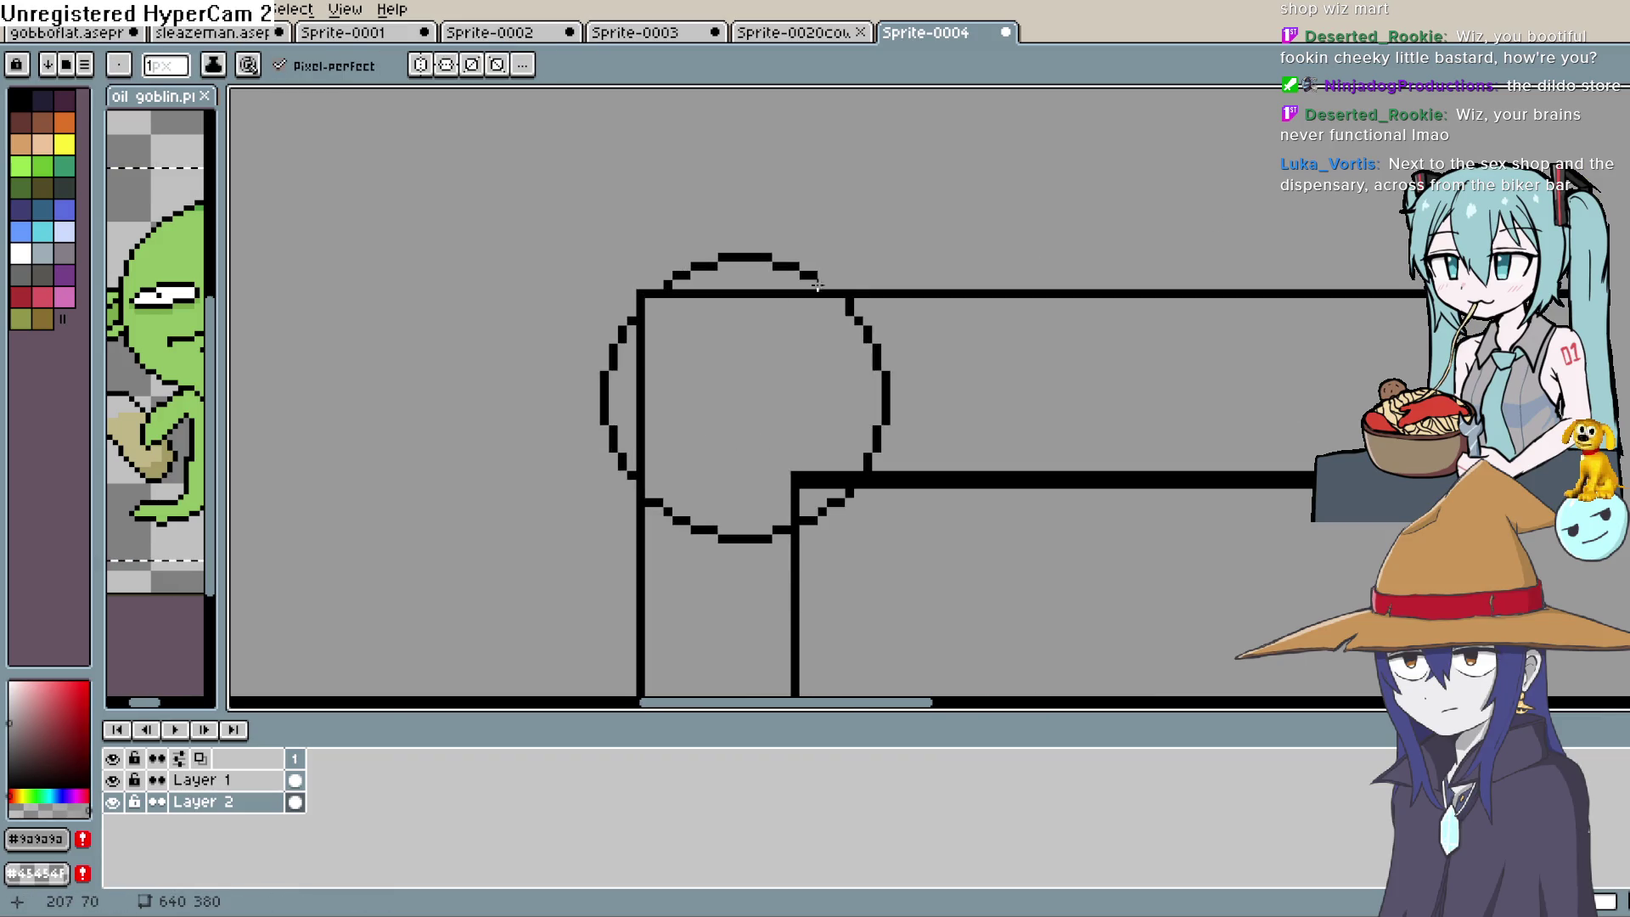
key("i")
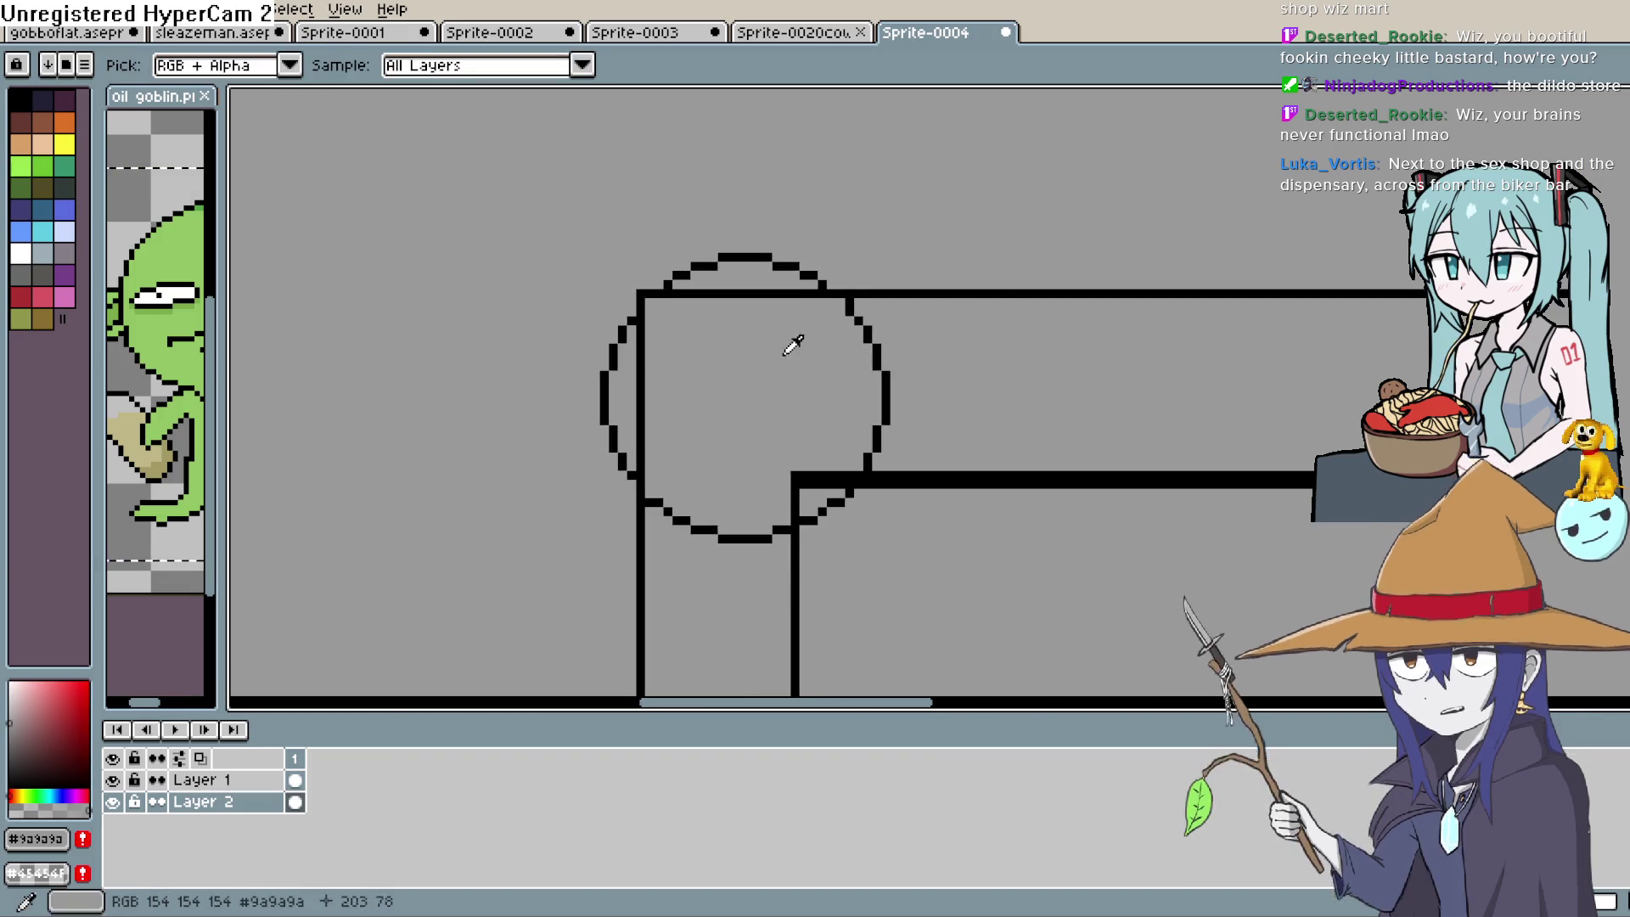
key("b")
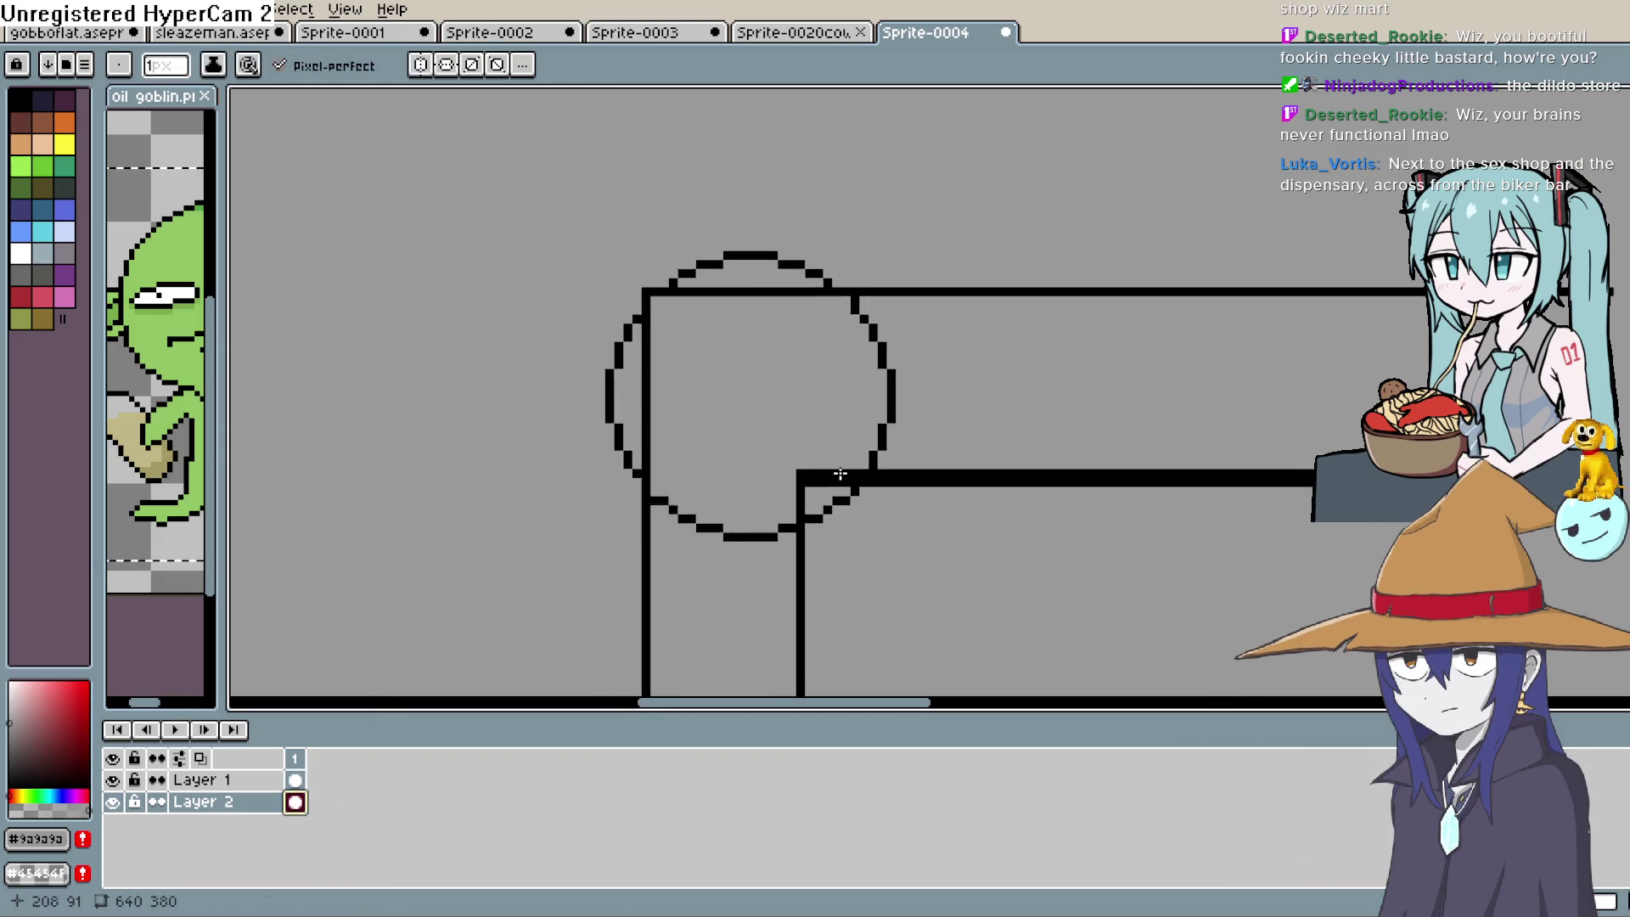
scroll(934, 492, "down", 4)
key("h")
mouse_move(1001, 552)
left_mouse_down()
mouse_move(1024, 198)
mouse_move(943, 480)
left_mouse_up()
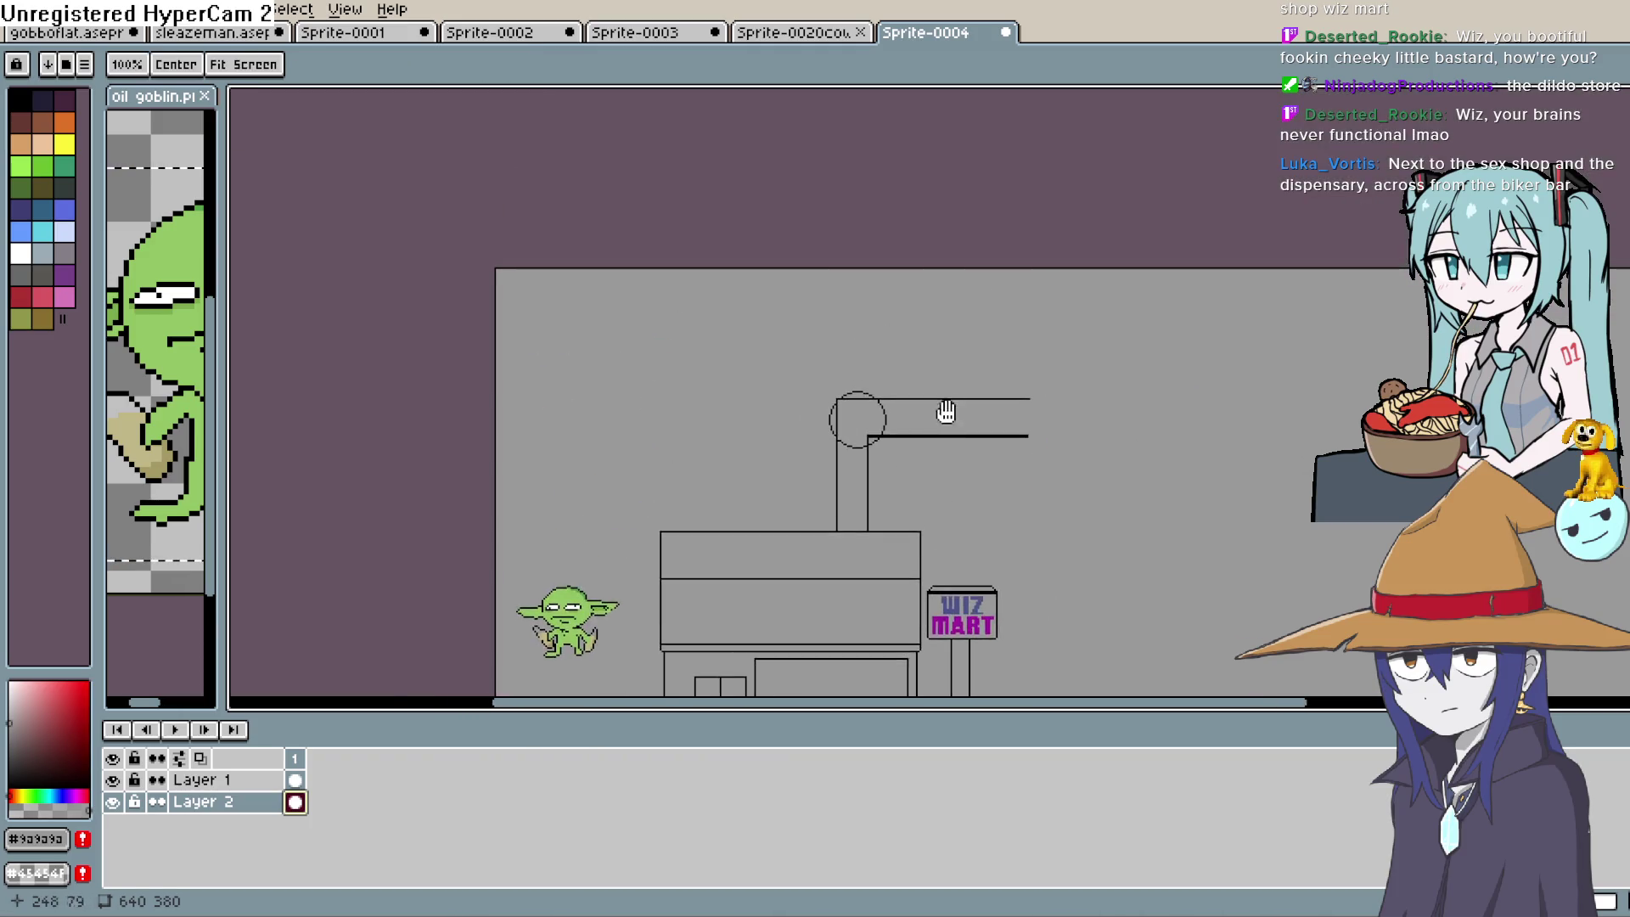
scroll(757, 462, "up", 4)
left_click_drag(914, 393, 905, 463)
key("b")
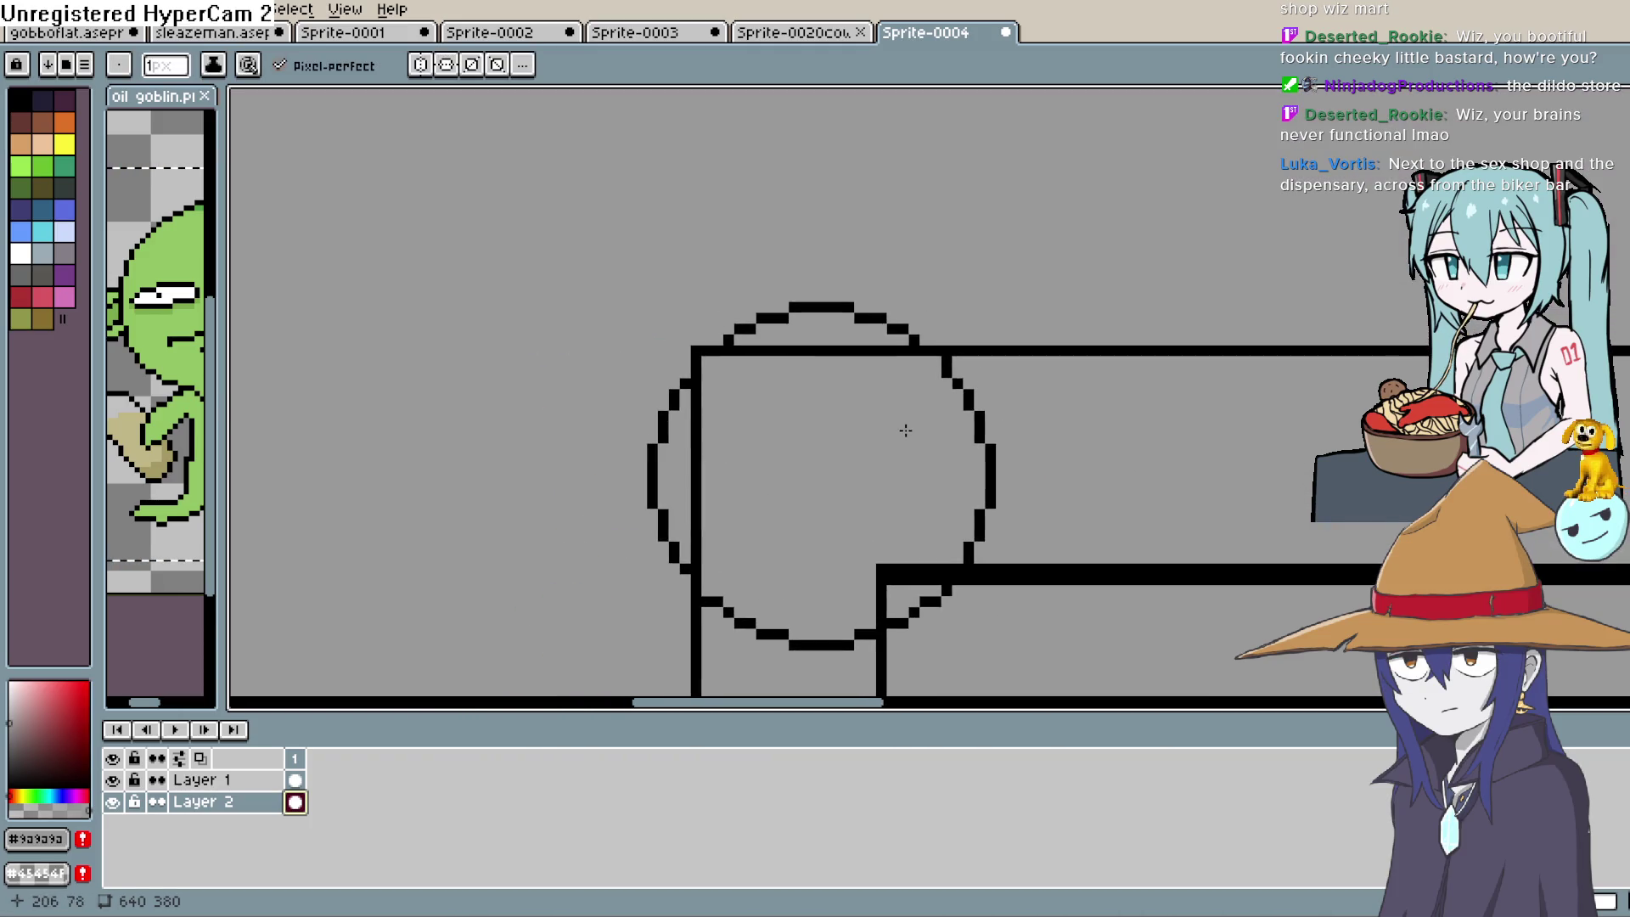
key("i")
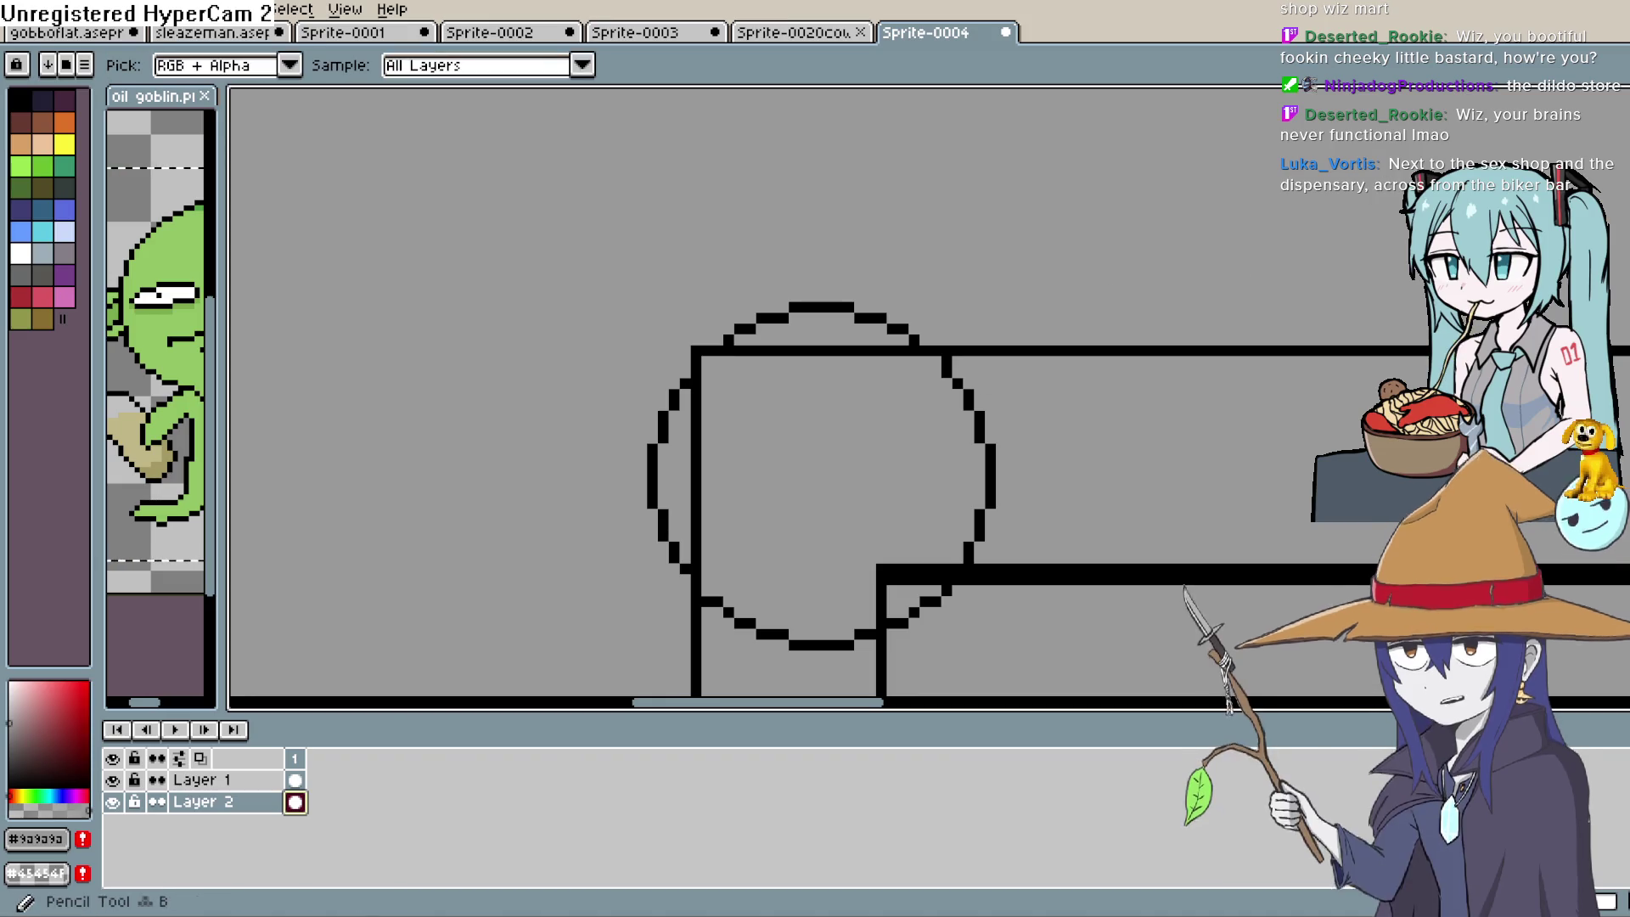
key("b")
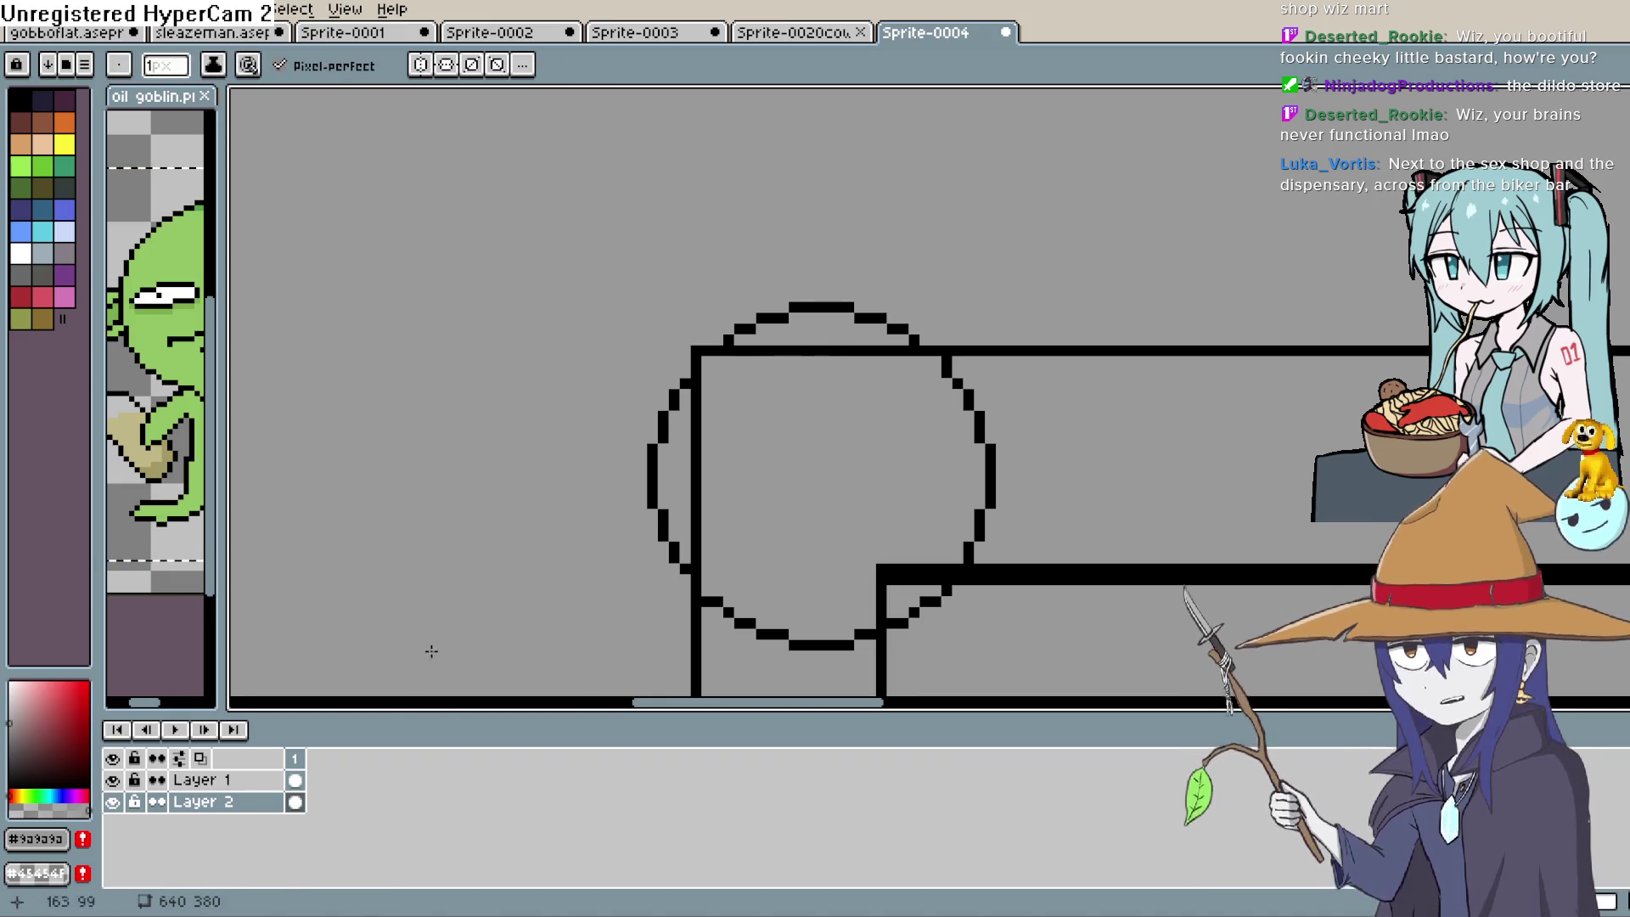
Paint grey over the pipe lines and leftover black pixels inside the circle
left_click(229, 779)
left_click(818, 351)
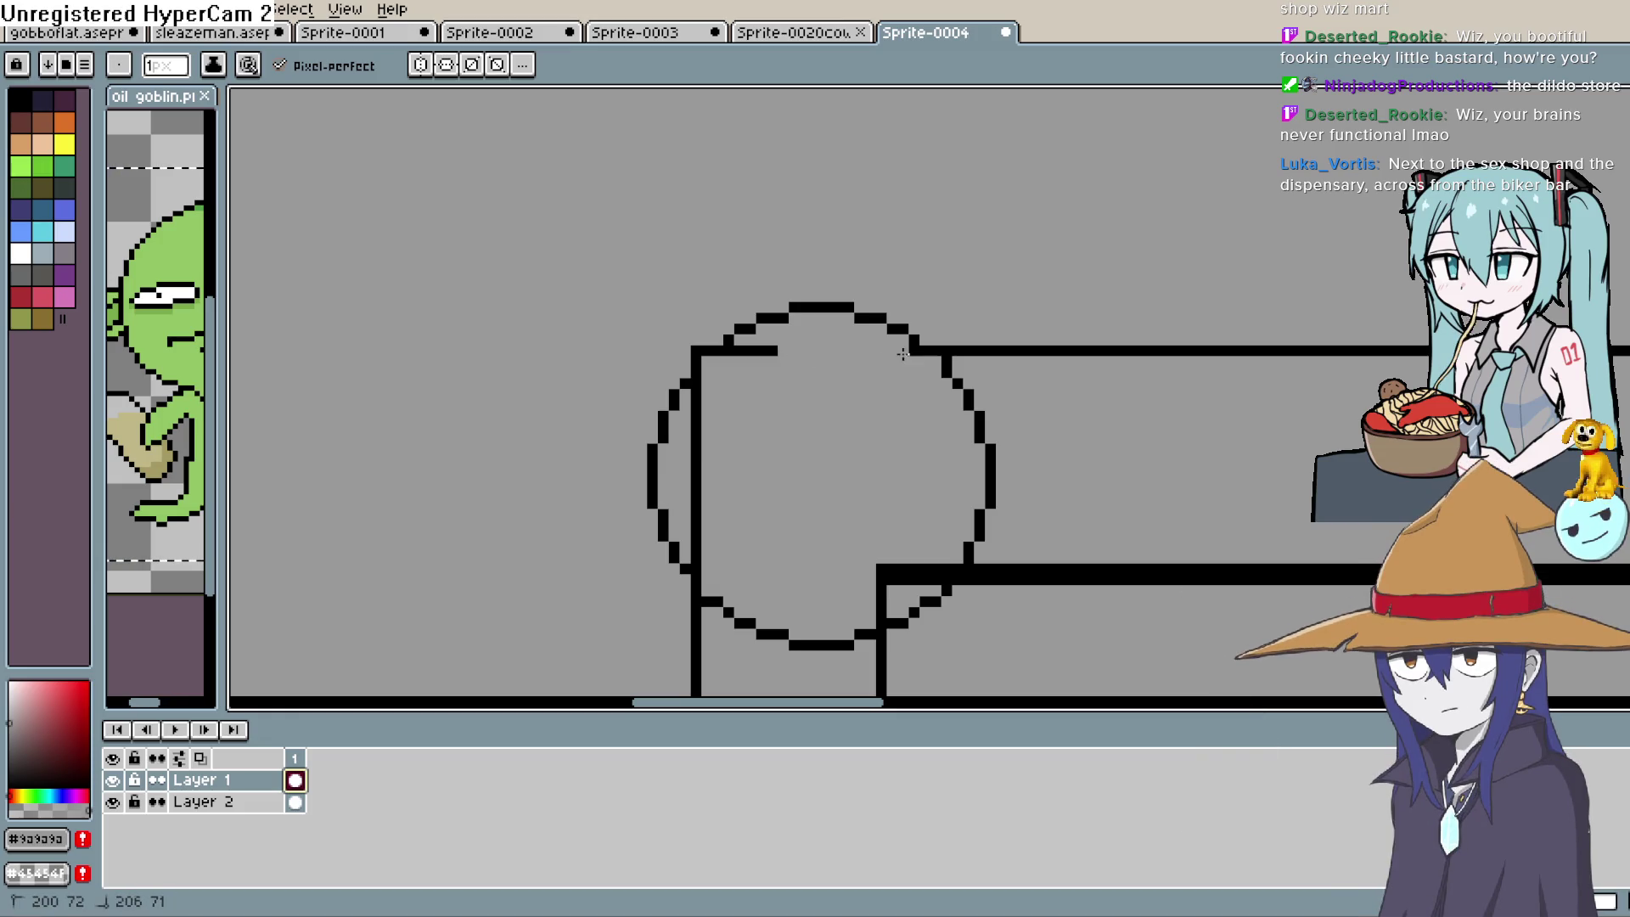
left_click_drag(903, 353, 916, 350)
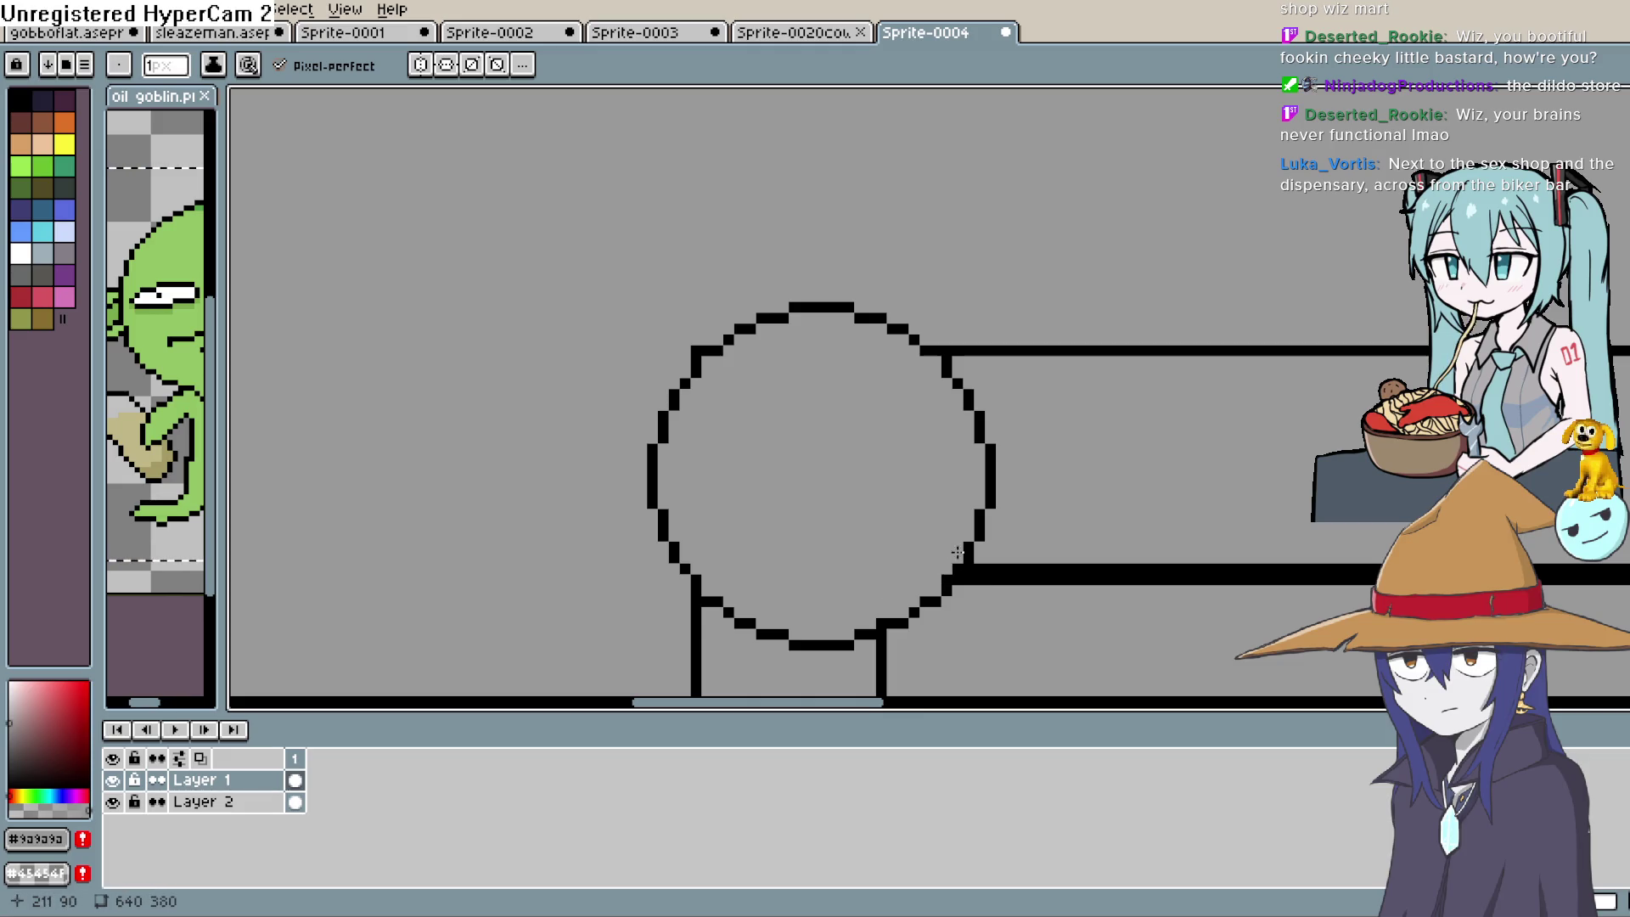
scroll(997, 488, "right", 1)
mouse_move(938, 411)
left_mouse_down()
mouse_move(927, 391)
mouse_move(937, 420)
left_mouse_up()
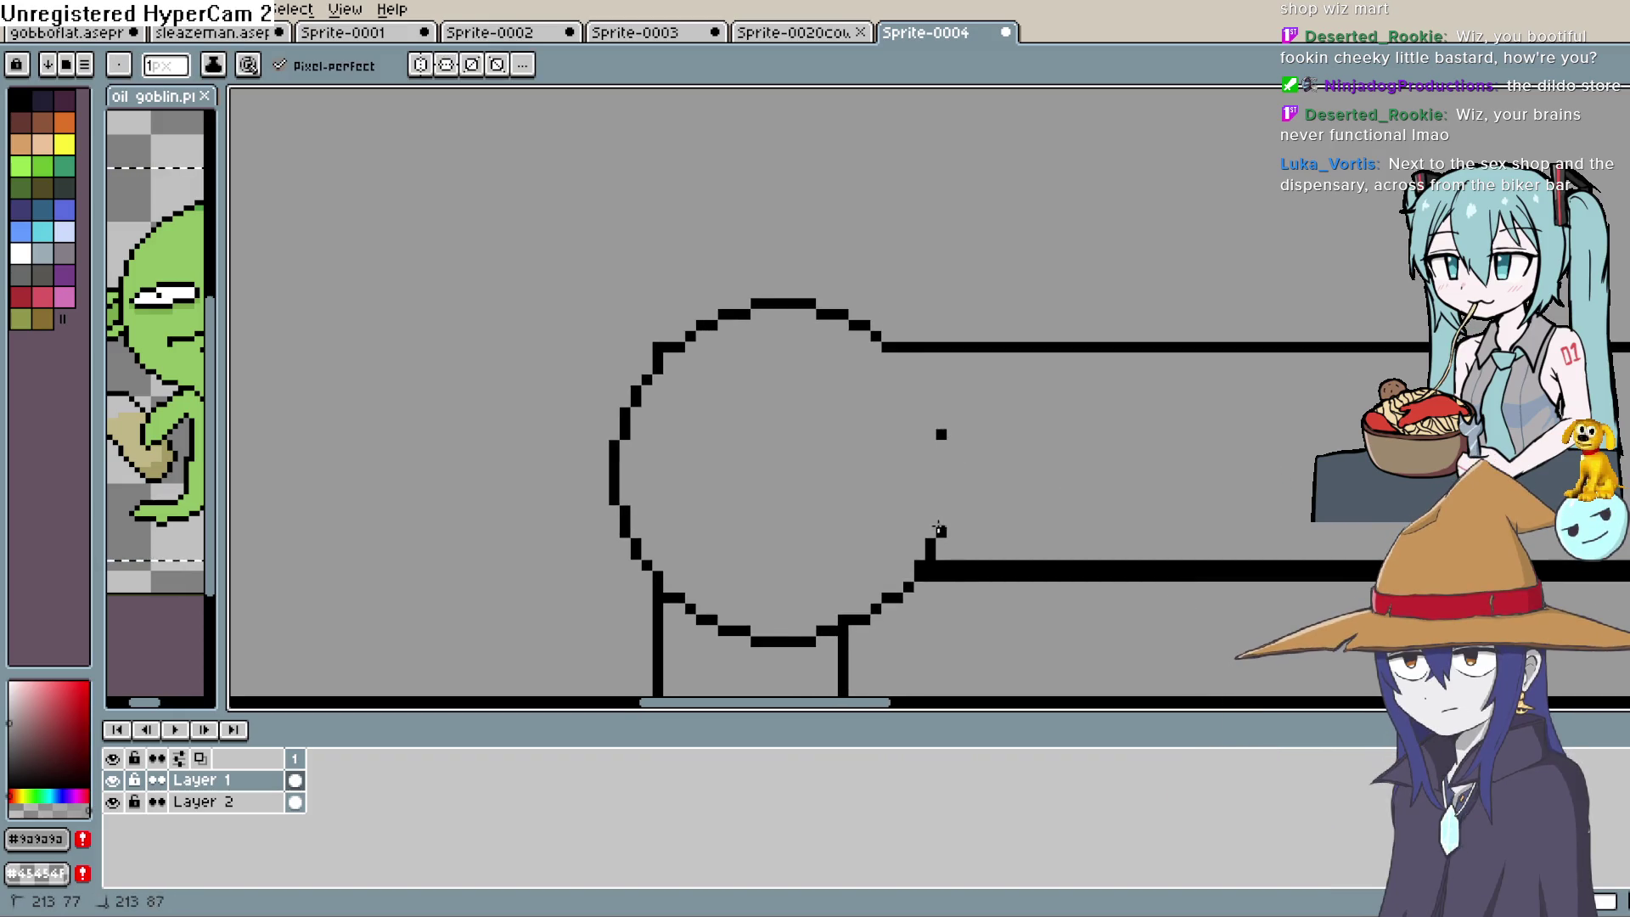
left_click_drag(941, 434, 1021, 222)
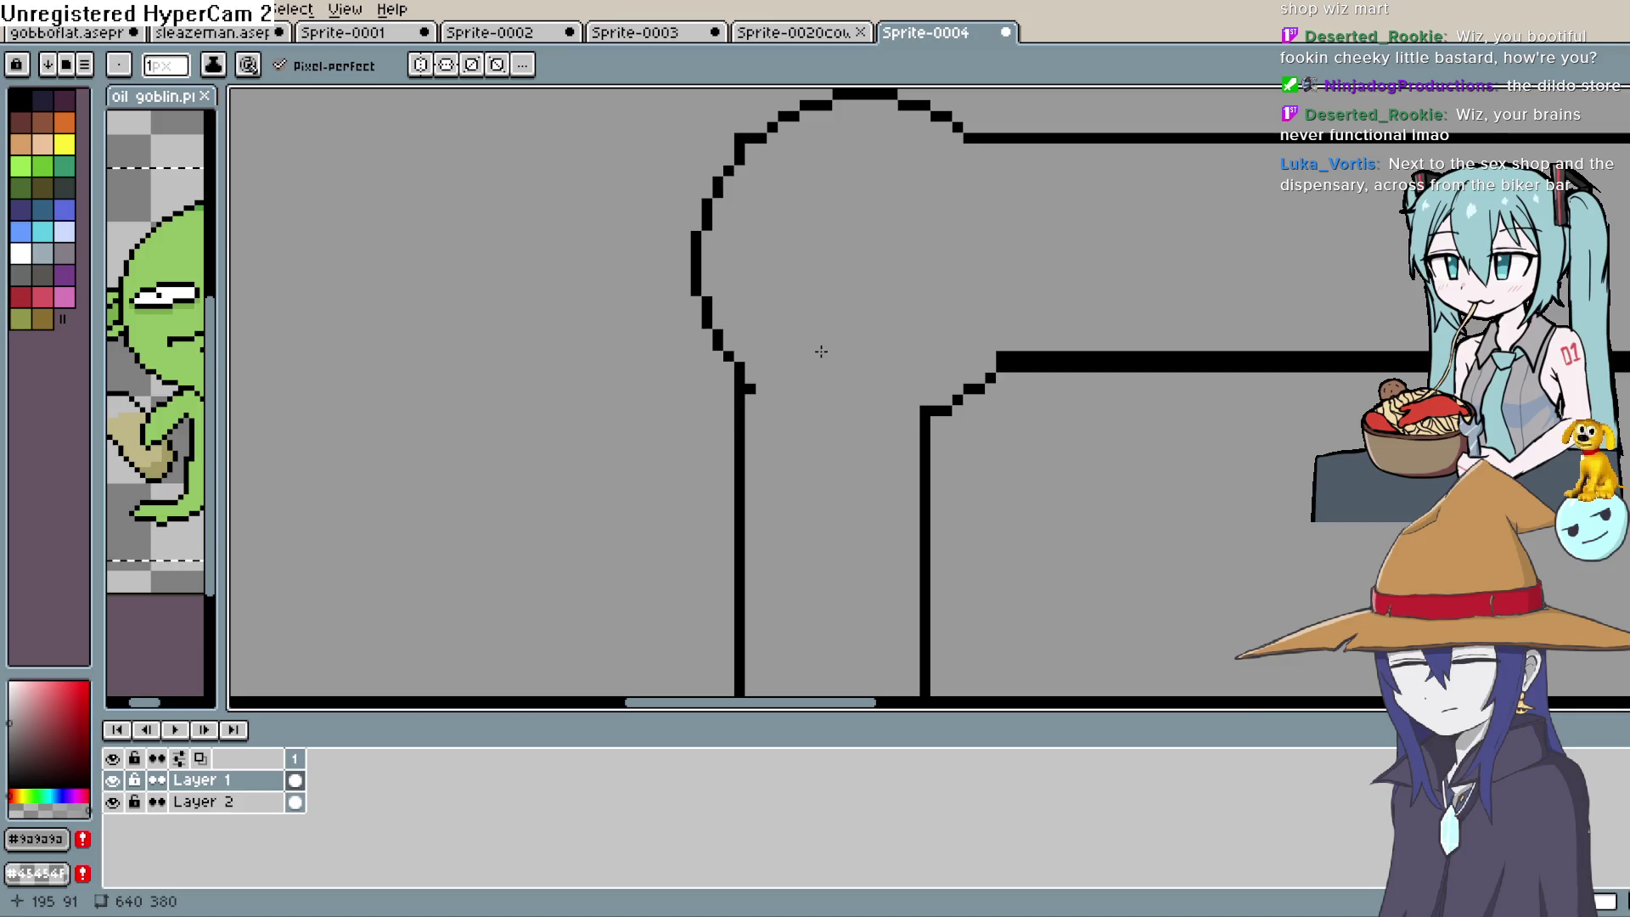
scroll(819, 353, "up", 5)
scroll(728, 402, "down", 3)
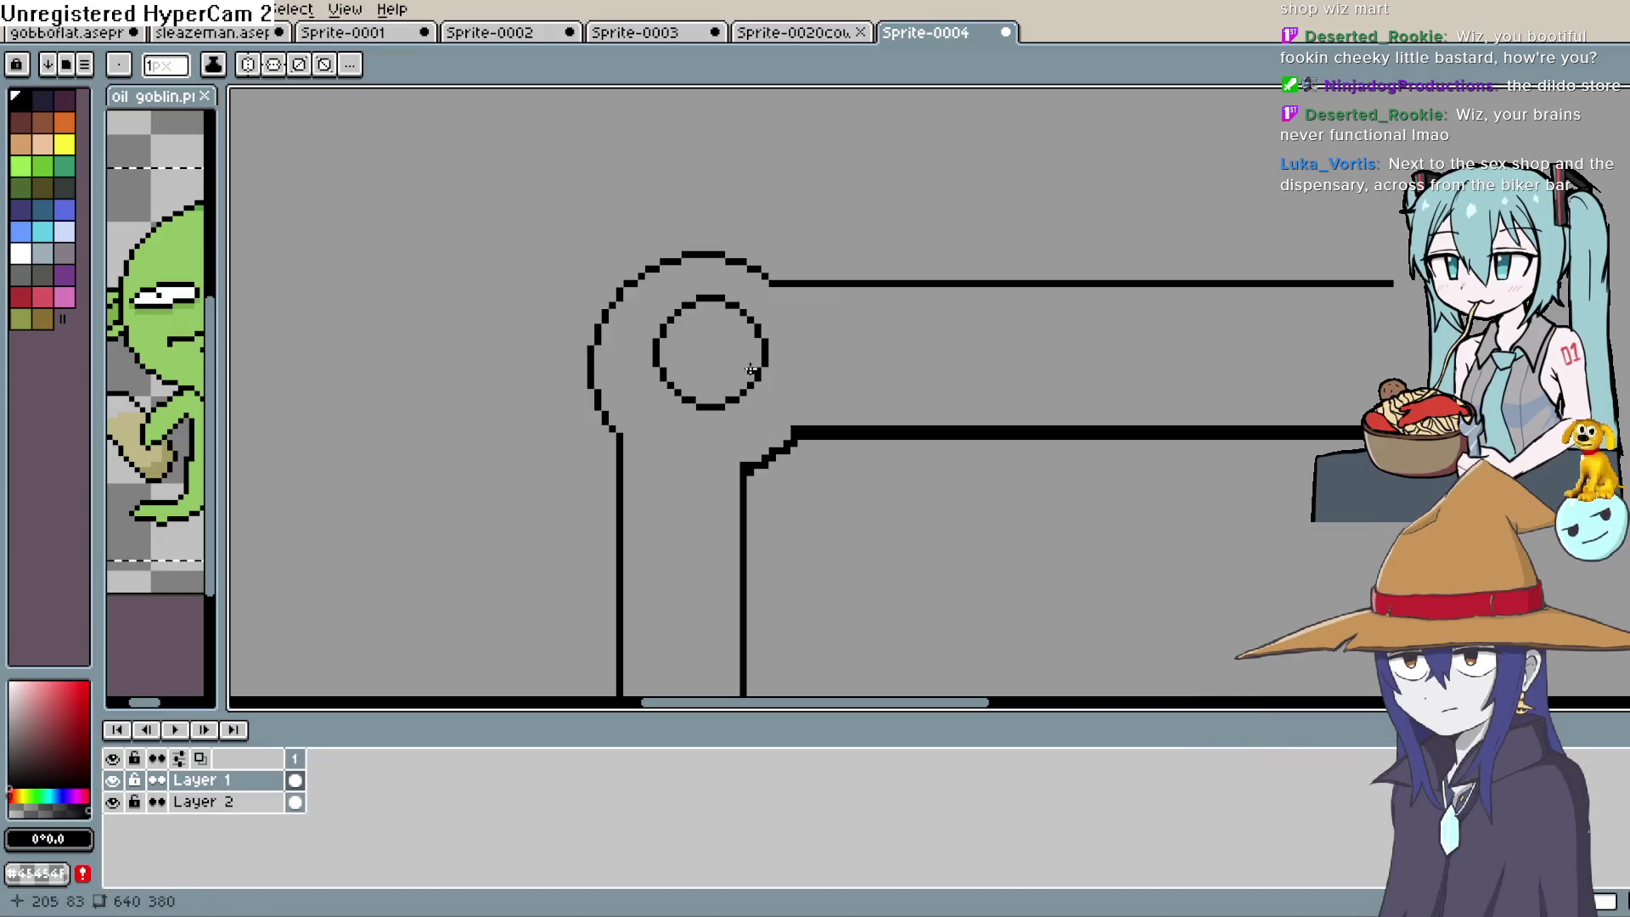
Draw a smaller inner ring inside the elbow joint
key("ctrl+z")
key("u")
mouse_move(626, 312)
left_mouse_down()
mouse_move(768, 440)
mouse_move(769, 421)
left_mouse_up()
key("ctrl+z")
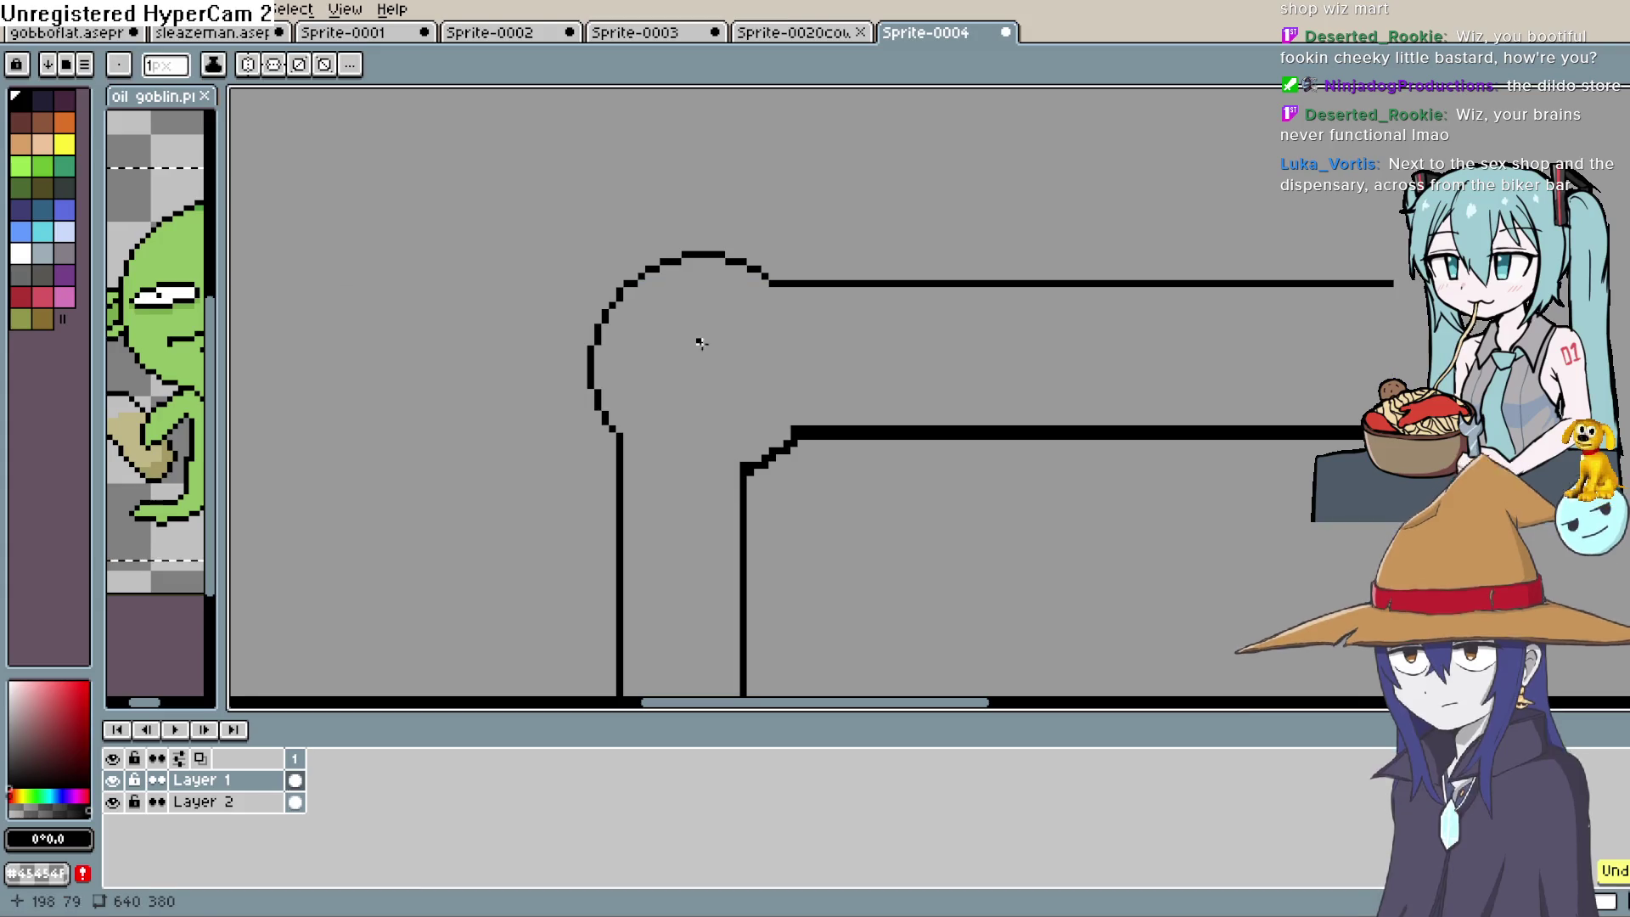
mouse_move(649, 307)
left_mouse_down()
mouse_move(775, 433)
mouse_move(753, 415)
left_mouse_up()
key("ctrl+z")
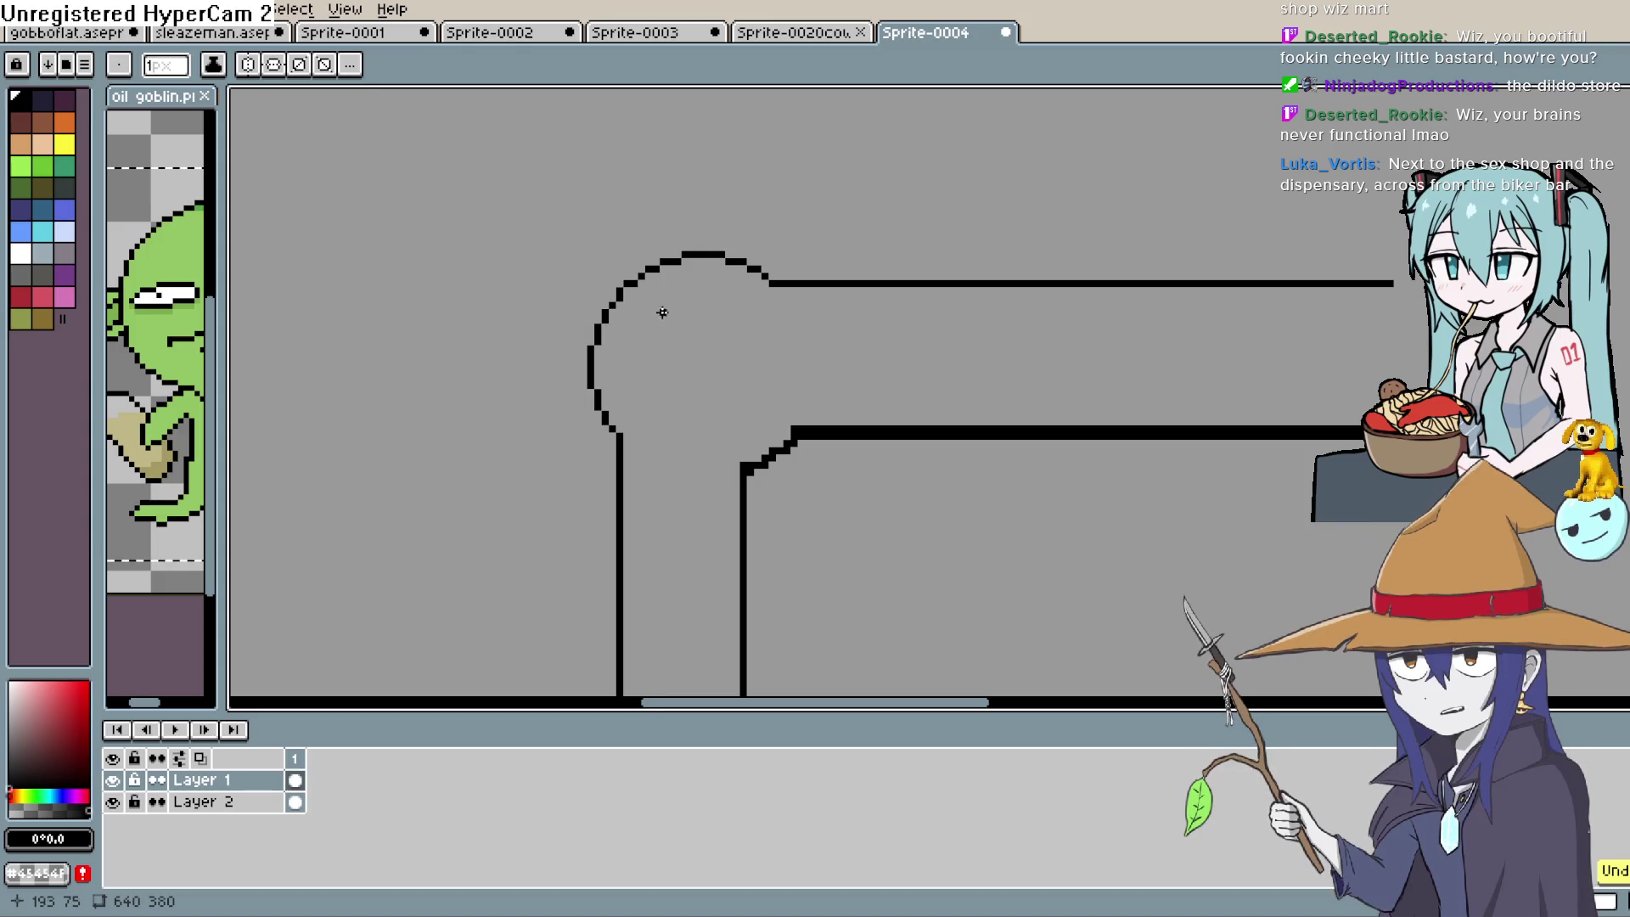
left_click_drag(648, 304, 762, 421)
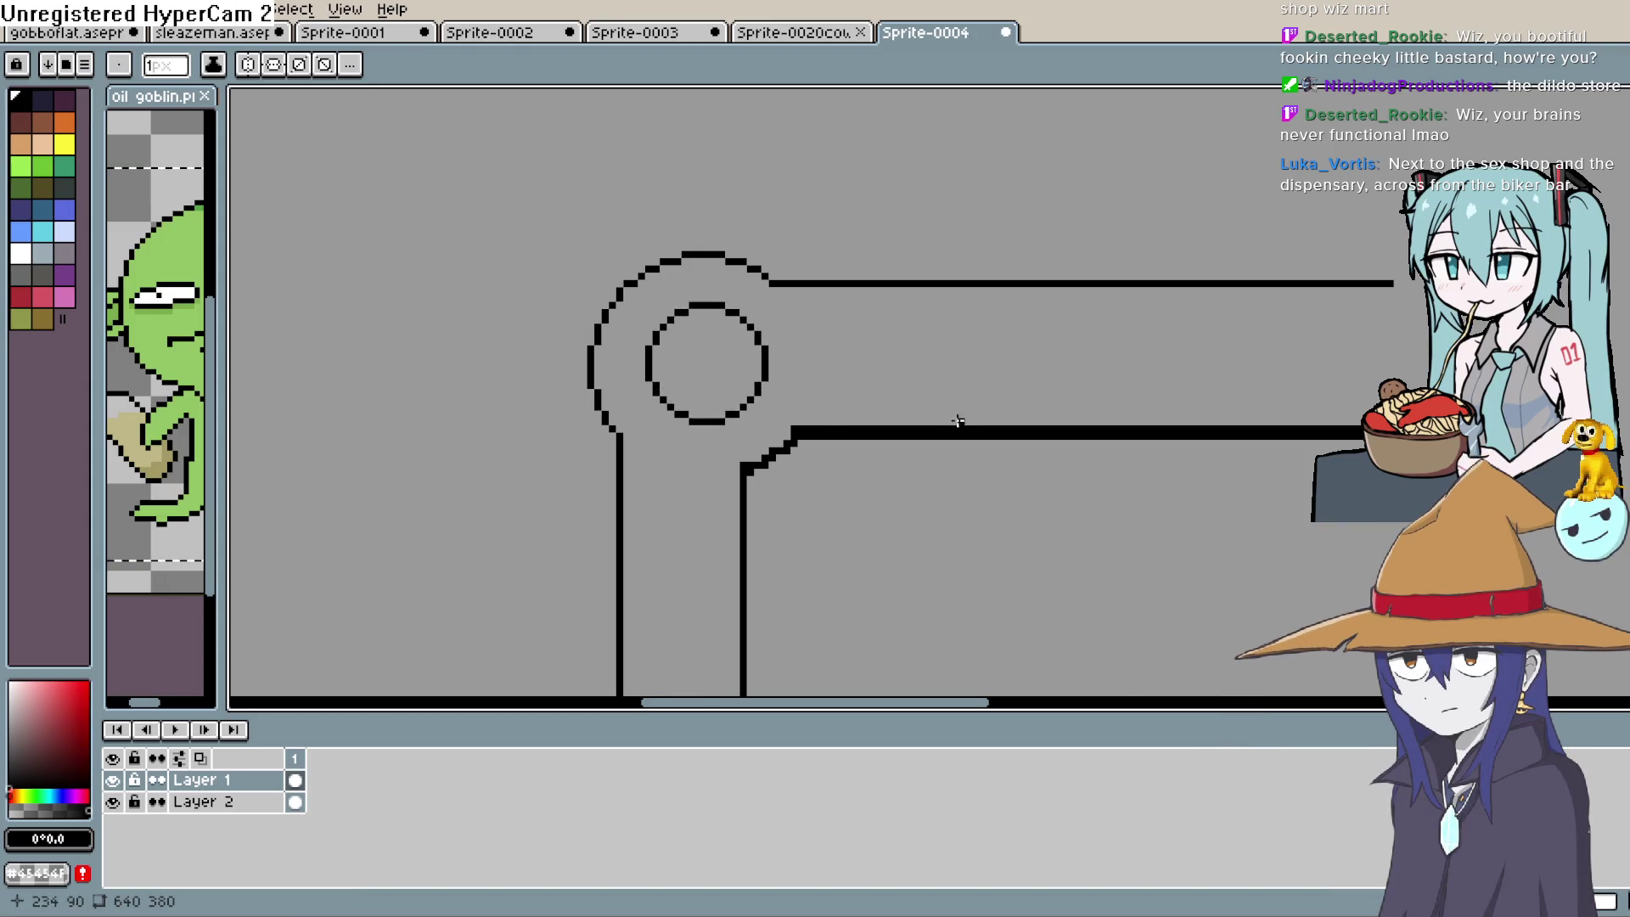
Fill the step pixel at the inner ring's lower-right edge
scroll(958, 421, "down", 3)
scroll(942, 423, "up", 4)
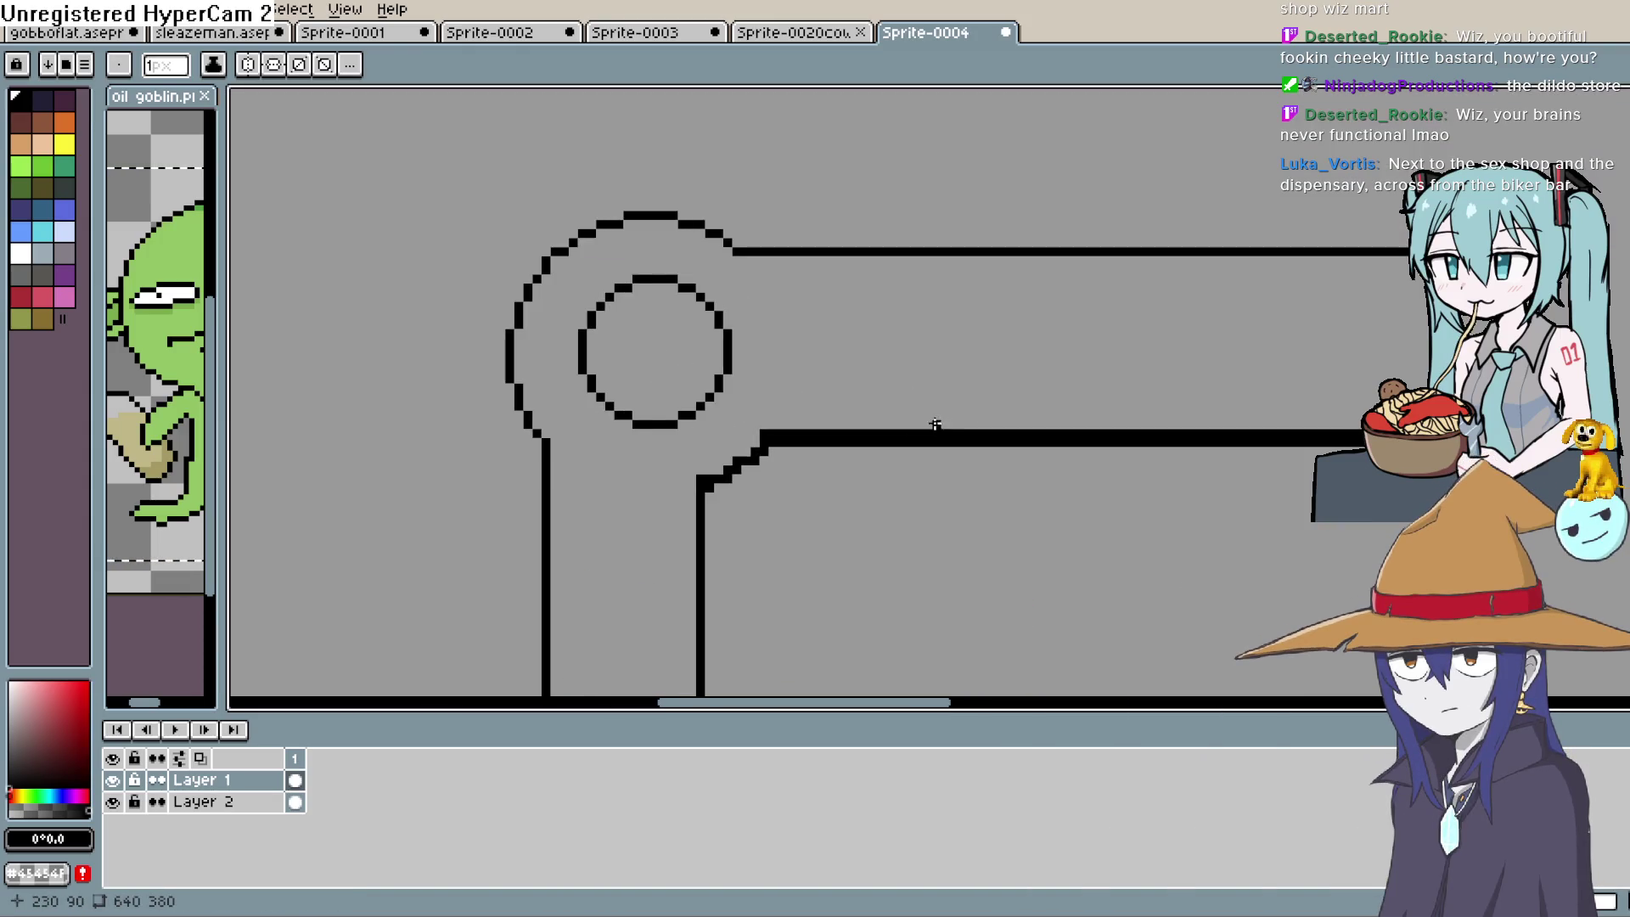
mouse_move(935, 425)
left_mouse_down()
mouse_move(1113, 396)
mouse_move(1059, 390)
left_mouse_up()
key("b")
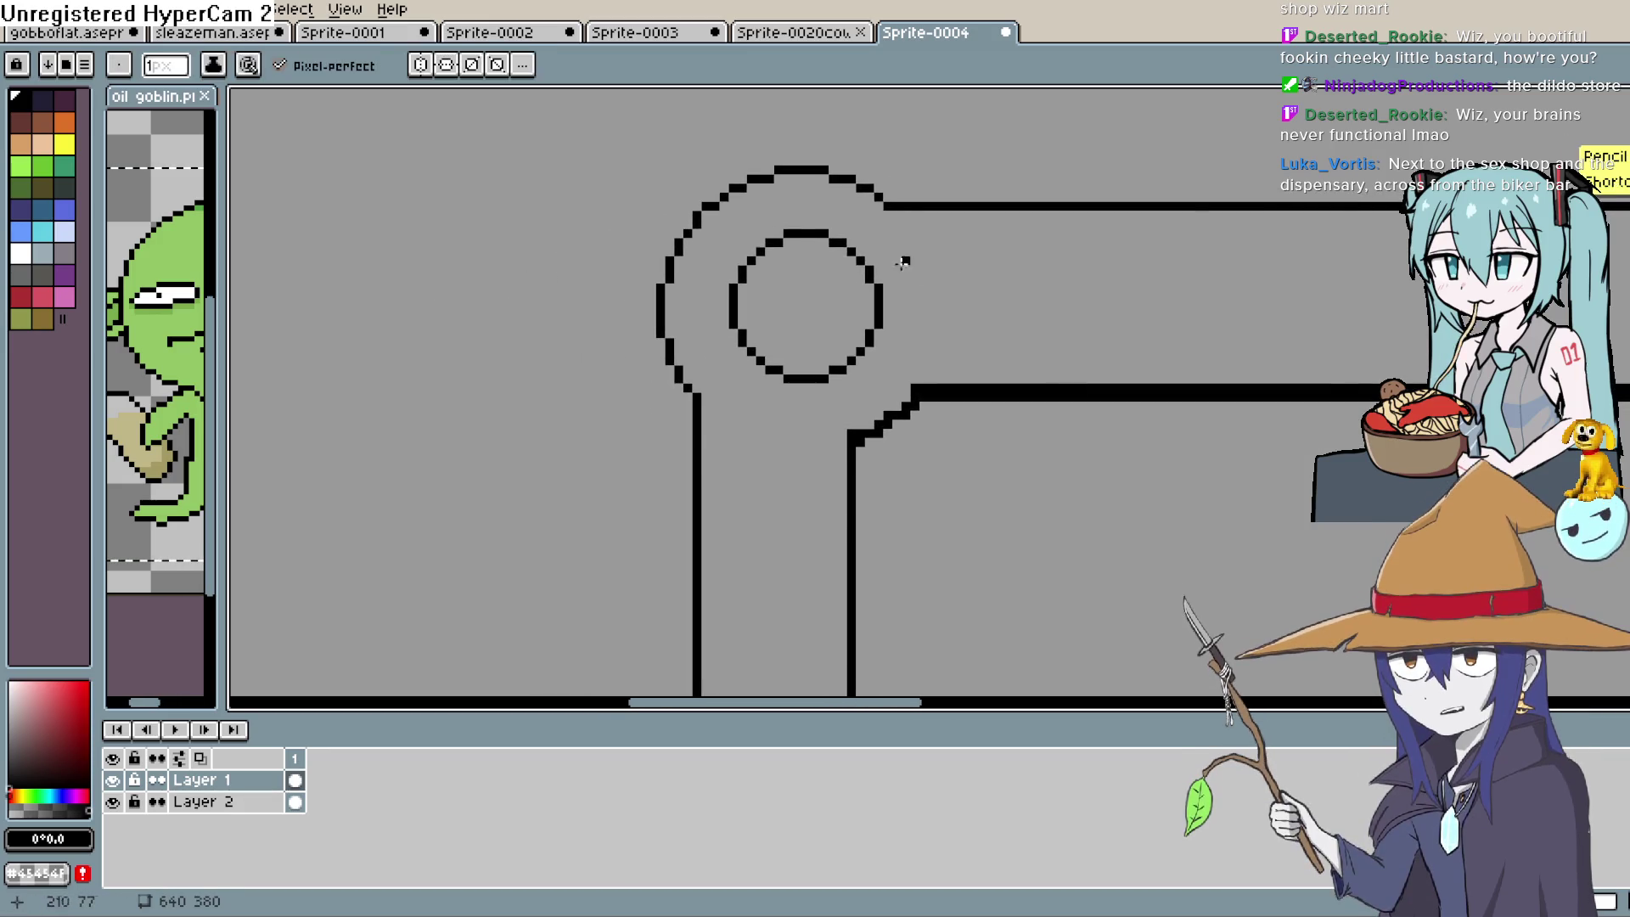
left_click(849, 367)
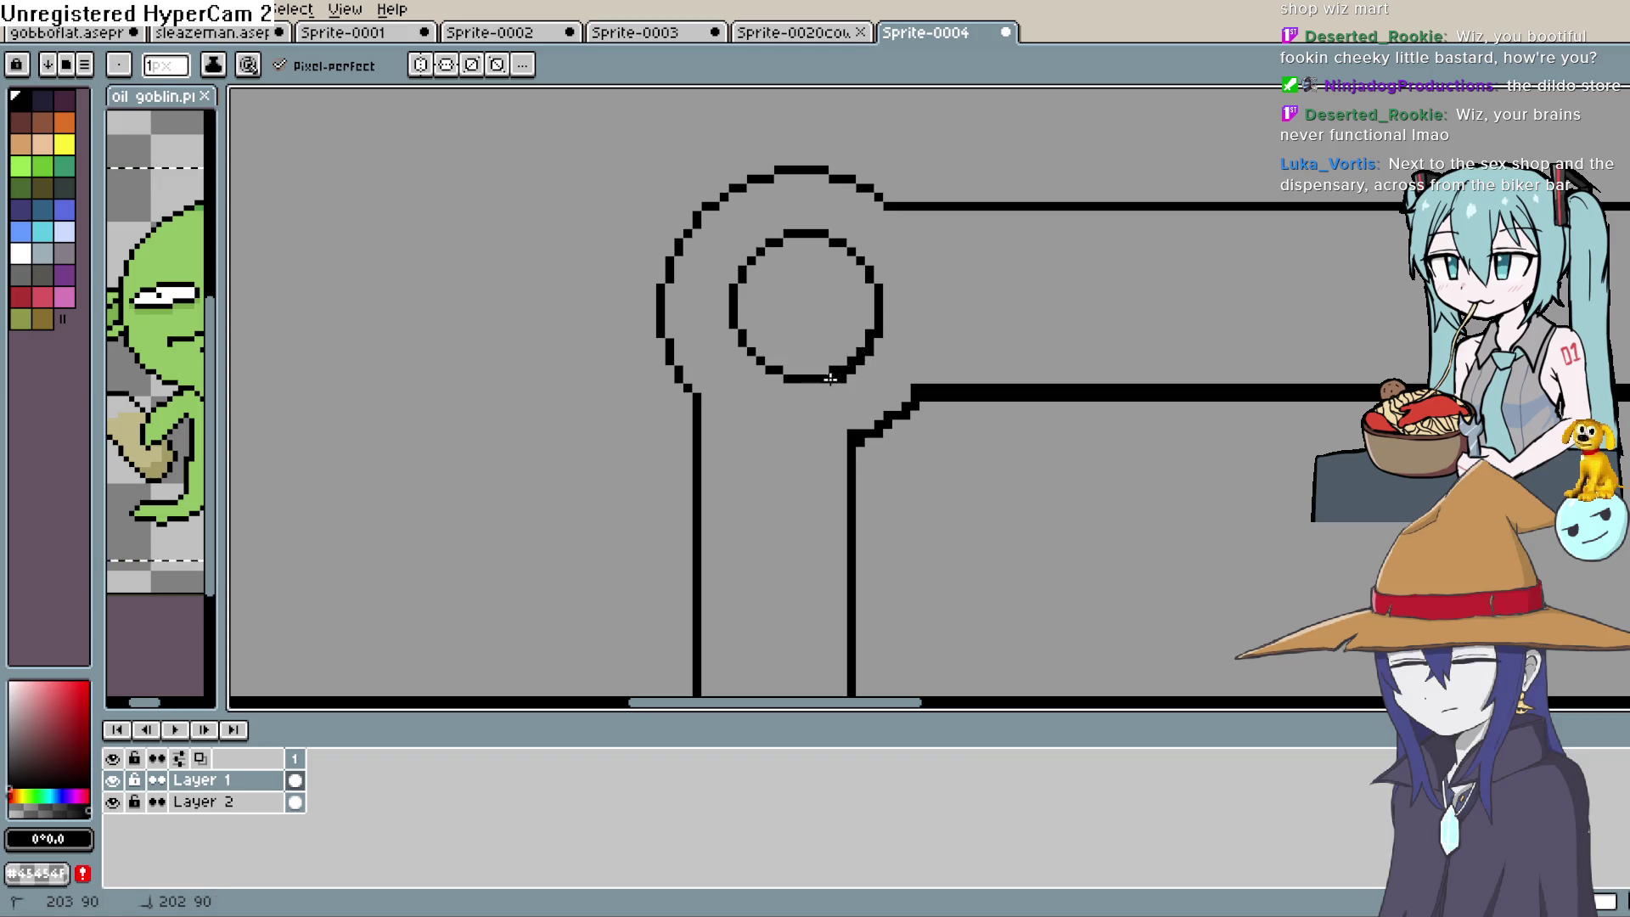
scroll(968, 266, "down", 5)
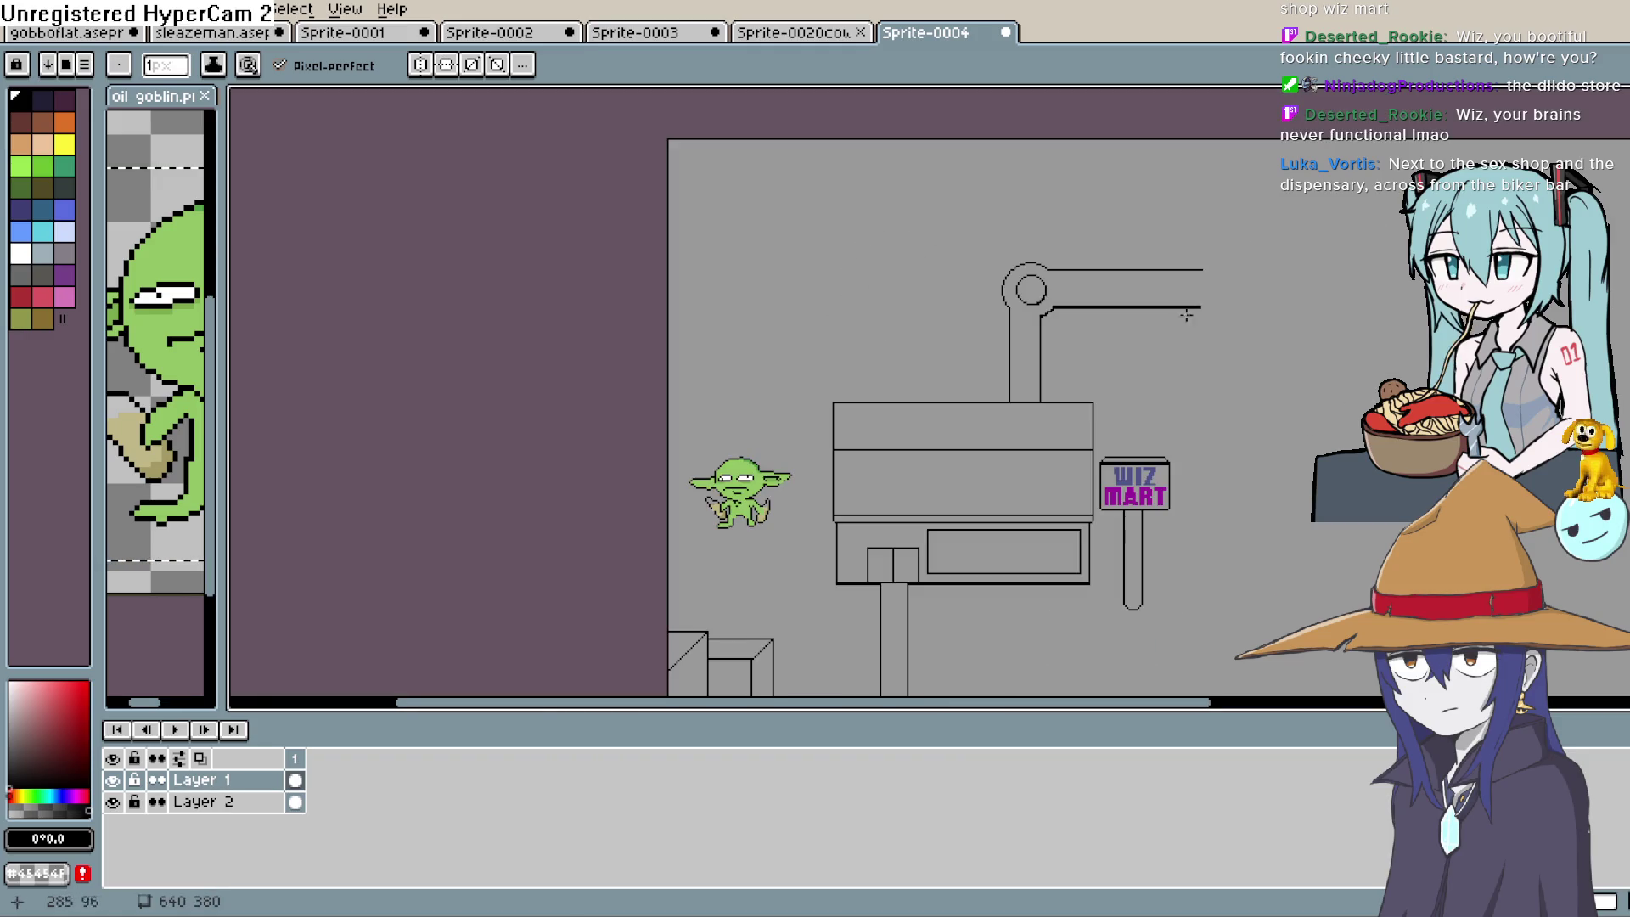
Pan to show the whole scene and switch back to the Pencil
mouse_move(1214, 423)
left_mouse_down()
mouse_move(1149, 338)
mouse_move(1044, 304)
left_mouse_up()
key("b")
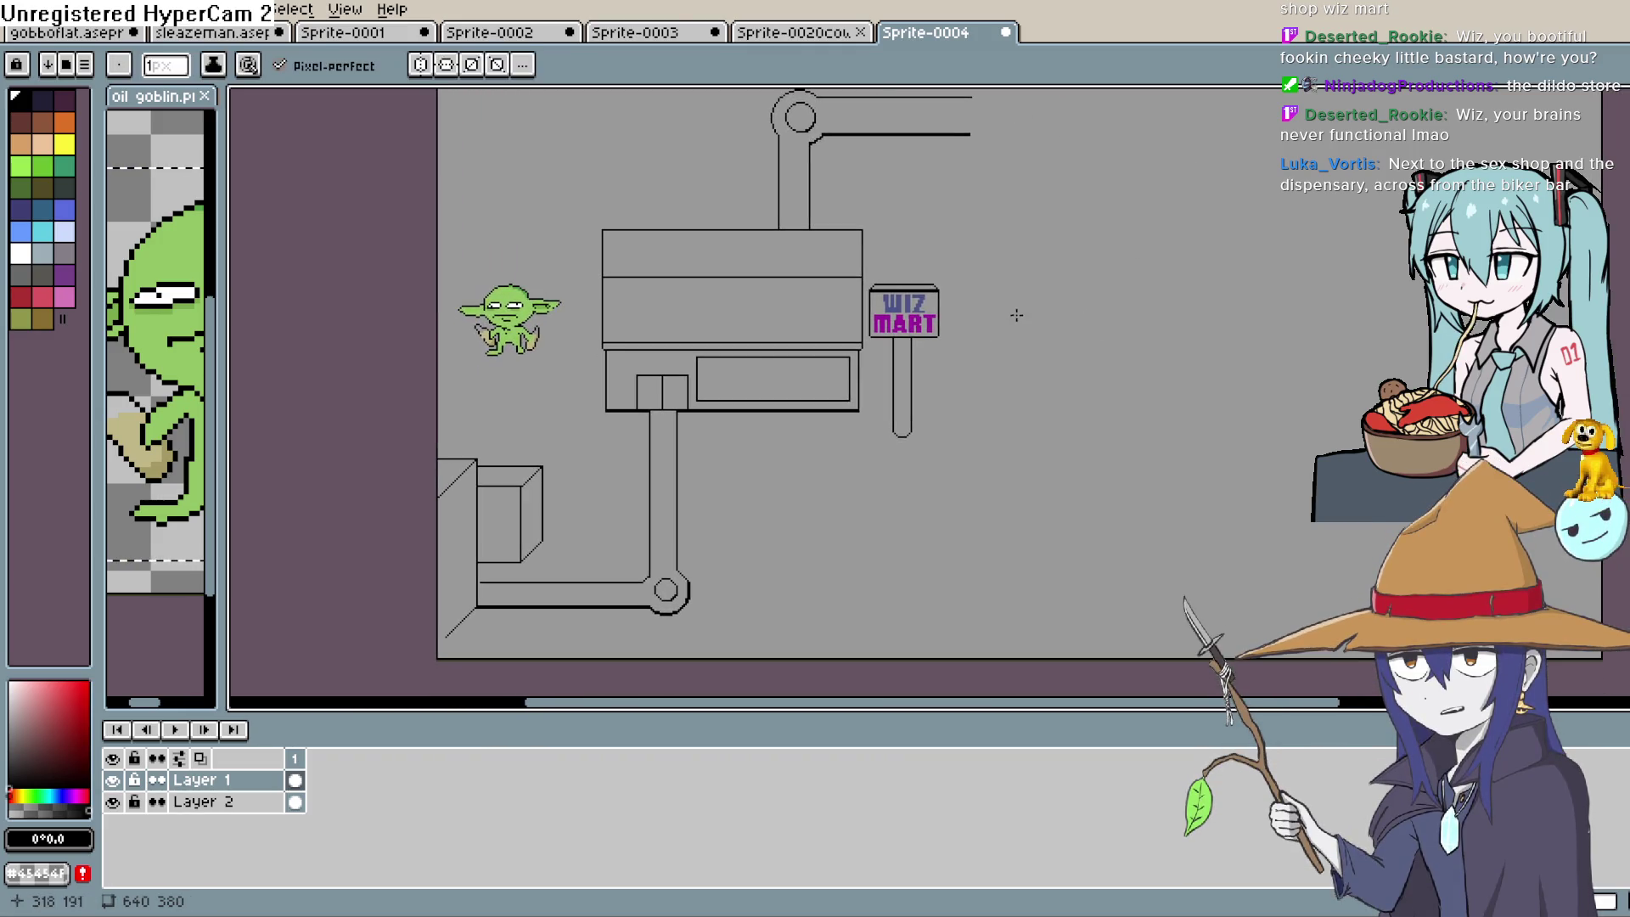
scroll(1020, 348, "down", 2)
mouse_move(976, 400)
left_mouse_down()
mouse_move(953, 390)
mouse_move(866, 491)
left_mouse_up()
scroll(961, 393, "up", 1)
scroll(881, 390, "up", 1)
left_click_drag(881, 390, 729, 466)
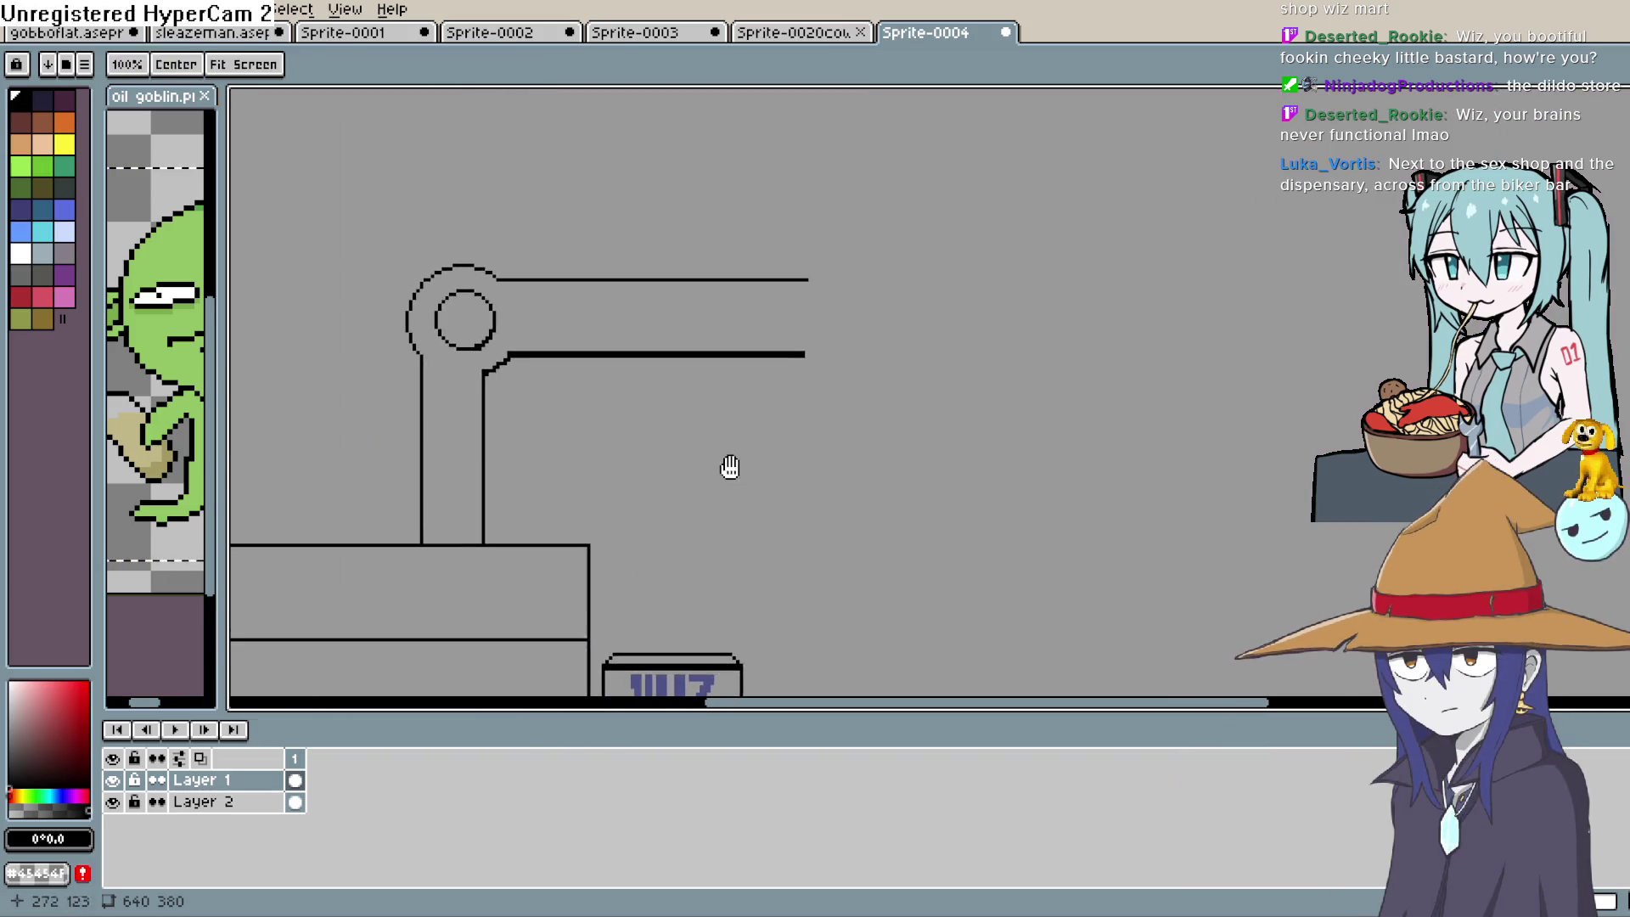
left_click_drag(1030, 334, 1042, 391)
key("space")
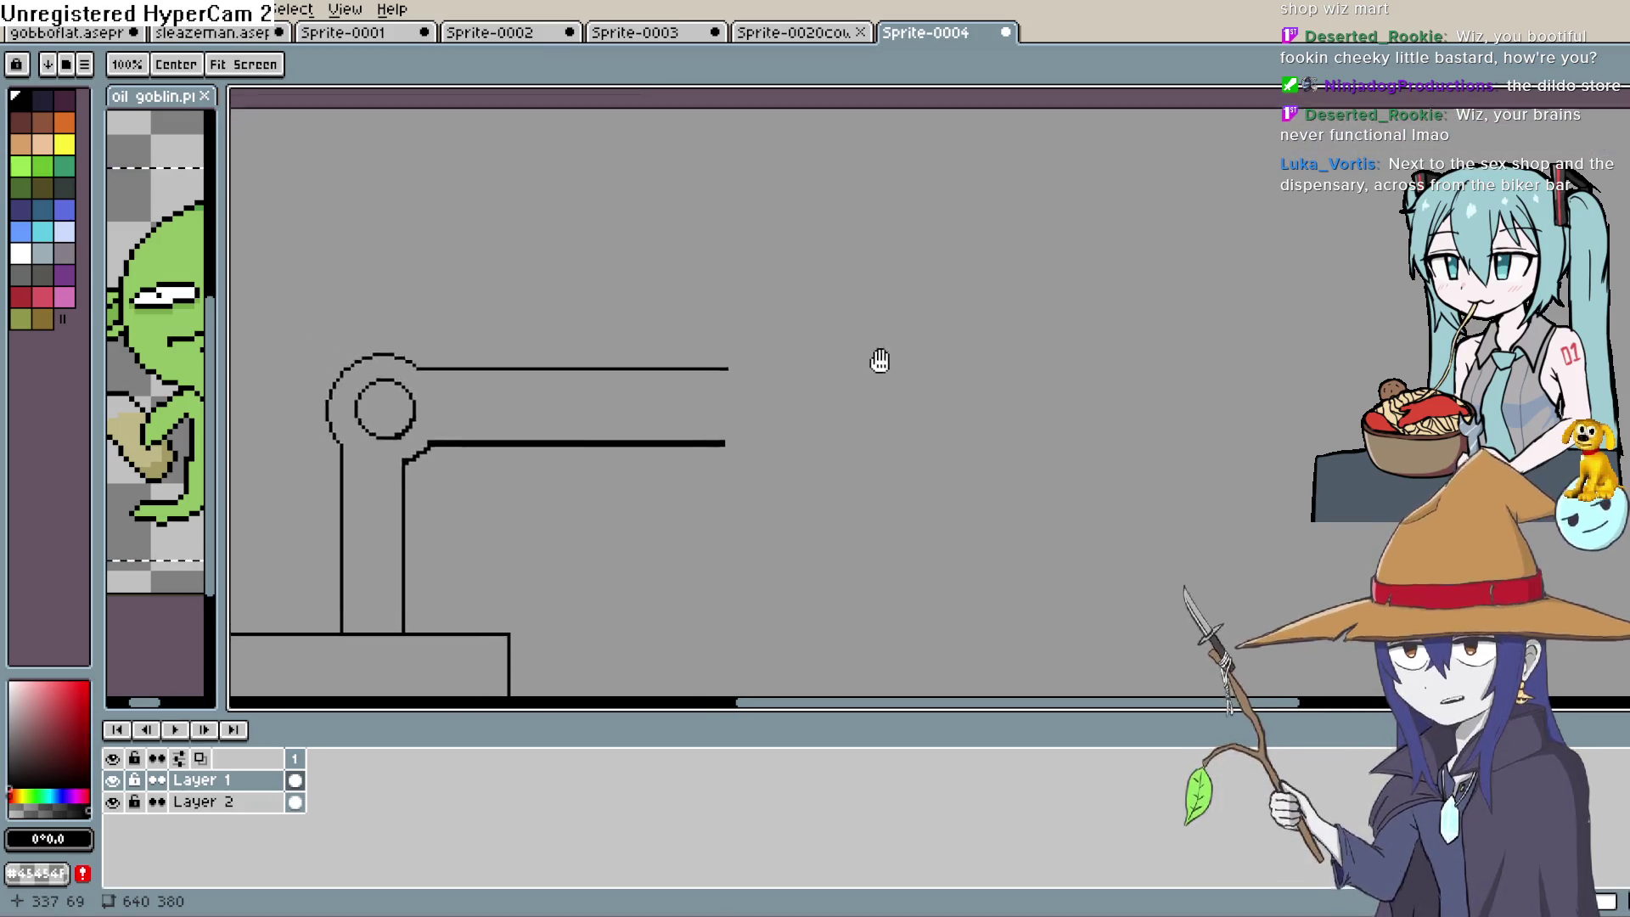
scroll(1113, 320, "up", 2)
scroll(1145, 427, "down", 3)
scroll(1145, 427, "down", 1)
scroll(1008, 389, "up", 1)
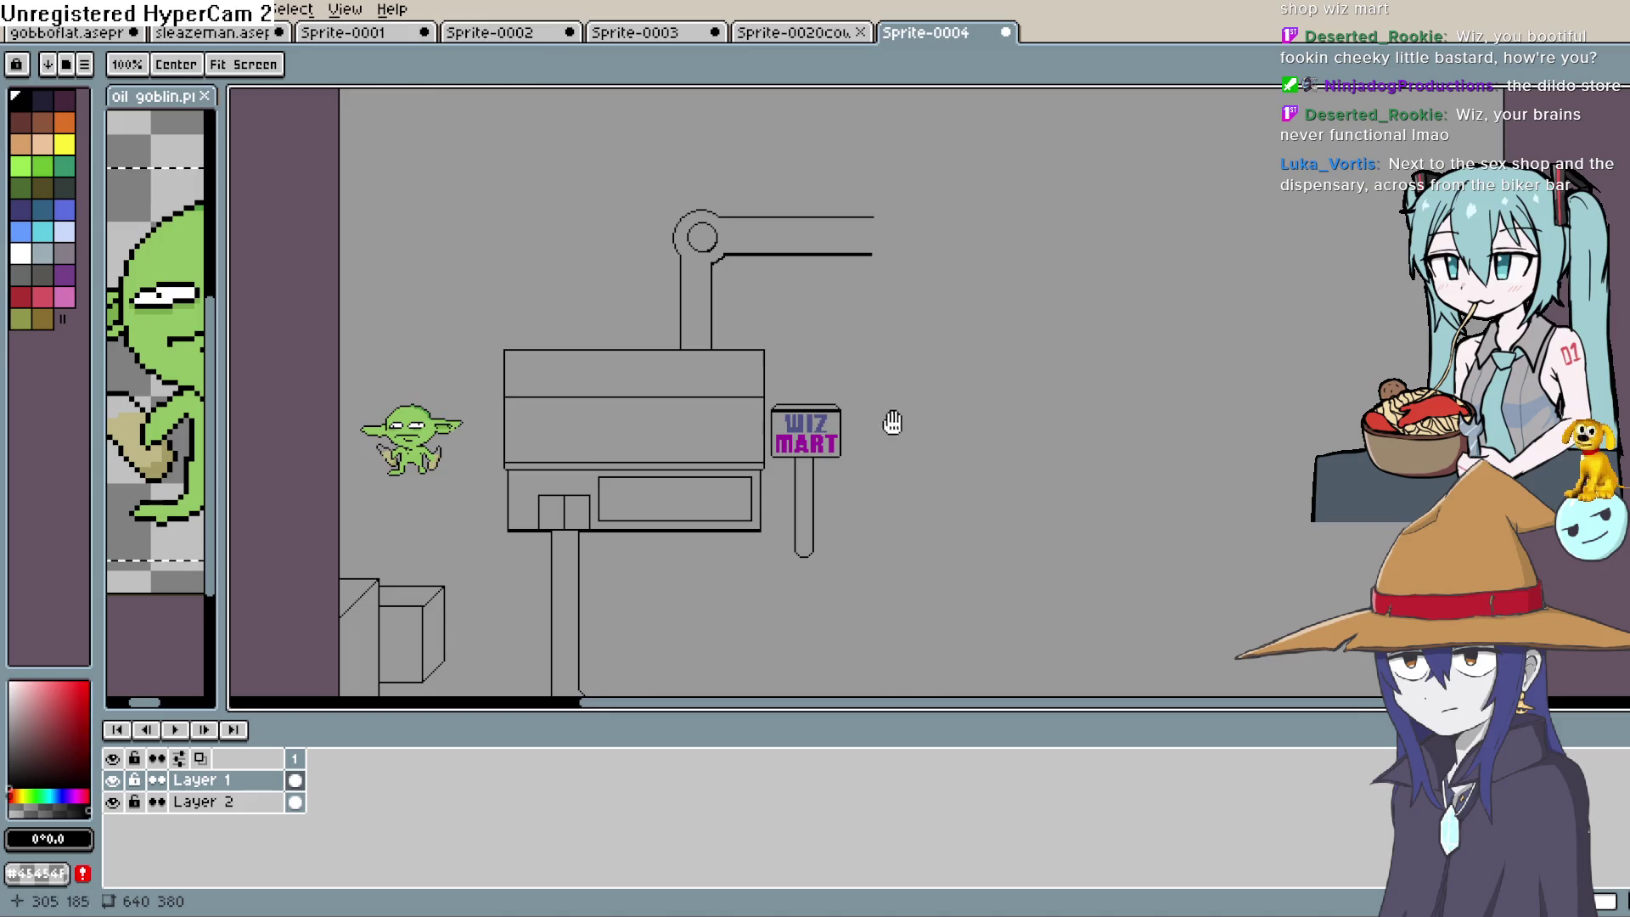
mouse_move(891, 422)
left_mouse_down()
mouse_move(960, 324)
mouse_move(953, 362)
mouse_move(1033, 353)
mouse_move(1141, 292)
mouse_move(1008, 342)
mouse_move(921, 339)
mouse_move(946, 325)
left_mouse_up()
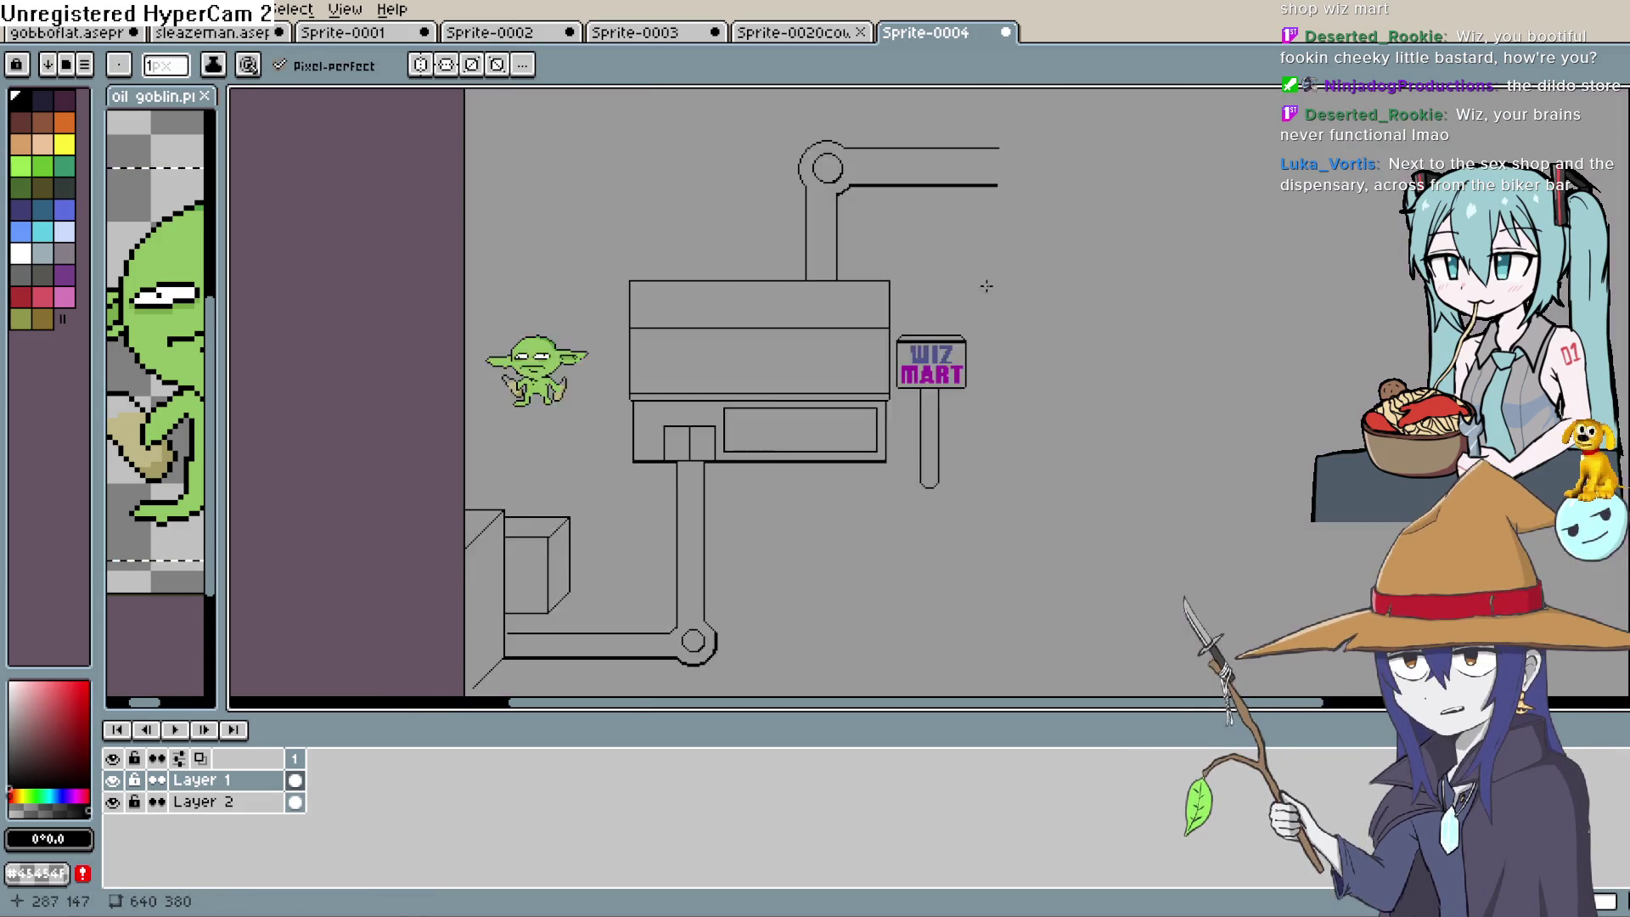
scroll(984, 280, "up", 1)
mouse_move(1034, 263)
left_mouse_down()
mouse_move(957, 400)
mouse_move(954, 371)
mouse_move(881, 451)
mouse_move(895, 419)
left_mouse_up()
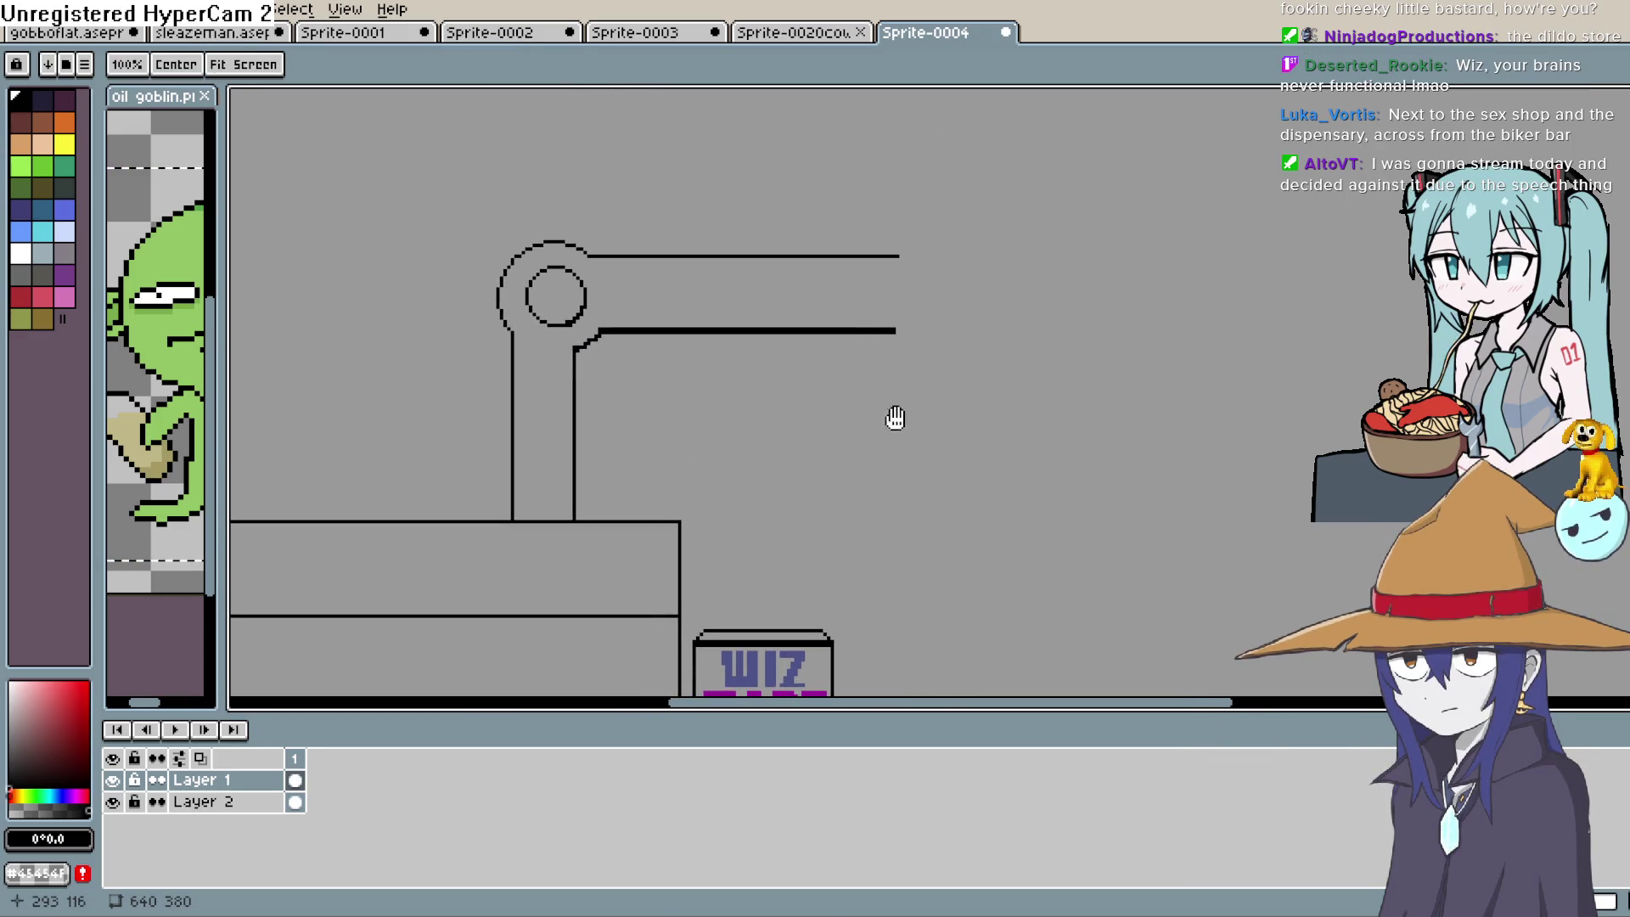
Extend the upper and lower arm lines further right, keeping the lower stroke thick
left_click_drag(932, 334, 1110, 207)
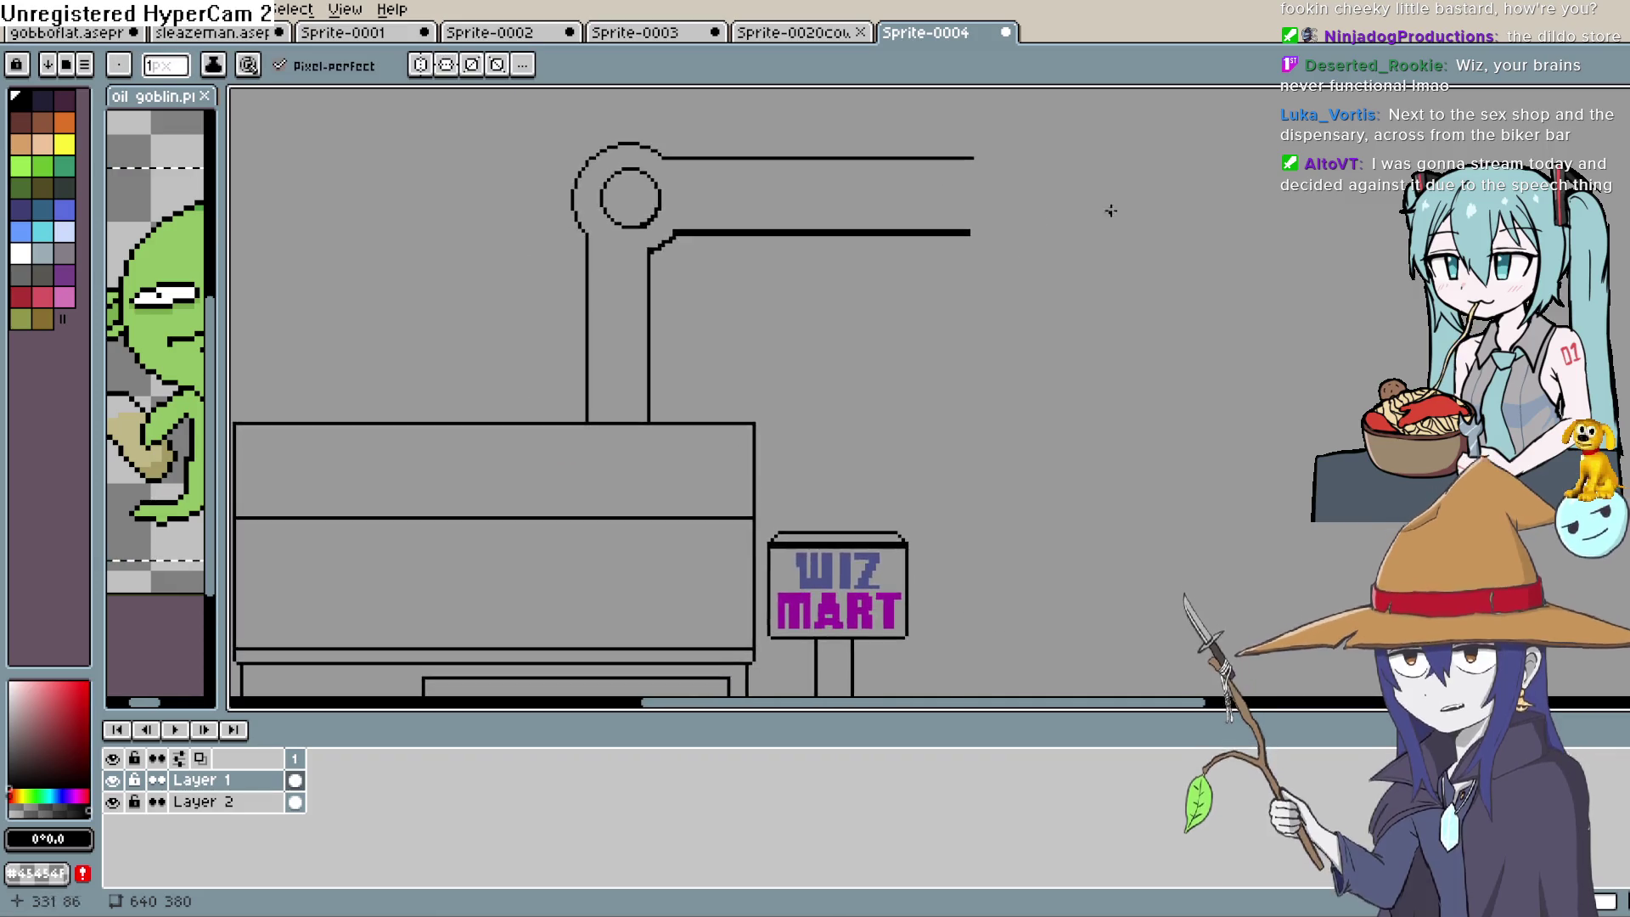
scroll(1171, 320, "down", 3)
scroll(937, 388, "up", 1)
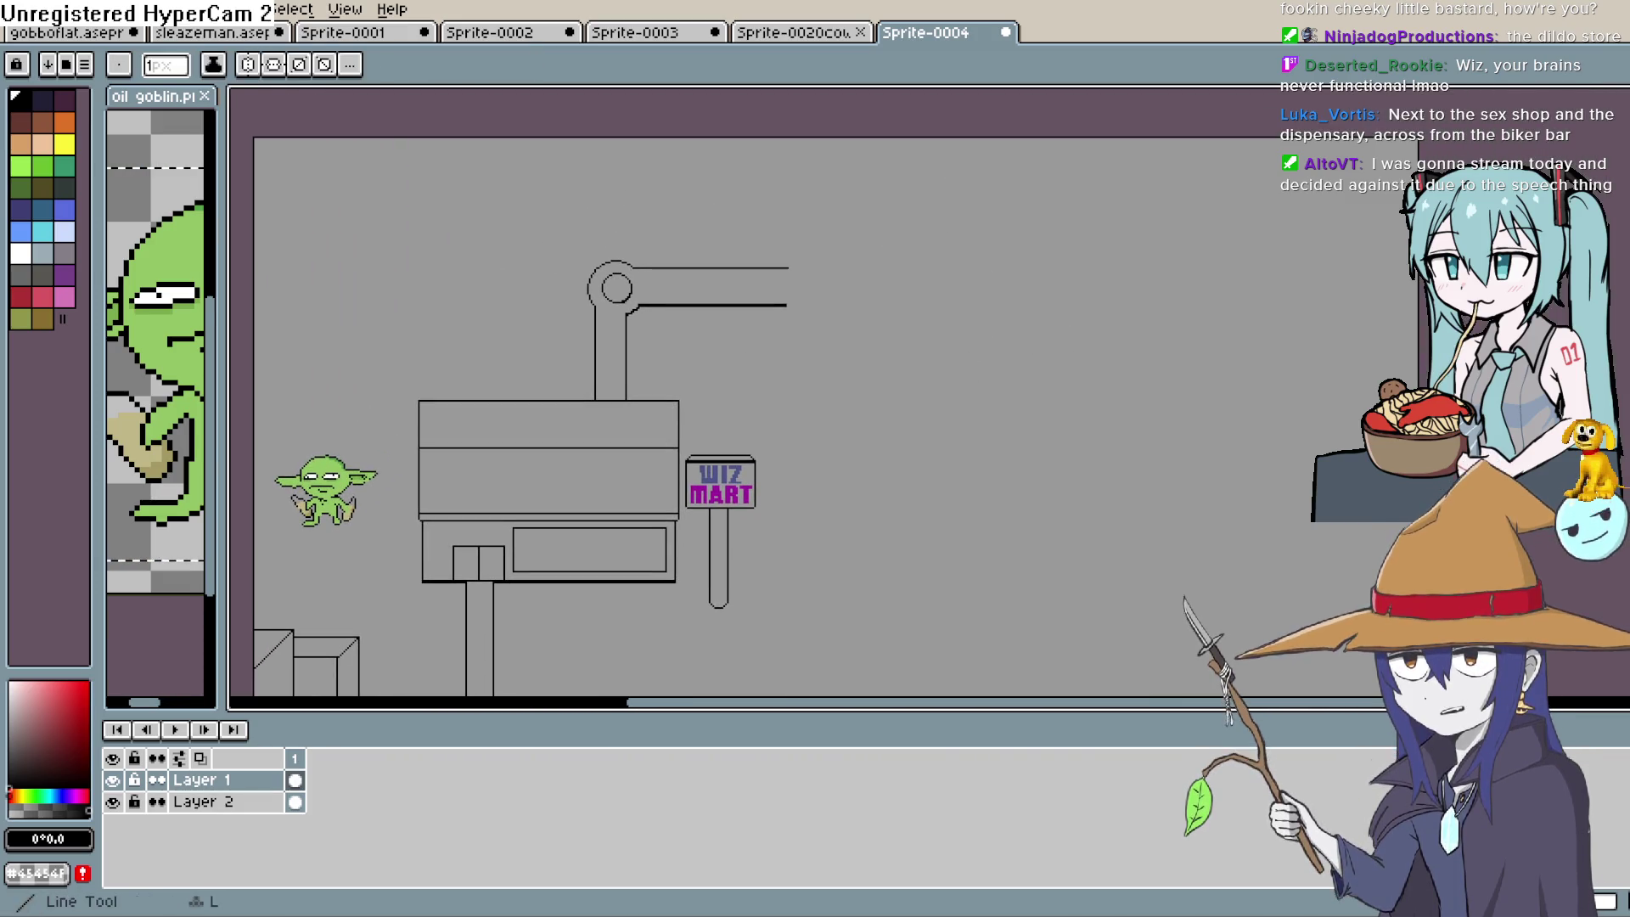
left_click_drag(788, 304, 893, 306)
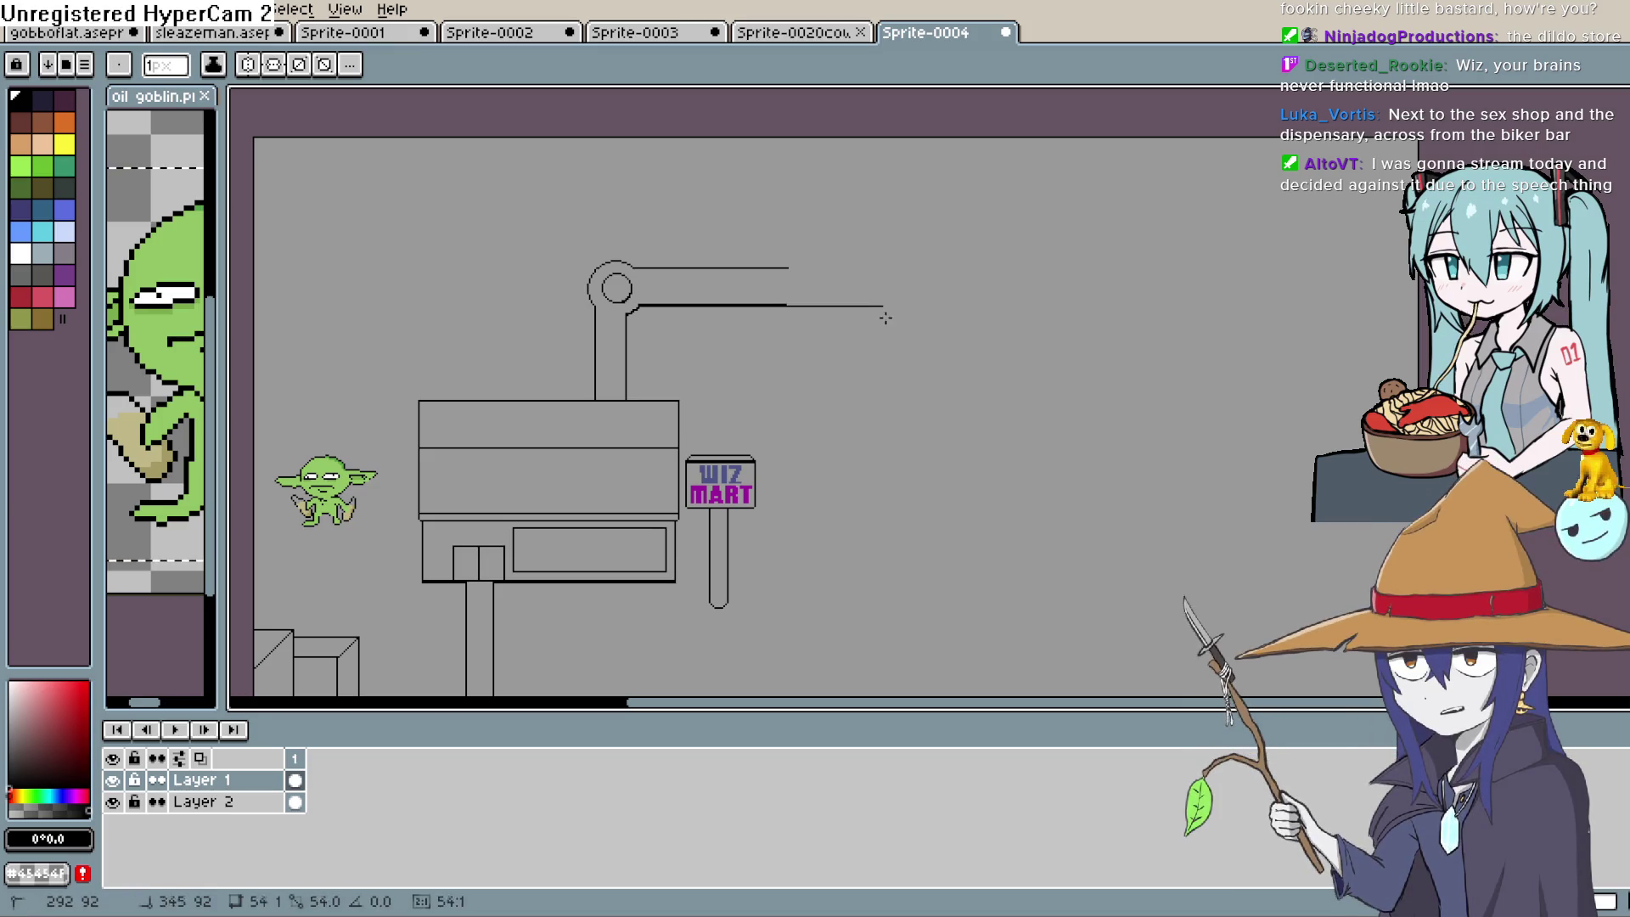
scroll(878, 253, "up", 2)
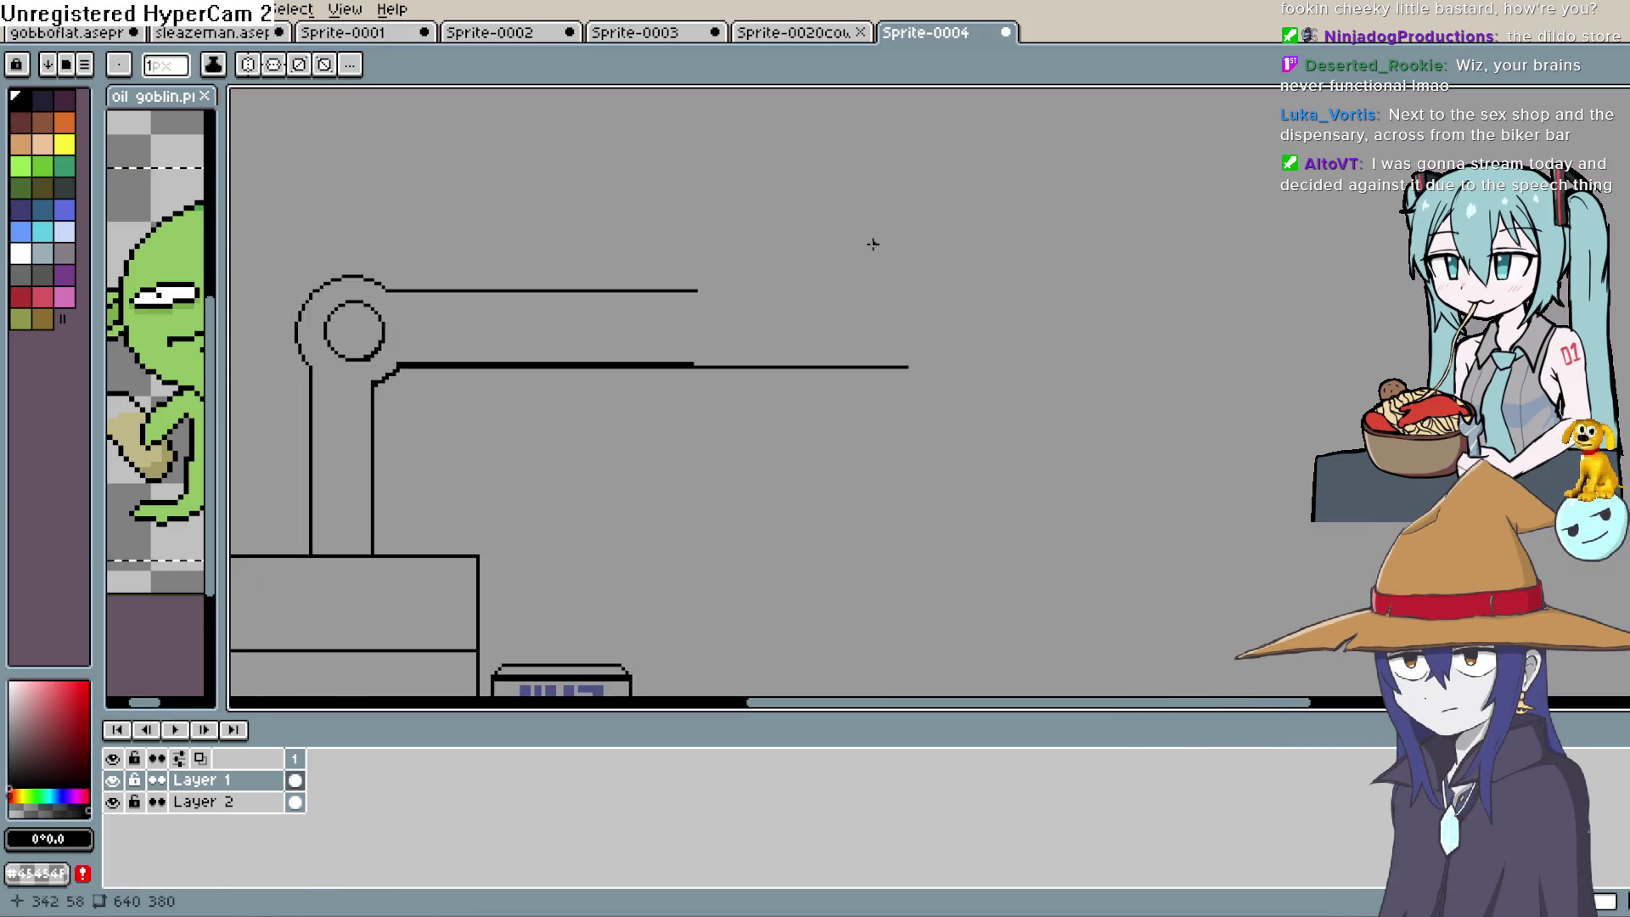
scroll(841, 270, "up", 2)
left_click_drag(630, 308, 950, 308)
mouse_move(631, 424)
left_mouse_down()
mouse_move(951, 418)
mouse_move(1070, 291)
mouse_move(993, 403)
left_mouse_up()
scroll(953, 410, "down", 1)
scroll(953, 410, "down", 2)
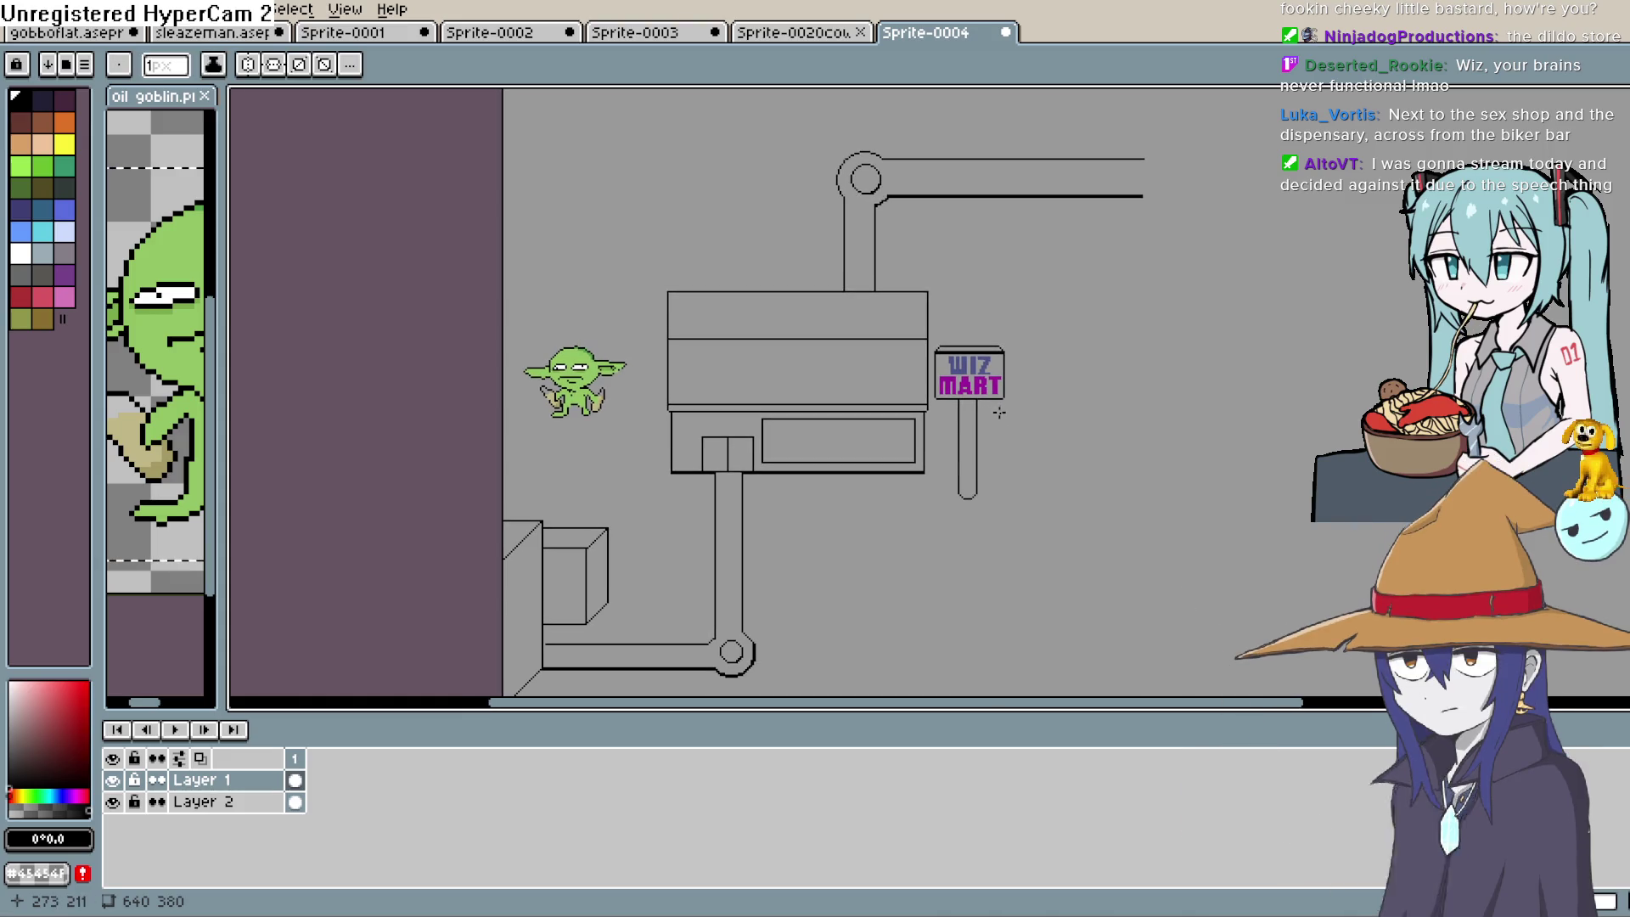
left_click_drag(1098, 331, 988, 426)
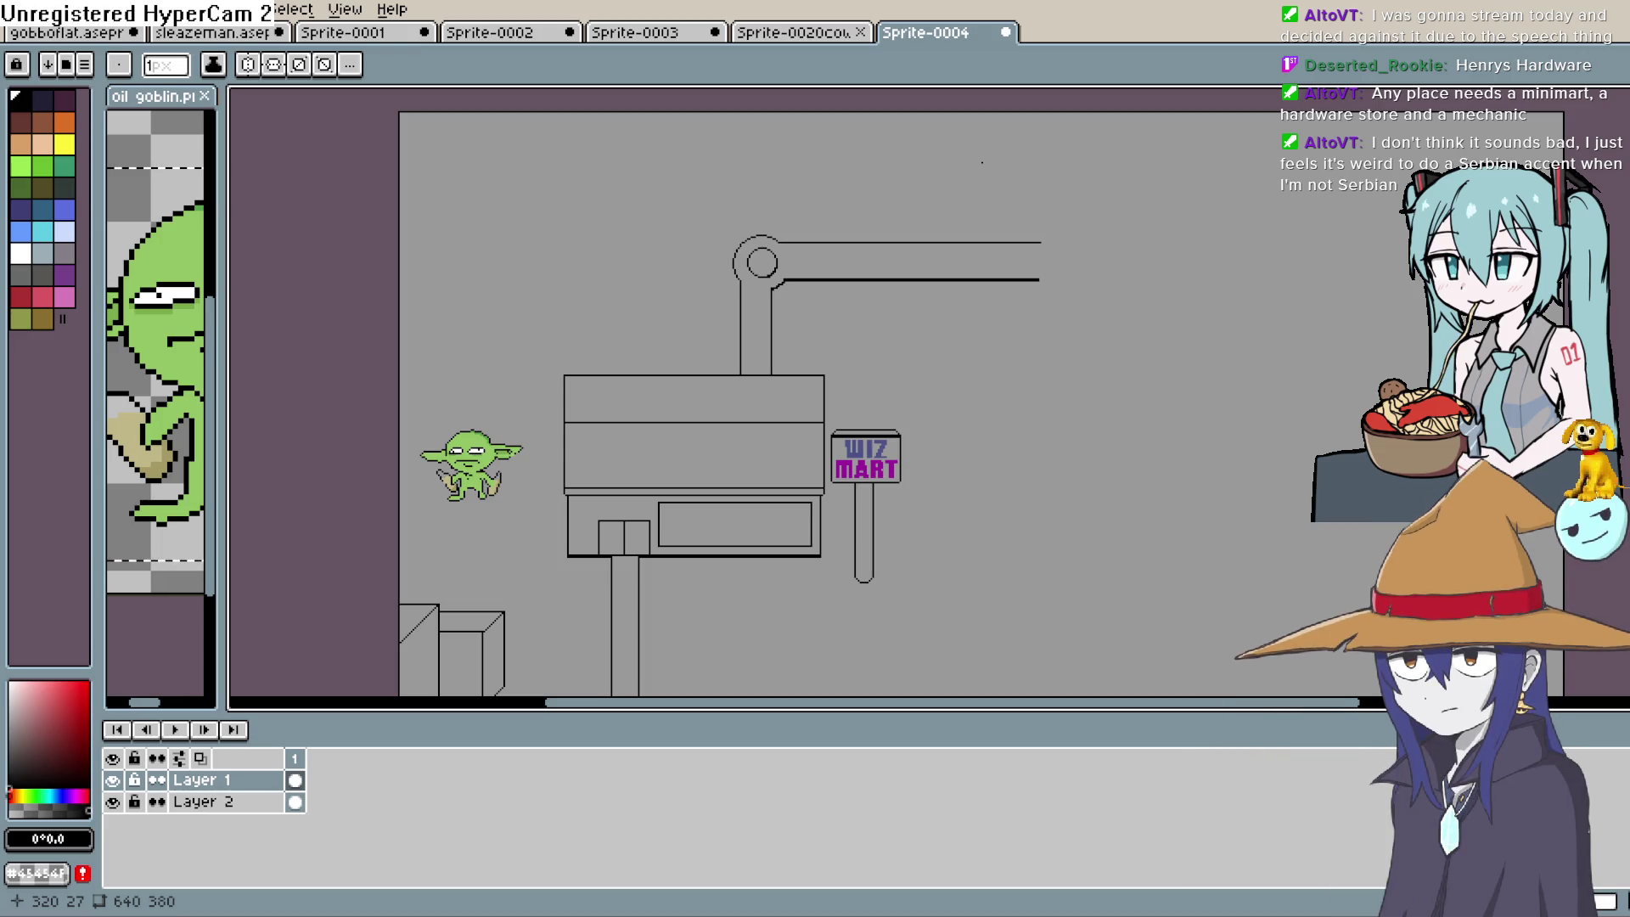
left_click_drag(1030, 390, 879, 315)
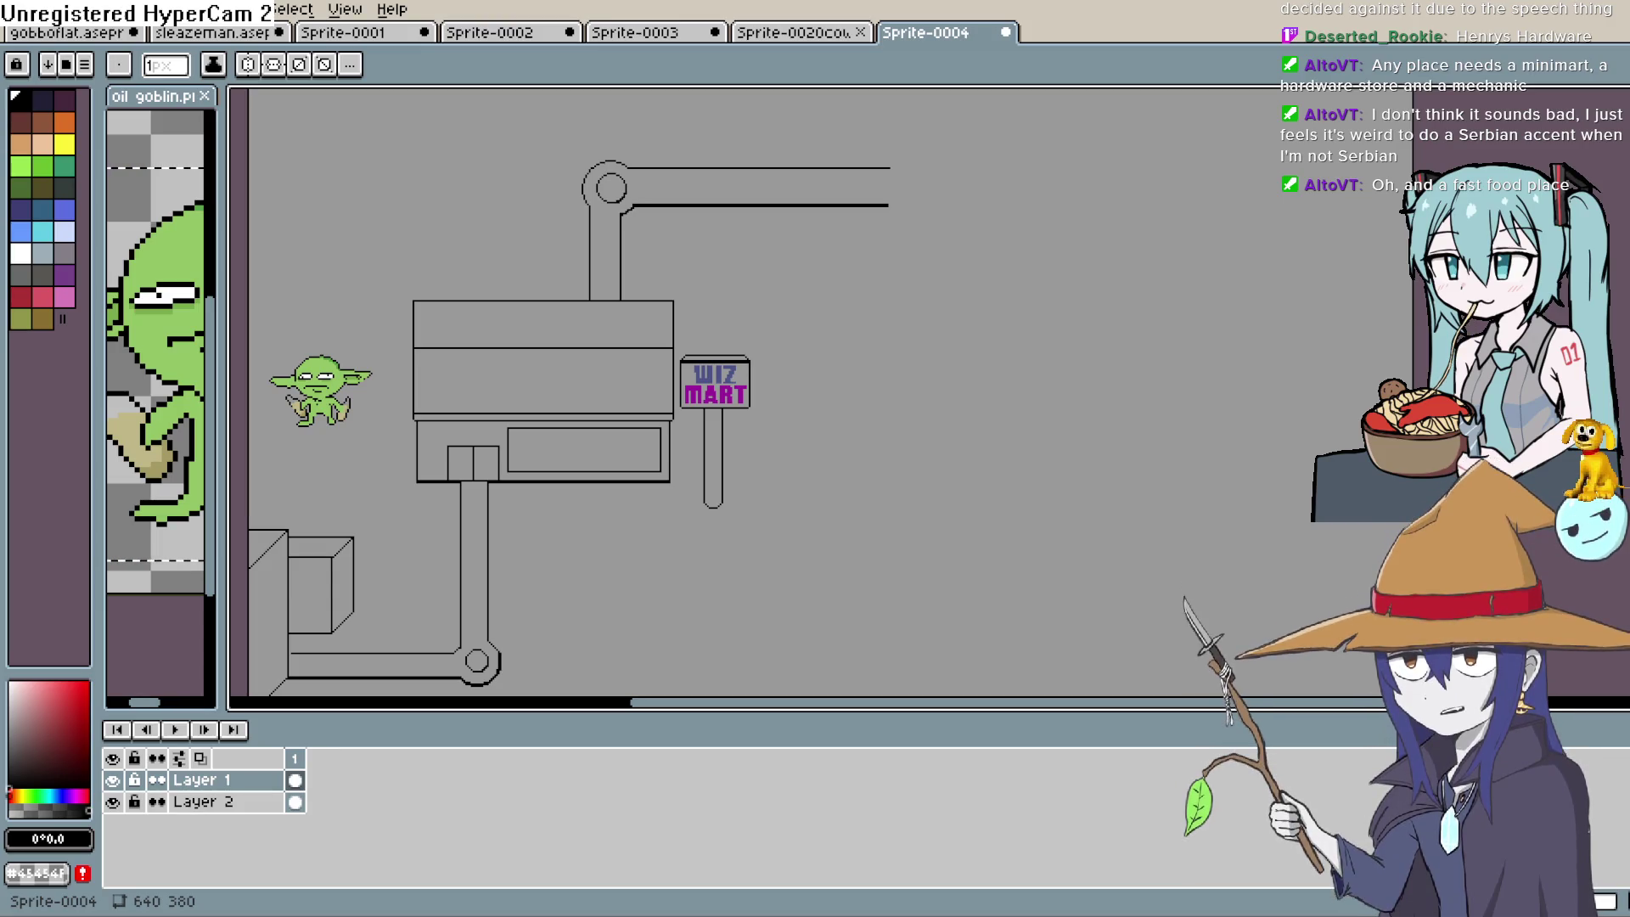
left_click_drag(856, 363, 880, 300)
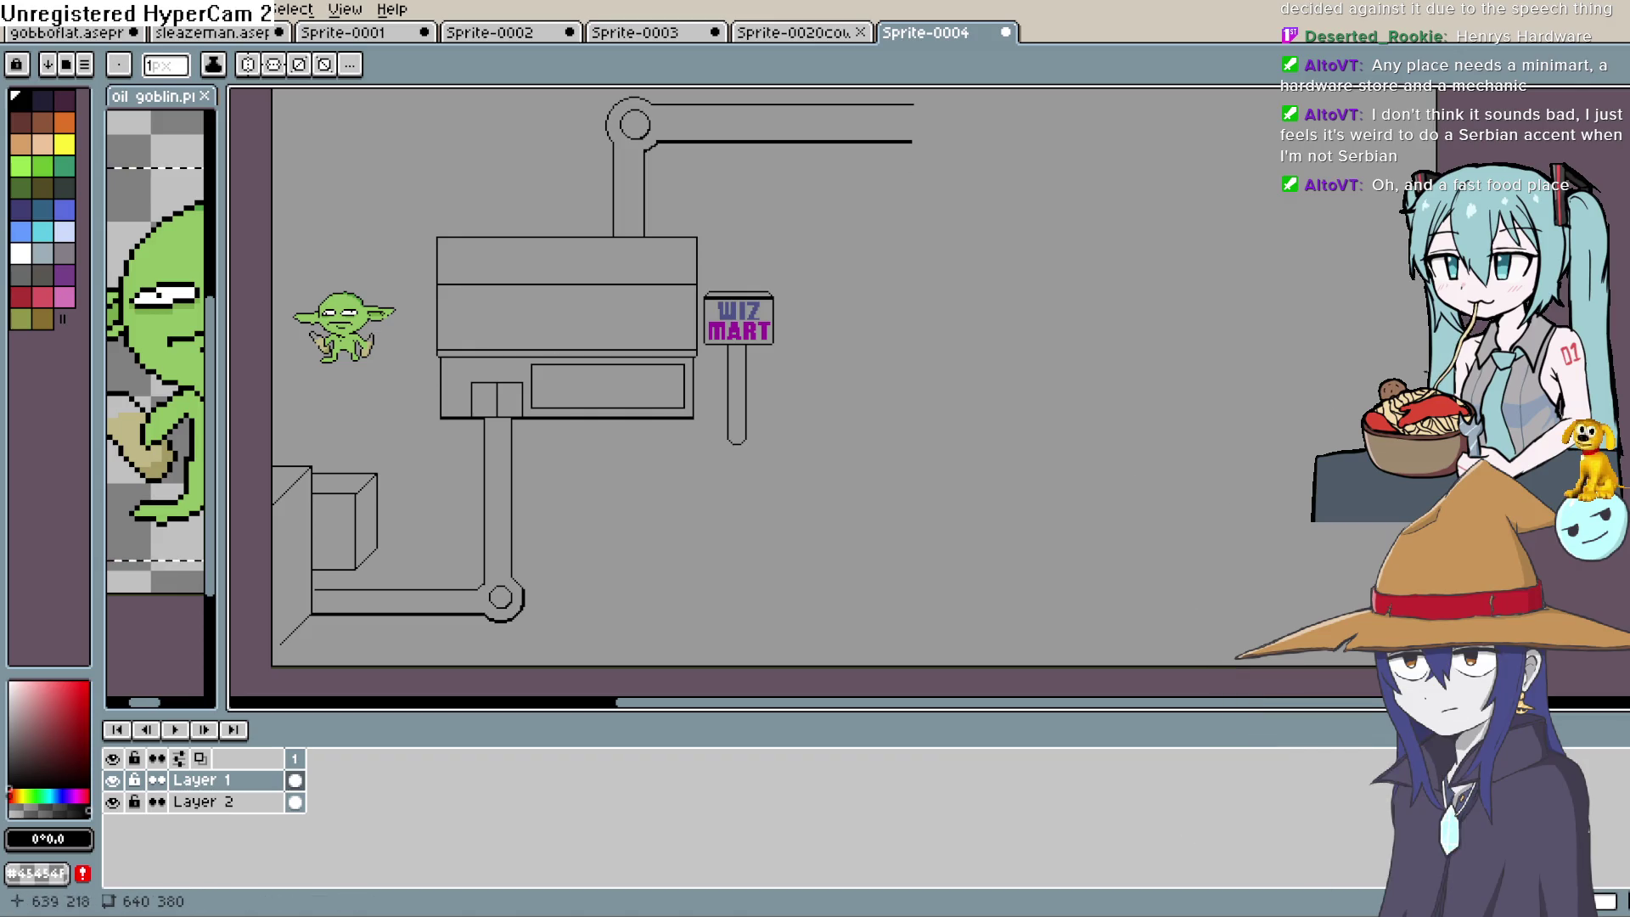
scroll(949, 462, "down", 2)
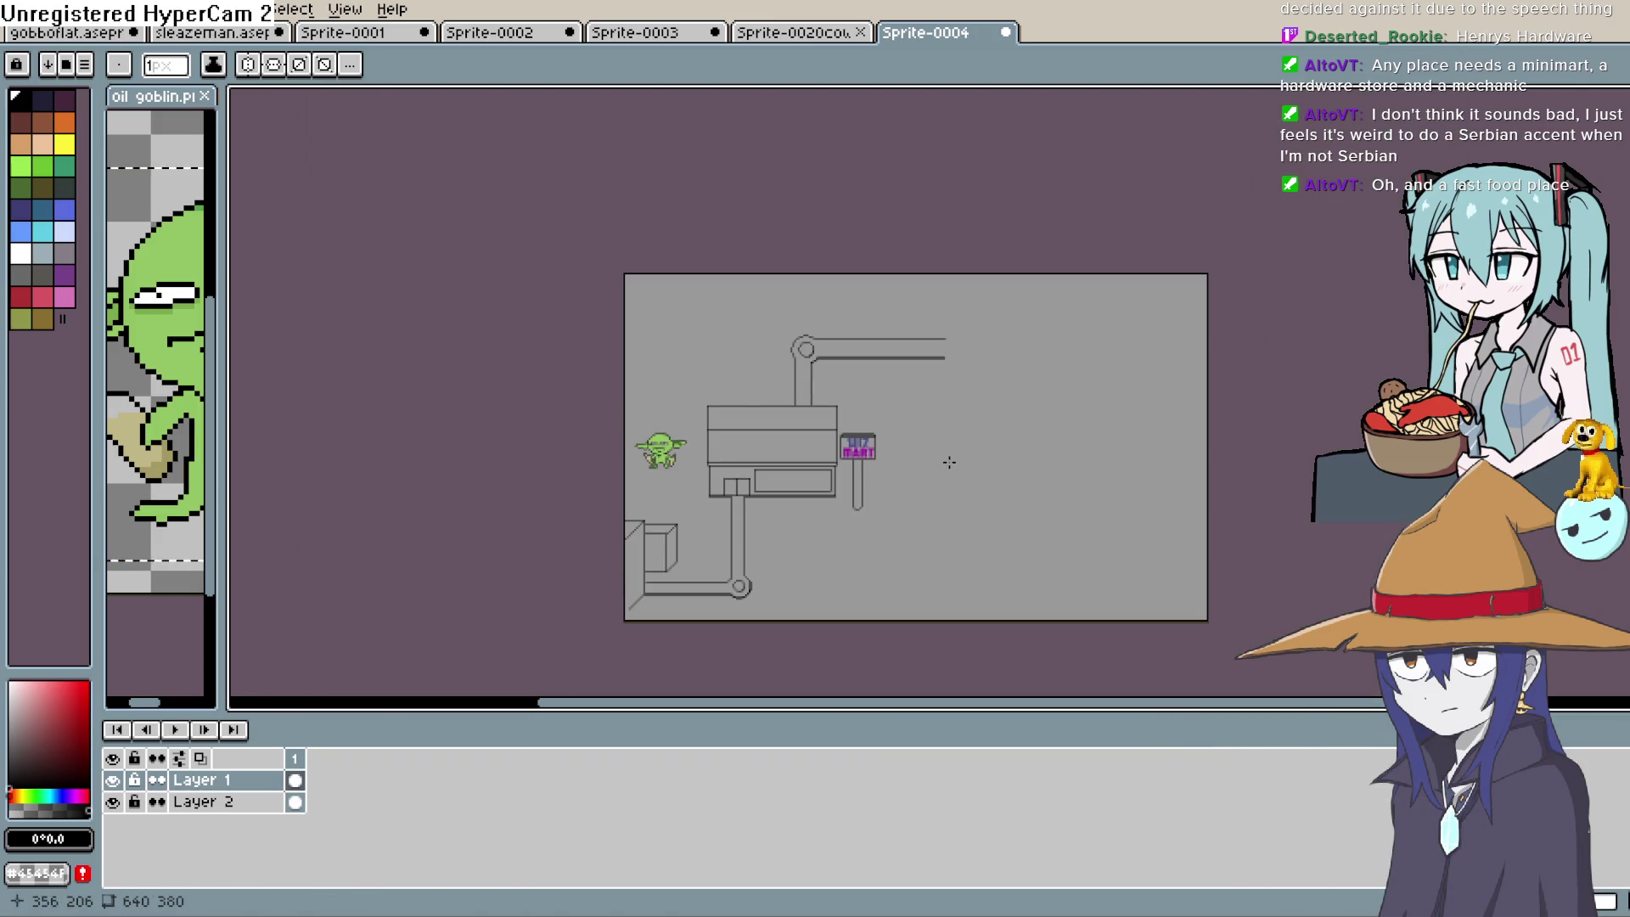
left_click_drag(949, 462, 834, 463)
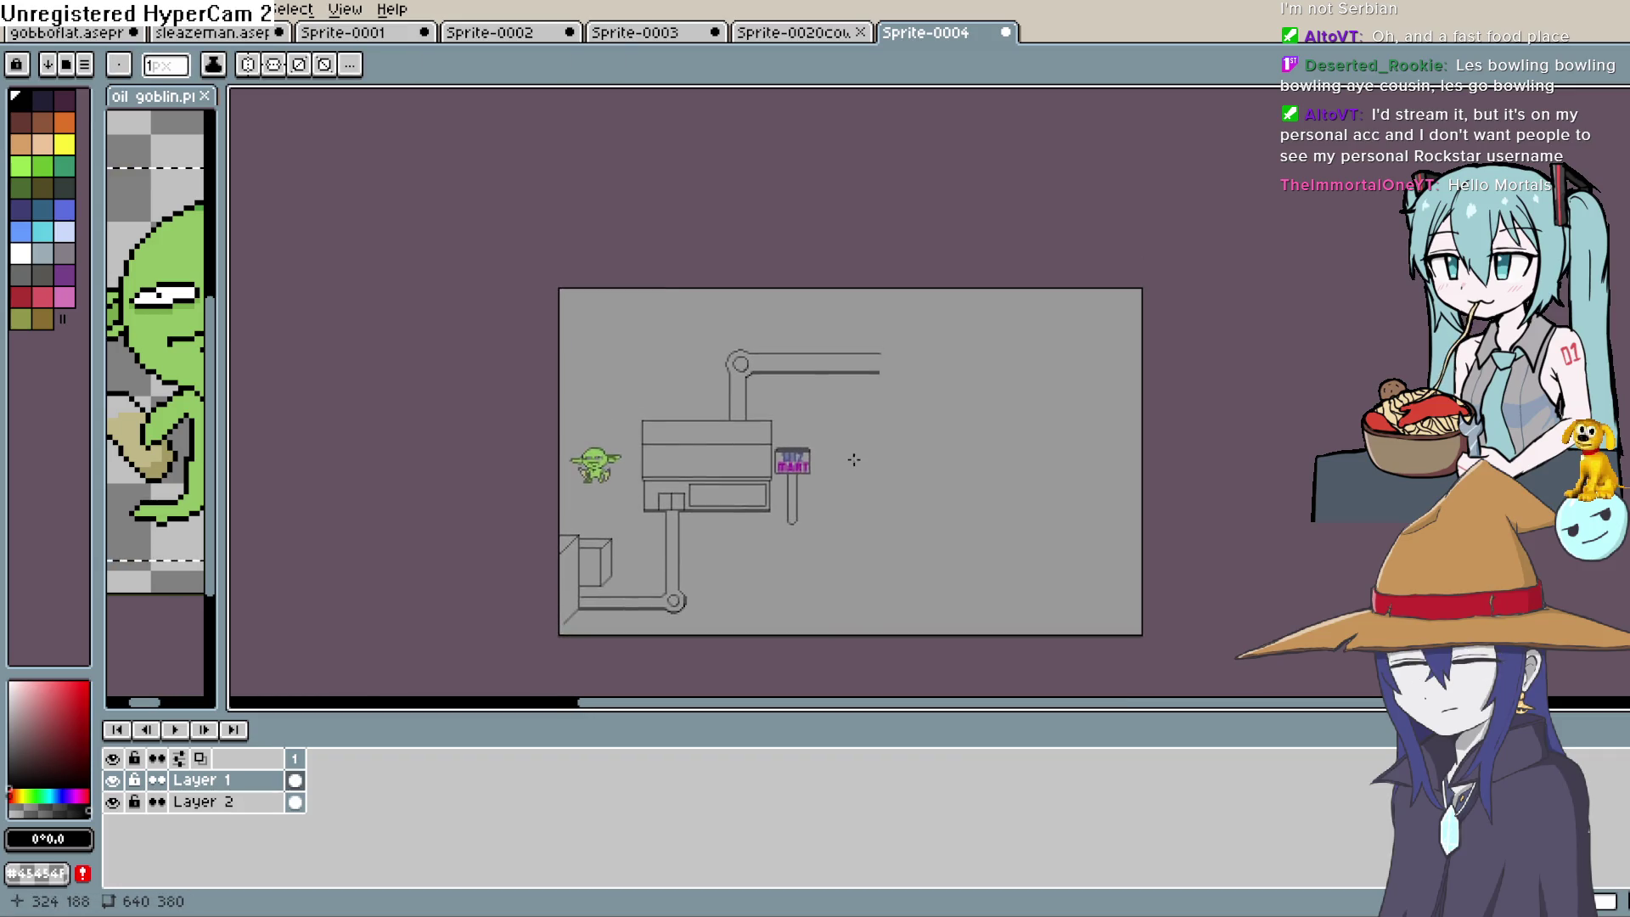
Draw a short vertical drop down from the lower arm line's right end
scroll(851, 477, "up", 2)
mouse_move(938, 441)
left_mouse_down()
mouse_move(971, 433)
mouse_move(991, 349)
left_mouse_up()
scroll(968, 425, "down", 1)
scroll(892, 419, "up", 1)
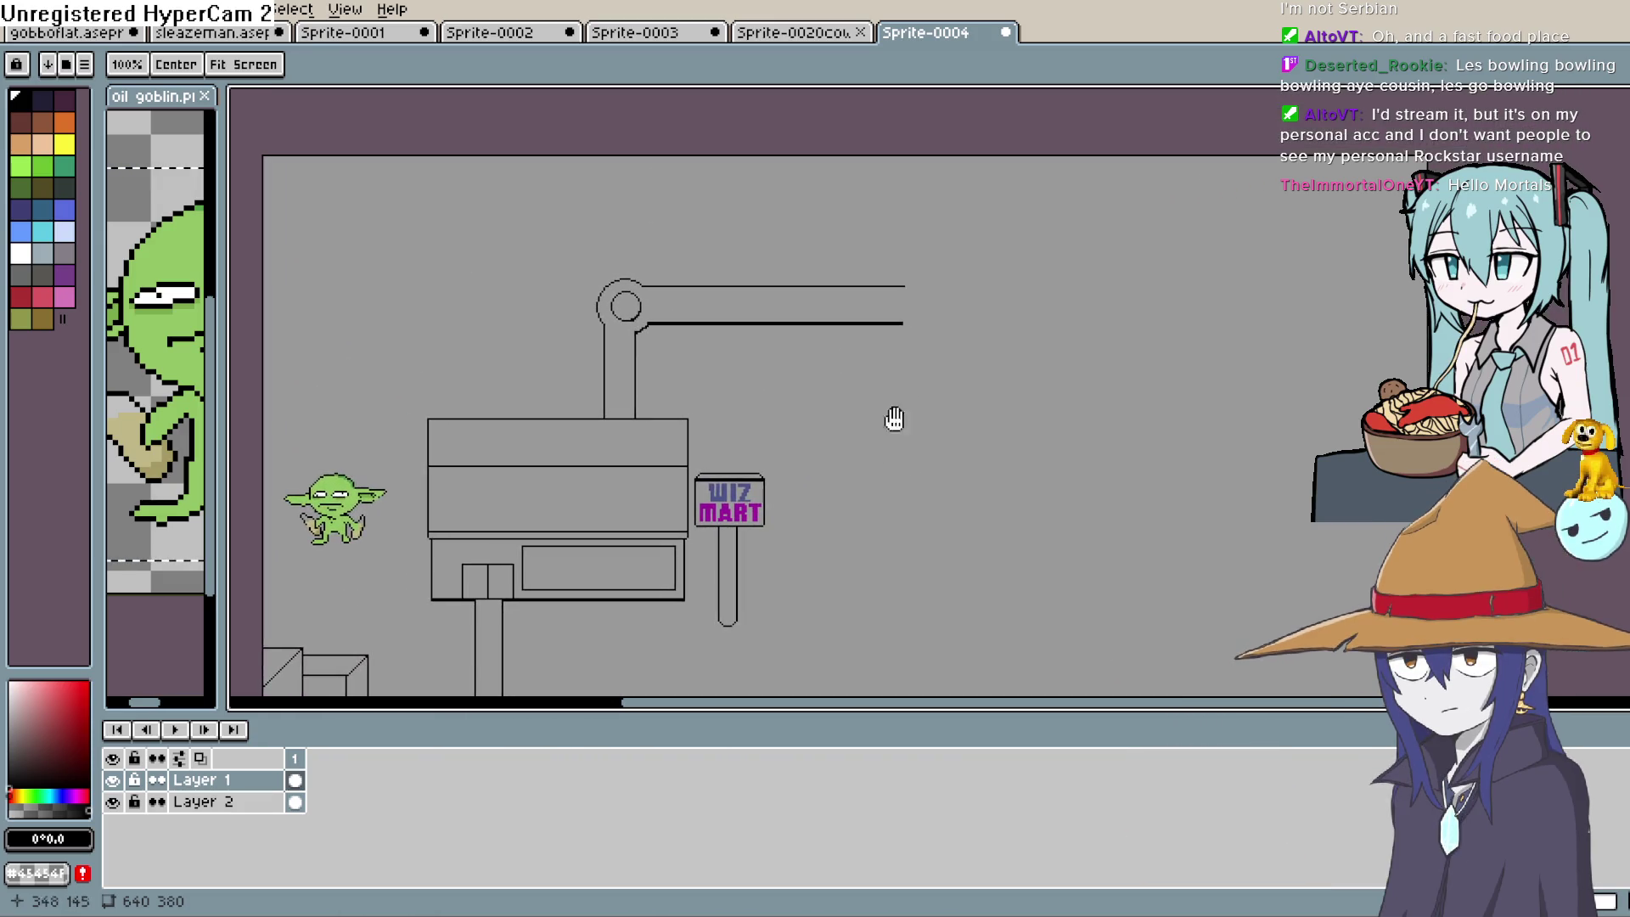
scroll(849, 419, "right", 3)
scroll(825, 415, "up", 2)
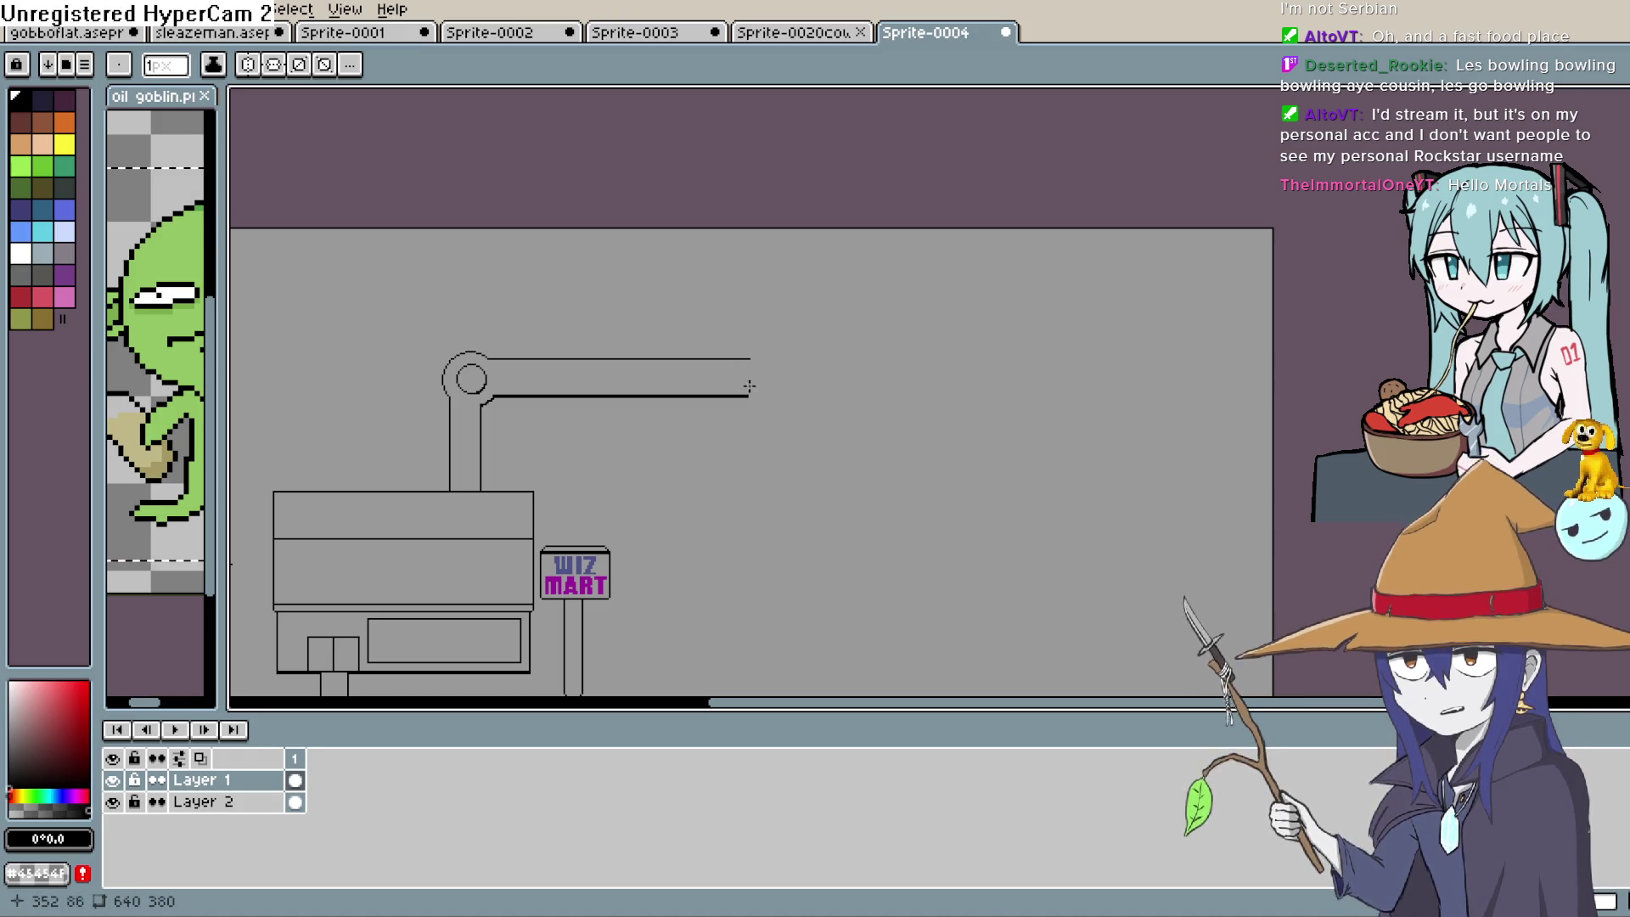
left_click(749, 464, "shift")
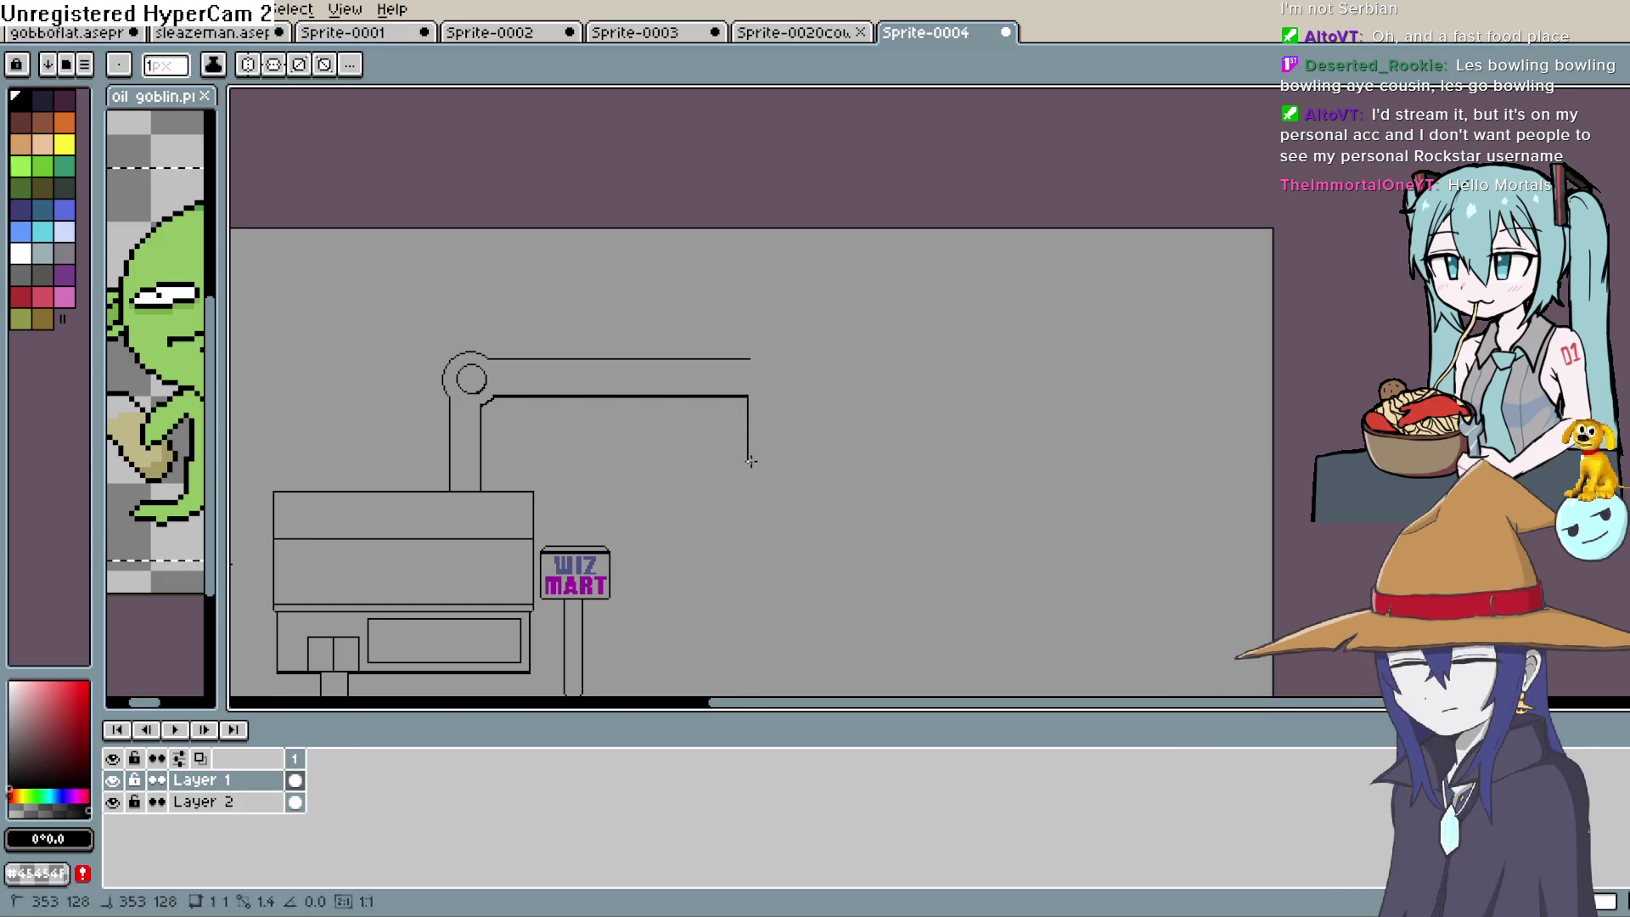
Run a level horizontal line right from the bottom of the drop
left_click(999, 452, "shift")
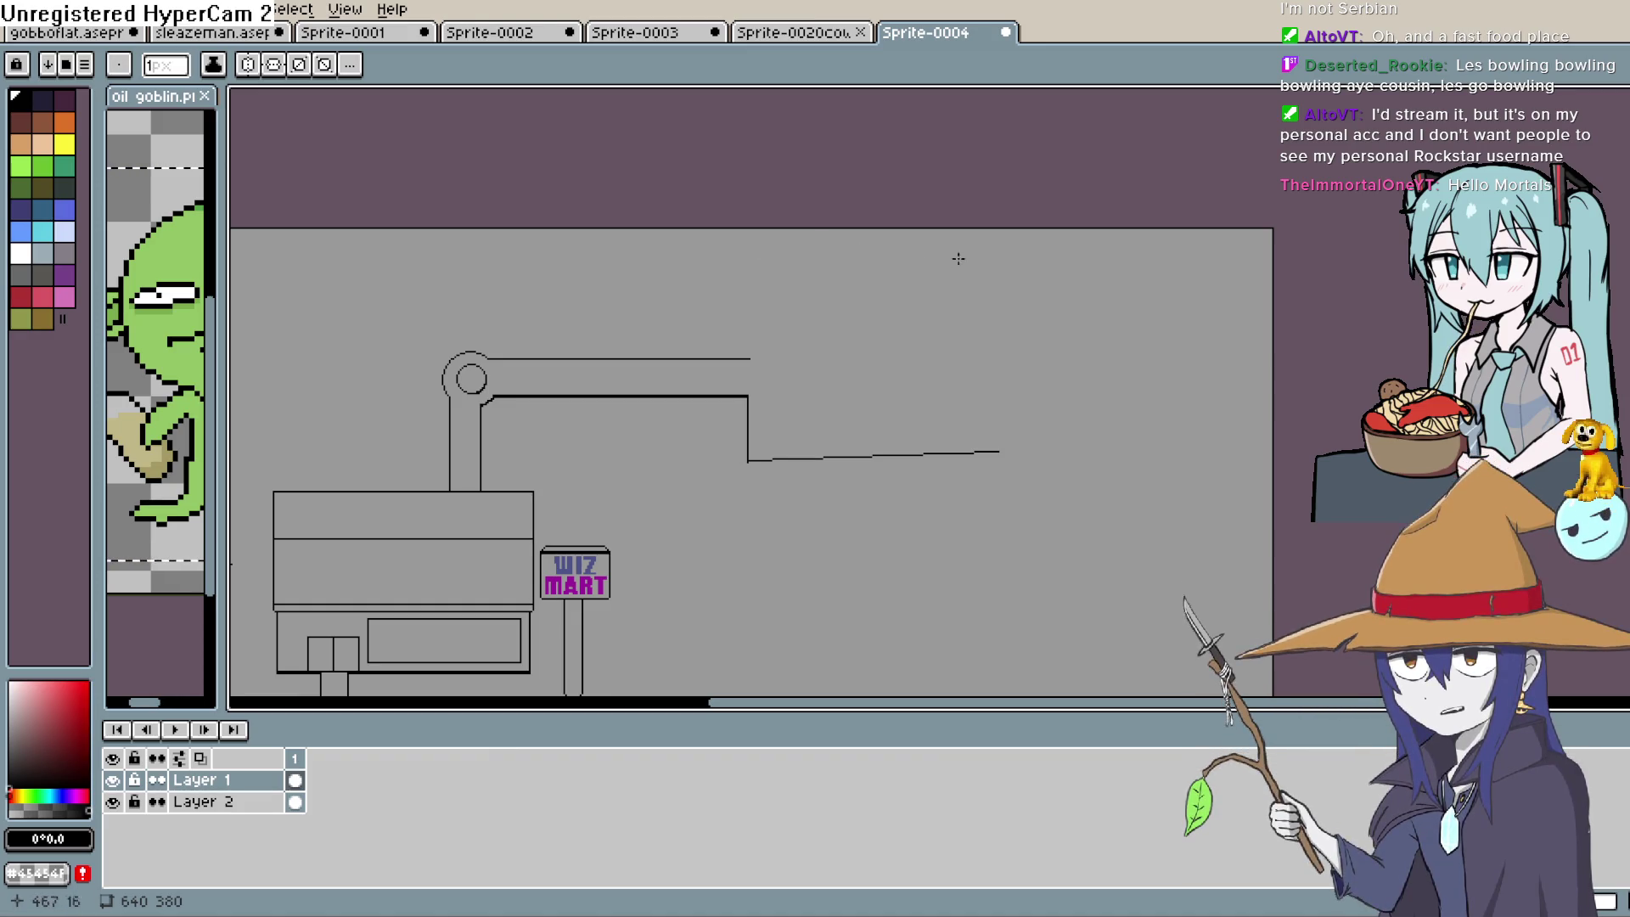
key("ctrl+z")
left_click_drag(582, 466, 920, 451)
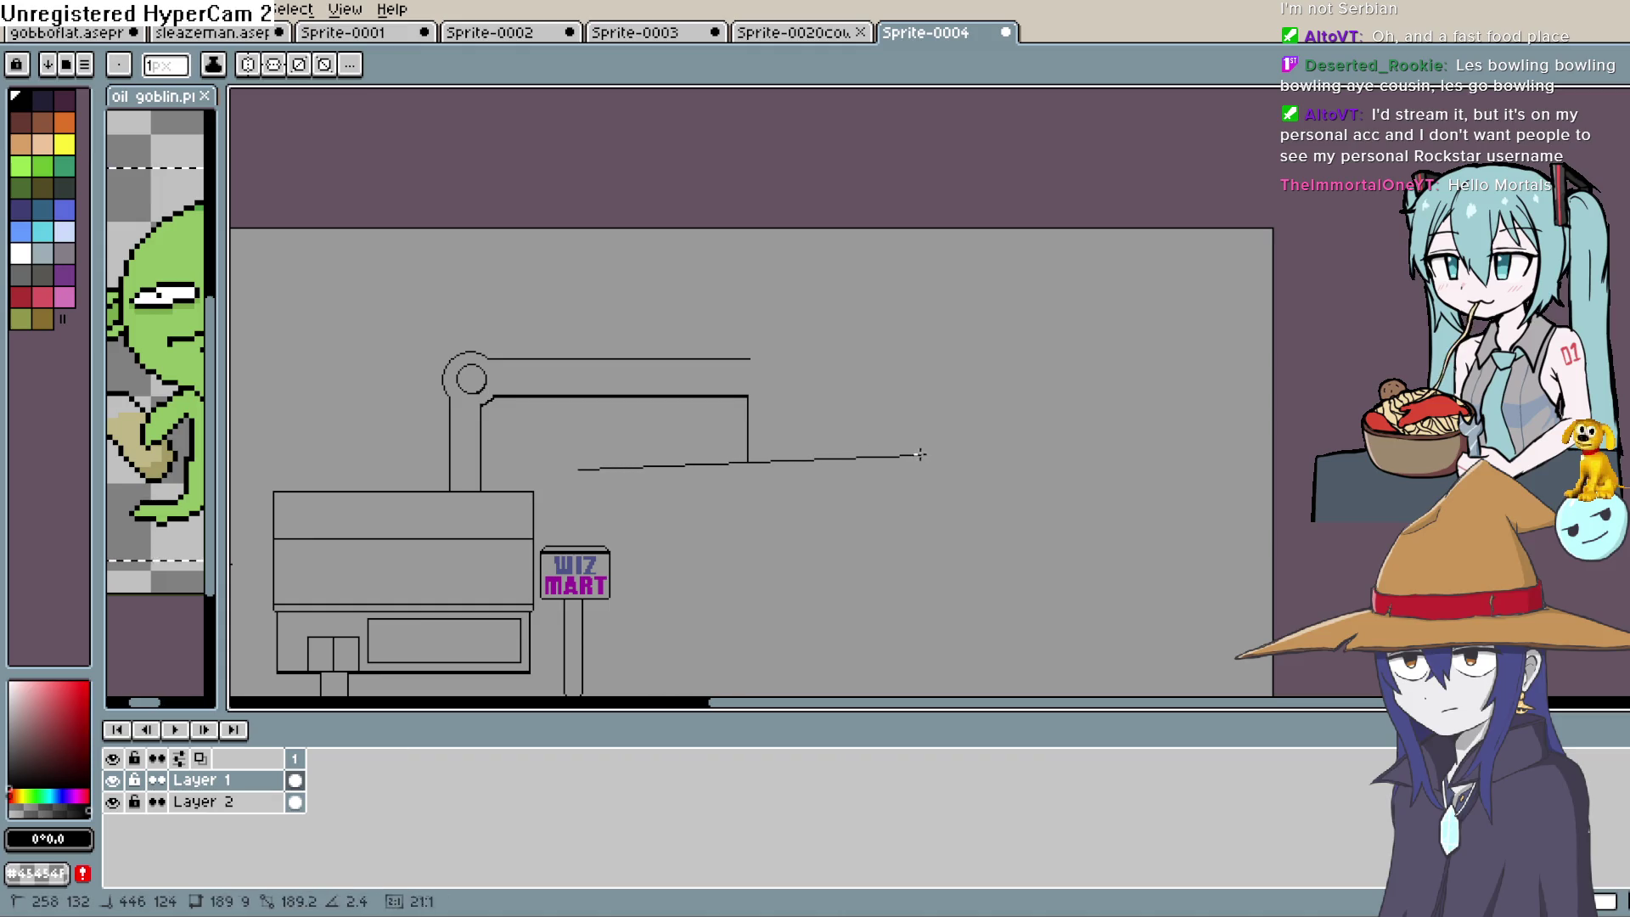
key("ctrl+z")
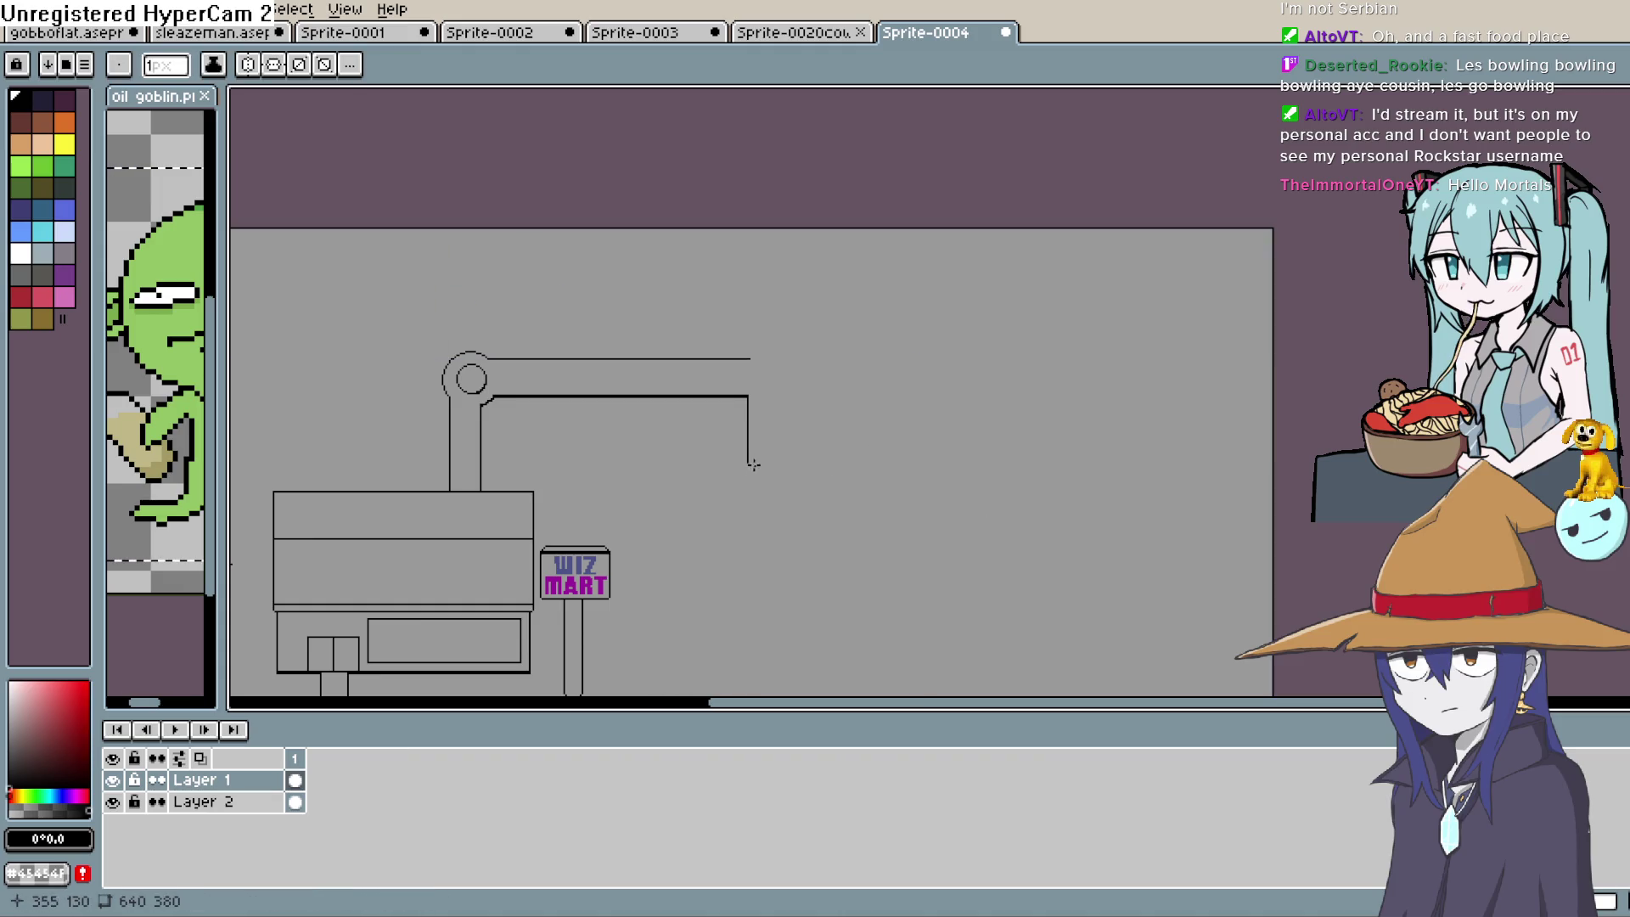
left_click_drag(747, 461, 892, 455)
key("ctrl+z")
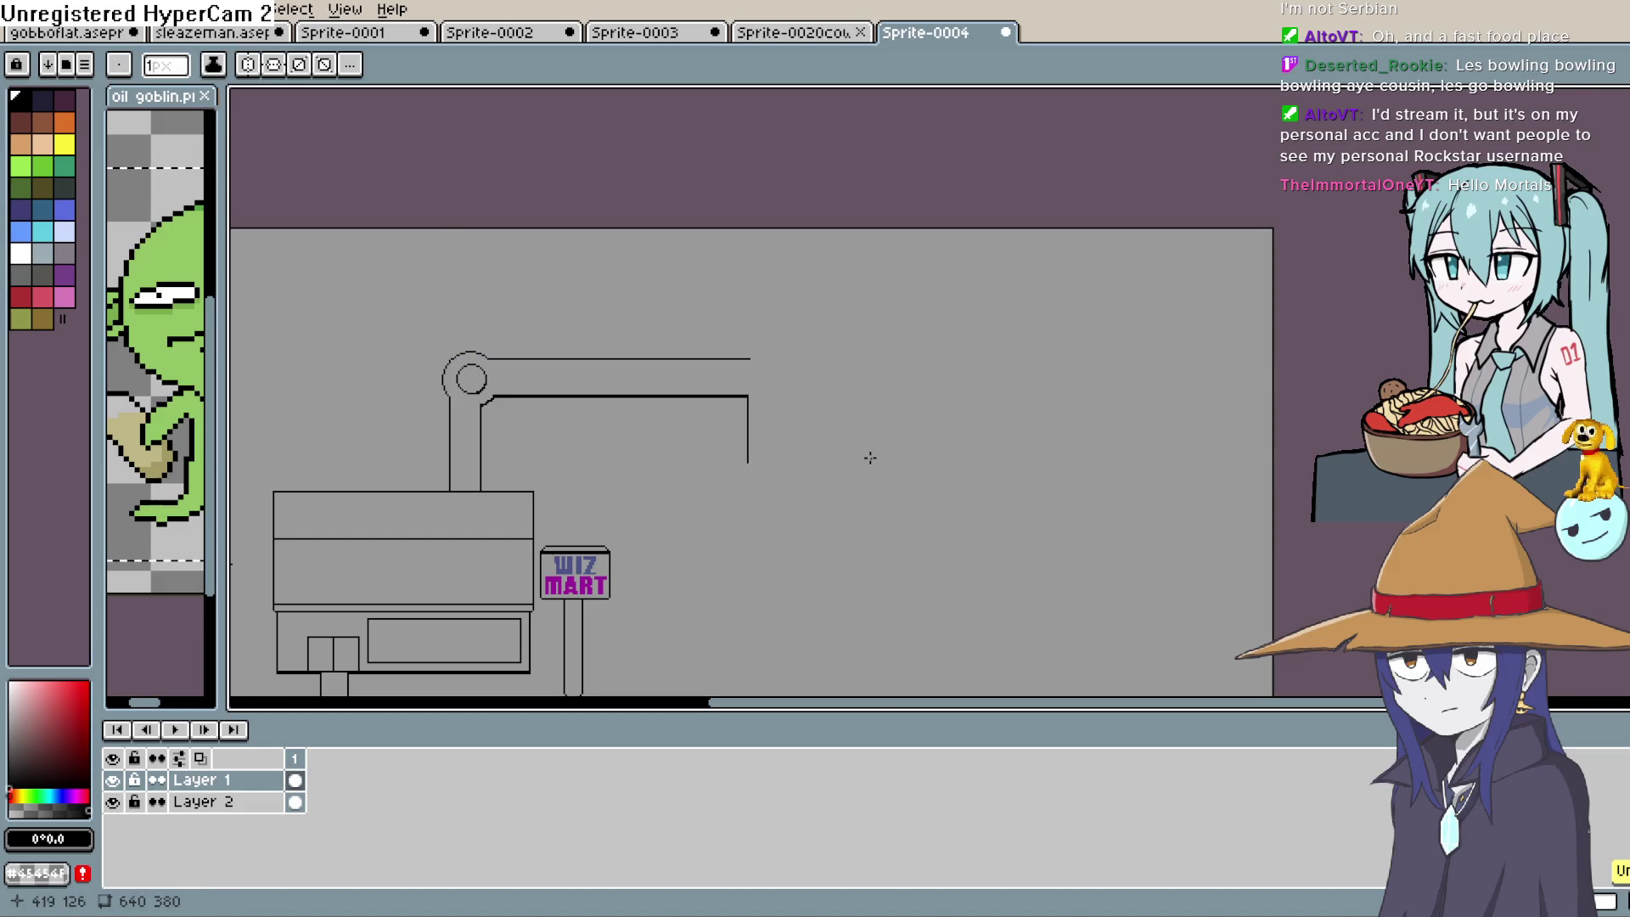
left_click_drag(750, 461, 1027, 461)
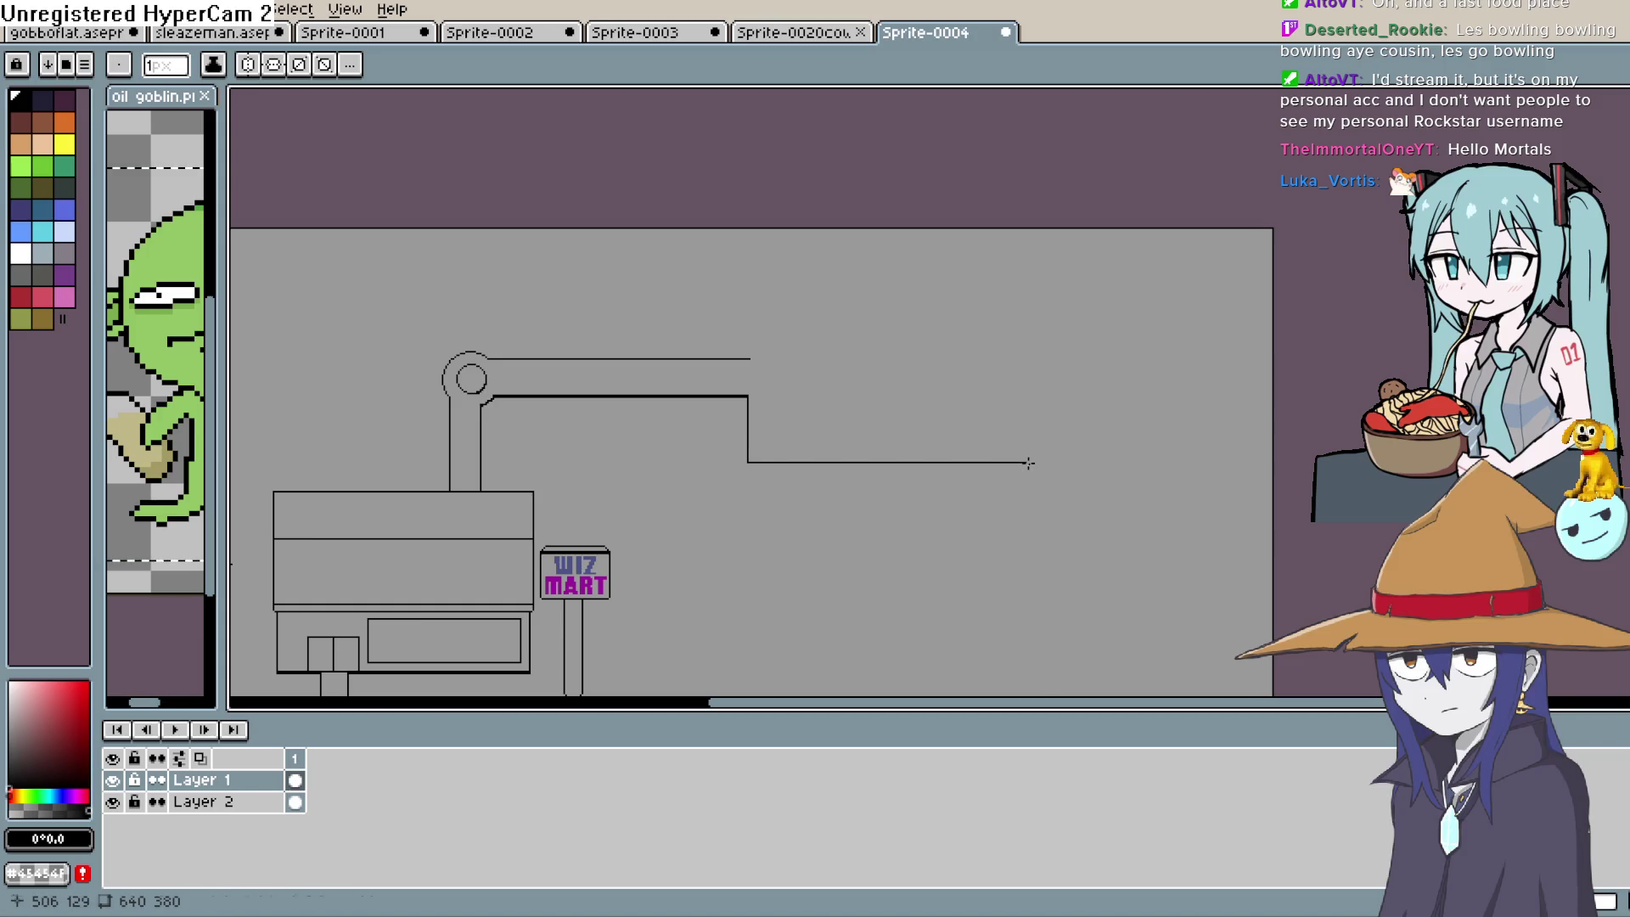
Raise a tall vertical line from the horizontal line's right end toward the canvas top
scroll(1027, 400, "down", 1)
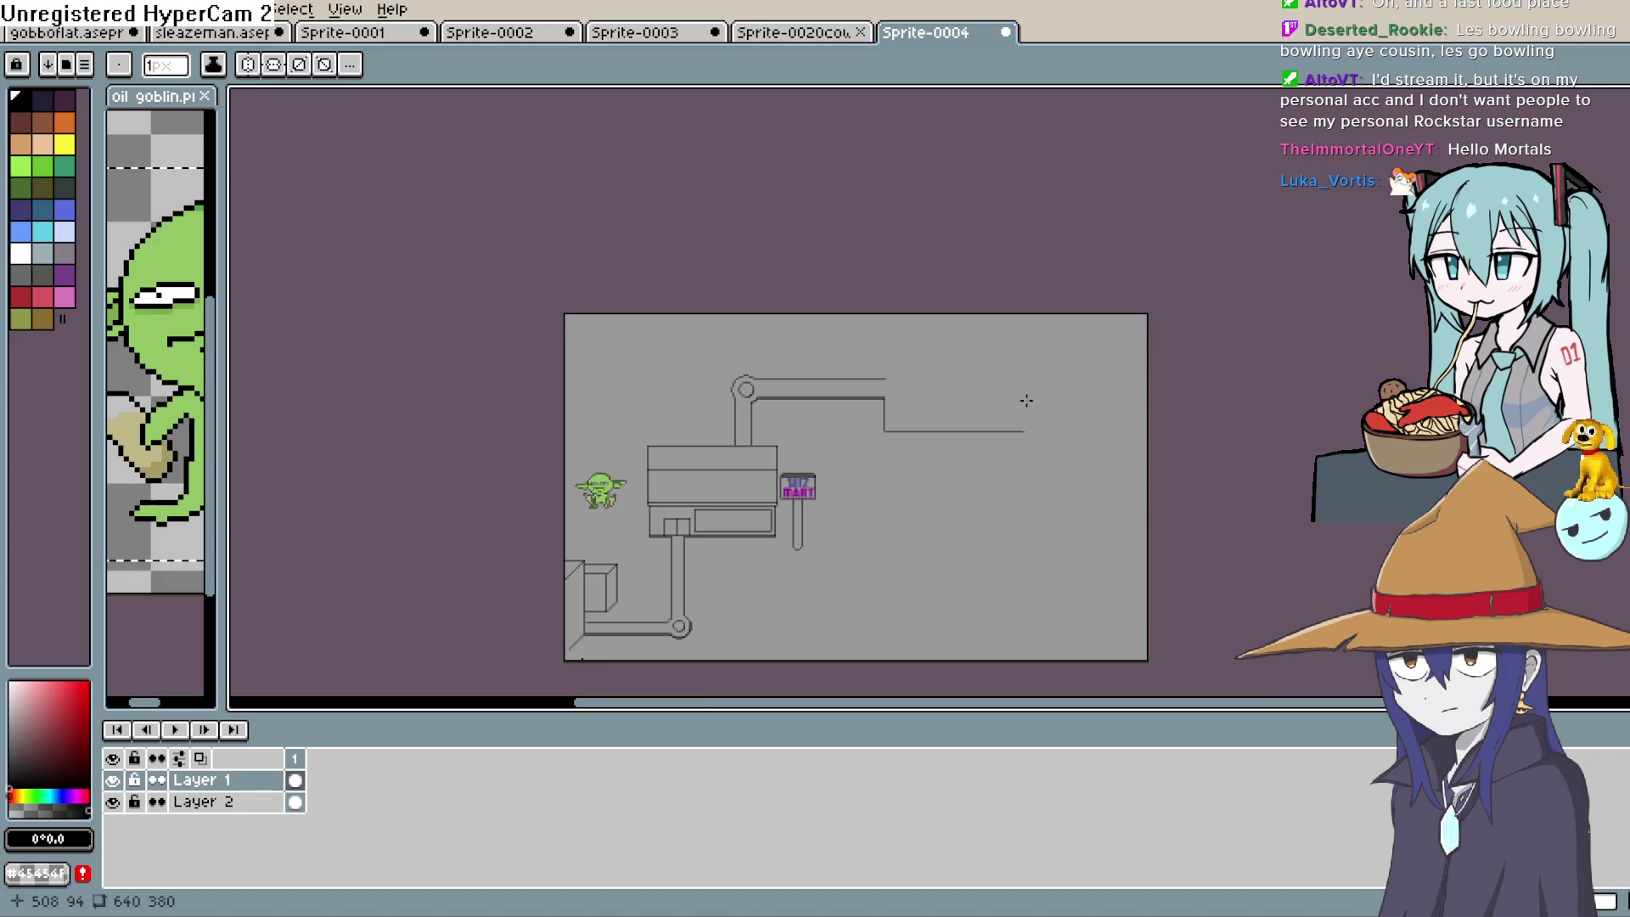
scroll(1026, 400, "up", 3)
left_click_drag(1006, 571, 1014, 307)
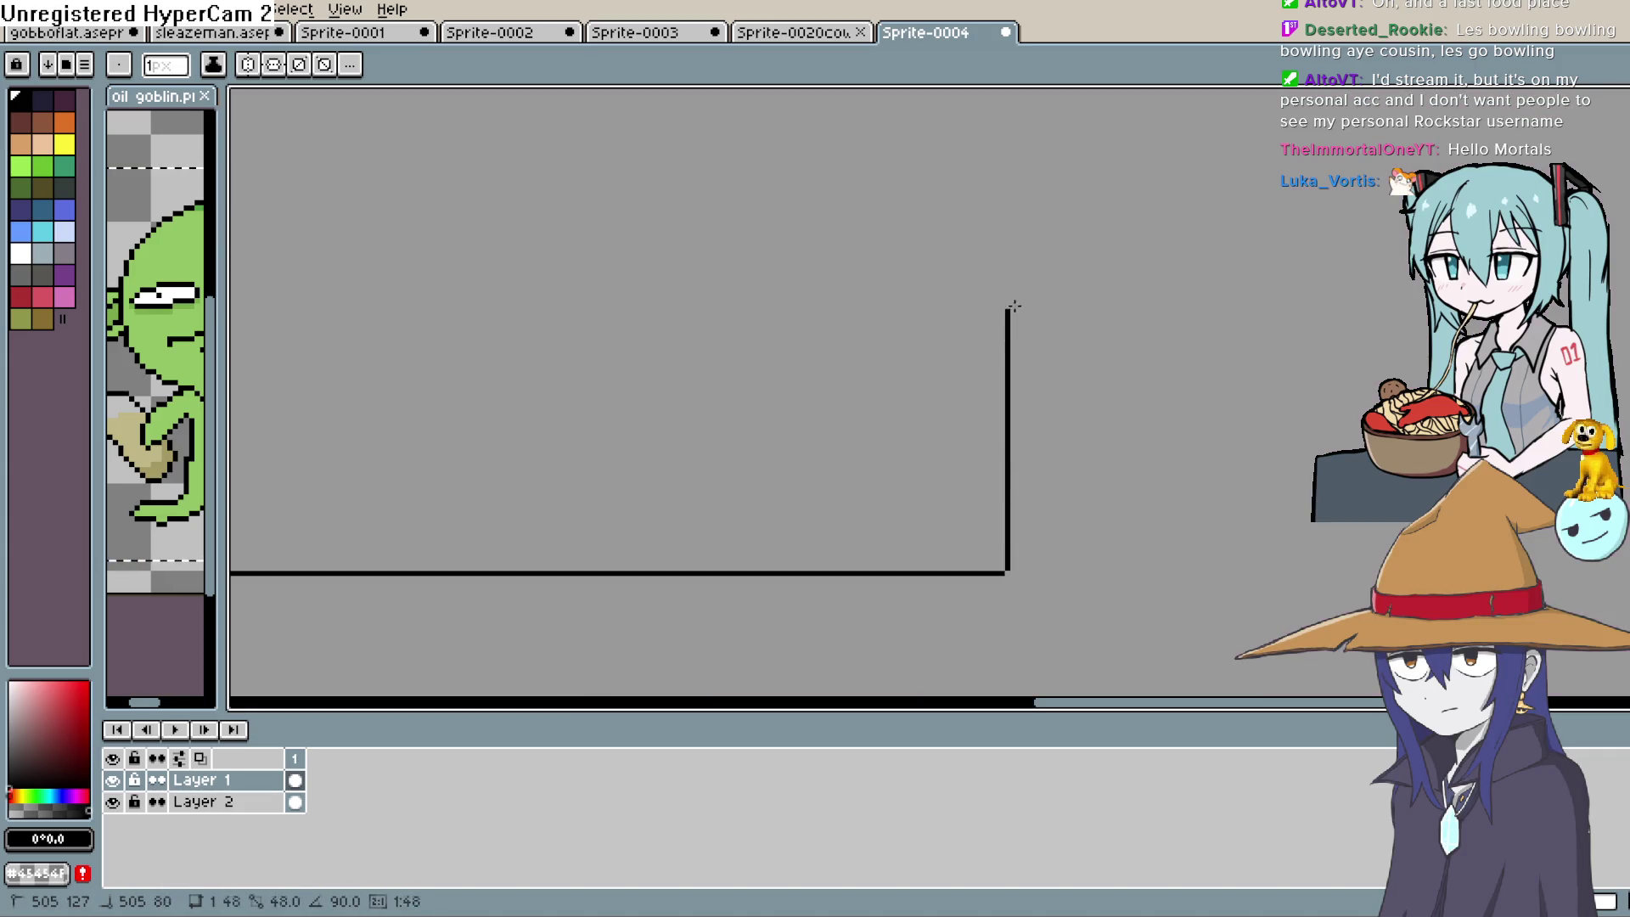
left_click_drag(1009, 190, 1007, 125)
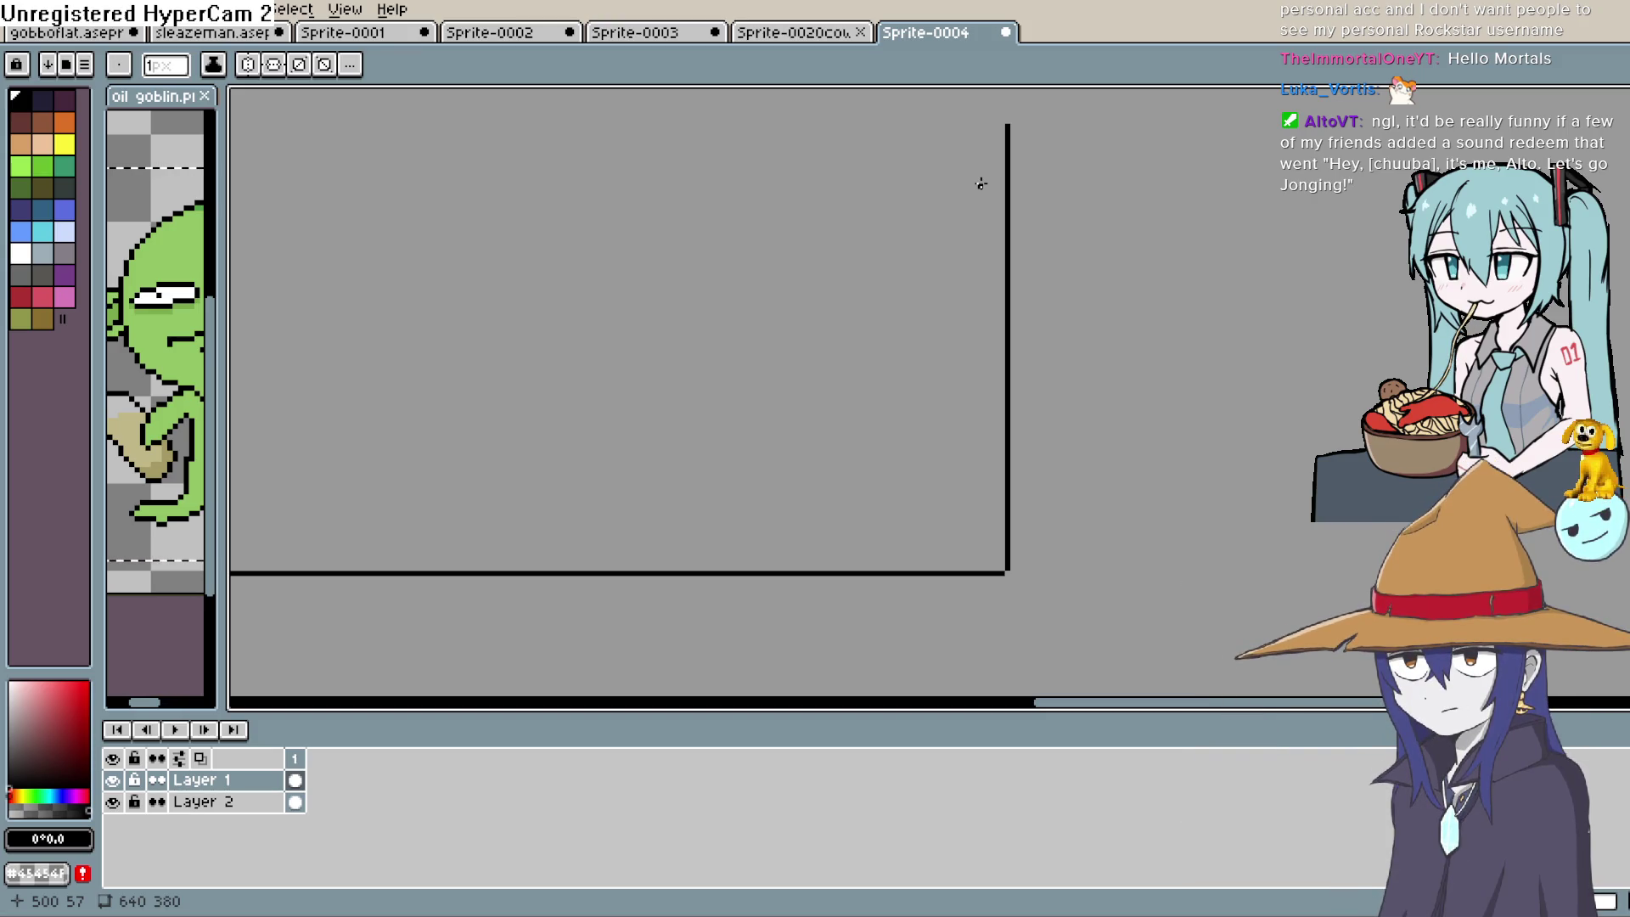
scroll(898, 444, "down", 1)
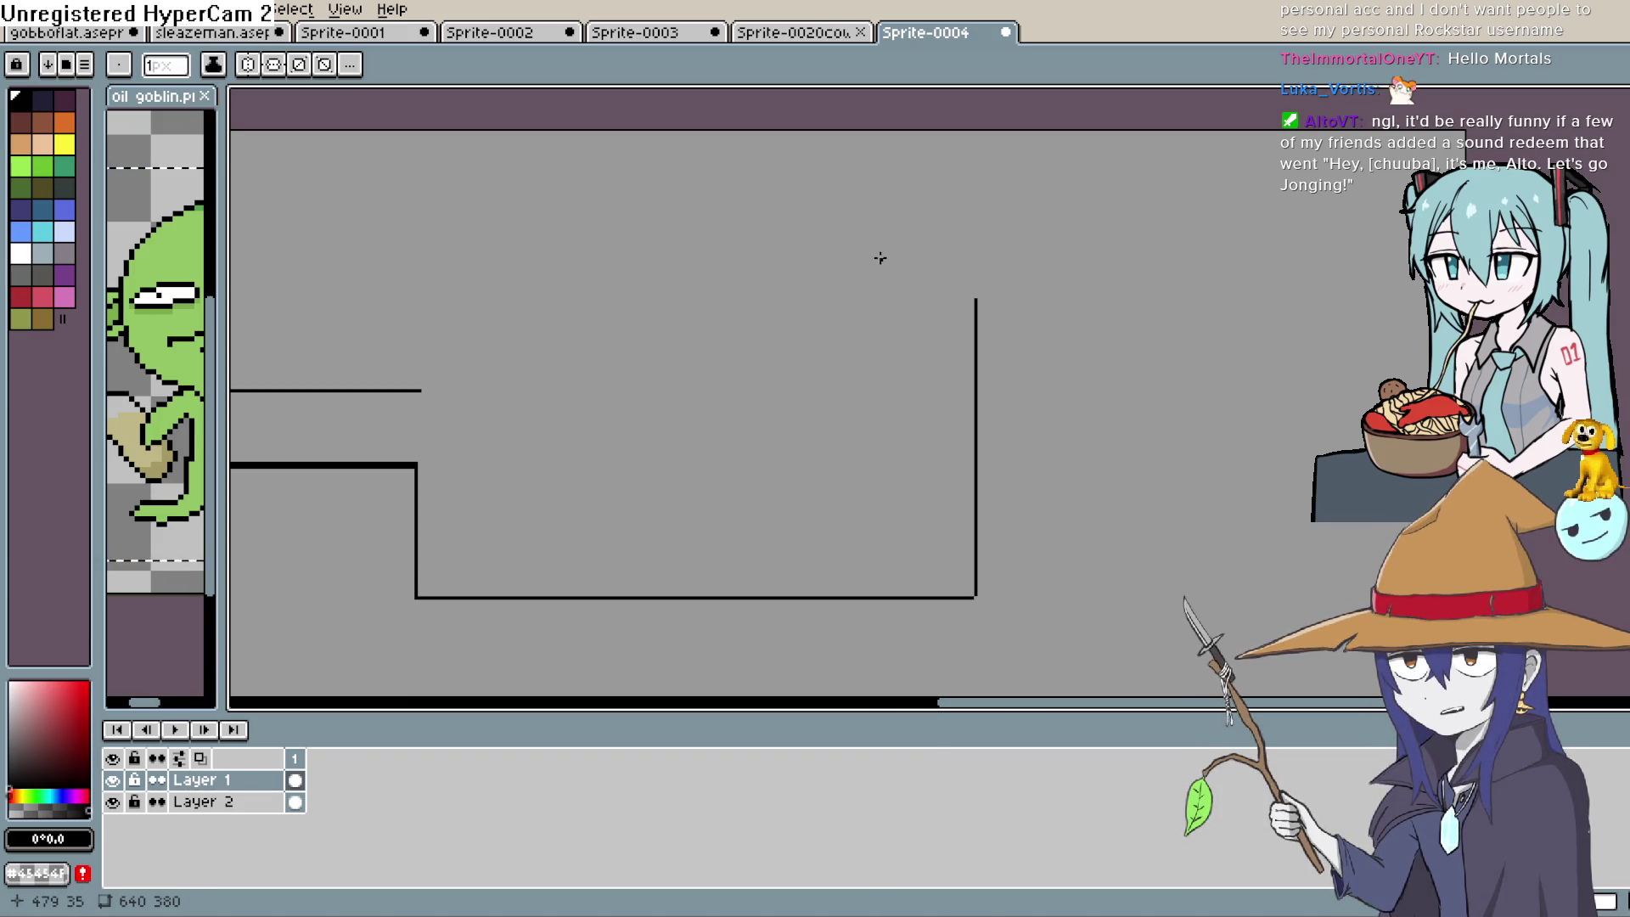
Extend the vertical lines at the pipe's far end upward toward the canvas top
left_click_drag(858, 349, 906, 368)
scroll(900, 356, "down", 1)
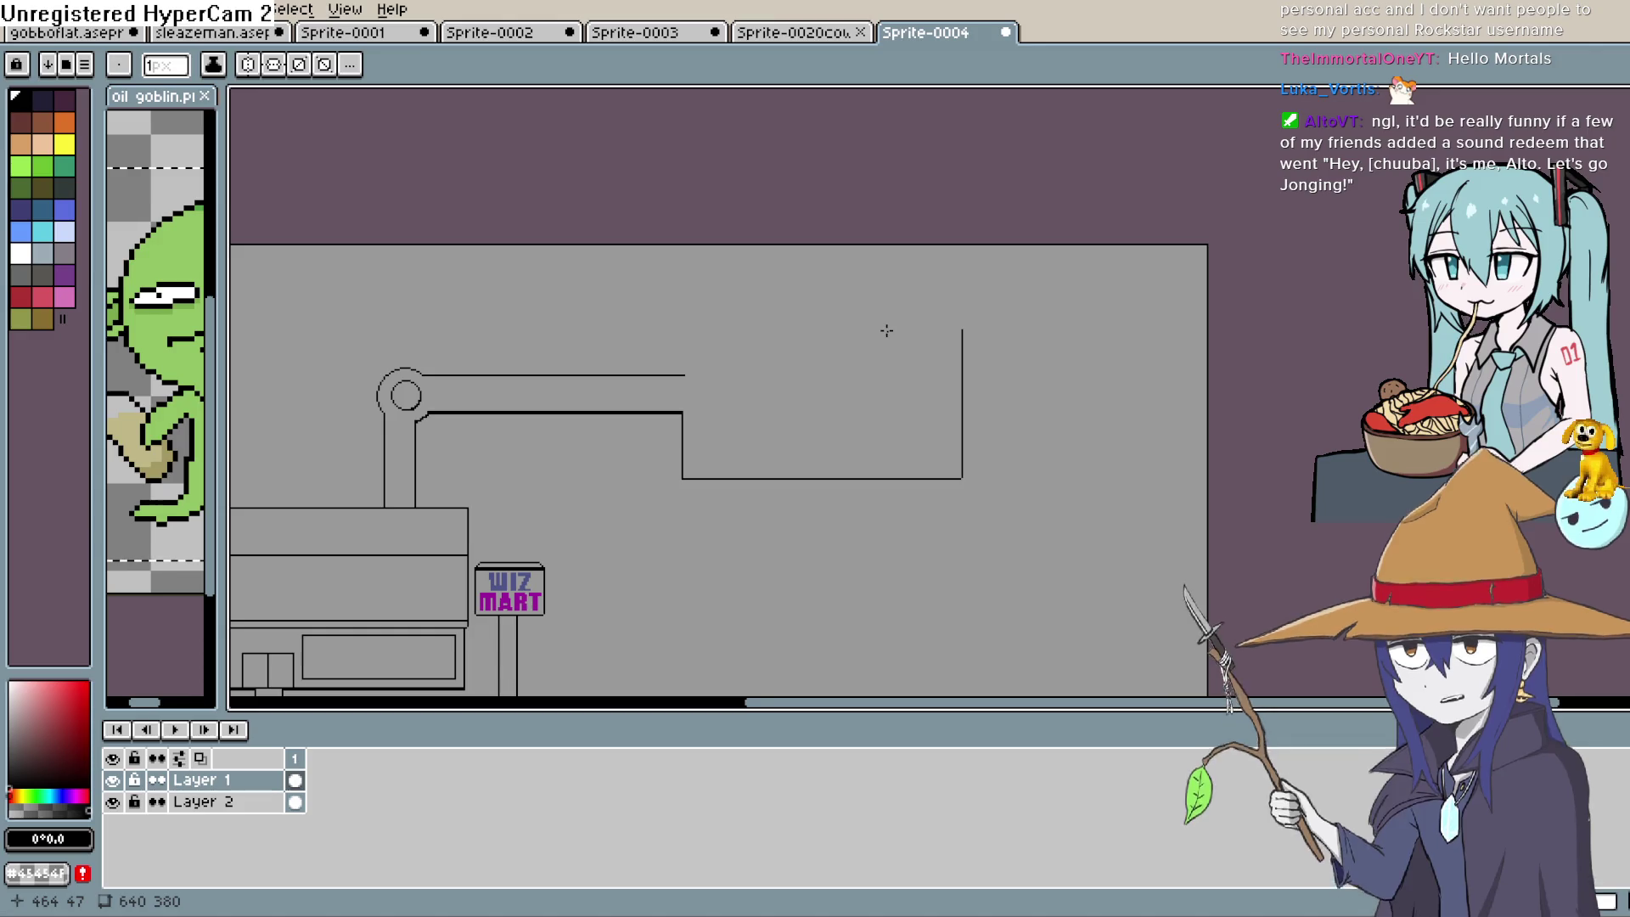
mouse_move(901, 391)
left_mouse_down()
mouse_move(900, 429)
mouse_move(894, 374)
left_mouse_up()
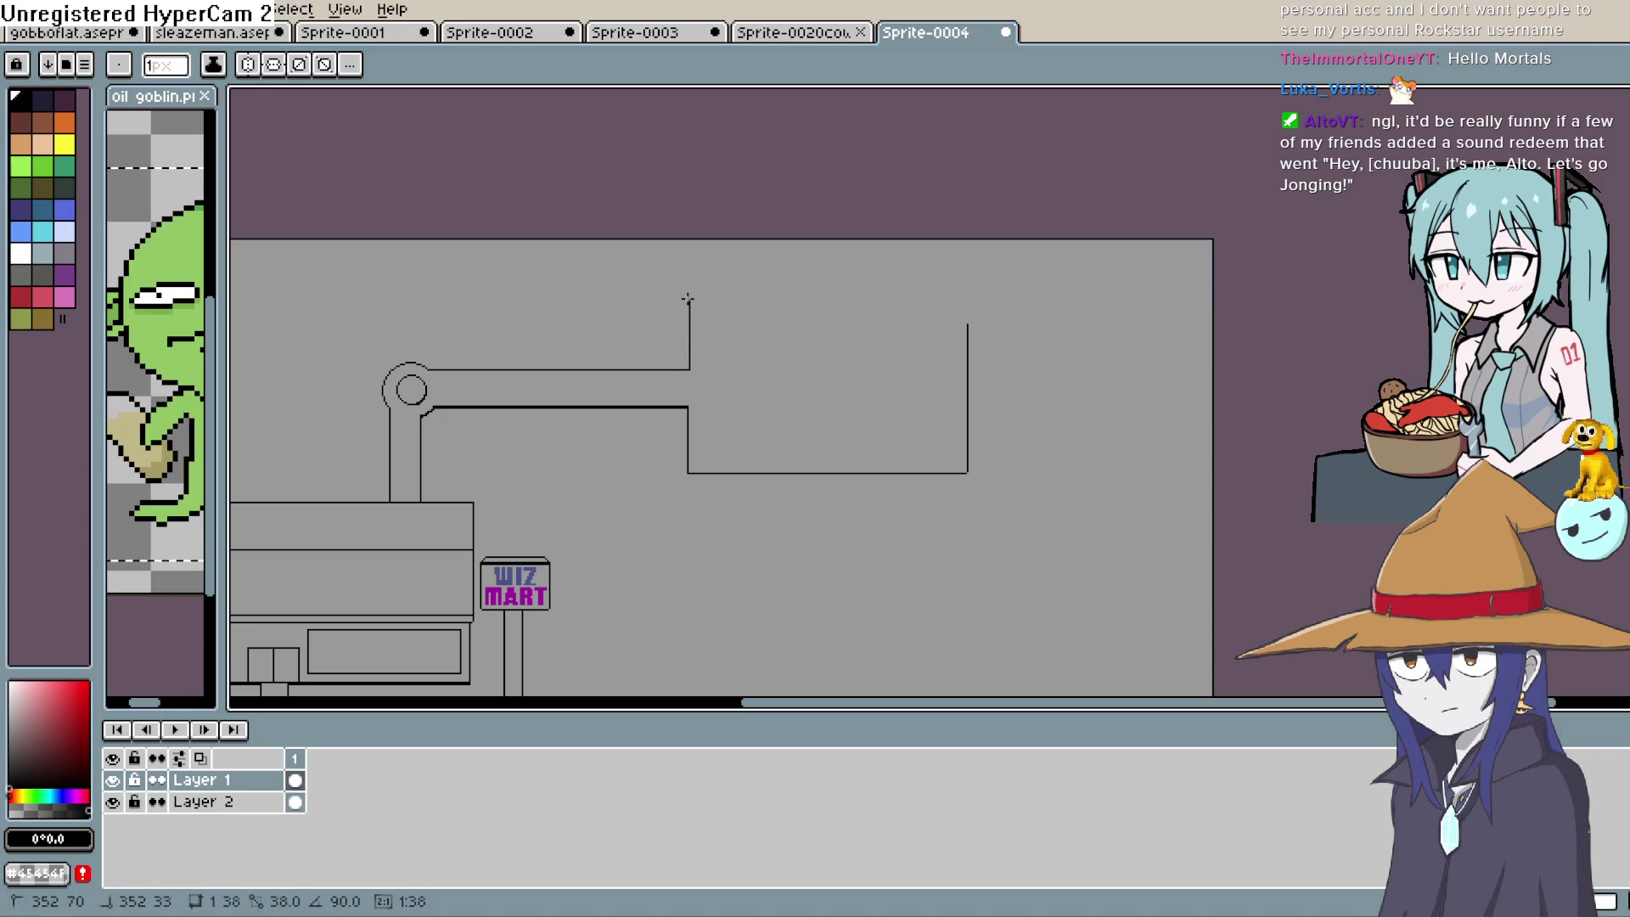
left_click_drag(966, 320, 967, 303)
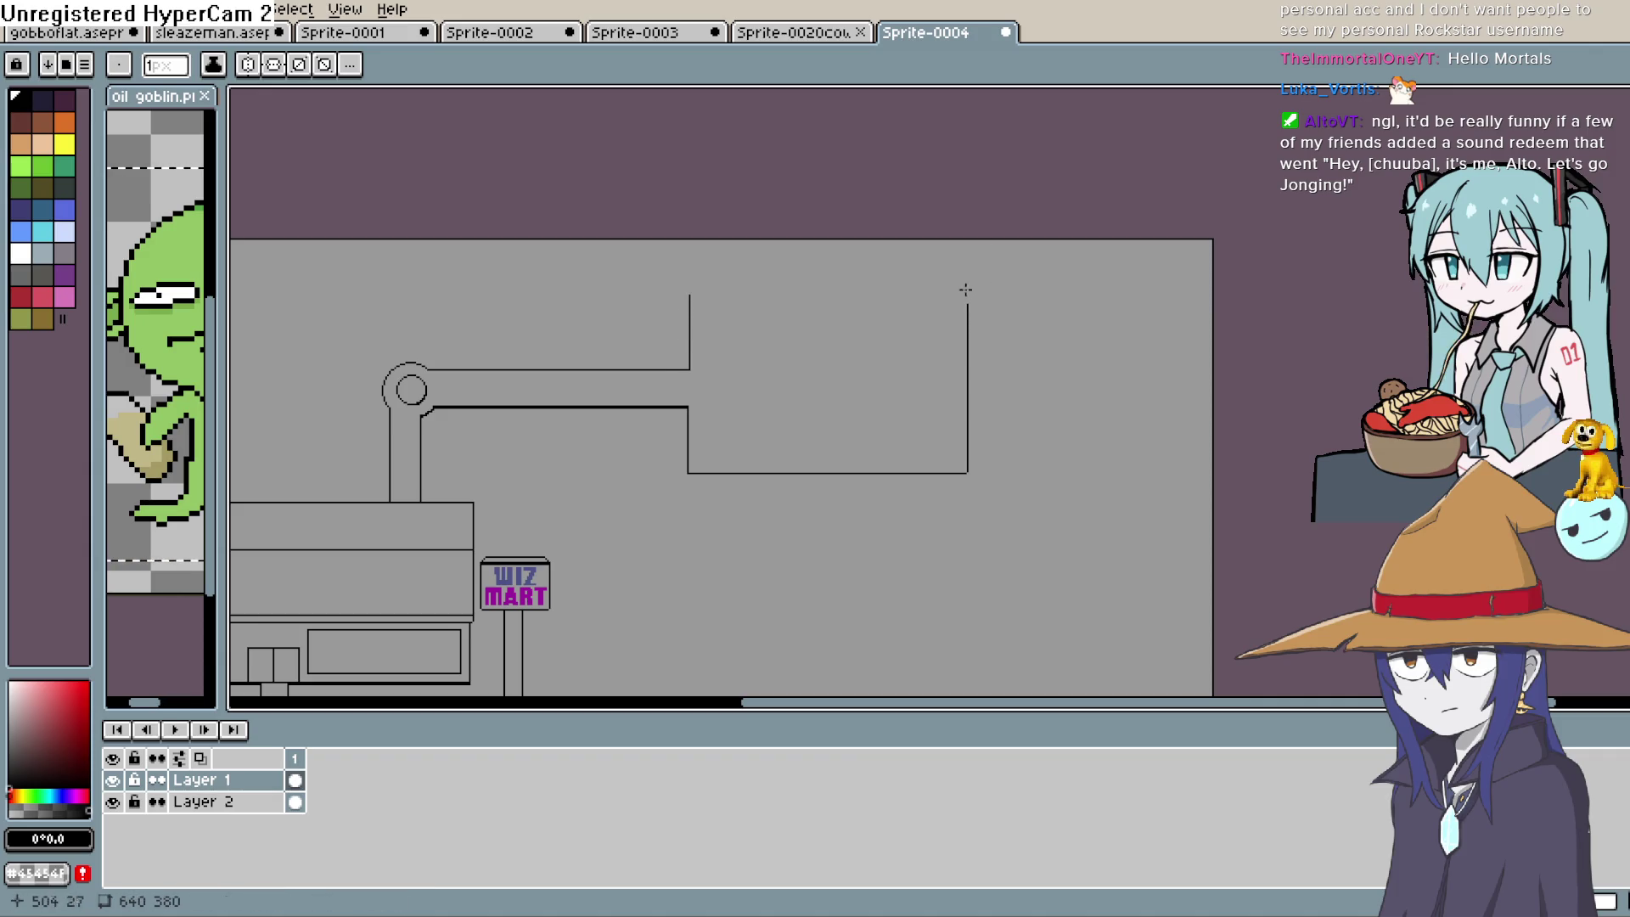
left_click(60, 10)
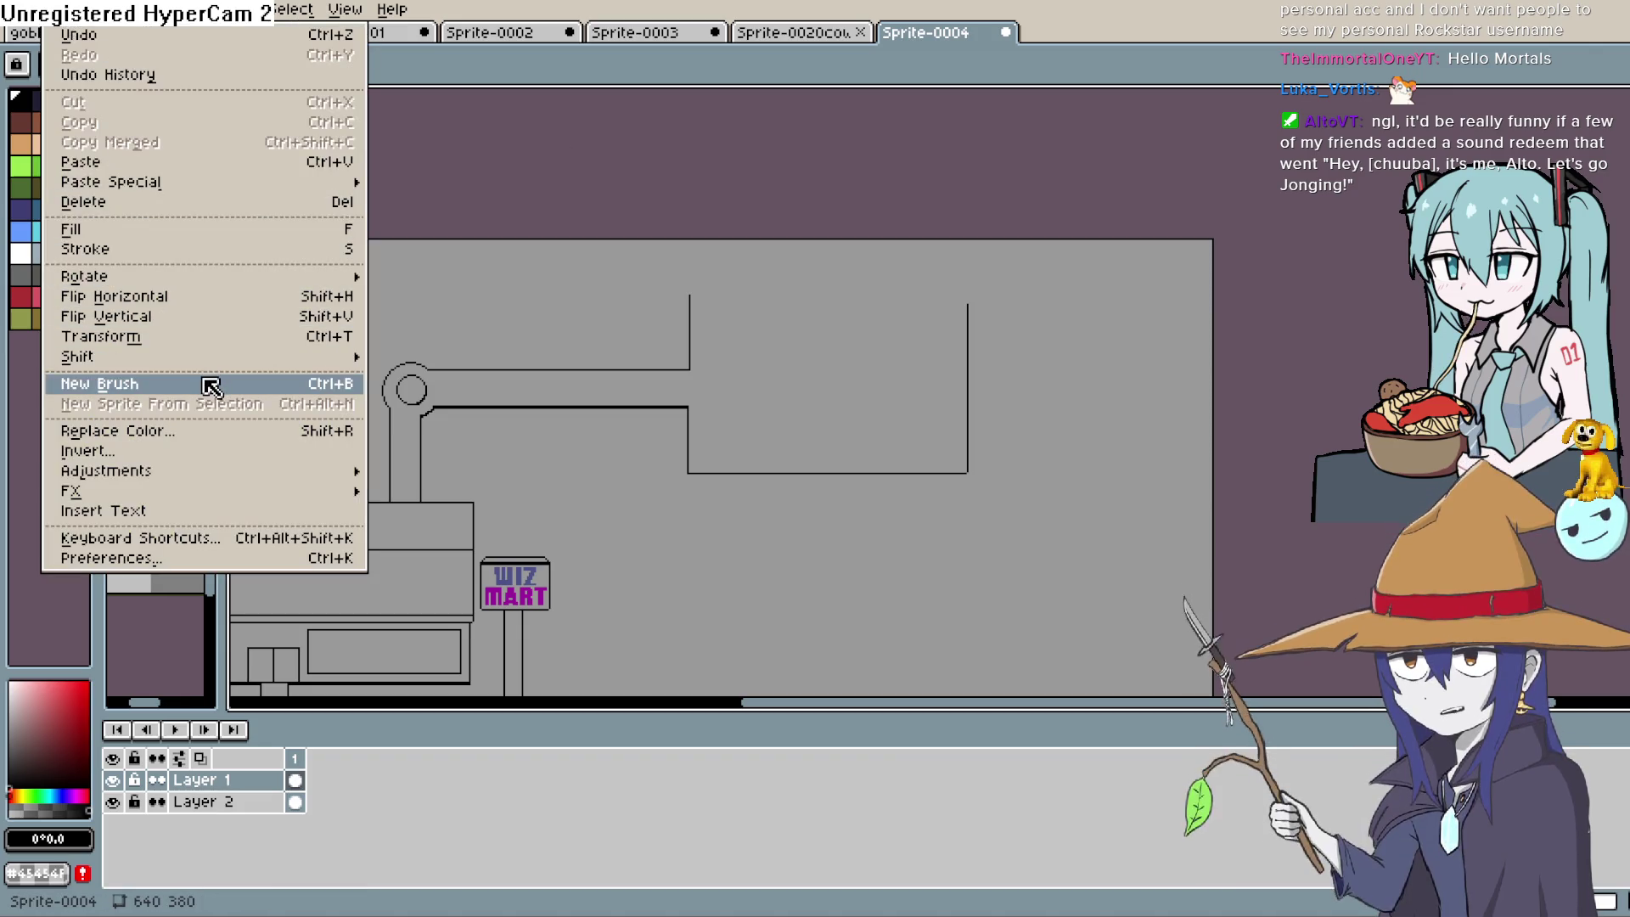
Enlarge the canvas upward to 640×496 via Sprite > Canvas Size
left_click(106, 9)
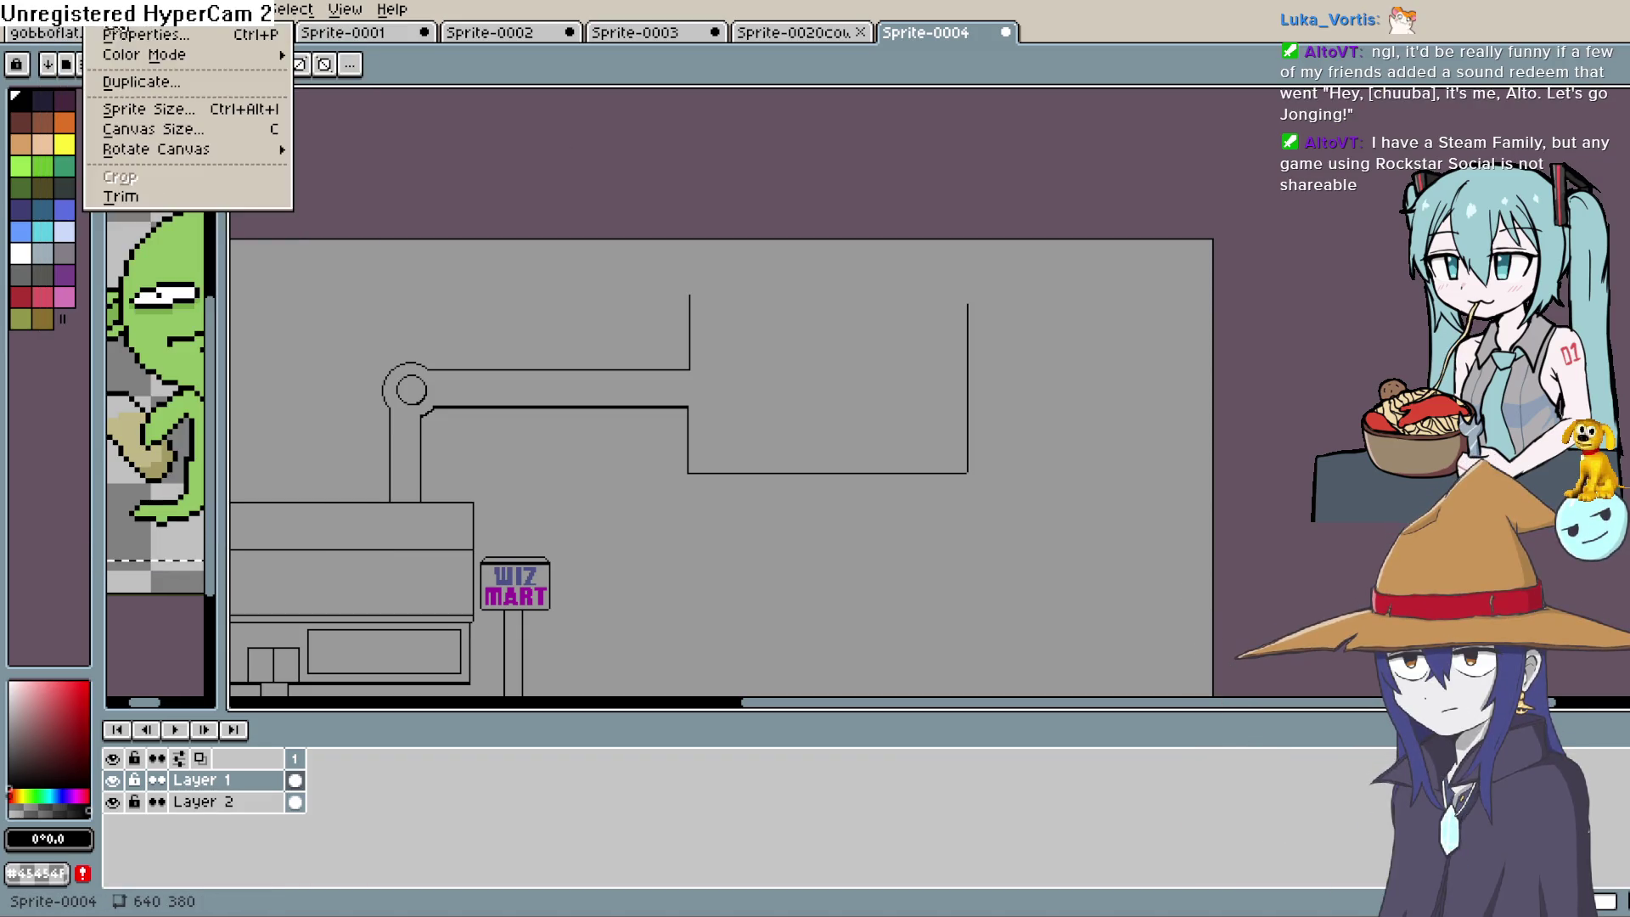
left_click(223, 134)
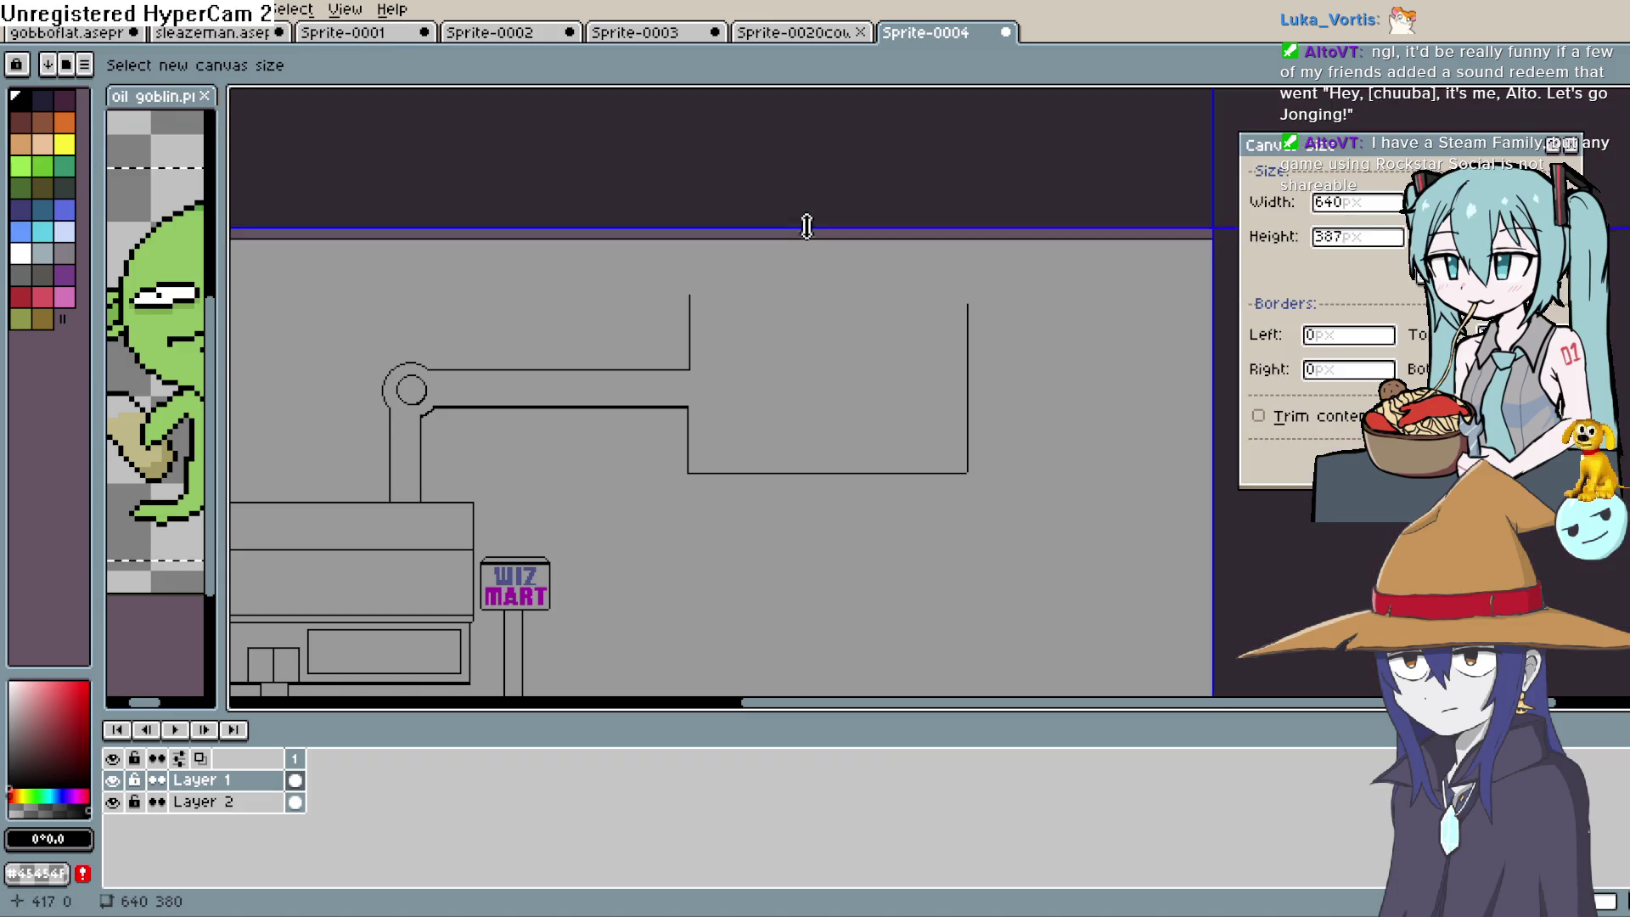
left_click_drag(804, 241, 822, 25)
key("Return")
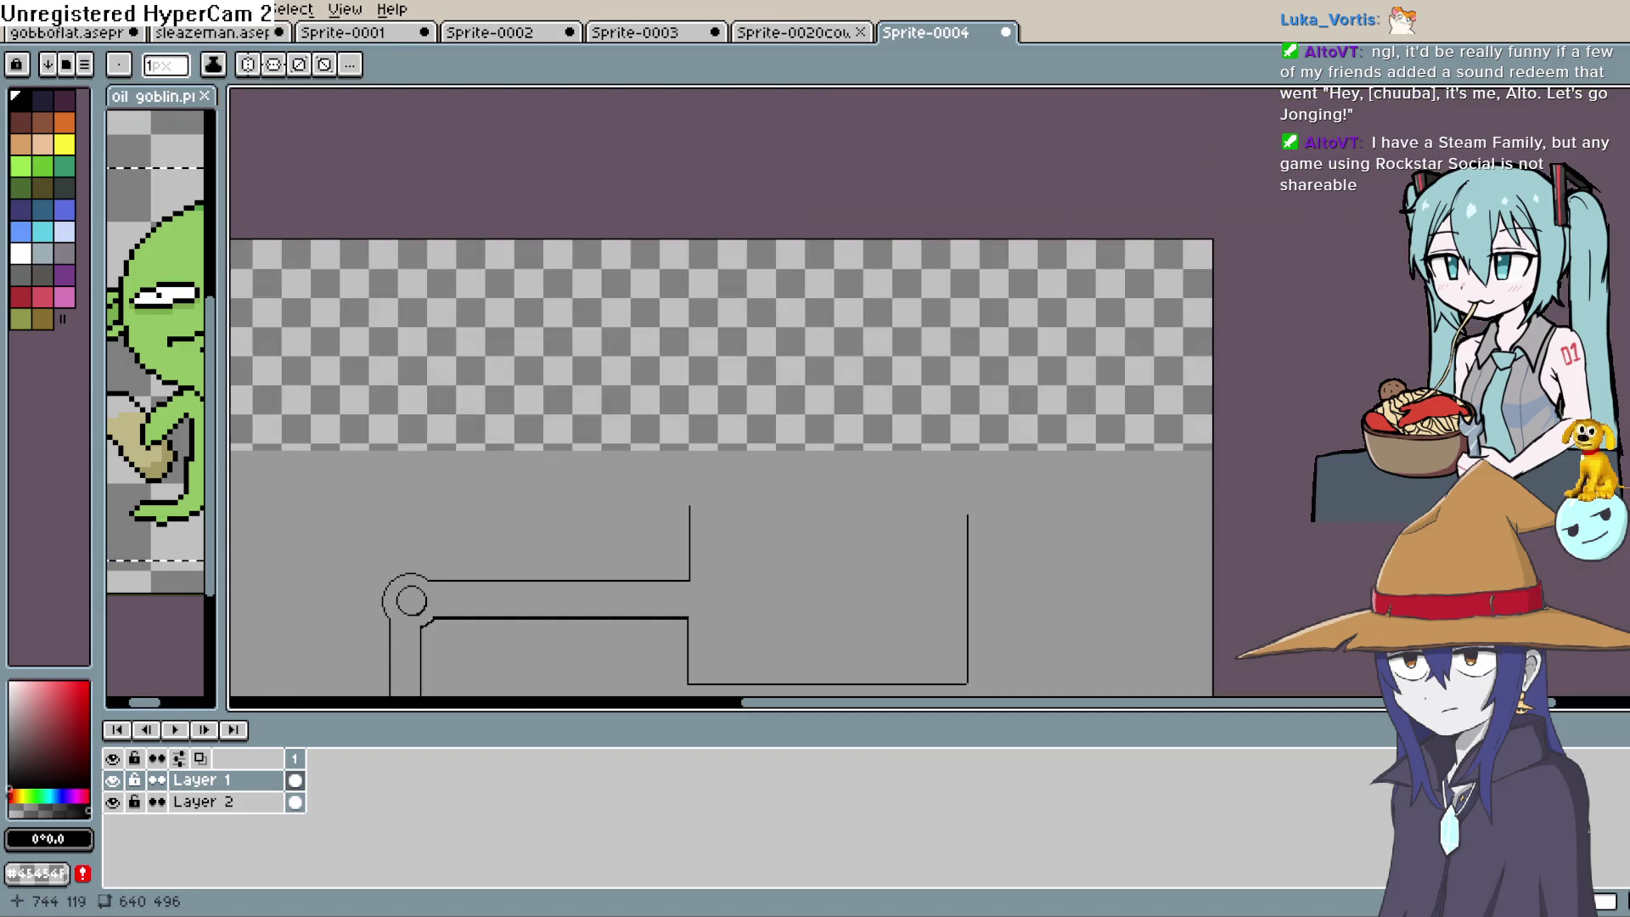
left_click_drag(1074, 419, 1089, 339)
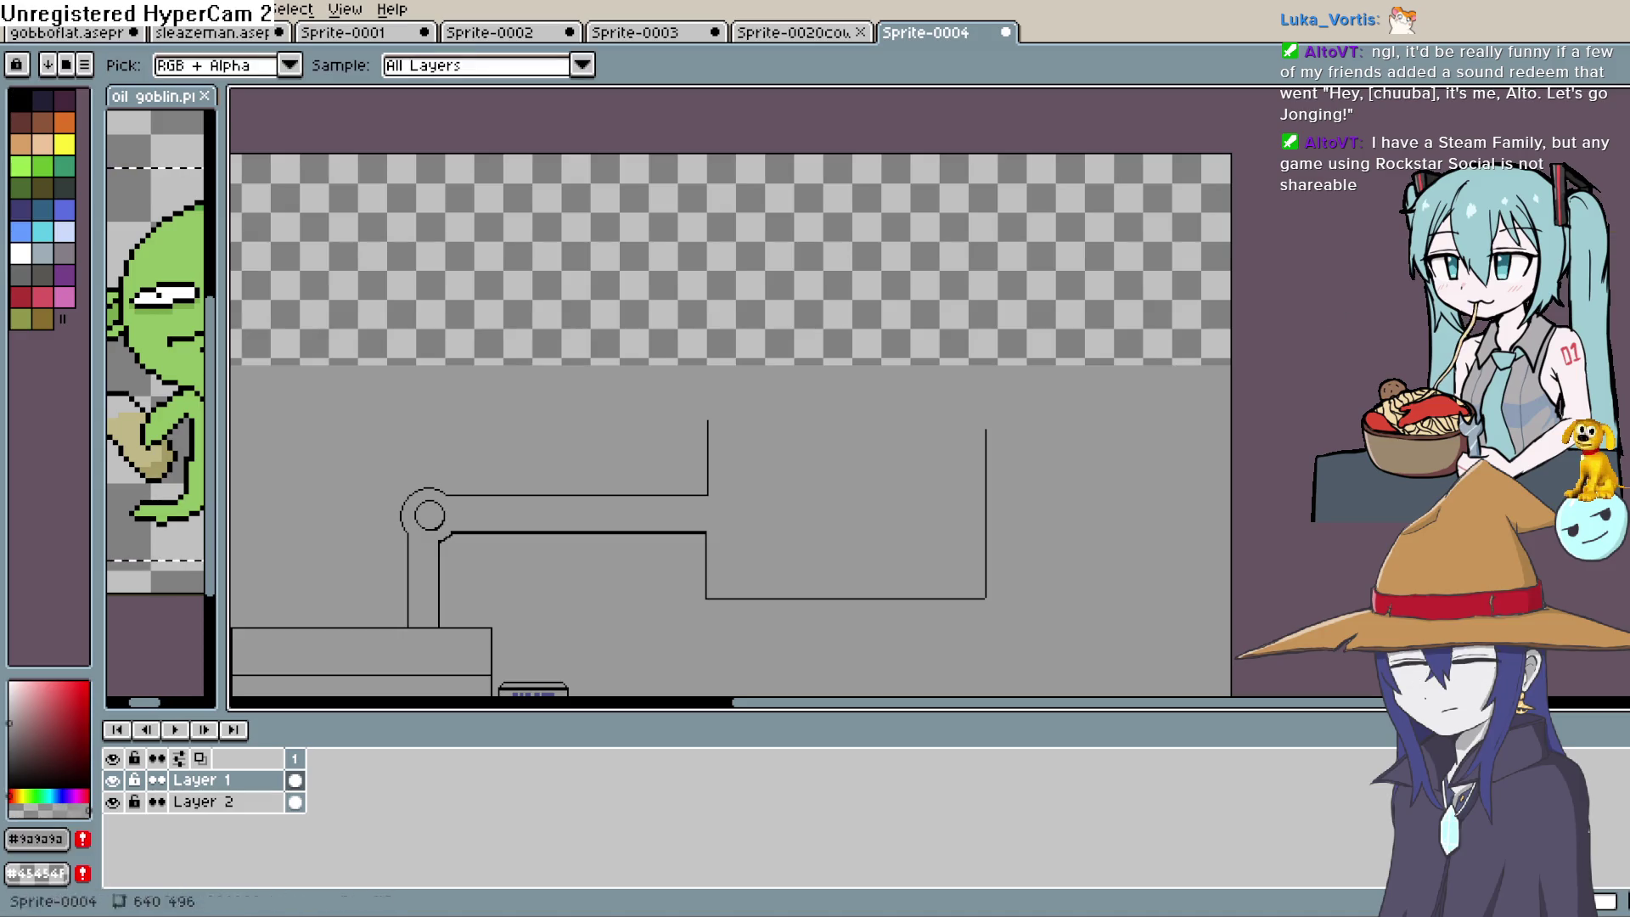
Fill the new transparent top strip with the canvas grey
key("w")
left_click(1051, 344)
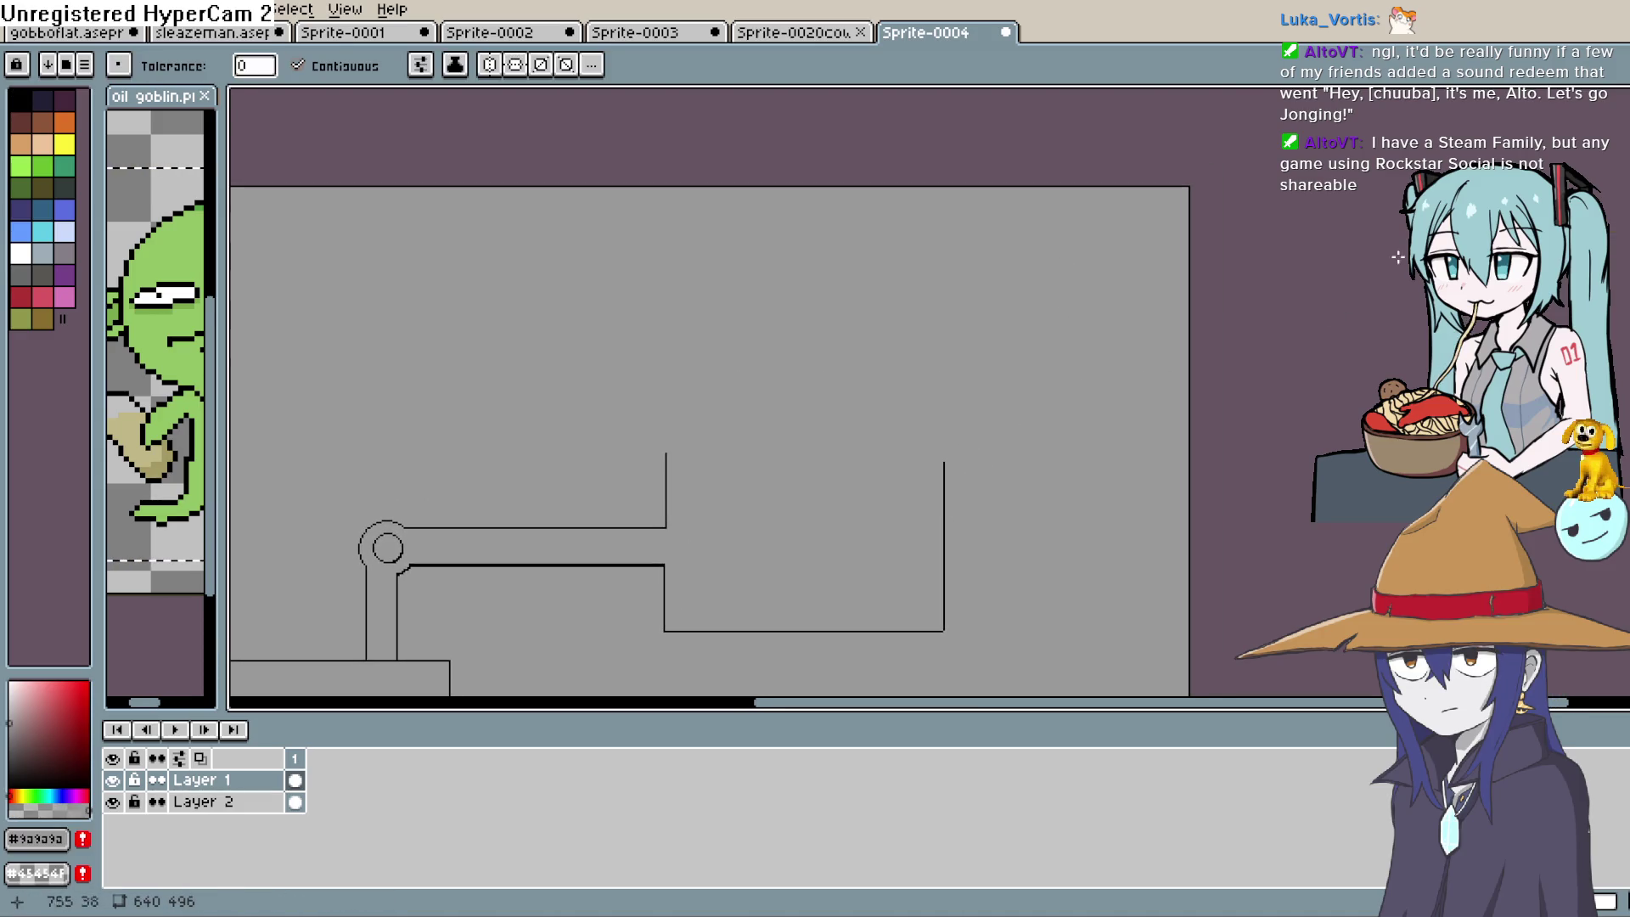
key("b")
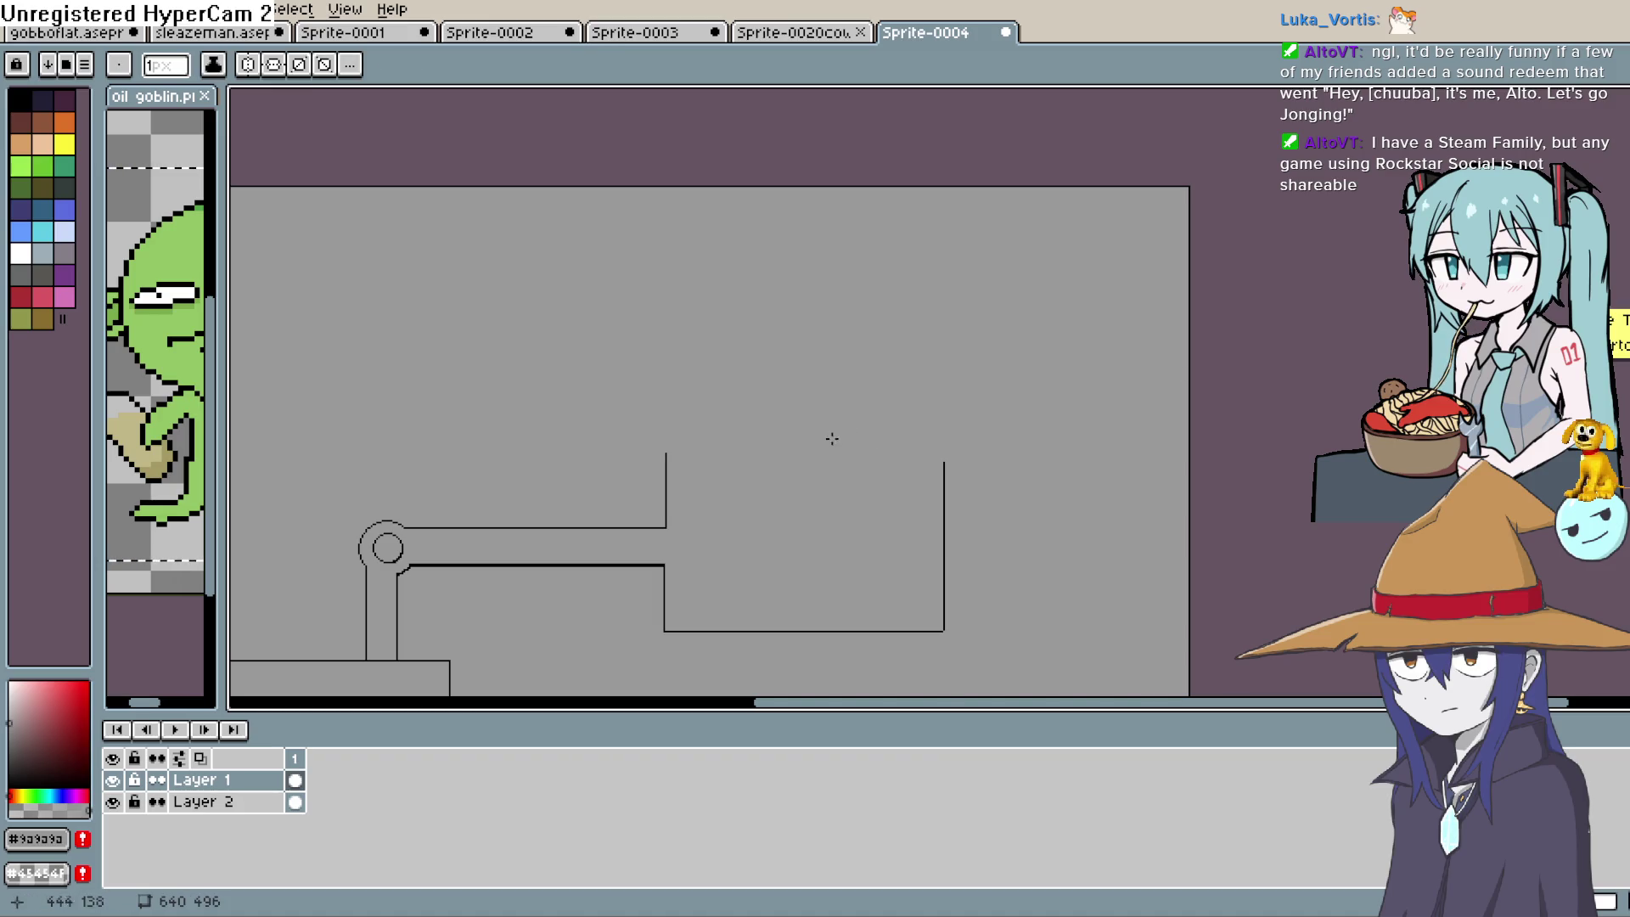
Sample black from the tank outline as the drawing colour
scroll(774, 506, "up", 2)
left_click_drag(691, 590, 805, 230)
scroll(771, 369, "down", 1)
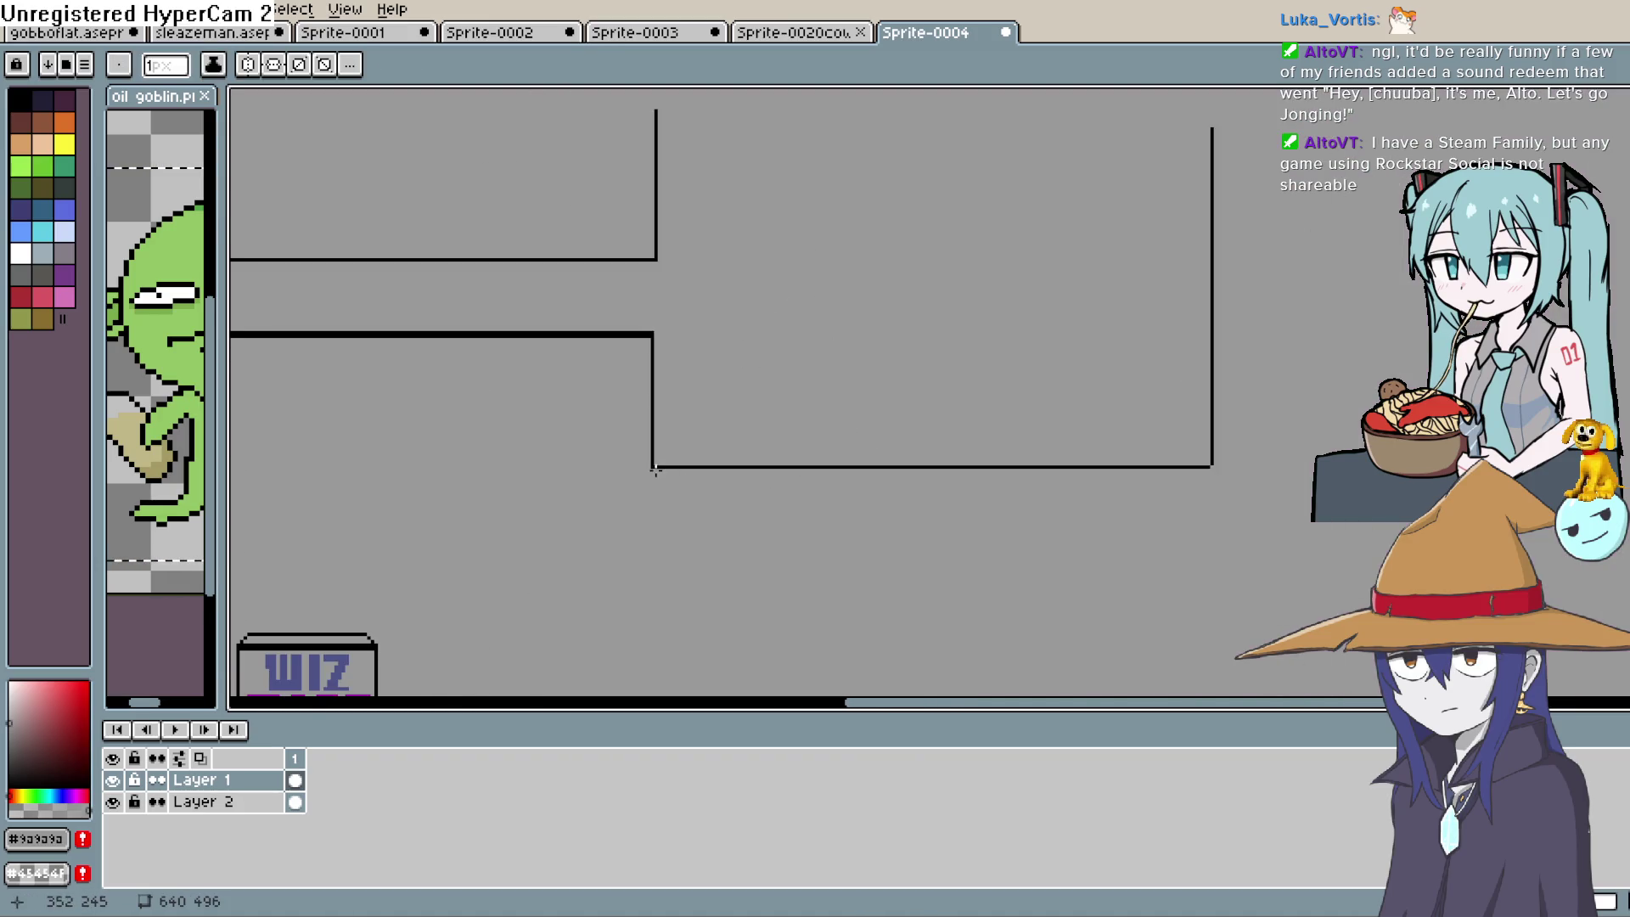
key("i")
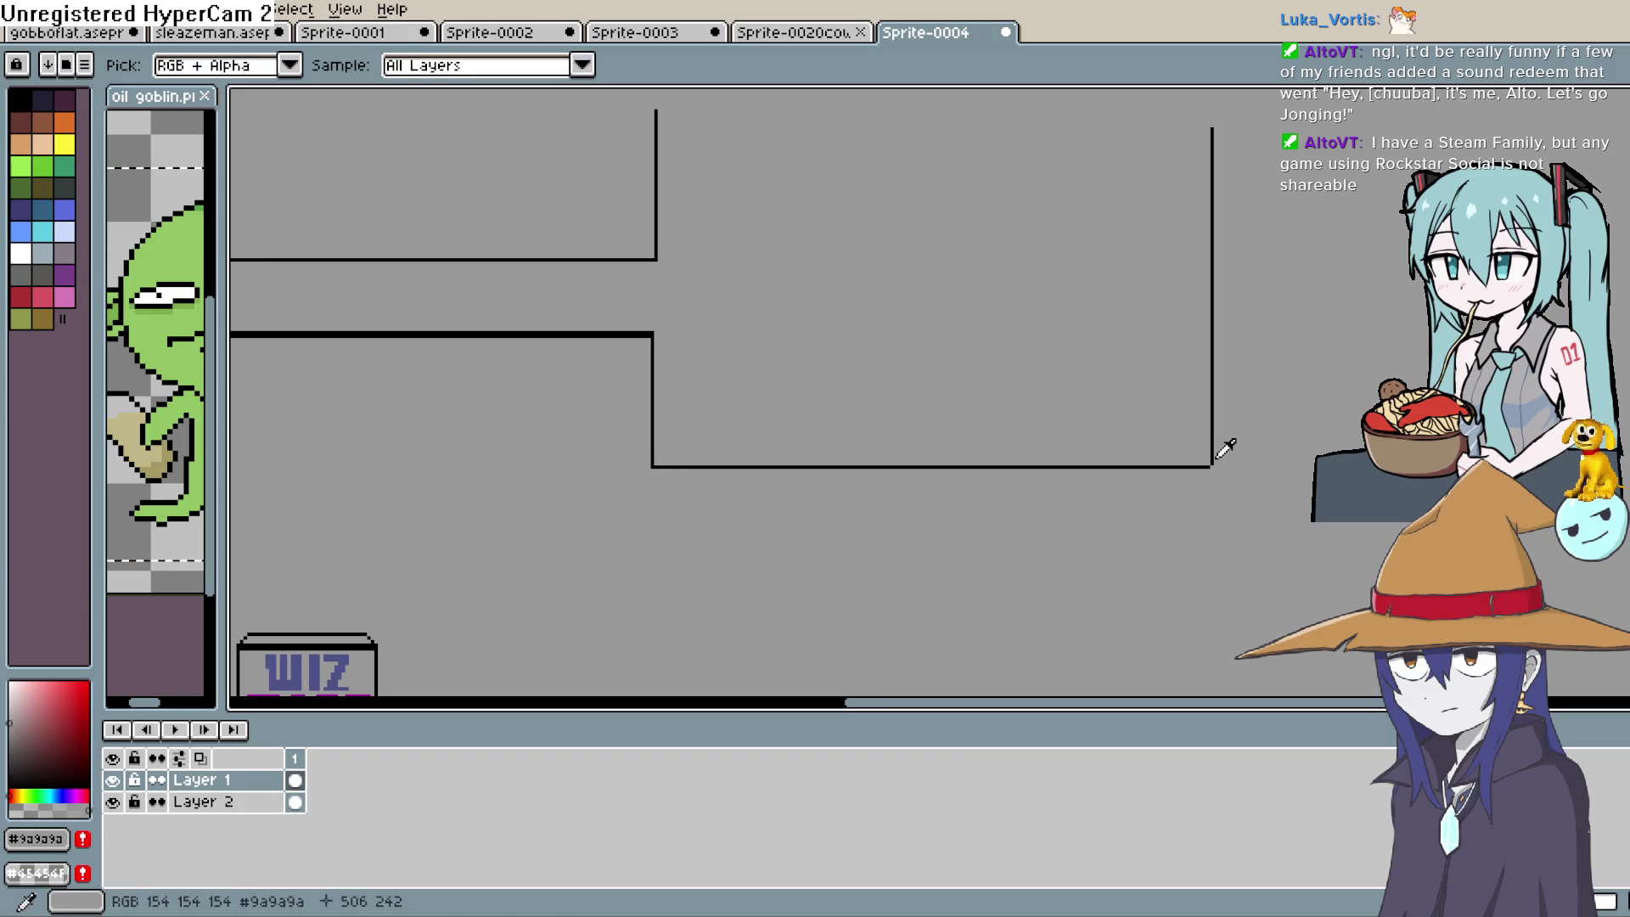
left_click(1215, 461)
key("b")
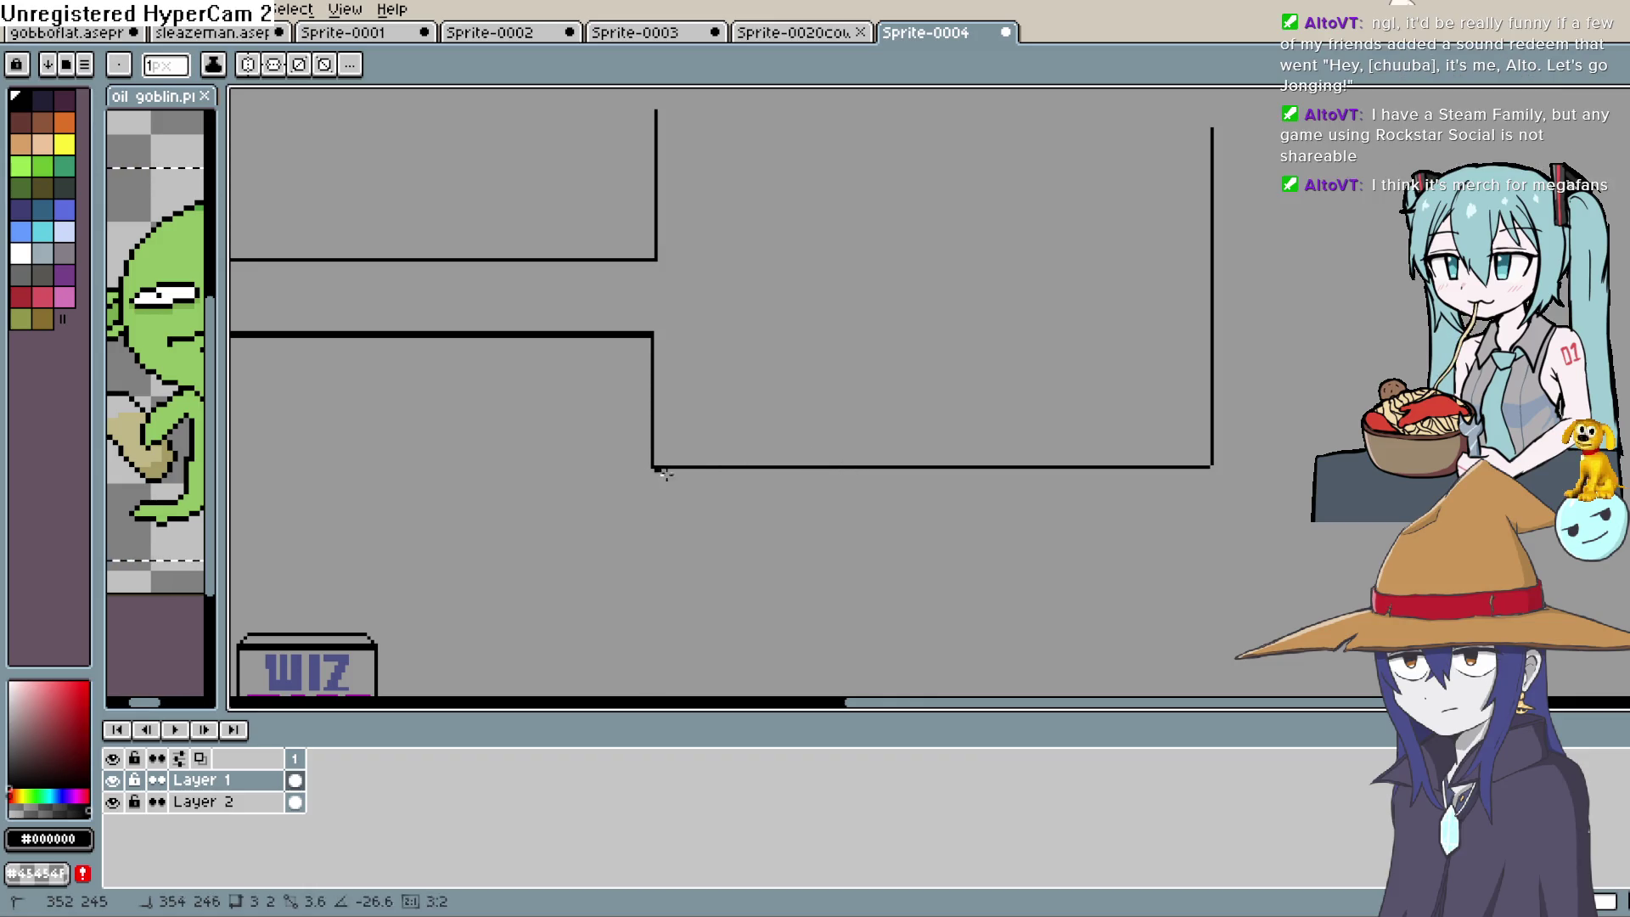
Redraw the tank's bottom edge with a line to thicken it
mouse_move(665, 474)
left_mouse_down()
mouse_move(1210, 476)
mouse_move(658, 475)
left_mouse_up()
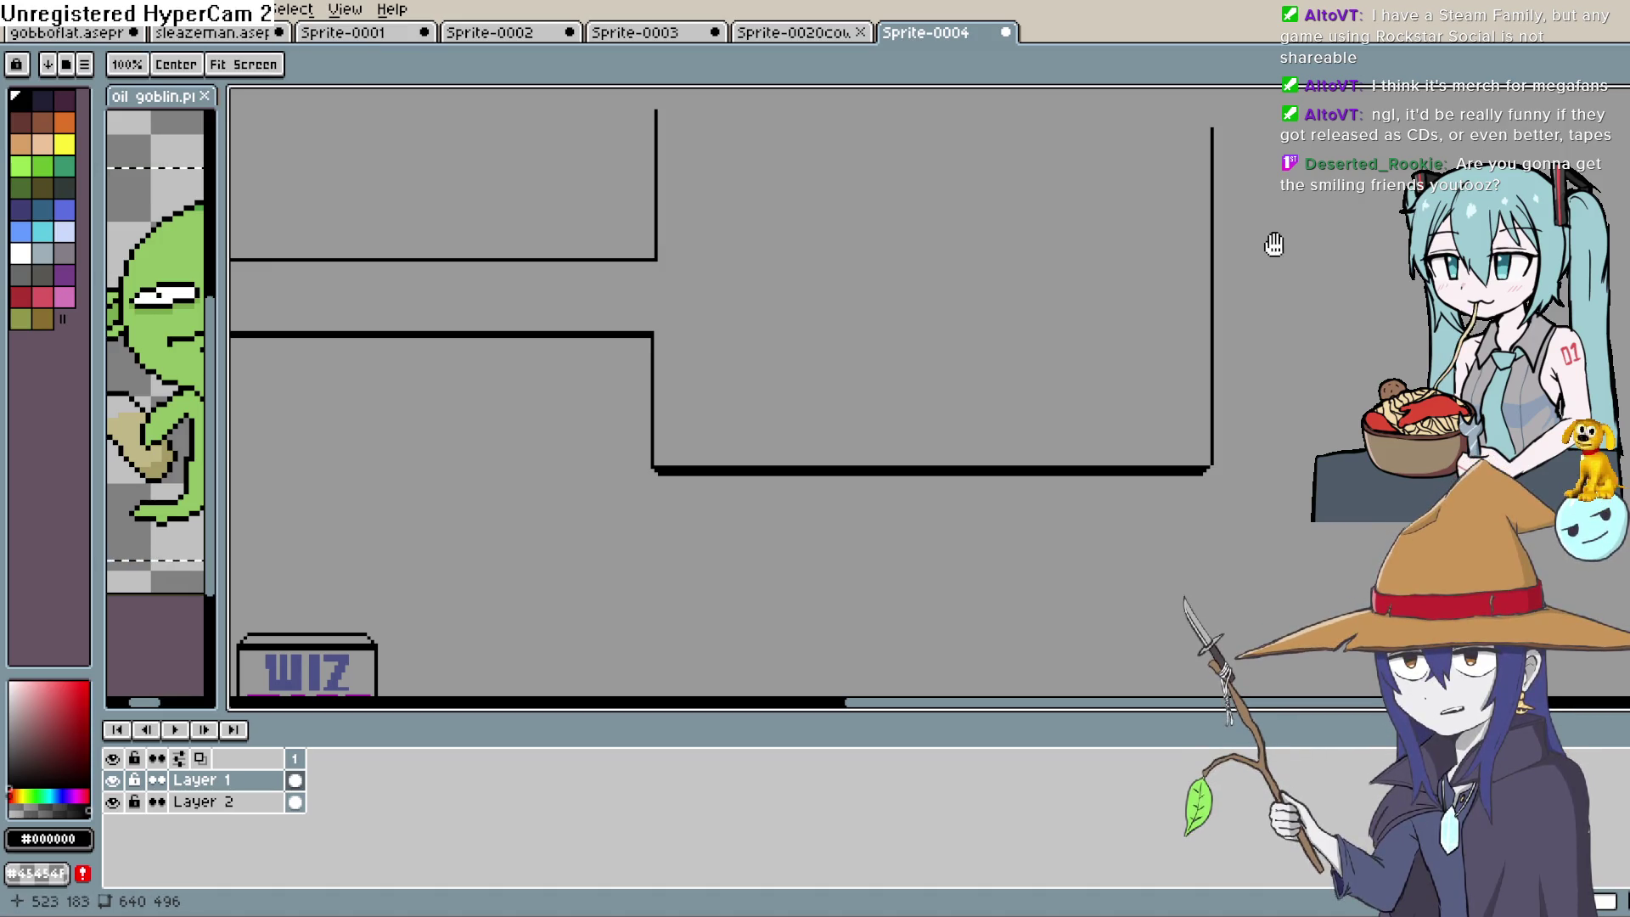
mouse_move(1274, 244)
left_mouse_down()
mouse_move(1249, 350)
mouse_move(1253, 327)
mouse_move(1193, 378)
left_mouse_up()
scroll(1265, 314, "down", 3)
scroll(1239, 340, "up", 3)
Extend the tank's right wall upward and close the taller rectangle with a top line
key("b")
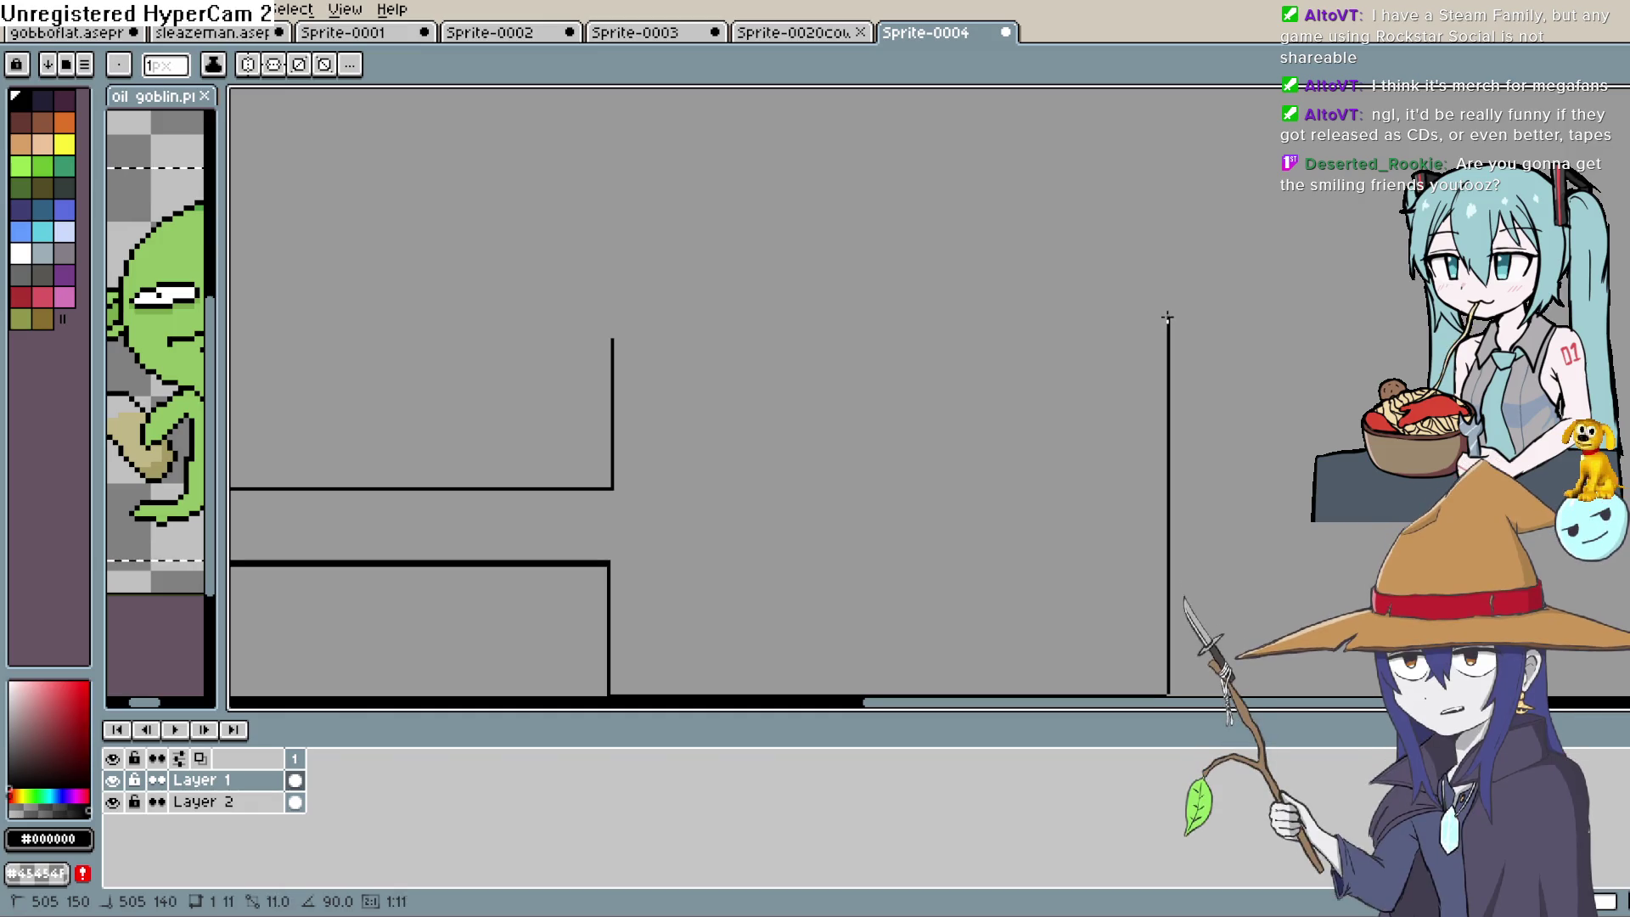
key("space")
left_click_drag(1177, 315, 1180, 366)
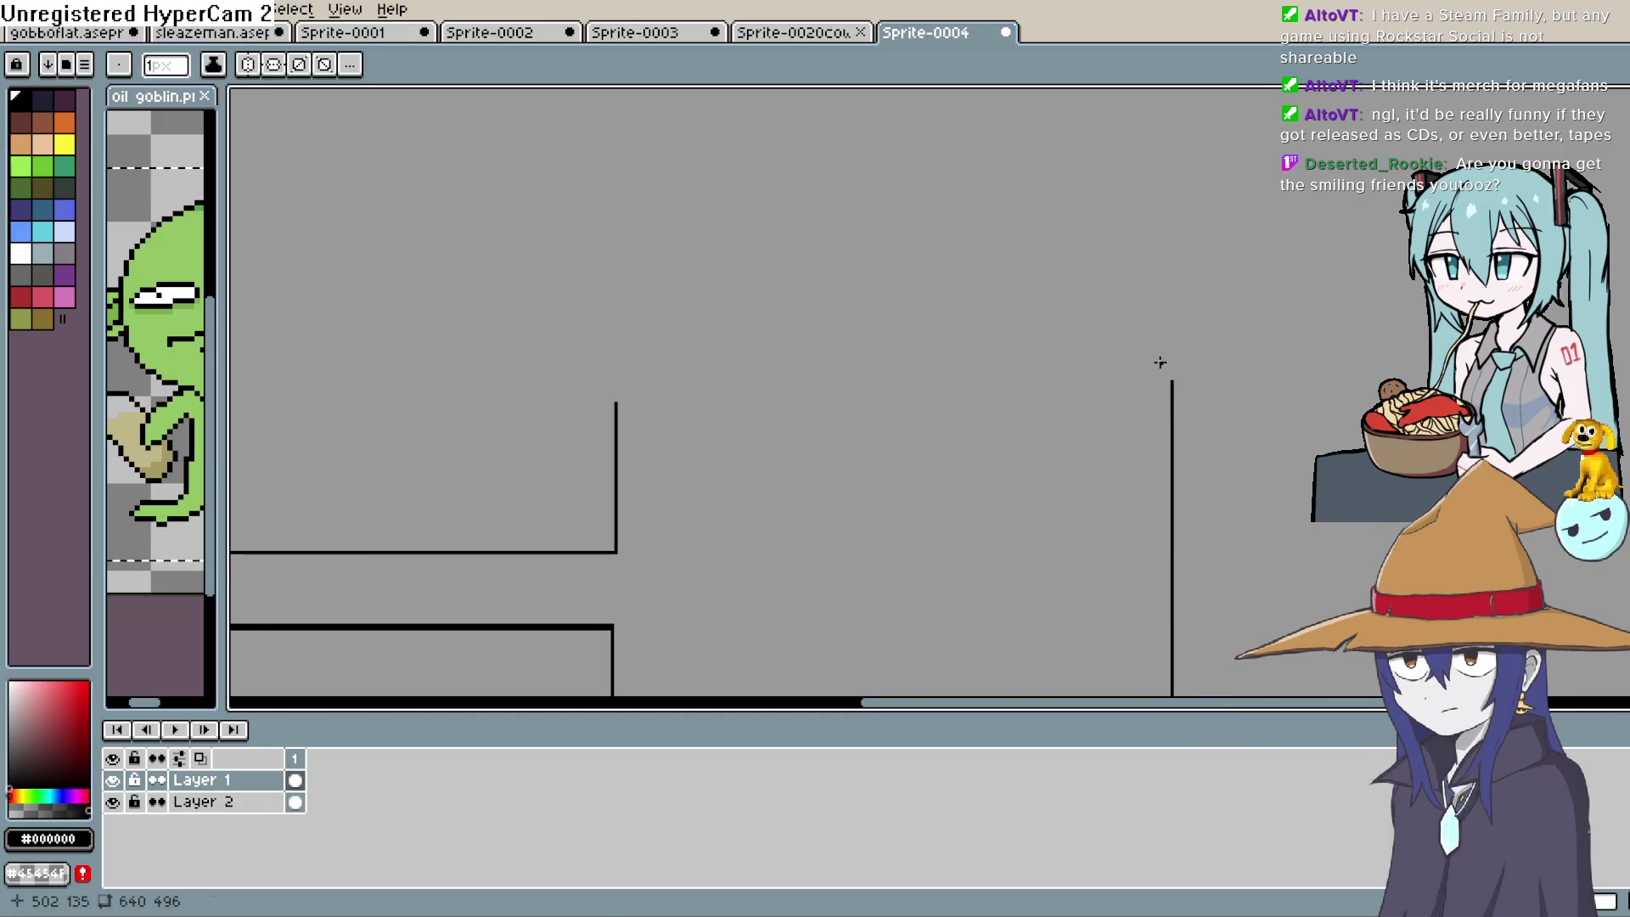
mouse_move(617, 403)
left_mouse_down()
mouse_move(616, 384)
mouse_move(746, 379)
mouse_move(1168, 394)
left_mouse_up()
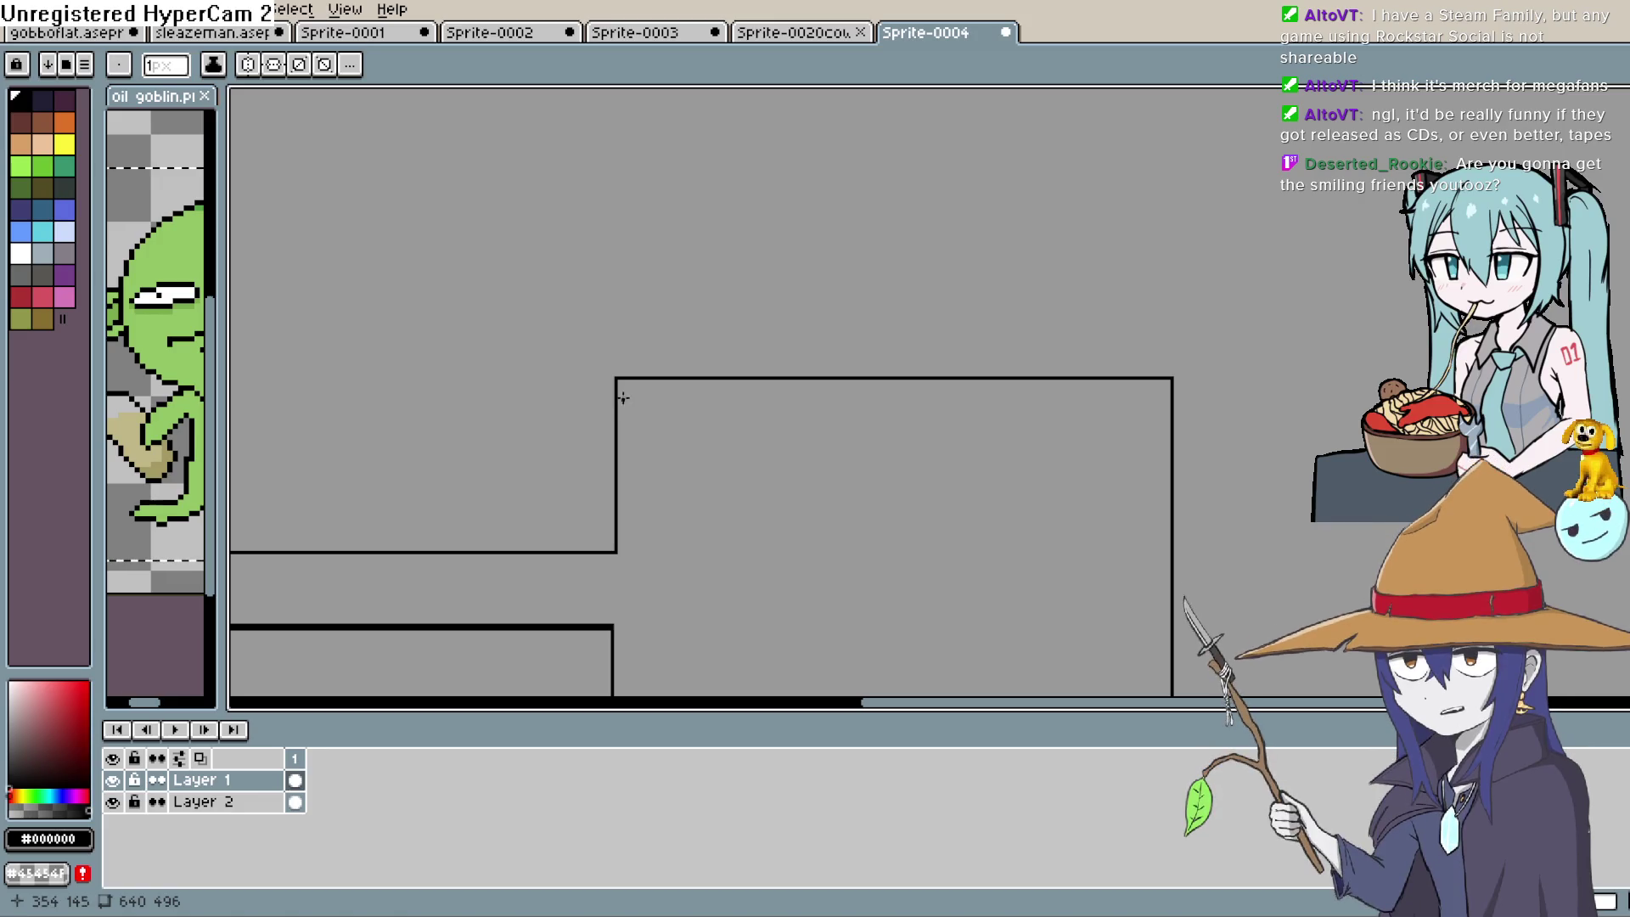
left_click_drag(800, 382, 769, 468)
scroll(770, 468, "down", 1)
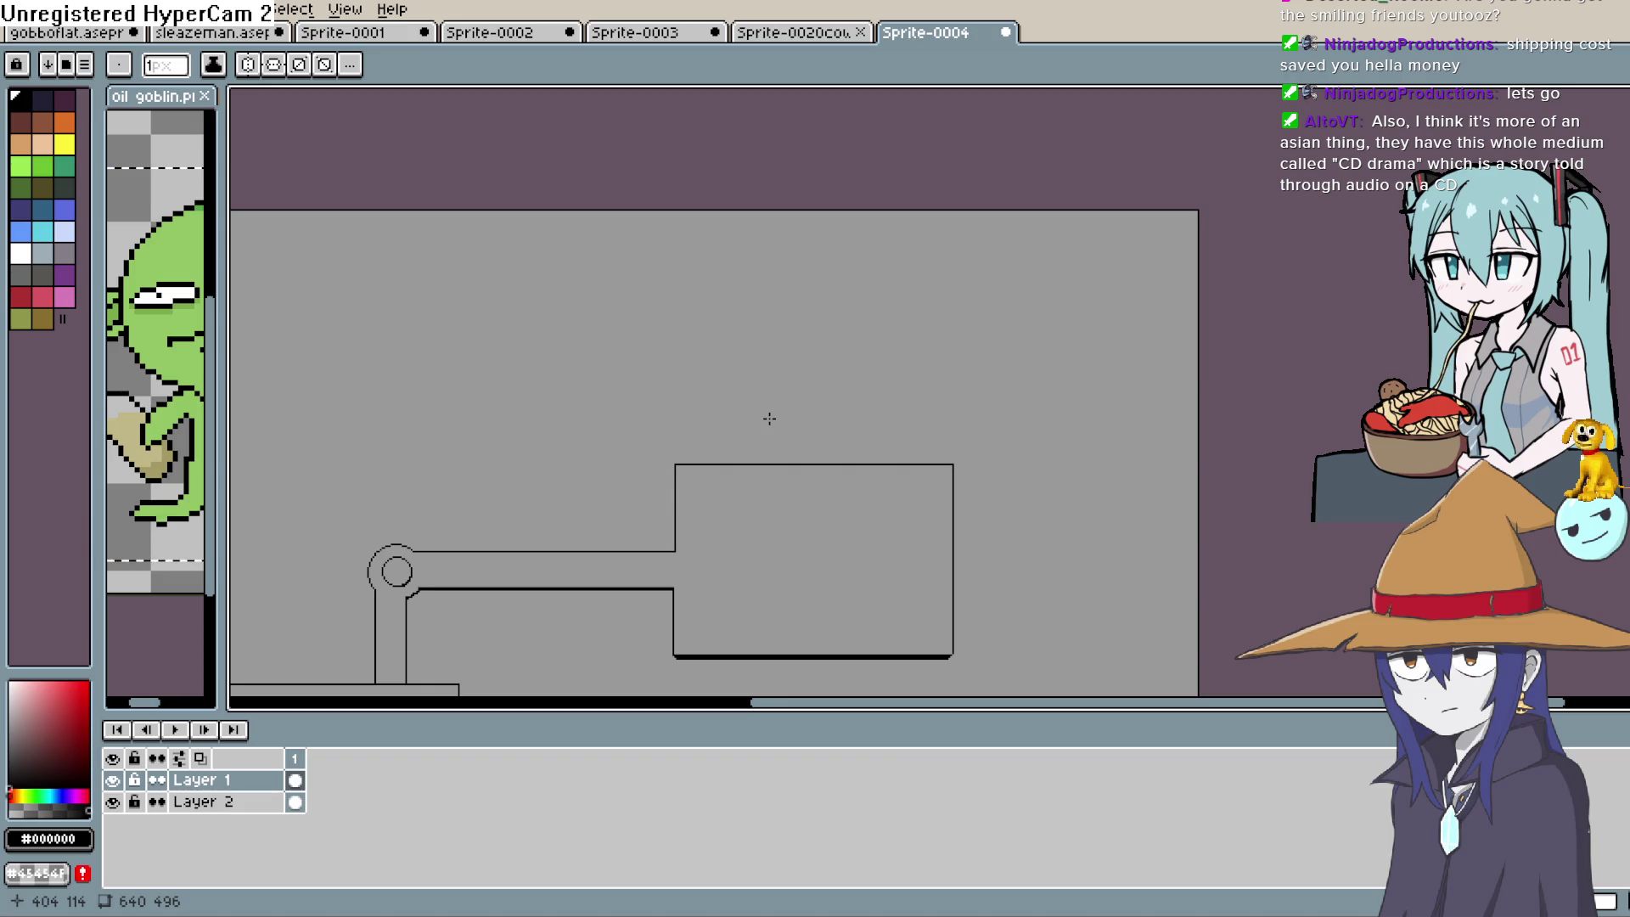
Draw slanted hopper sides rising from the tank's top corners
key("space")
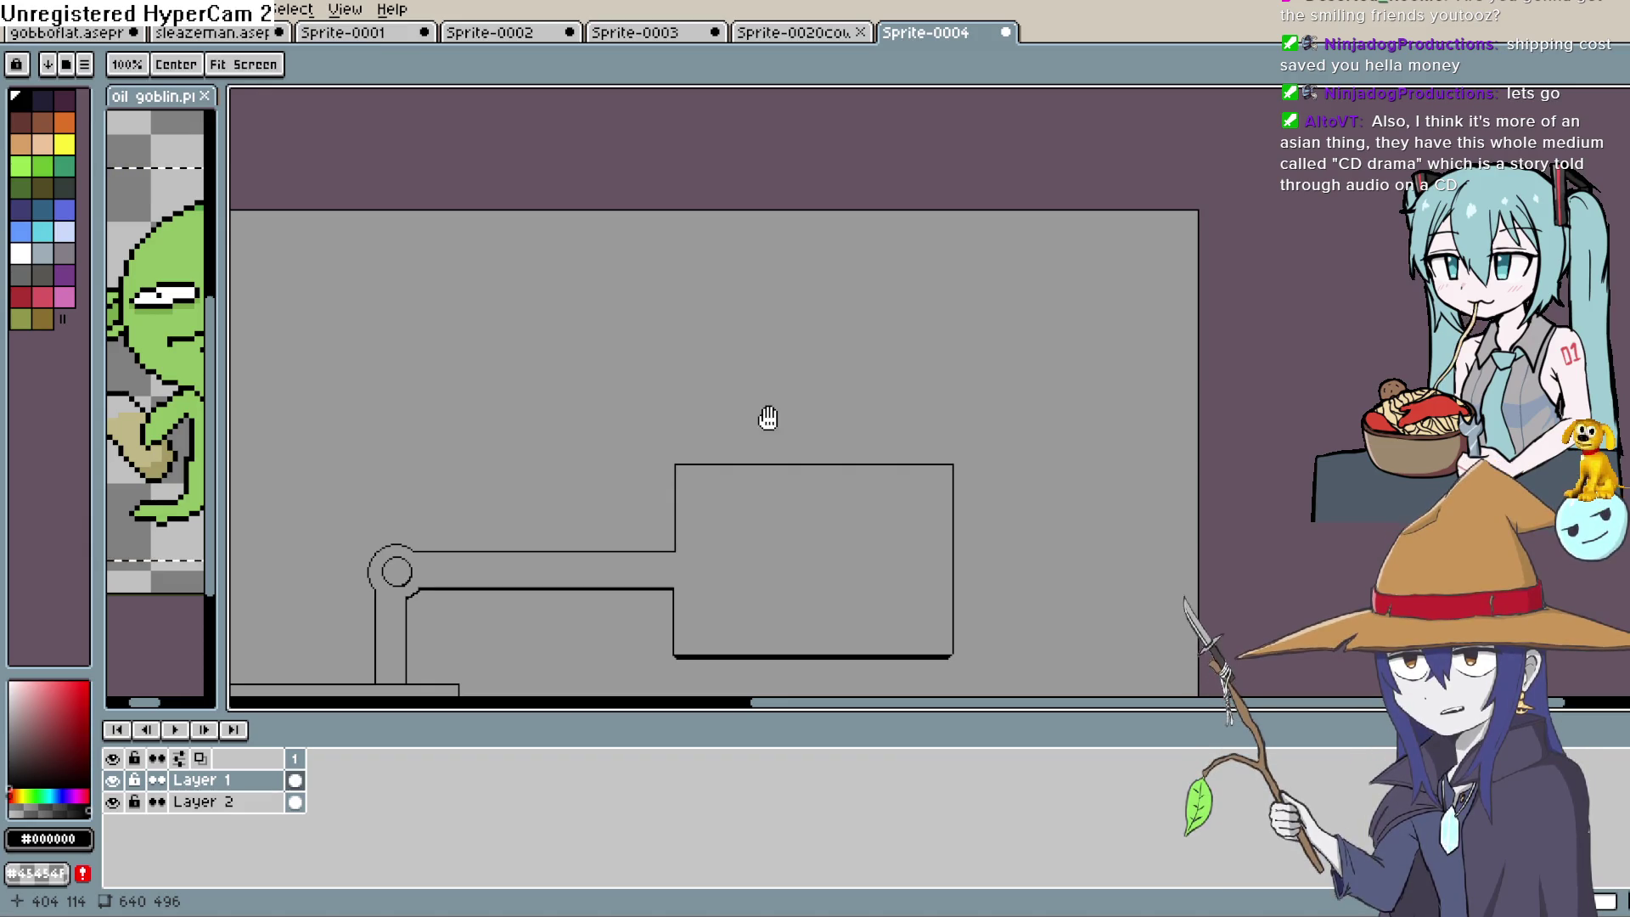
left_click_drag(985, 409, 964, 452)
scroll(939, 496, "up", 2)
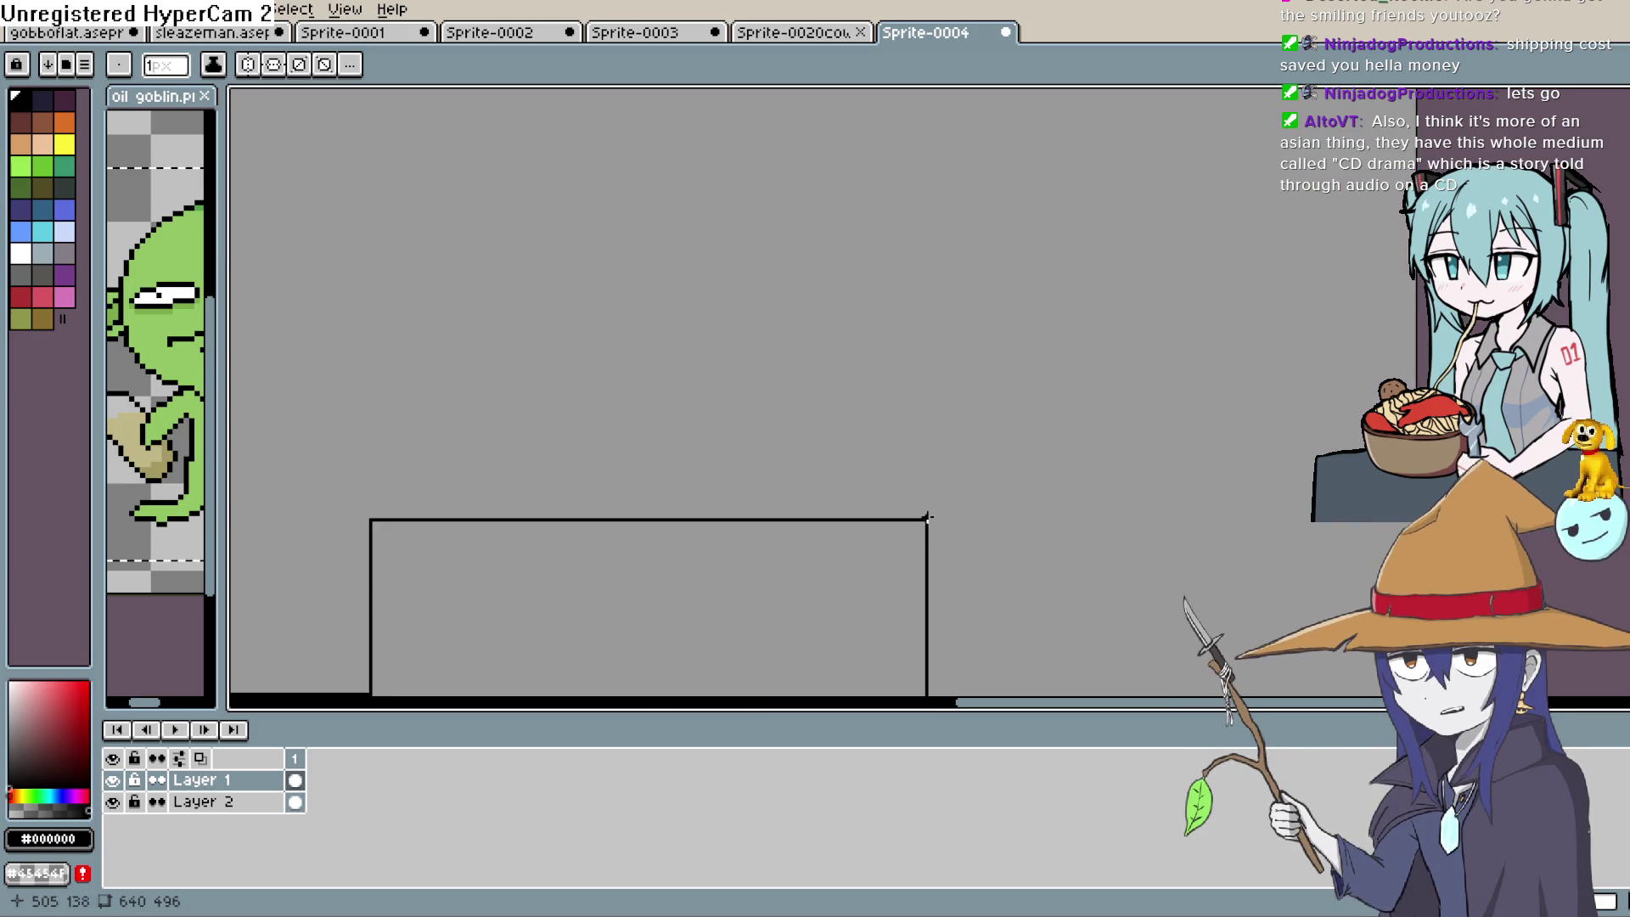
mouse_move(928, 517)
left_mouse_down()
mouse_move(940, 437)
mouse_move(986, 378)
mouse_move(975, 291)
mouse_move(964, 399)
mouse_move(1008, 365)
left_mouse_up()
key("space")
mouse_move(659, 527)
left_mouse_down()
mouse_move(1015, 361)
mouse_move(851, 429)
left_mouse_up()
mouse_move(588, 400)
left_mouse_down()
mouse_move(502, 211)
mouse_move(586, 368)
mouse_move(582, 399)
mouse_move(509, 275)
mouse_move(520, 247)
mouse_move(523, 268)
mouse_move(1199, 301)
mouse_move(1205, 268)
mouse_move(1145, 418)
mouse_move(1077, 282)
left_mouse_up()
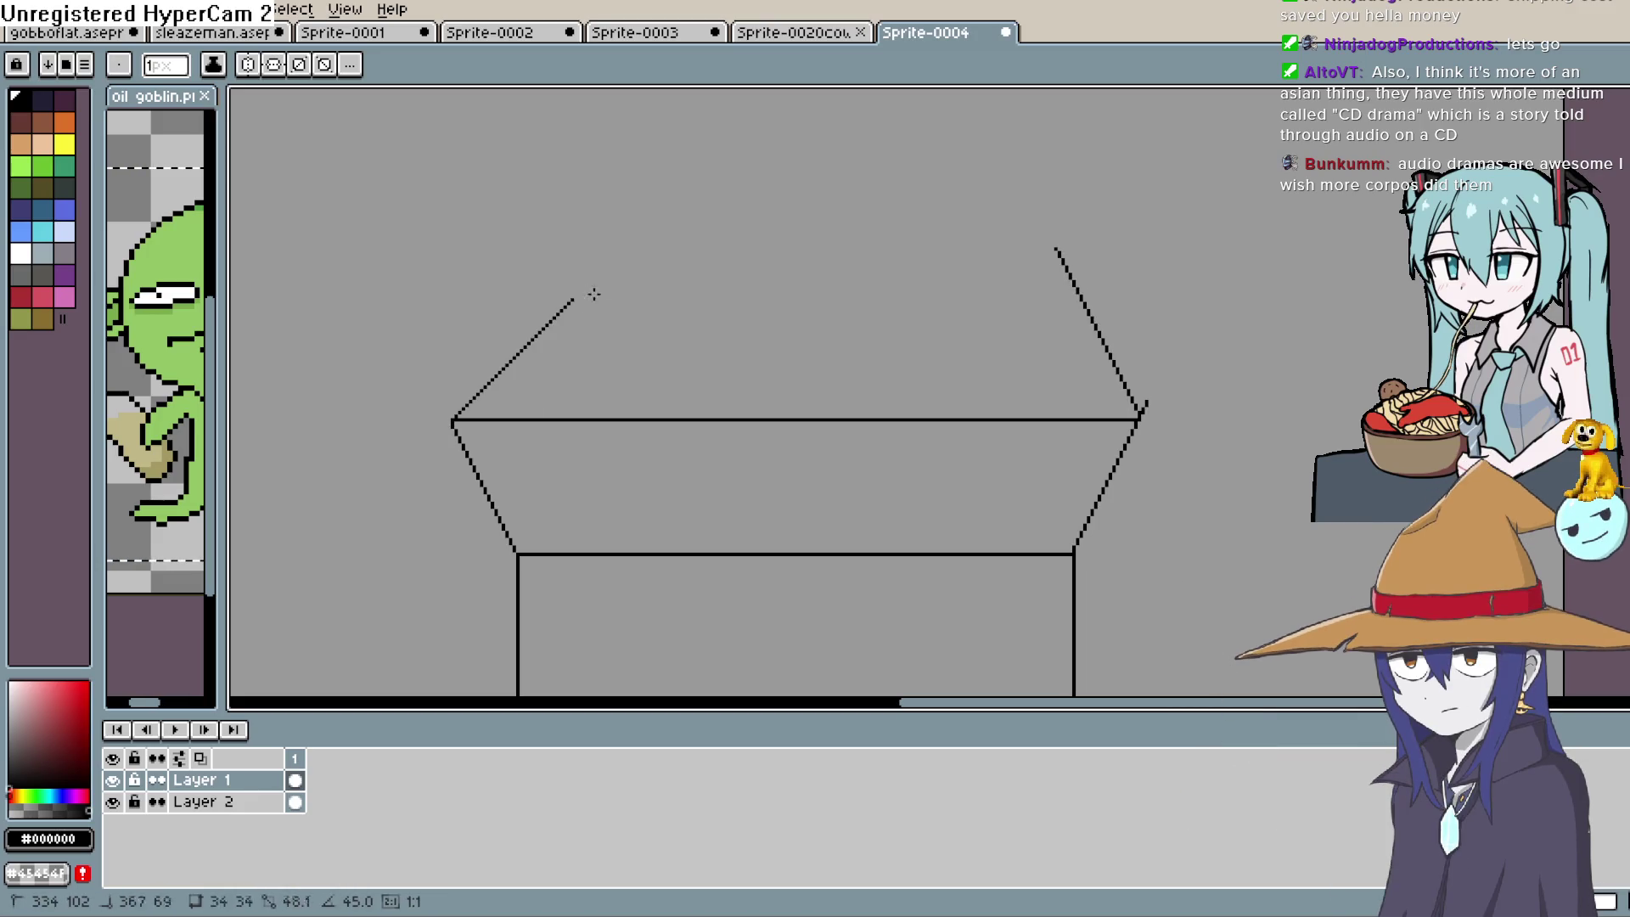
Replace the misplaced left diagonal with the hopper's upper-left side and top edge
key("ctrl+z")
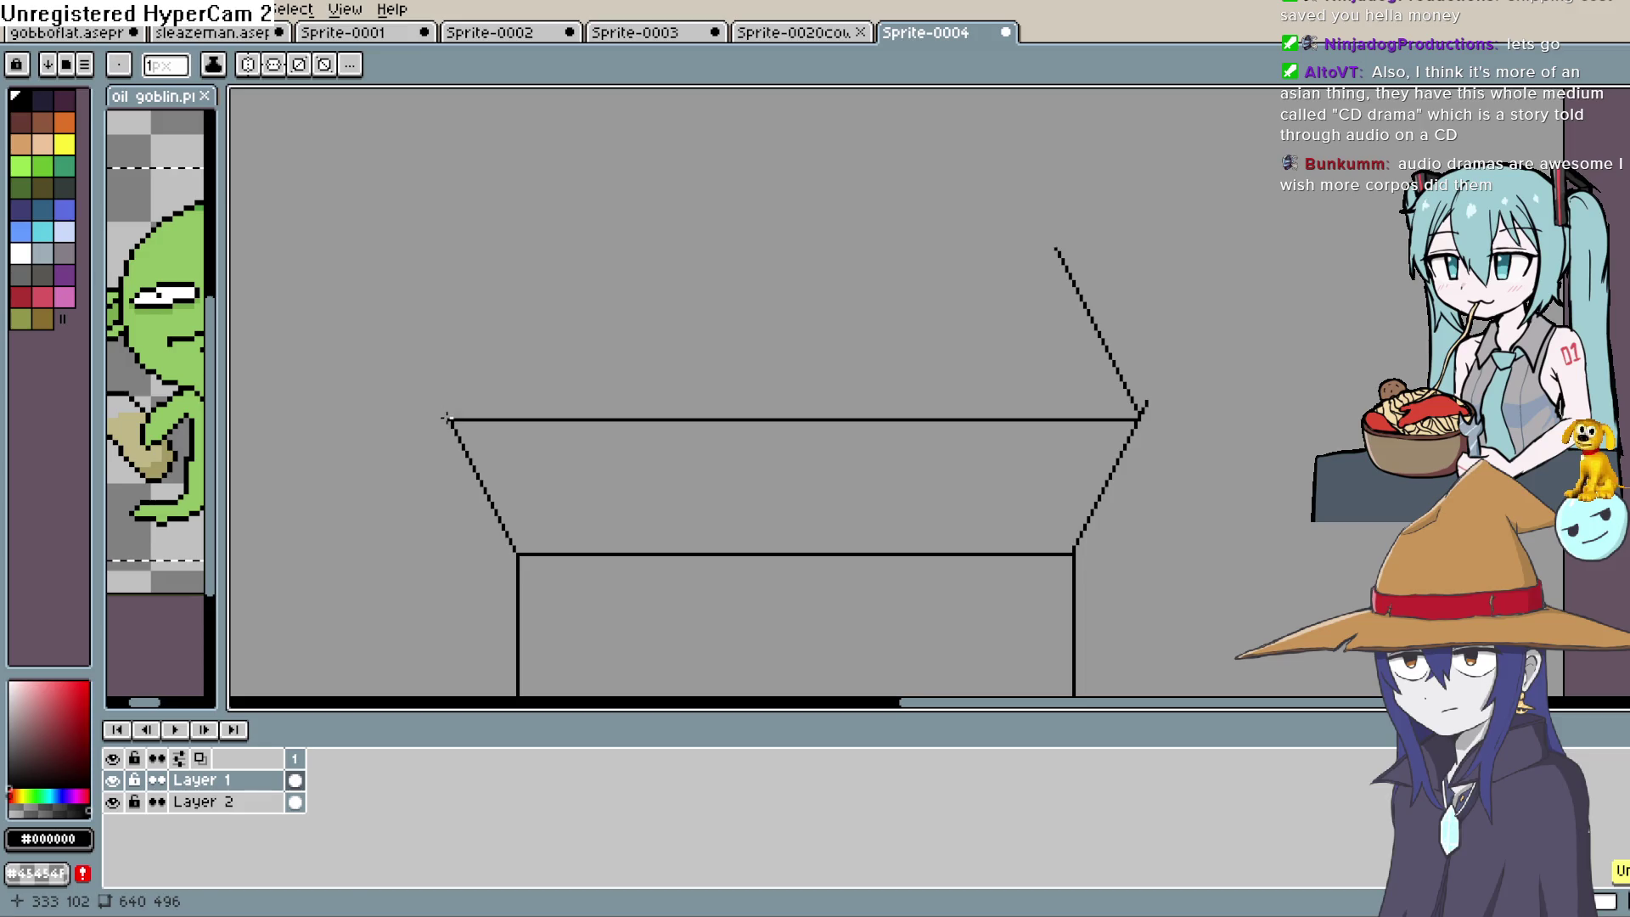
mouse_move(478, 355)
left_mouse_down()
mouse_move(518, 276)
mouse_move(891, 262)
left_mouse_up()
left_click_drag(1045, 278, 1055, 259)
scroll(1121, 272, "up", 3)
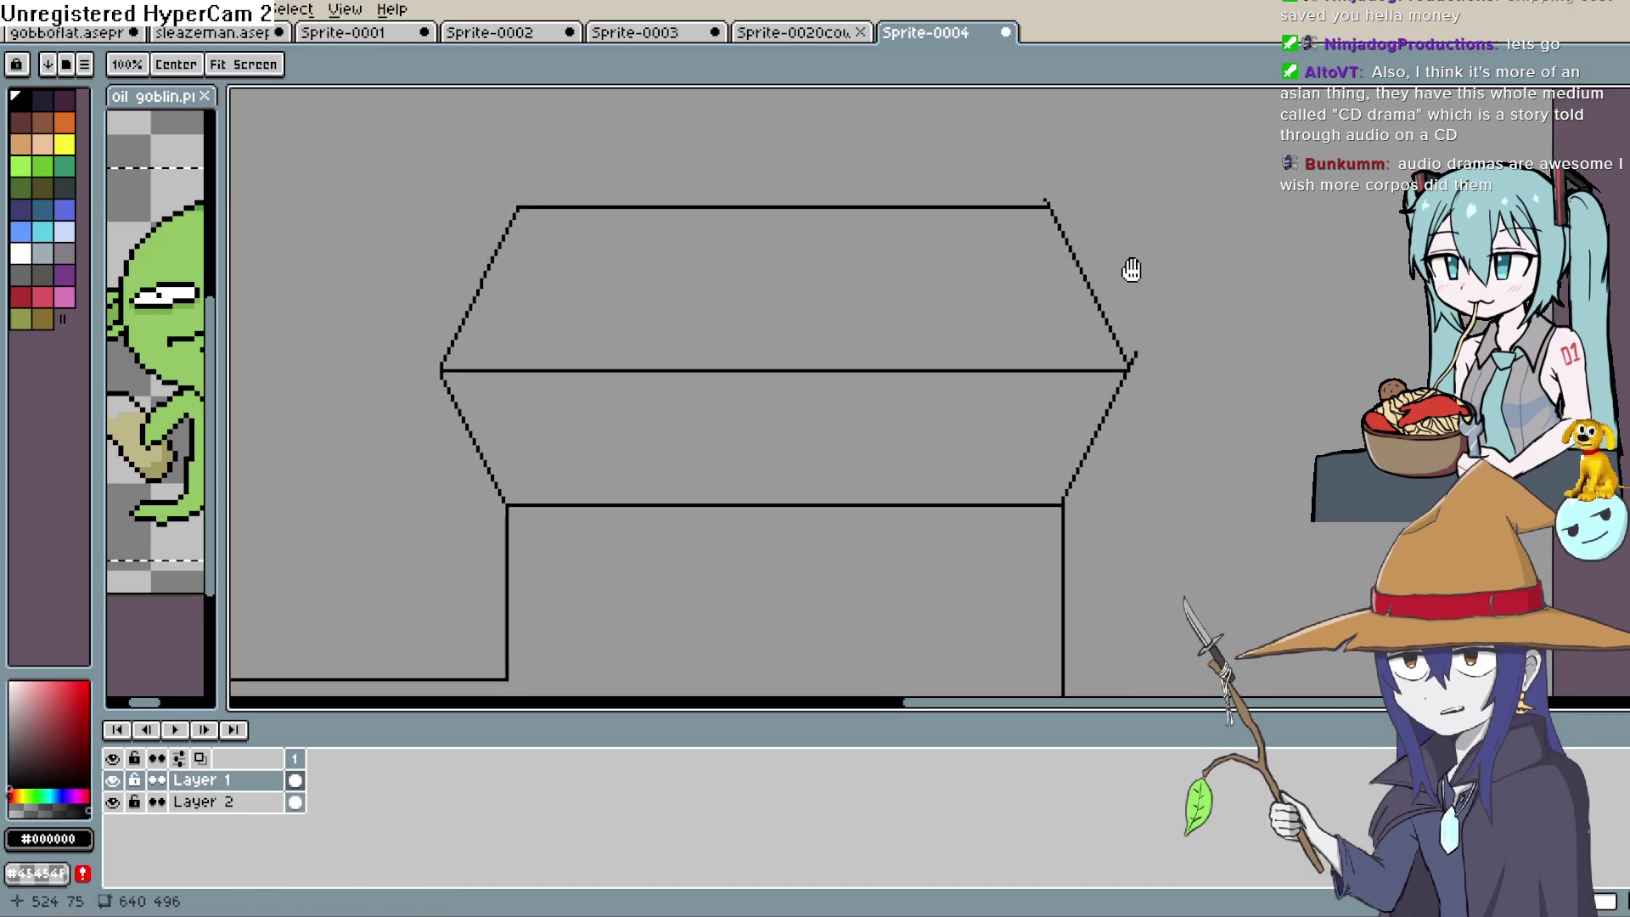
Paint over the stray black mark by the right corner in the grey background colour
left_click(1118, 378)
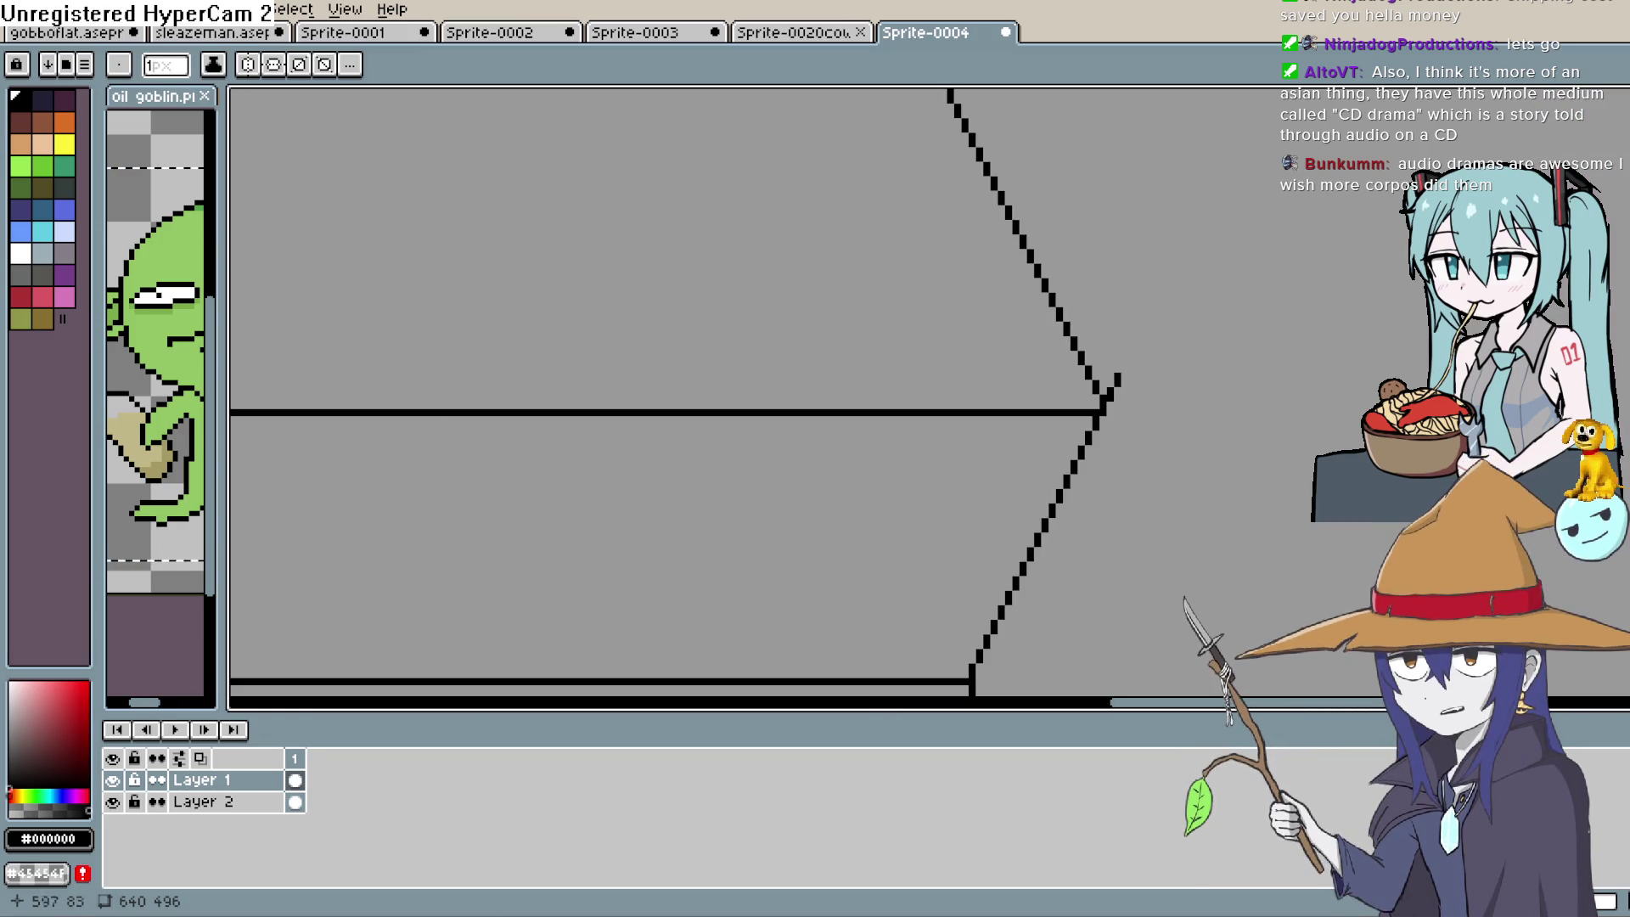
key("i")
left_click(1386, 273)
key("b")
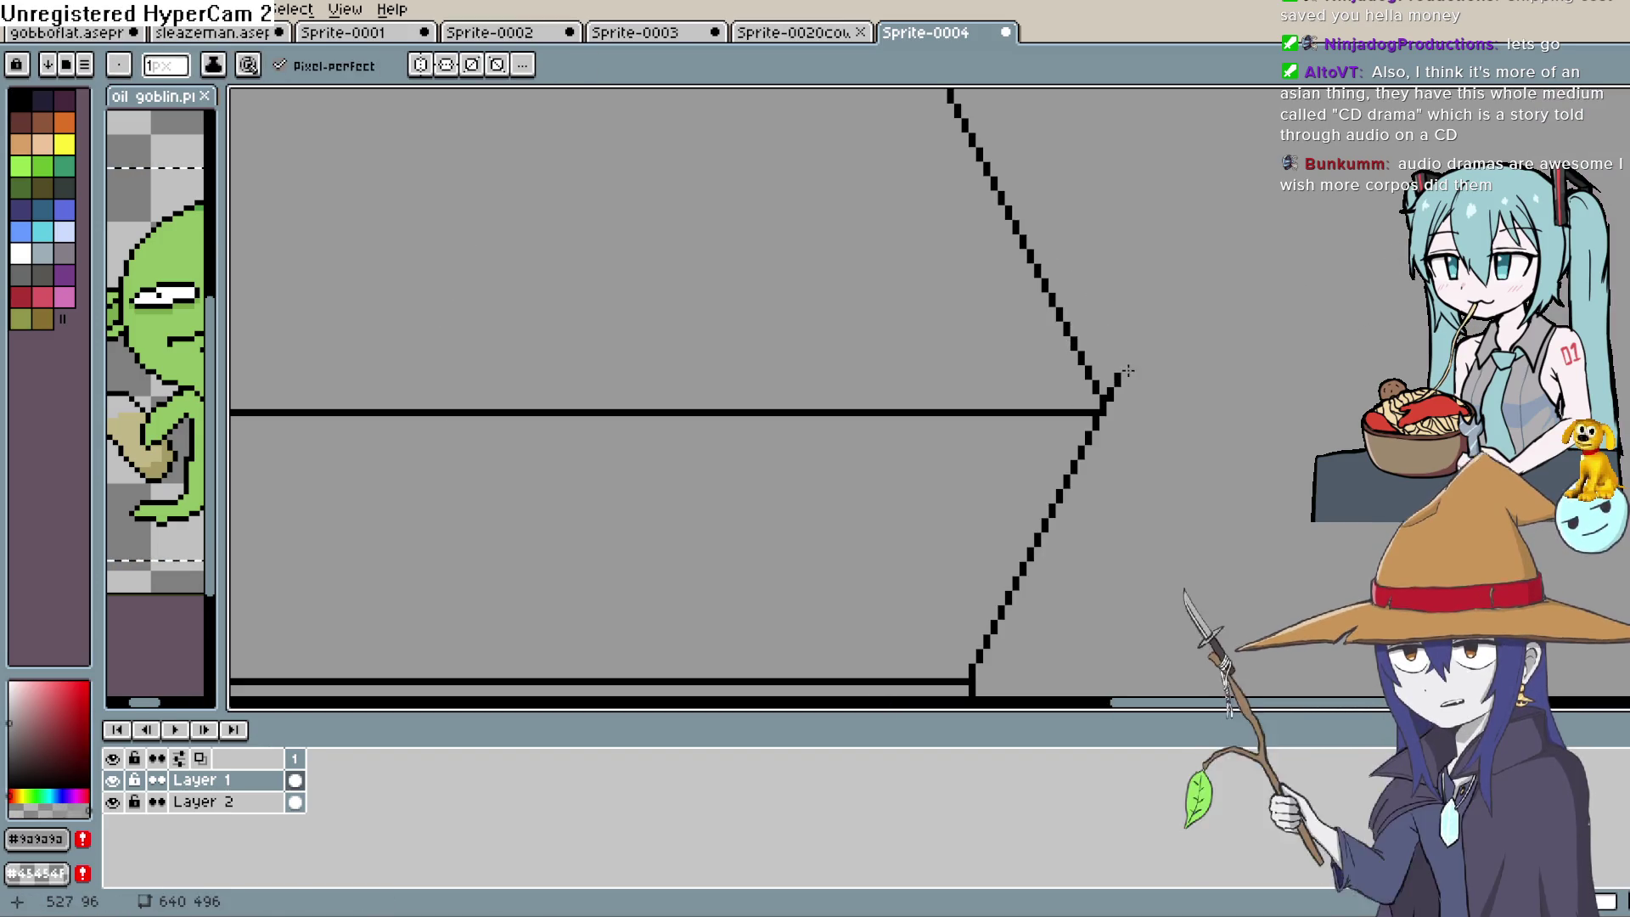
left_click_drag(1110, 375, 1111, 397)
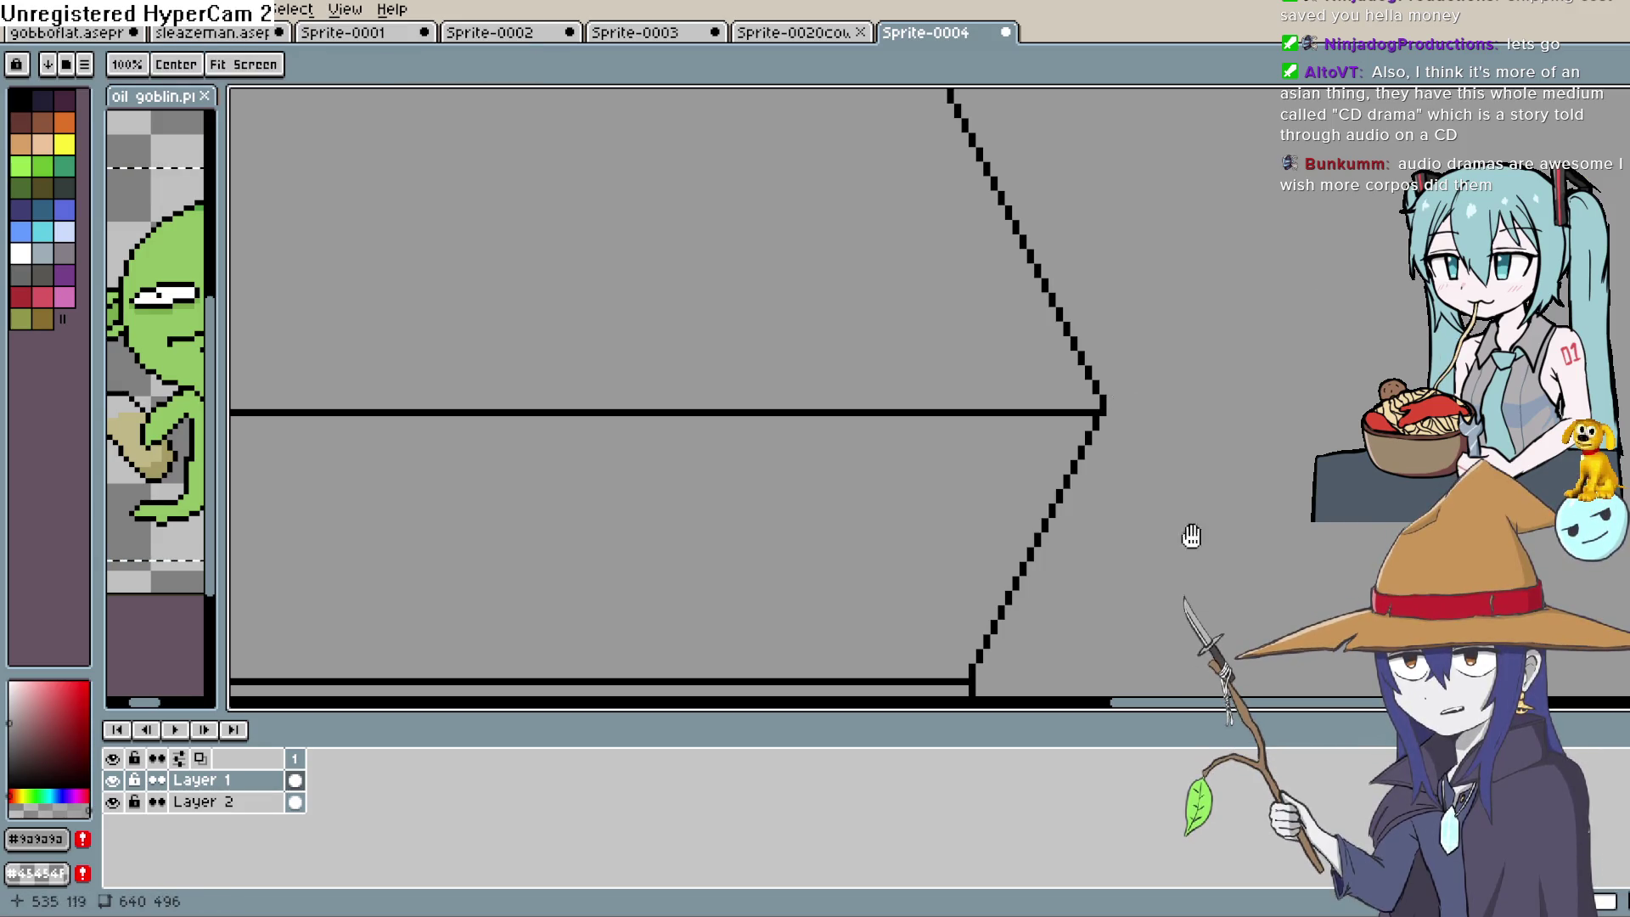
left_click_drag(1191, 539, 1019, 316)
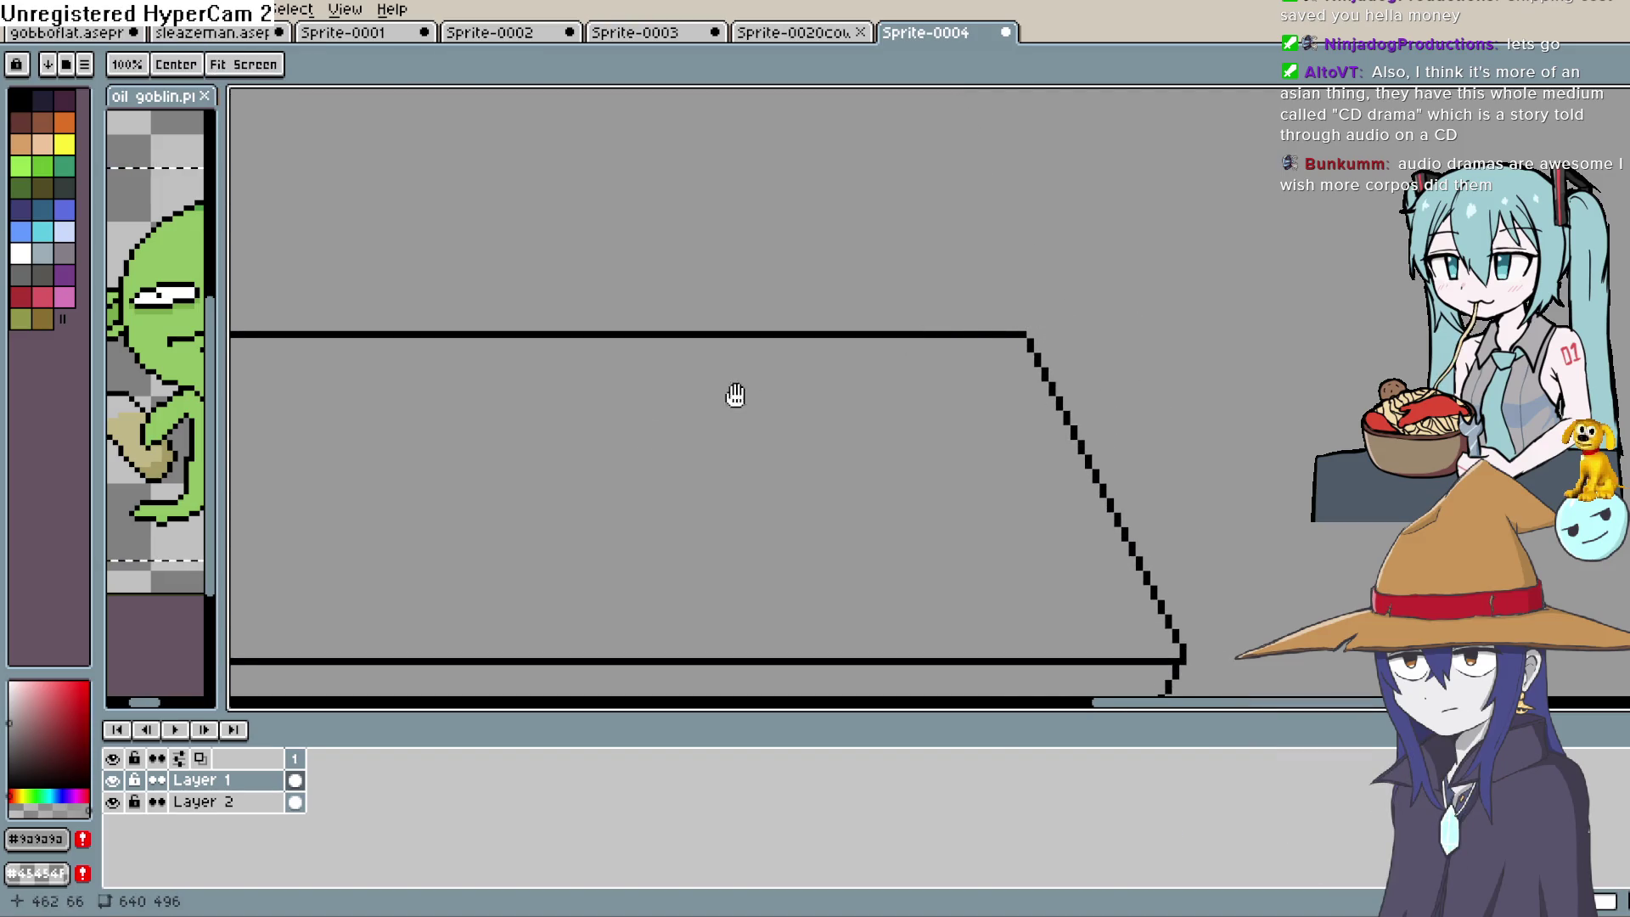
left_click_drag(735, 393, 1056, 320)
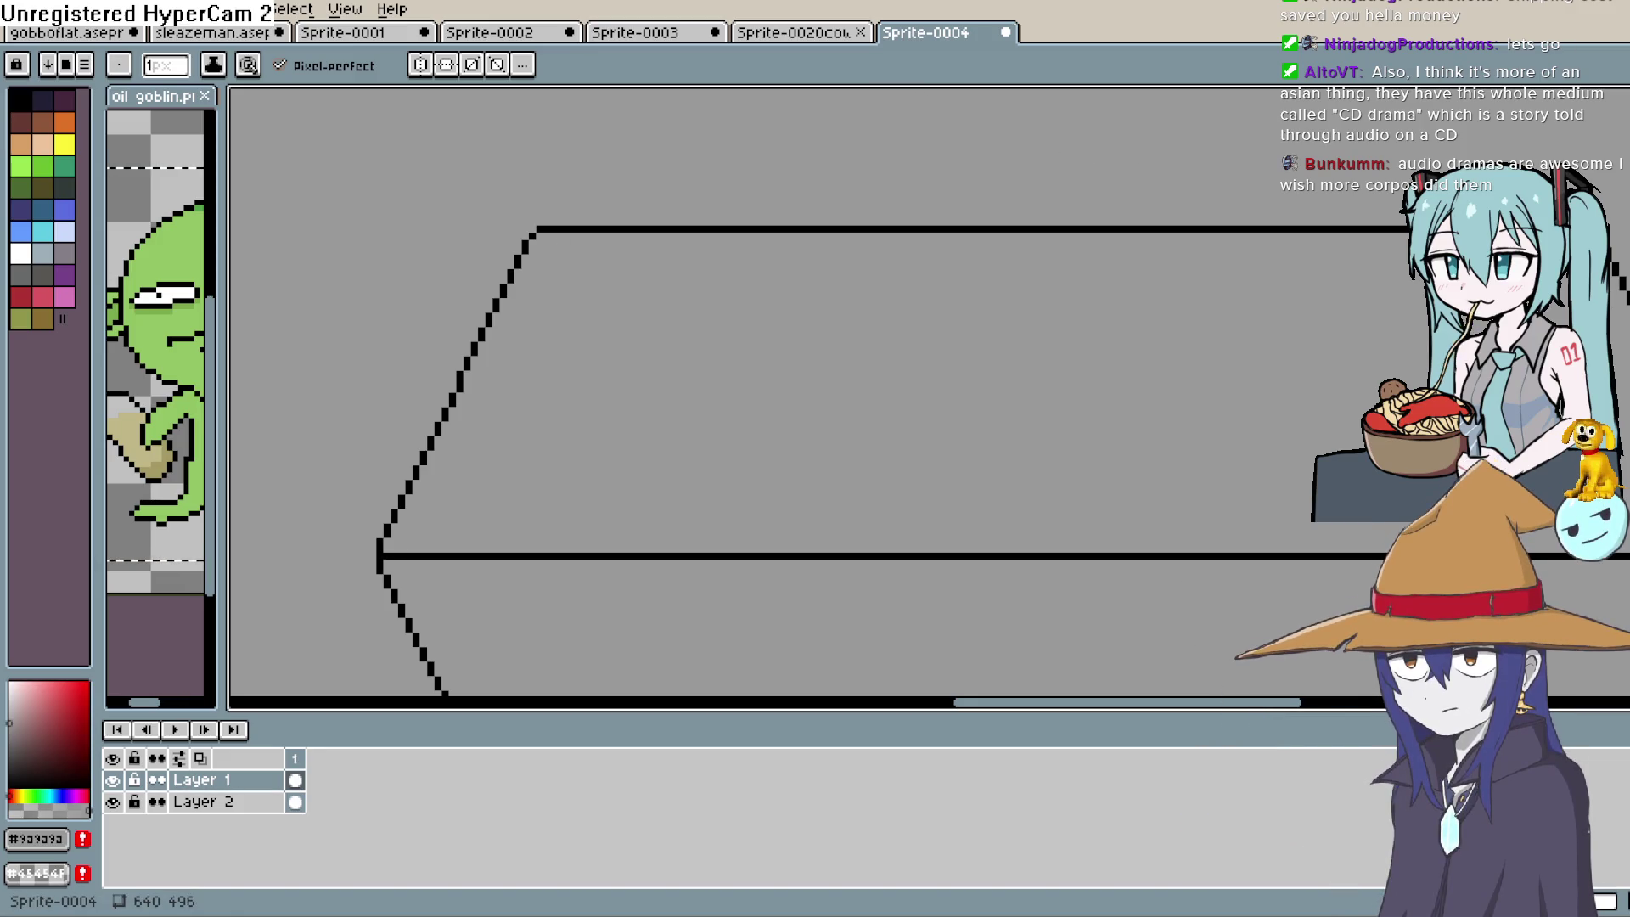
scroll(968, 367, "down", 3)
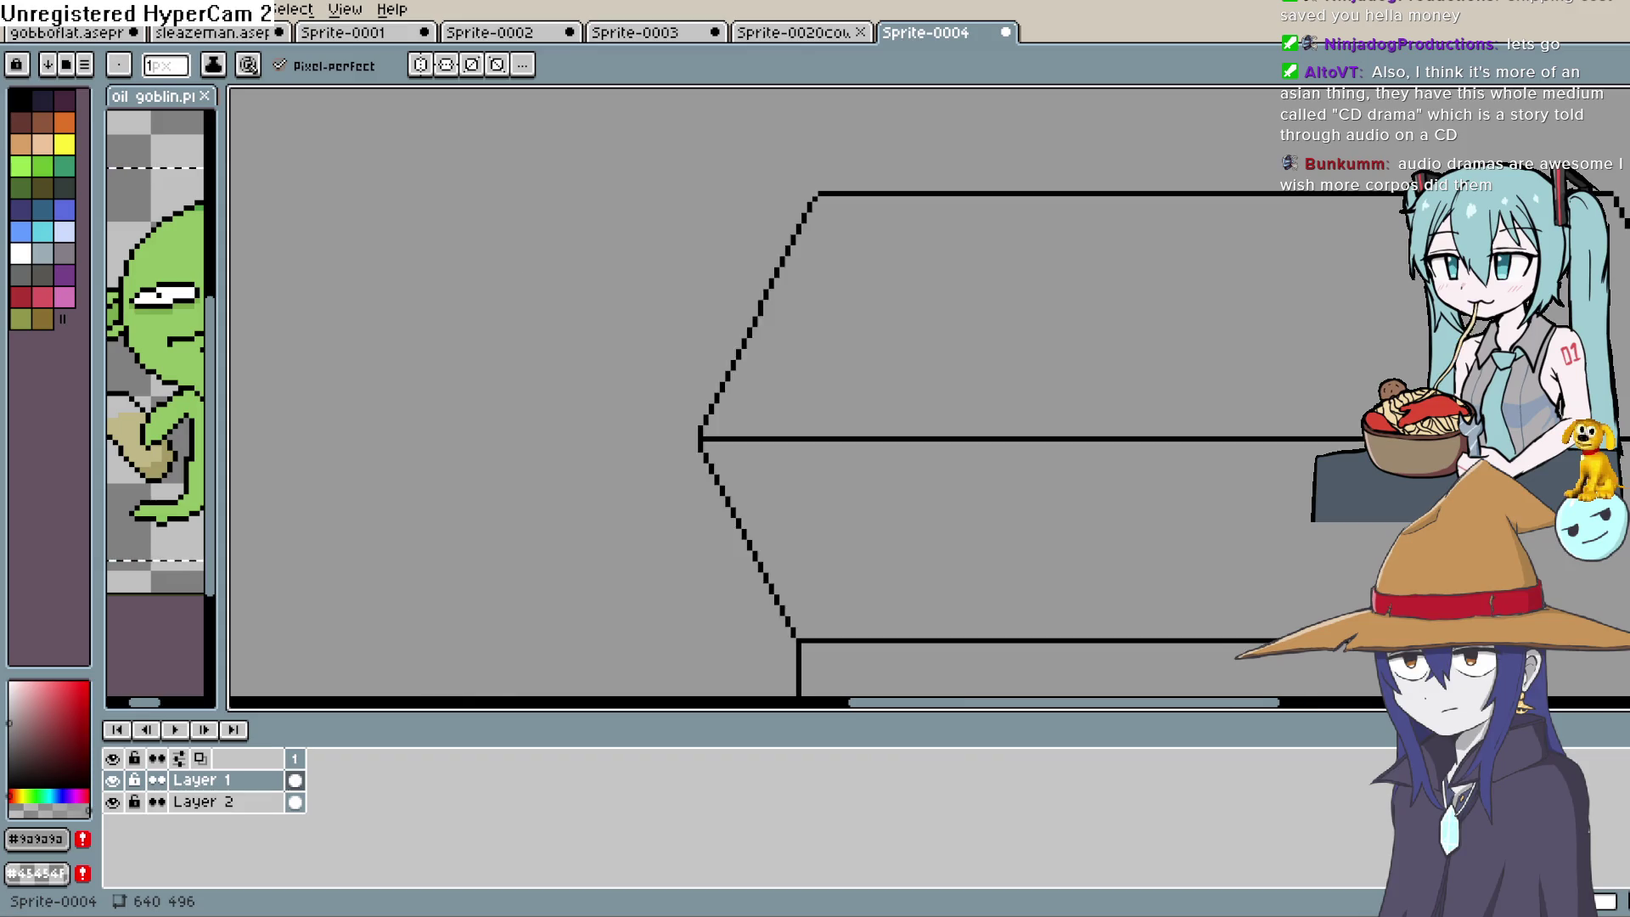
Set up the Line tool with black sampled from the outline
scroll(1257, 459, "down", 3)
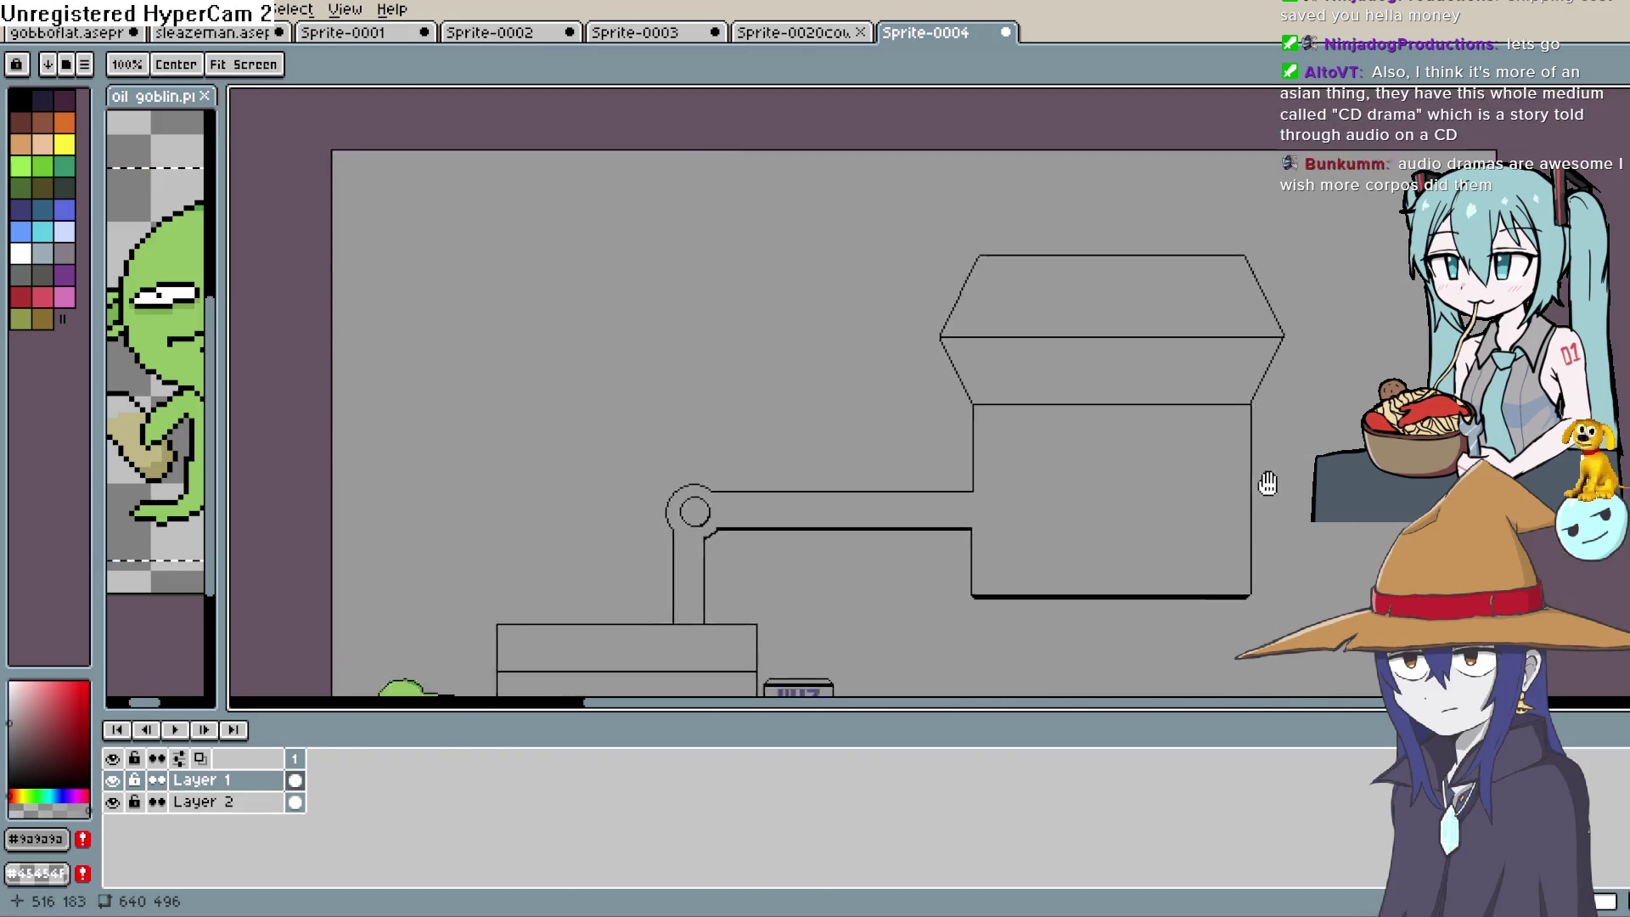
scroll(1290, 382, "up", 3)
left_click_drag(1266, 390, 1212, 495)
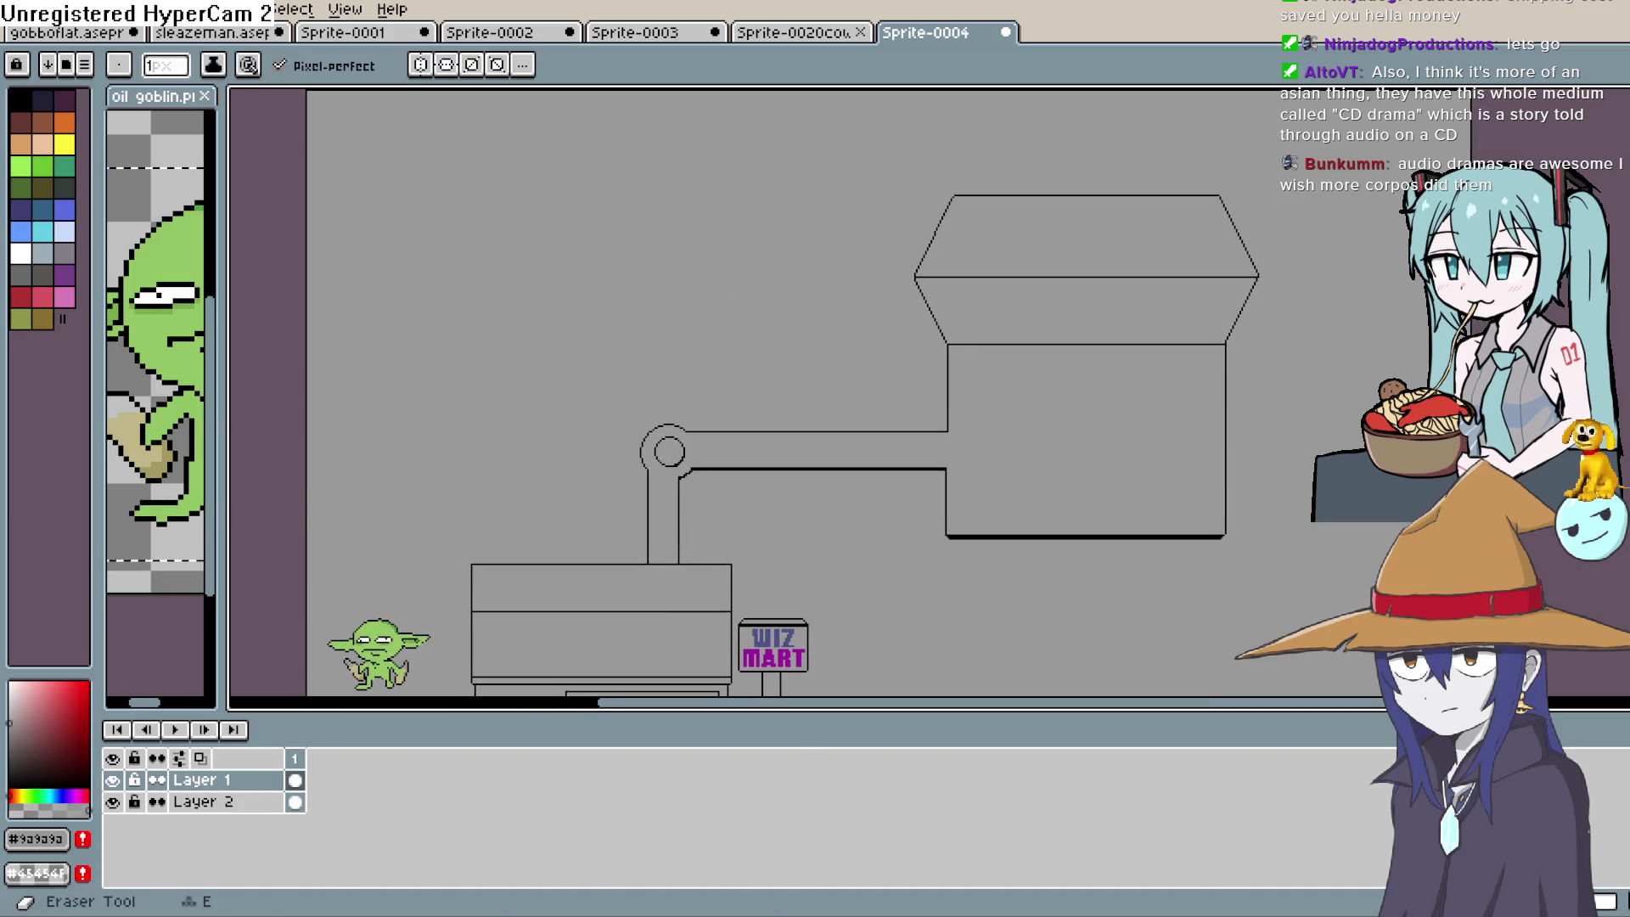
key("l")
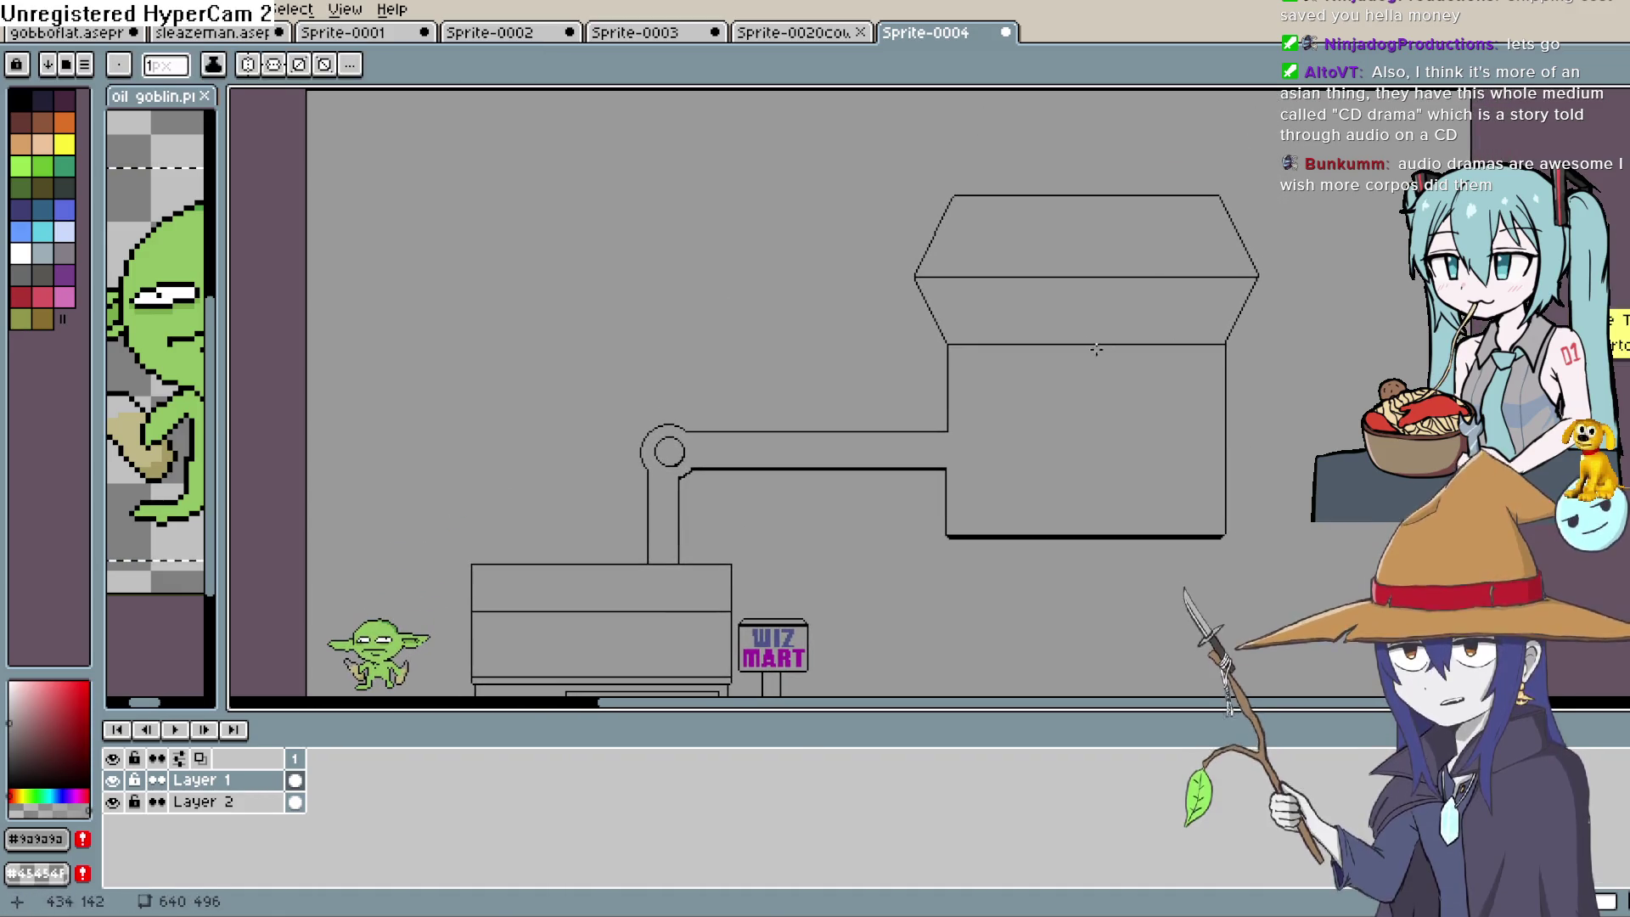
scroll(1061, 357, "down", 2)
scroll(1121, 314, "up", 5)
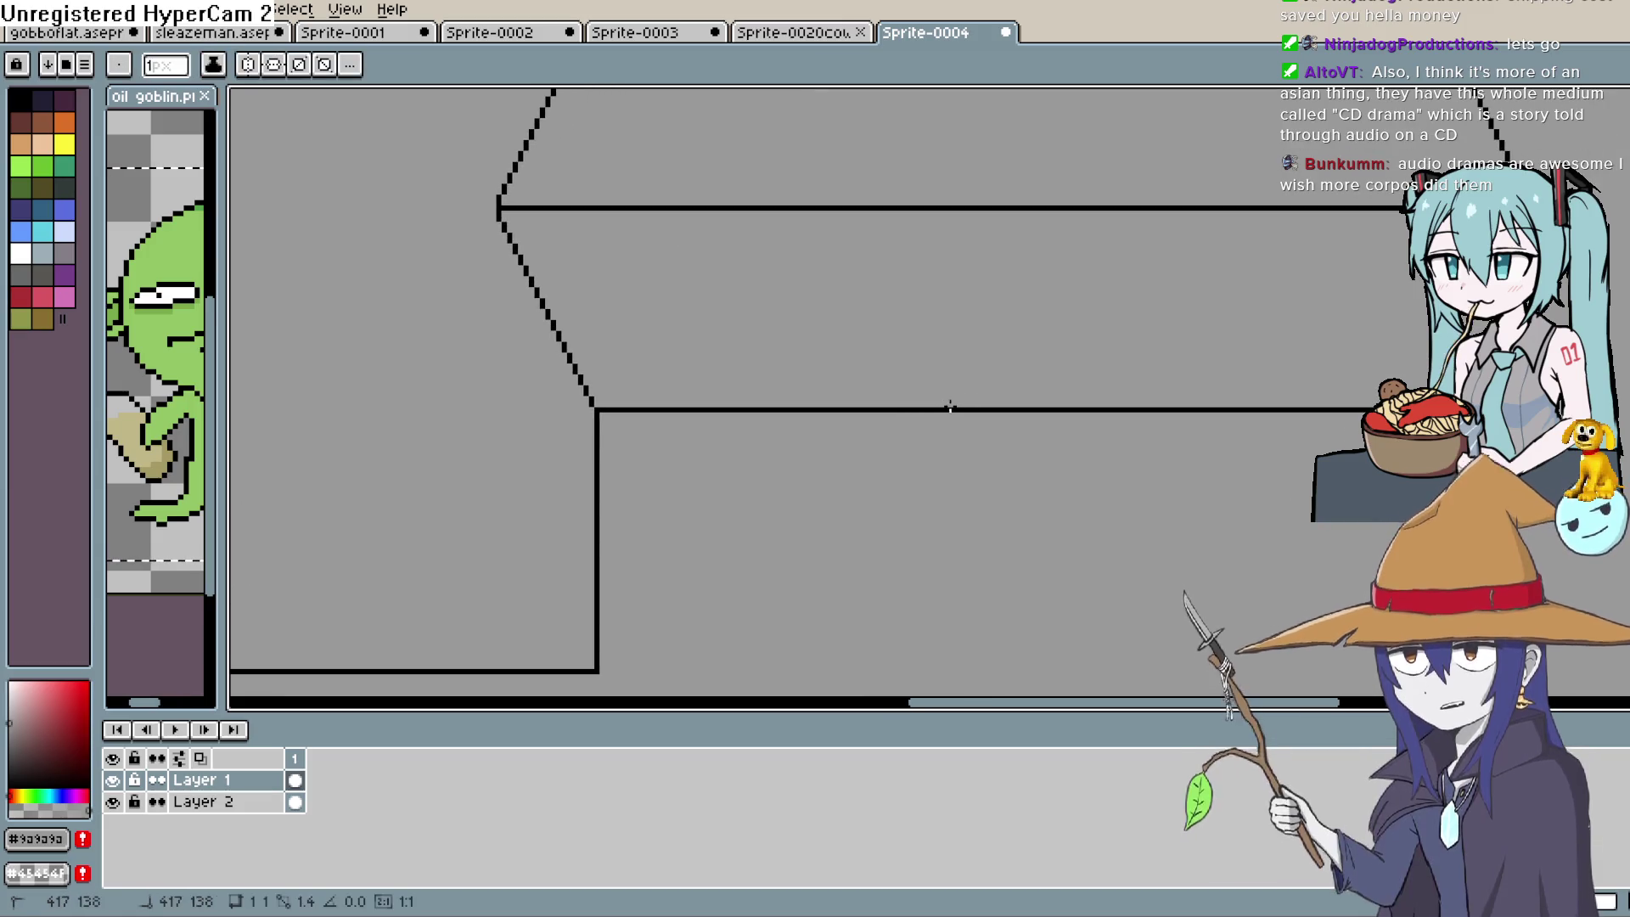
key("i")
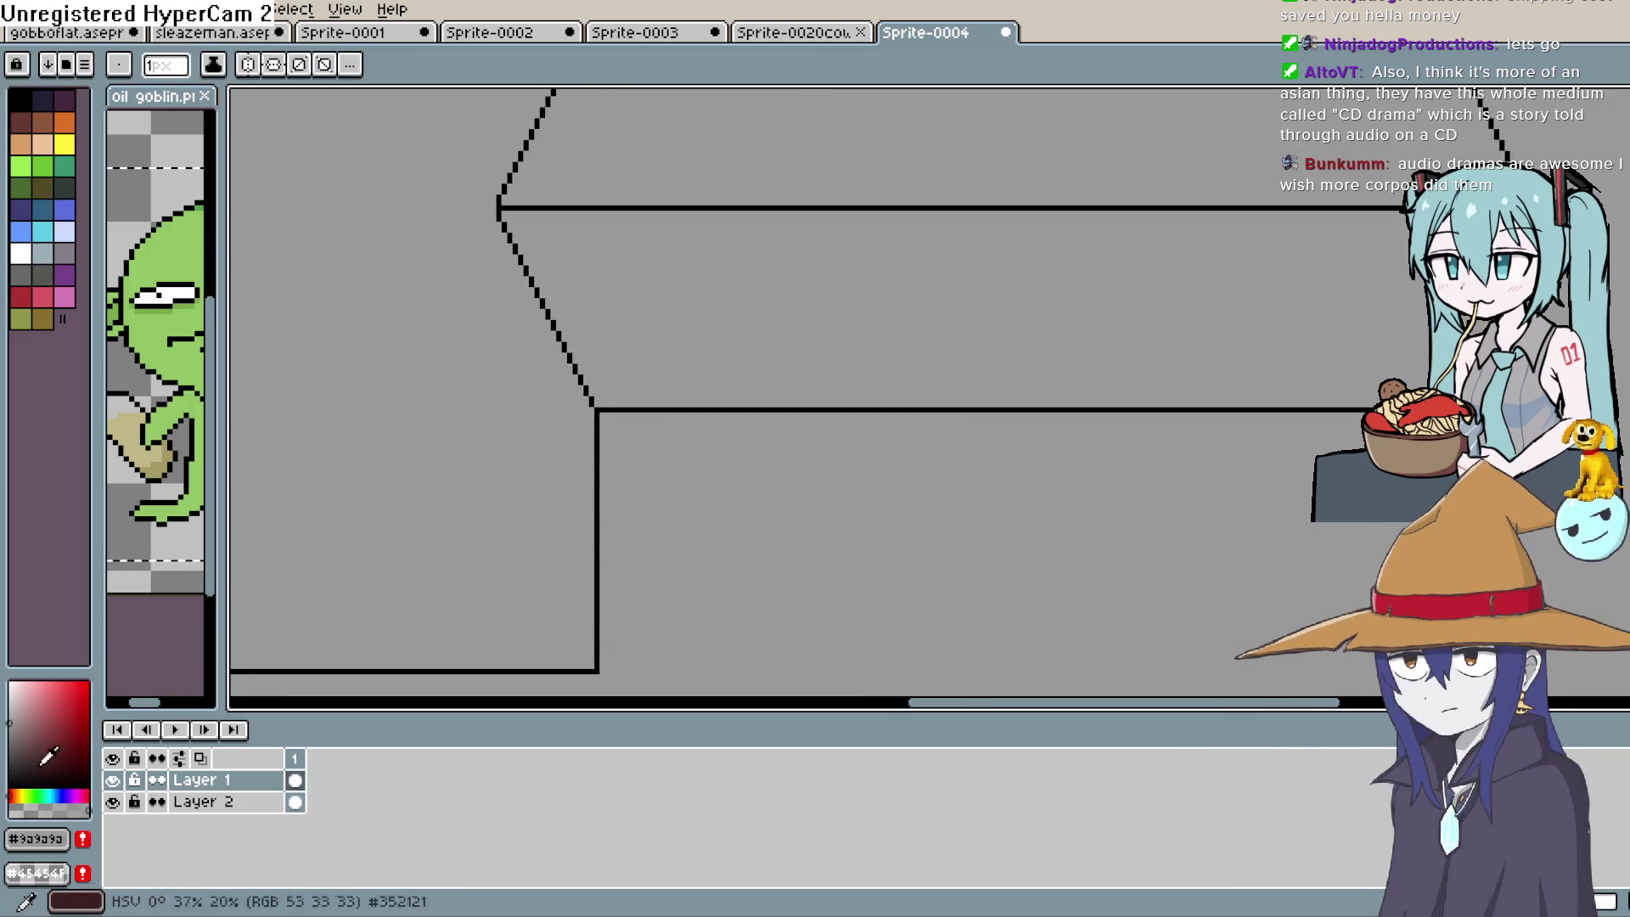
left_click(672, 410)
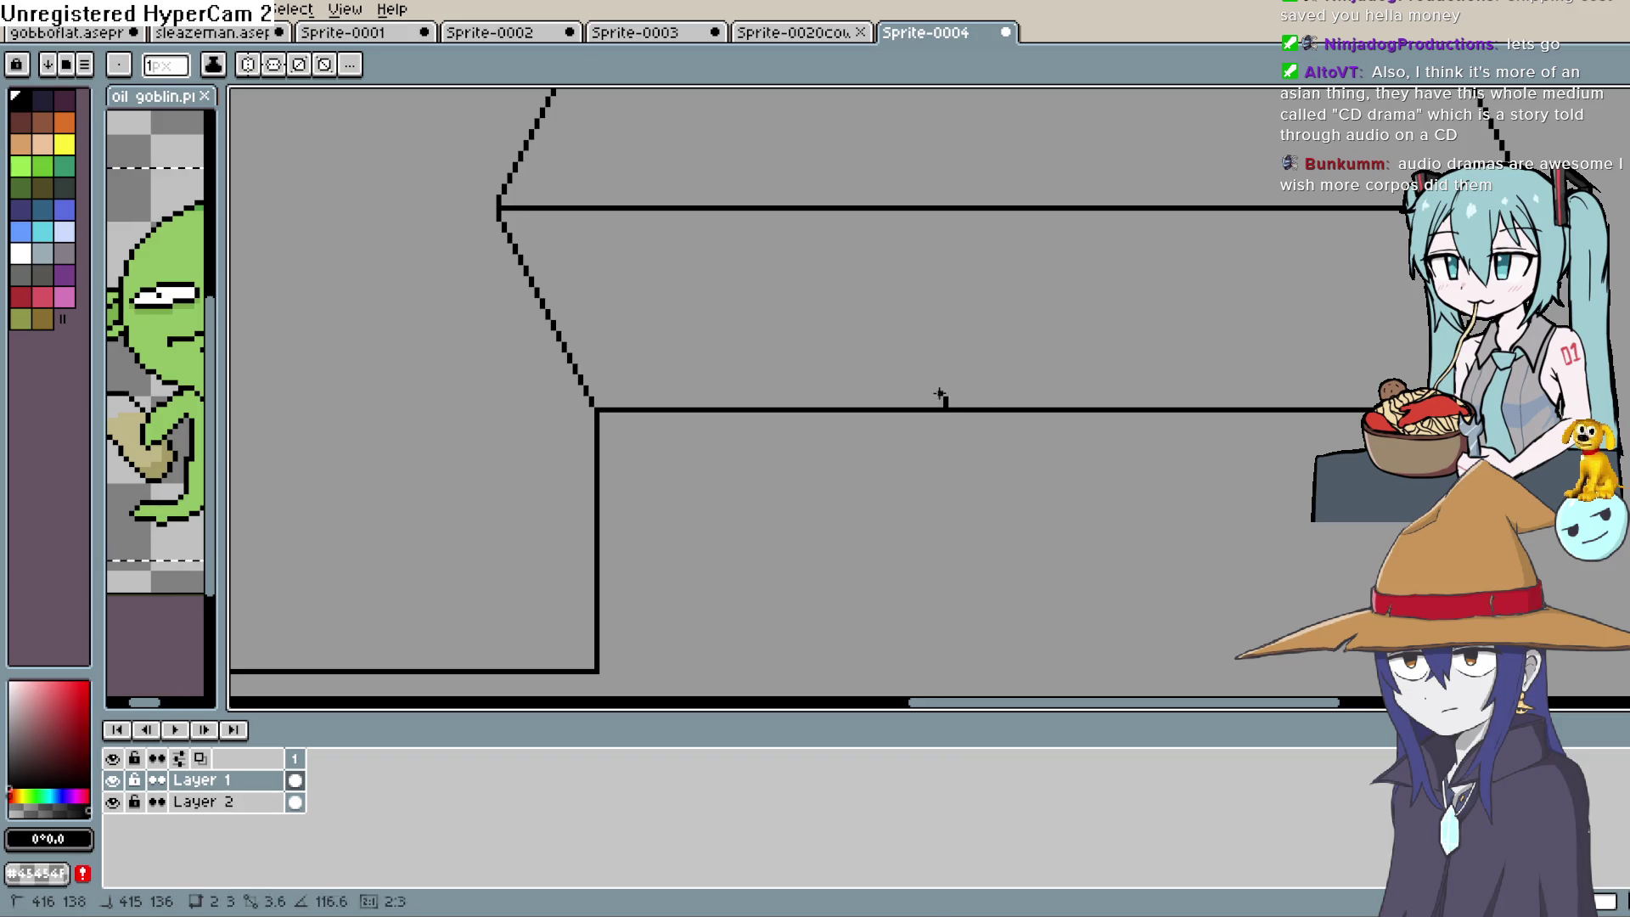
Draw a small trapezoid on the hopper's base line, split by a vertical divider
mouse_move(940, 394)
left_mouse_down()
mouse_move(923, 345)
mouse_move(1092, 336)
left_mouse_up()
key("ctrl+z")
left_click_drag(929, 328, 983, 328)
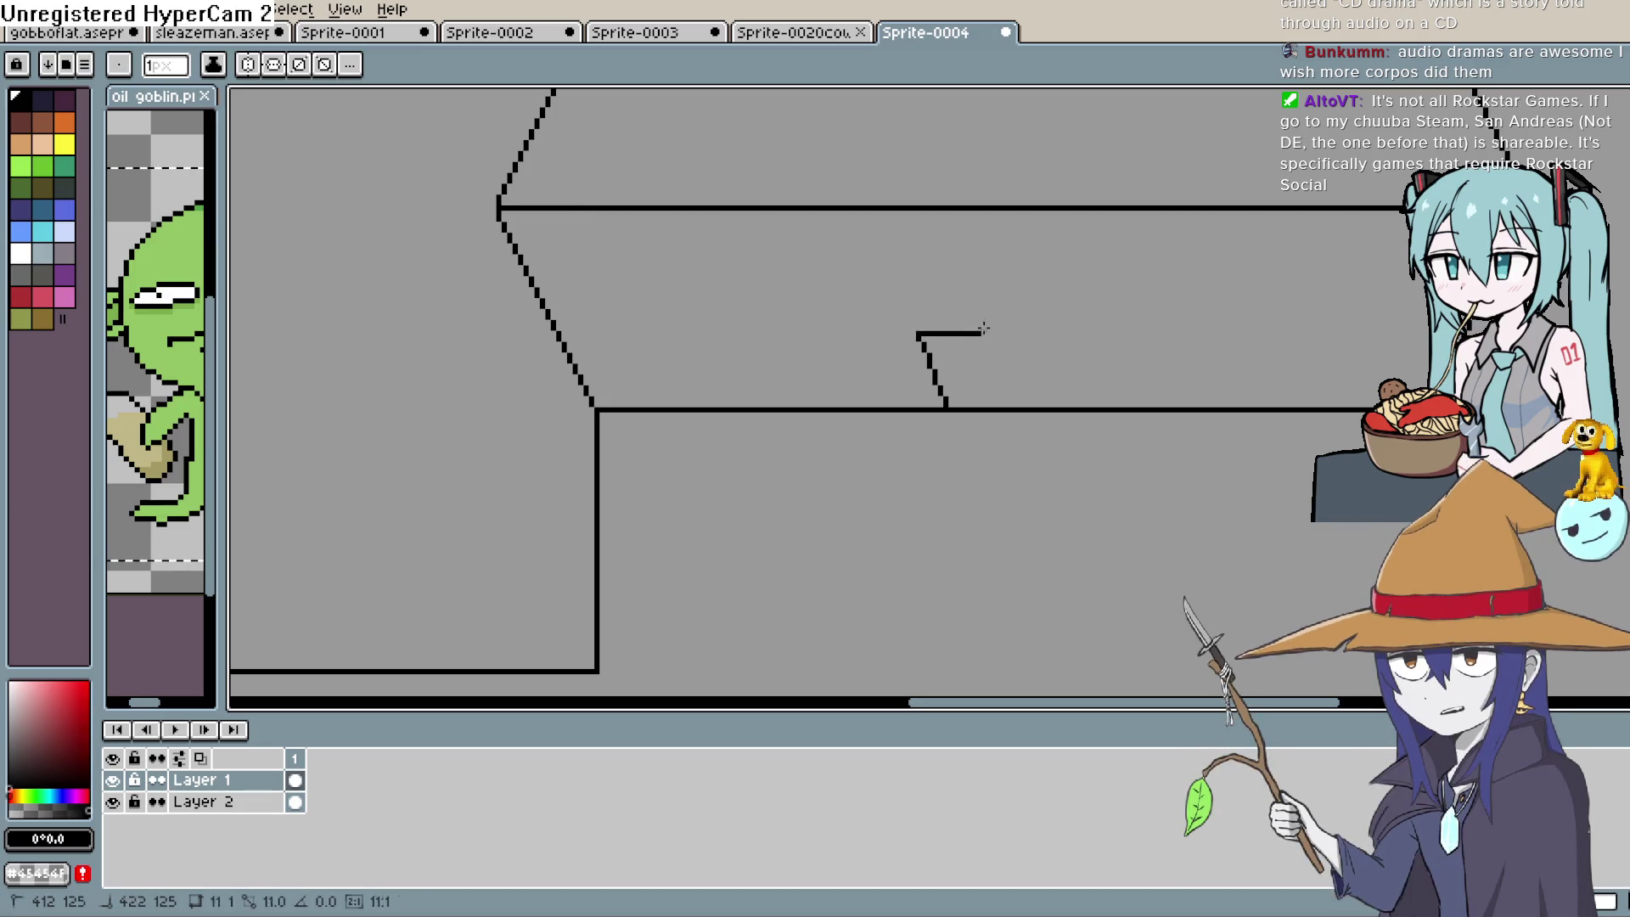
mouse_move(1096, 330)
left_mouse_down()
mouse_move(1110, 333)
mouse_move(1078, 406)
left_mouse_up()
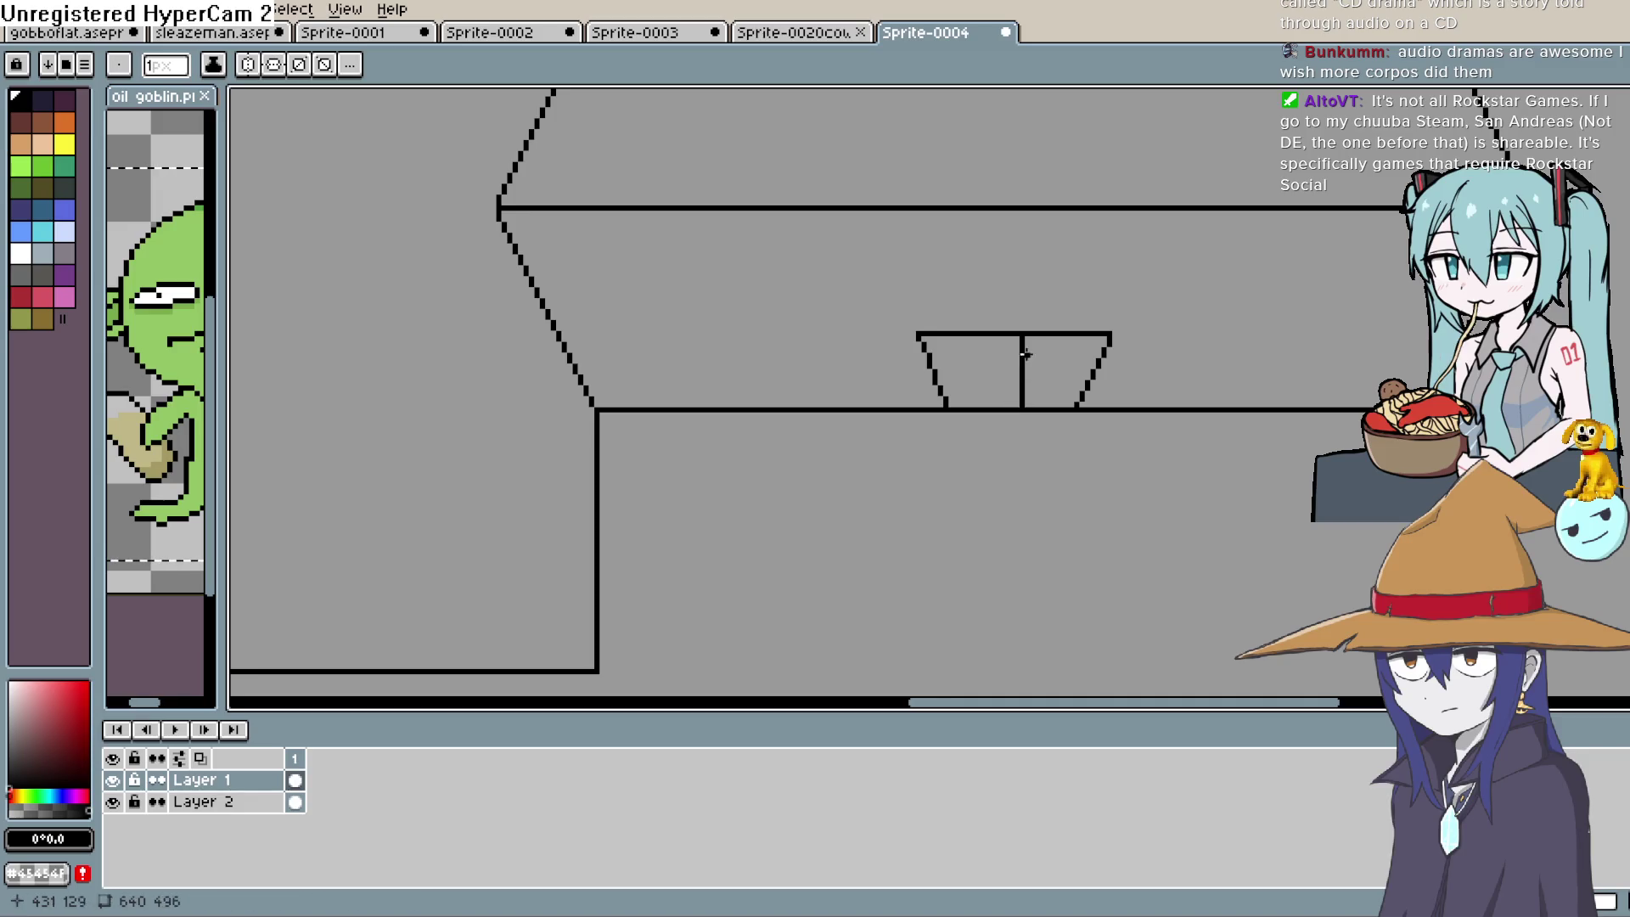
left_click_drag(1012, 334, 1009, 399)
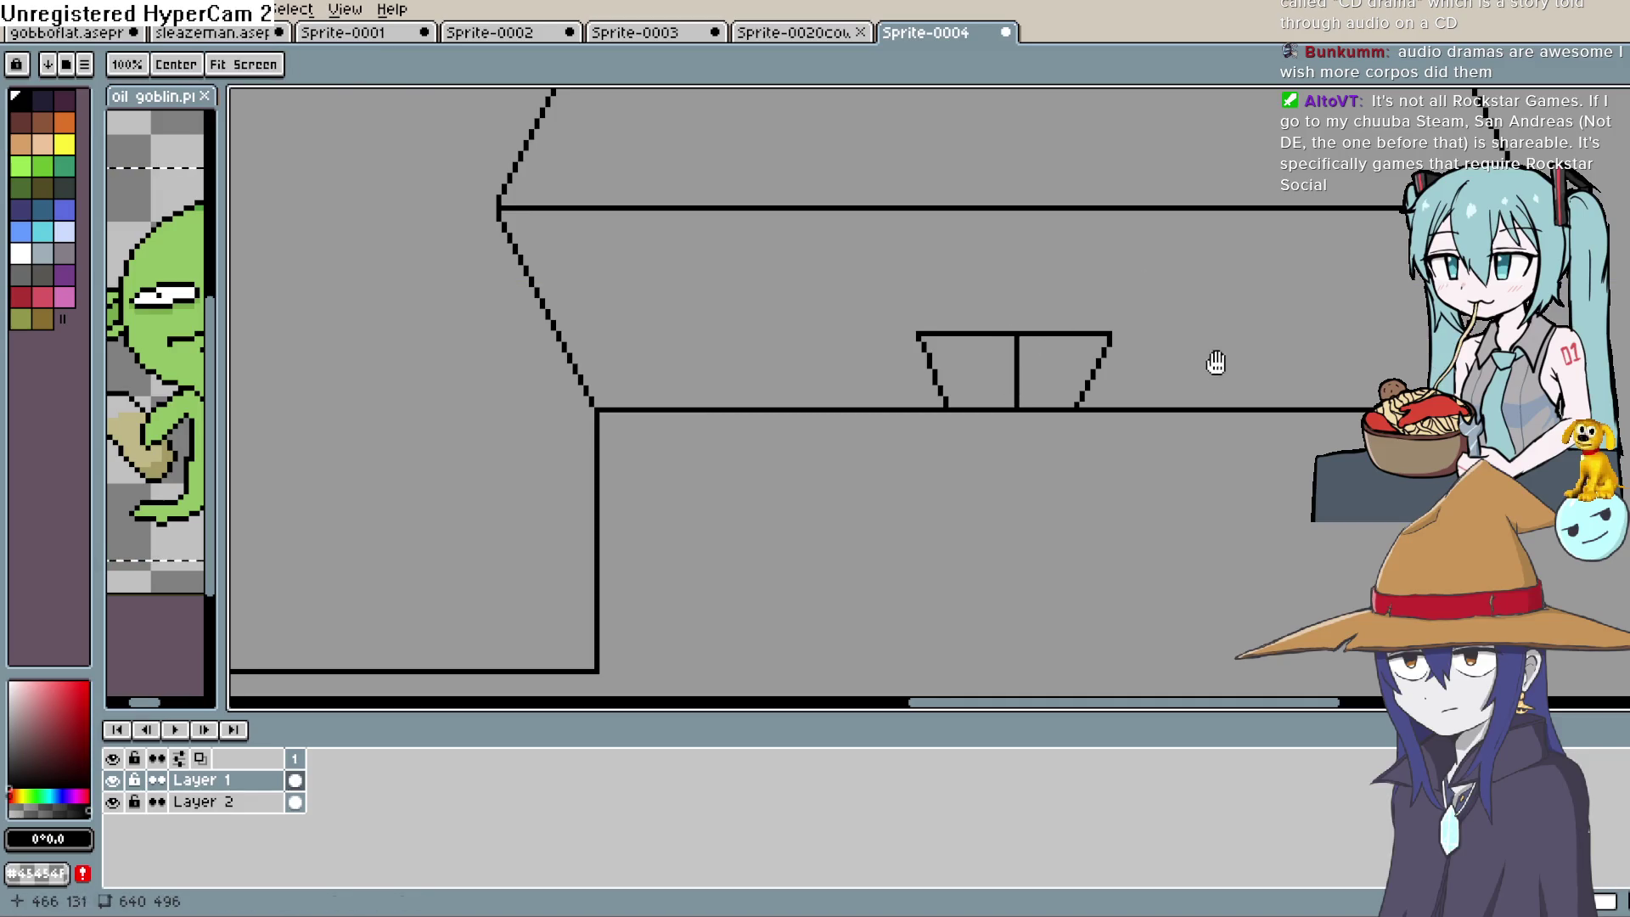
mouse_move(1212, 360)
left_mouse_down()
mouse_move(993, 408)
mouse_move(1023, 467)
mouse_move(1130, 441)
mouse_move(1156, 472)
left_mouse_up()
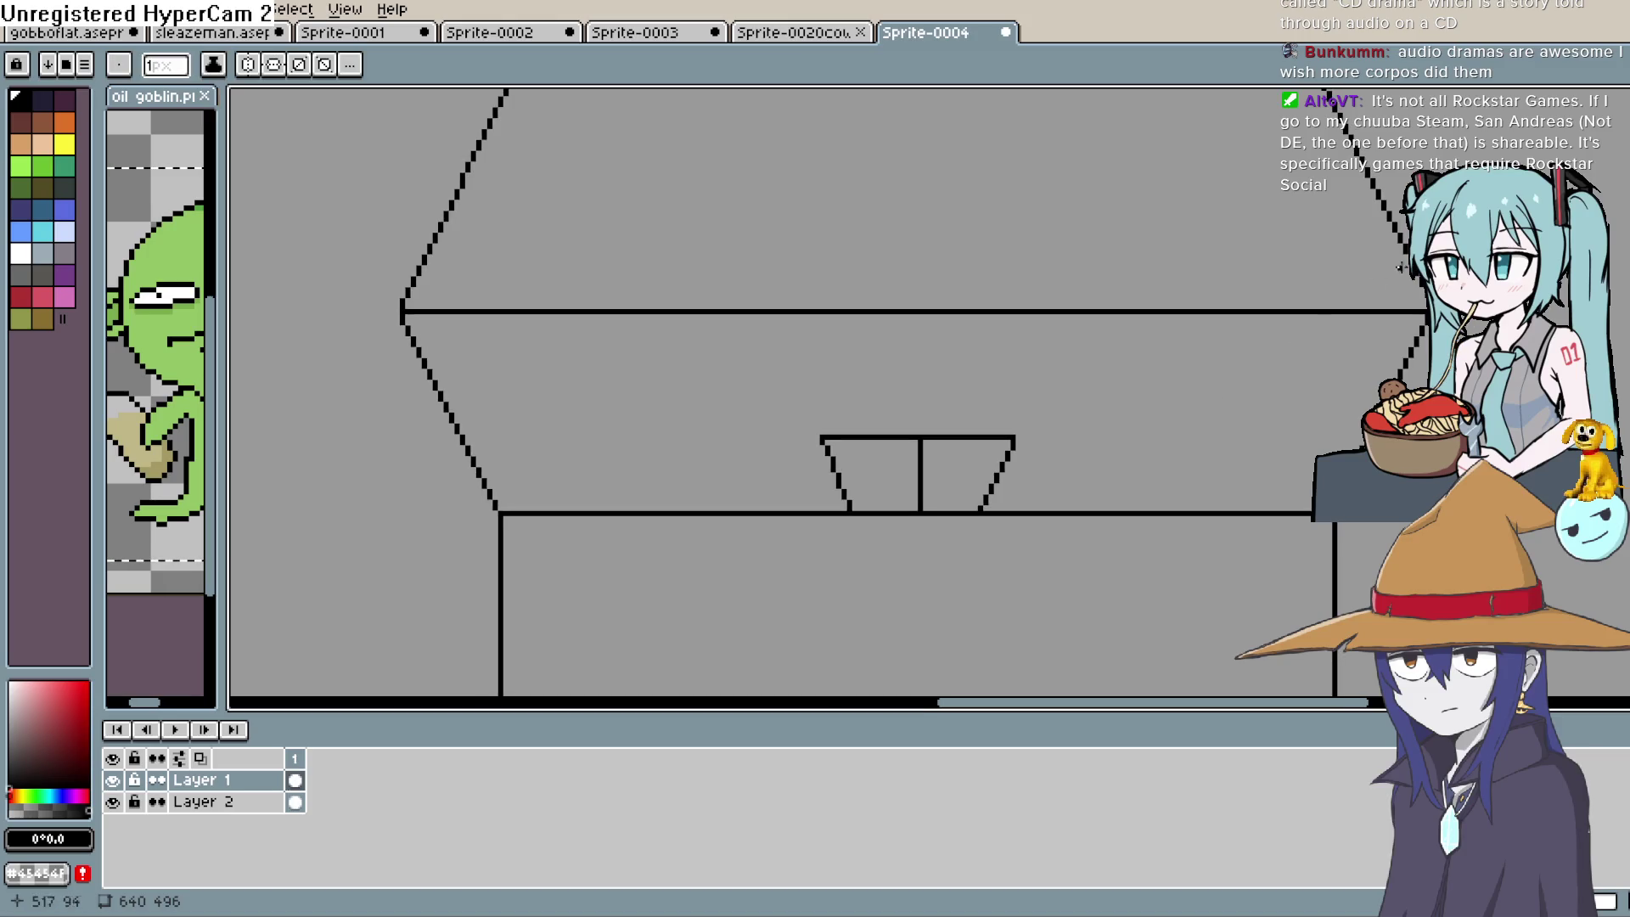
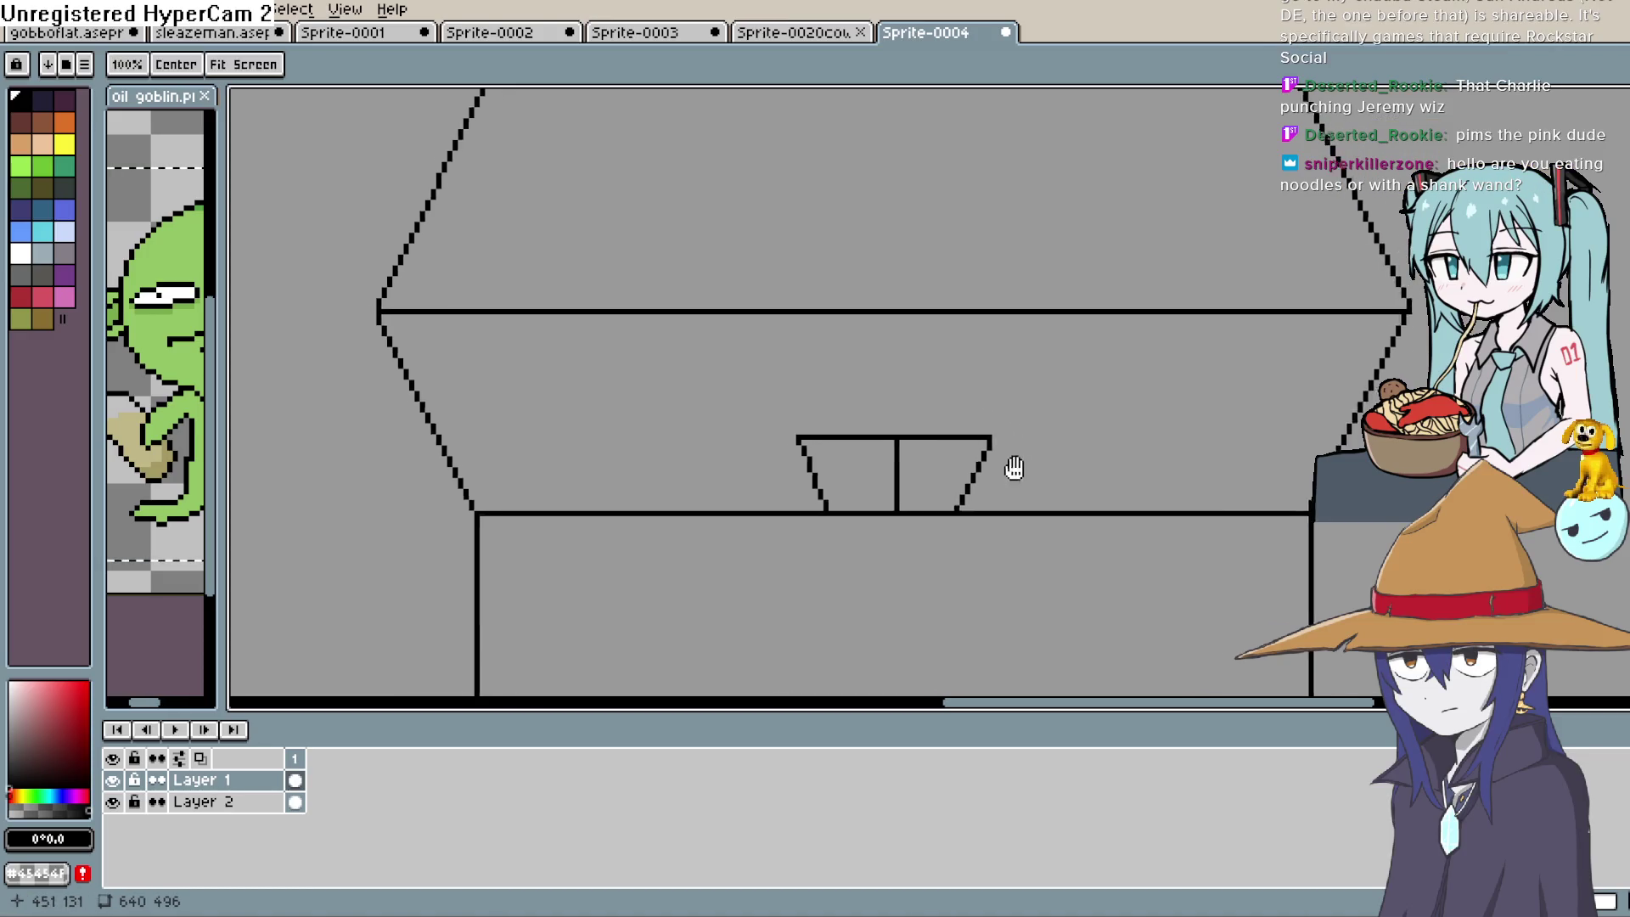
Draw inner diagonal rim lines along the top of the roof trapezoid
scroll(1011, 466, "down", 1)
scroll(1001, 419, "down", 1)
scroll(997, 425, "up", 1)
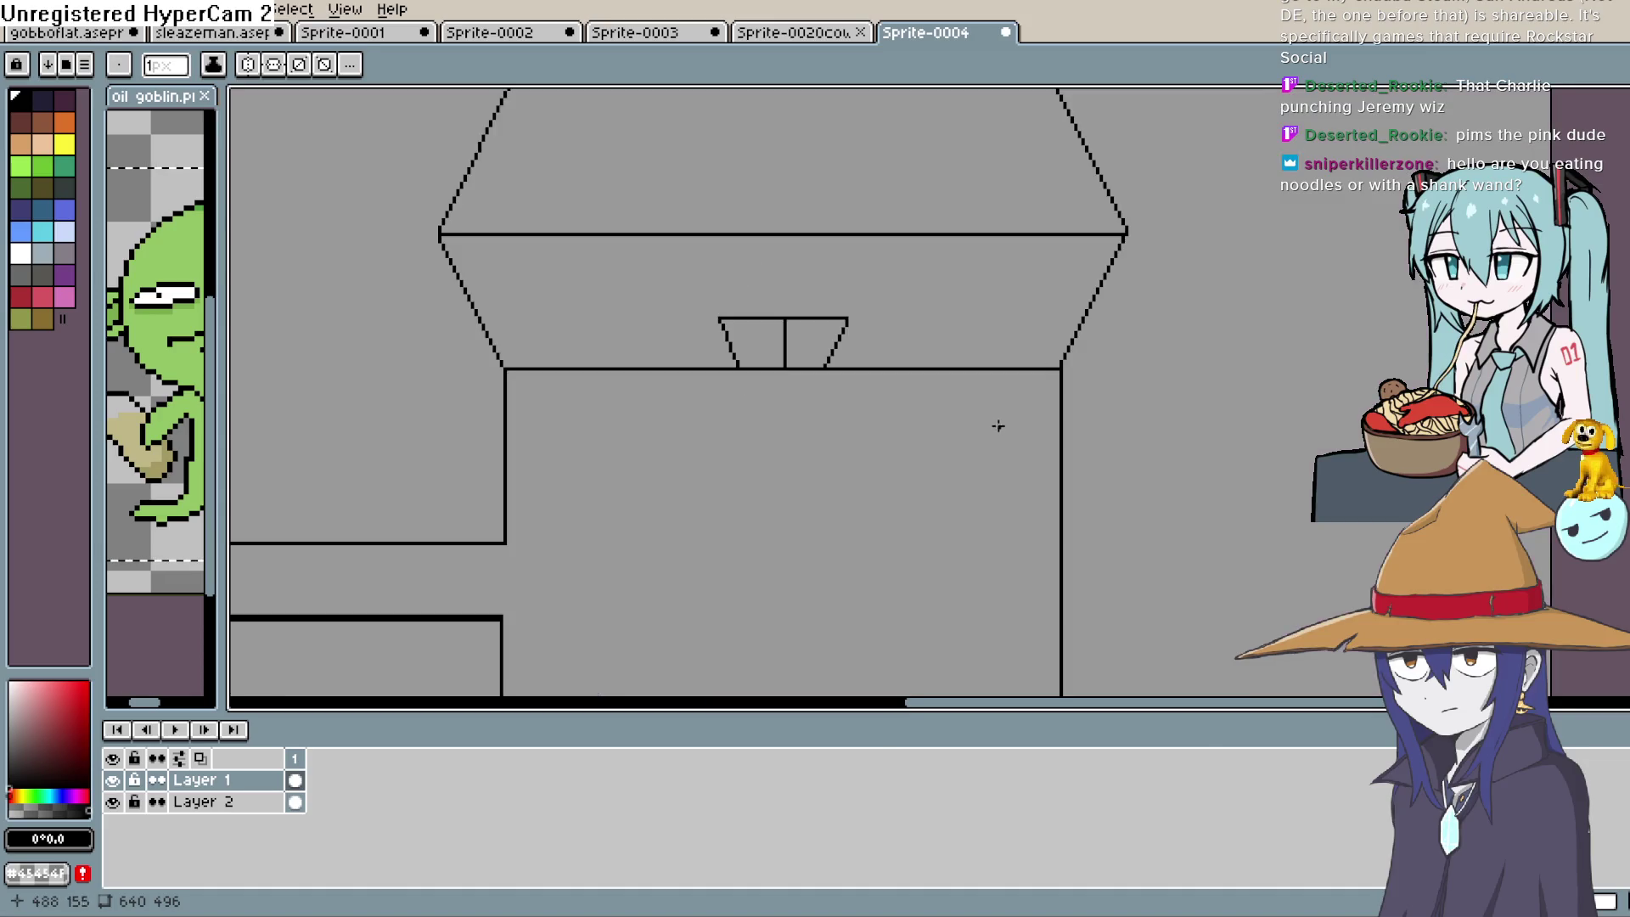
left_click_drag(997, 425, 971, 576)
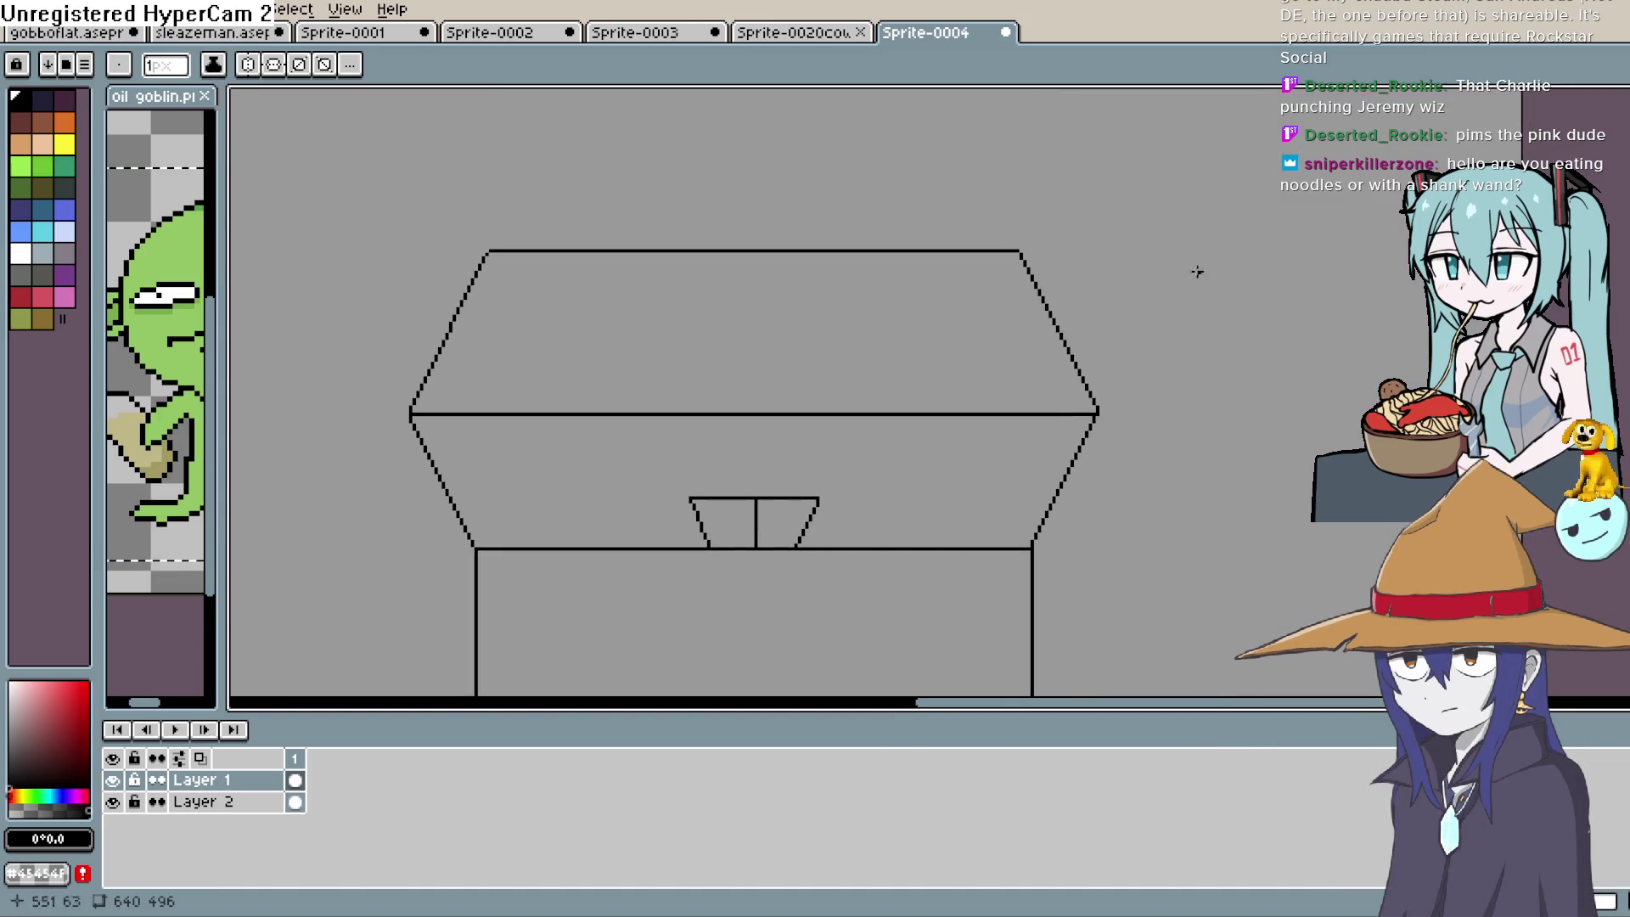
scroll(657, 303, "up", 1)
mouse_move(402, 233)
left_mouse_down()
mouse_move(417, 256)
mouse_move(1163, 279)
mouse_move(1193, 243)
mouse_move(1273, 397)
left_mouse_up()
left_click_drag(1305, 463, 1305, 462)
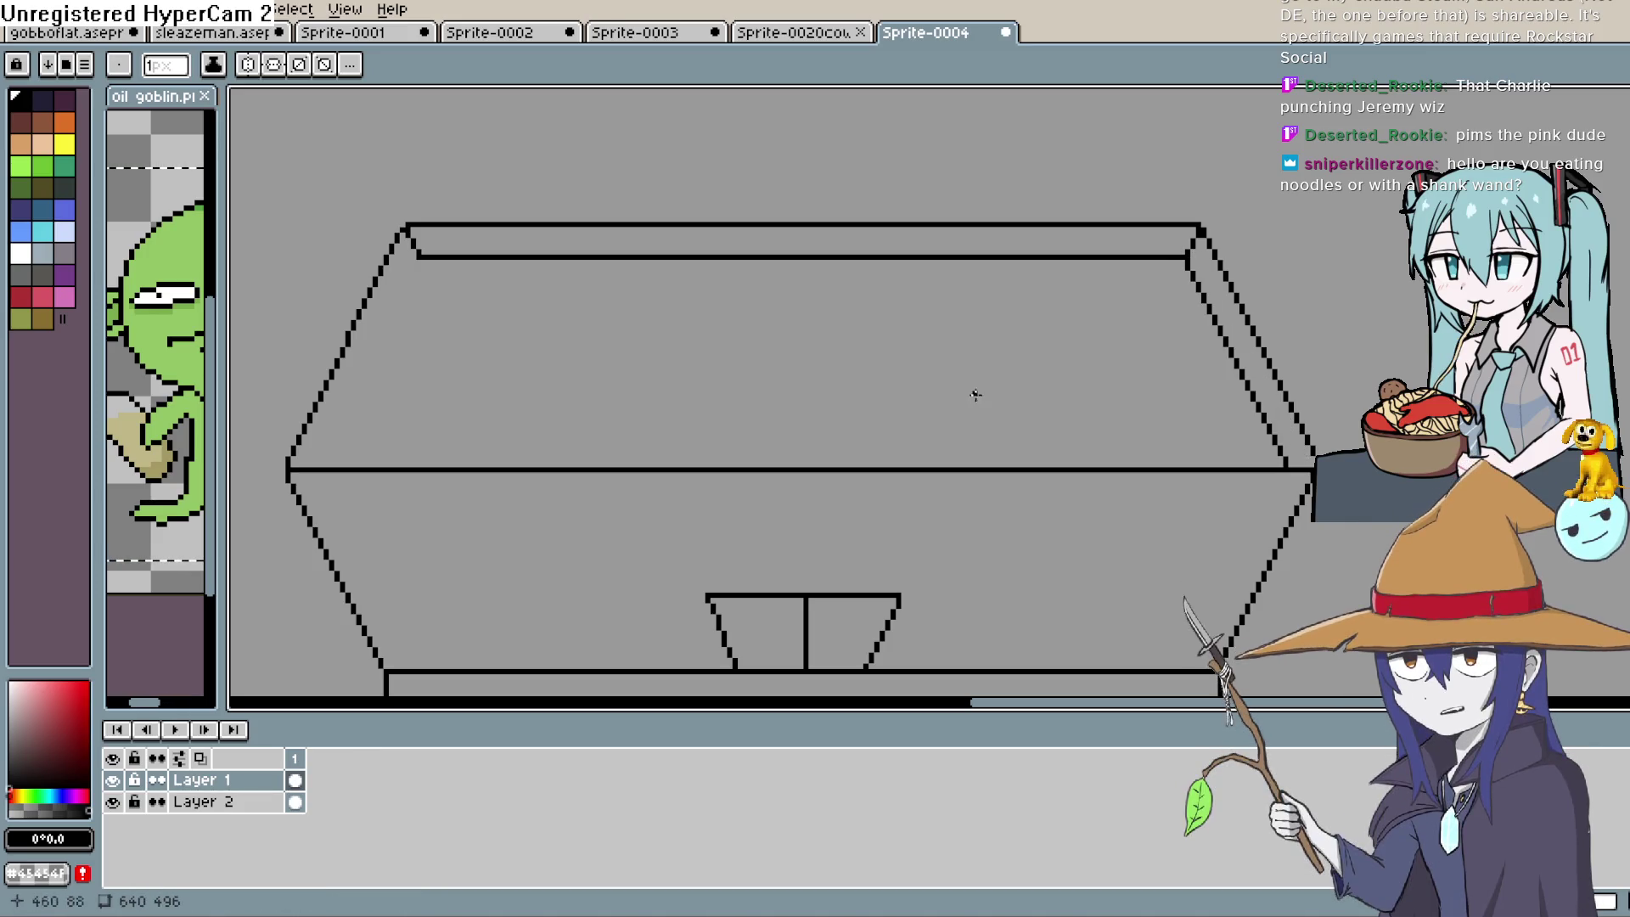
left_click_drag(417, 257, 316, 450)
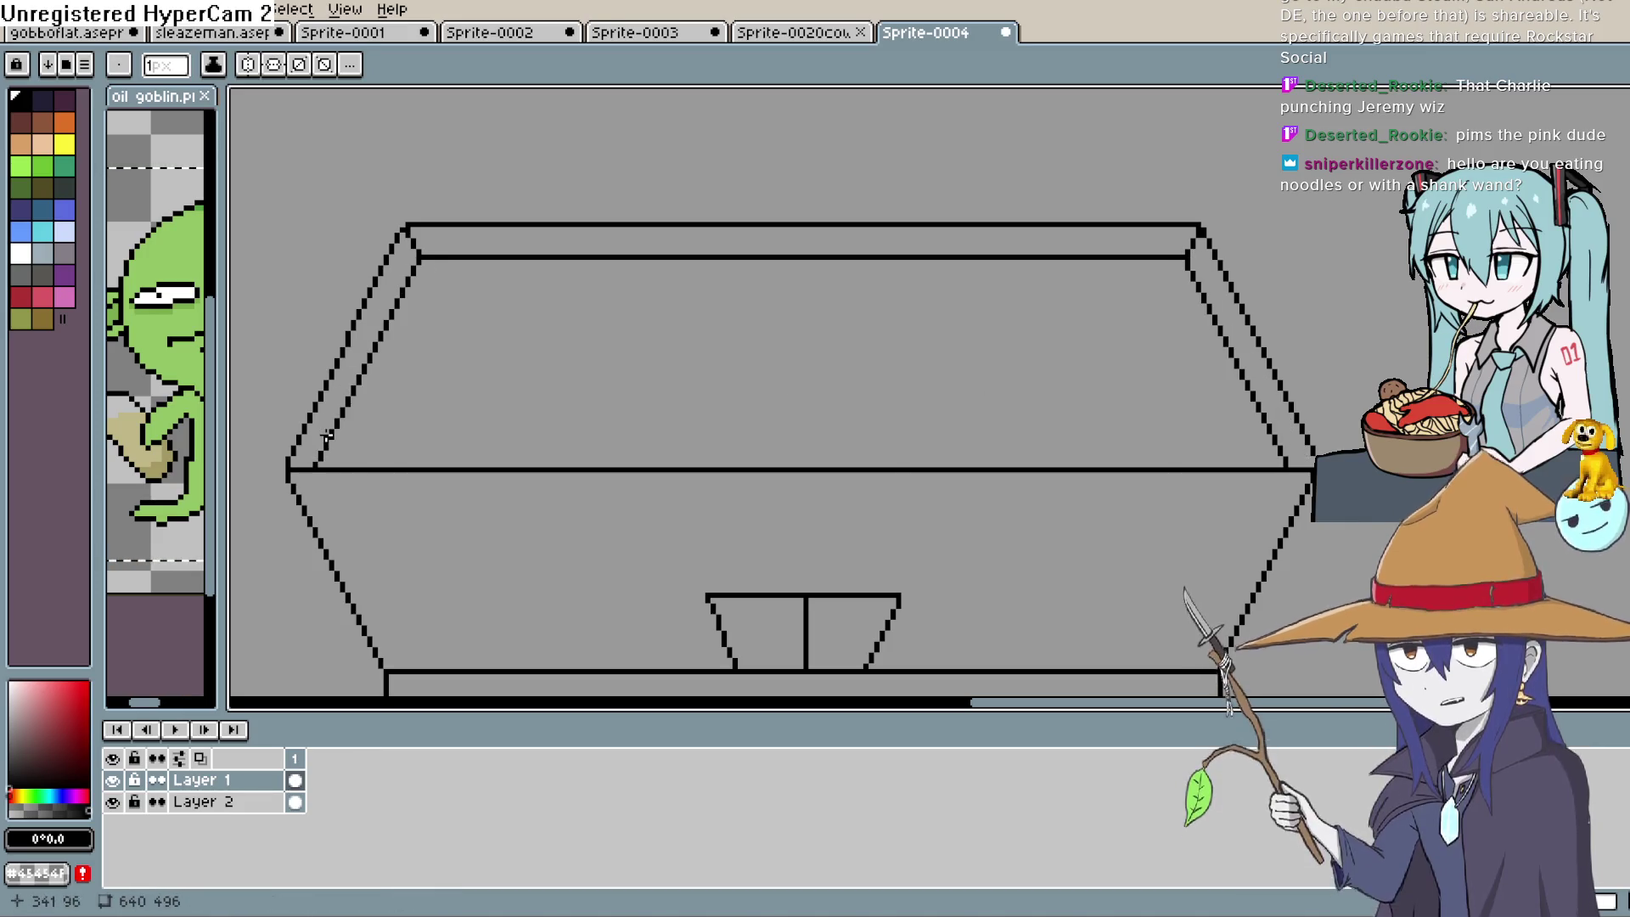
left_click_drag(891, 455, 954, 298)
Move the view down to the building below the roof and undo a stray vertical line
scroll(1297, 298, "down", 1)
key("space")
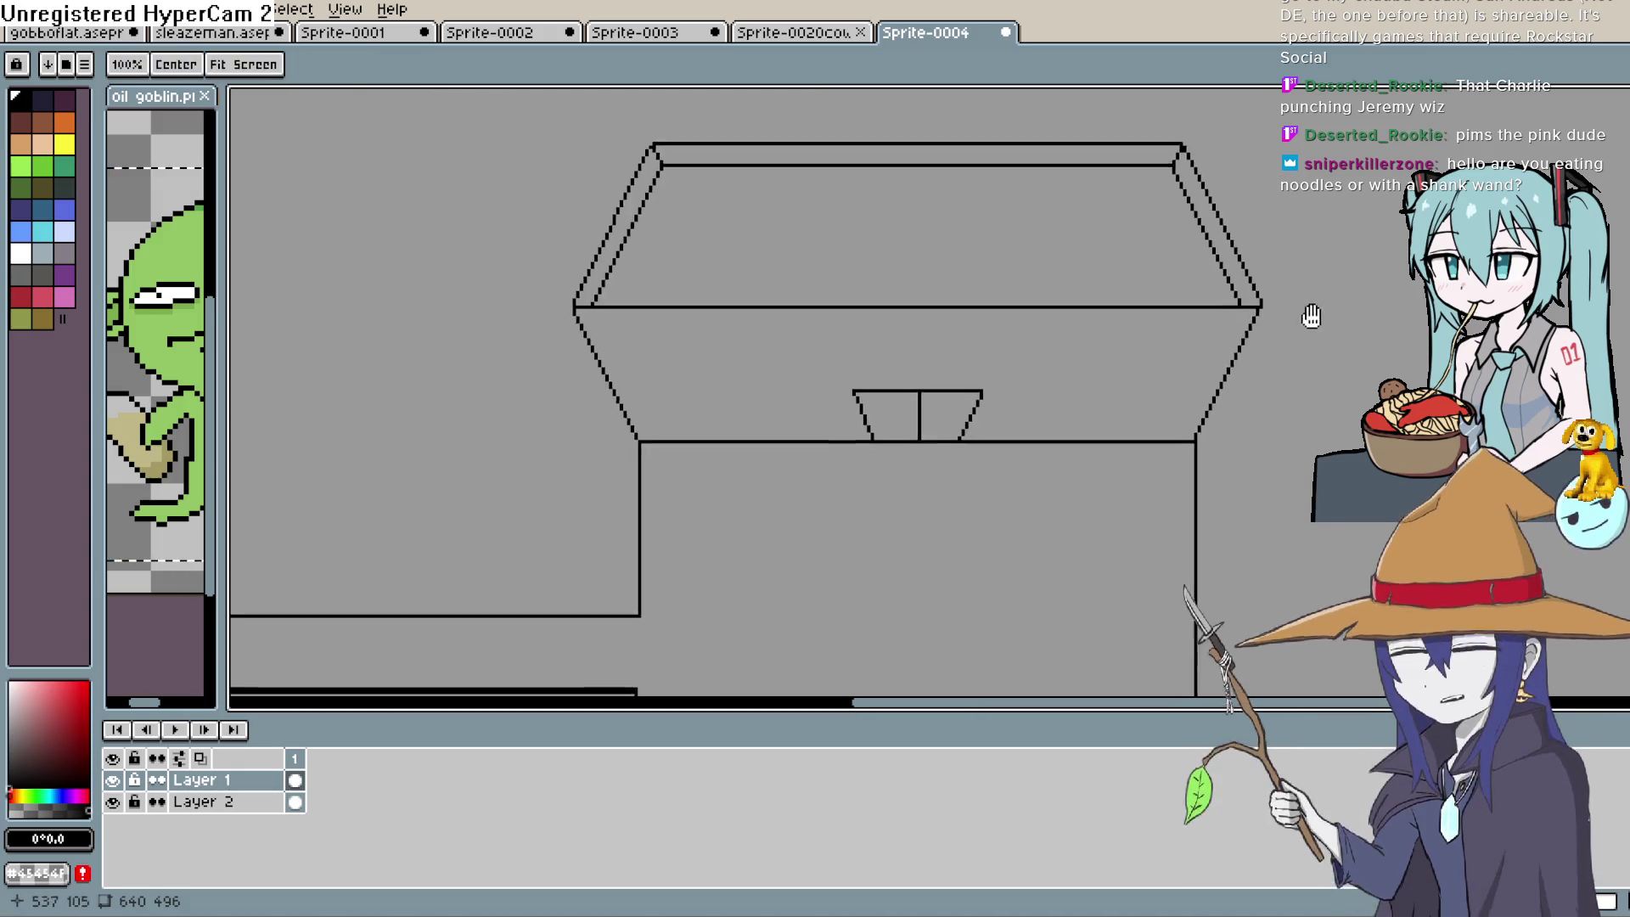
scroll(1303, 309, "down", 2)
scroll(1270, 396, "up", 1)
left_click_drag(1240, 341, 1190, 357)
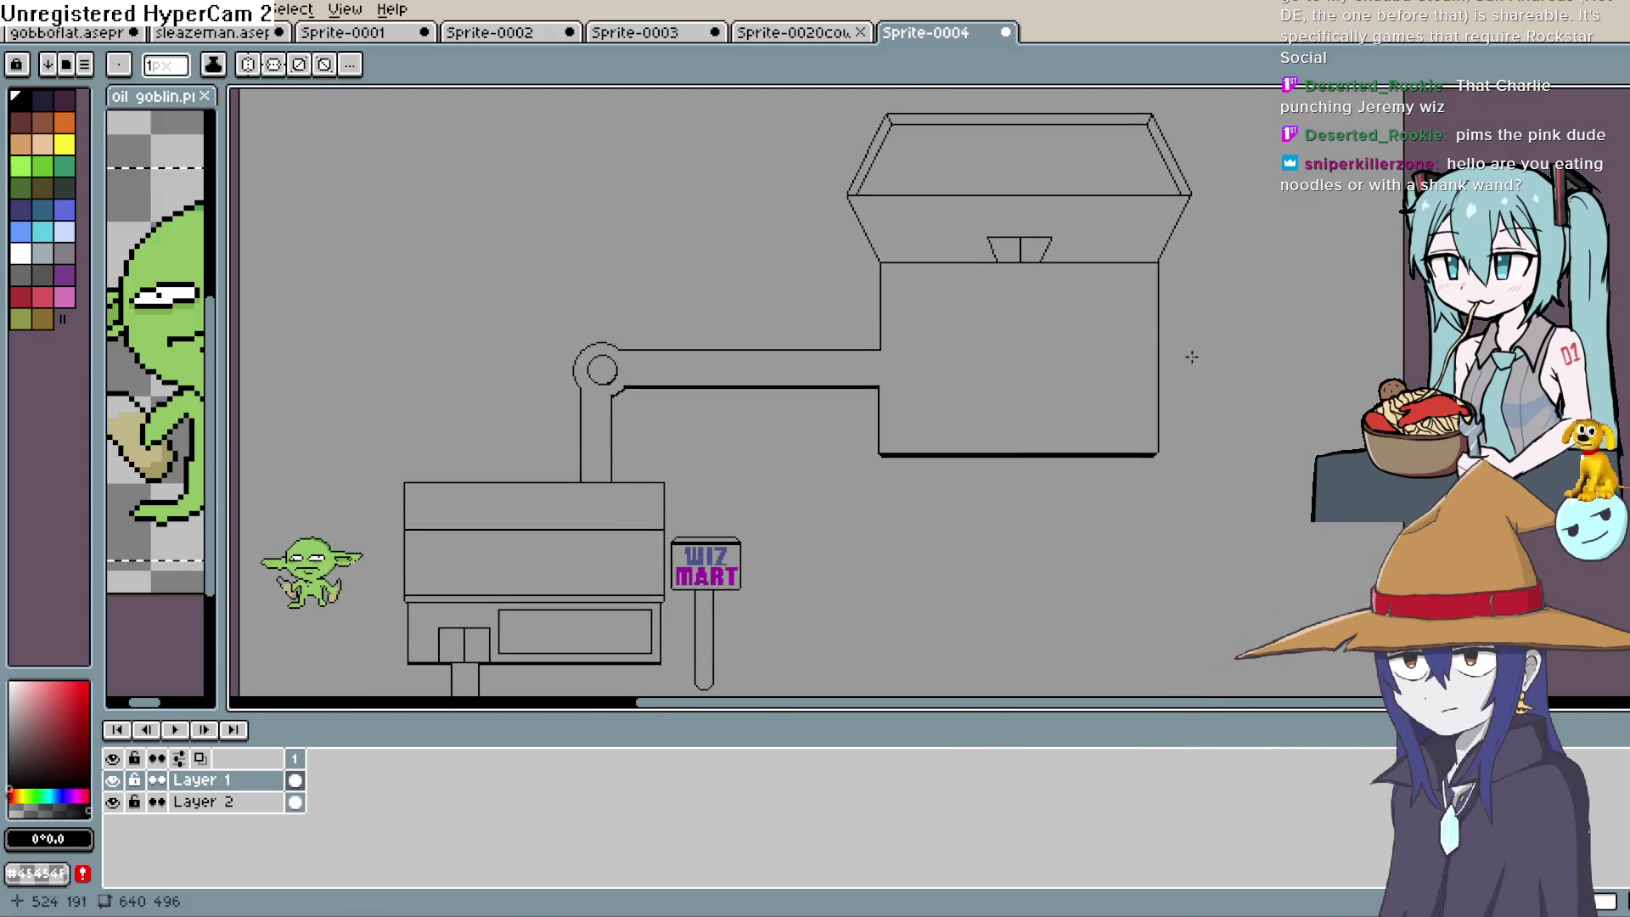
scroll(1041, 385, "up", 1)
left_click_drag(1041, 386, 1032, 475)
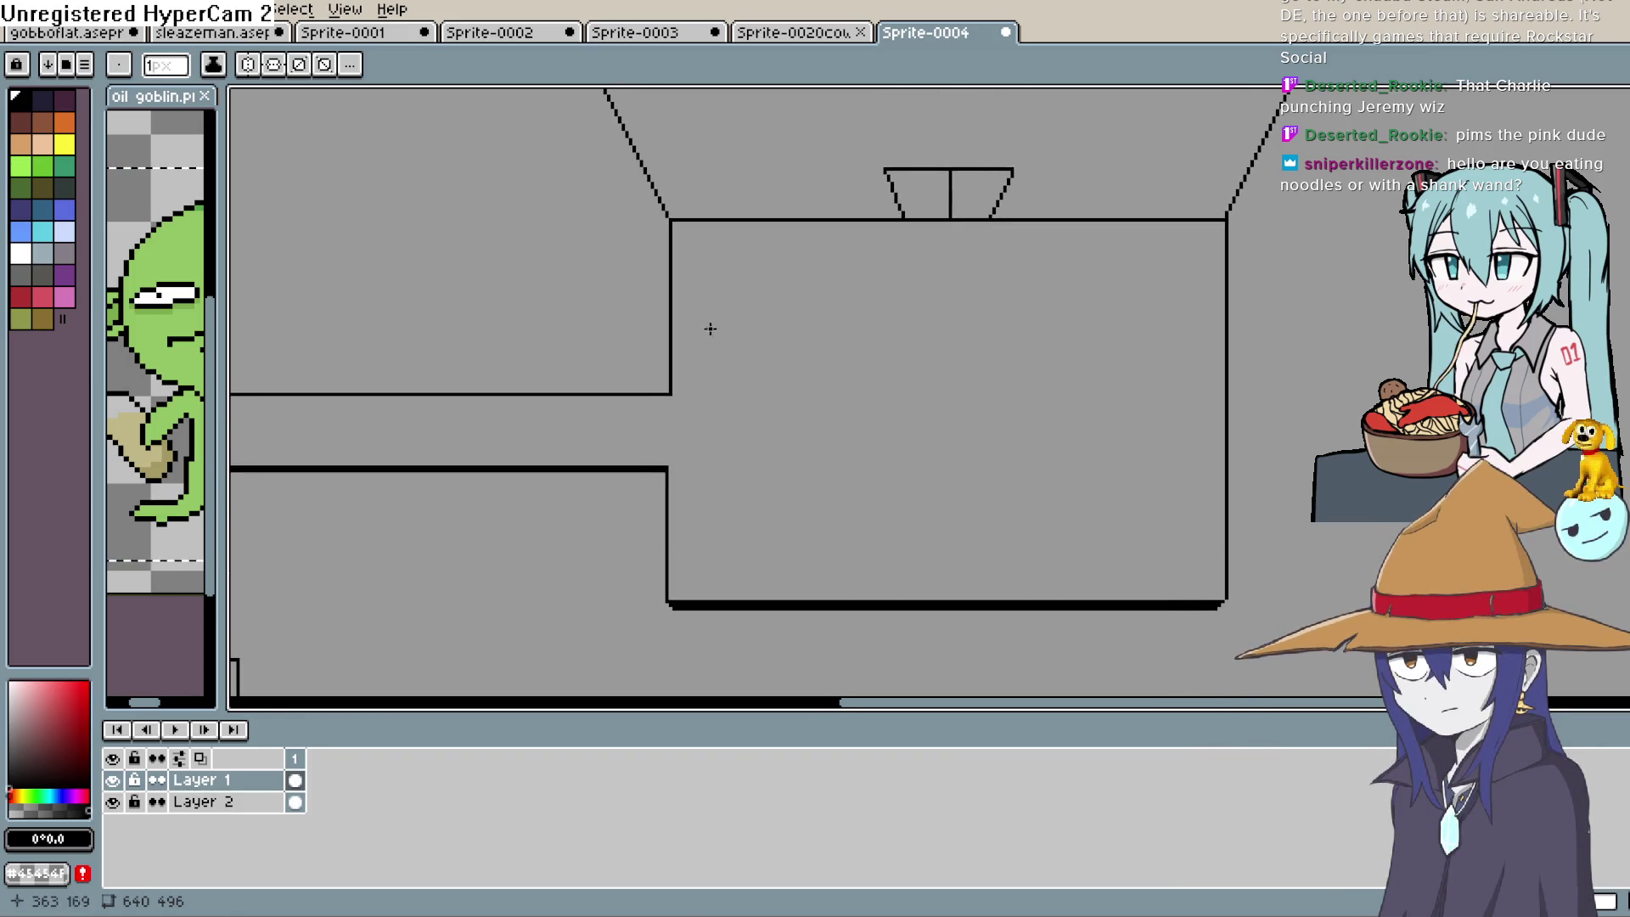
mouse_move(714, 330)
left_mouse_down()
mouse_move(715, 238)
mouse_move(917, 539)
mouse_move(924, 458)
left_mouse_up()
key("ctrl+z")
key("space")
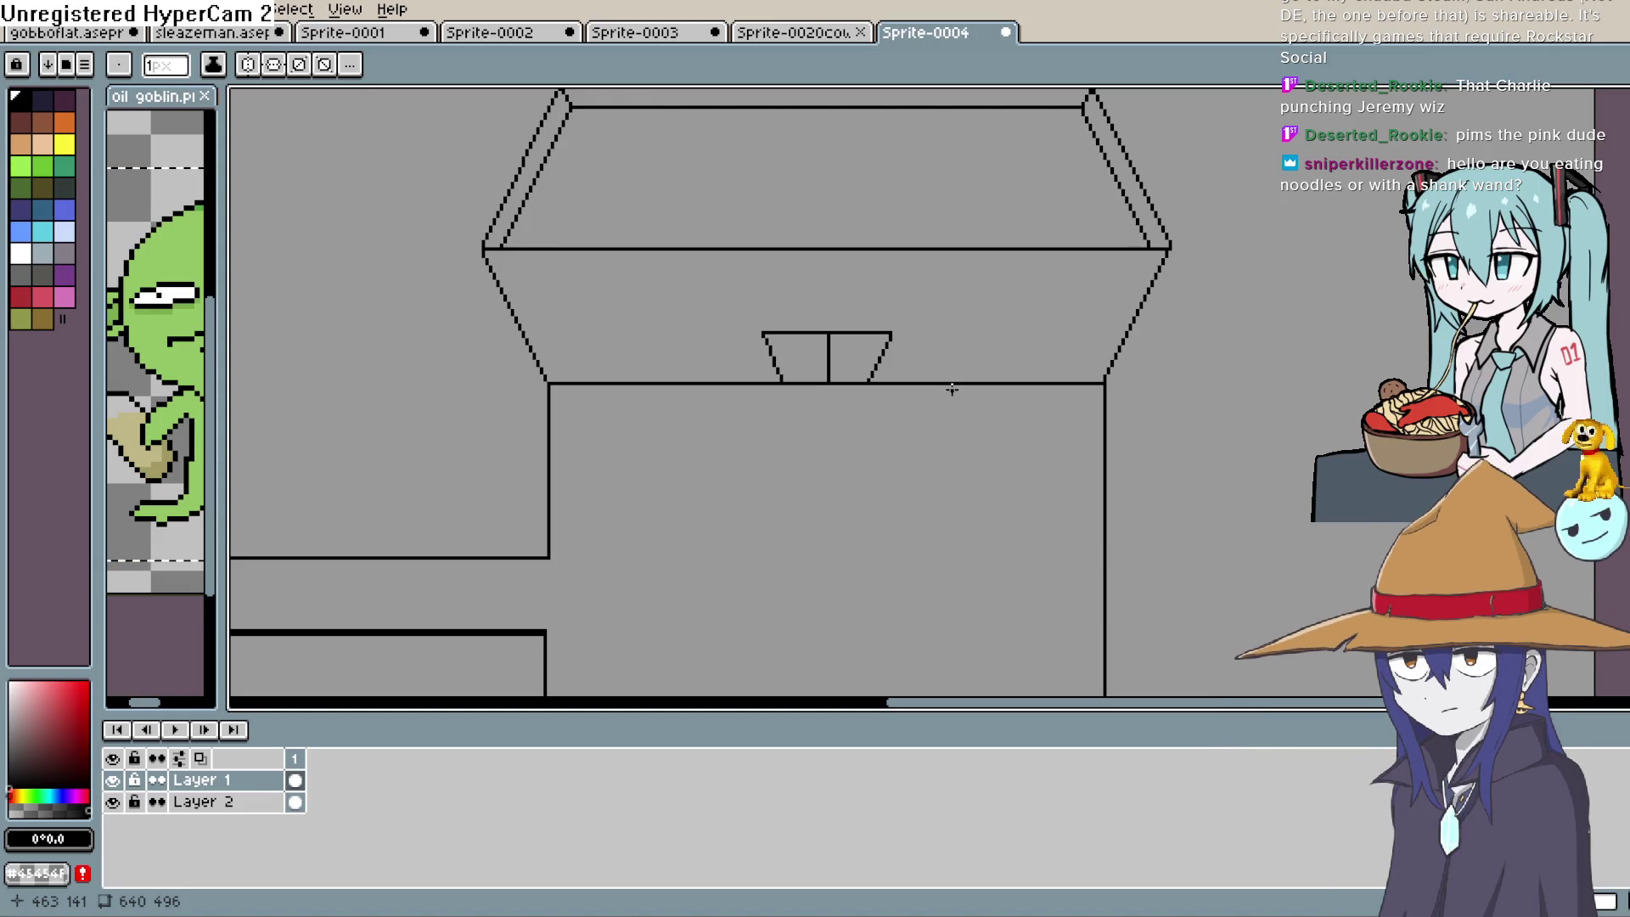
scroll(952, 388, "up", 2)
scroll(964, 448, "right", 3)
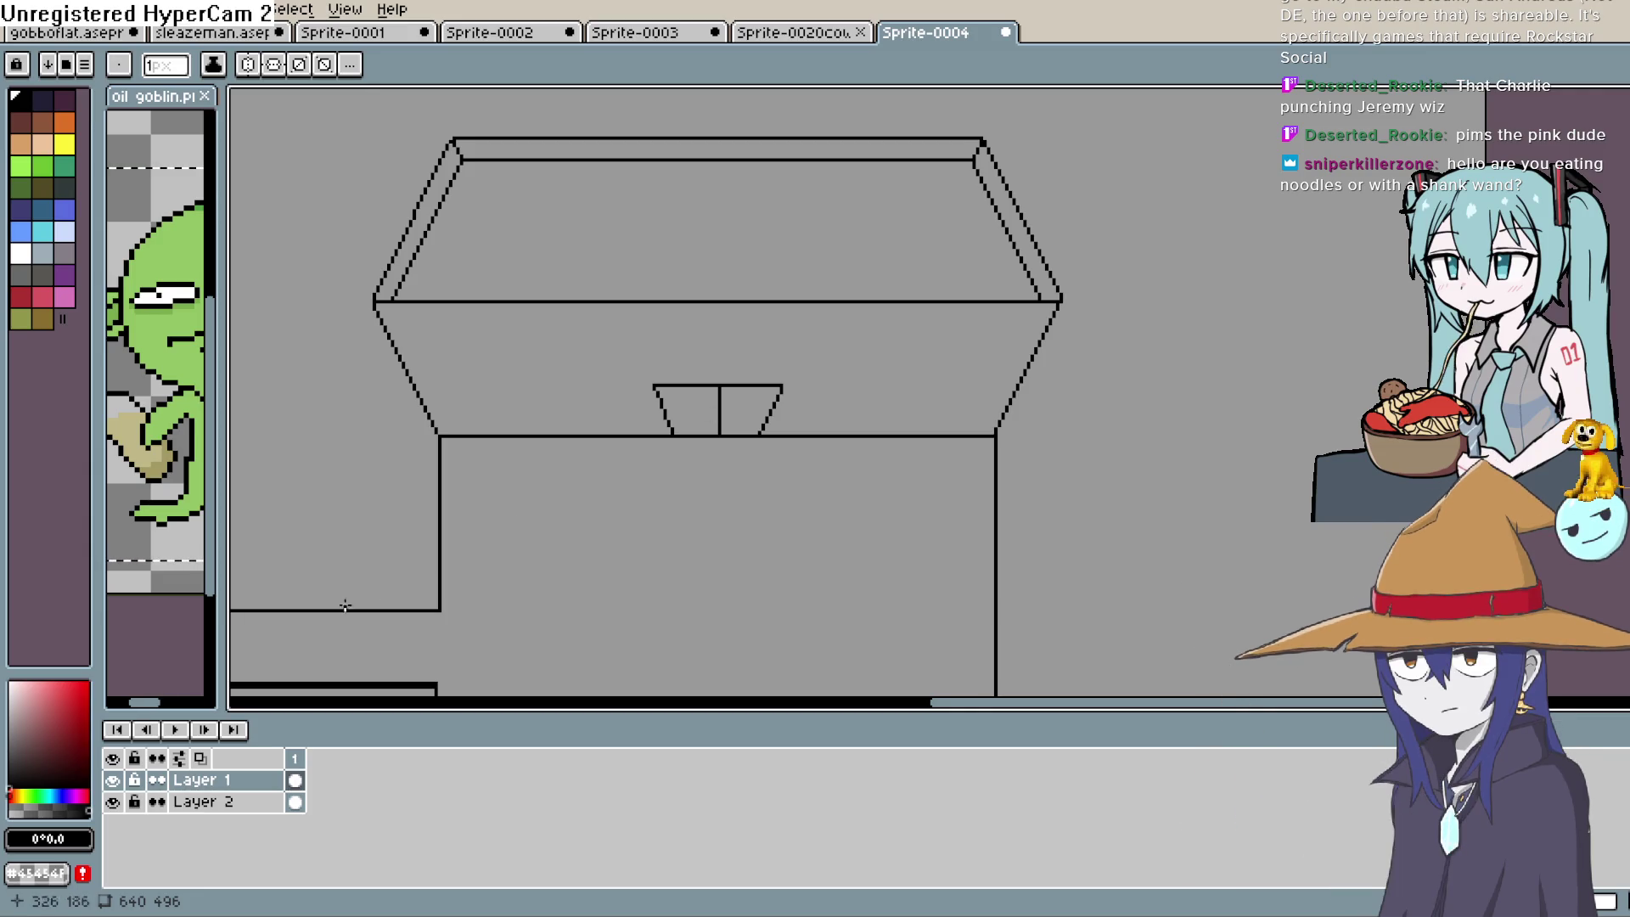
Start Edit > Insert Text and enter 'Henrys Hardware' as the sign text
left_click(55, 10)
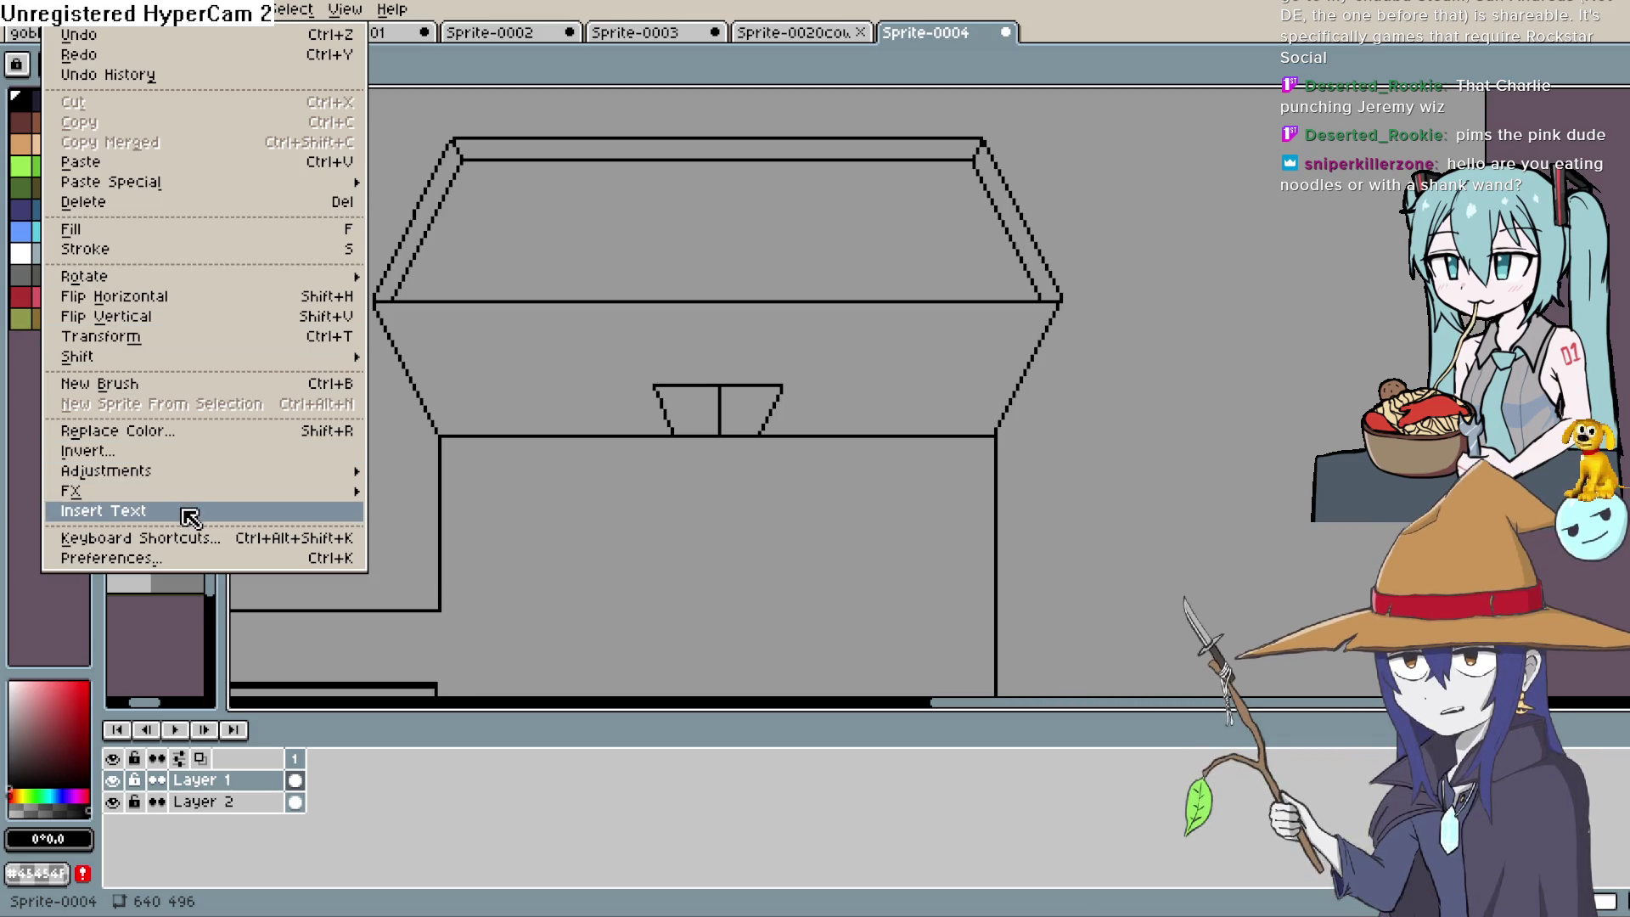
left_click(301, 514)
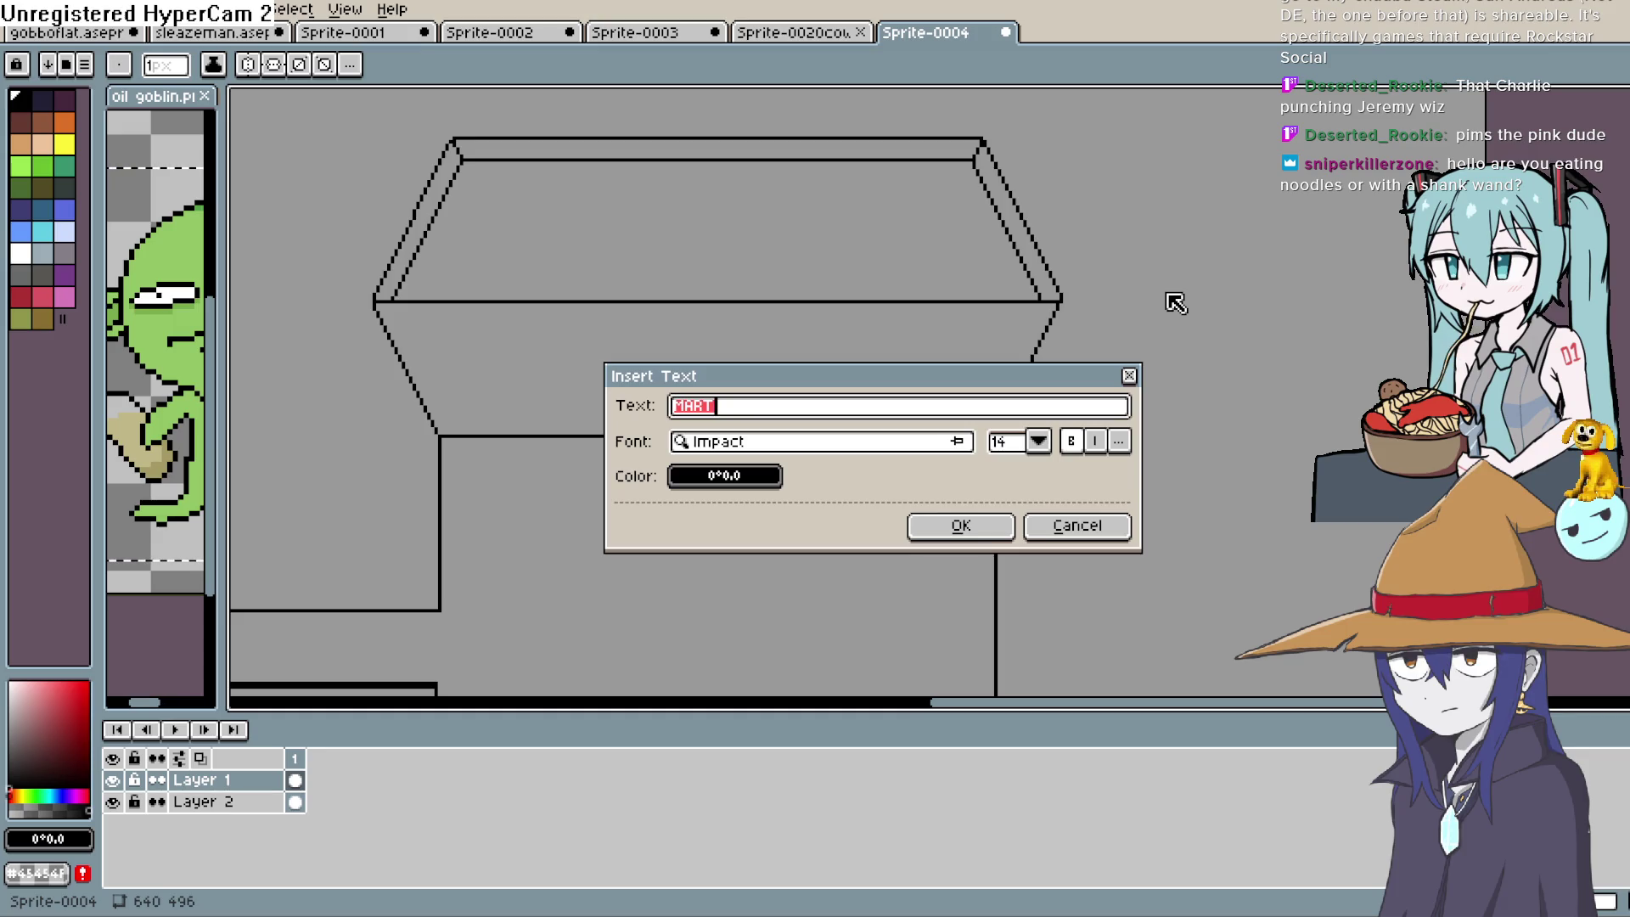
type("Henrys")
type("Hardw")
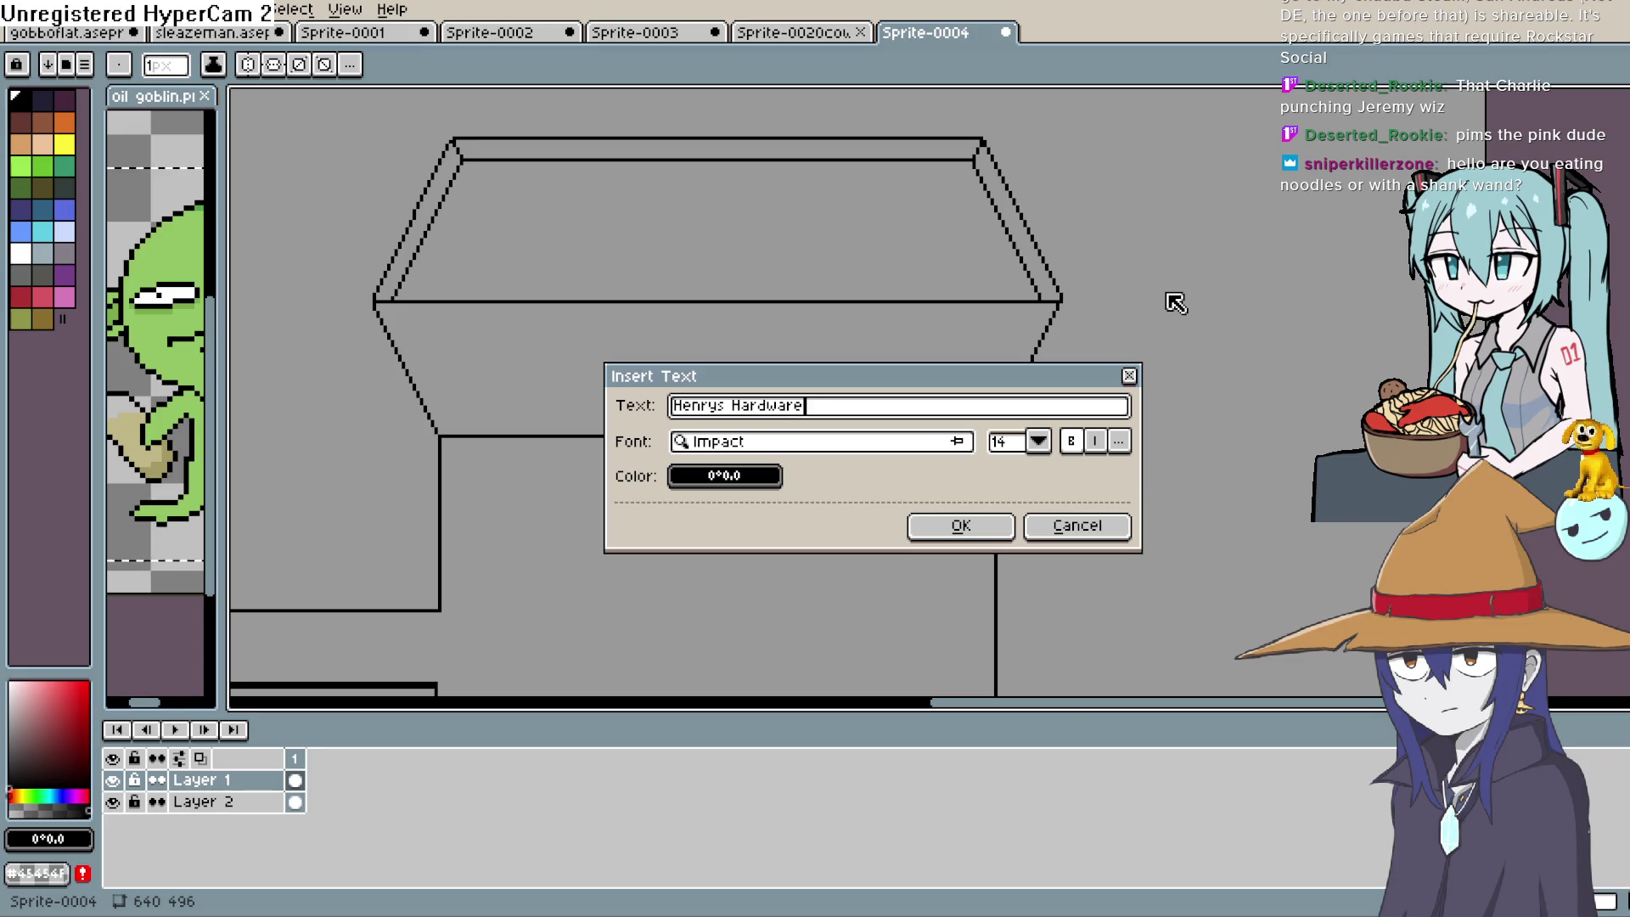
Choose Tahoma from the font list for the 'Henrys Hardware' text, keeping size 14
left_click(875, 442)
scroll(875, 599, "down", 2)
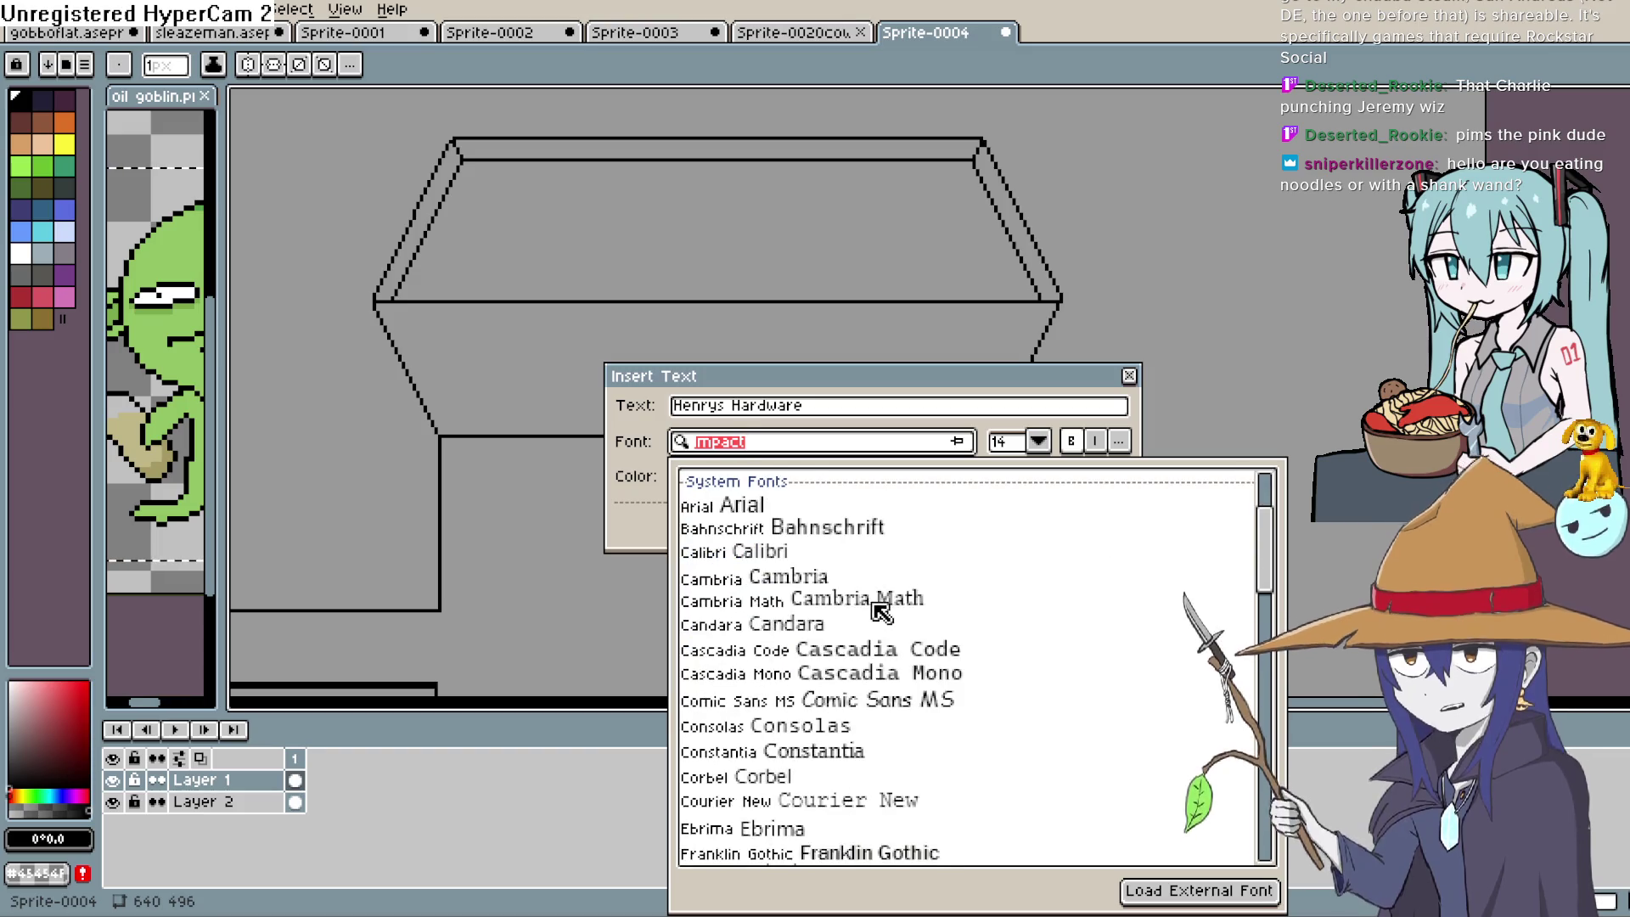
scroll(891, 596, "up", 2)
scroll(883, 595, "down", 5)
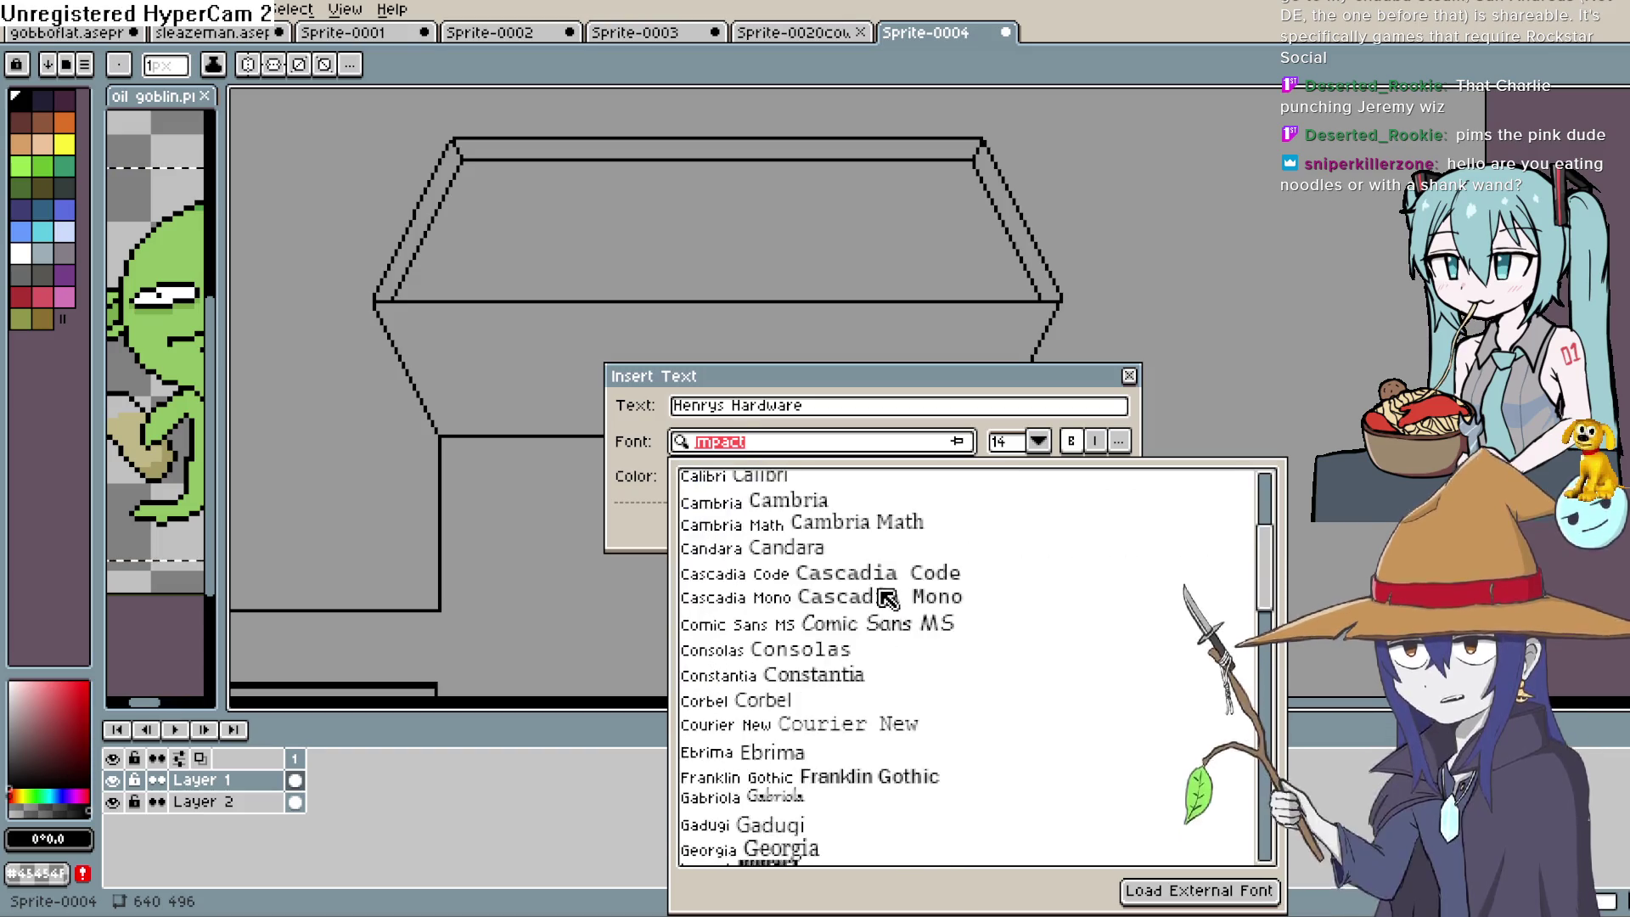
scroll(861, 659, "down", 4)
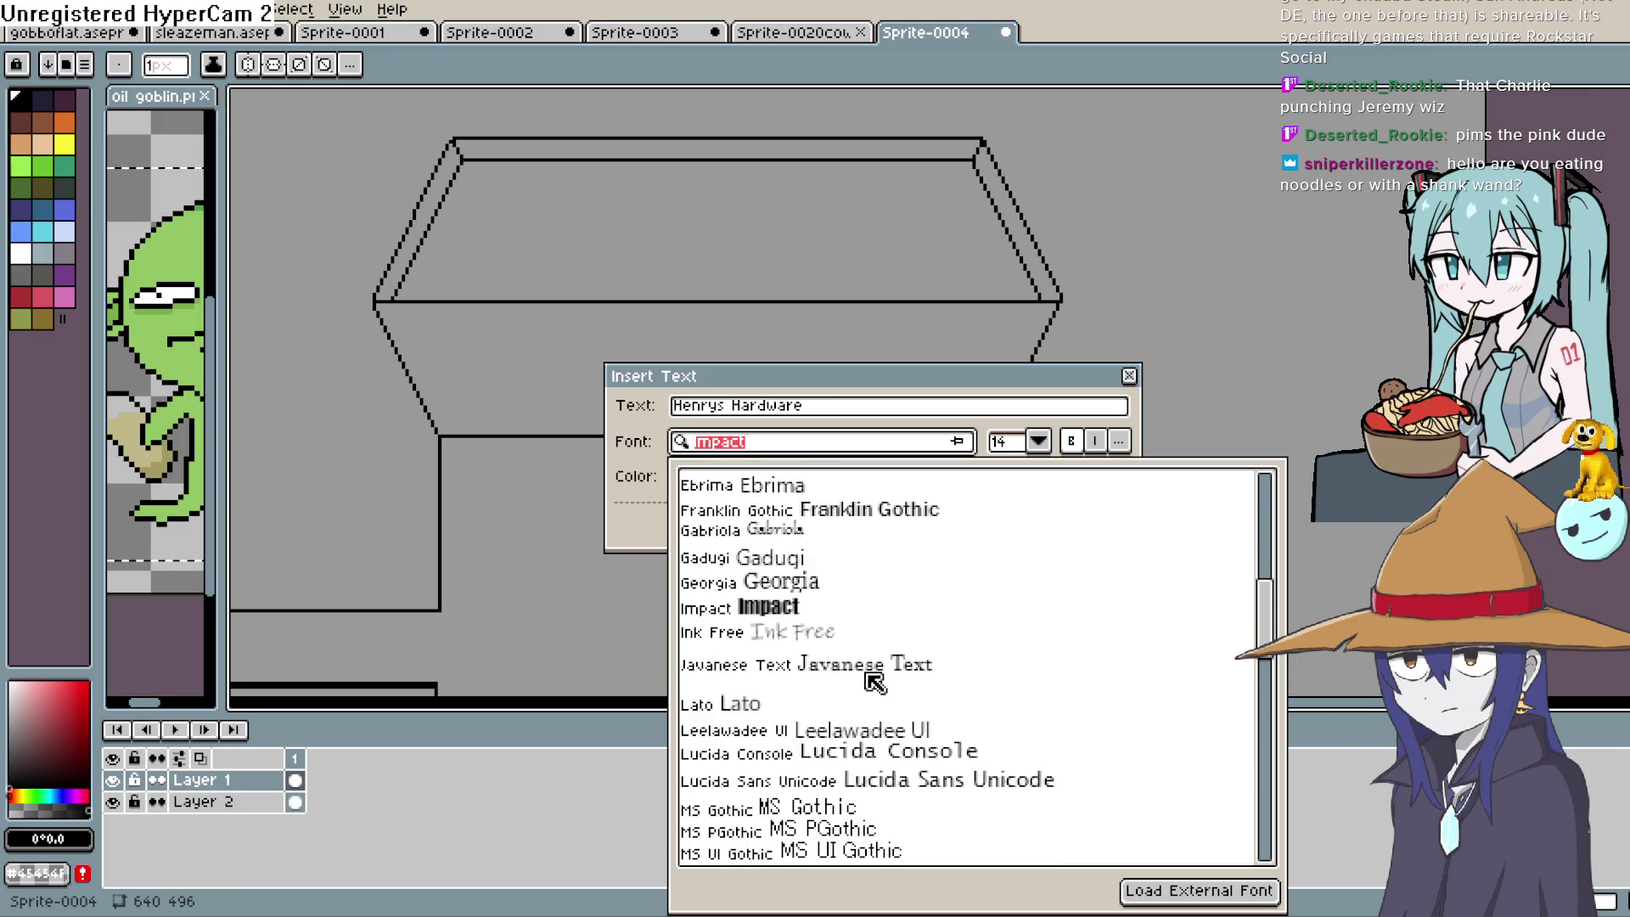
scroll(865, 675, "down", 3)
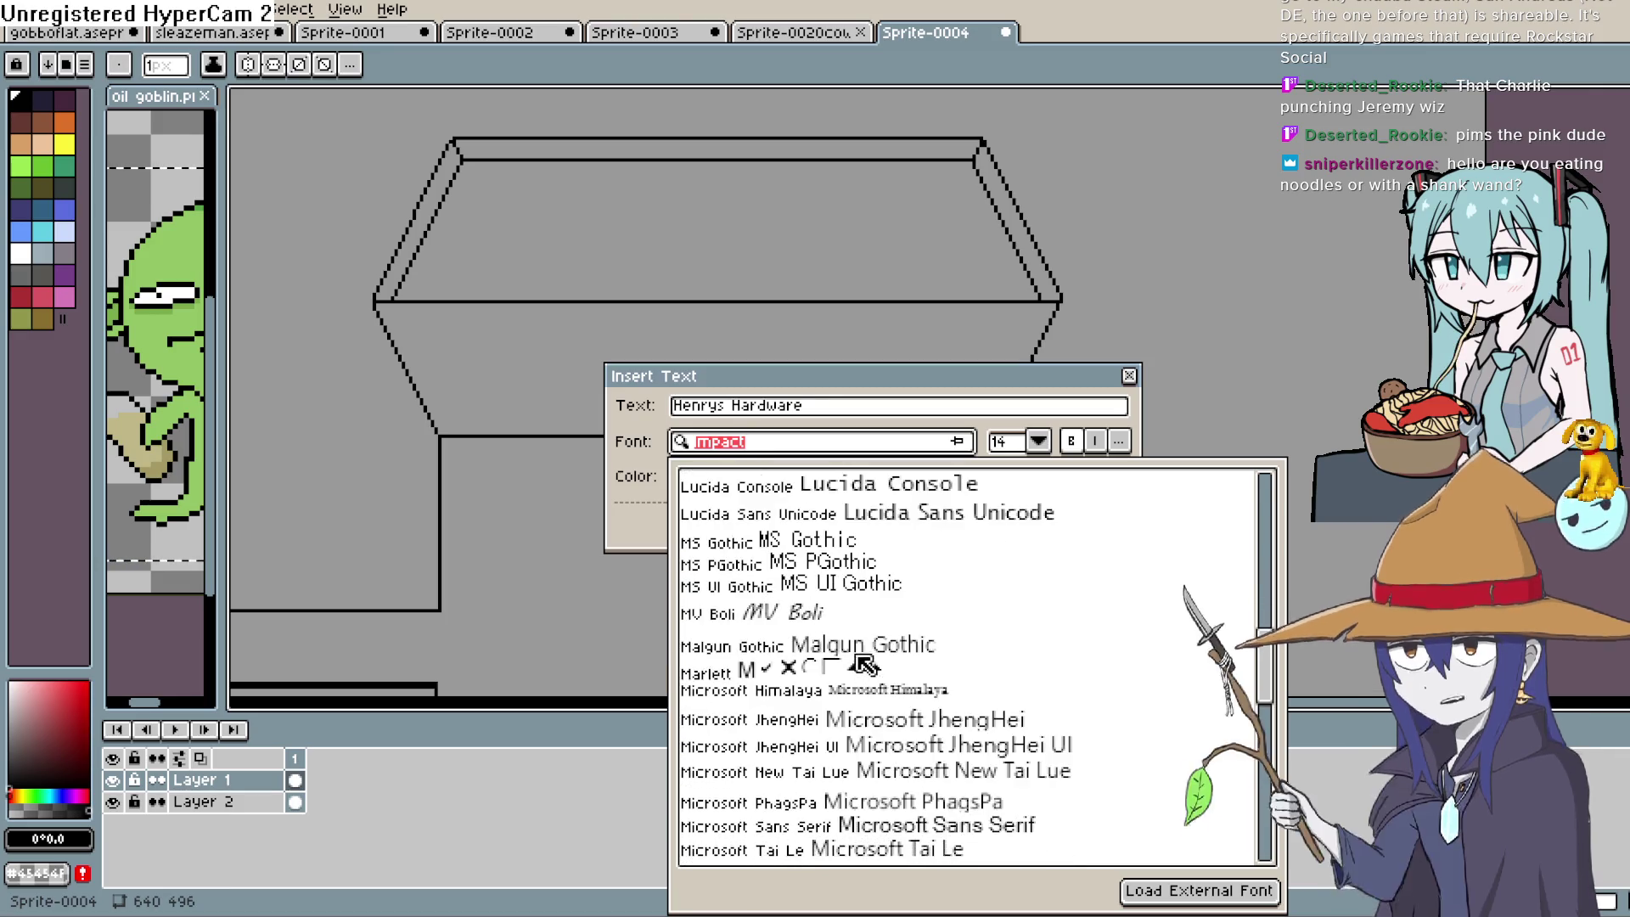
scroll(863, 552, "up", 1)
scroll(862, 565, "down", 4)
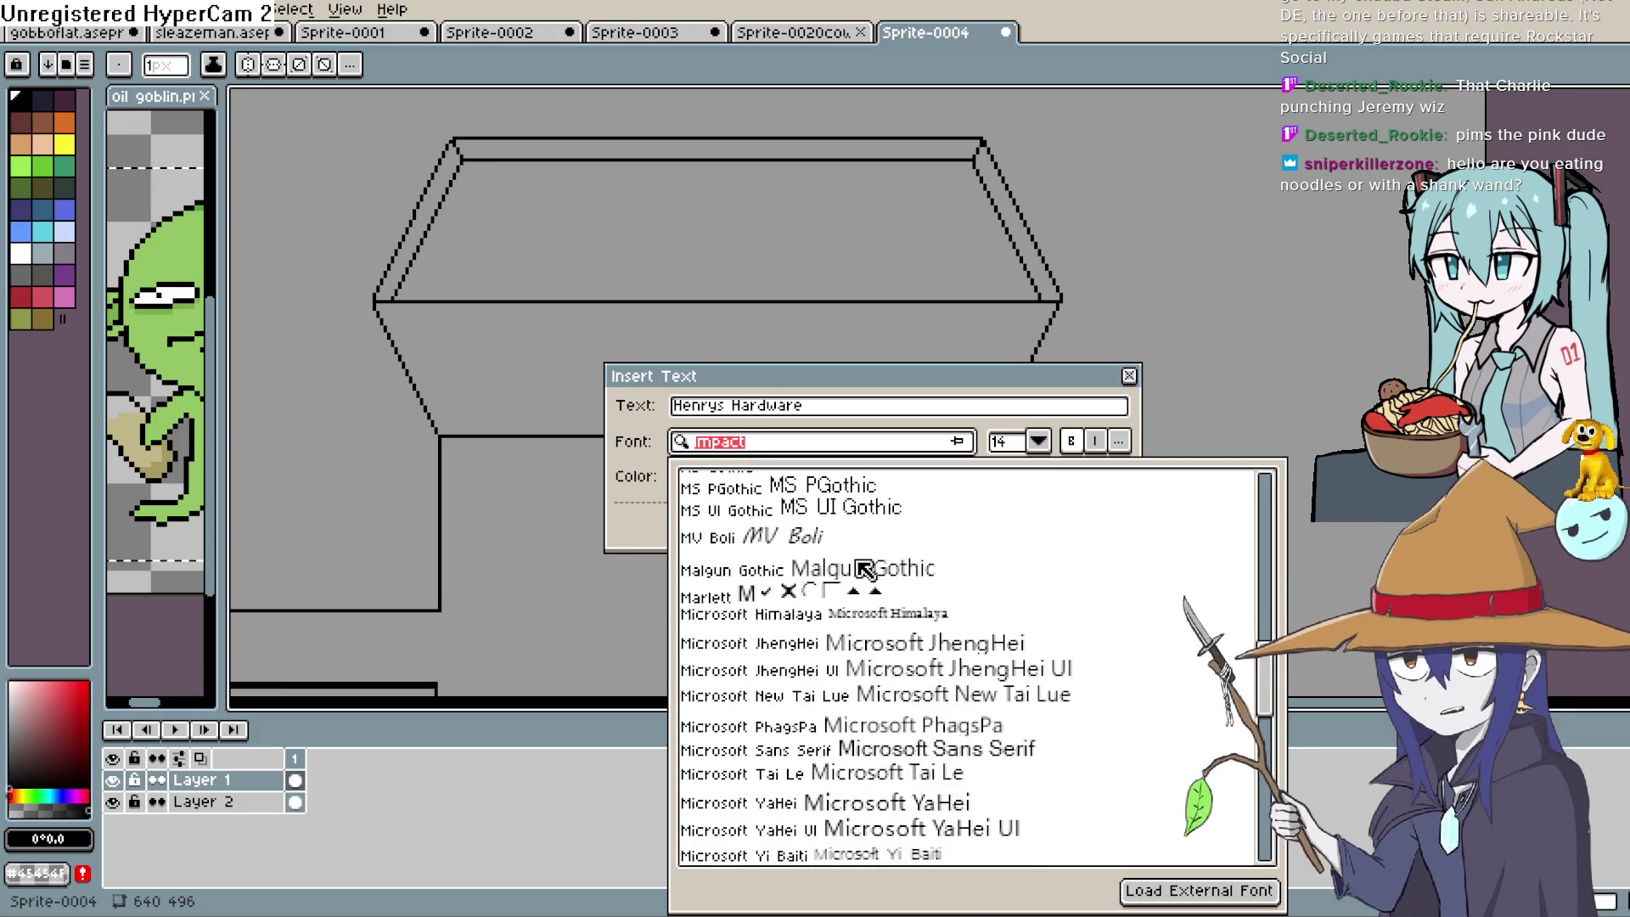
scroll(860, 578, "down", 5)
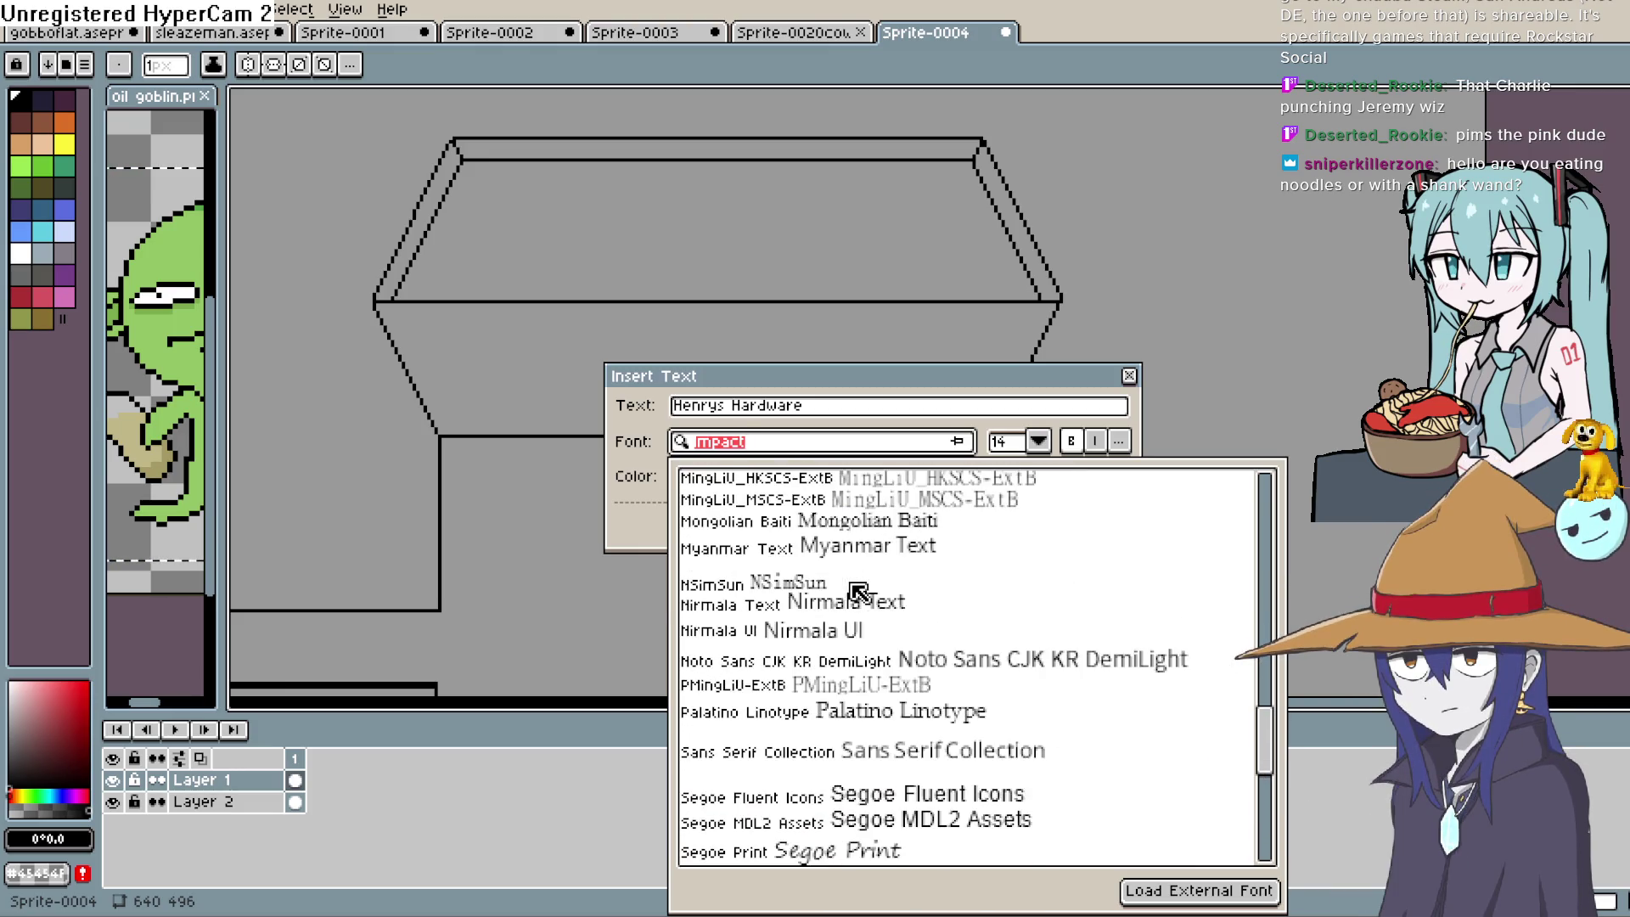
scroll(858, 591, "down", 3)
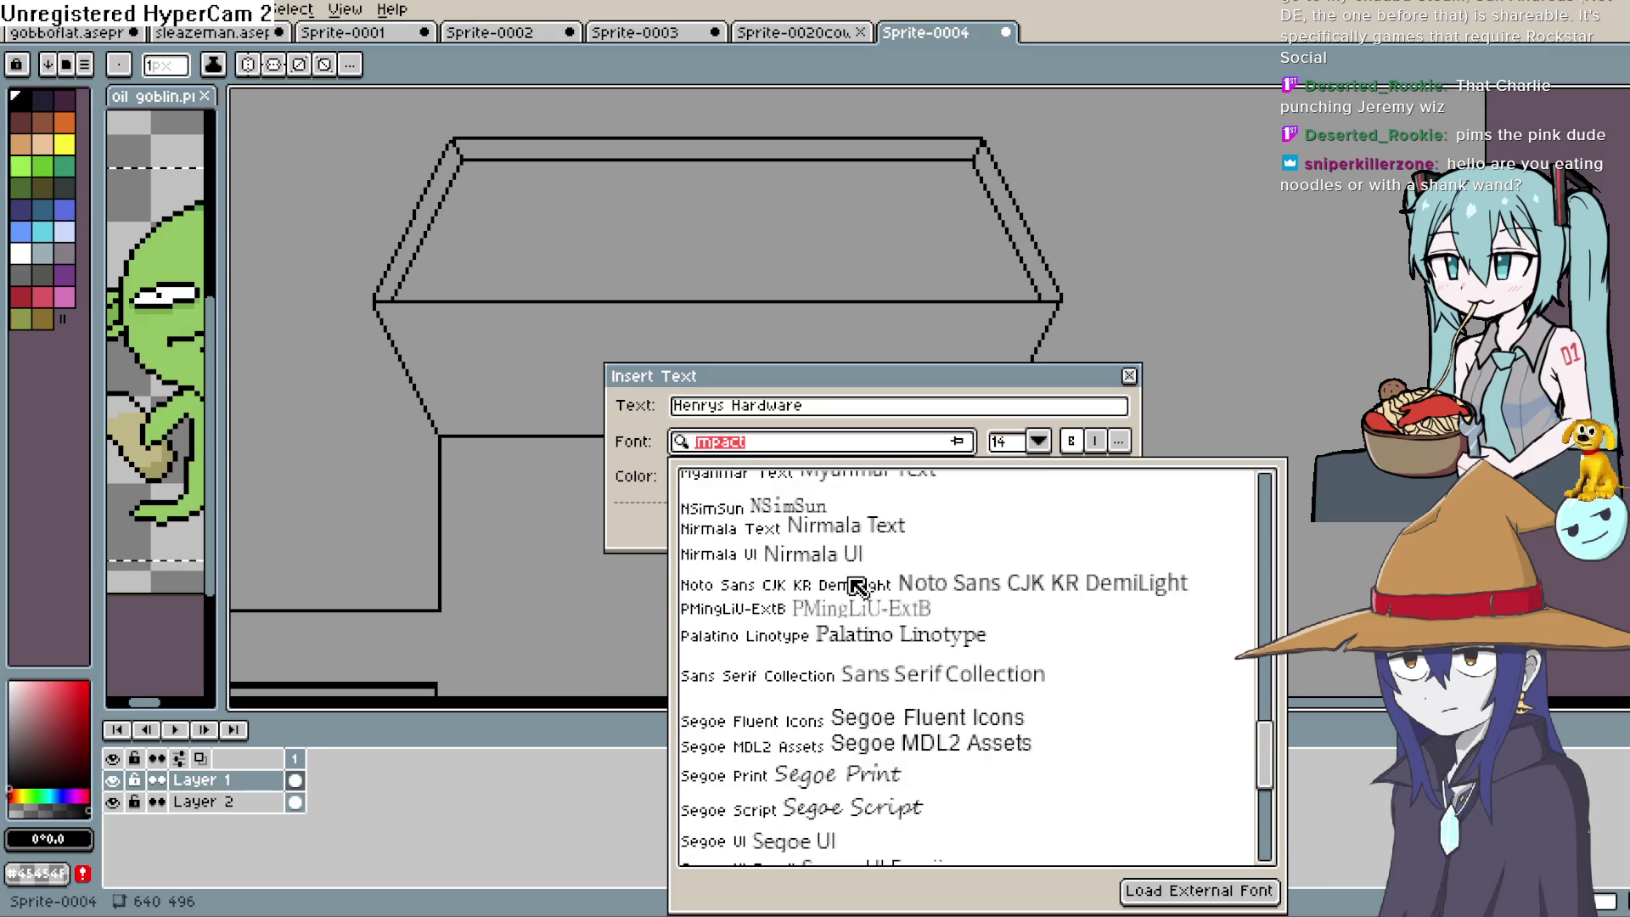
scroll(856, 586, "down", 6)
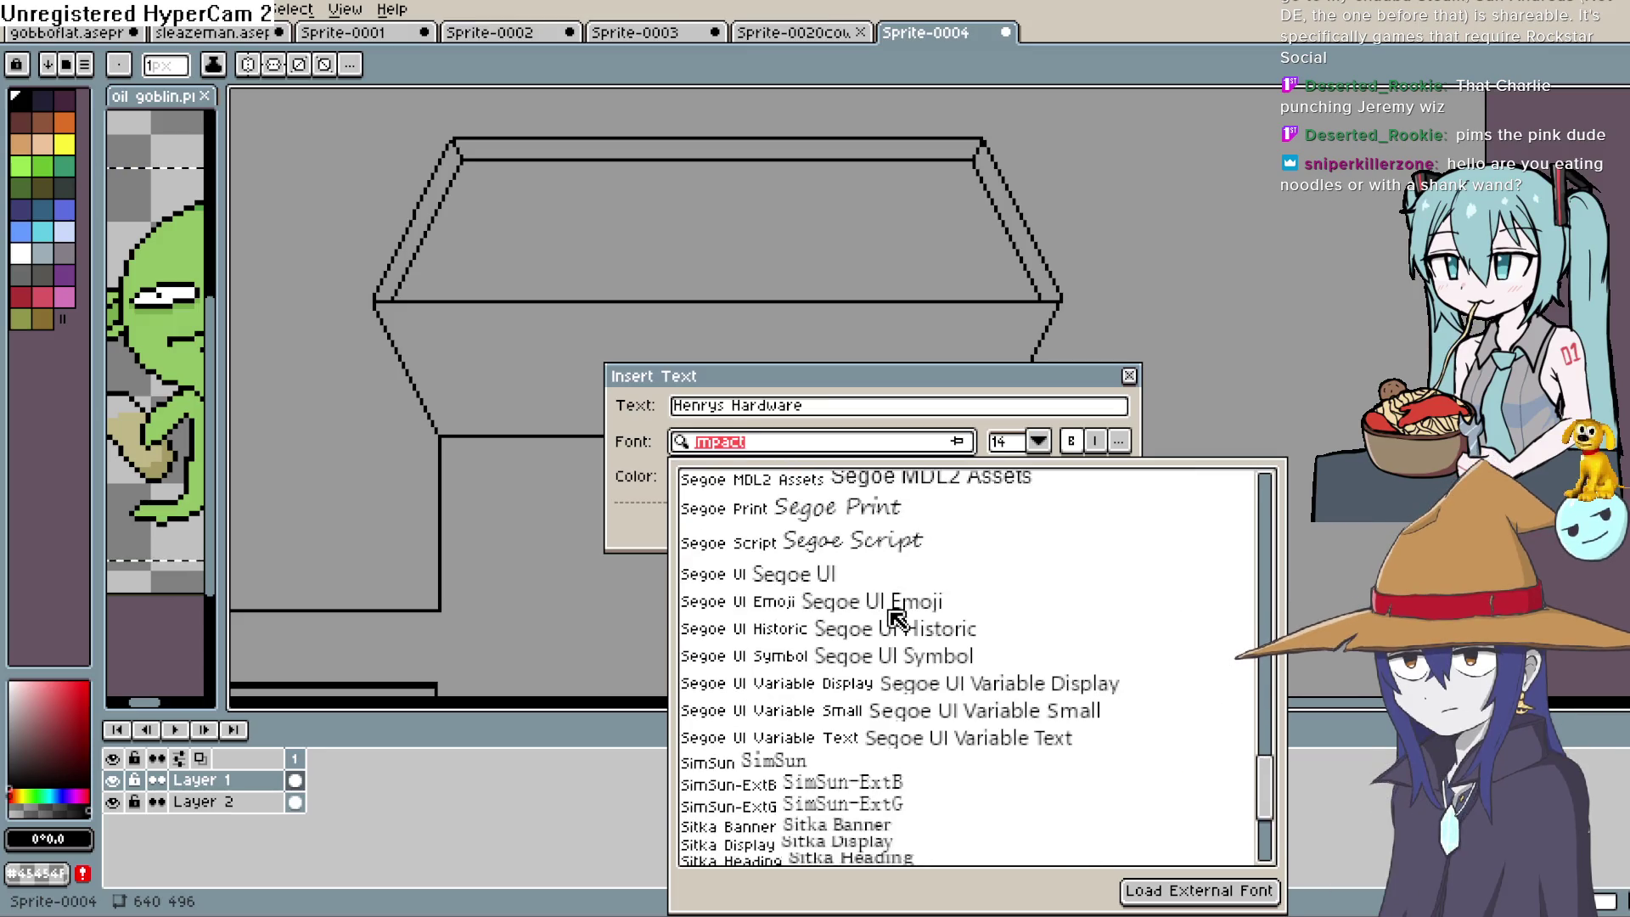
scroll(894, 617, "down", 8)
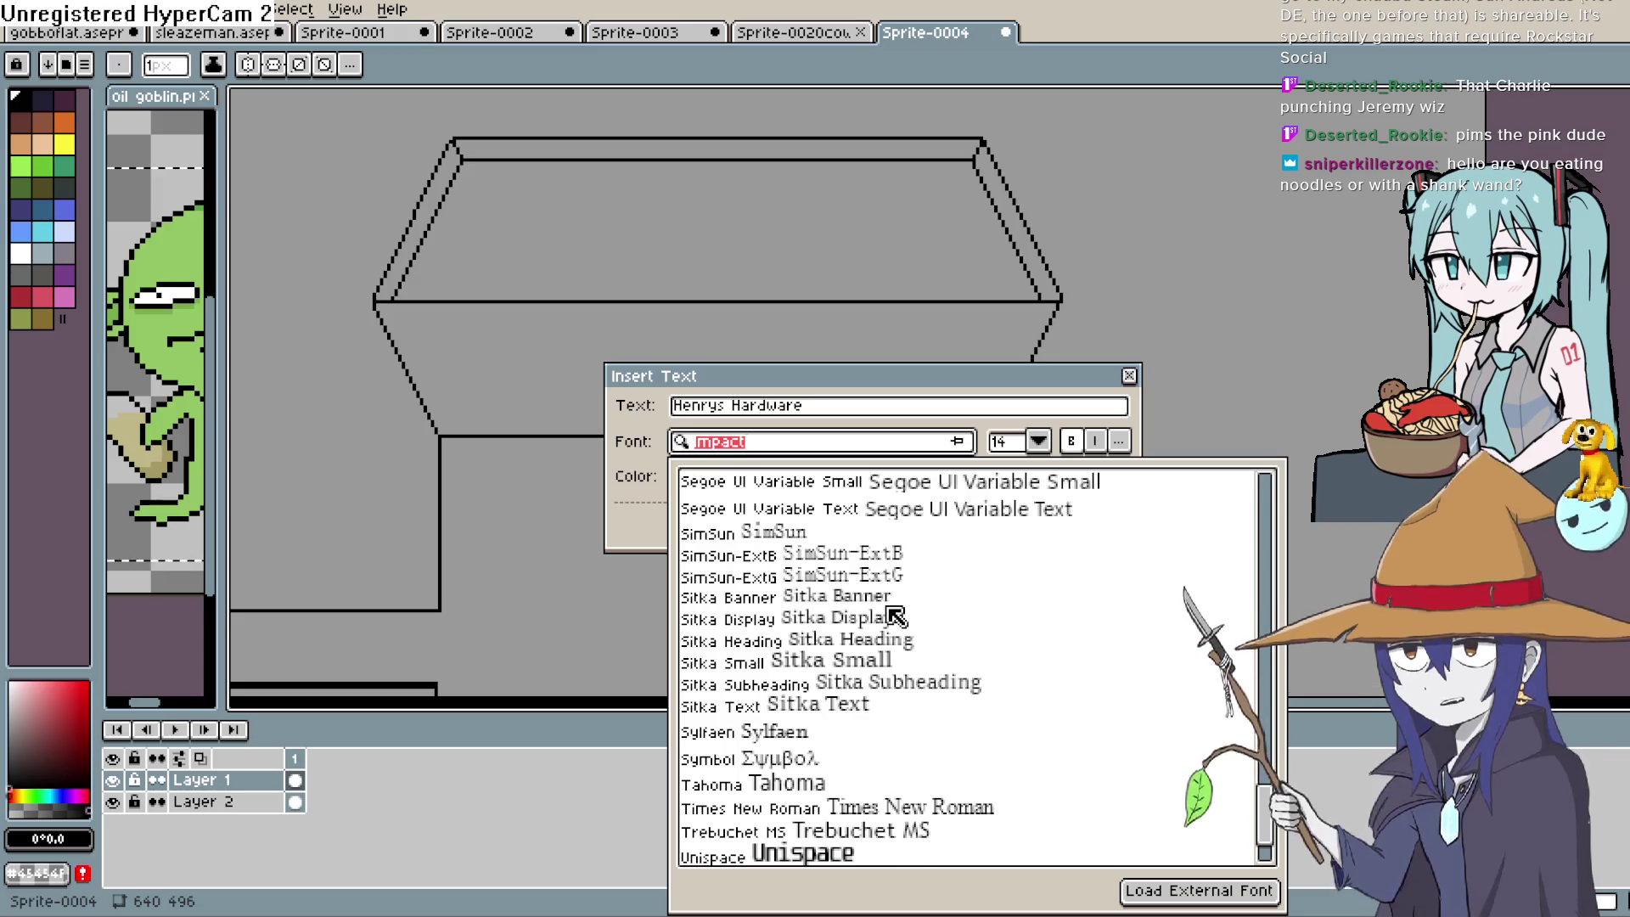
scroll(887, 615, "down", 2)
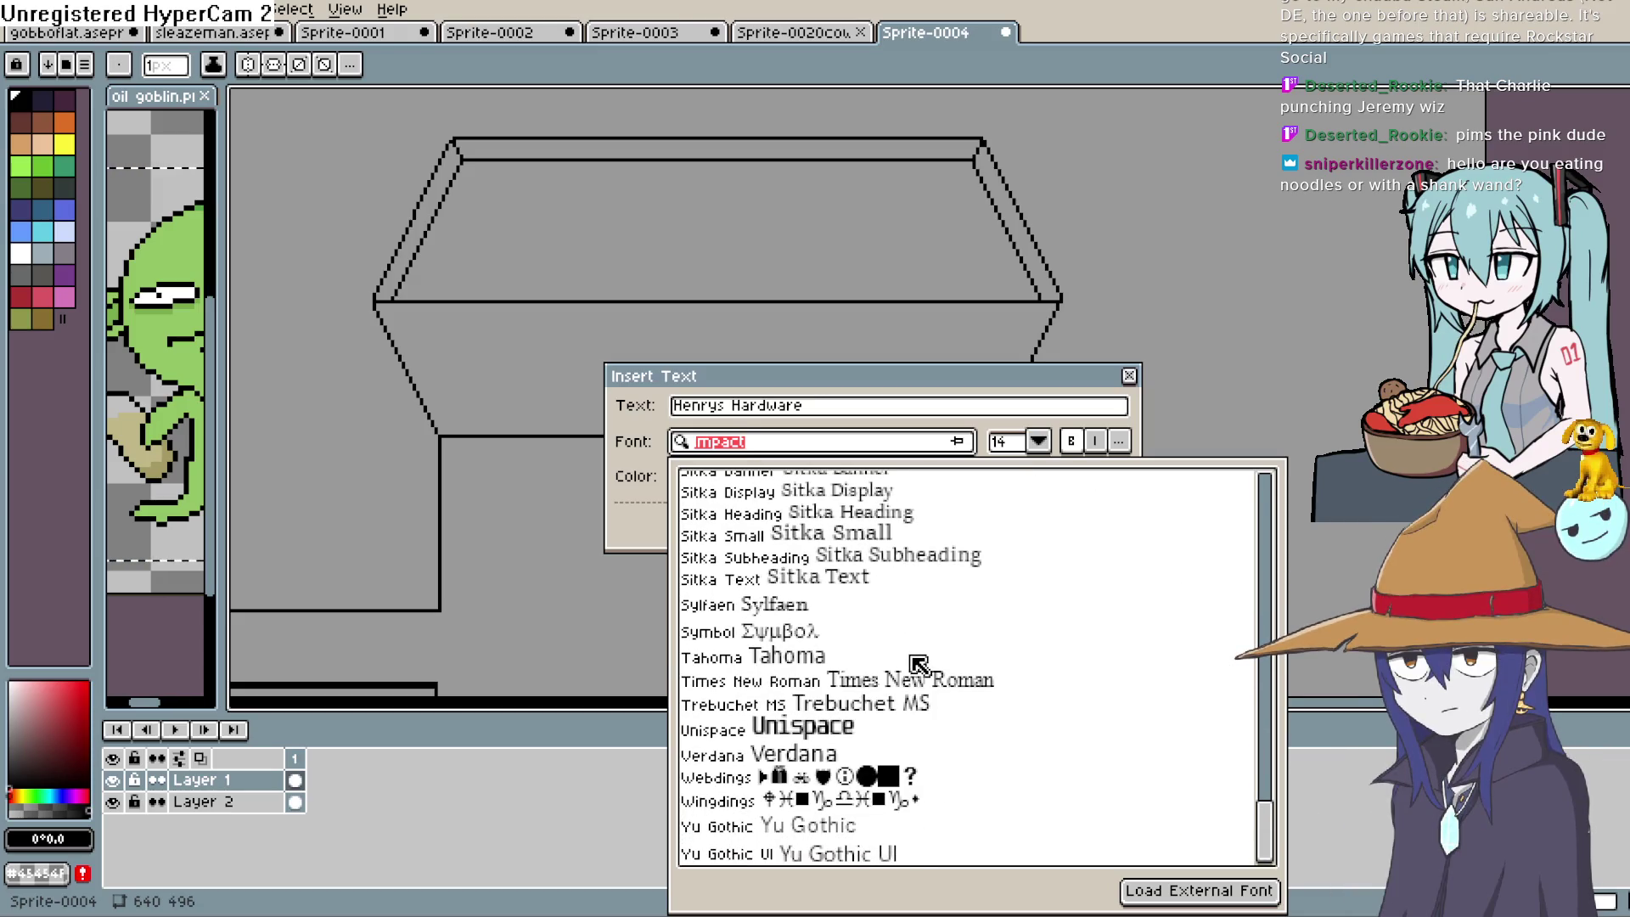
scroll(904, 658, "up", 6)
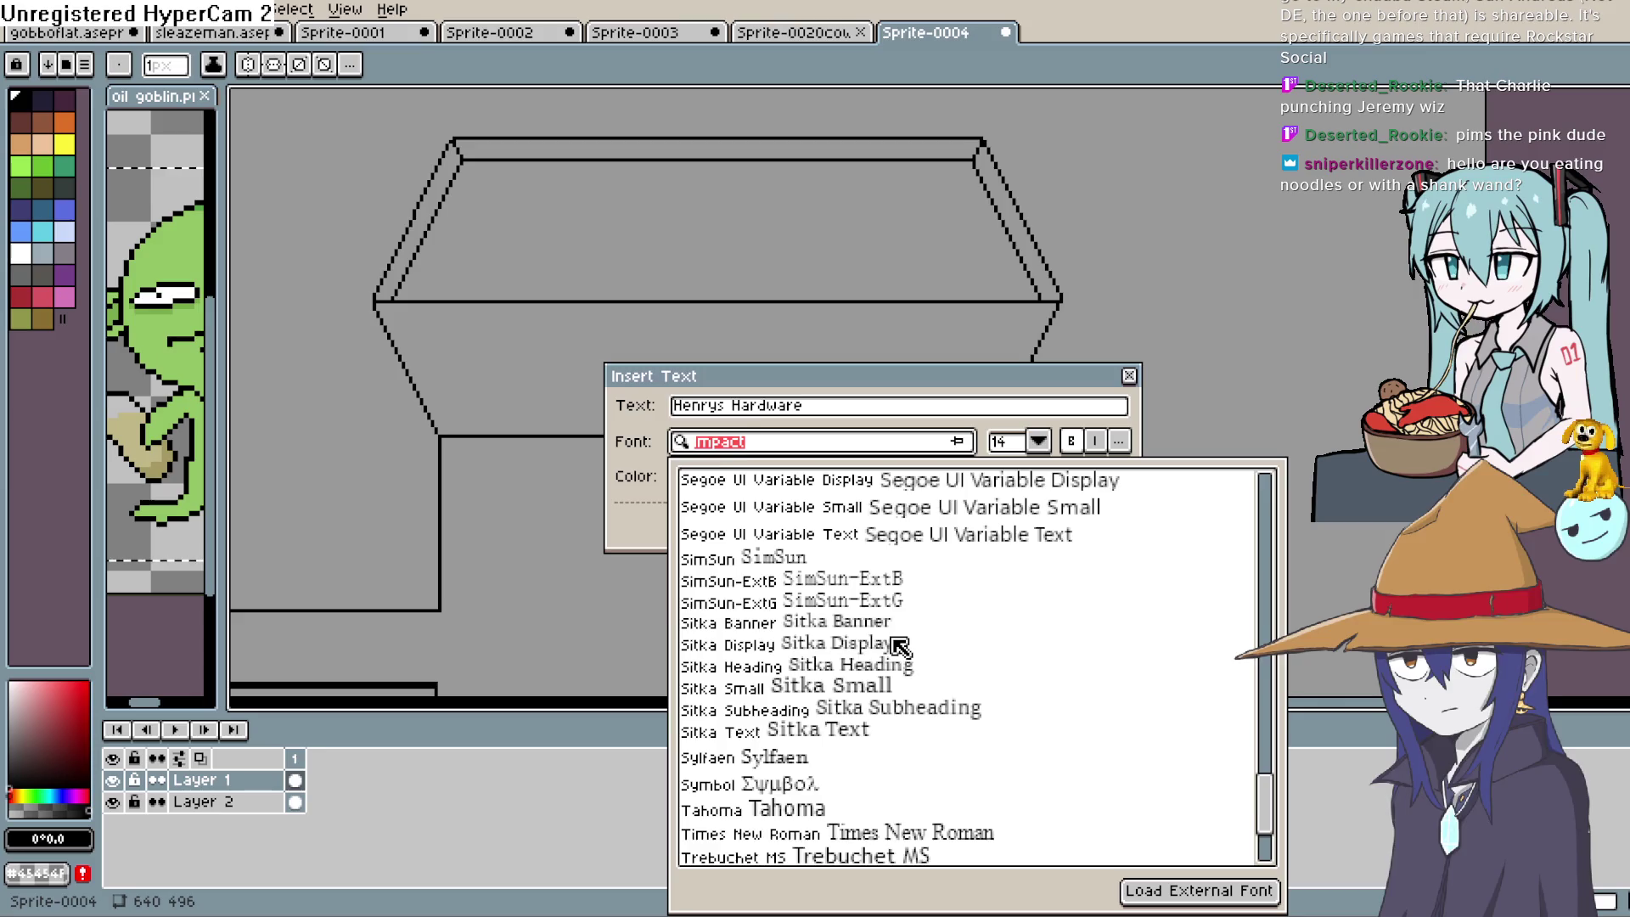
scroll(893, 633, "up", 4)
scroll(891, 628, "down", 5)
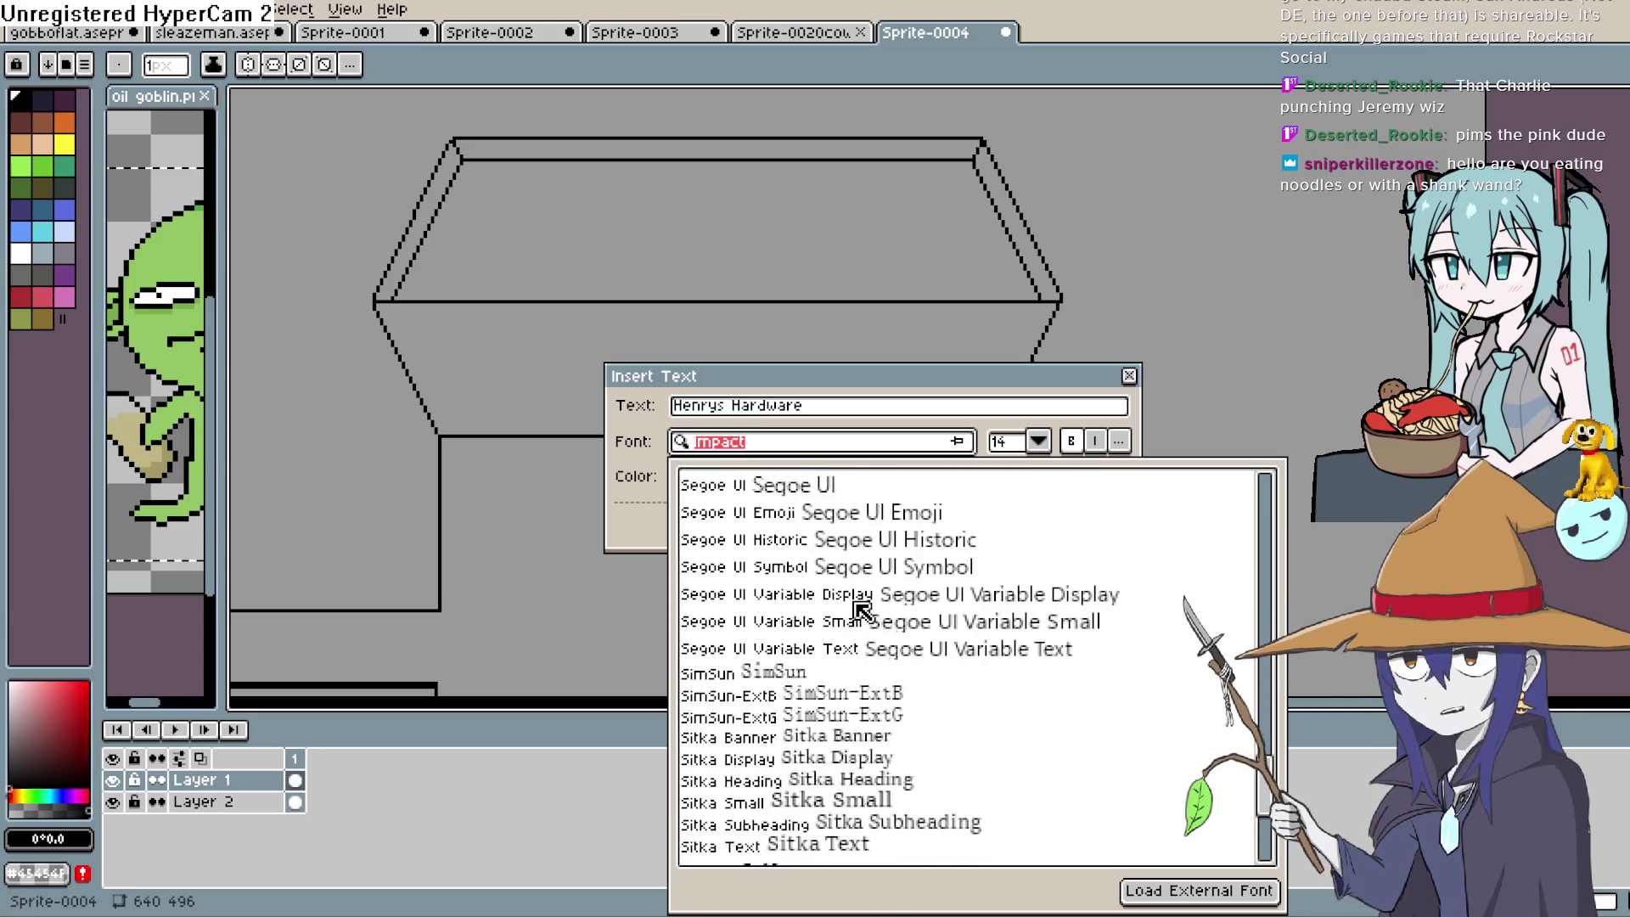
scroll(862, 610, "down", 5)
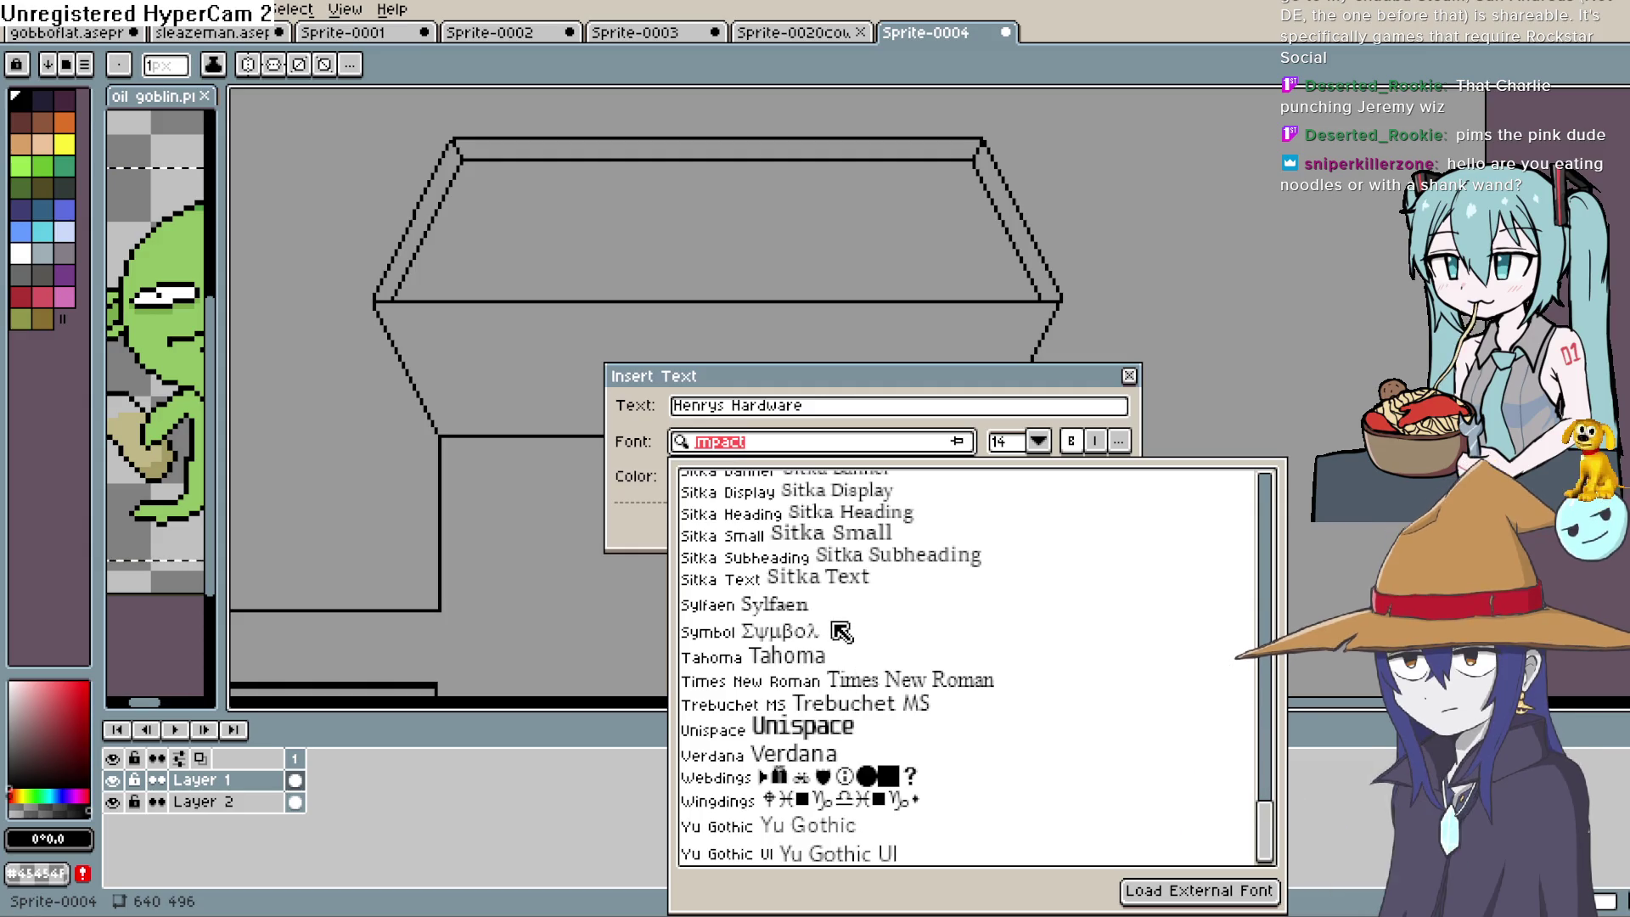
left_click(829, 661)
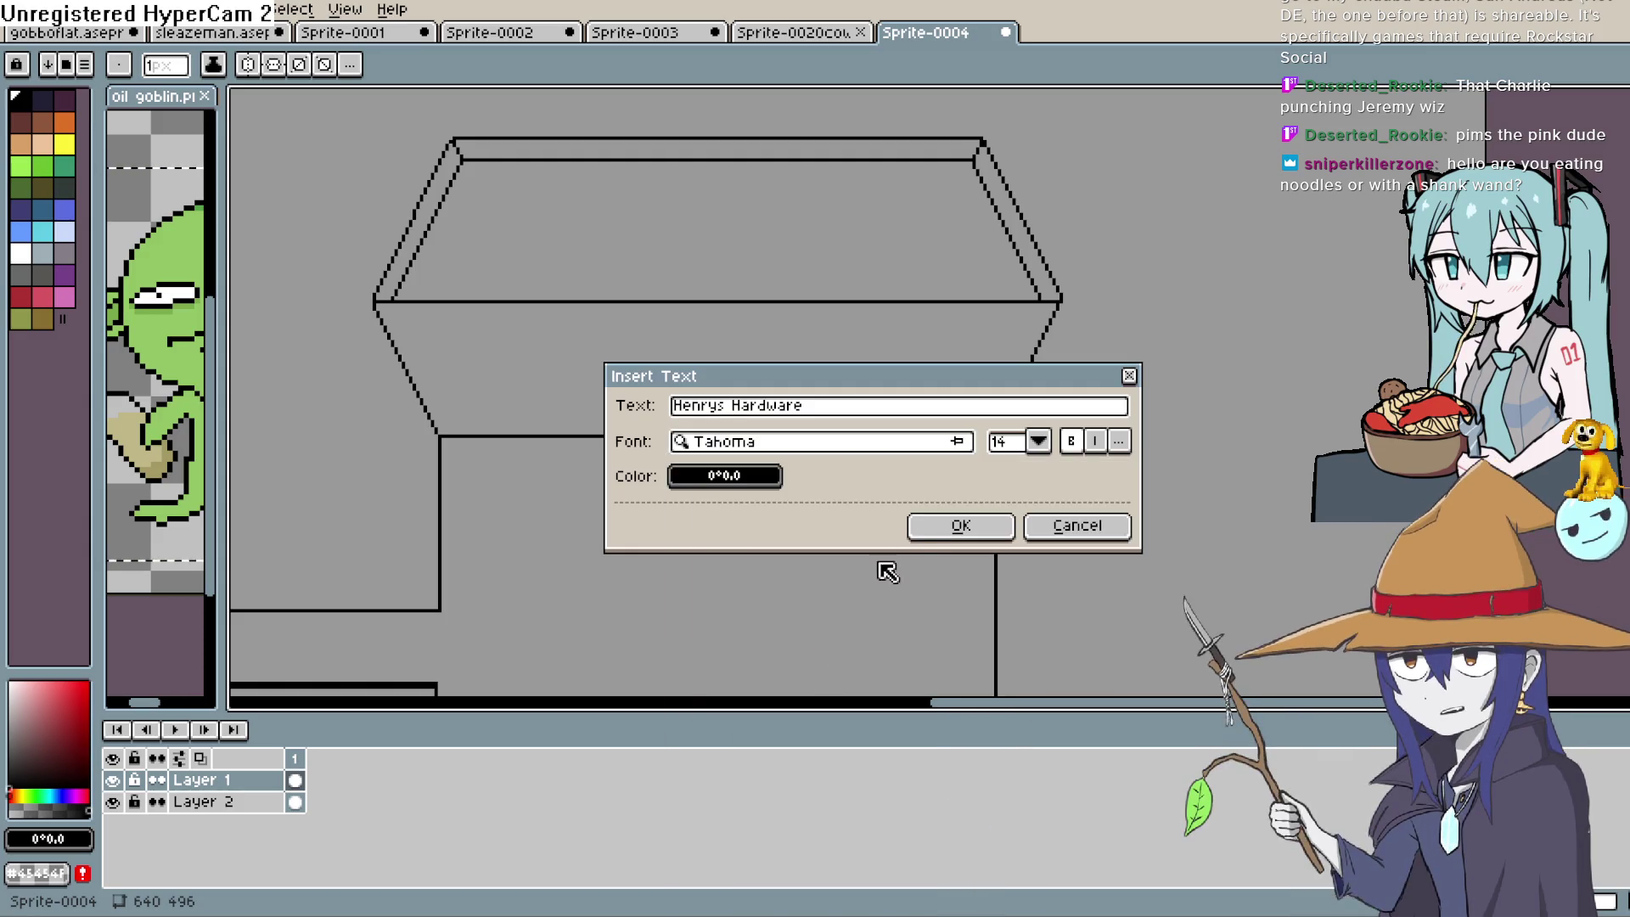
Place the 'Henrys Hardware' text and position it over the building's sign area
left_click(952, 526)
scroll(727, 286, "down", 2)
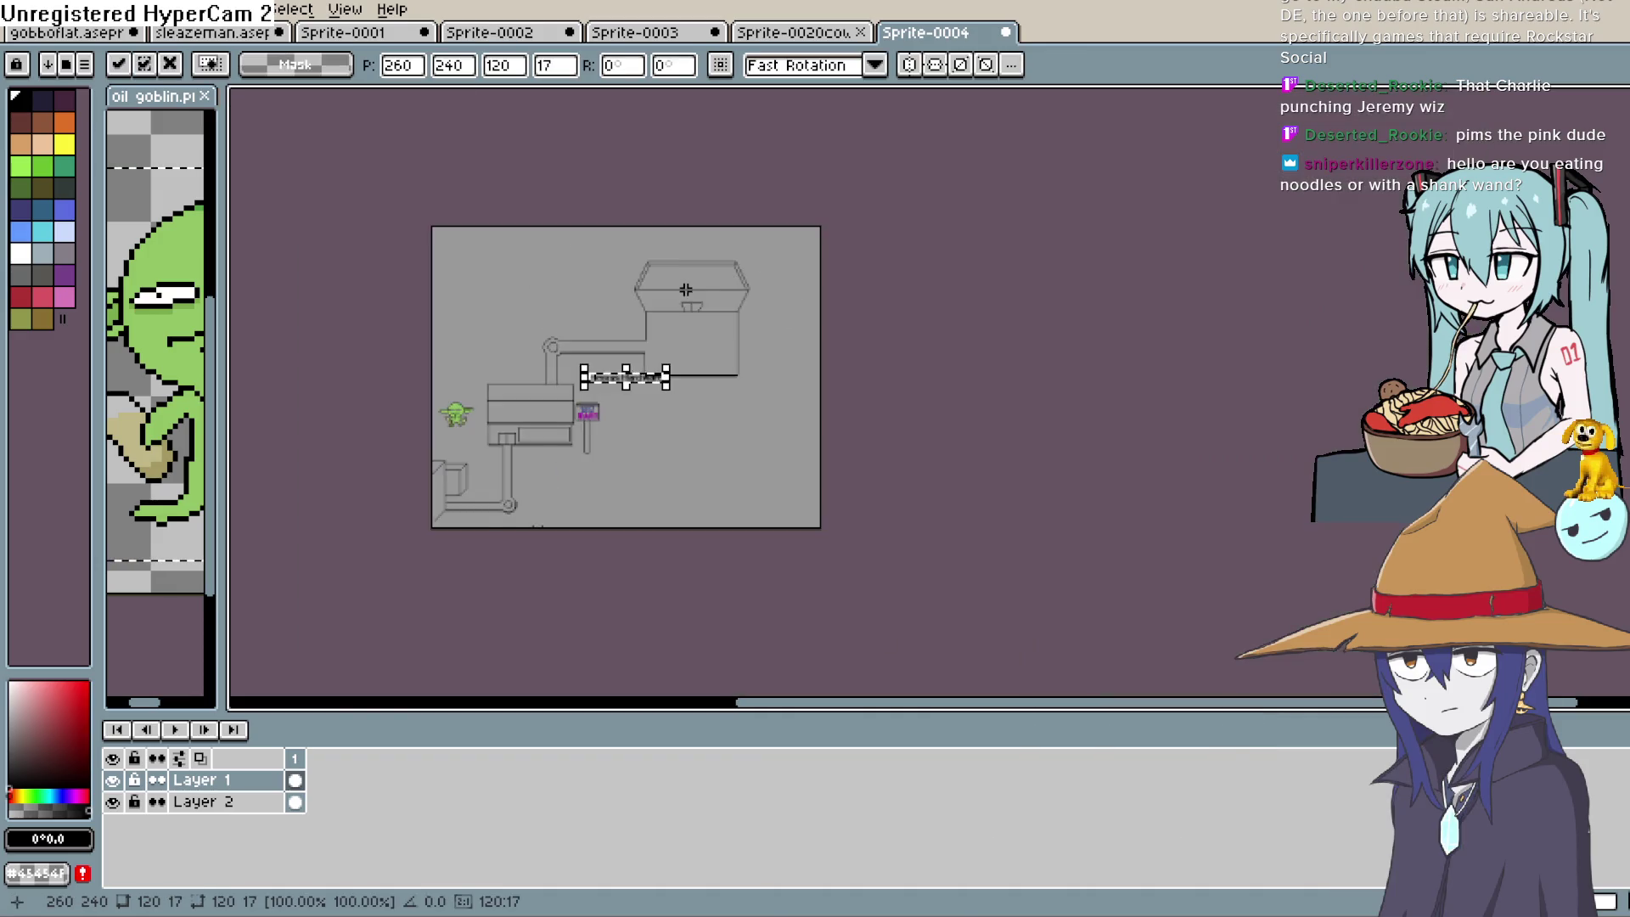
scroll(670, 289, "up", 1)
scroll(655, 356, "up", 3)
left_click_drag(628, 429, 959, 140)
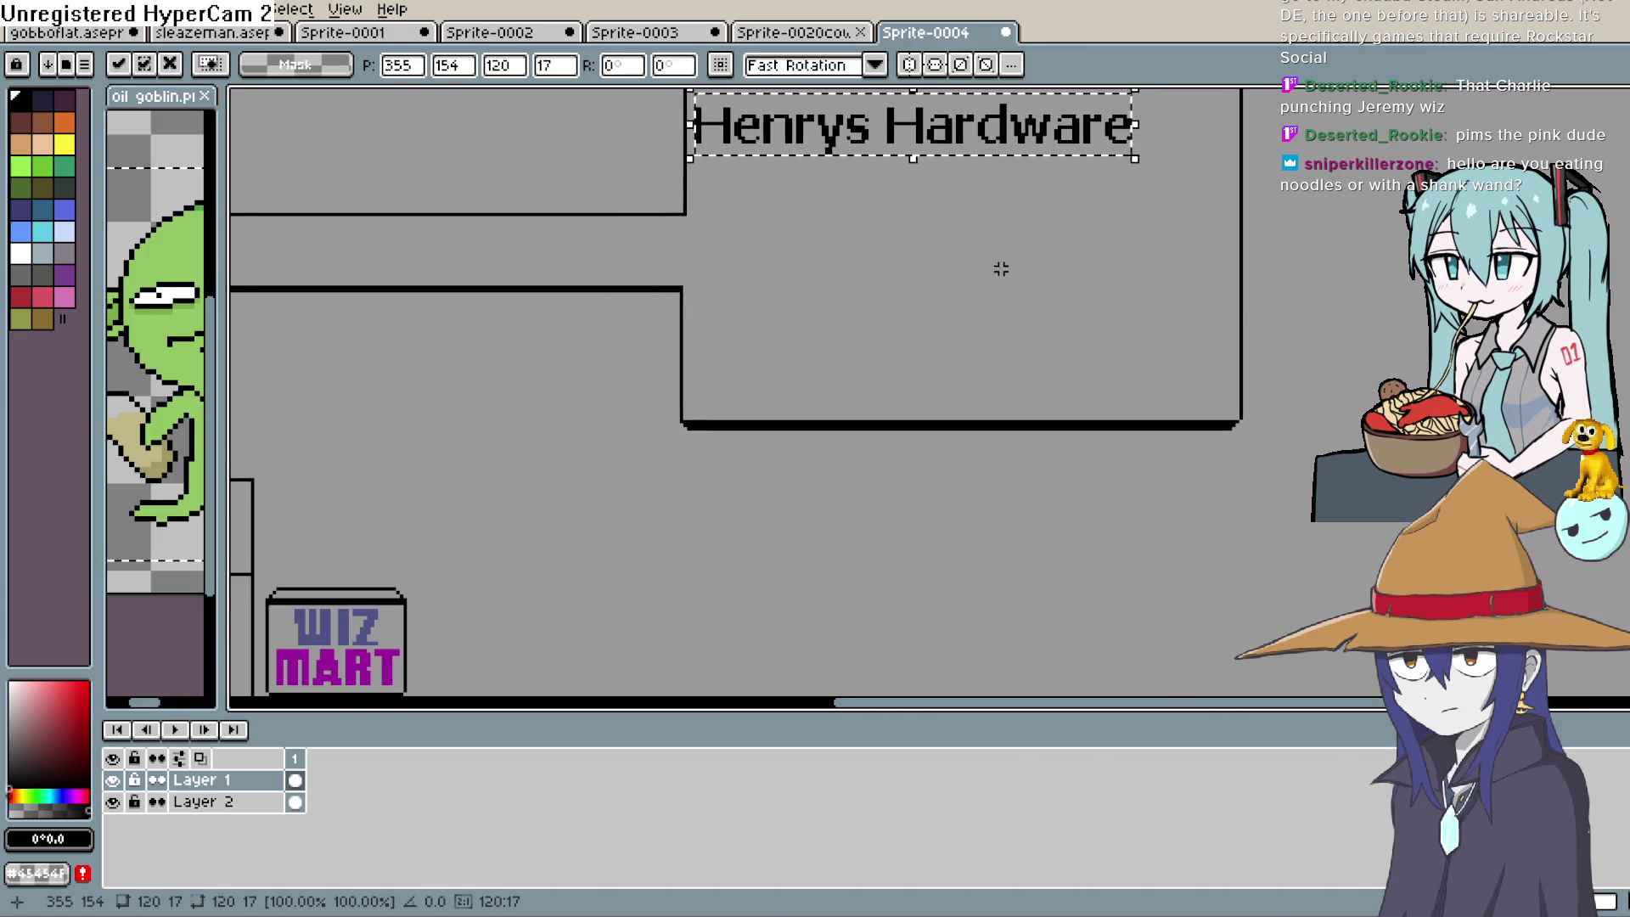
left_click_drag(1001, 265, 972, 644)
mouse_move(991, 535)
left_mouse_down()
mouse_move(1030, 403)
mouse_move(1036, 290)
mouse_move(1038, 326)
left_mouse_up()
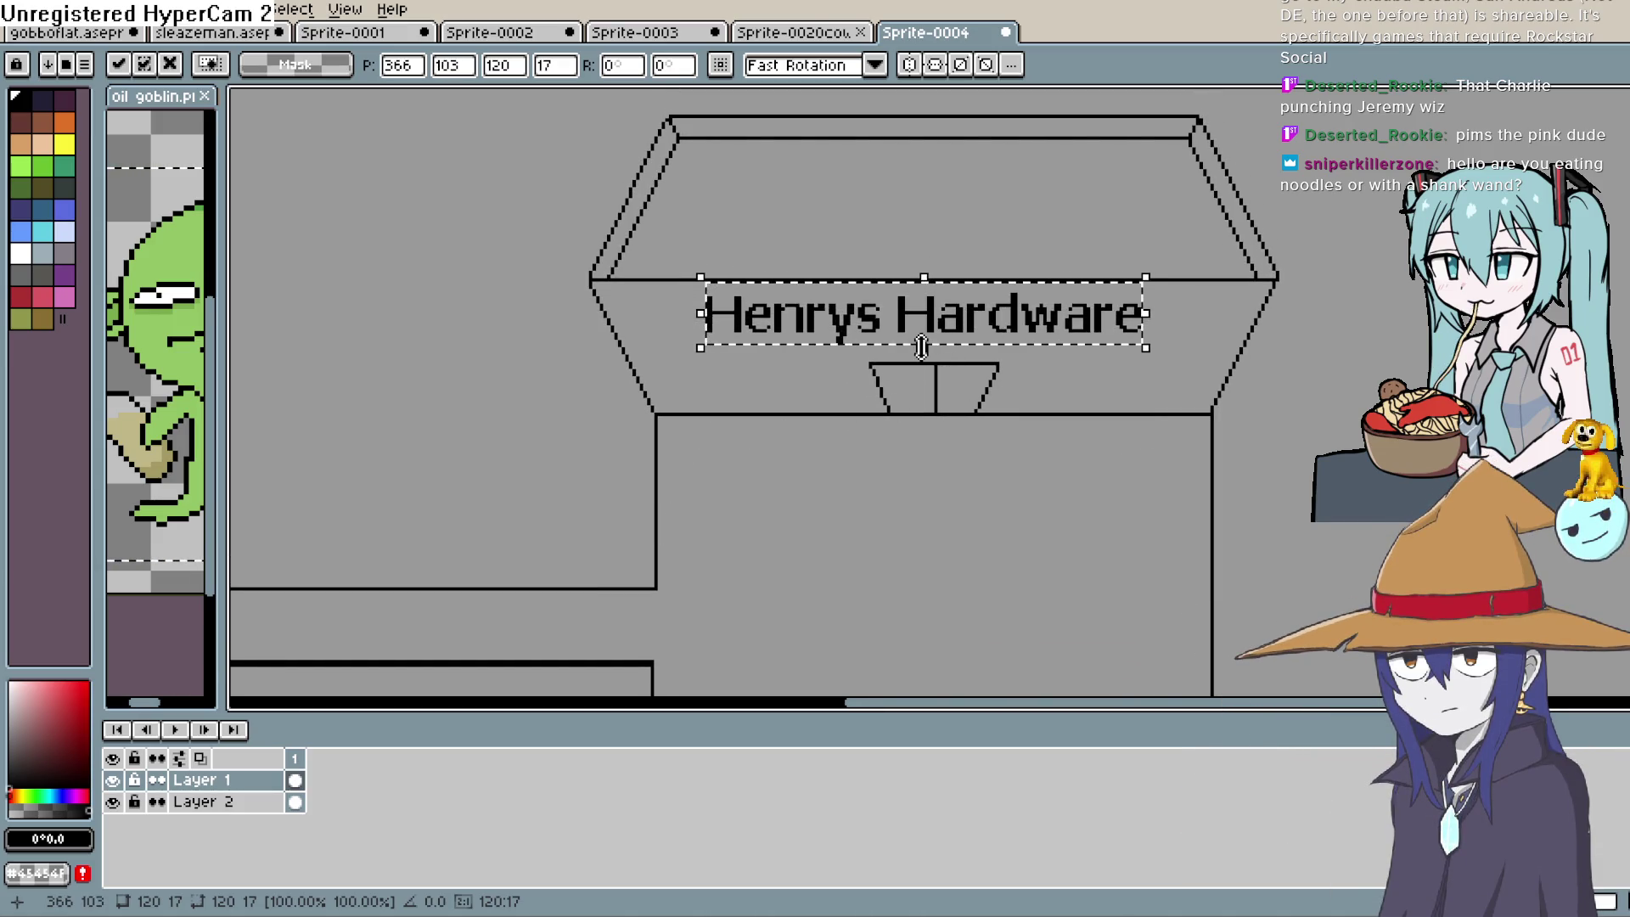
Stretch the text taller, skew it sideways, and nudge it slightly right and down
left_click_drag(924, 347, 924, 355)
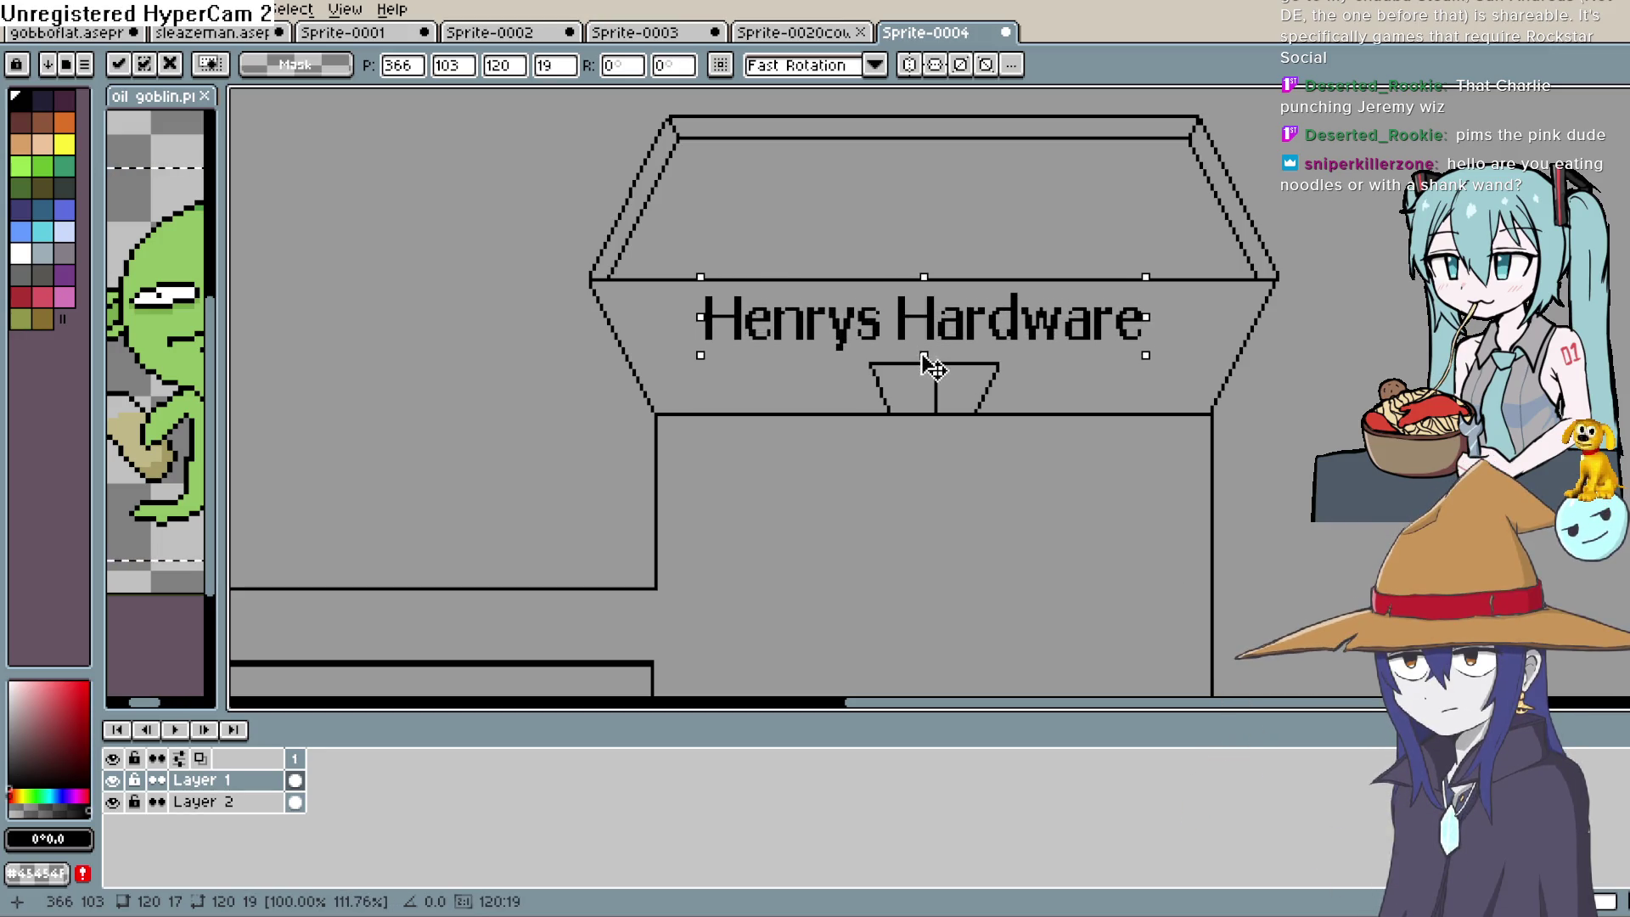
left_click_drag(924, 277, 924, 270)
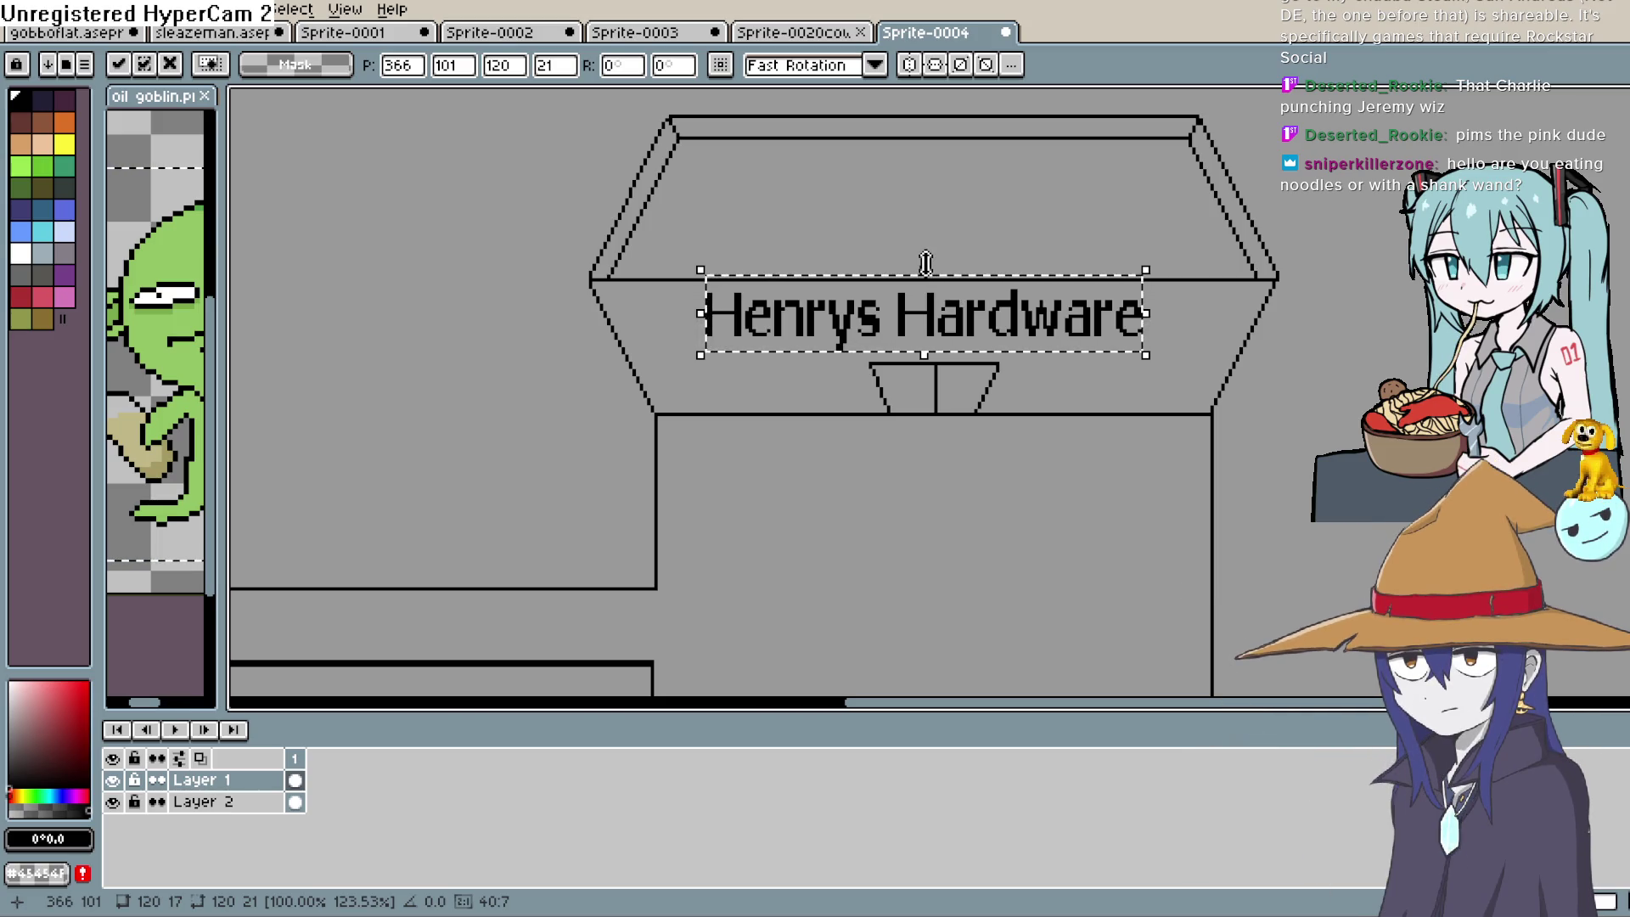
left_click_drag(934, 253, 967, 262)
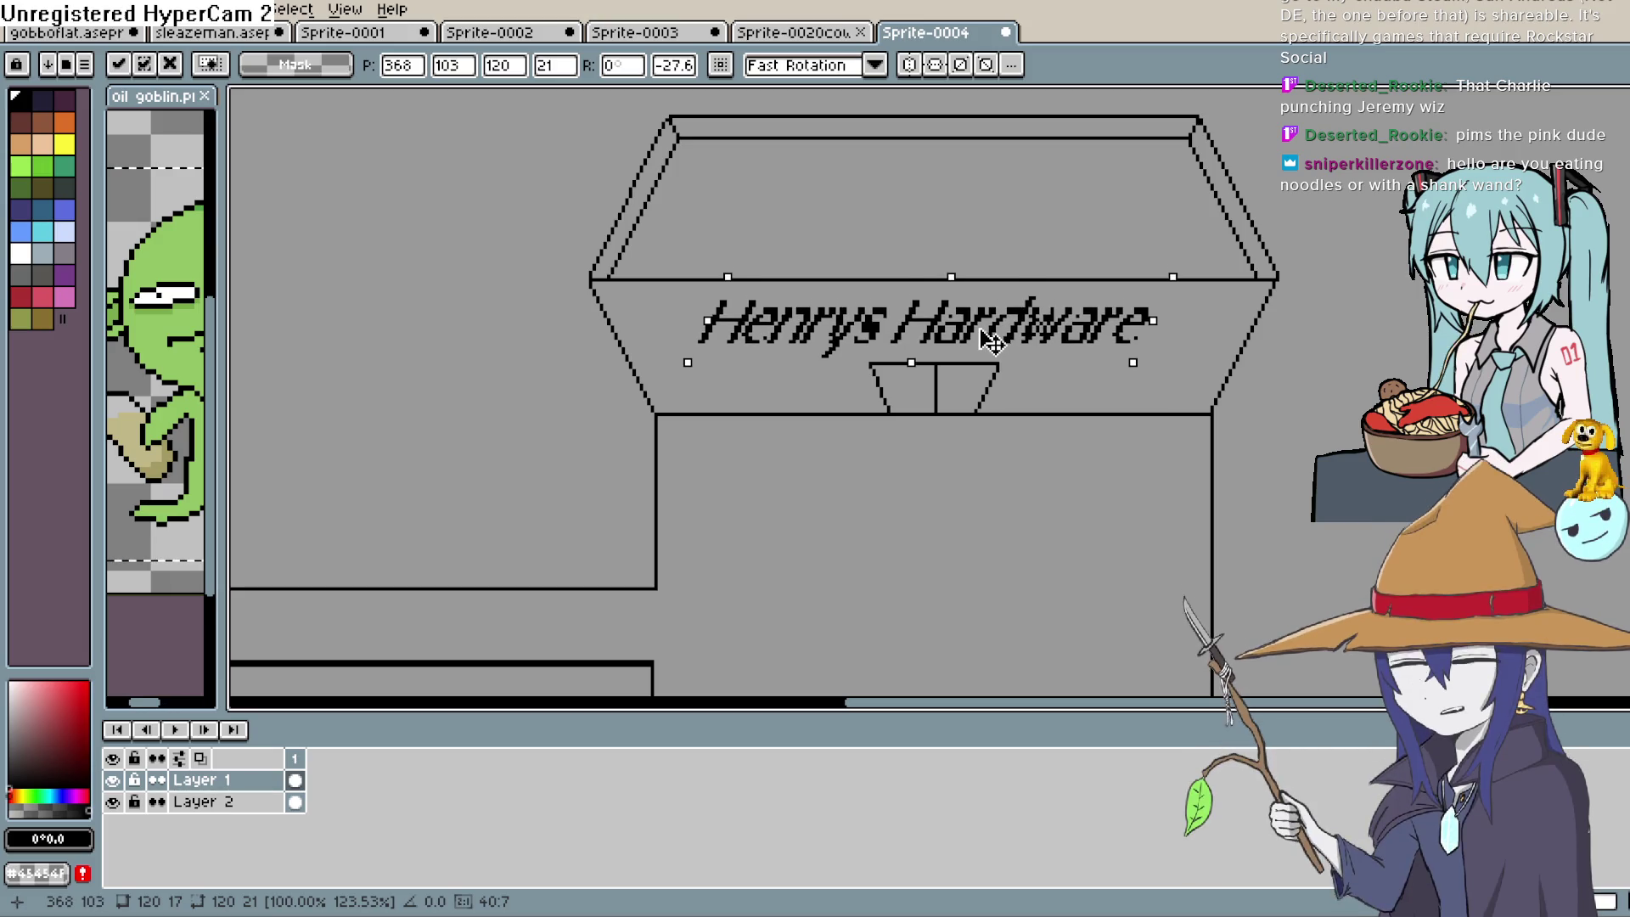
mouse_move(991, 333)
left_mouse_down()
mouse_move(1009, 312)
mouse_move(994, 339)
left_mouse_up()
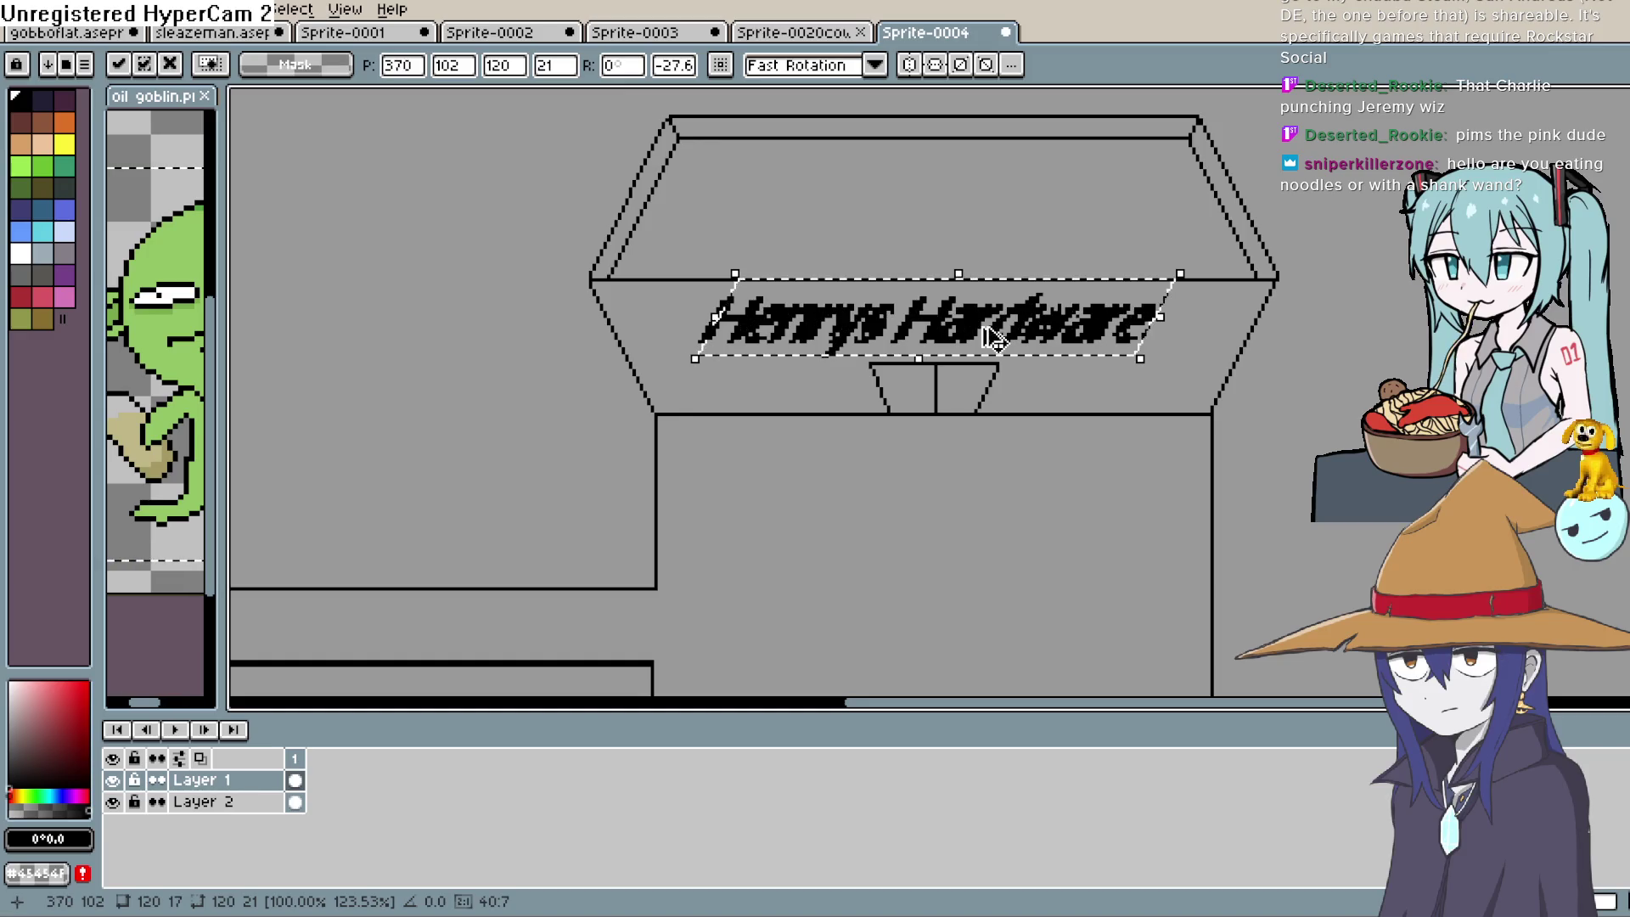
Delete the floating text, leaving the roof blank
key("Delete")
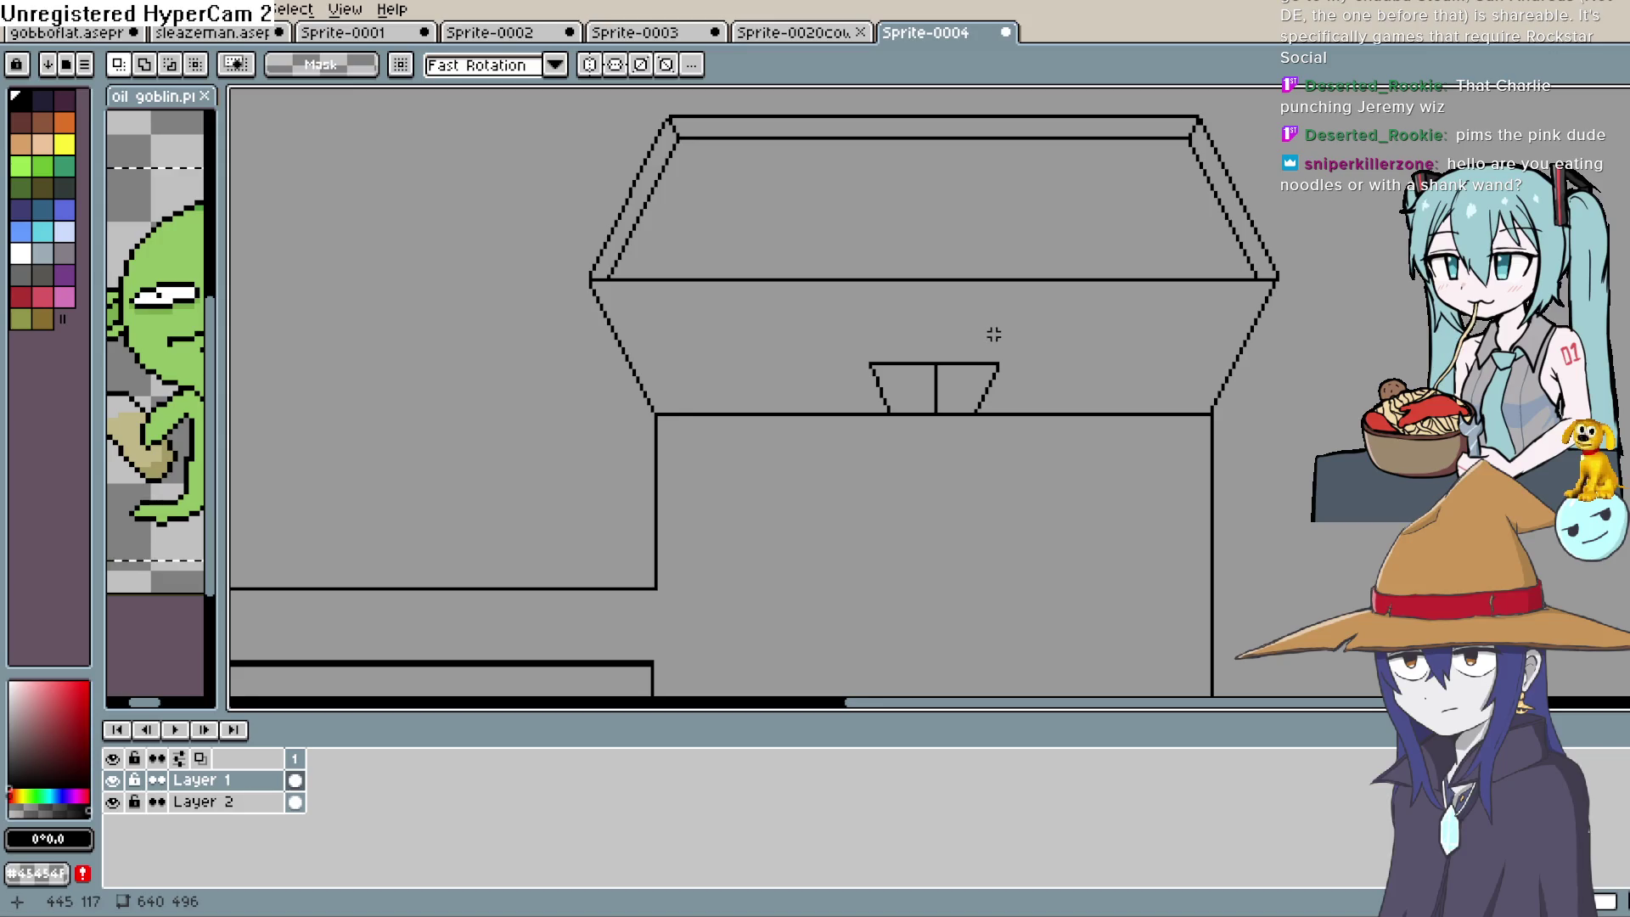
key("ctrl+z")
key("Delete")
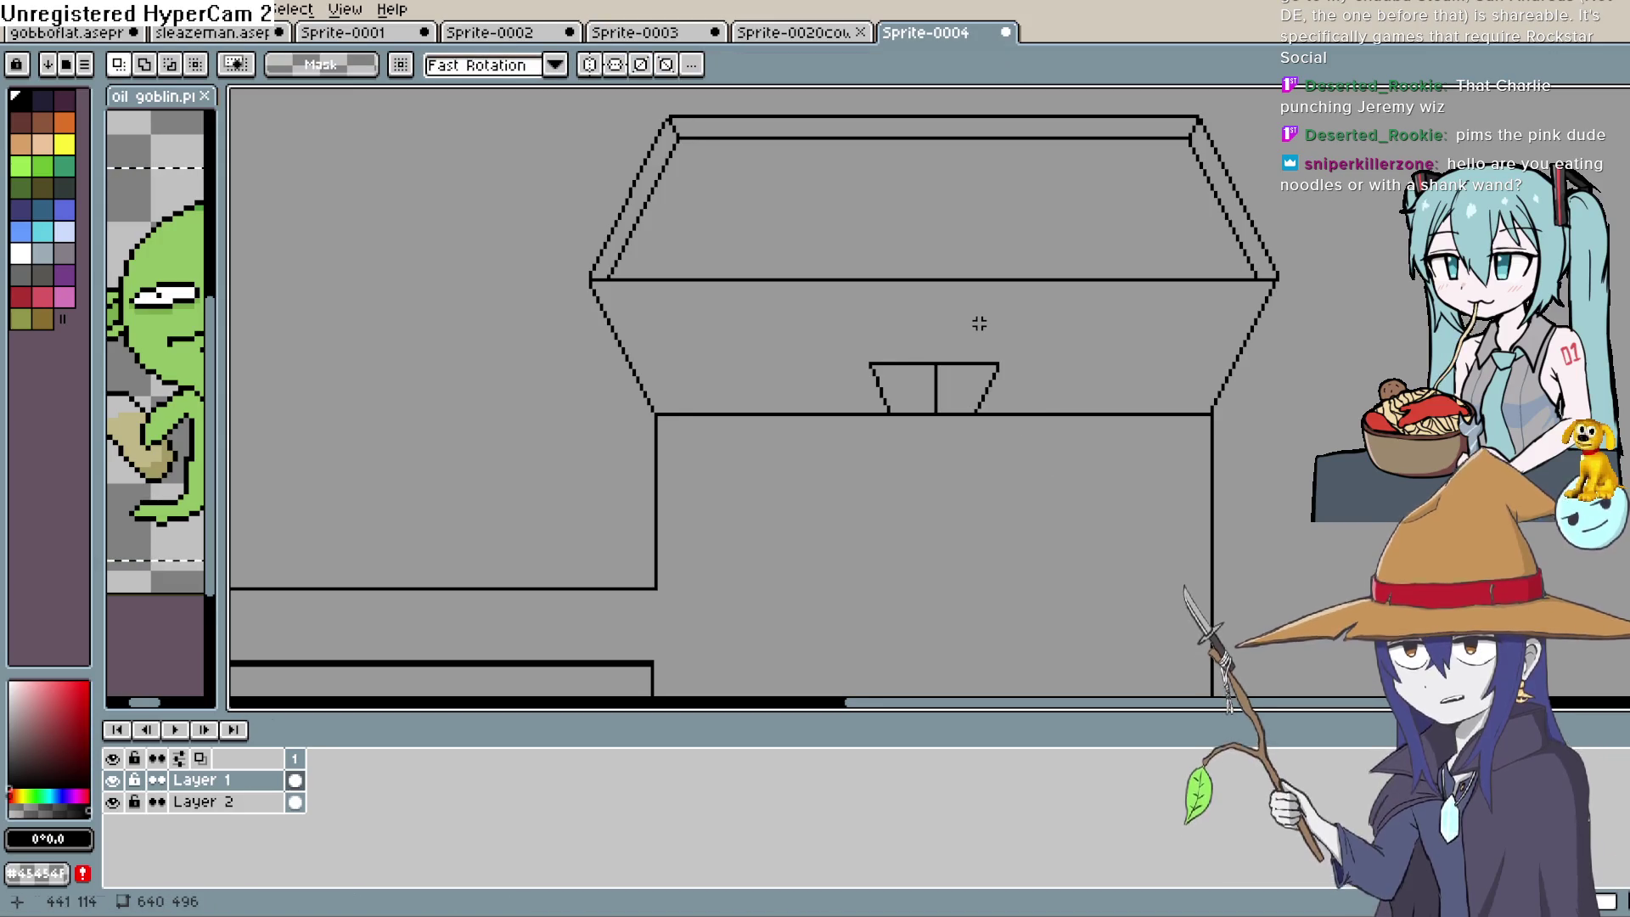
key("ctrl+z")
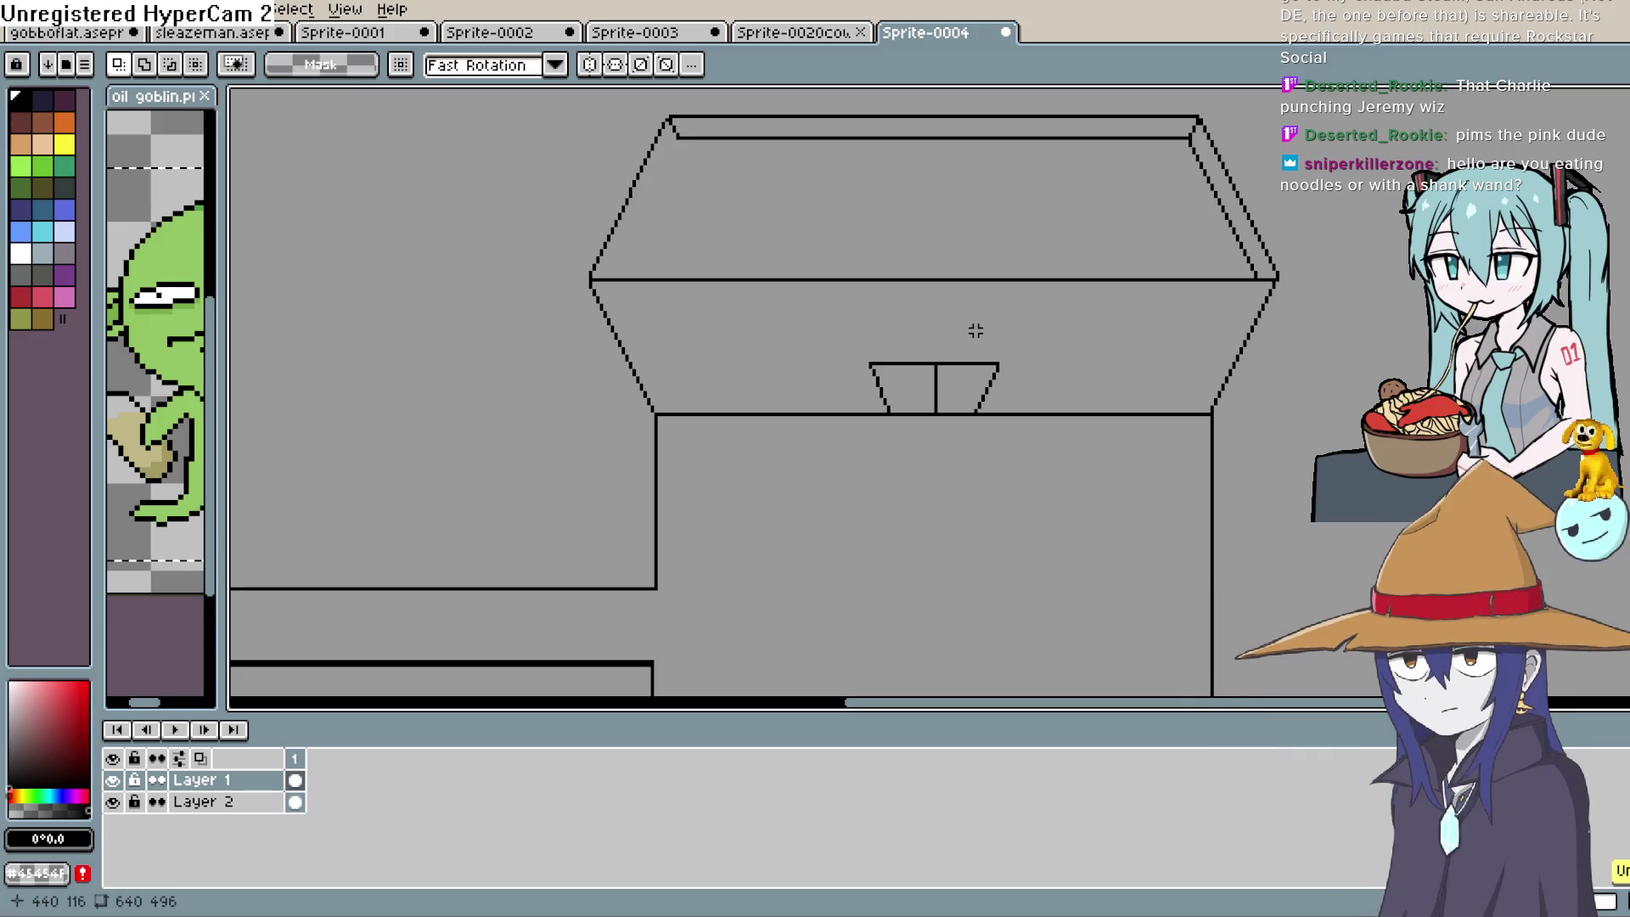
key("ctrl+z")
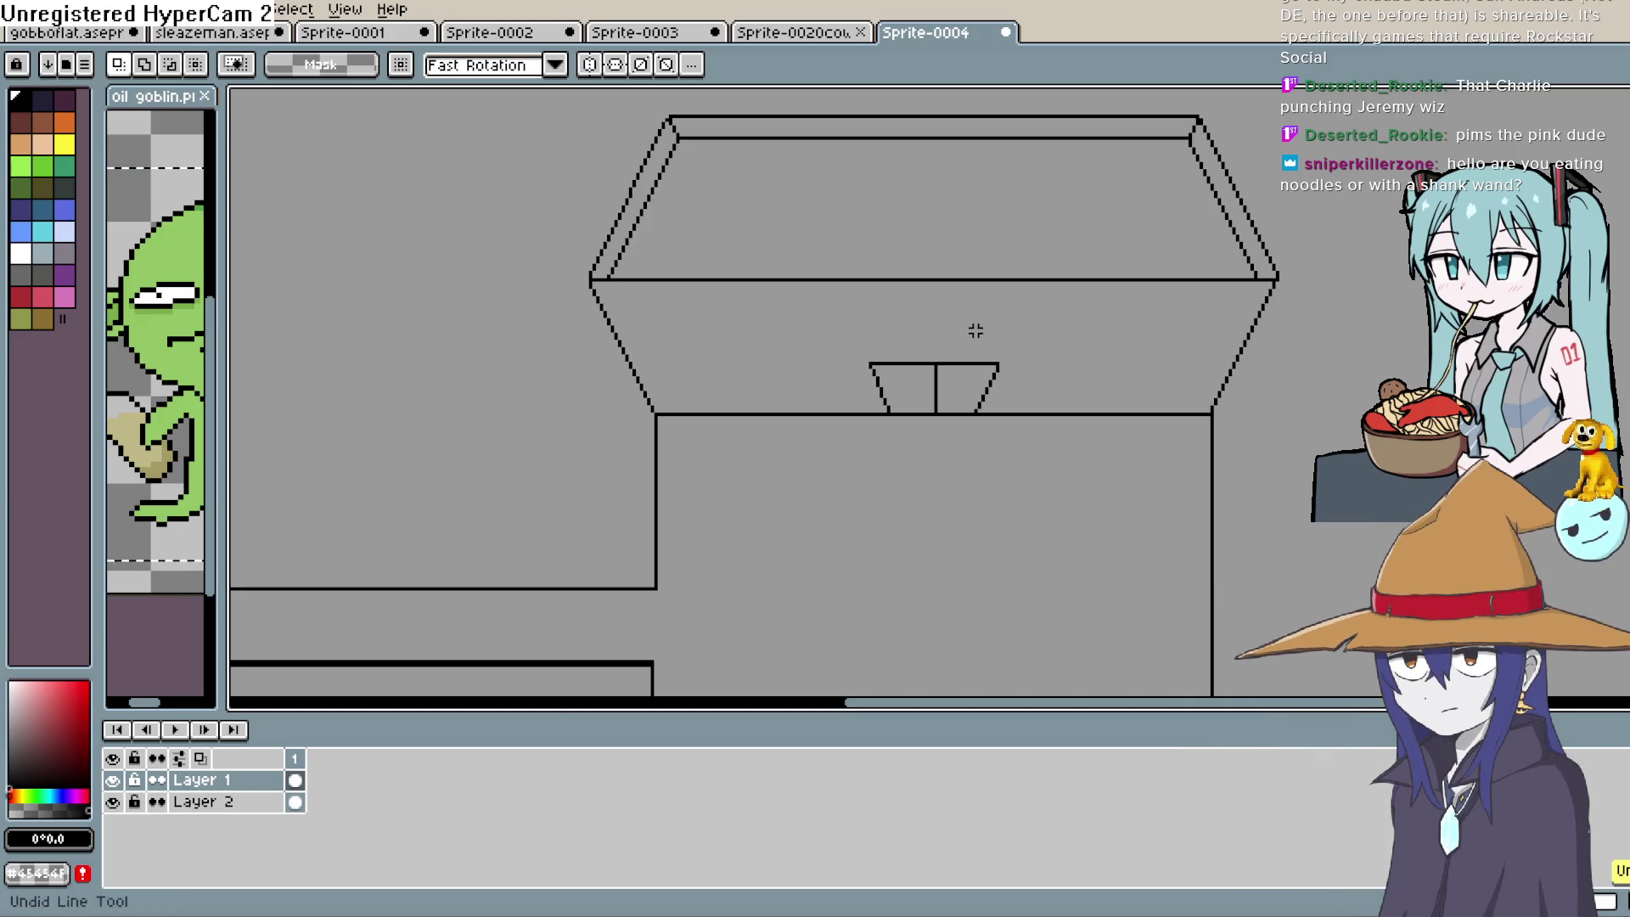
scroll(976, 330, "down", 4)
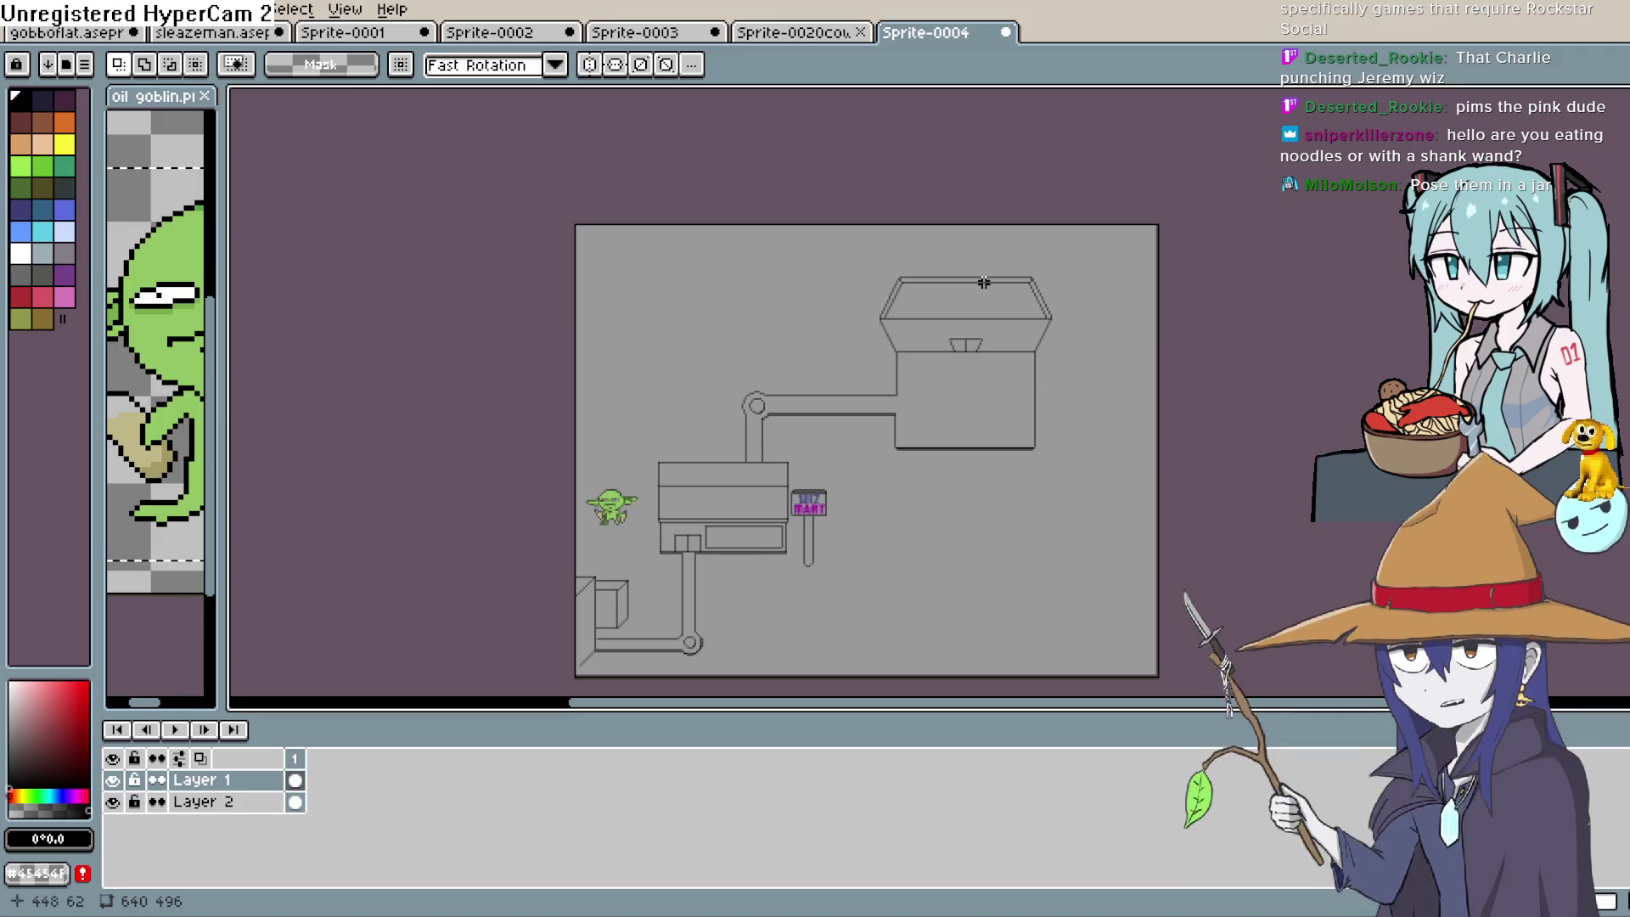
key("h")
left_click_drag(1082, 359, 1073, 353)
scroll(1072, 352, "down", 1)
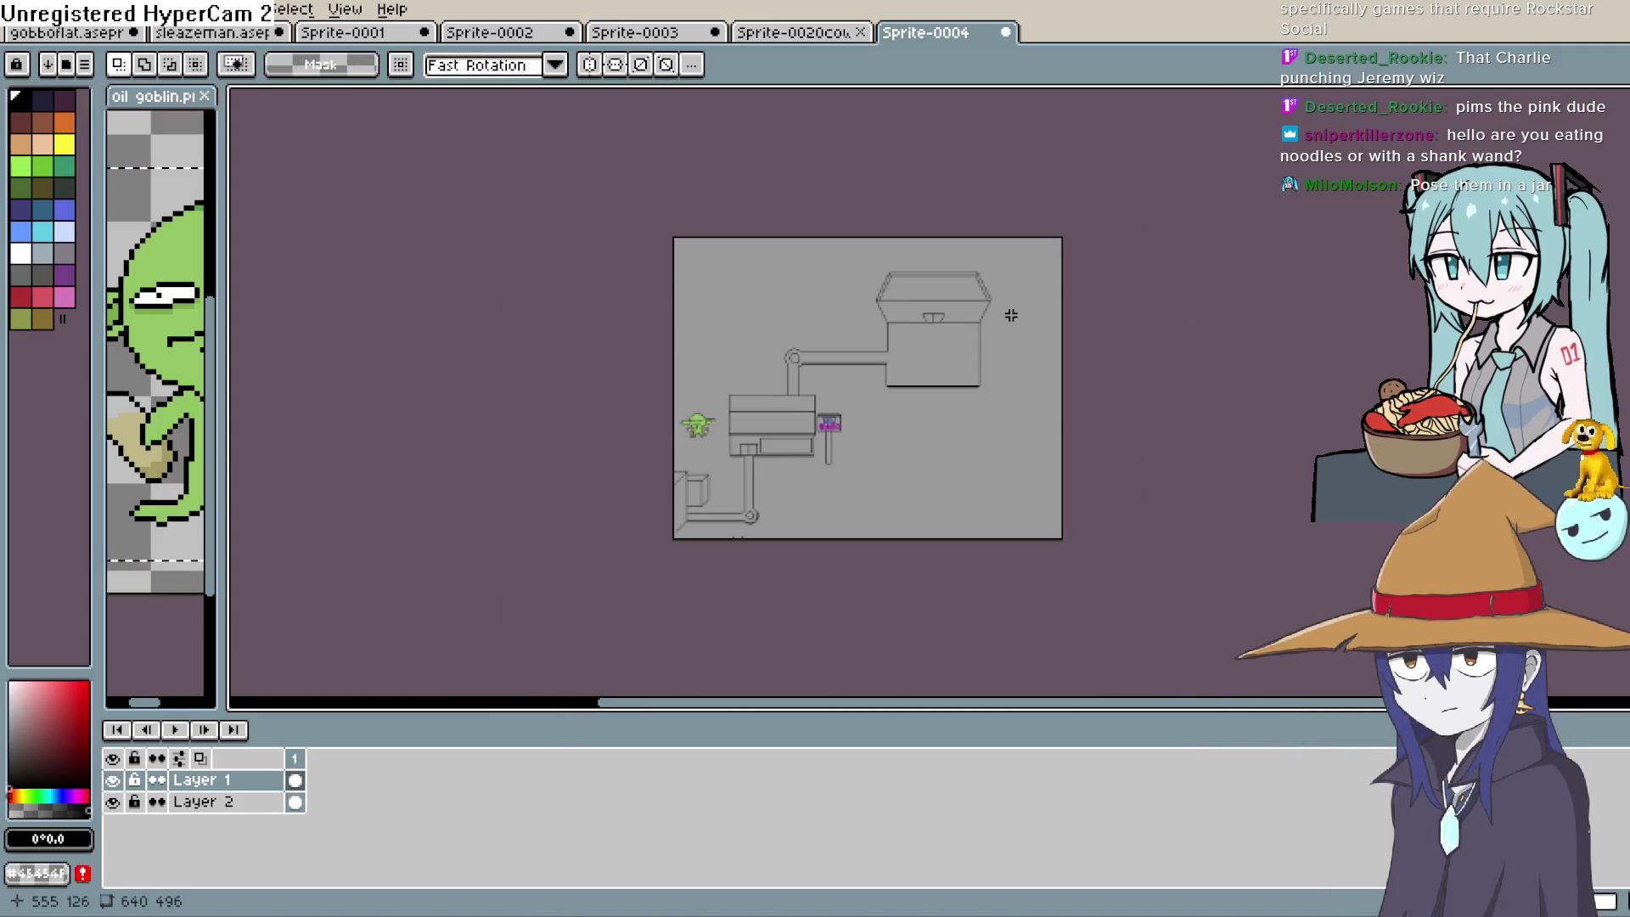
scroll(1011, 314, "up", 4)
left_click_drag(942, 305, 945, 366)
key("m")
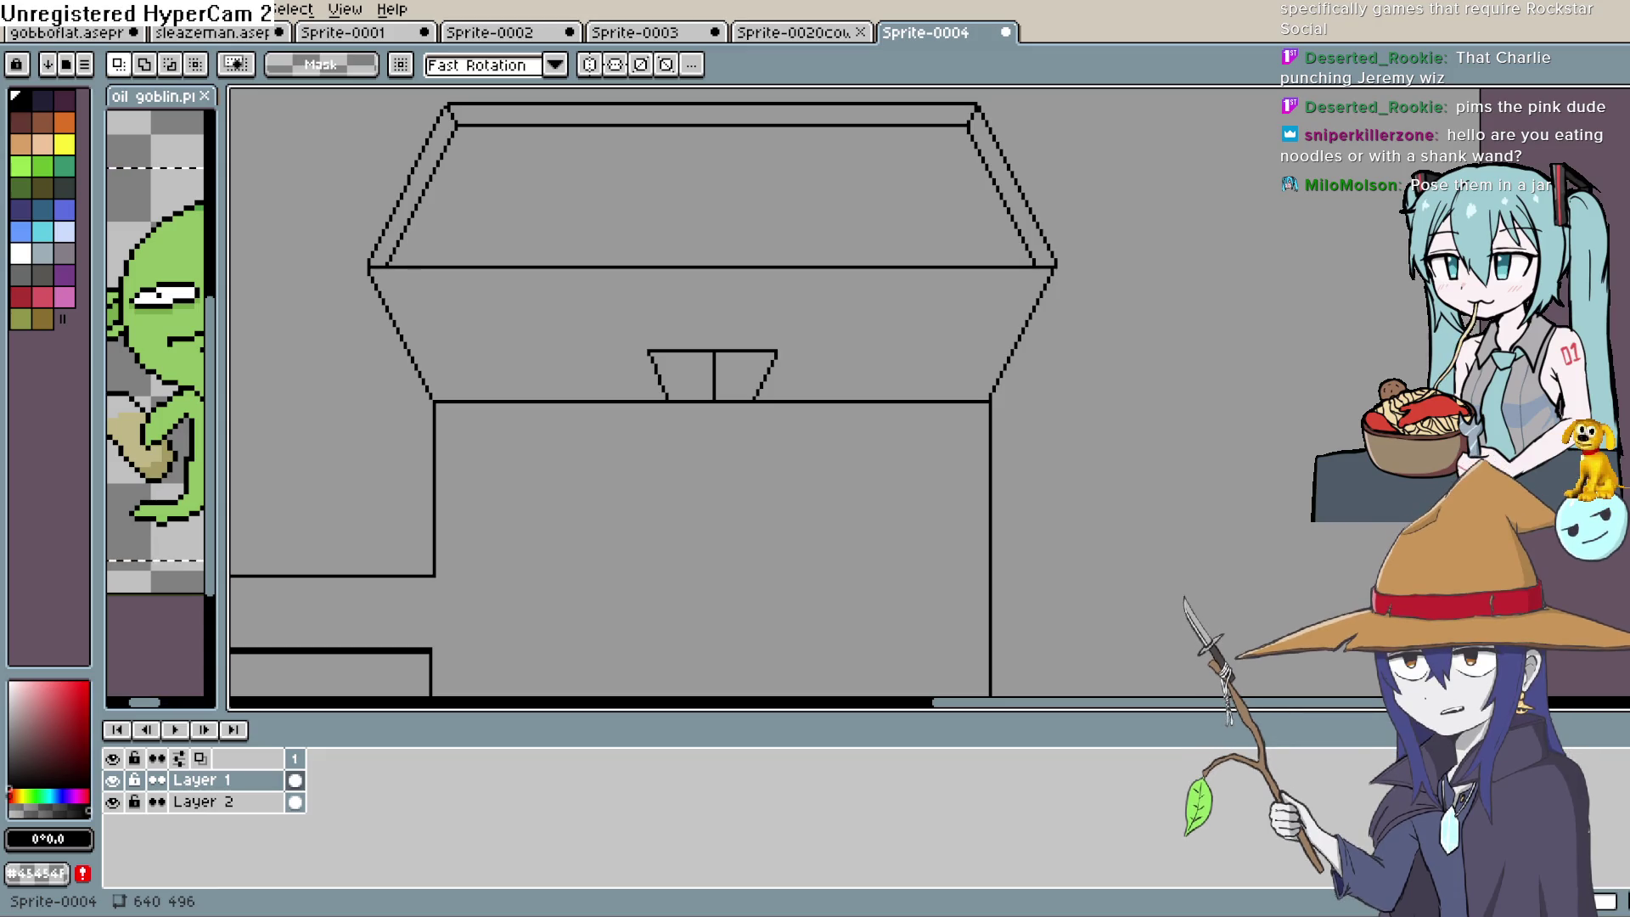
scroll(891, 444, "left", 3)
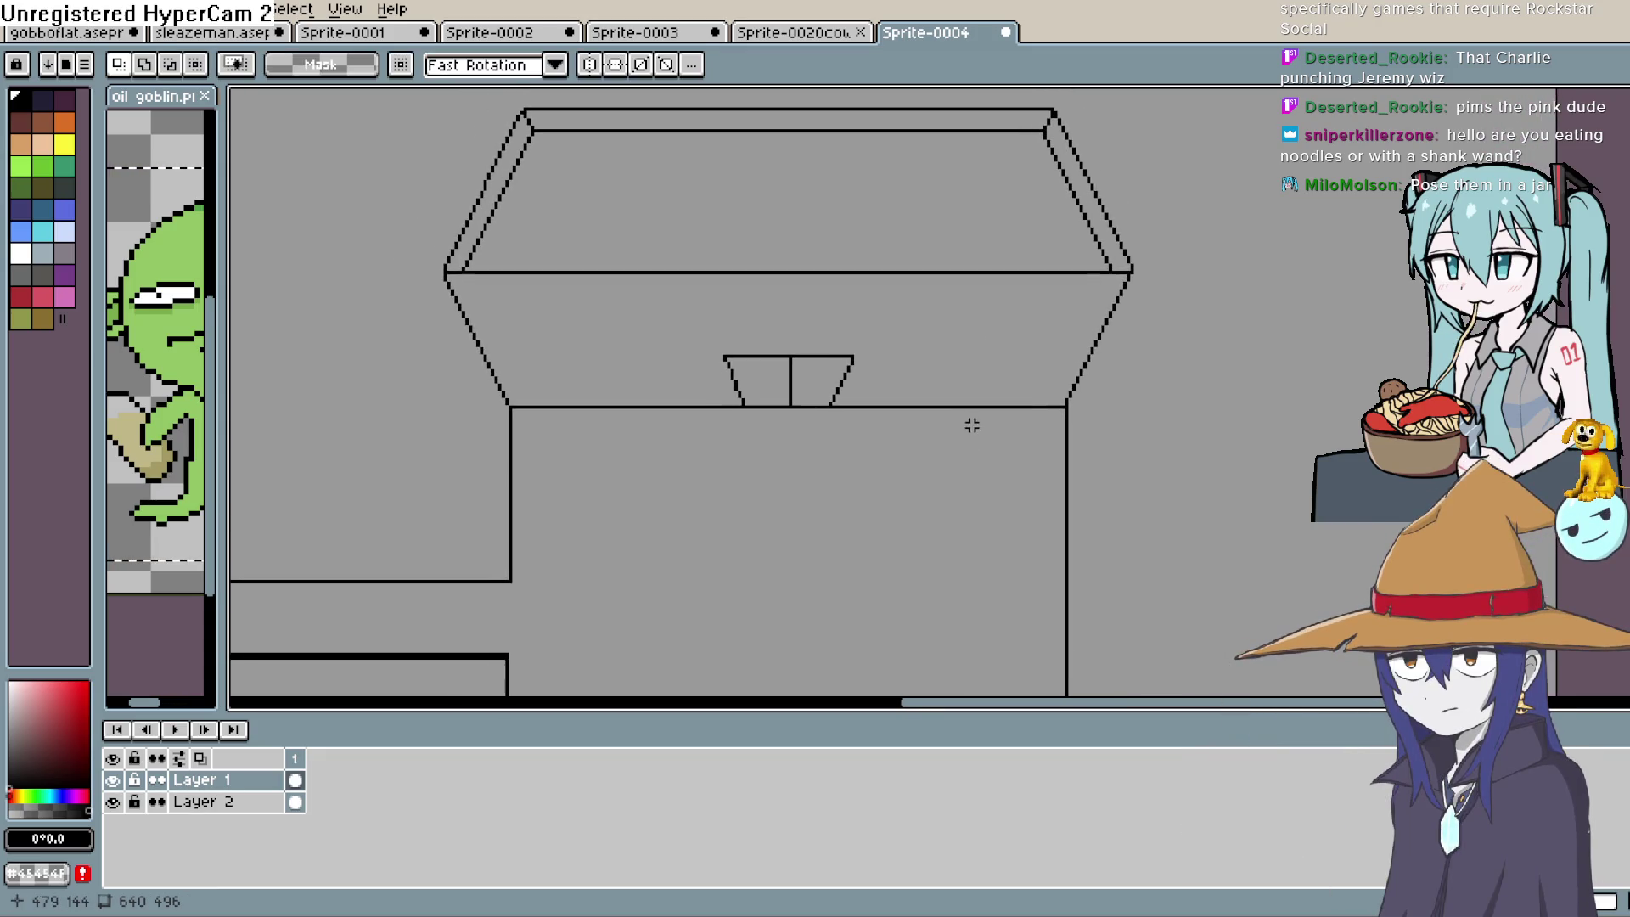
mouse_move(972, 429)
left_mouse_down()
mouse_move(969, 346)
mouse_move(939, 481)
mouse_move(910, 499)
mouse_move(903, 484)
mouse_move(885, 509)
left_mouse_up()
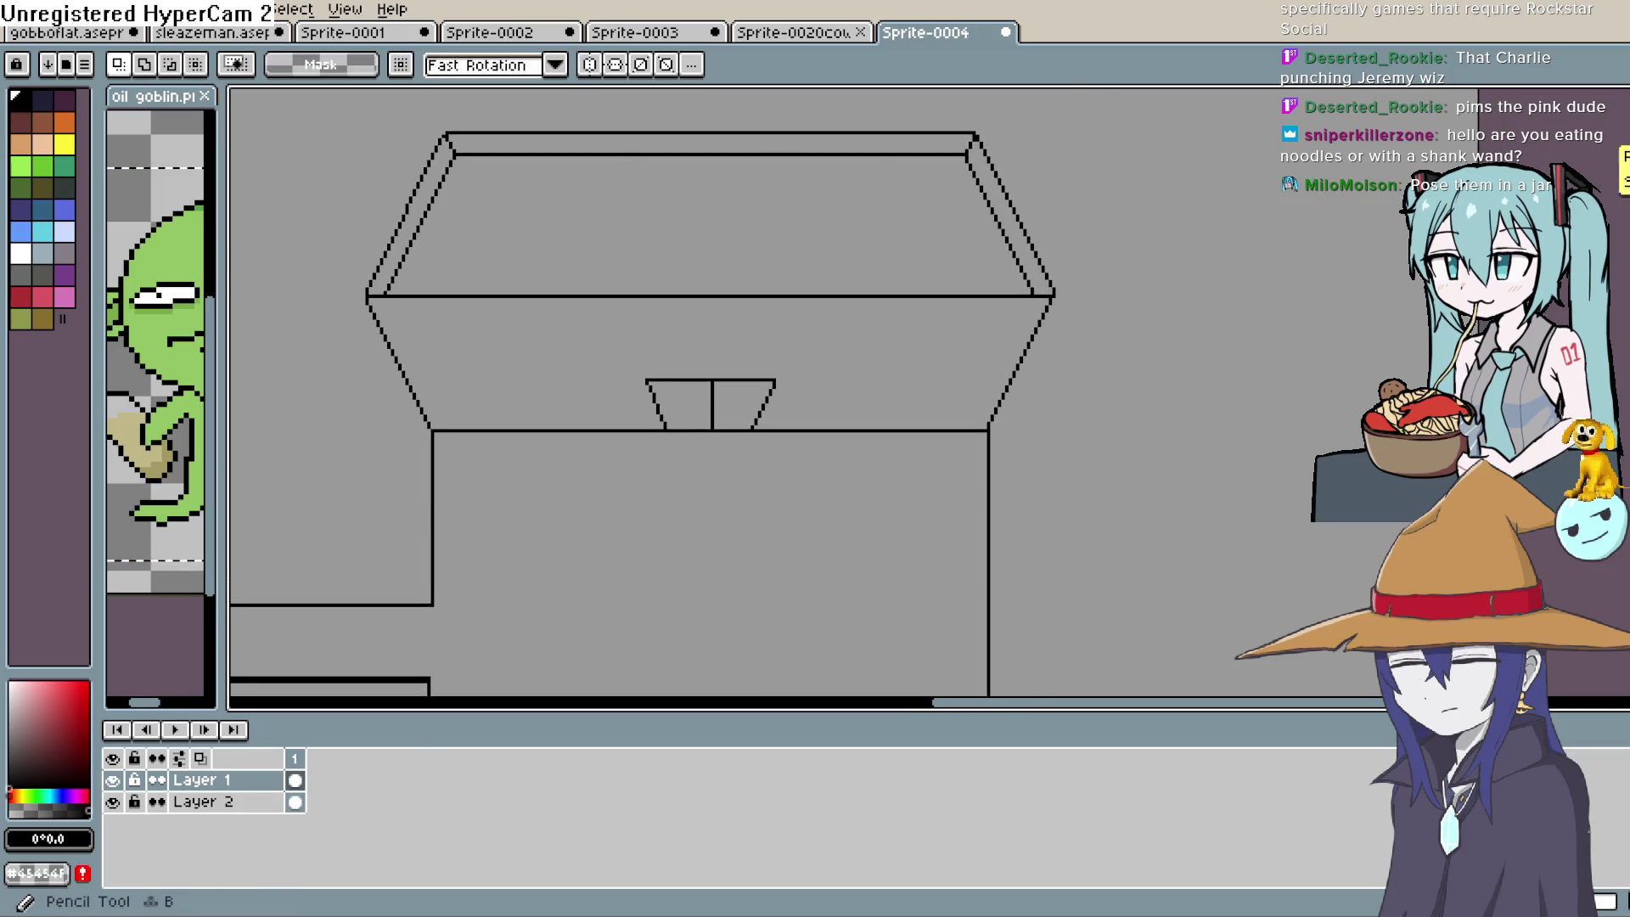
left_click(73, 11)
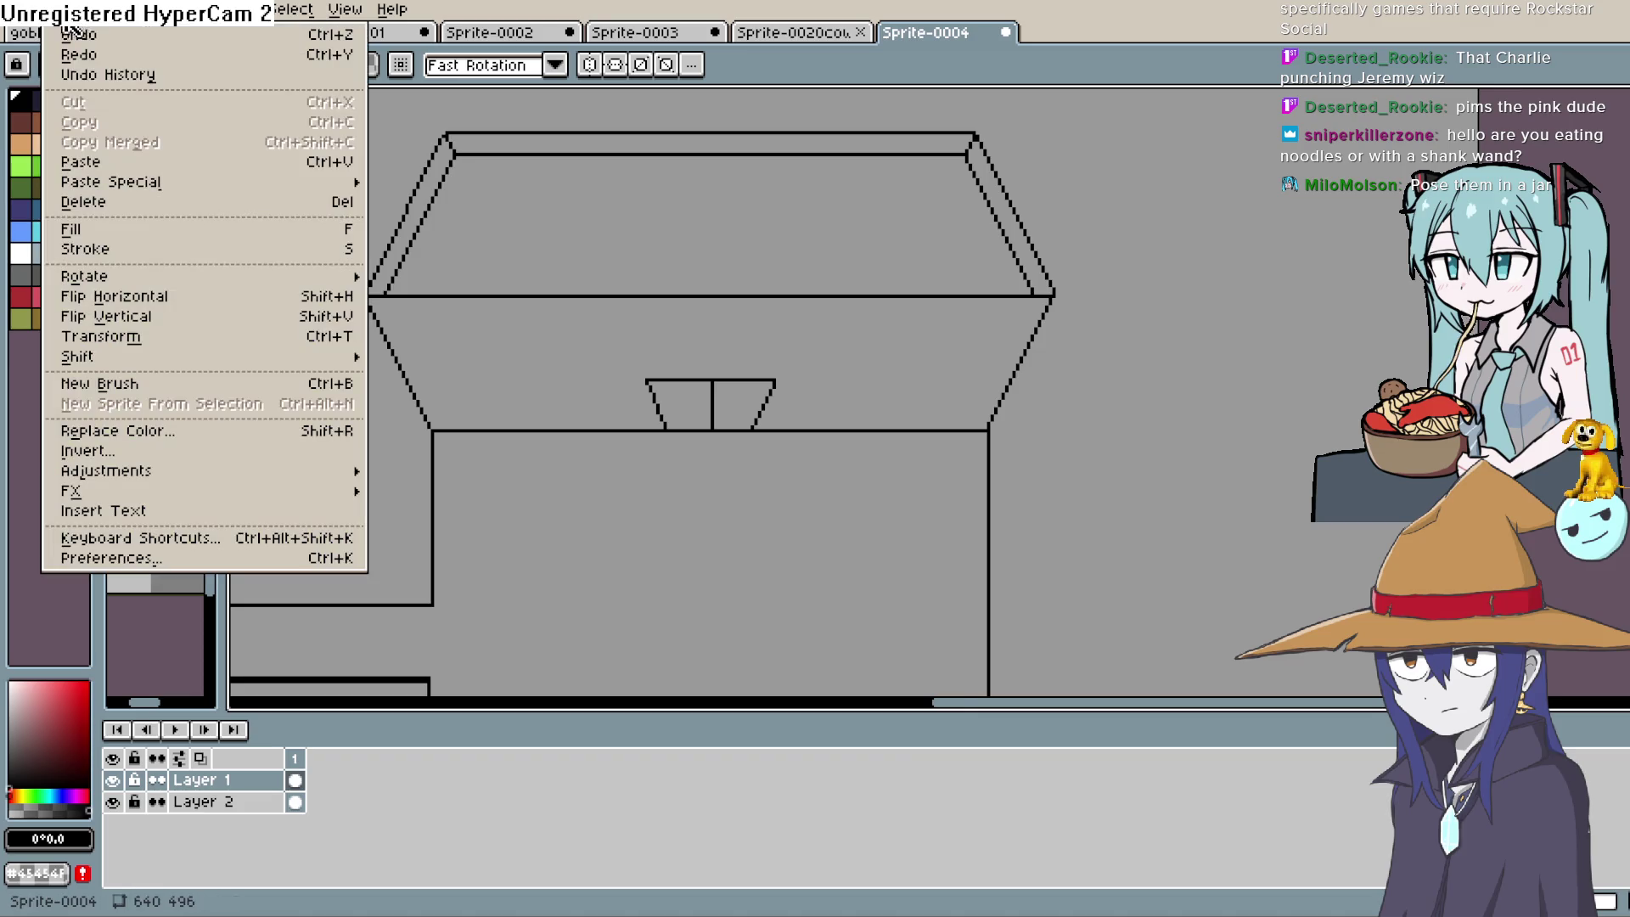
mouse_move(213, 494)
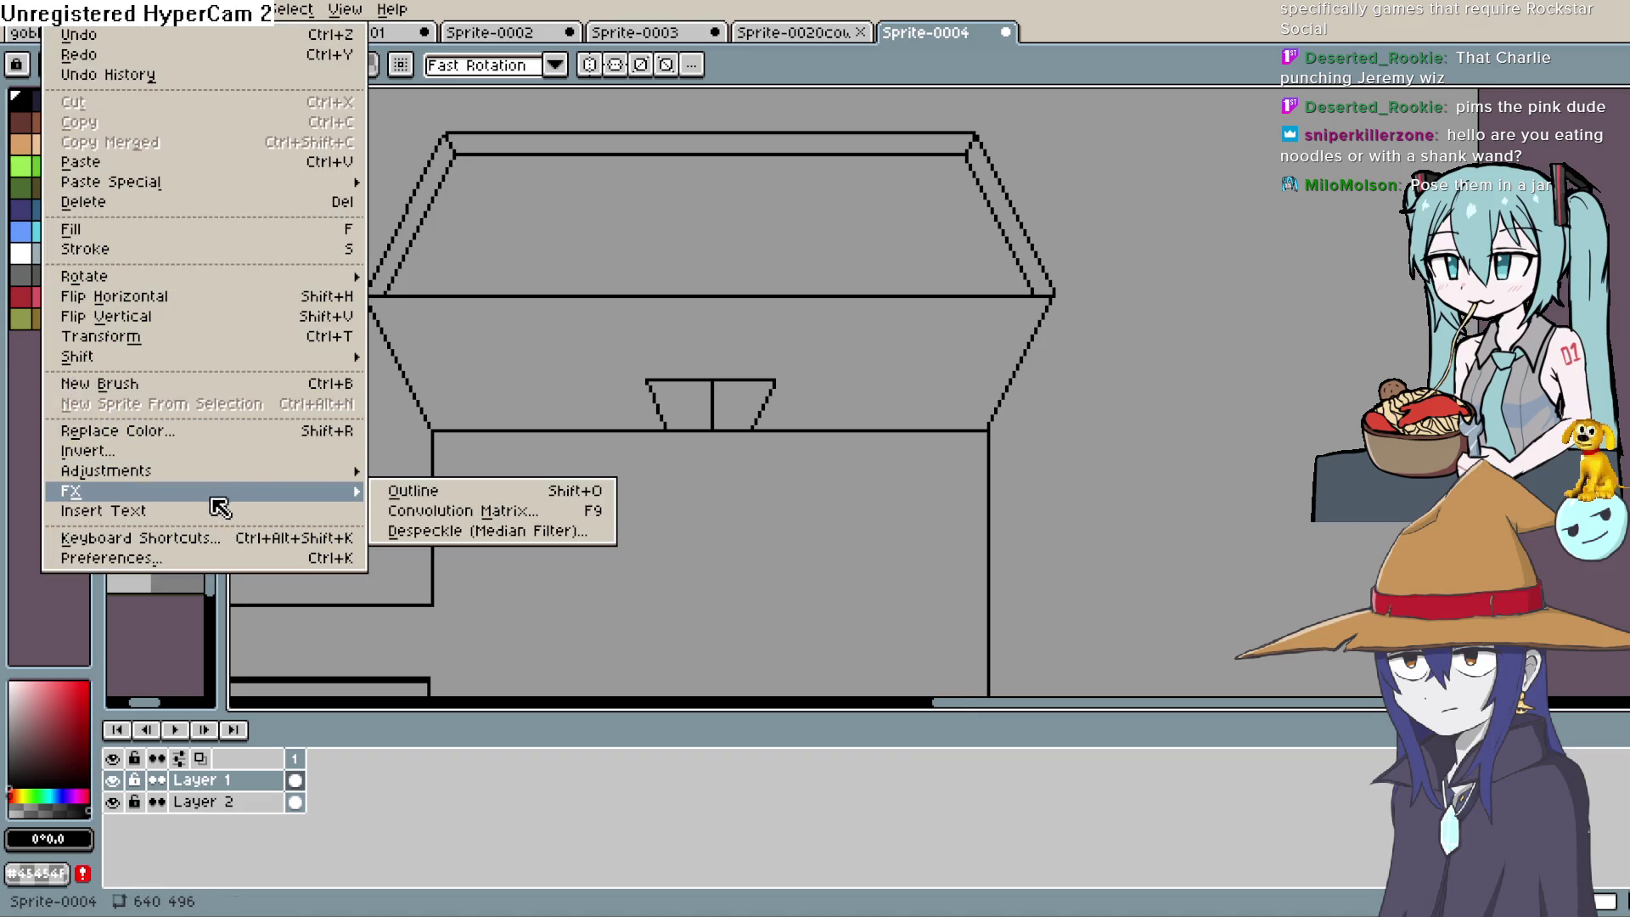
left_click(1318, 362)
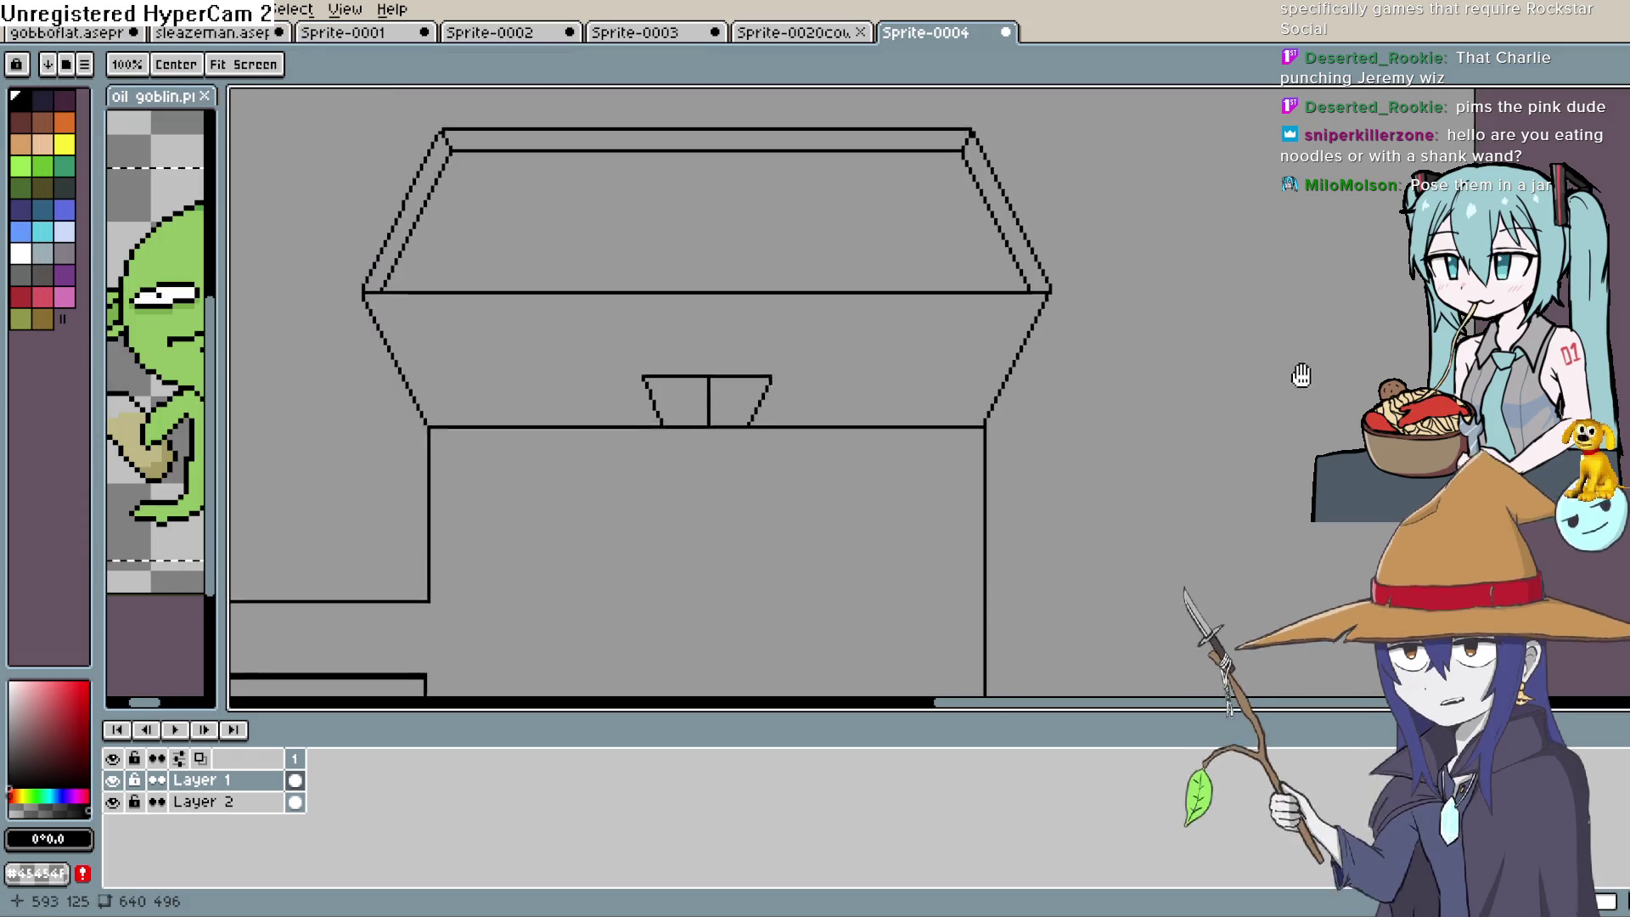
scroll(1303, 371, "down", 2)
left_click_drag(1190, 320, 1102, 285)
scroll(1102, 285, "down", 3)
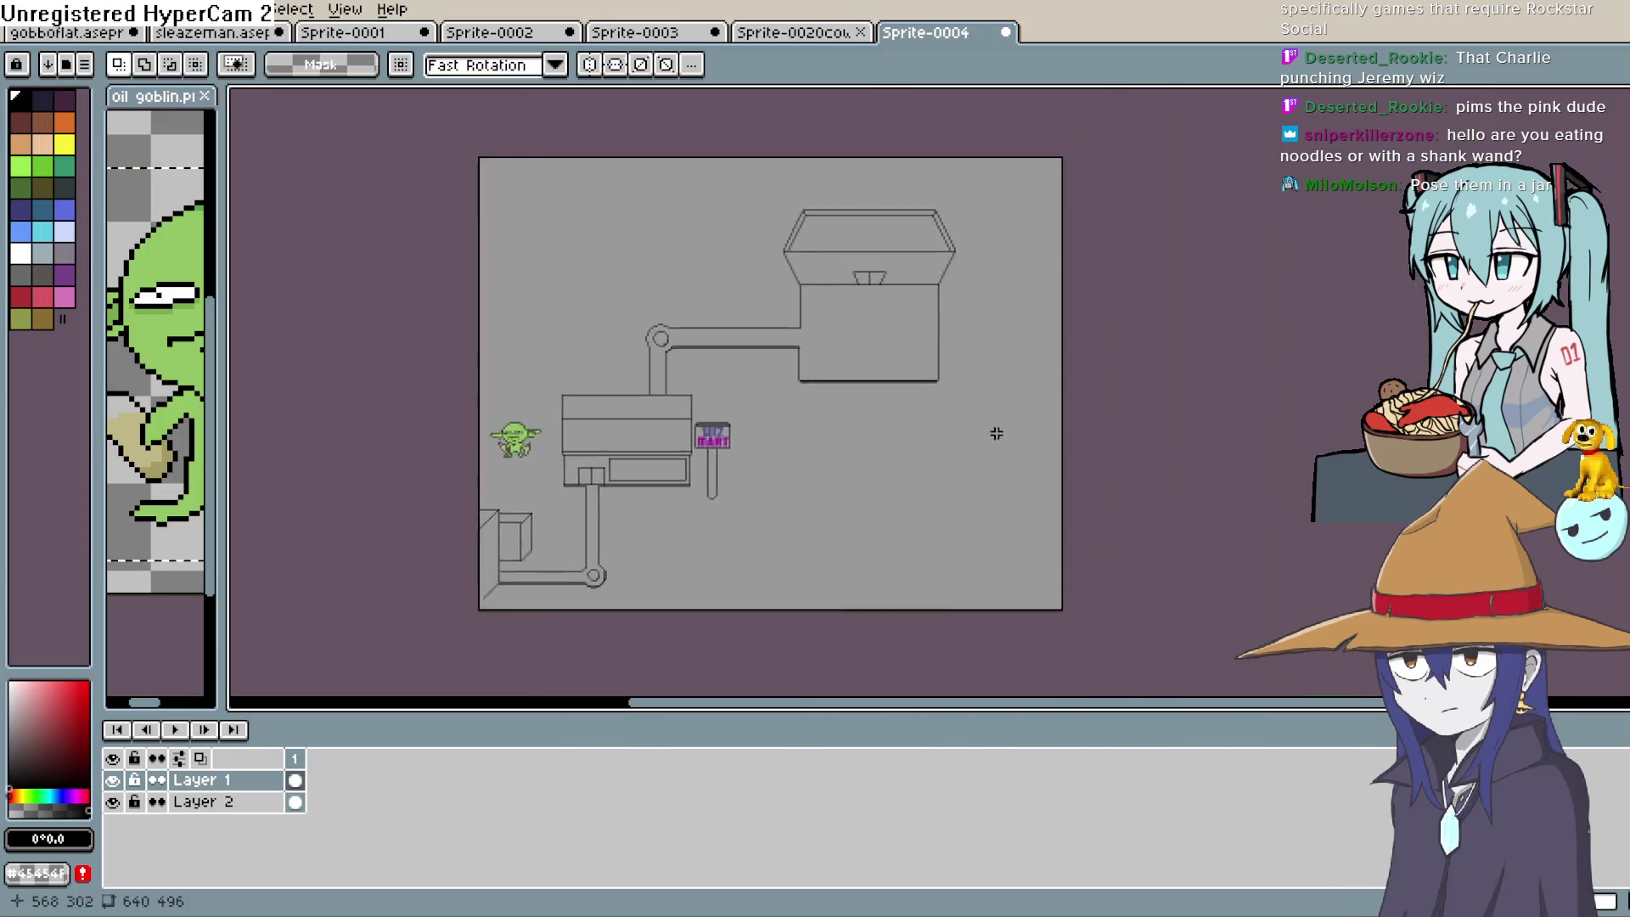
scroll(994, 430, "up", 3)
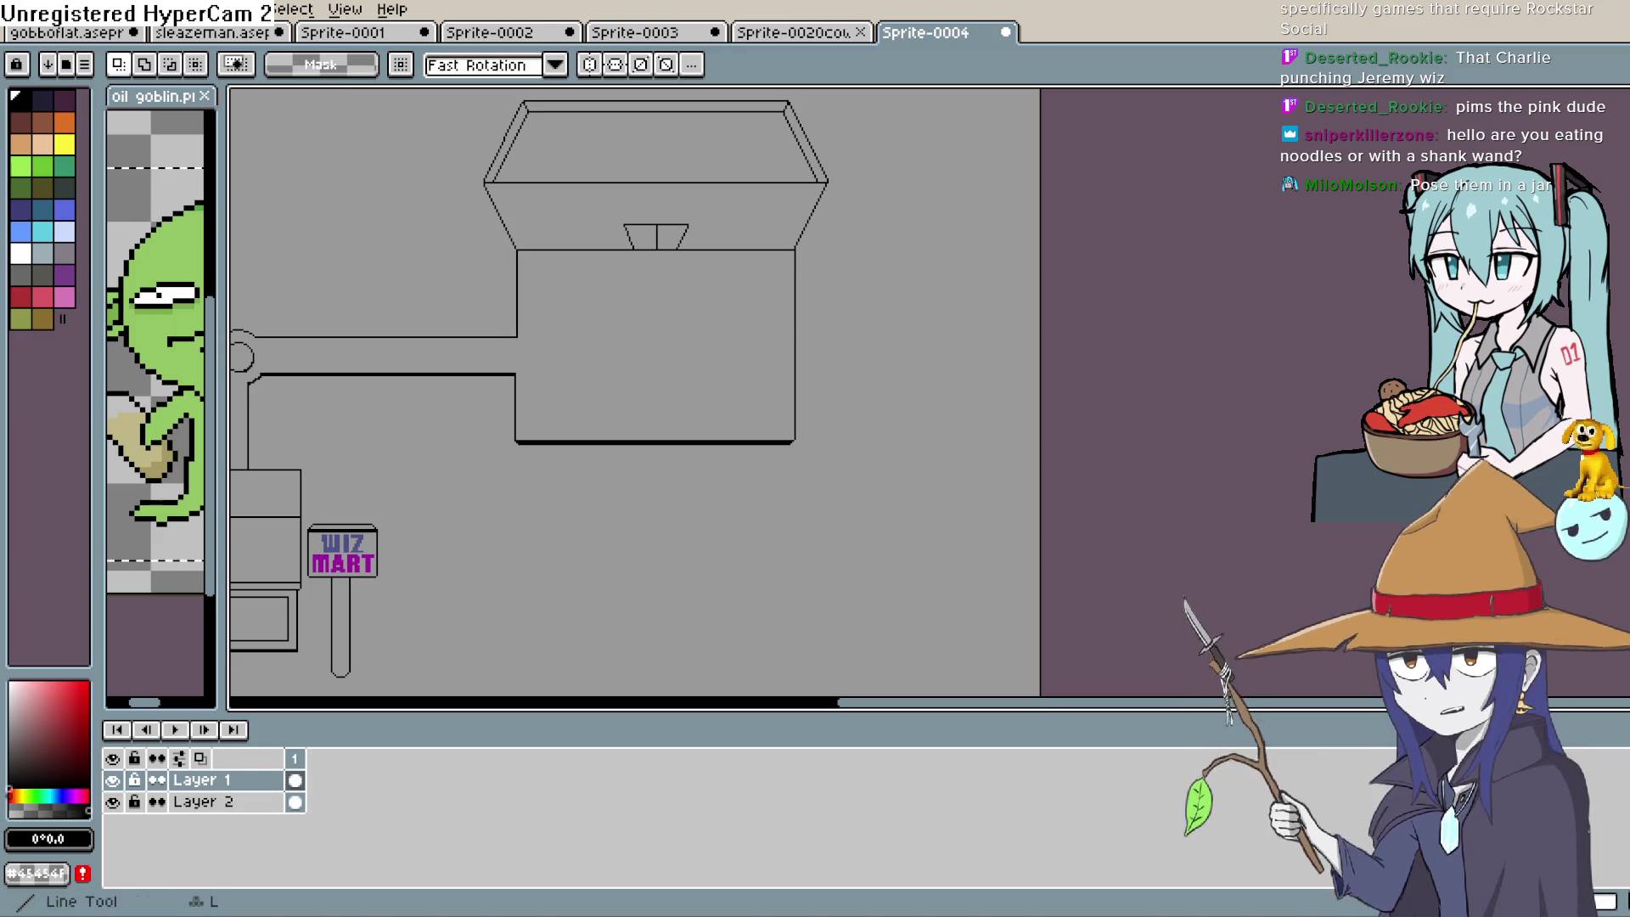
Draw two parallel lines out from the shop's right wall and extend the upper one further right
key("l")
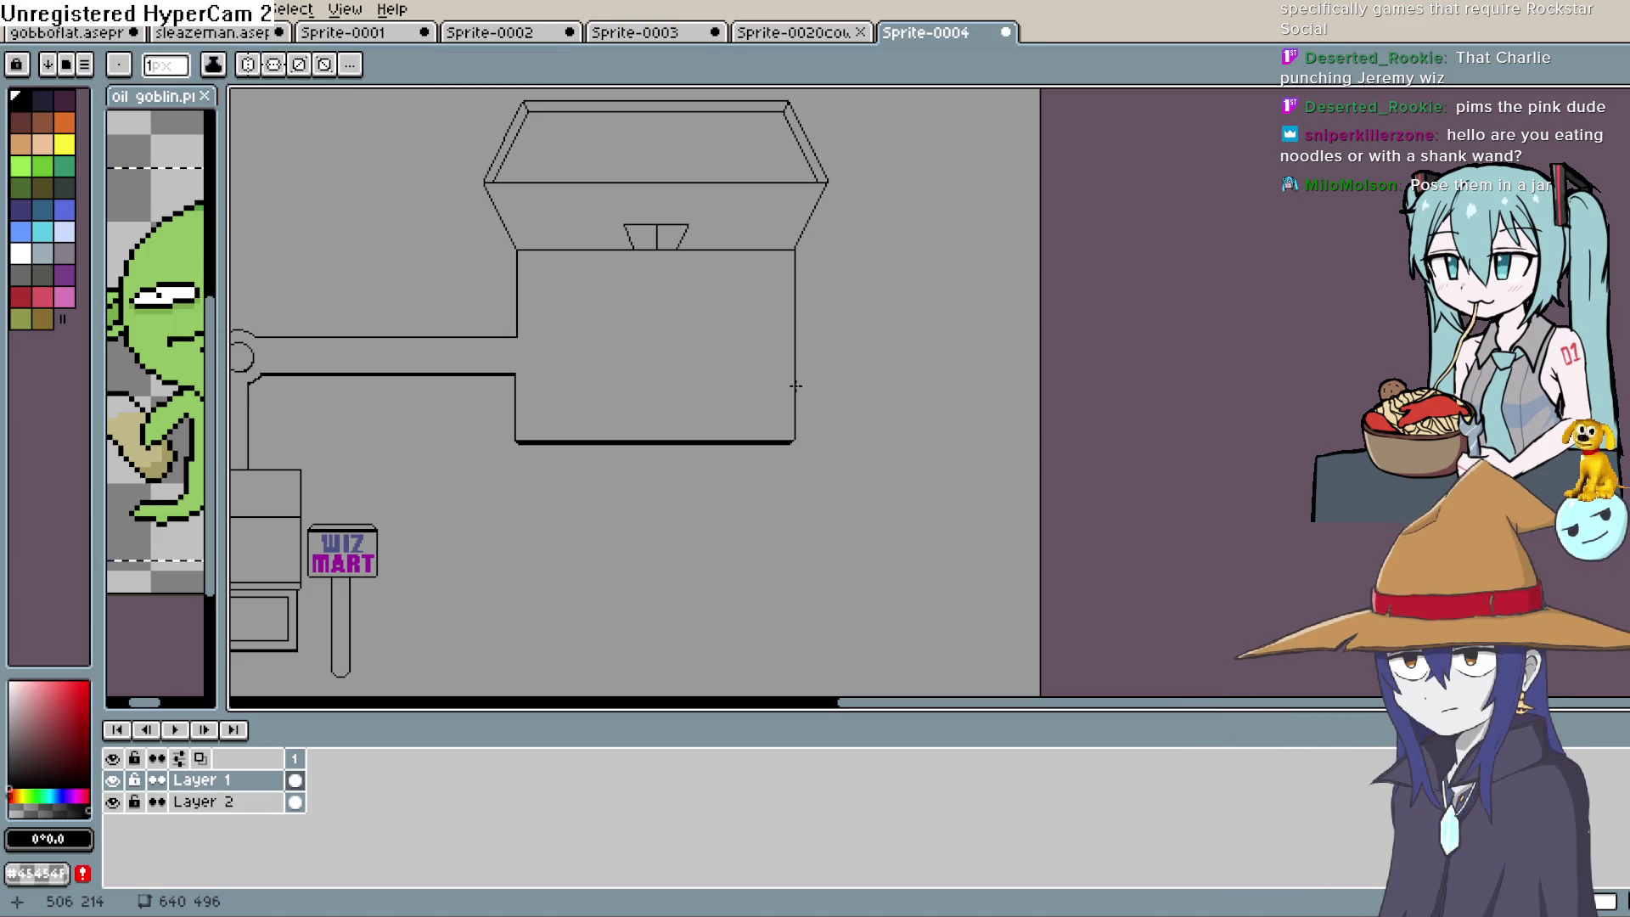
left_click_drag(796, 388, 899, 388)
mouse_move(806, 411)
left_mouse_down()
mouse_move(900, 411)
mouse_move(897, 493)
left_mouse_up()
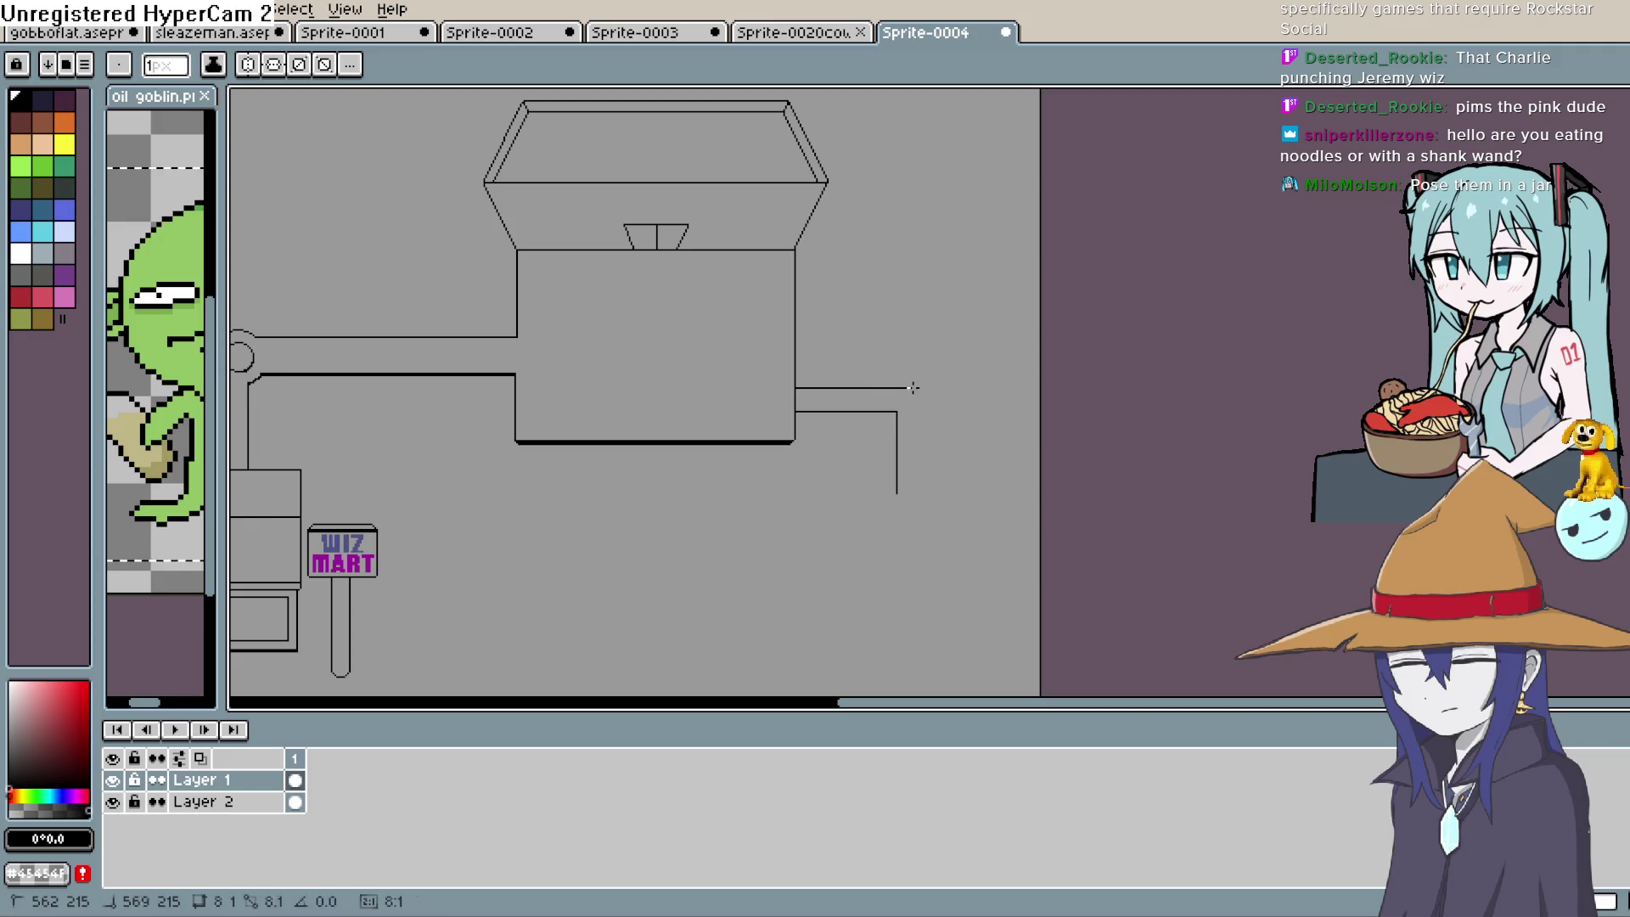
mouse_move(906, 388)
left_mouse_down()
mouse_move(924, 386)
mouse_move(933, 569)
mouse_move(931, 382)
mouse_move(941, 455)
mouse_move(1028, 380)
mouse_move(976, 349)
mouse_move(971, 368)
left_mouse_up()
key("space")
key("space")
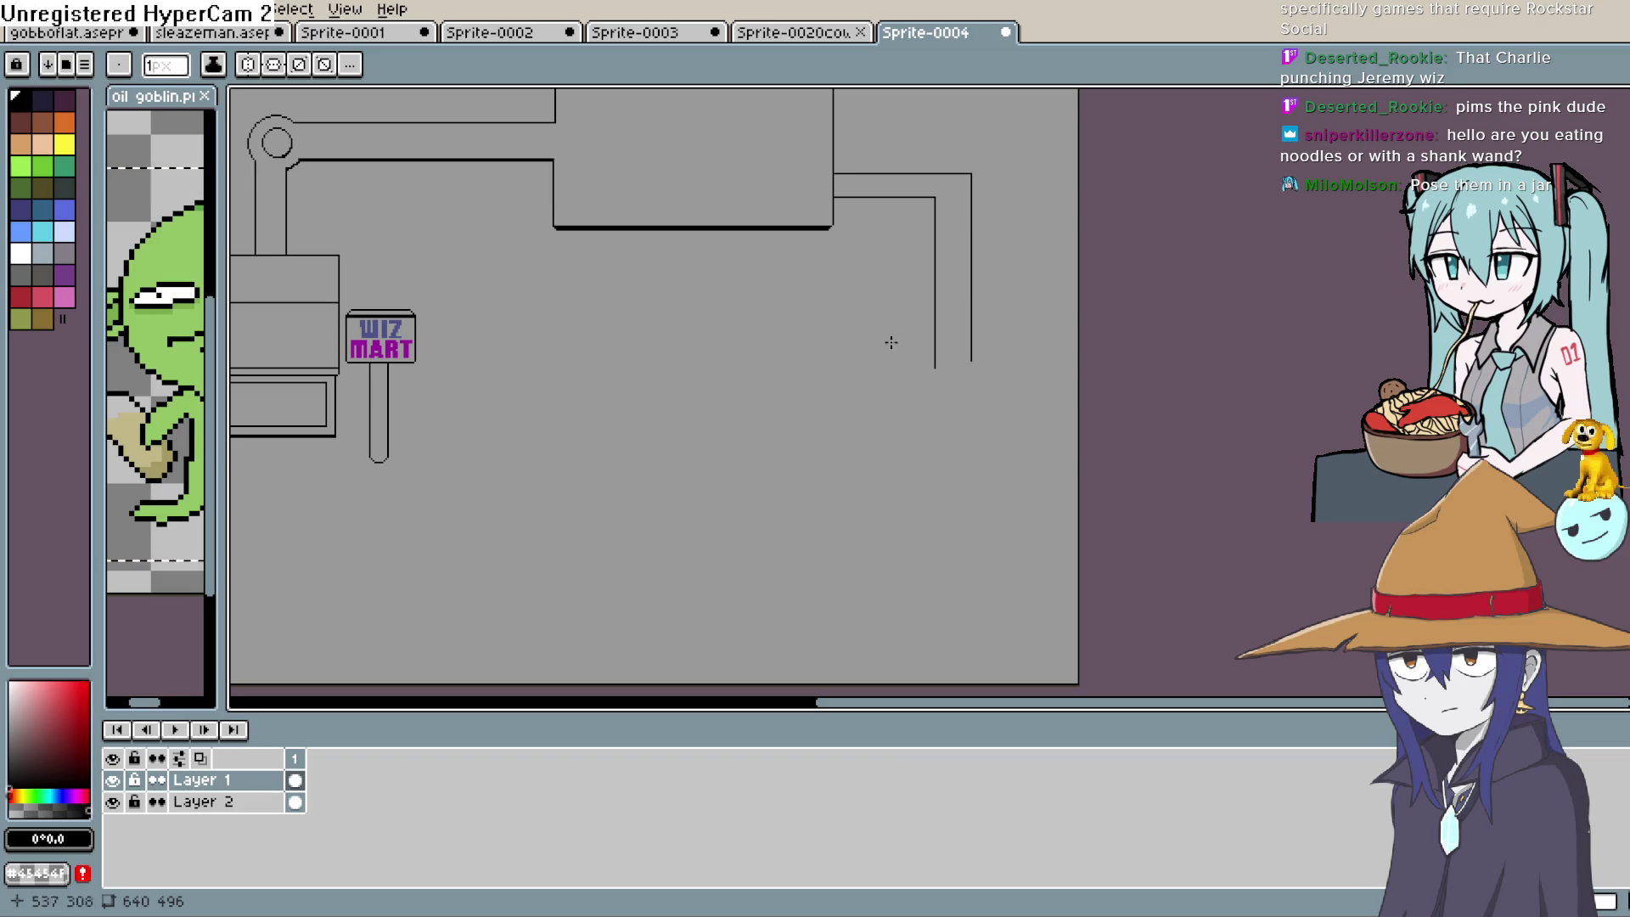
Extend the right and inner vertical path lines further down
left_click_drag(970, 411, 909, 422)
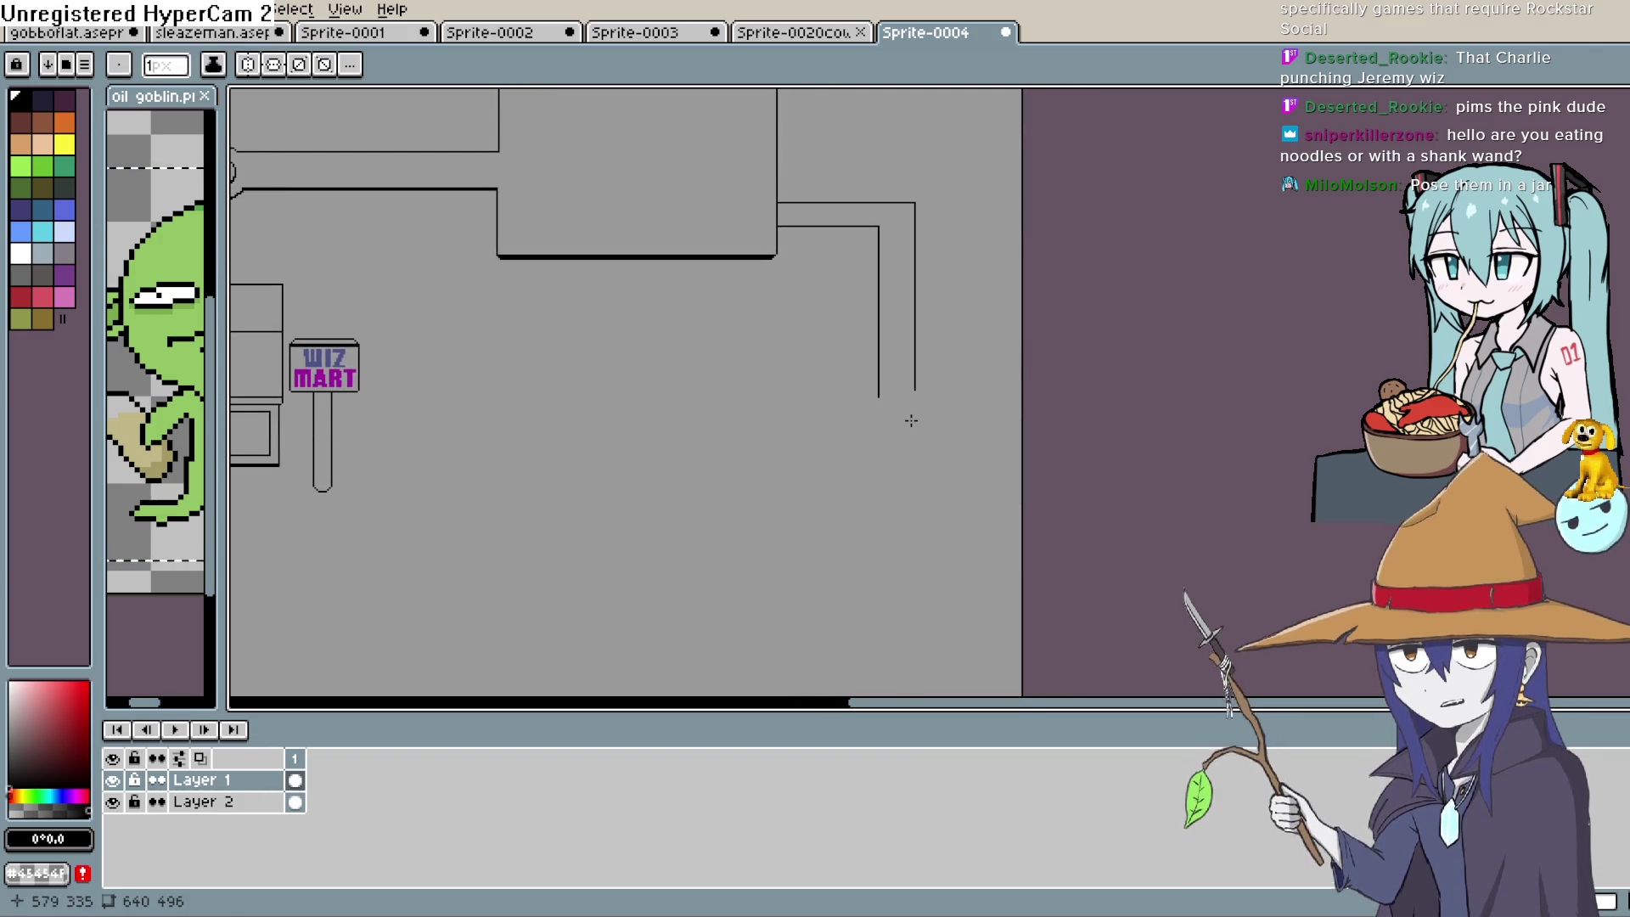
scroll(911, 421, "up", 2)
key("space")
mouse_move(947, 469)
left_mouse_down()
mouse_move(874, 600)
mouse_move(892, 466)
mouse_move(981, 380)
left_mouse_up()
scroll(892, 476, "down", 2)
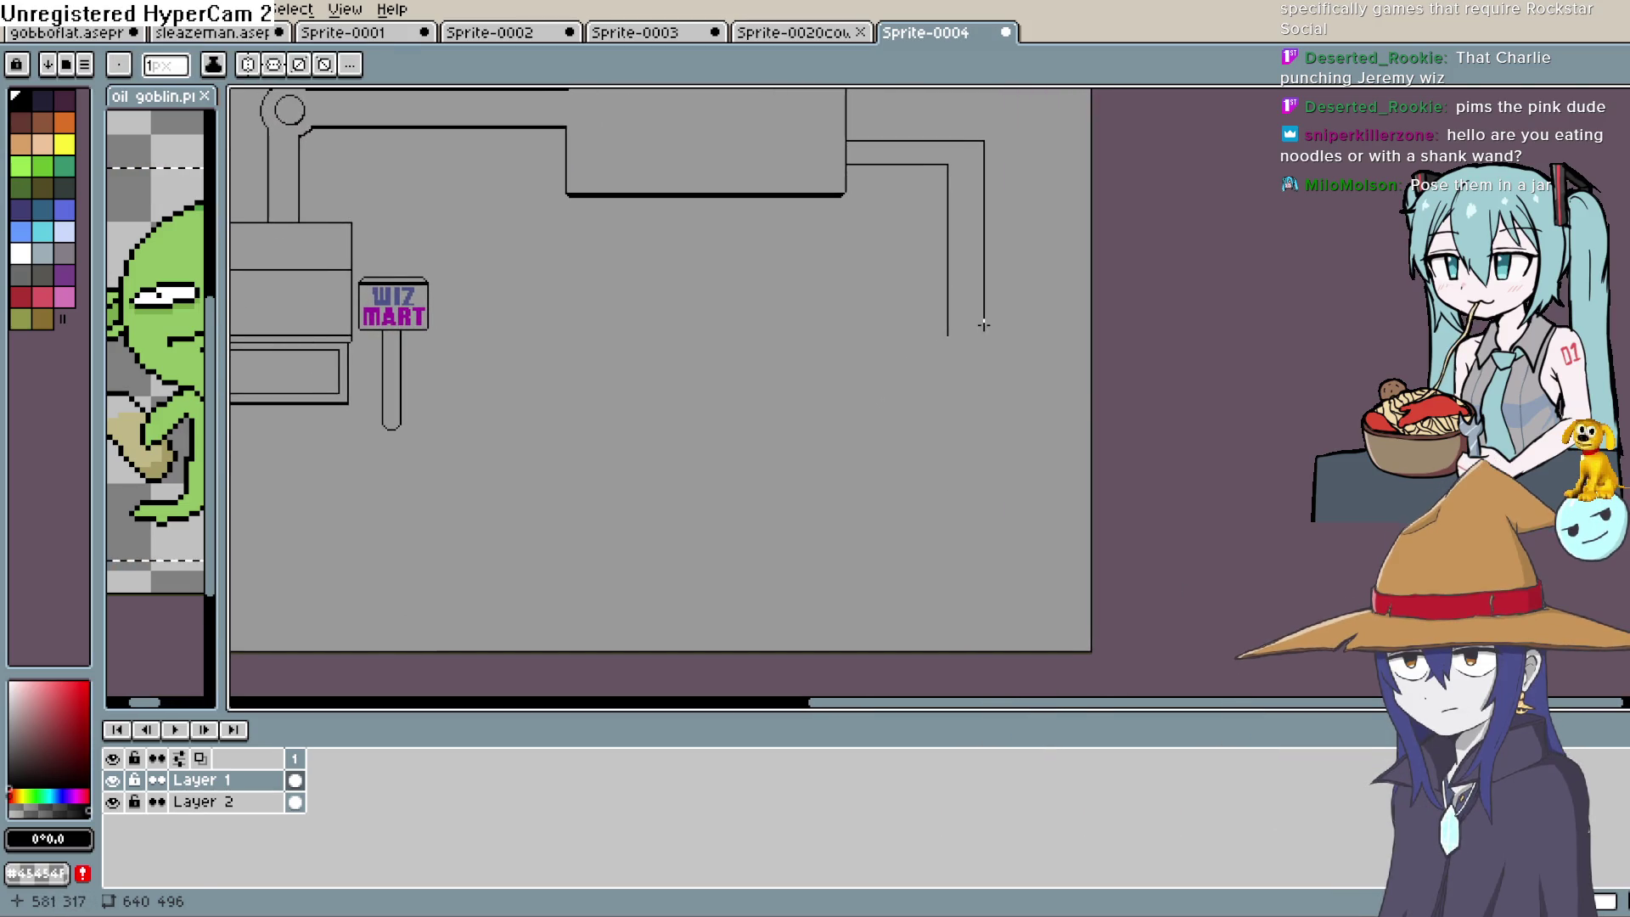
left_click(986, 433, "shift")
key("ctrl+y")
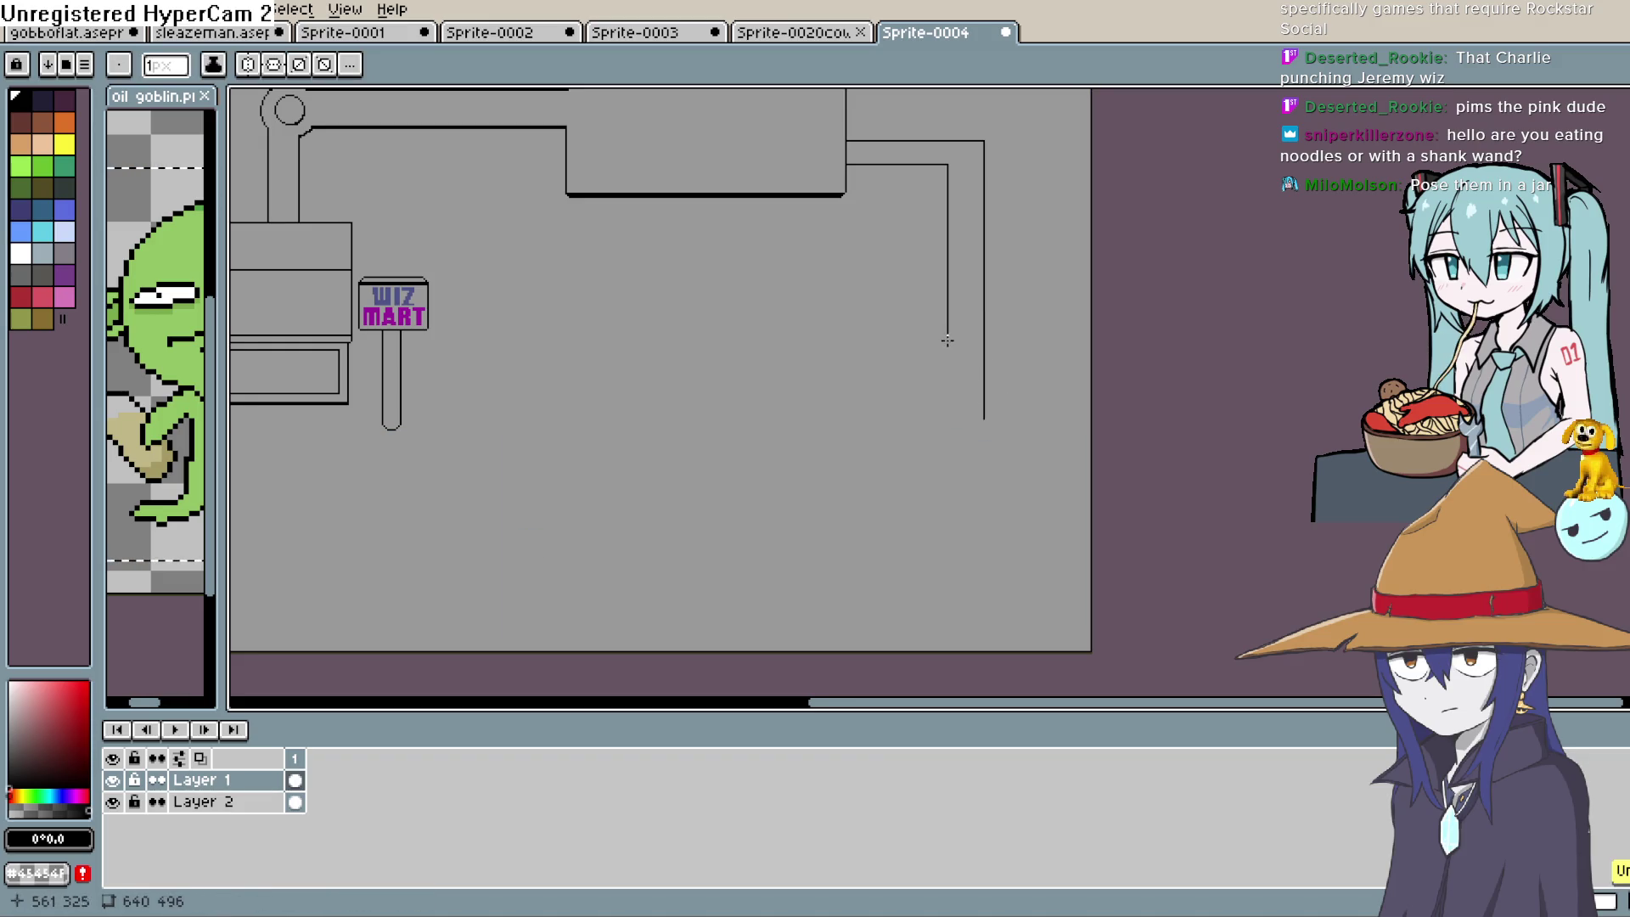
left_click(948, 414, "shift")
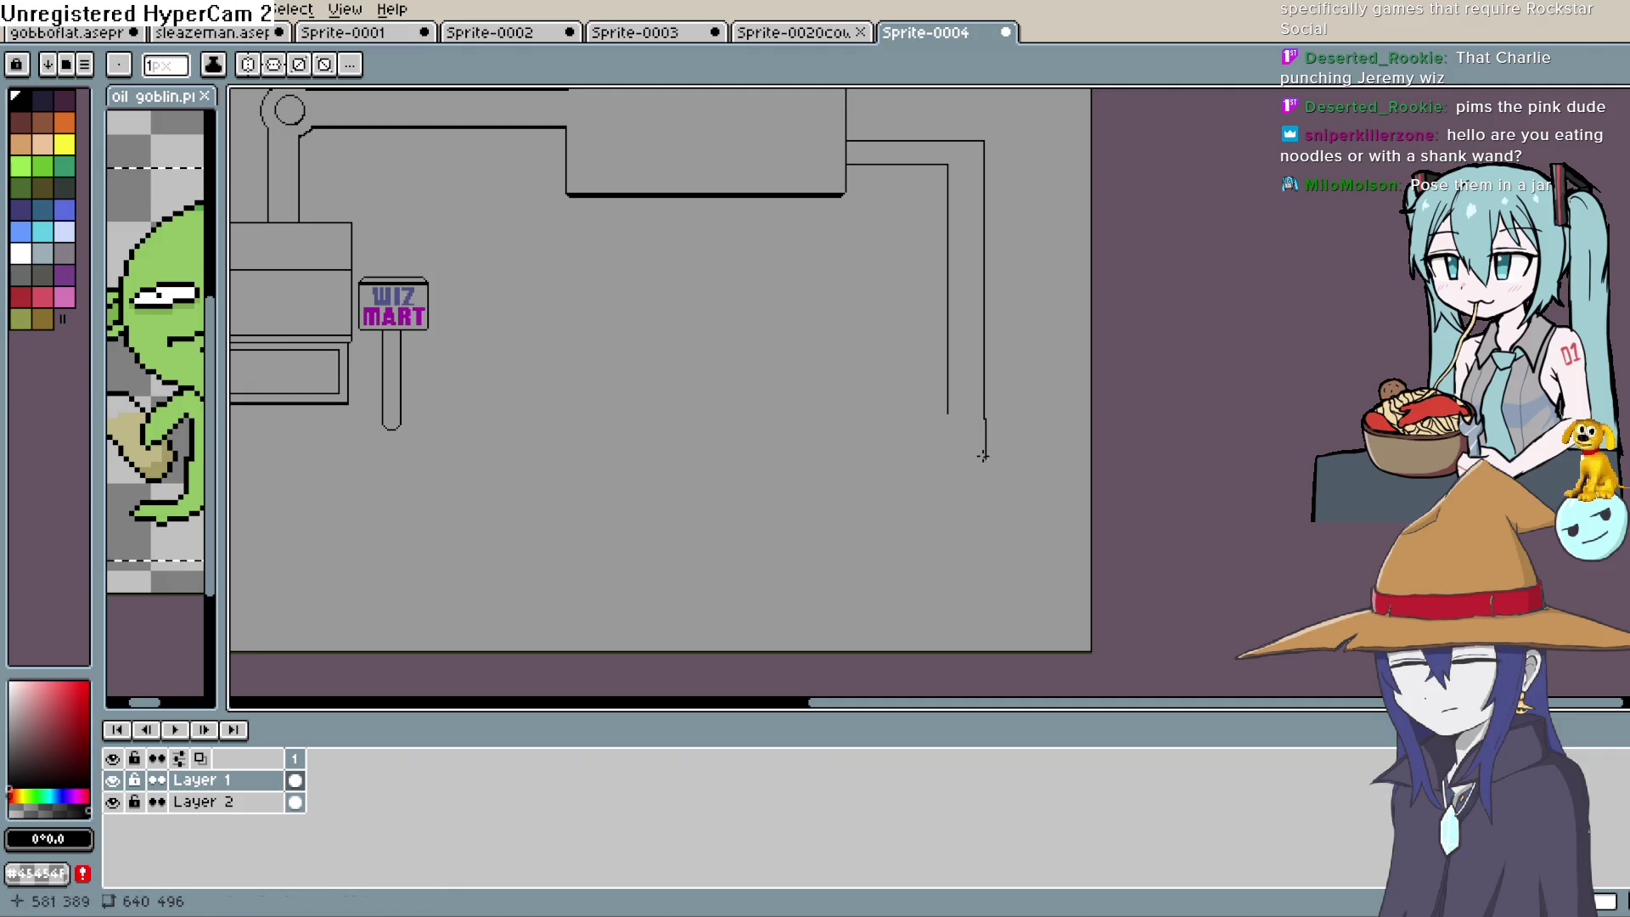
scroll(984, 419, "up", 3)
mouse_move(981, 390)
left_mouse_down()
mouse_move(981, 528)
mouse_move(669, 538)
left_mouse_up()
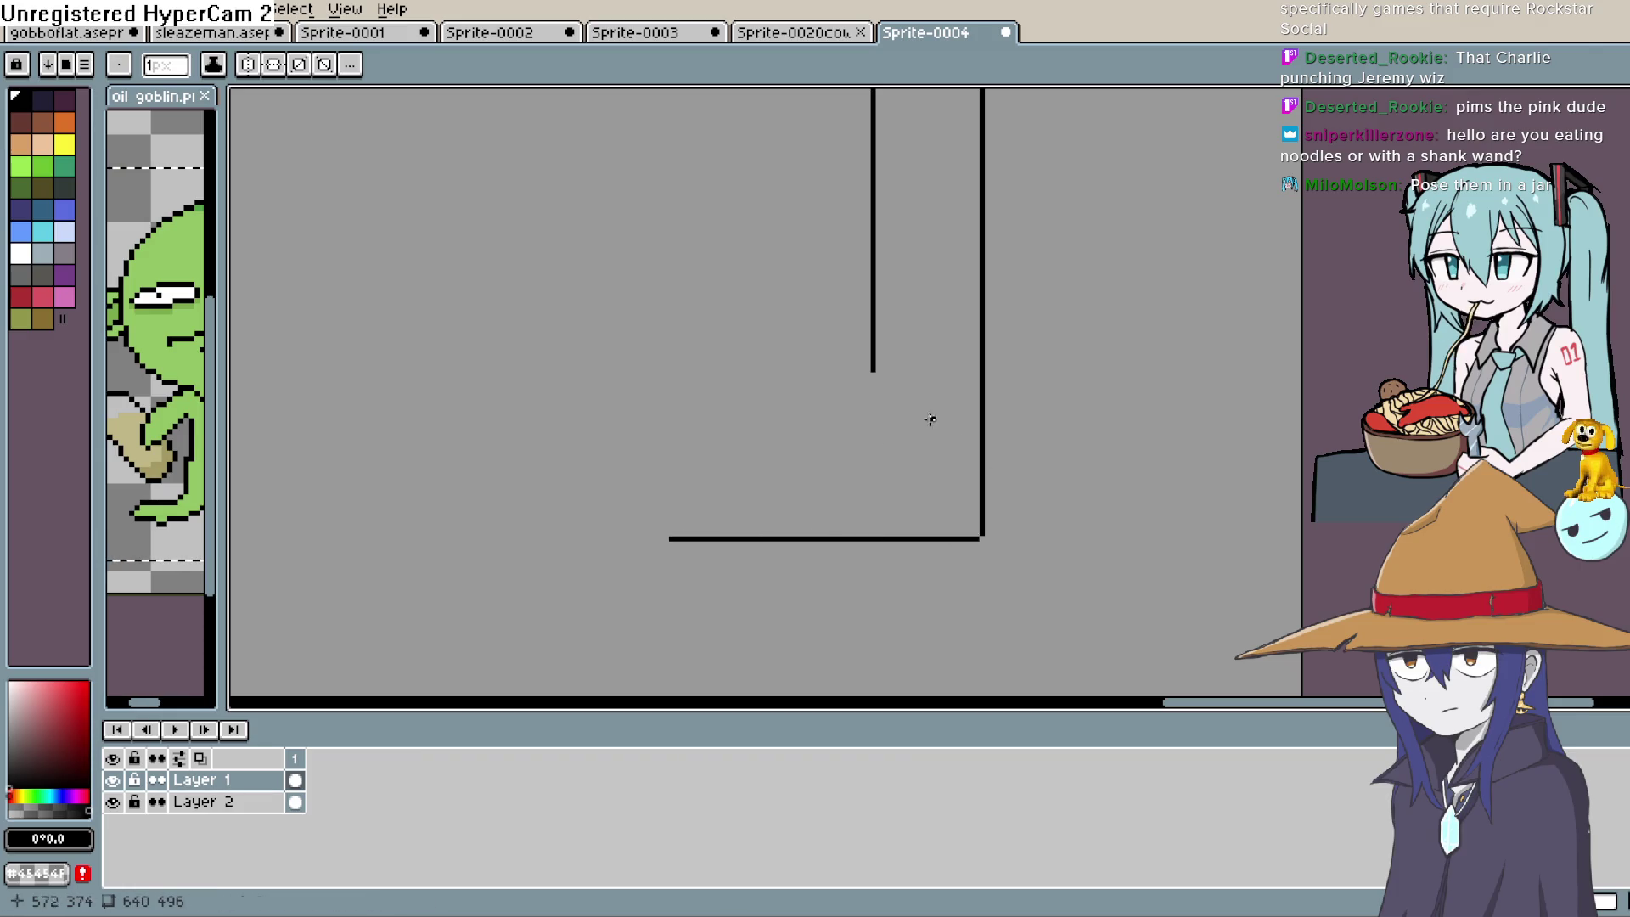
left_click_drag(872, 372, 873, 447)
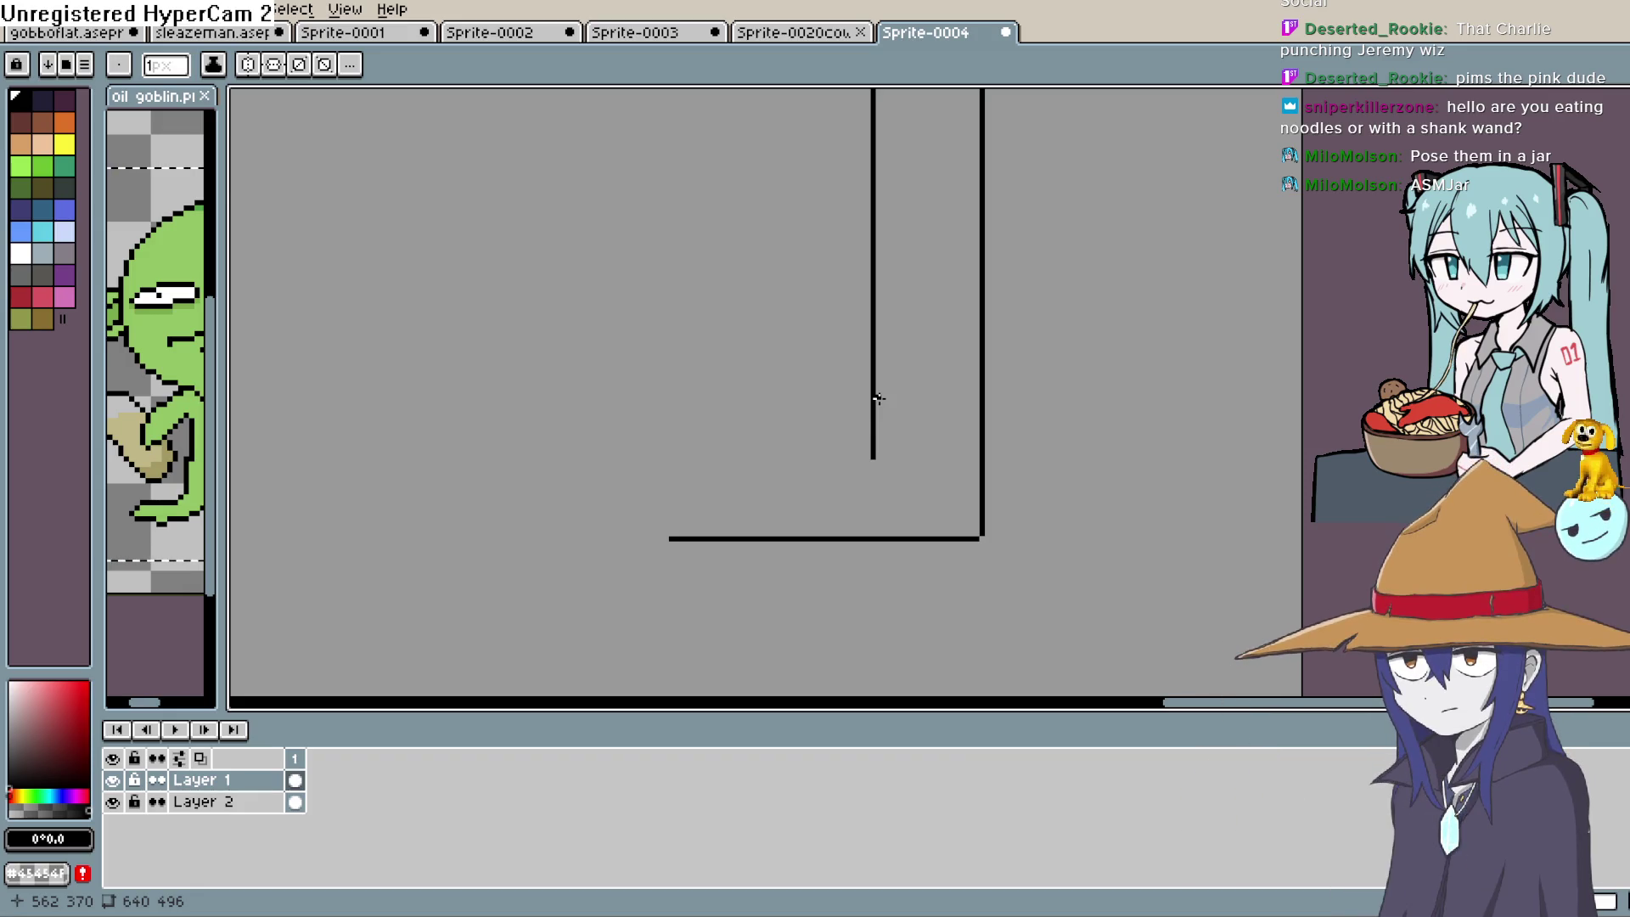
Extend the two black outline strokes further left toward their ends
mouse_move(894, 470)
left_mouse_down()
mouse_move(1018, 408)
mouse_move(770, 397)
left_mouse_up()
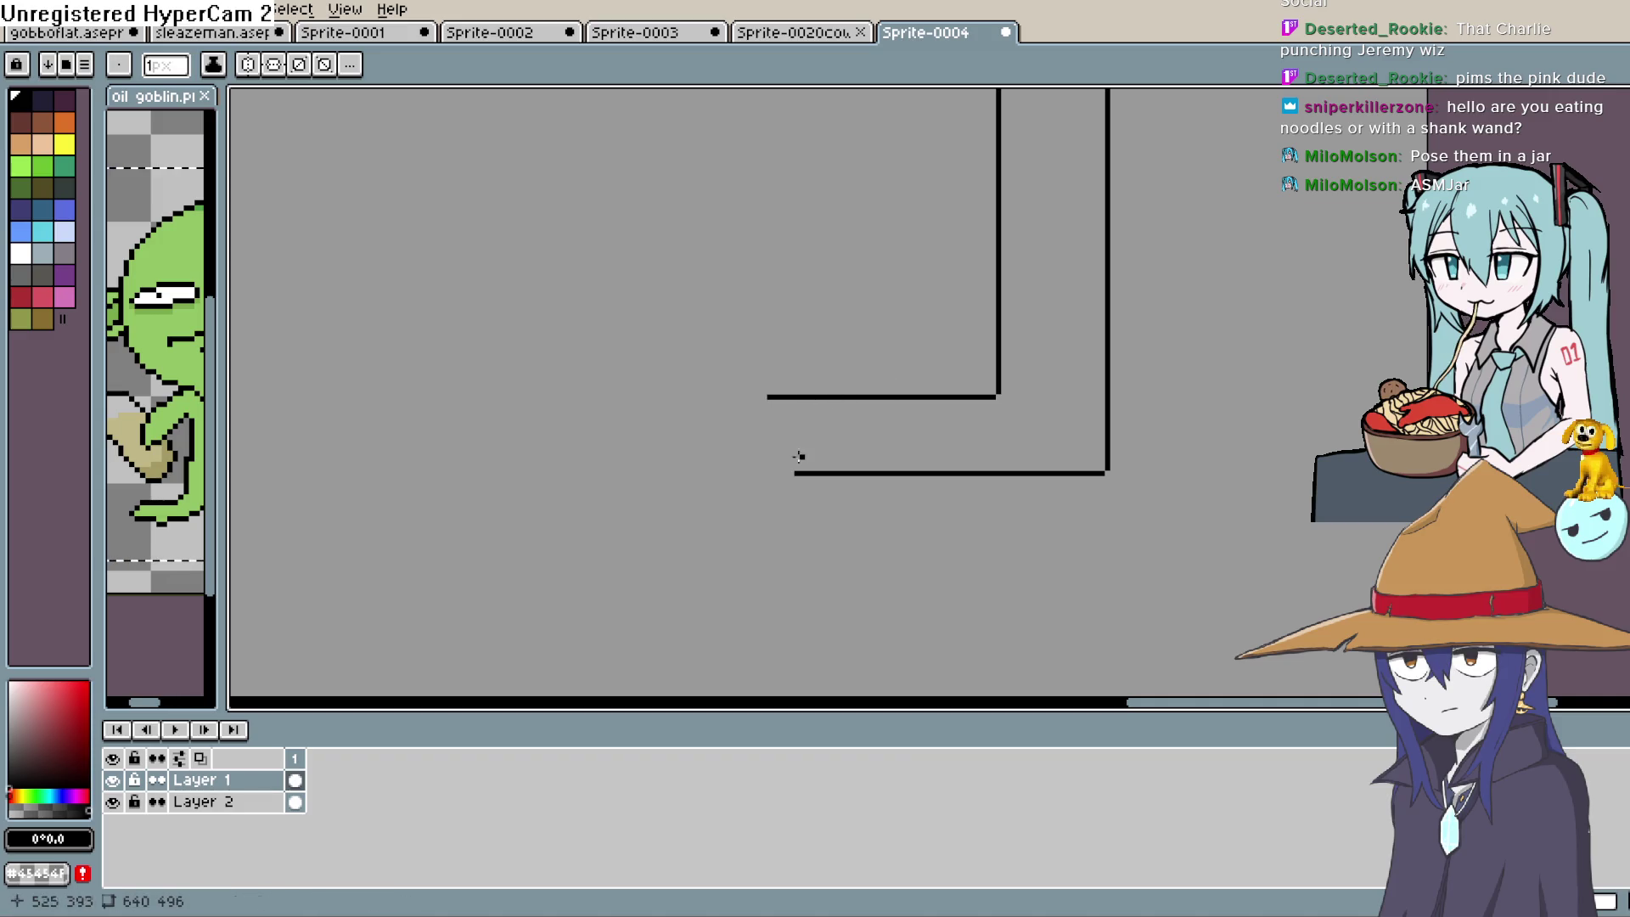
mouse_move(796, 472)
left_mouse_down()
mouse_move(741, 473)
mouse_move(1034, 455)
mouse_move(1012, 390)
mouse_move(960, 415)
mouse_move(1066, 415)
mouse_move(1059, 430)
mouse_move(1055, 393)
mouse_move(1069, 441)
mouse_move(1018, 484)
left_mouse_up()
key("space")
scroll(1033, 455, "down", 2)
scroll(1113, 414, "up", 2)
key("space")
key("space")
scroll(1066, 415, "down", 1)
scroll(1068, 419, "up", 1)
scroll(1069, 442, "down", 1)
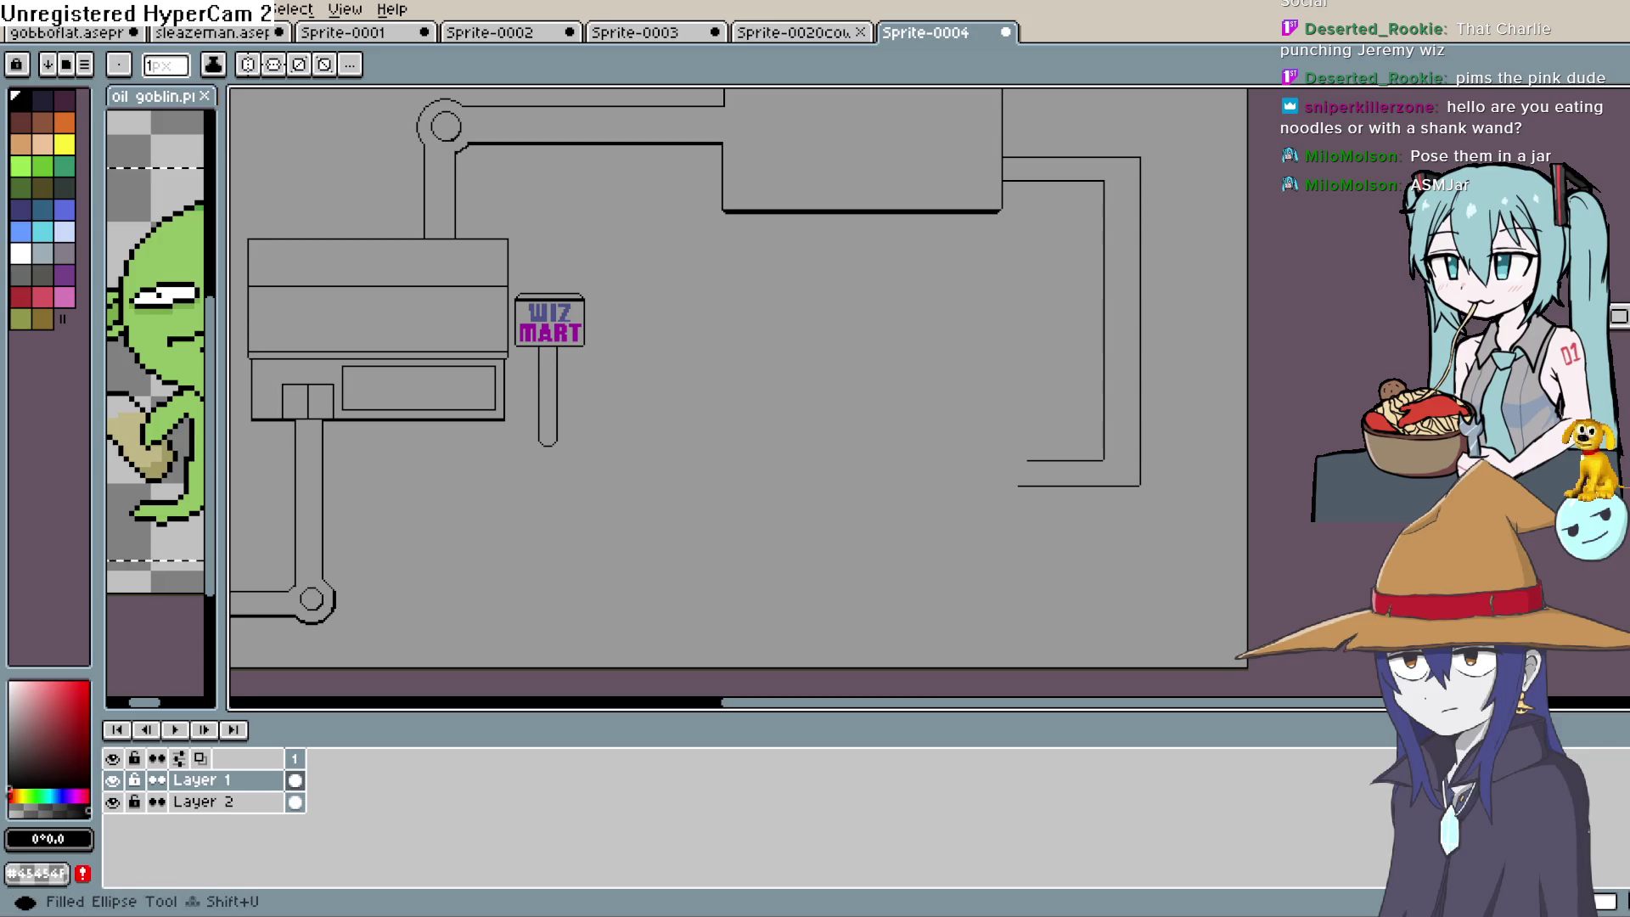
Draw a rectangle outline right of the WIZ MART sign, redrawing it once and removing a stray diagonal
mouse_move(840, 371)
left_mouse_down()
mouse_move(928, 456)
mouse_move(1015, 450)
left_mouse_up()
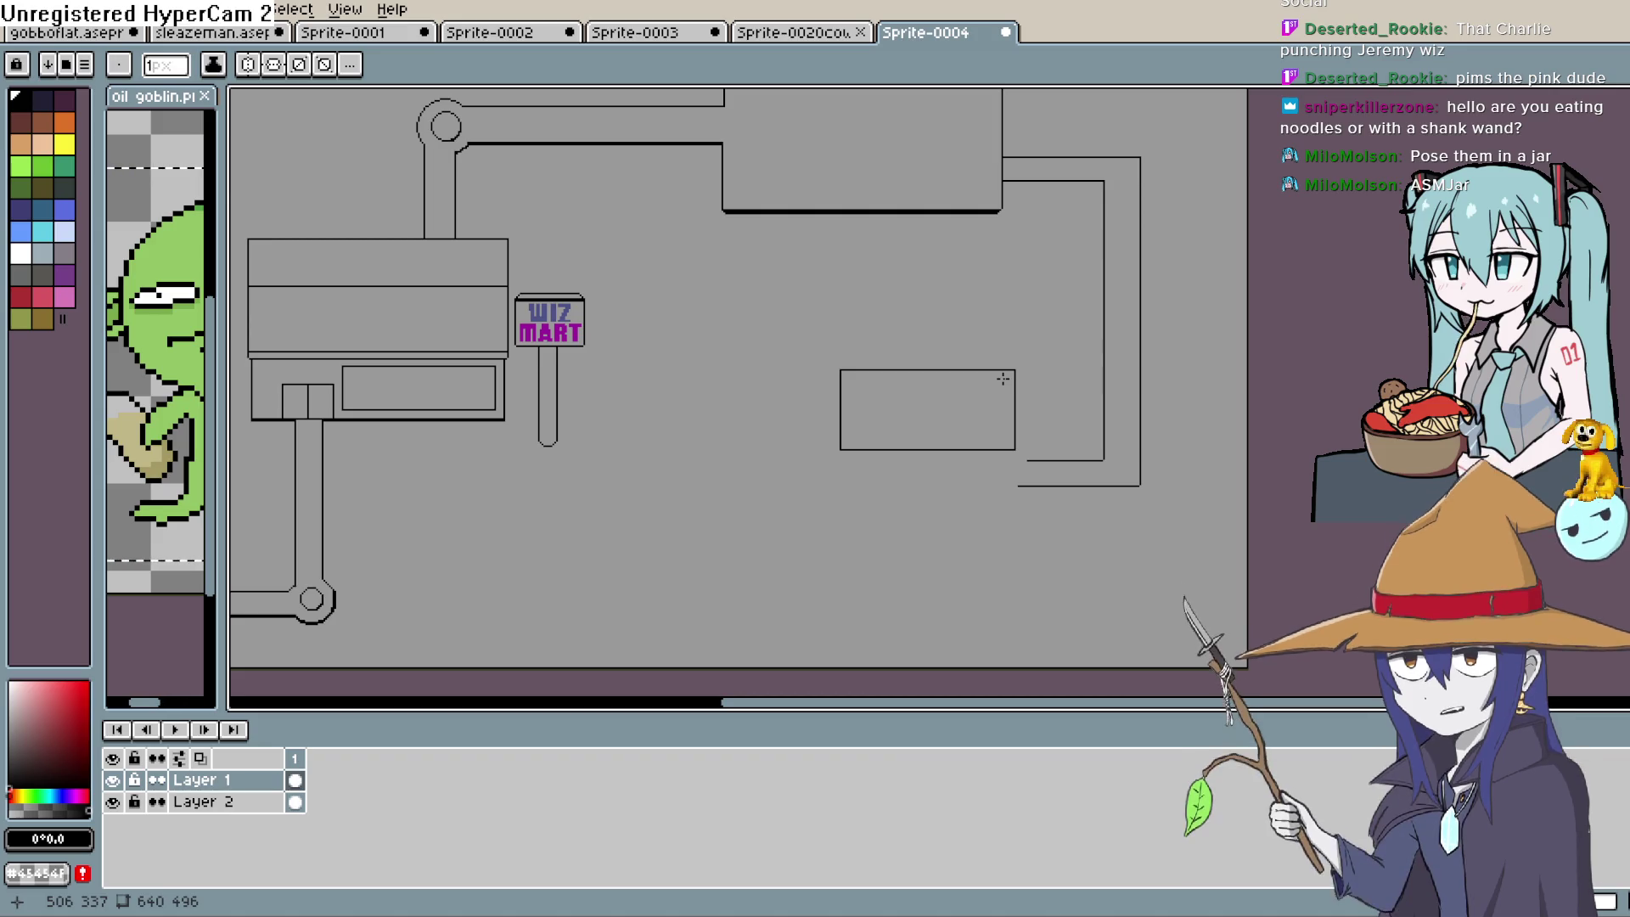
scroll(983, 386, "up", 2)
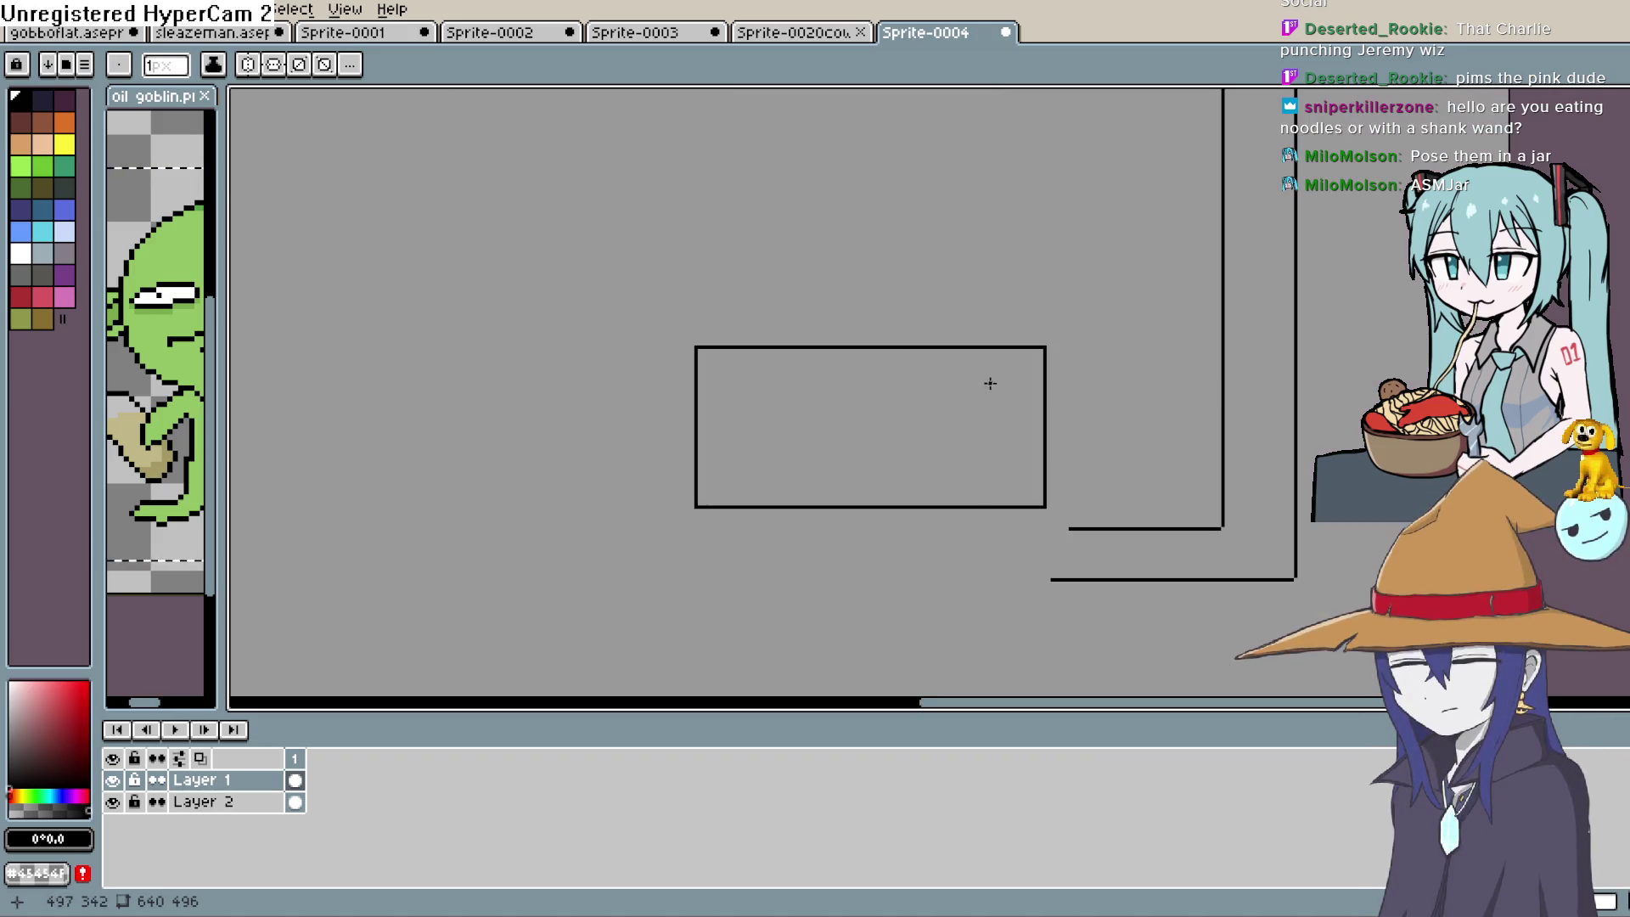
scroll(986, 382, "down", 2)
key("ctrl+z")
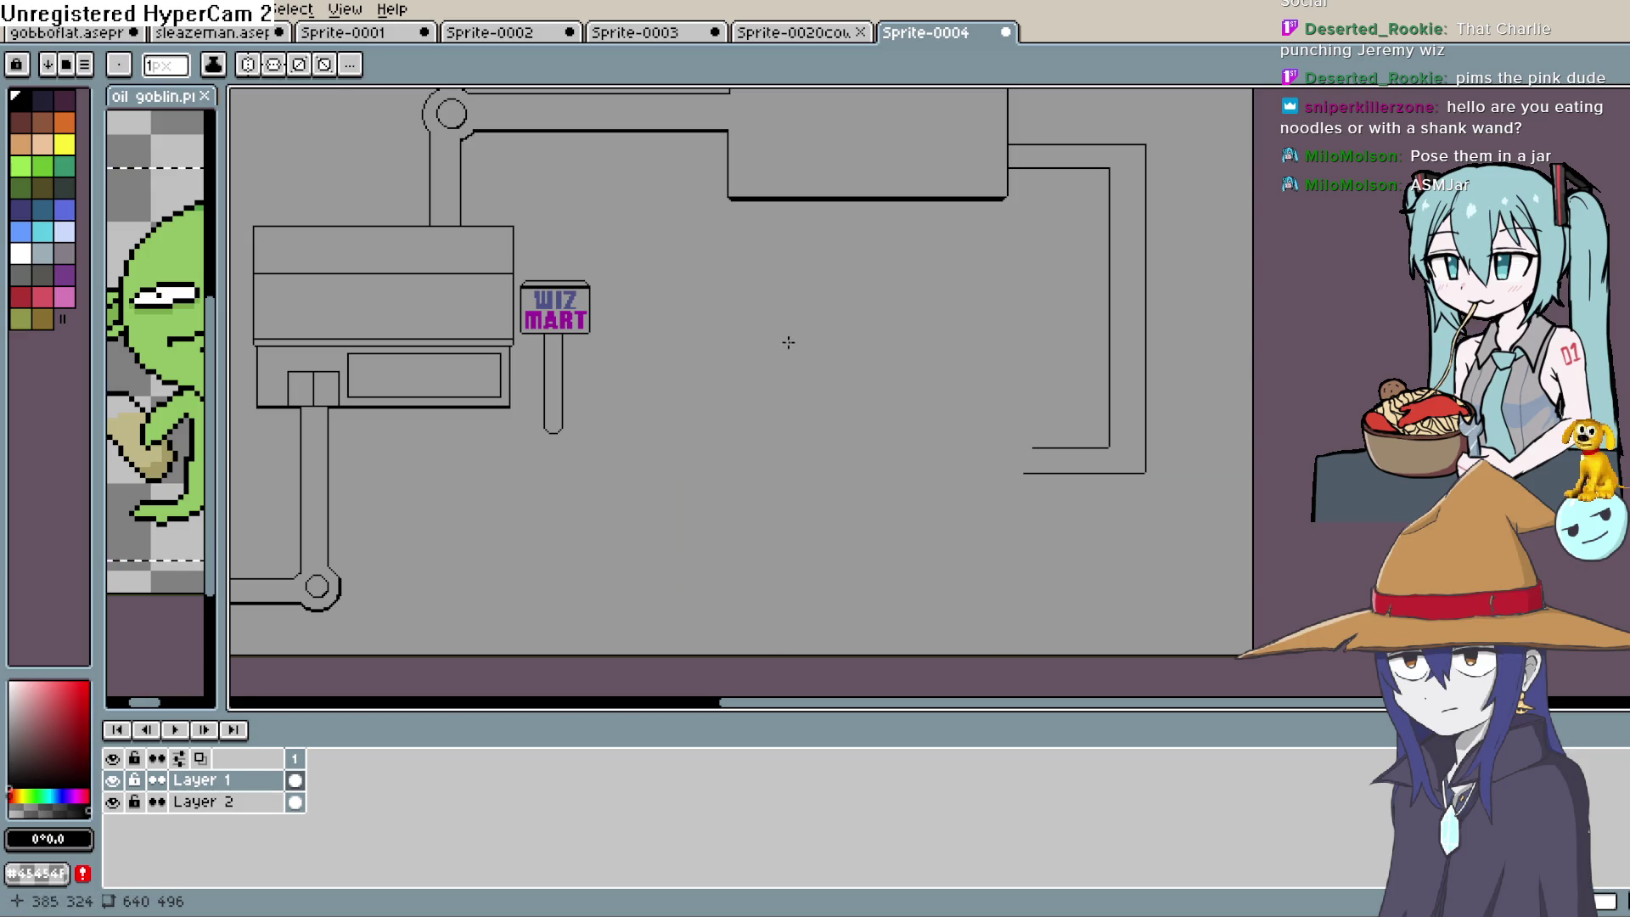
mouse_move(794, 340)
left_mouse_down()
mouse_move(954, 429)
mouse_move(1014, 427)
left_mouse_up()
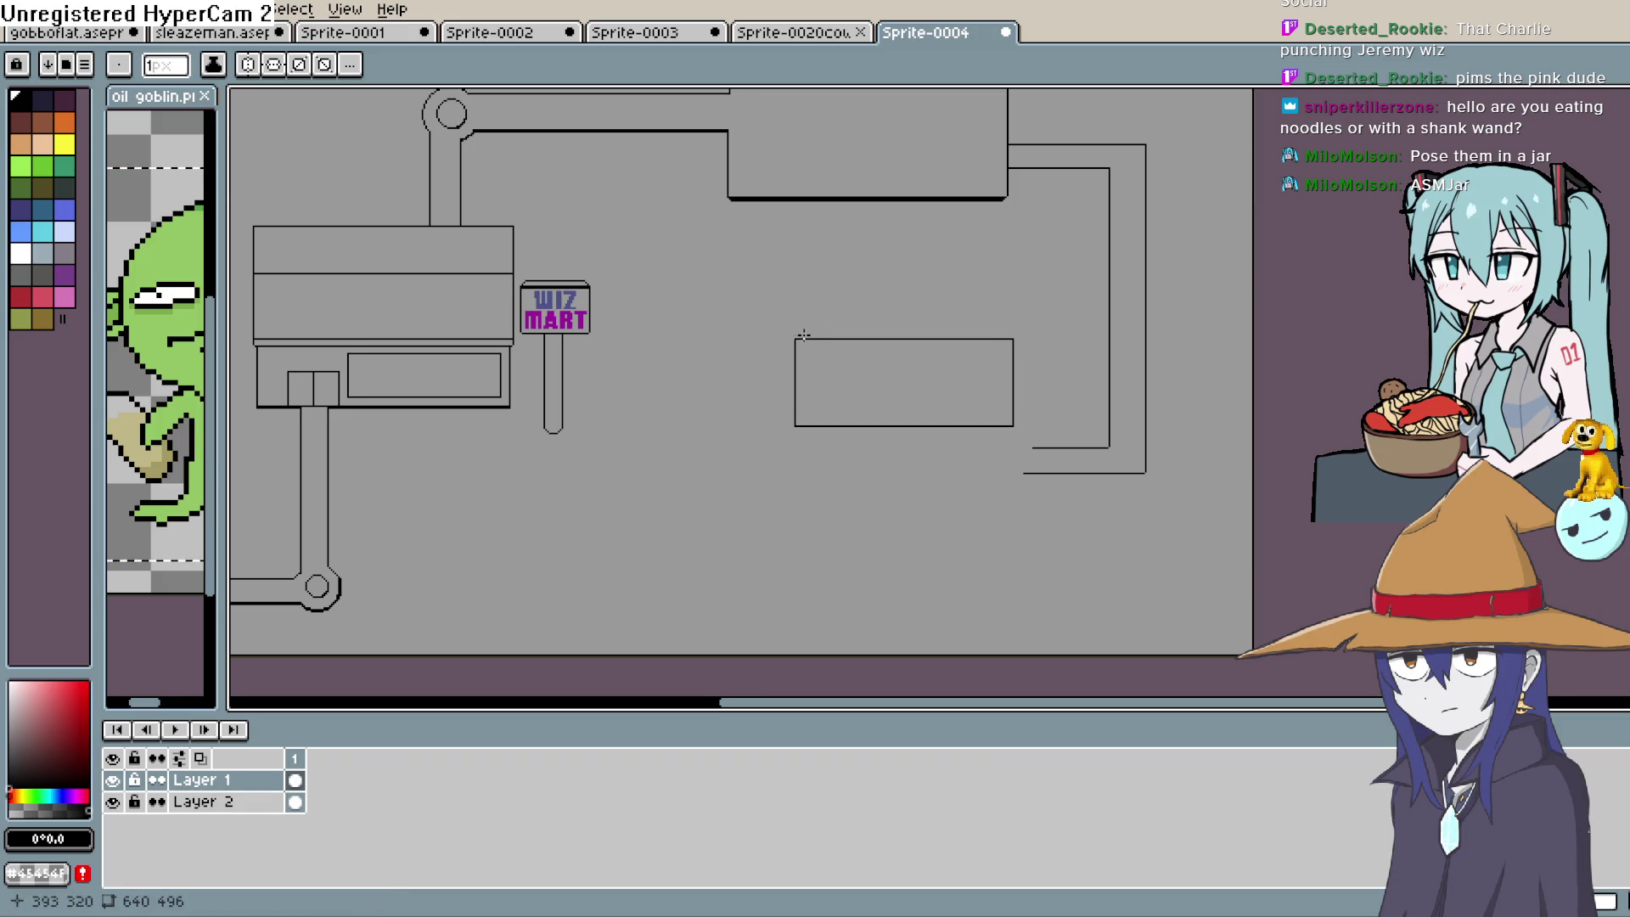
key("z")
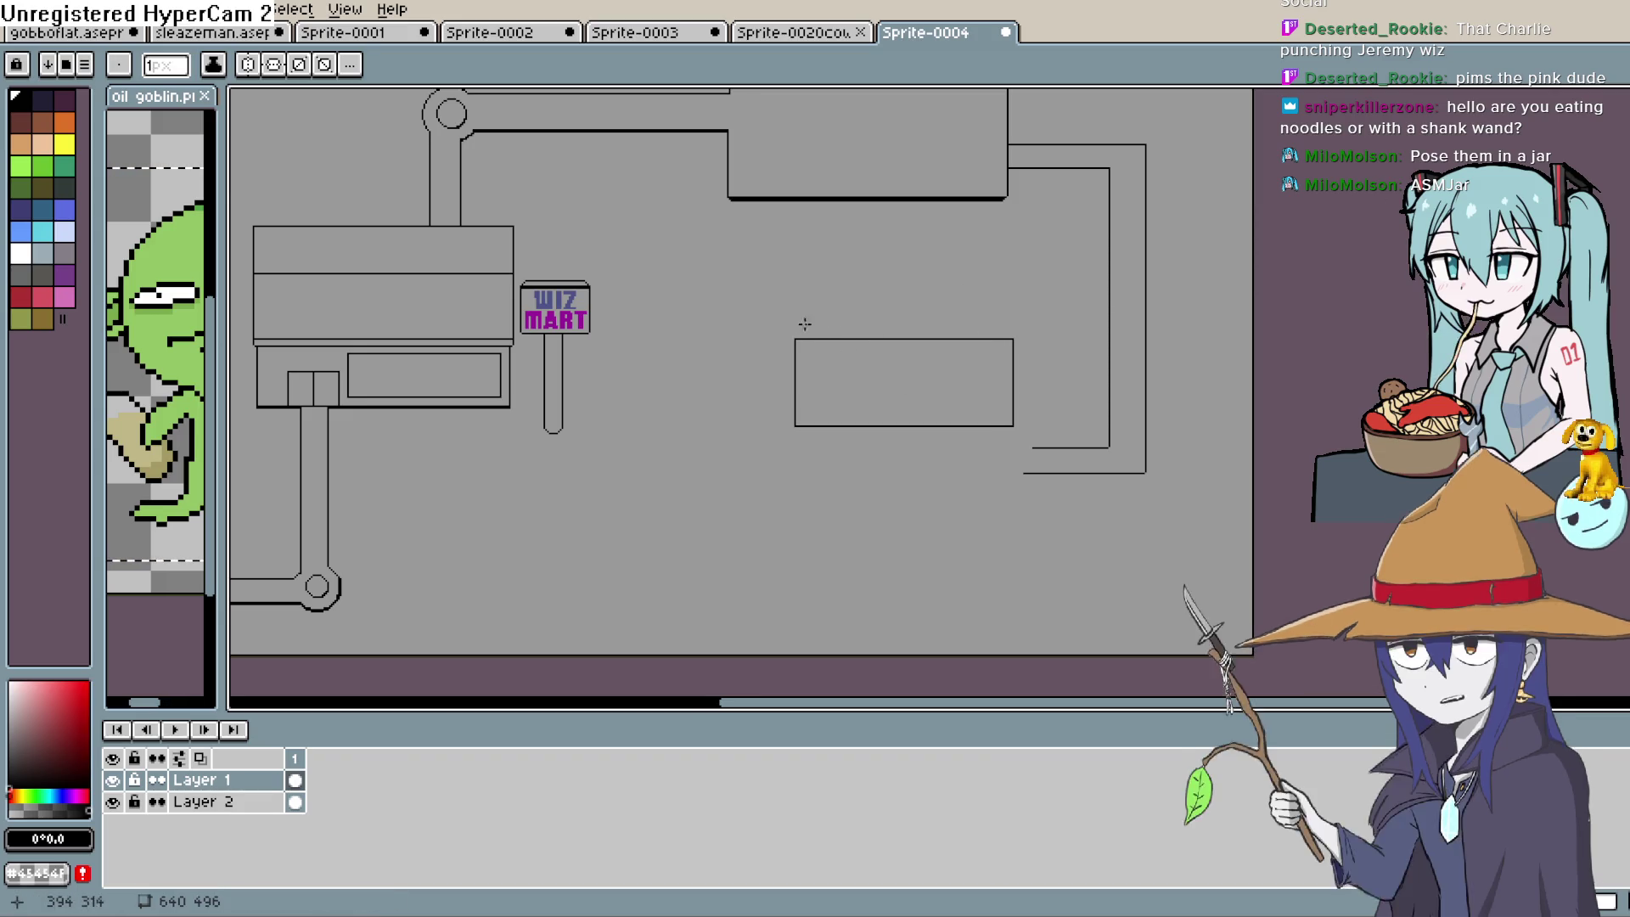
left_click_drag(810, 348, 840, 364)
key("ctrl+z")
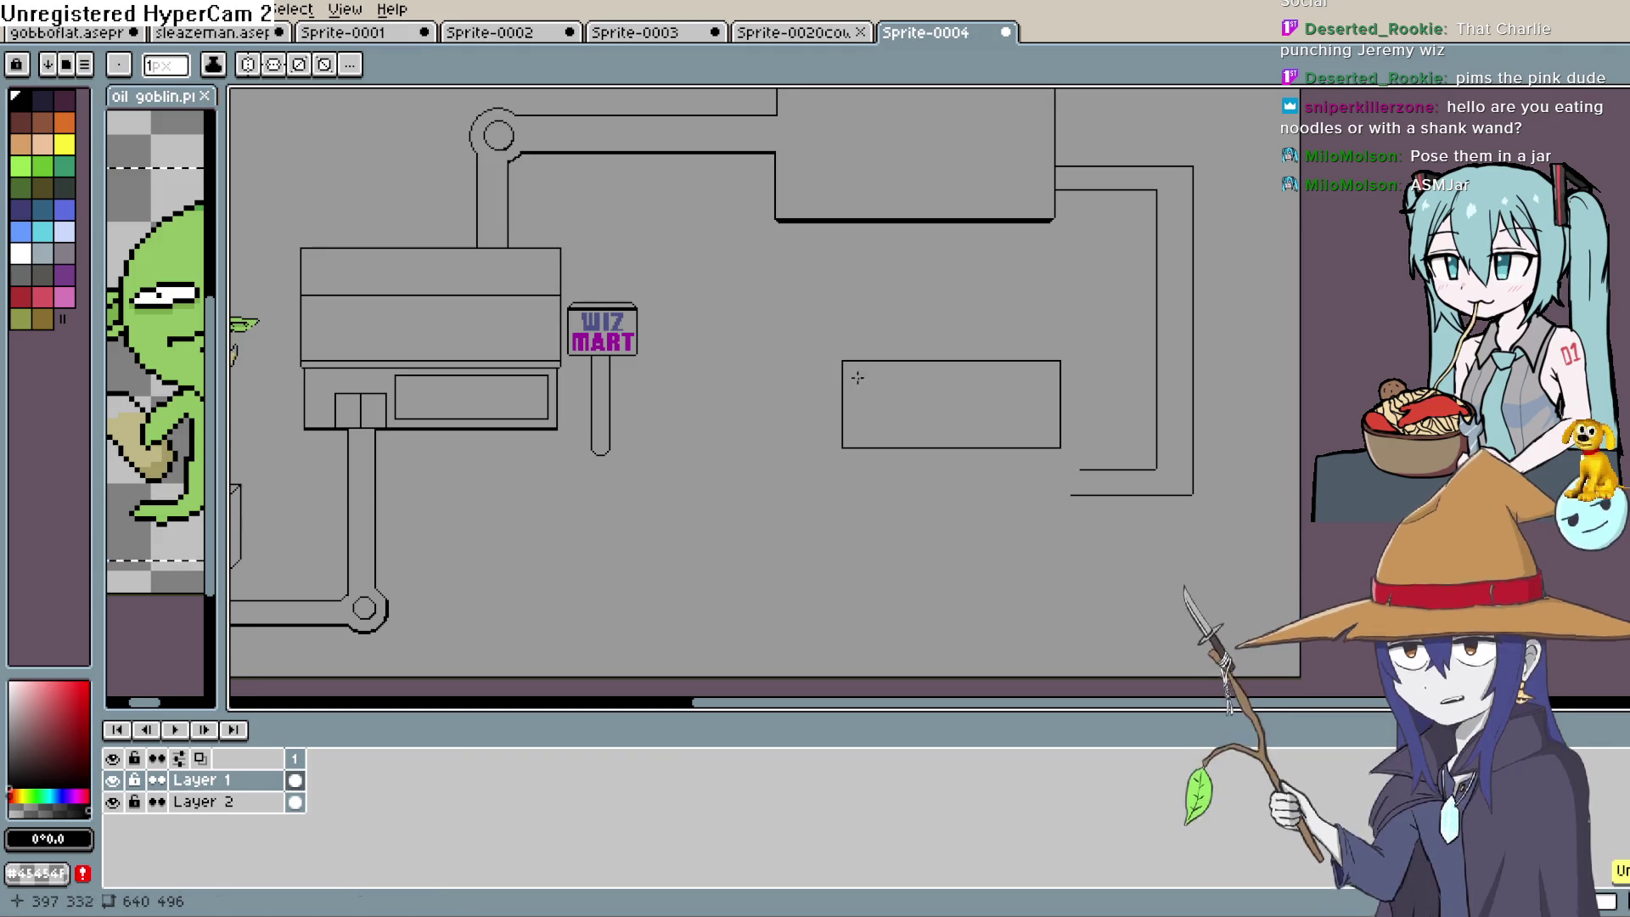
scroll(852, 377, "up", 1)
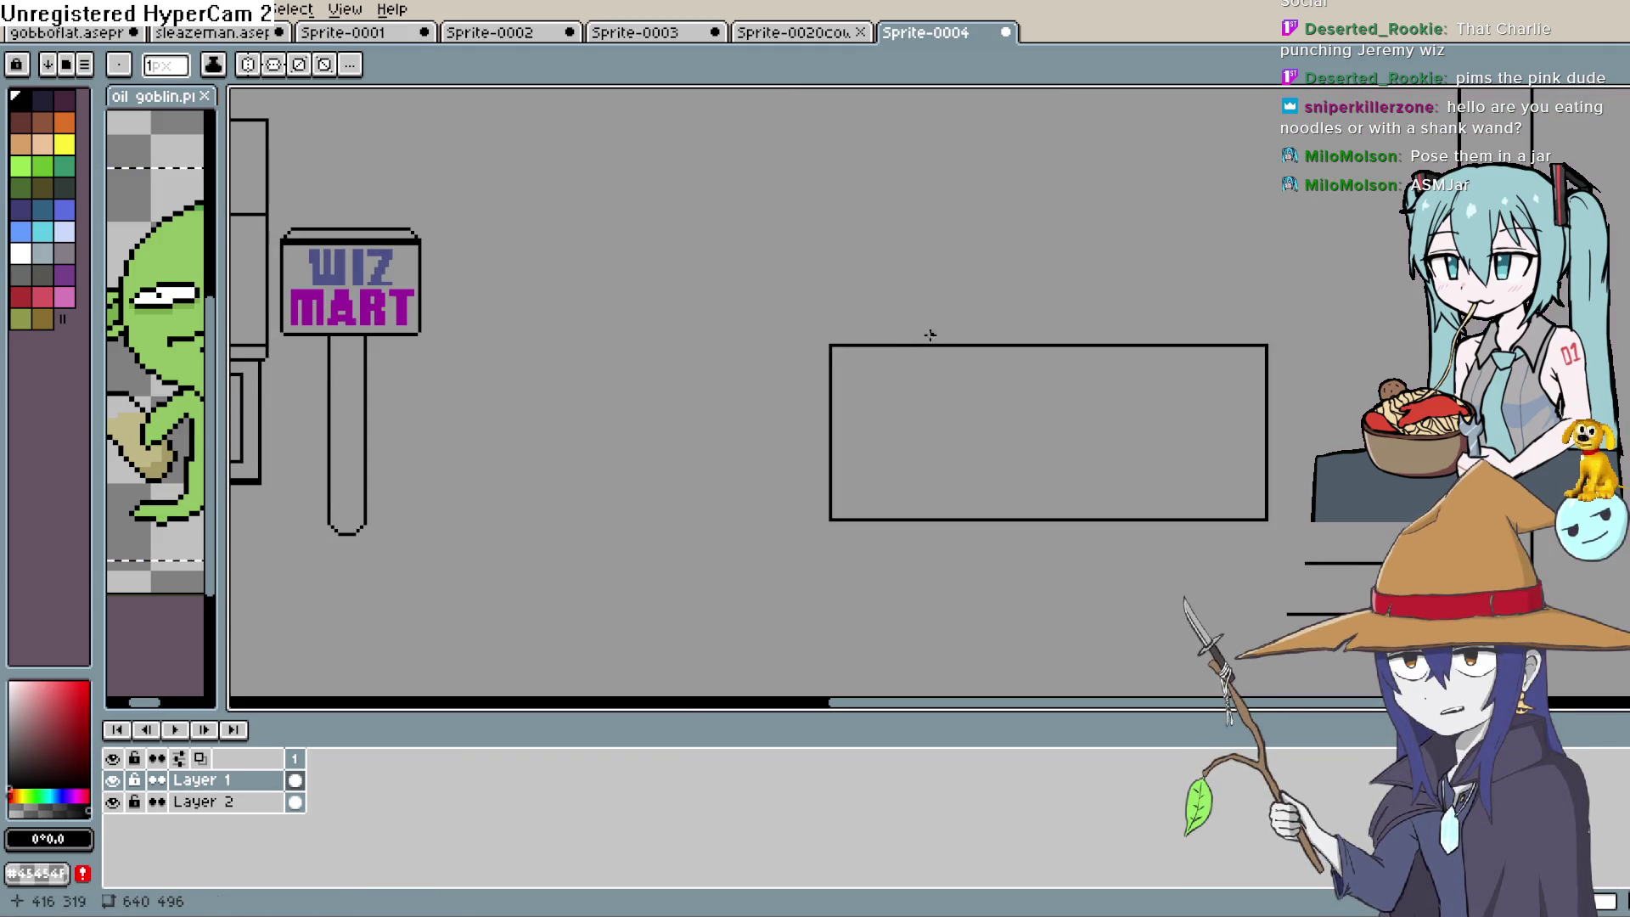
Draw up-left diagonals from the rectangle's left corners, join them, and add an inner edge line
left_click_drag(827, 344, 782, 302)
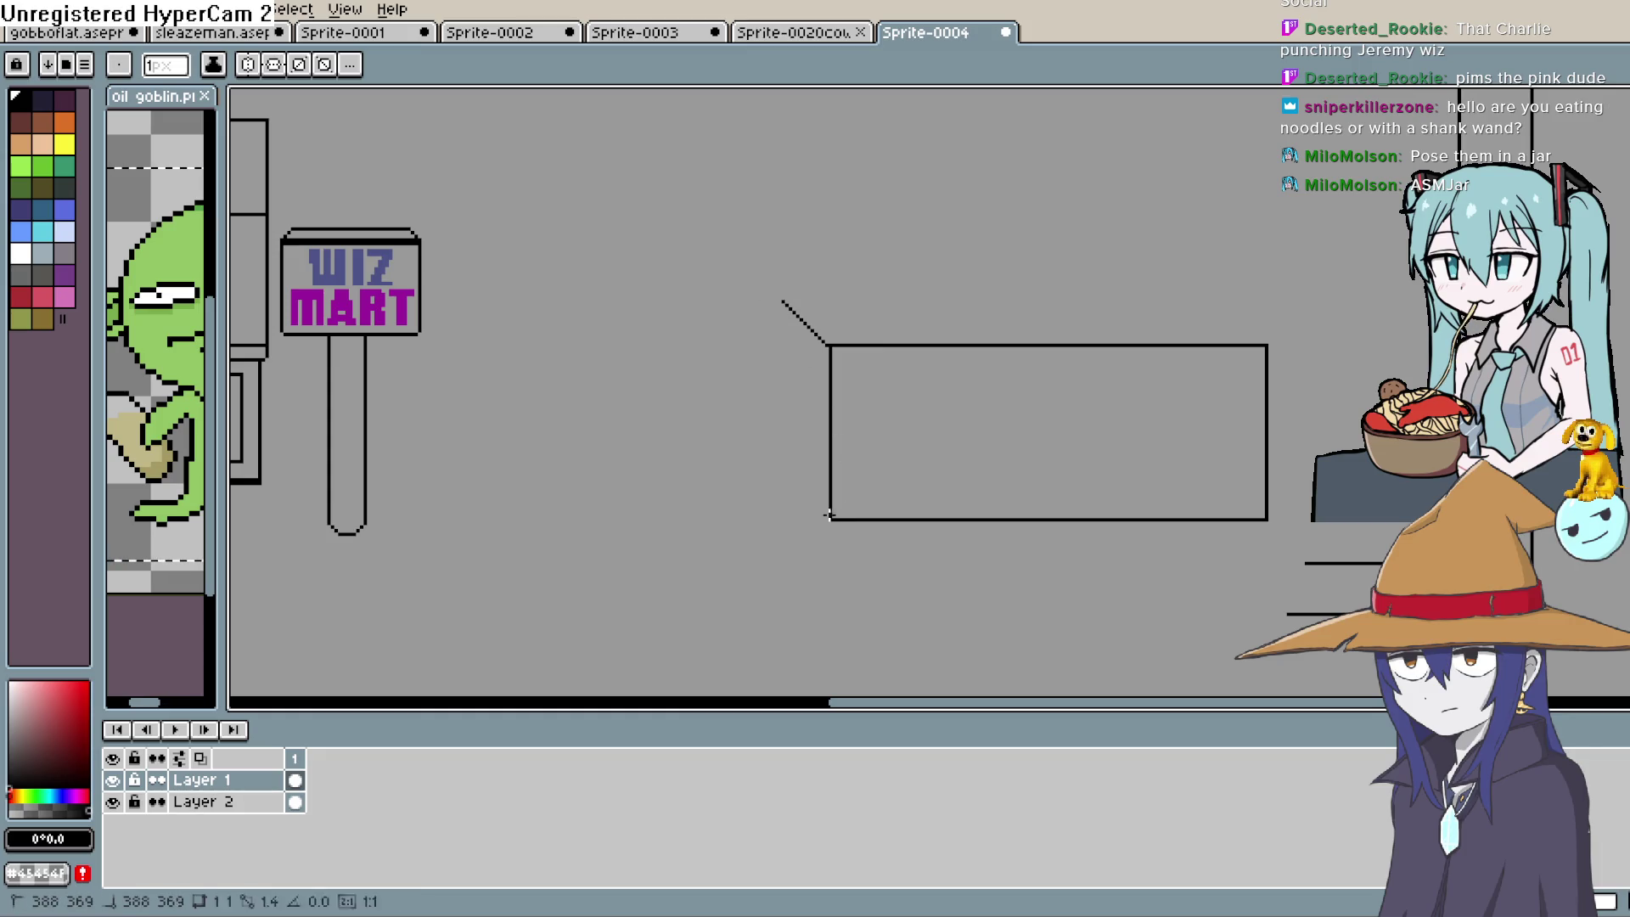
left_click_drag(829, 515, 751, 407)
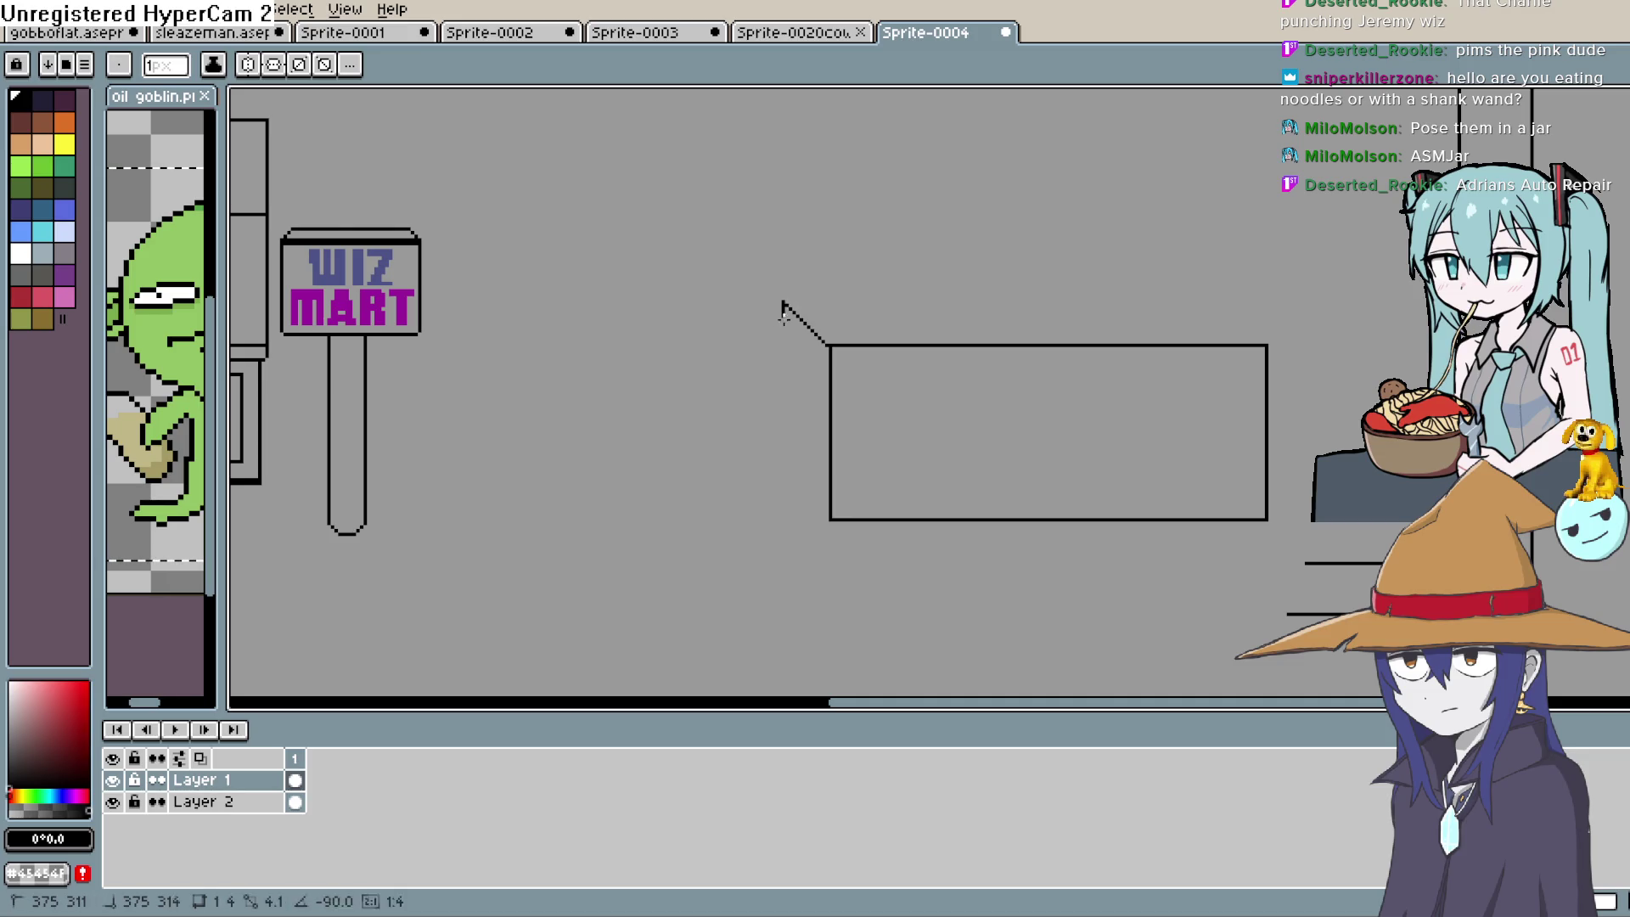
mouse_move(783, 302)
left_mouse_down()
mouse_move(783, 443)
mouse_move(832, 521)
mouse_move(854, 519)
mouse_move(856, 346)
left_mouse_up()
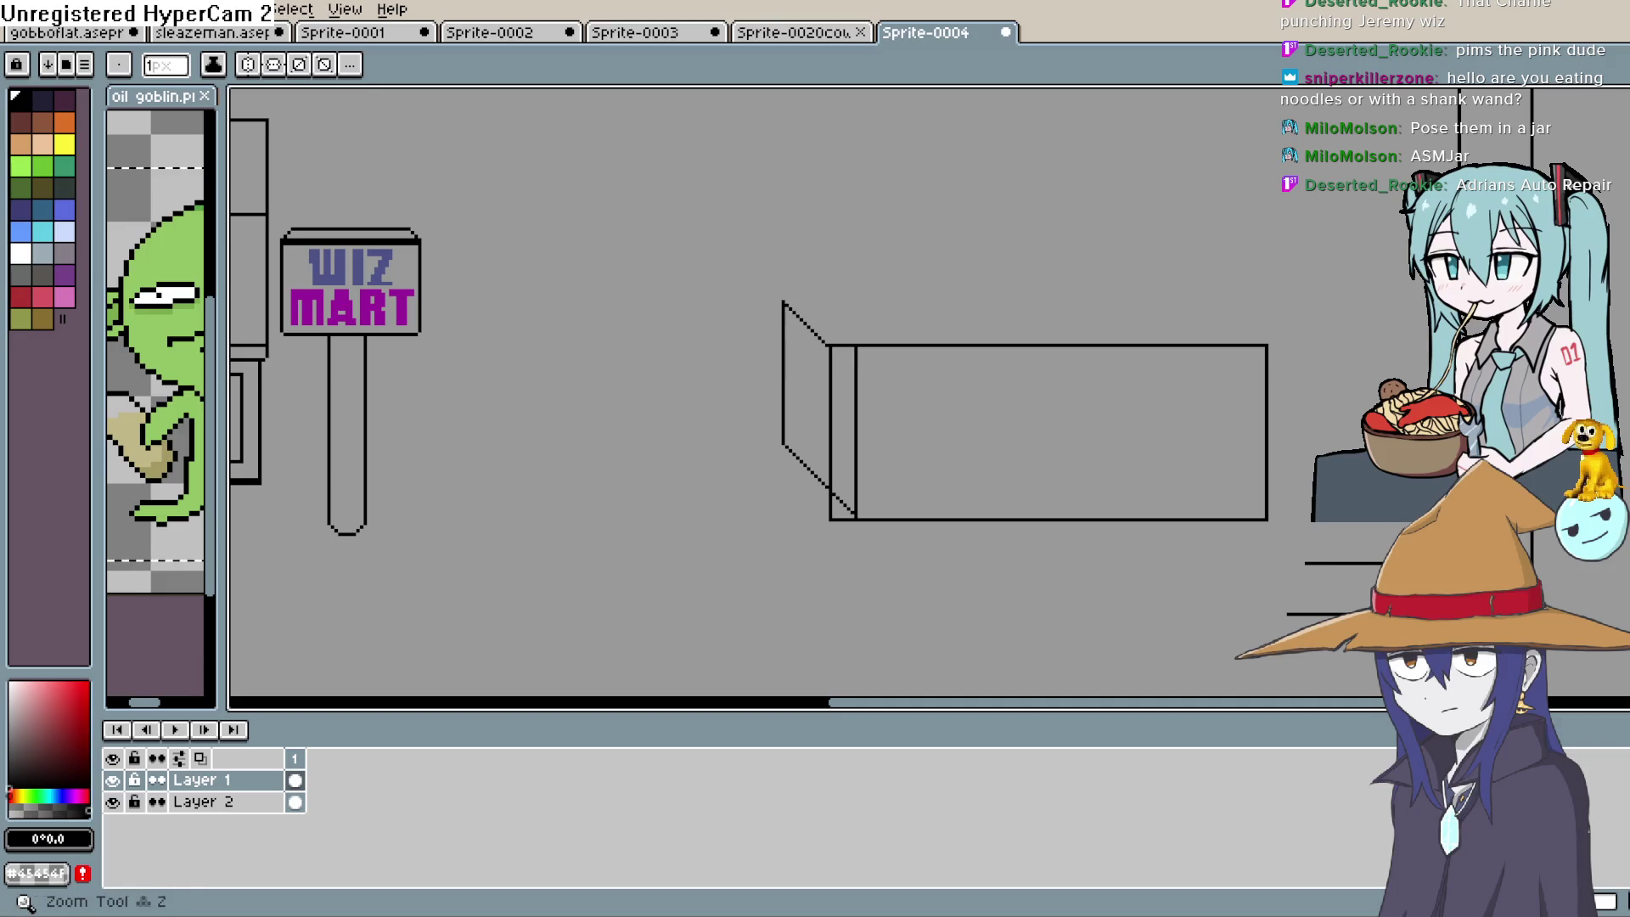
left_click_drag(828, 347, 850, 370)
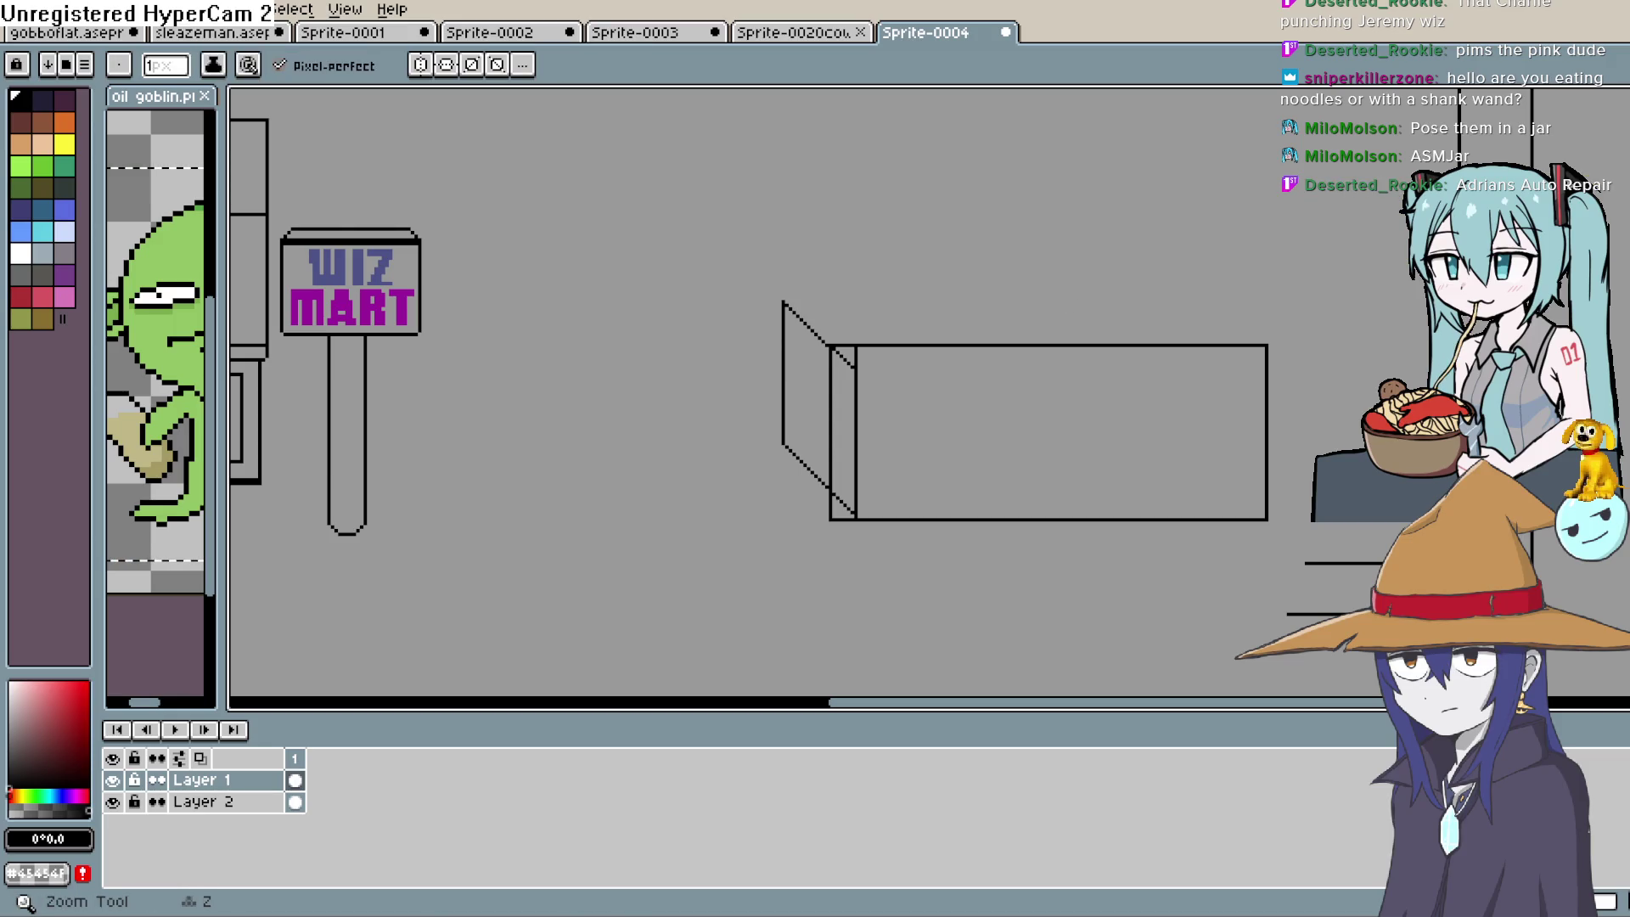
Pick the grey background colour and recentre the box in the view
key("i")
left_click(1041, 425, "alt")
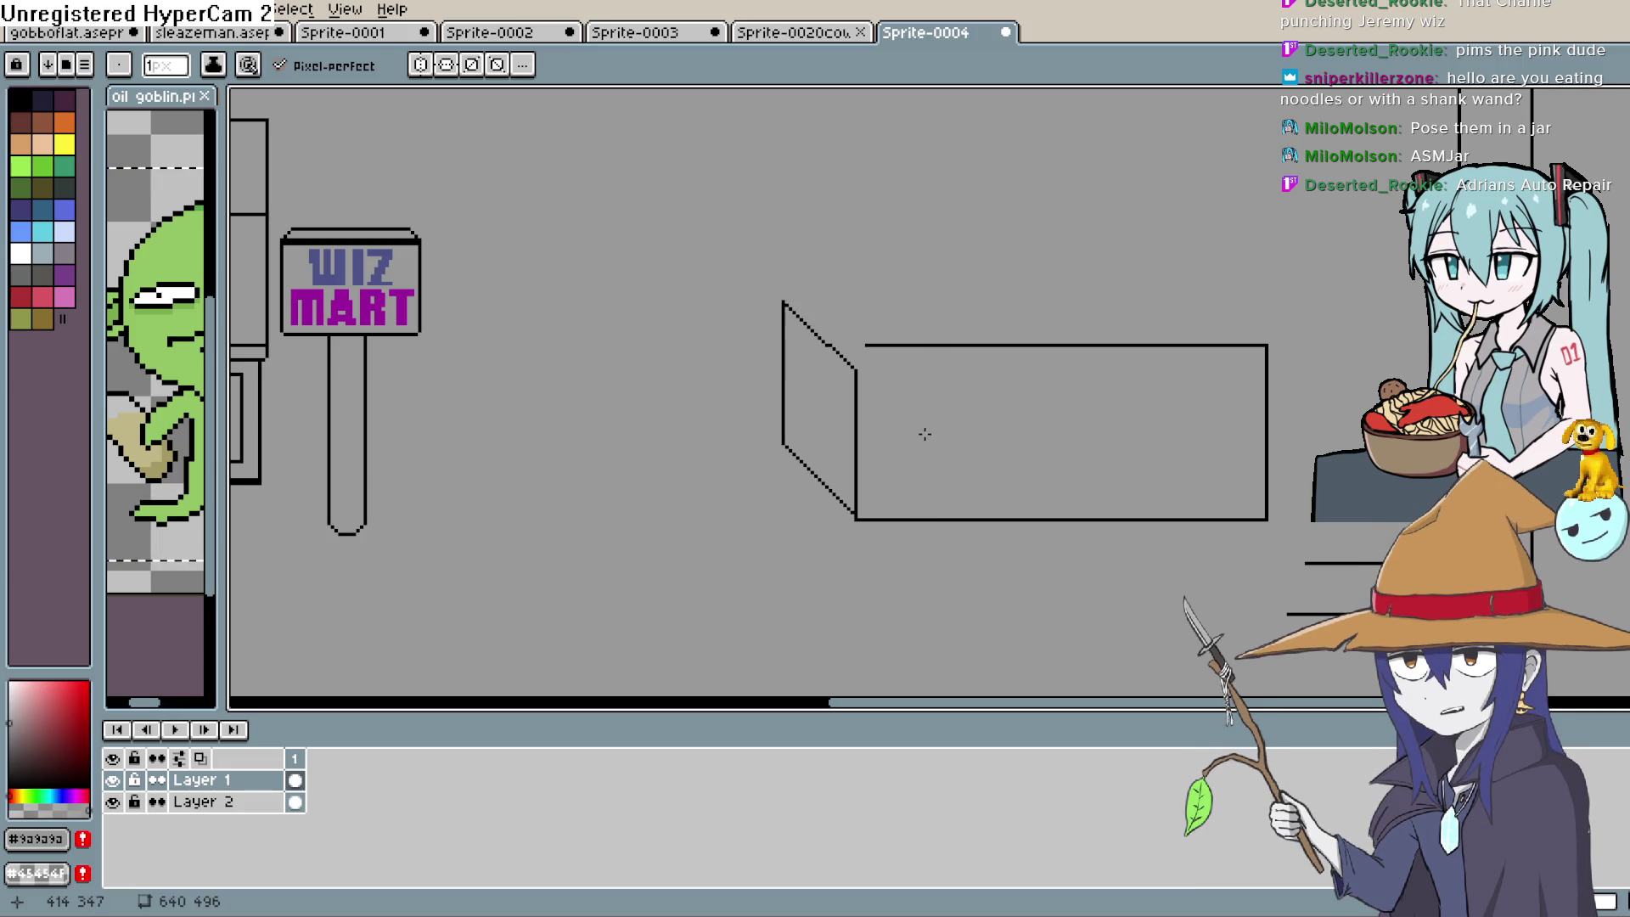
left_click_drag(910, 481, 915, 401)
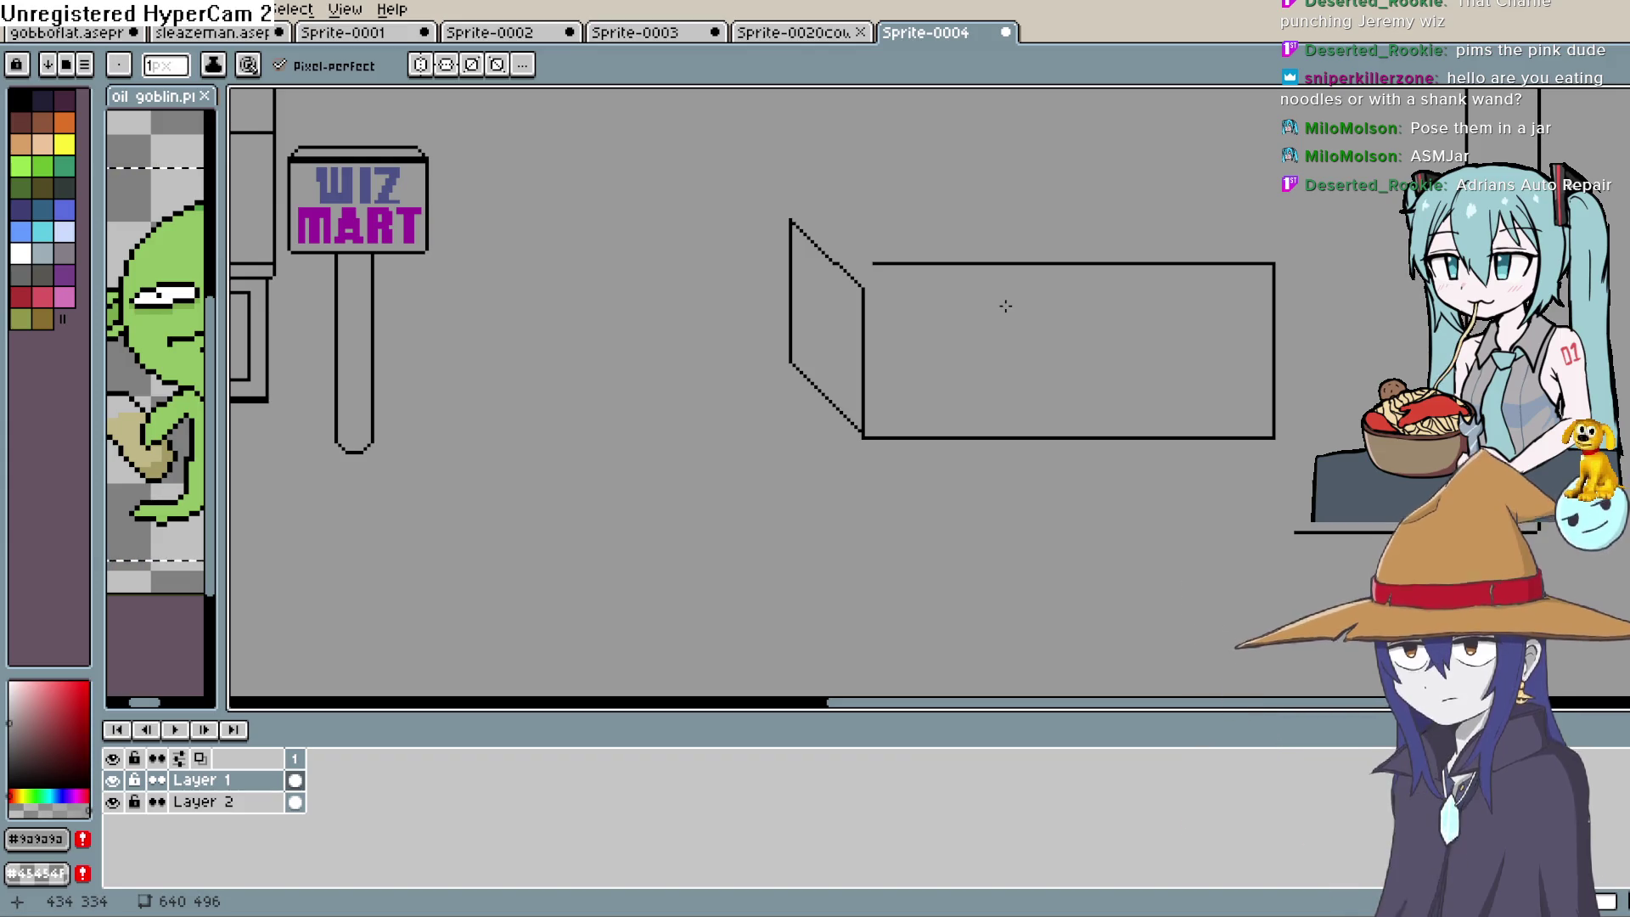
left_click_drag(1001, 408, 855, 416)
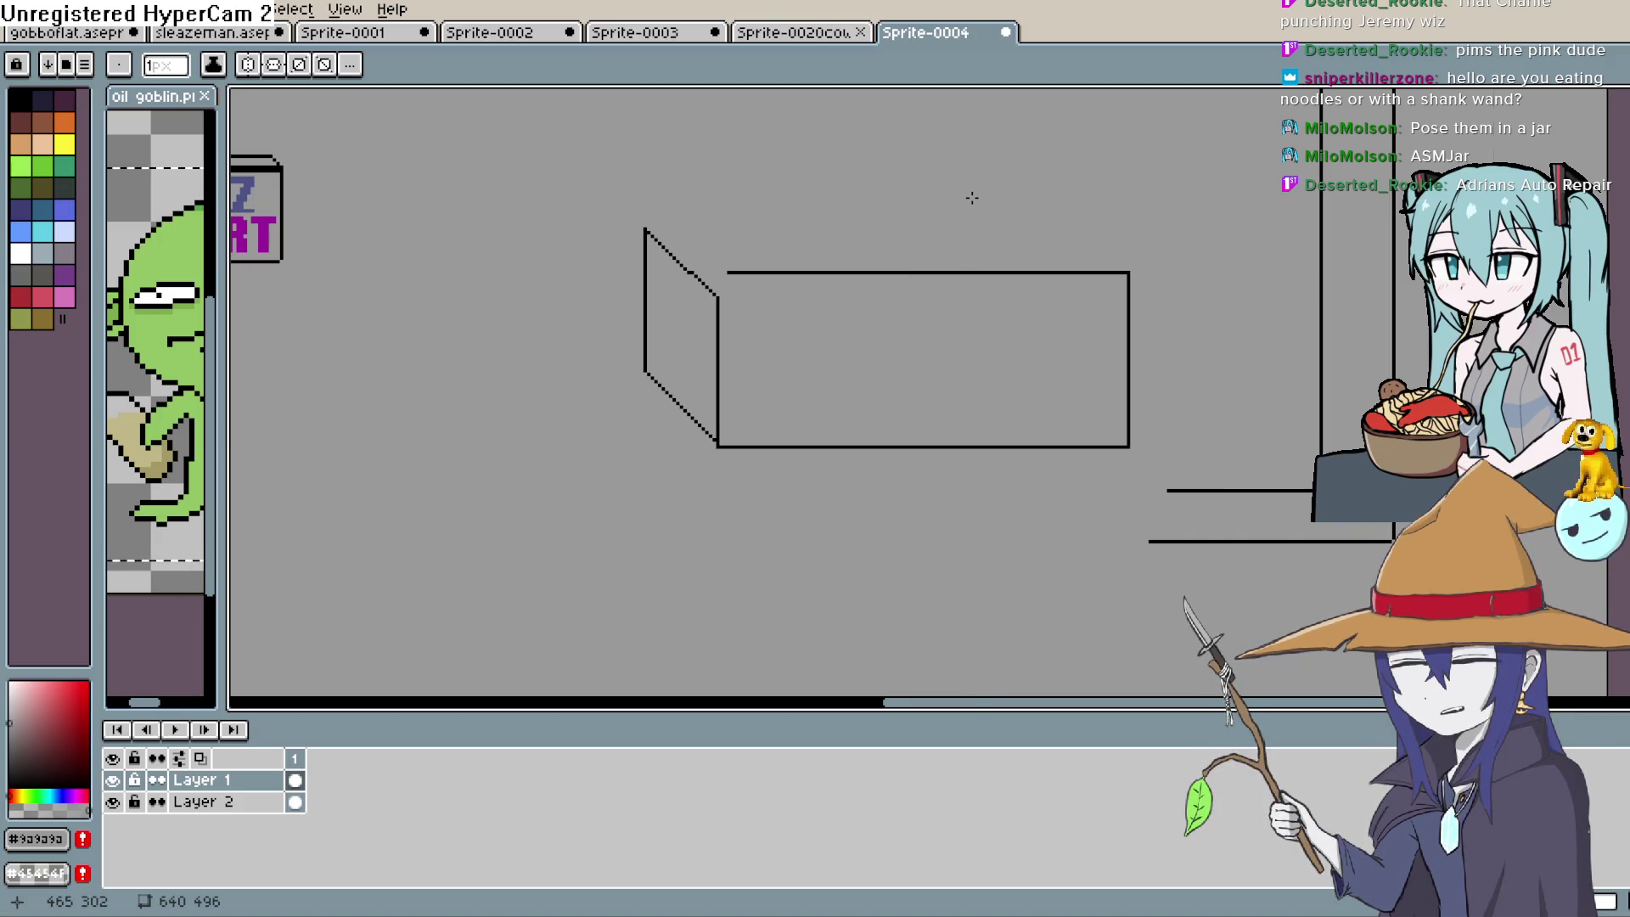
scroll(973, 197, "down", 1)
scroll(973, 198, "down", 2)
scroll(976, 247, "up", 2)
Pick black and draw the top-face line plus an up-left diagonal from the box's top corner
key("i")
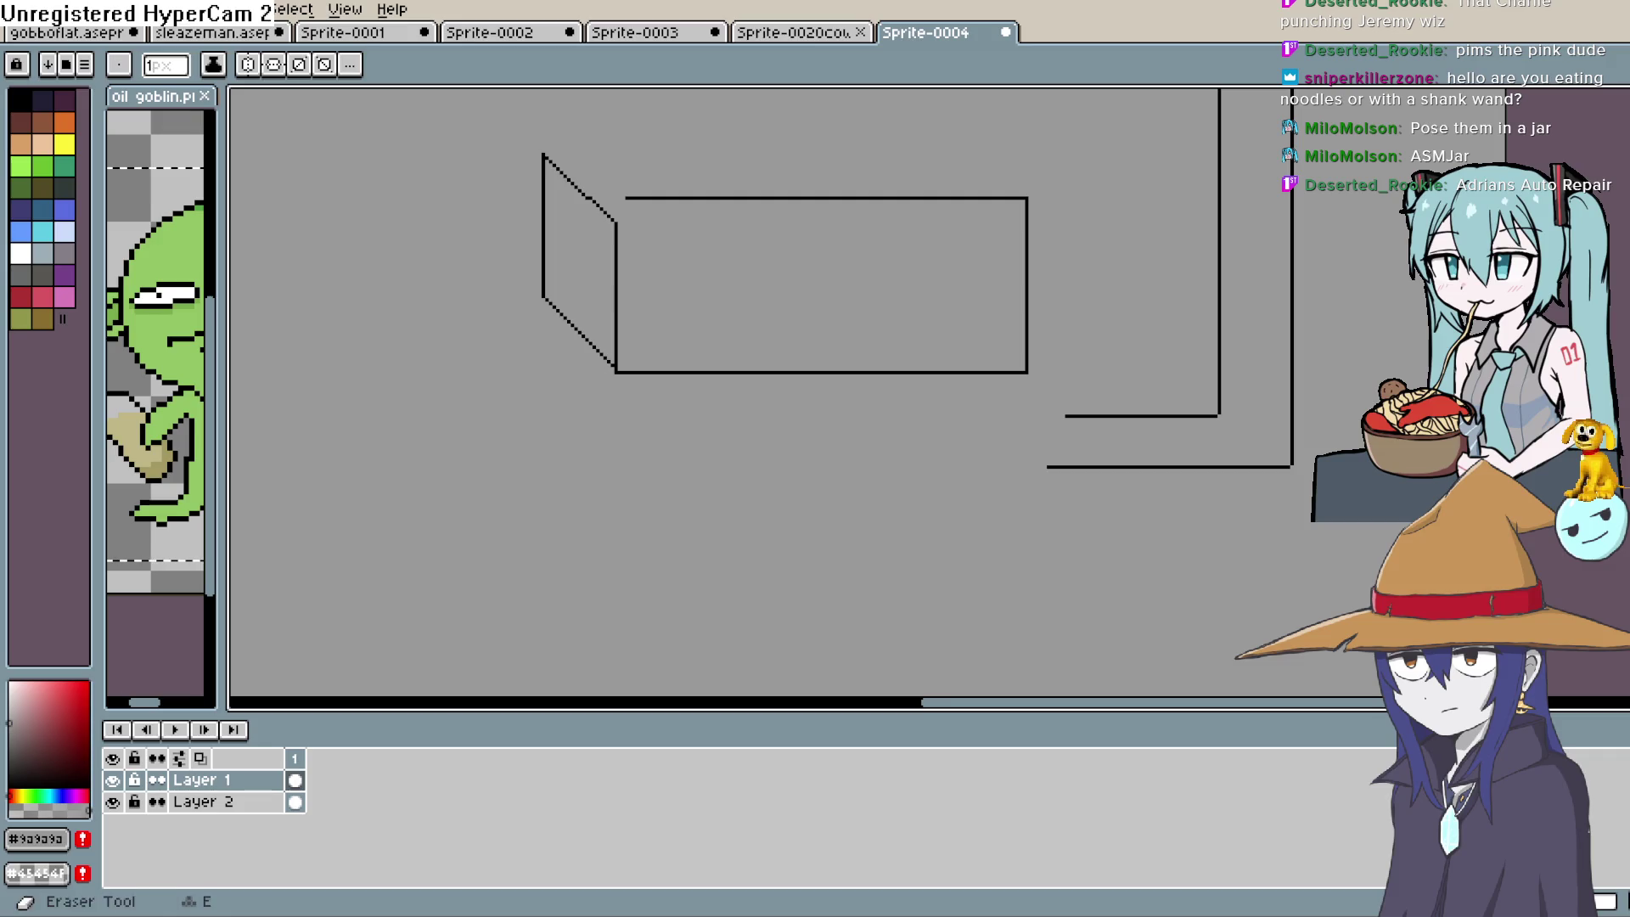
left_click(838, 197)
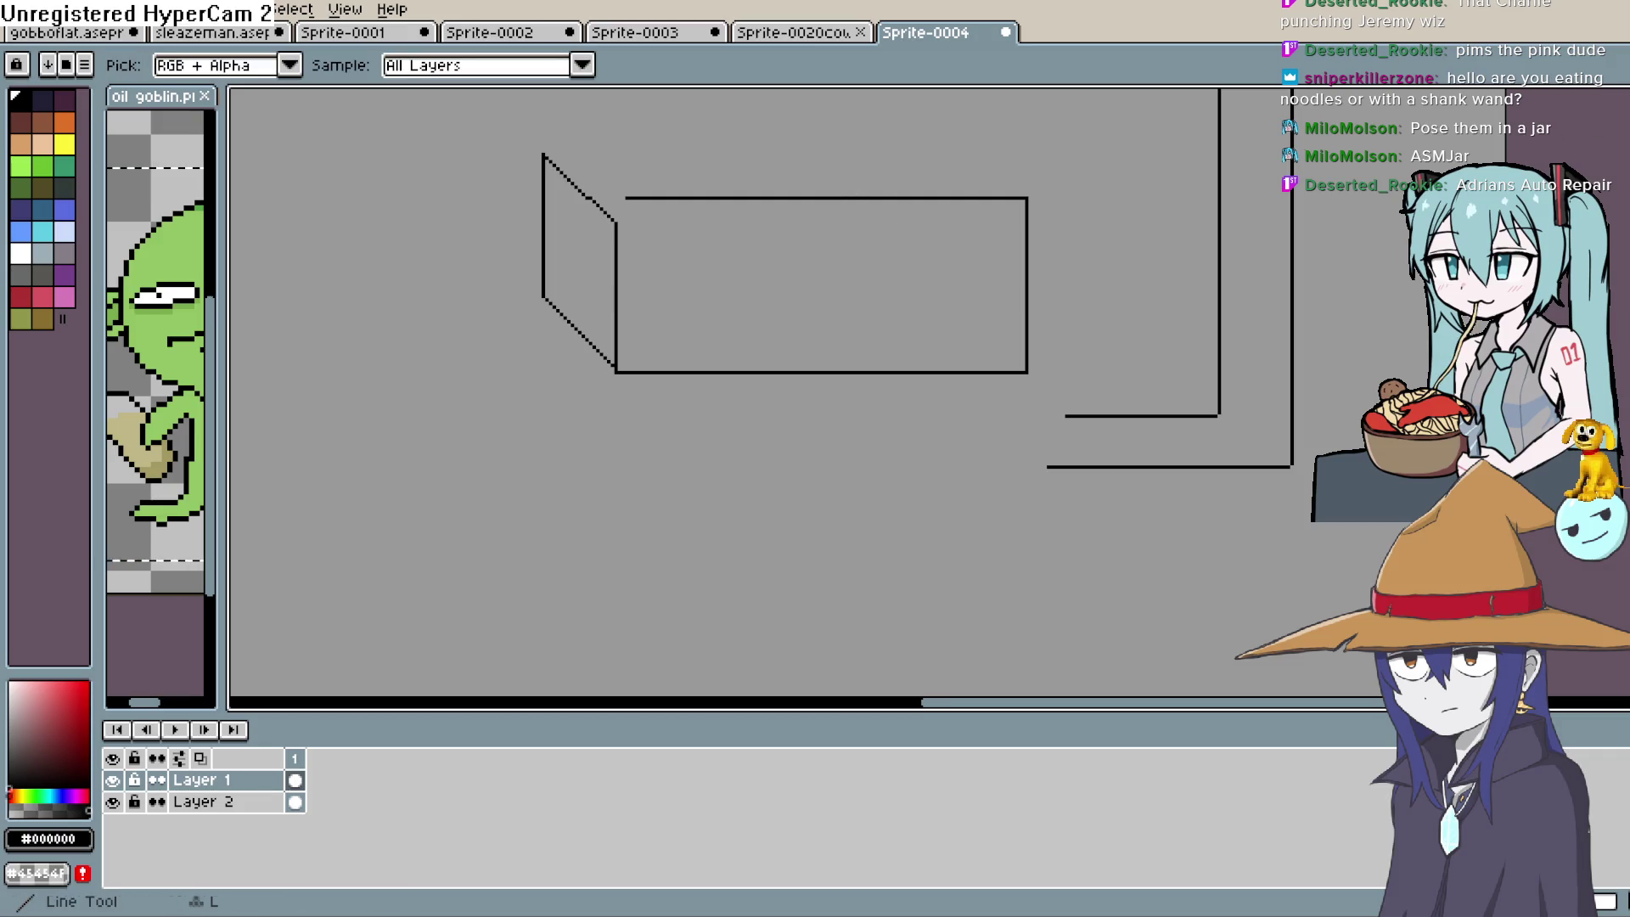
key("l")
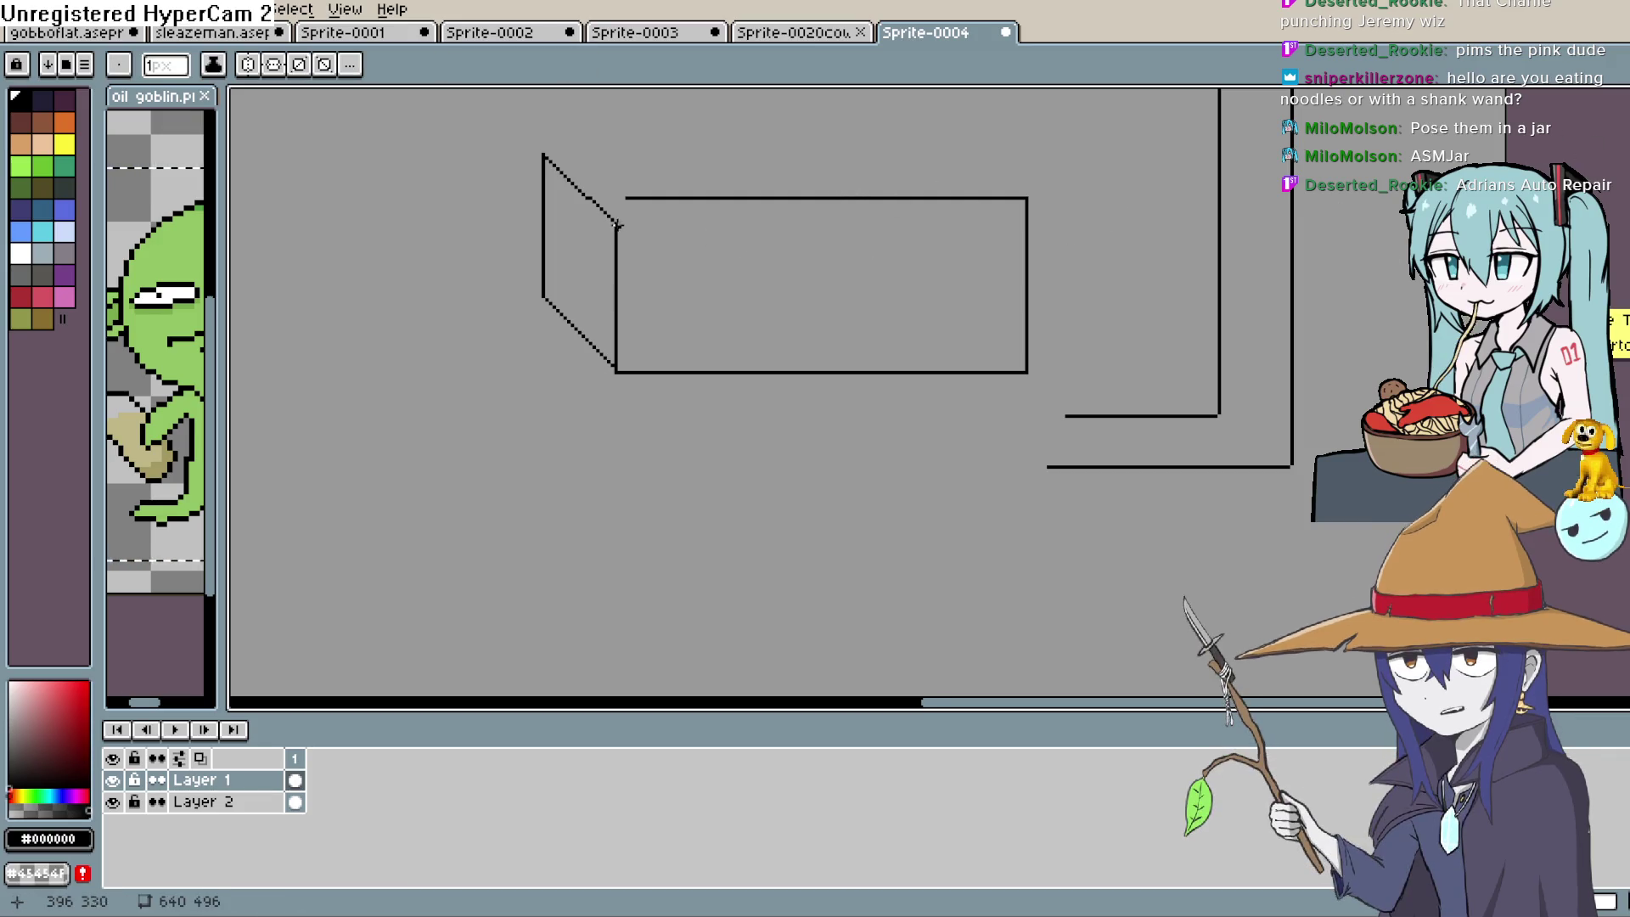
mouse_move(620, 226)
left_mouse_down()
mouse_move(1028, 228)
mouse_move(1041, 326)
left_mouse_up()
left_click_drag(642, 326, 568, 259)
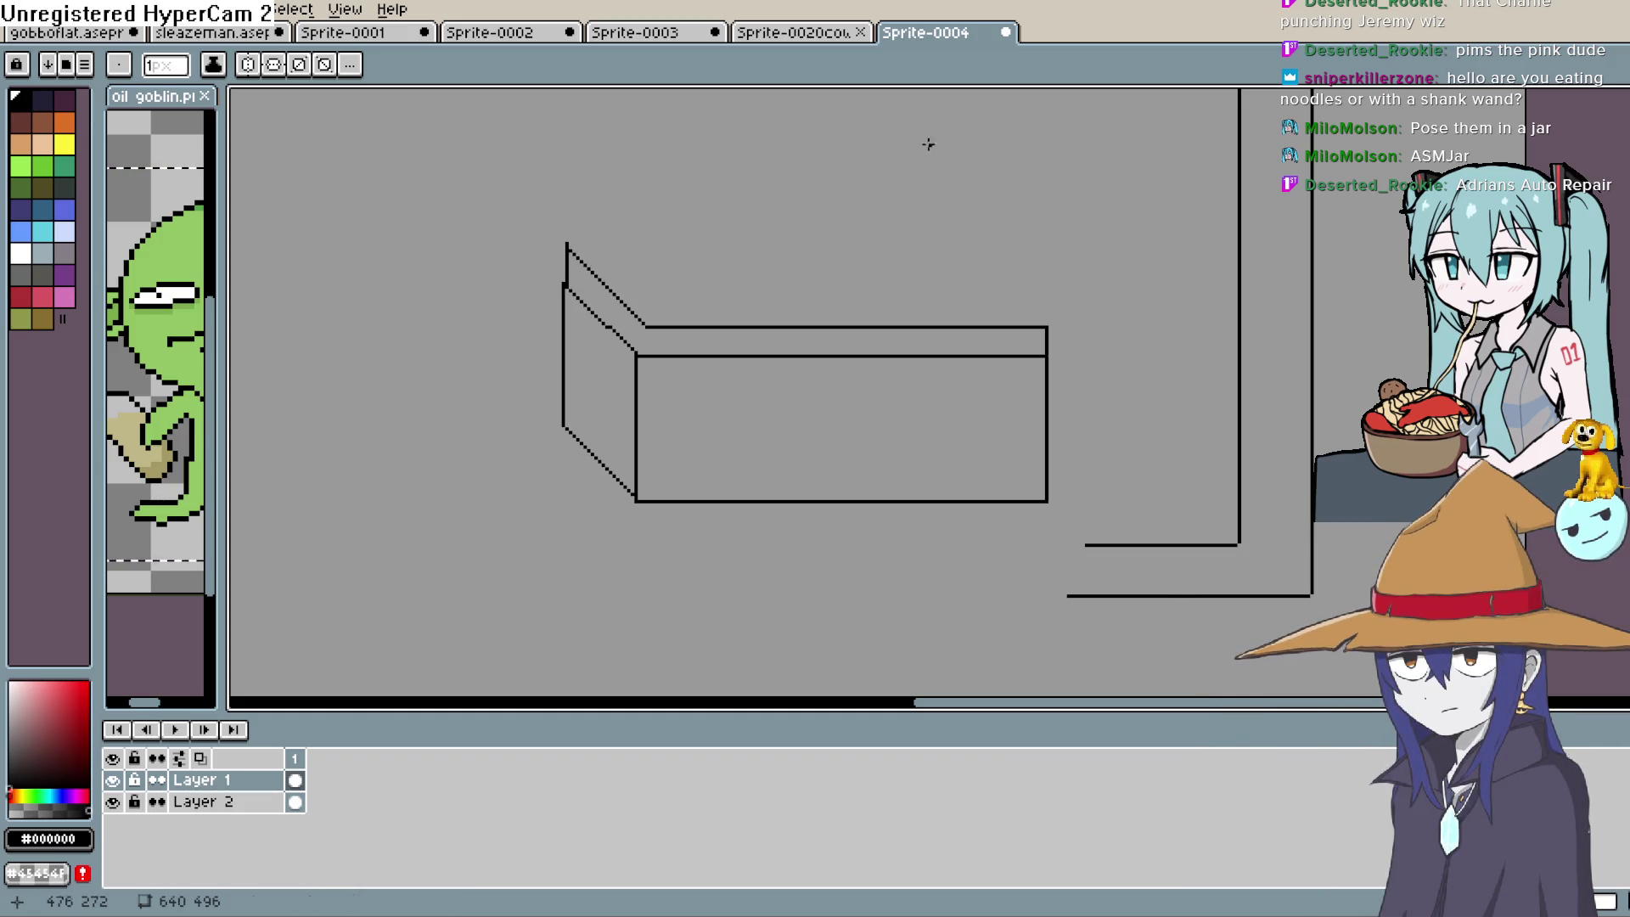
Draw the box's back top edge with a short diagonal, vertical edge, connecting line and right-end stub
key("ctrl+z")
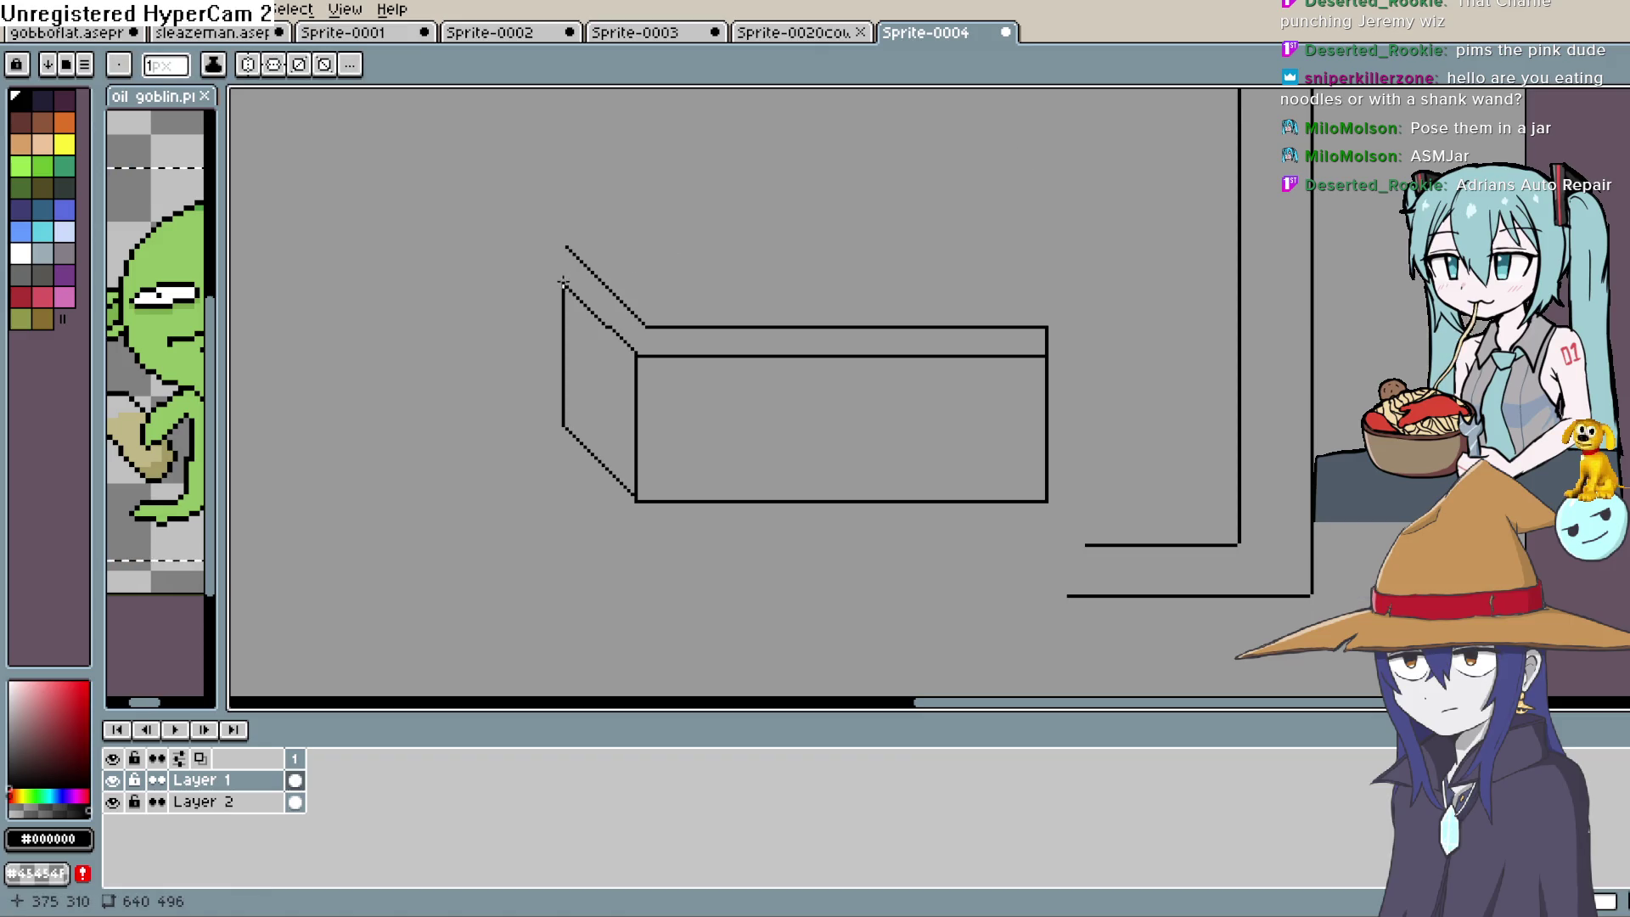
mouse_move(565, 286)
left_mouse_down()
mouse_move(551, 269)
mouse_move(637, 357)
left_mouse_up()
left_click_drag(550, 276, 552, 227)
scroll(565, 246, "up", 2)
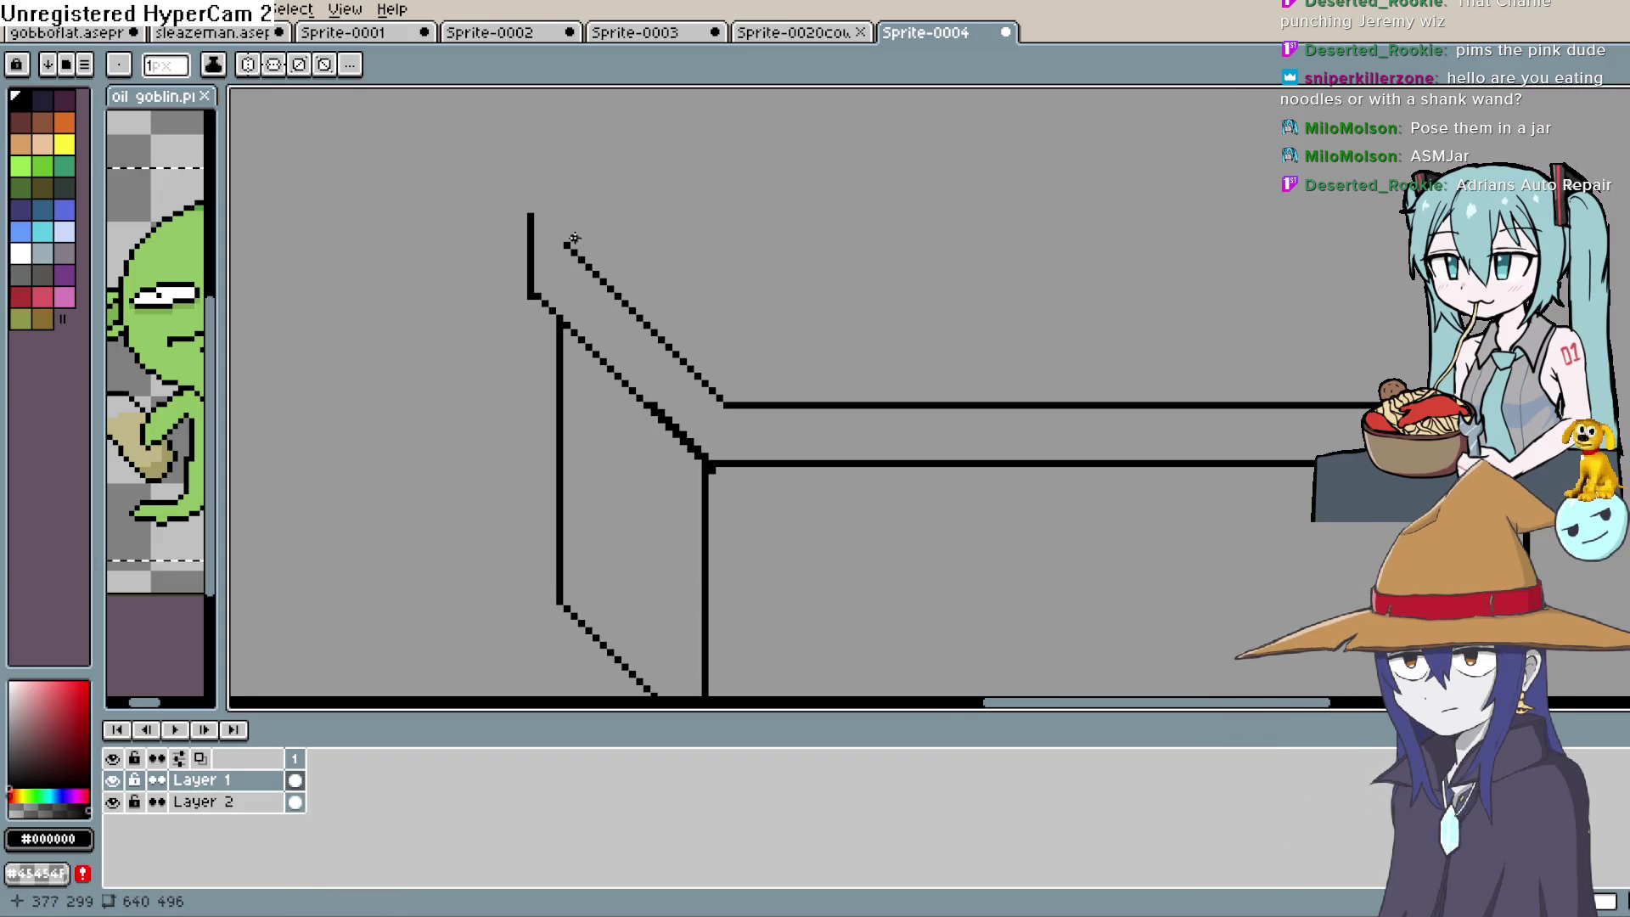
mouse_move(567, 244)
left_mouse_down()
mouse_move(533, 216)
mouse_move(1231, 228)
mouse_move(1440, 250)
left_mouse_up()
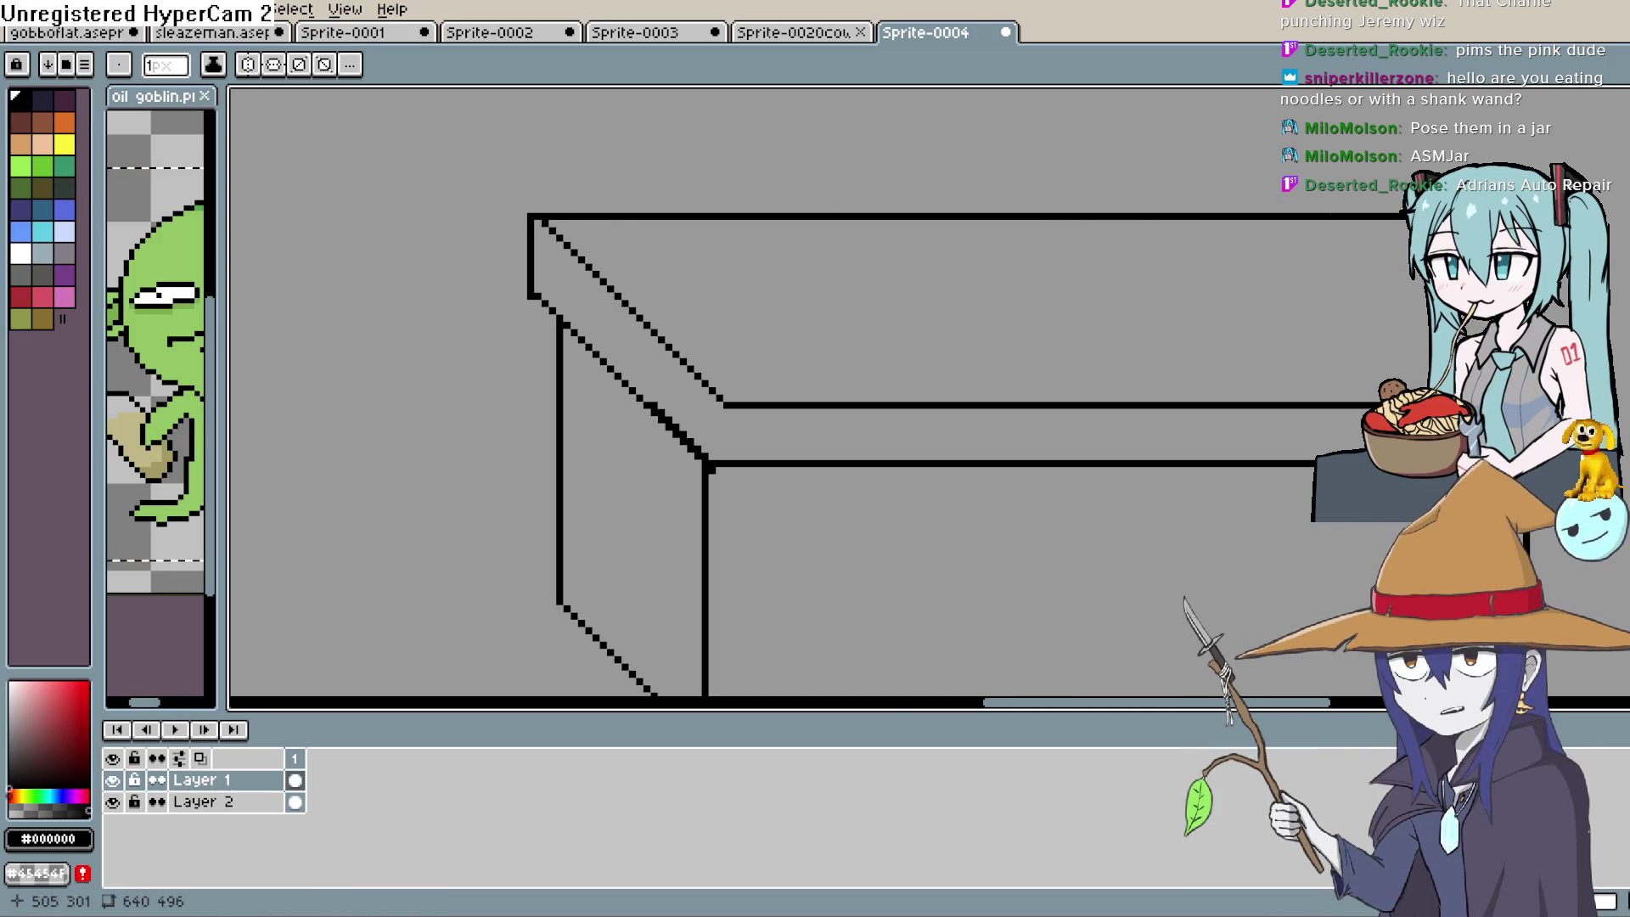
mouse_move(1524, 333)
left_mouse_down()
mouse_move(1055, 277)
mouse_move(1044, 327)
left_mouse_up()
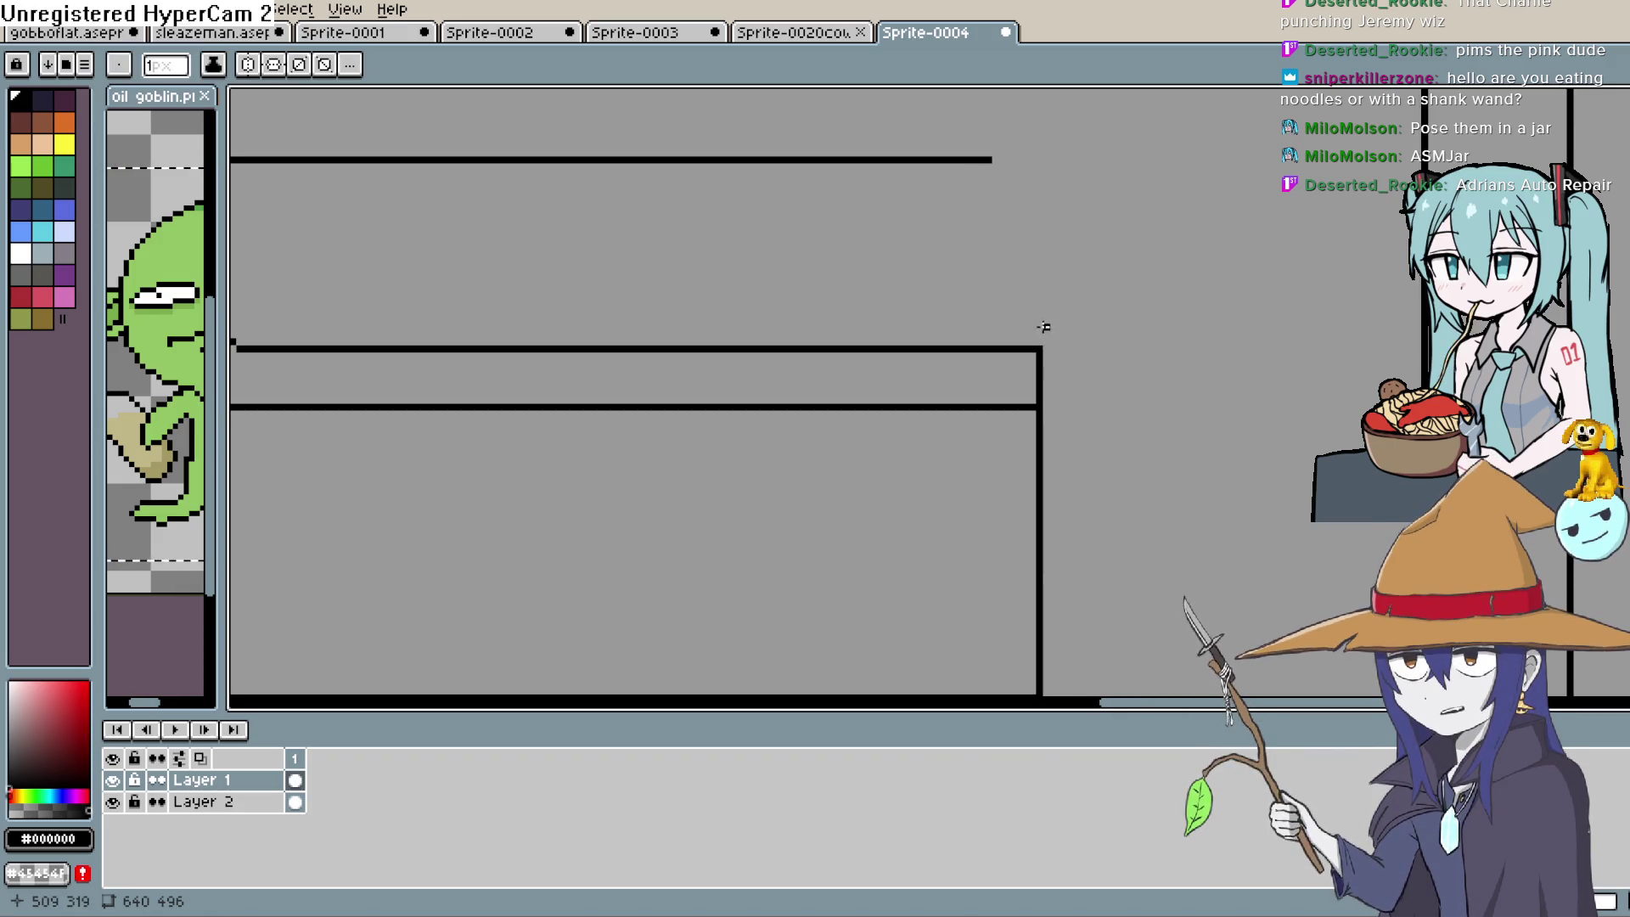
left_click_drag(1037, 407, 1057, 414)
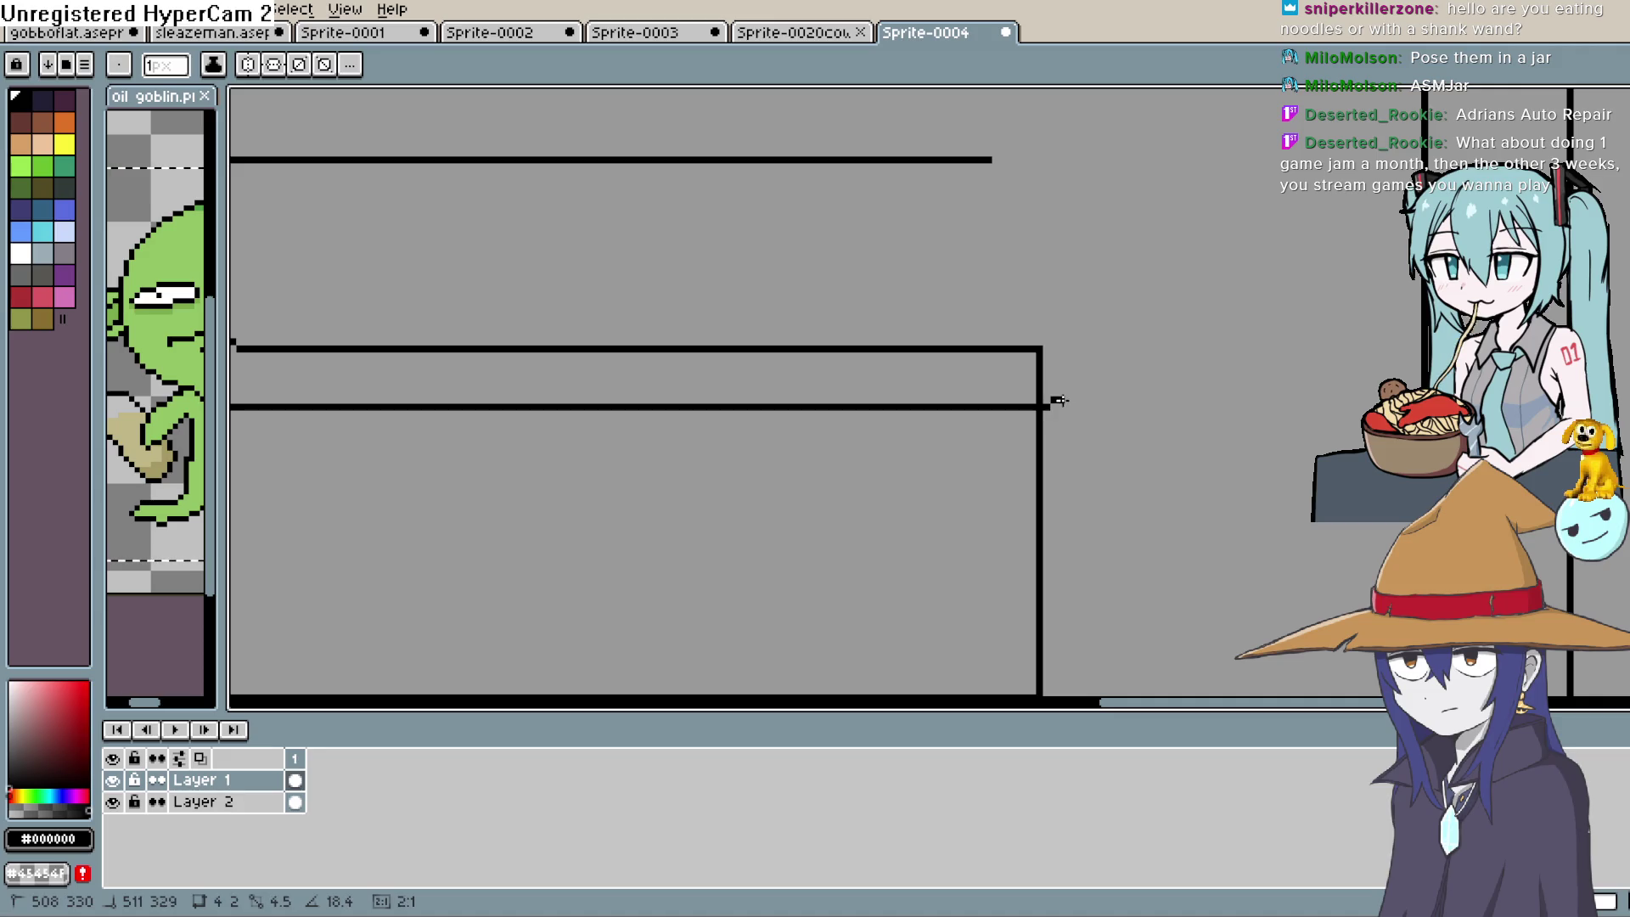
left_click_drag(1059, 400, 1066, 399)
Remove a misplaced 45° diagonal and erase a stray pixel on the slanted edge in grey
scroll(1072, 397, "down", 1)
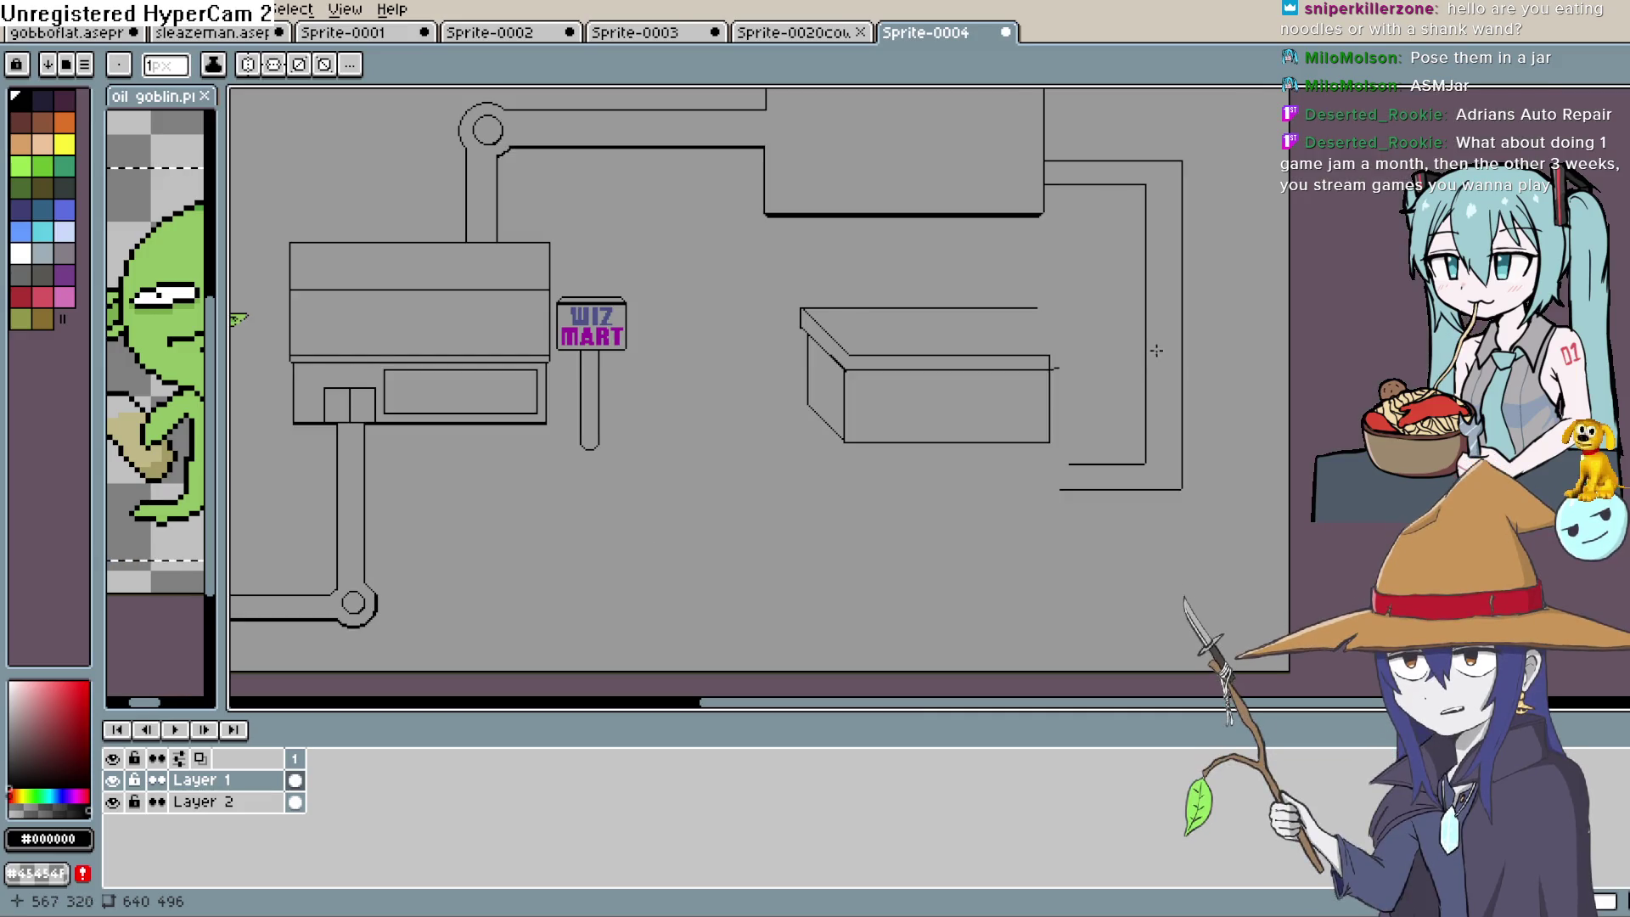
scroll(1091, 381, "up", 1)
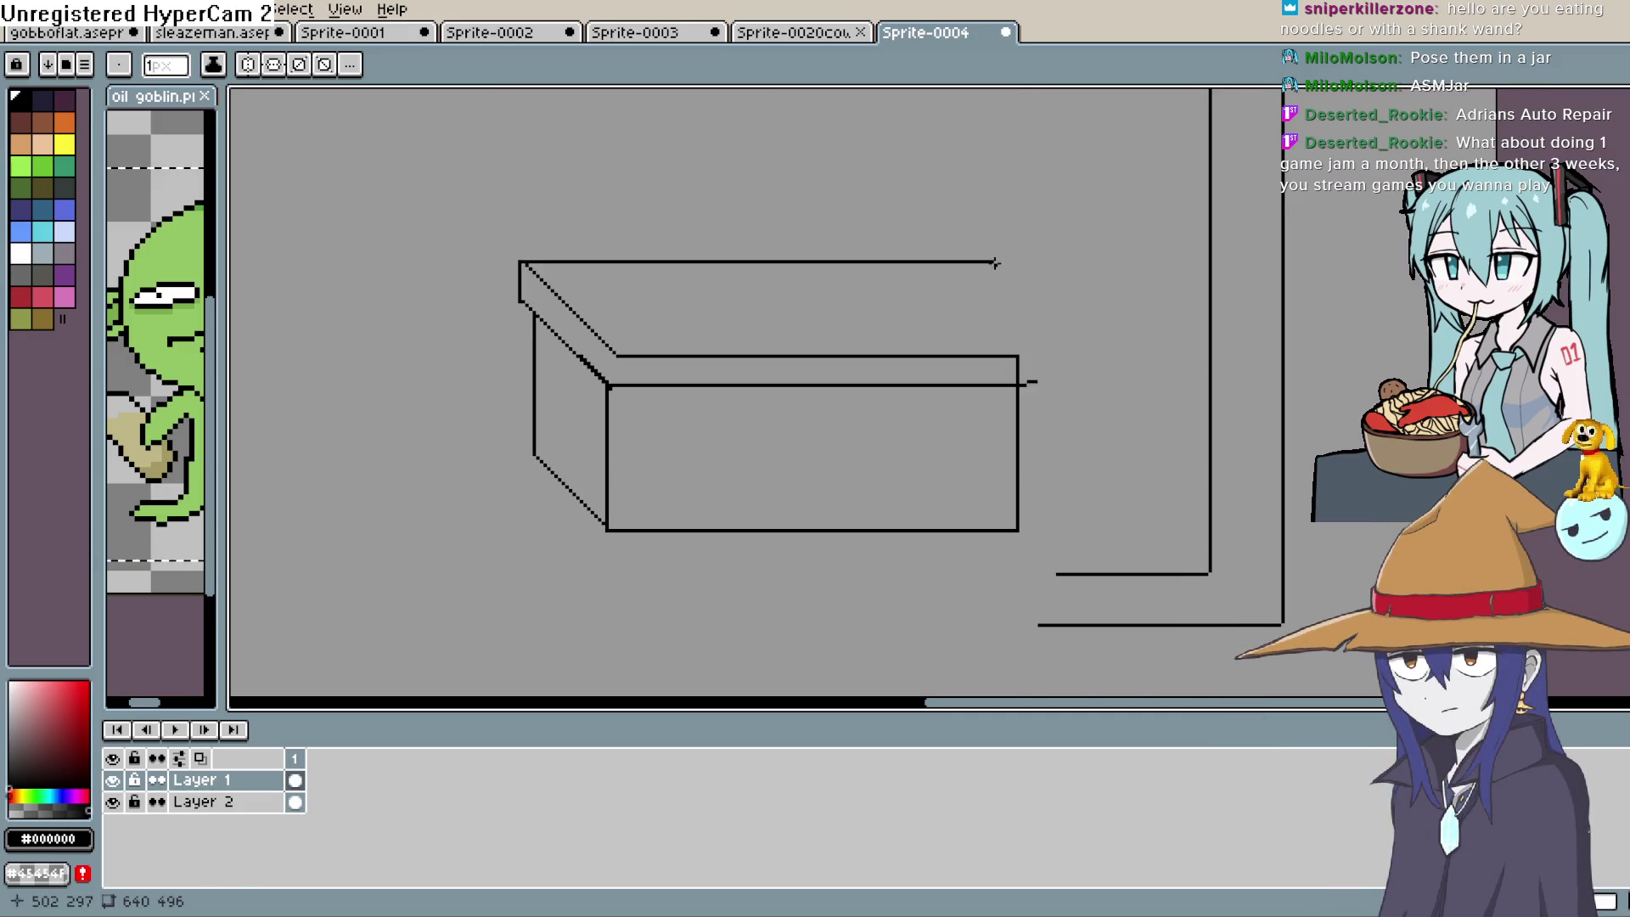
mouse_move(996, 261)
left_mouse_down()
mouse_move(1076, 356)
mouse_move(930, 263)
left_mouse_up()
key("ctrl+z")
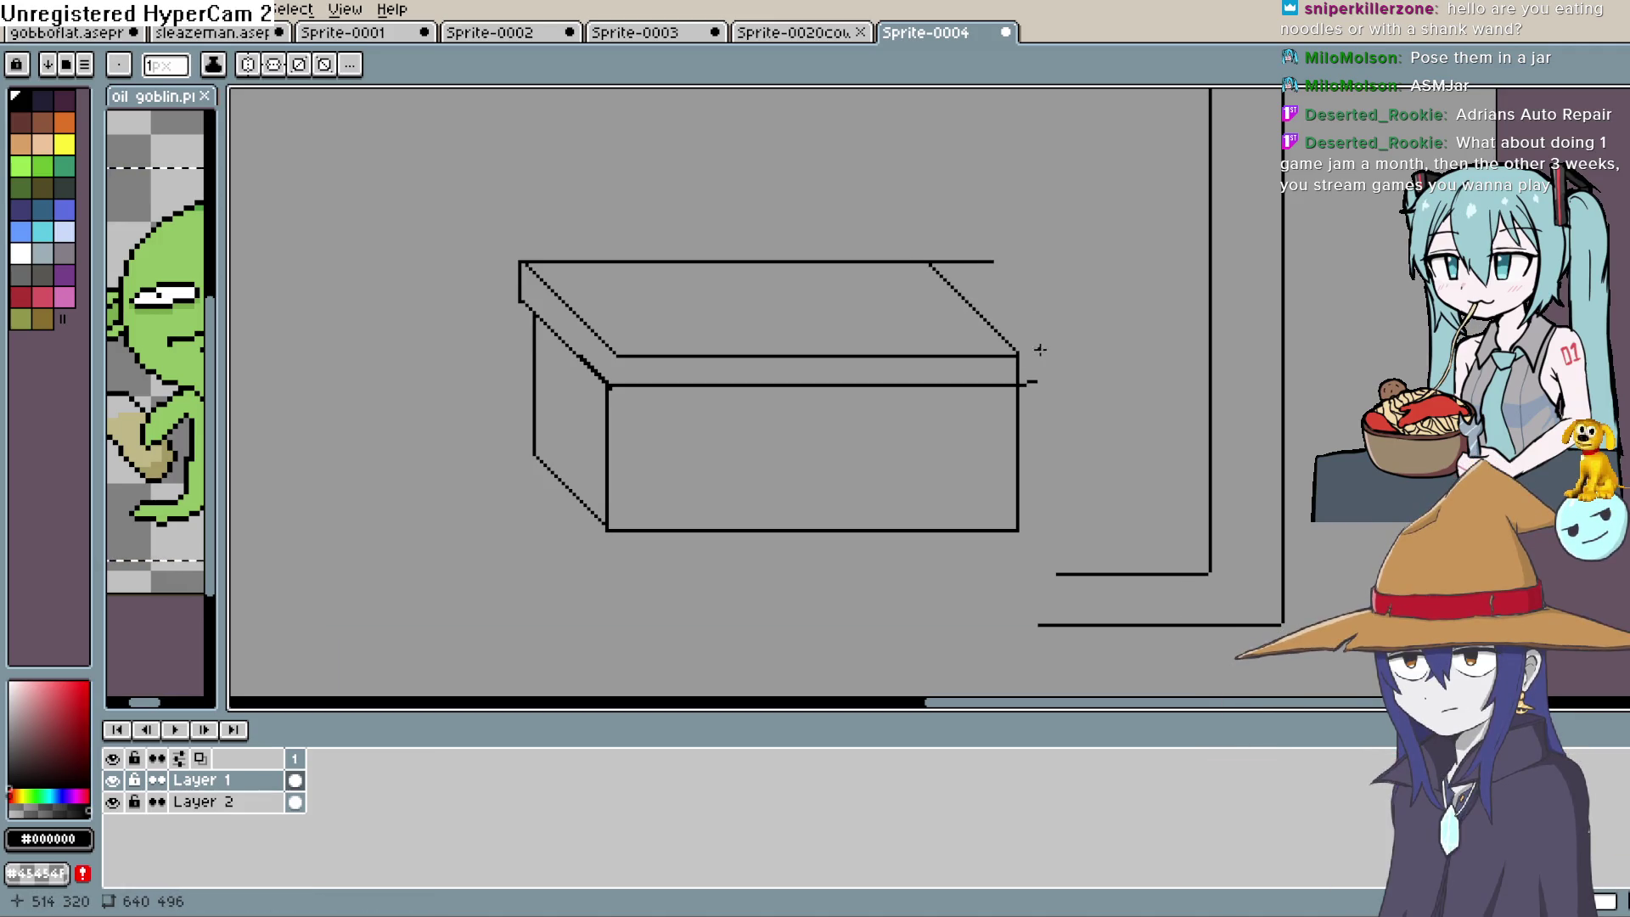
key("i")
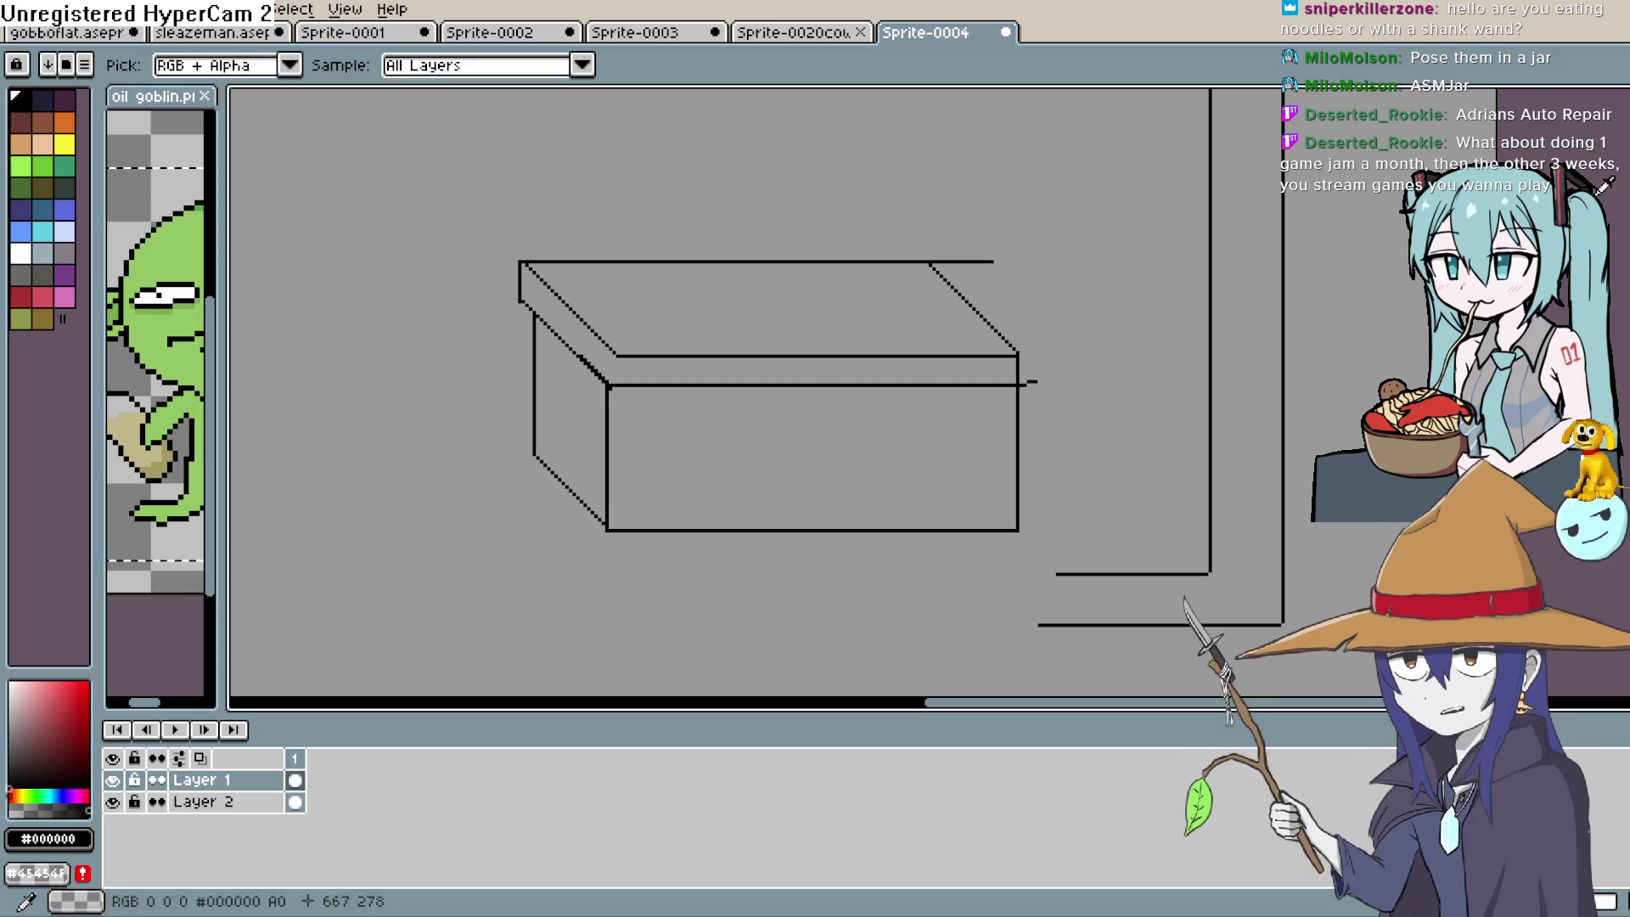
left_click(681, 366)
key("e")
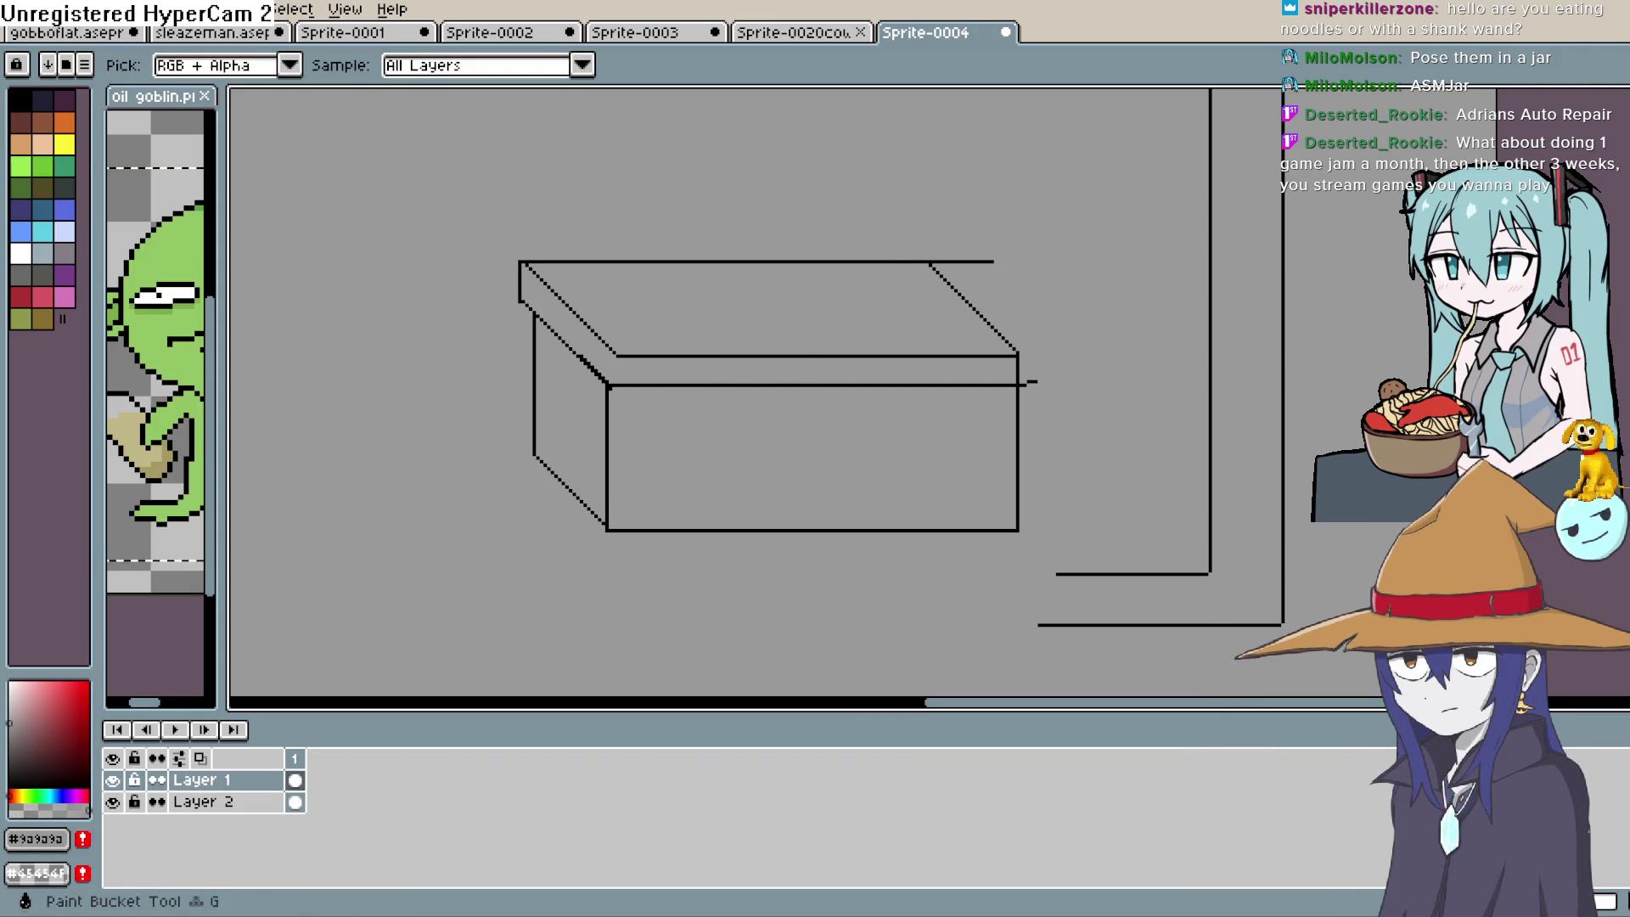
key("e")
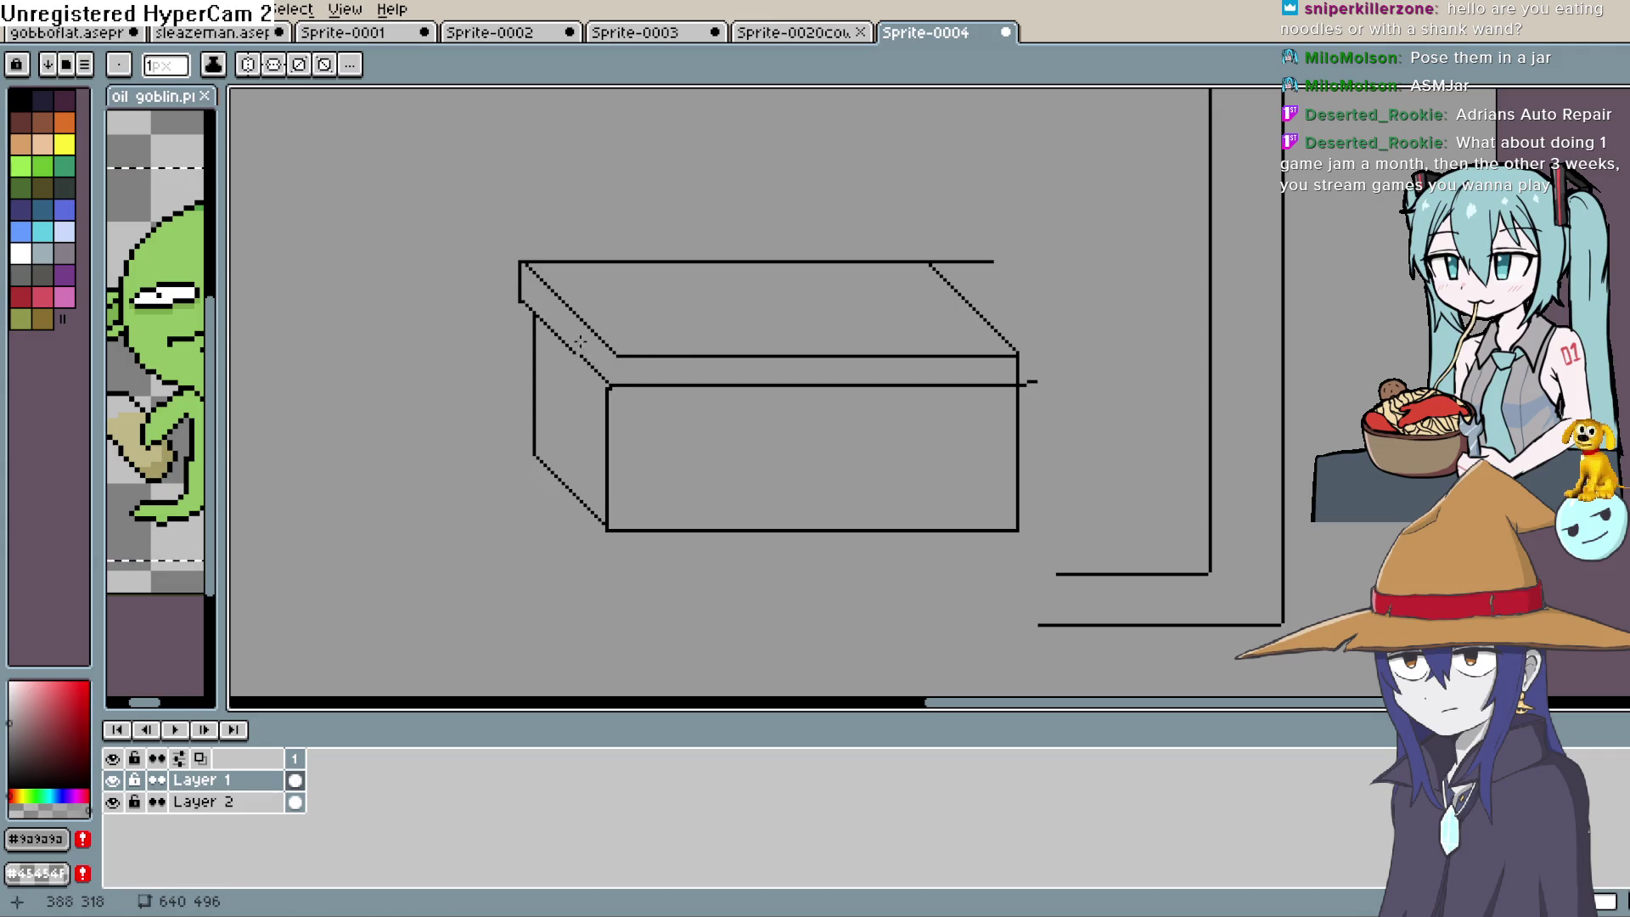
left_click(578, 358)
Erase the stray pixels along the slanted top edge of the box in Sprite-0004
left_click_drag(606, 386, 598, 374)
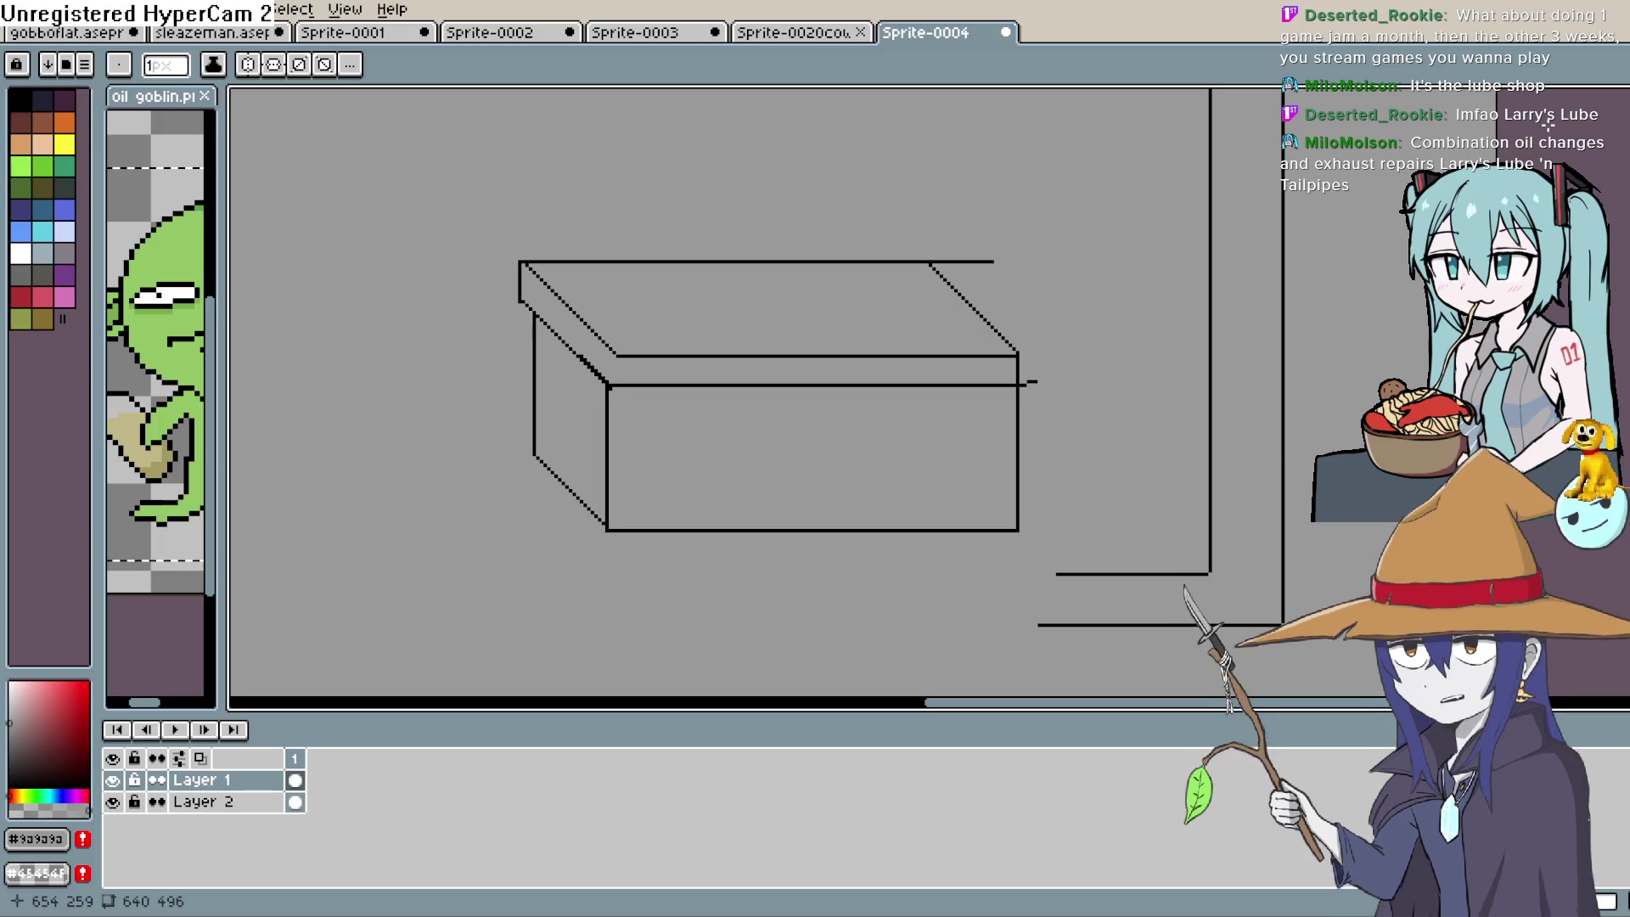
Trim the overhanging right end of the box's top line
left_click_drag(1024, 442, 918, 424)
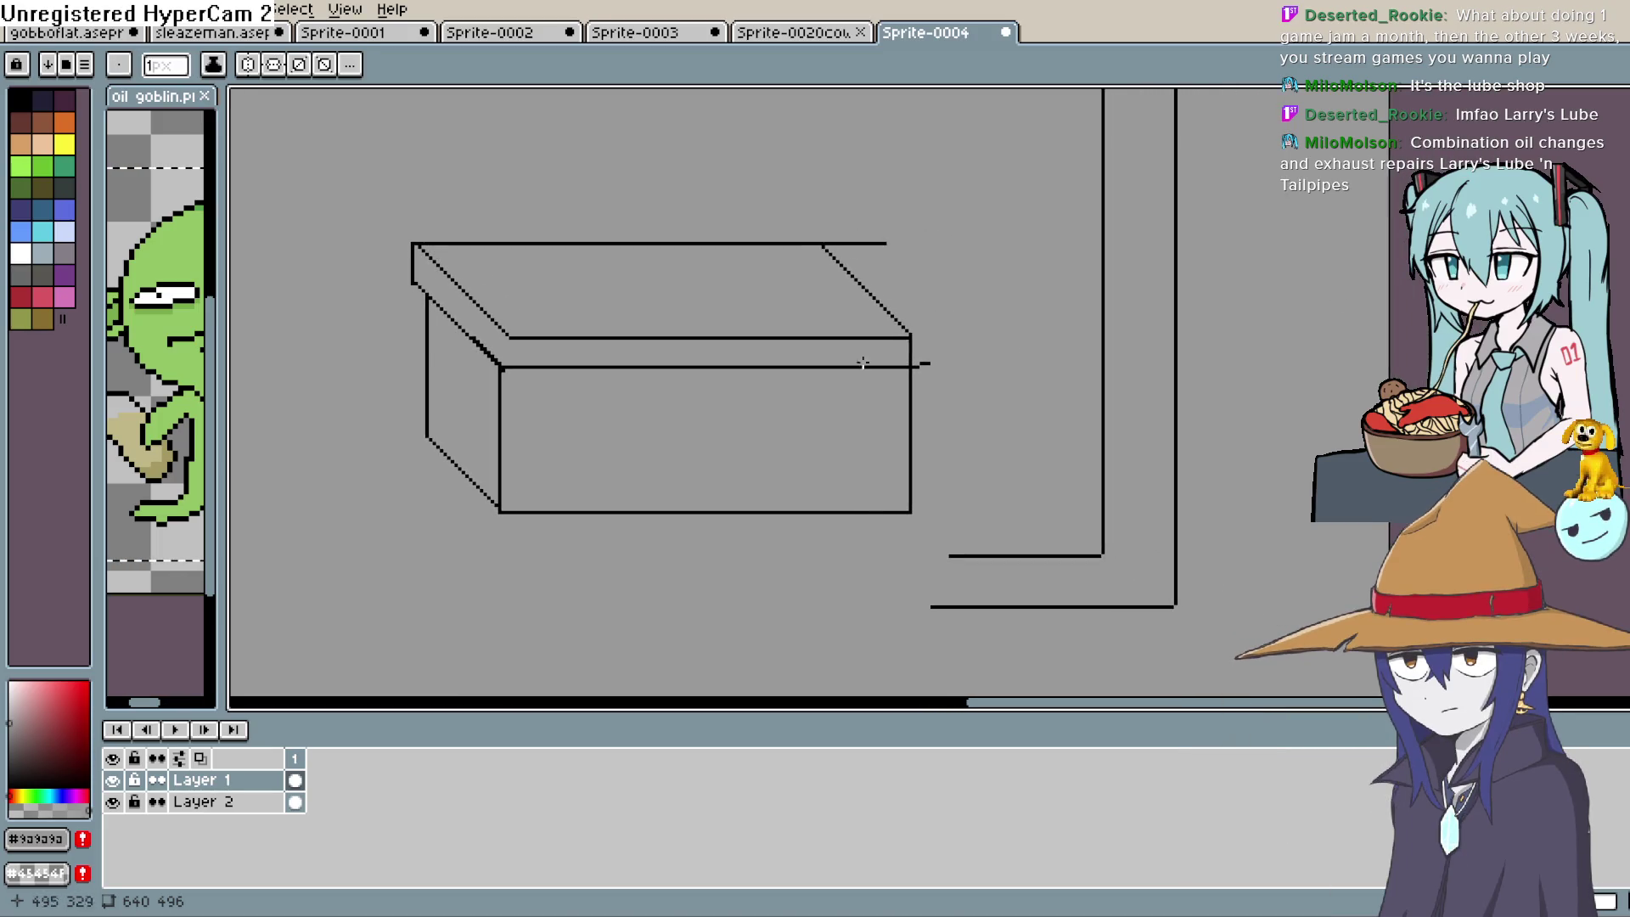
key("e")
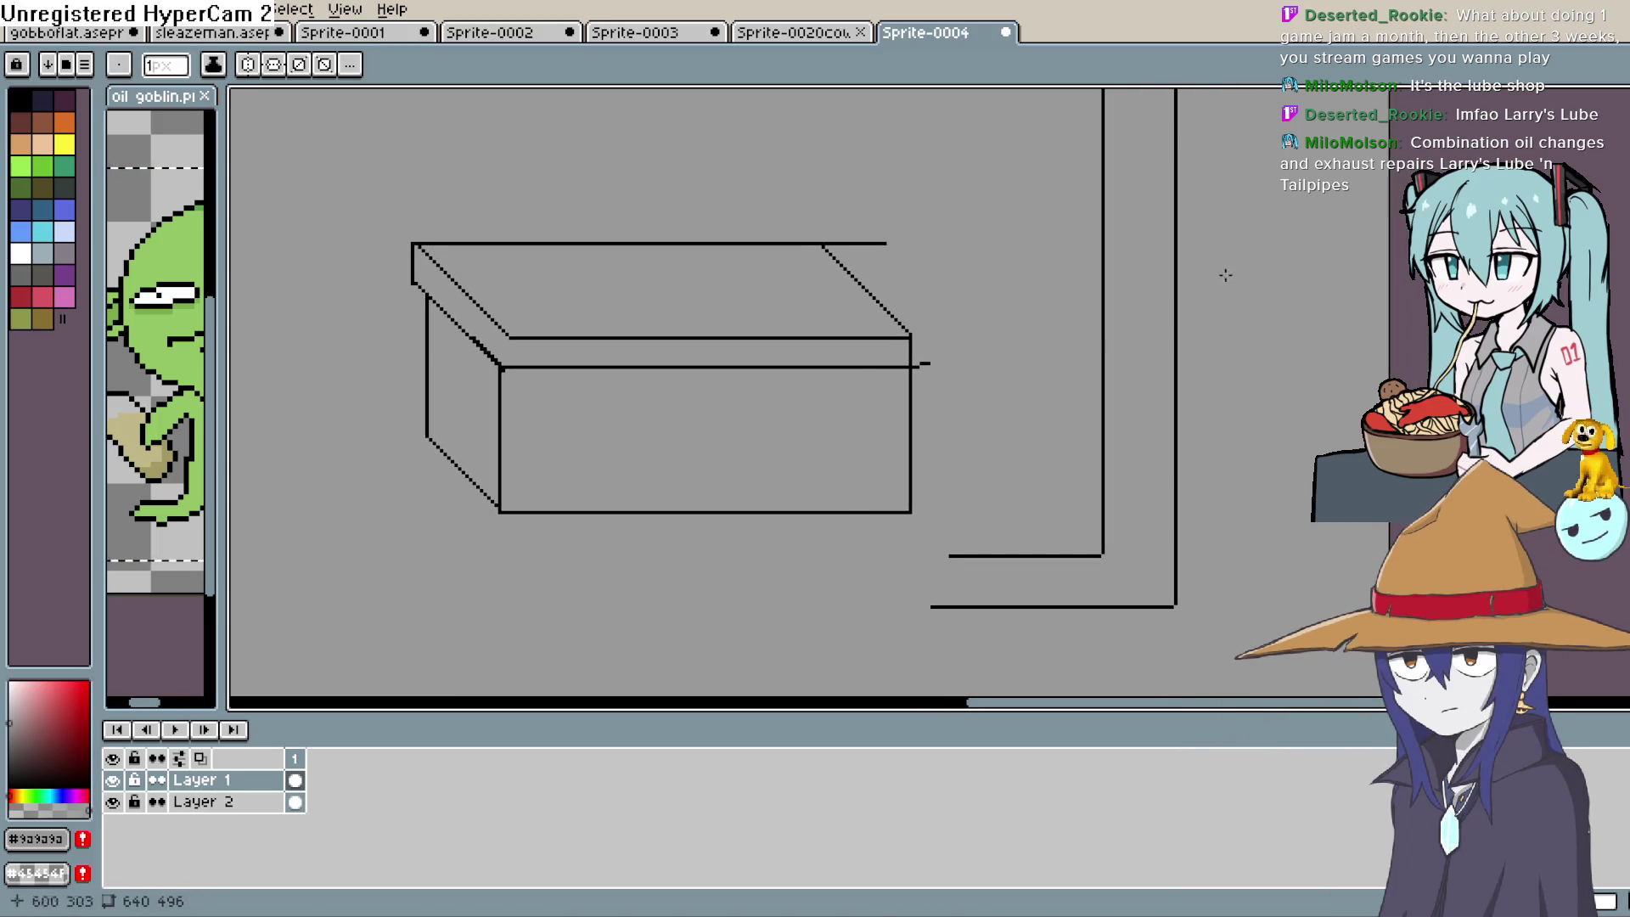
key("b")
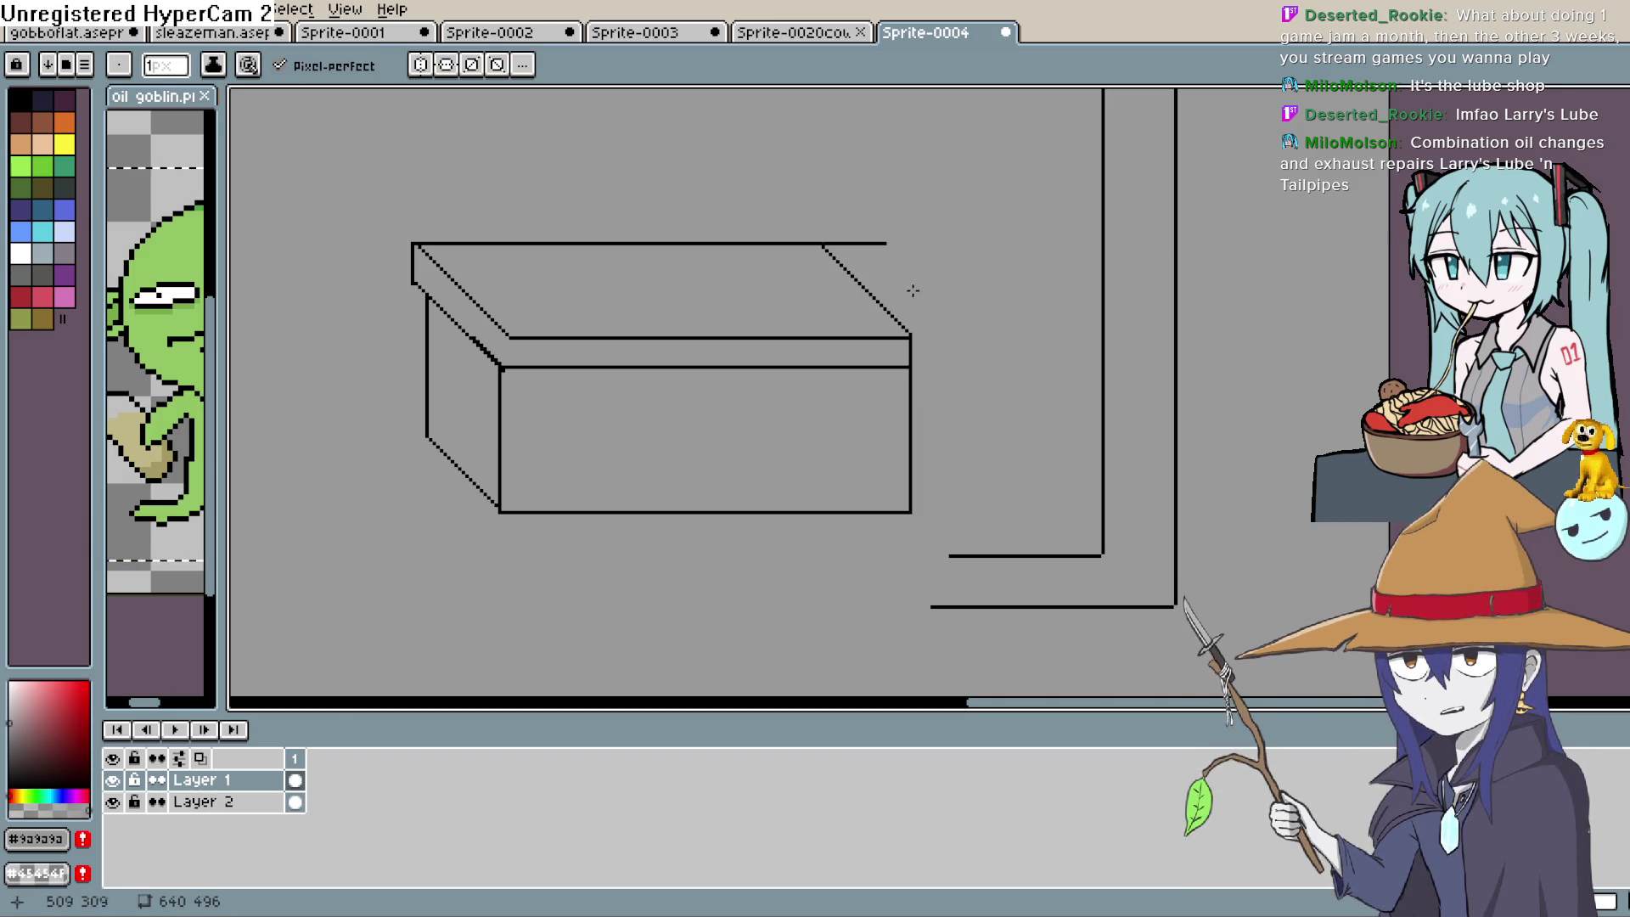
scroll(910, 297, "up", 1)
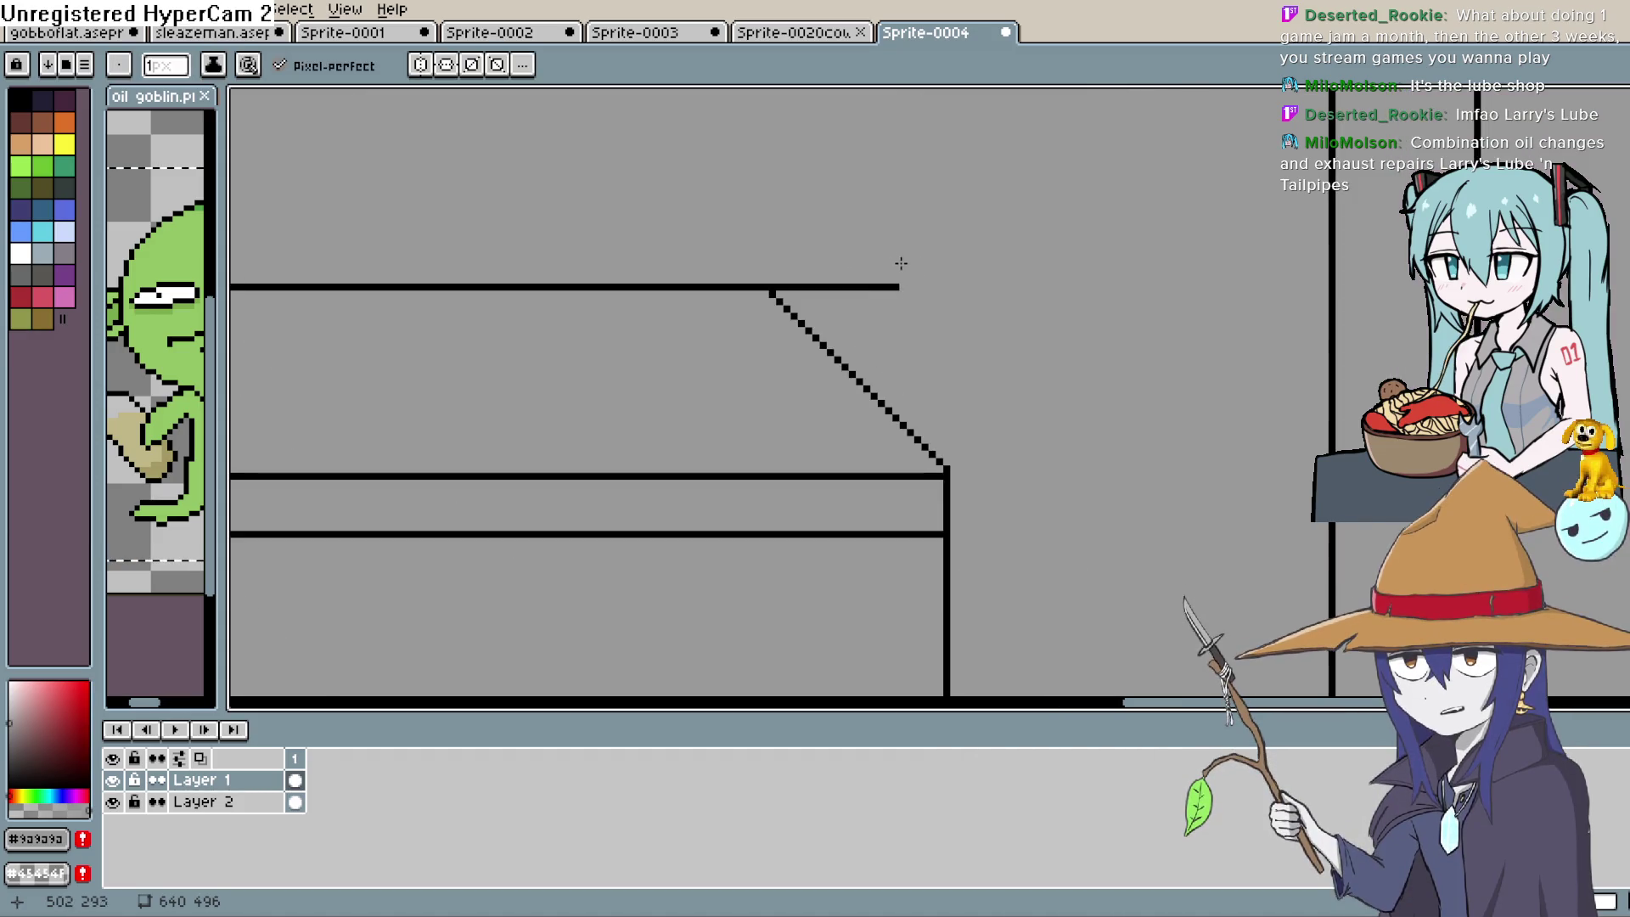
left_click_drag(901, 263, 860, 288)
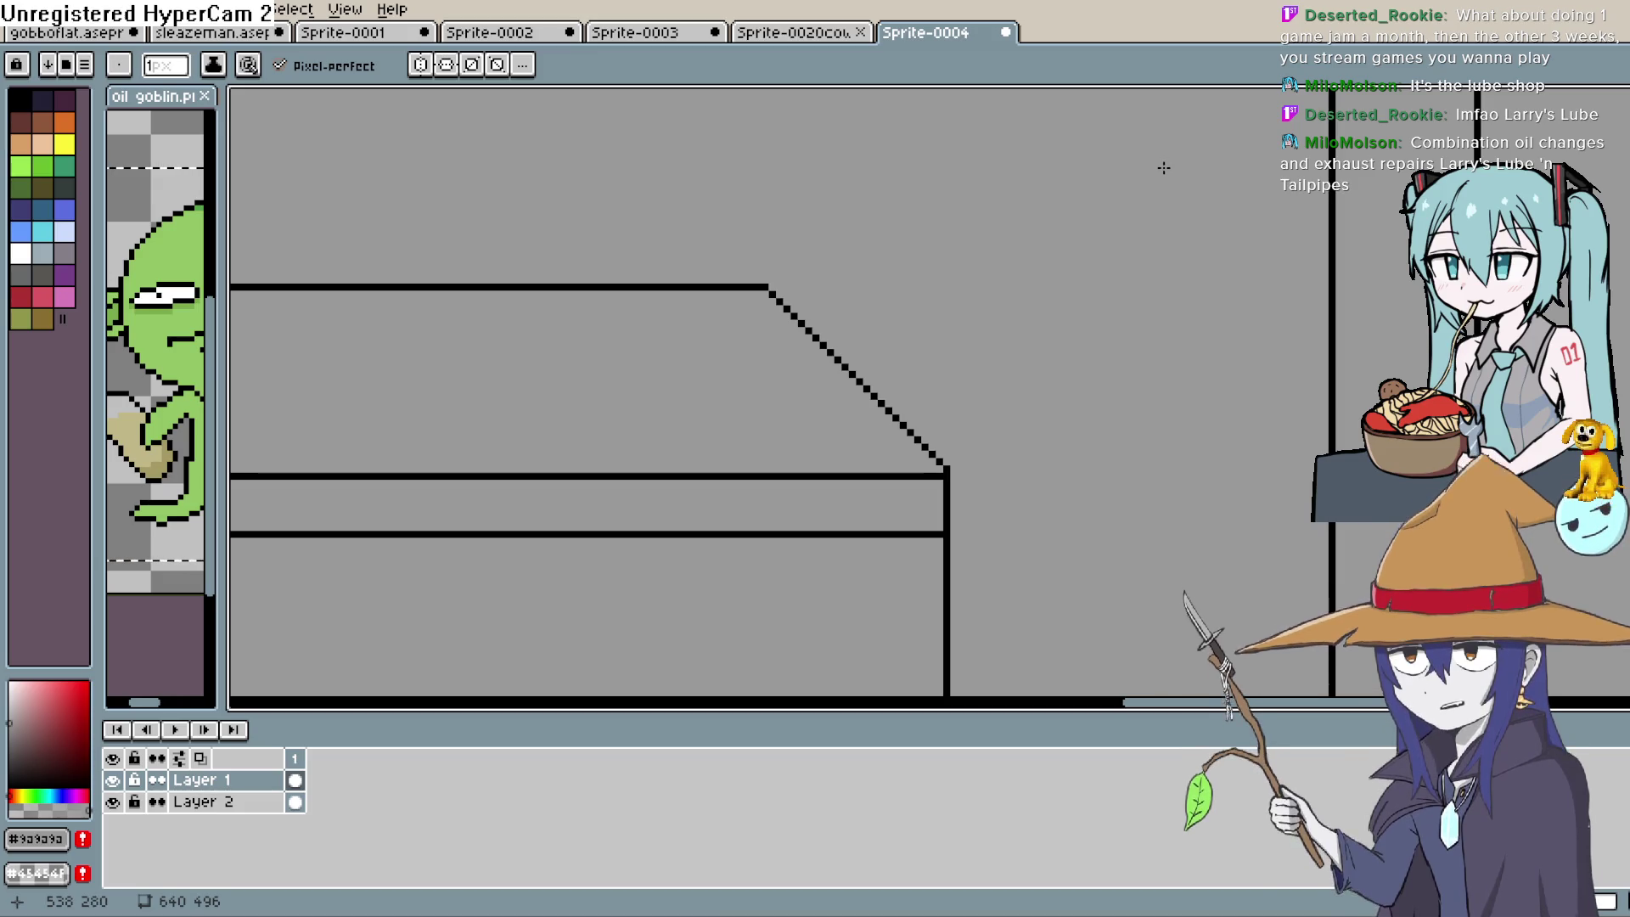
Add a single pixel at the box's front corner to close the outline
key("space")
left_click_drag(948, 387, 1138, 268)
key("space")
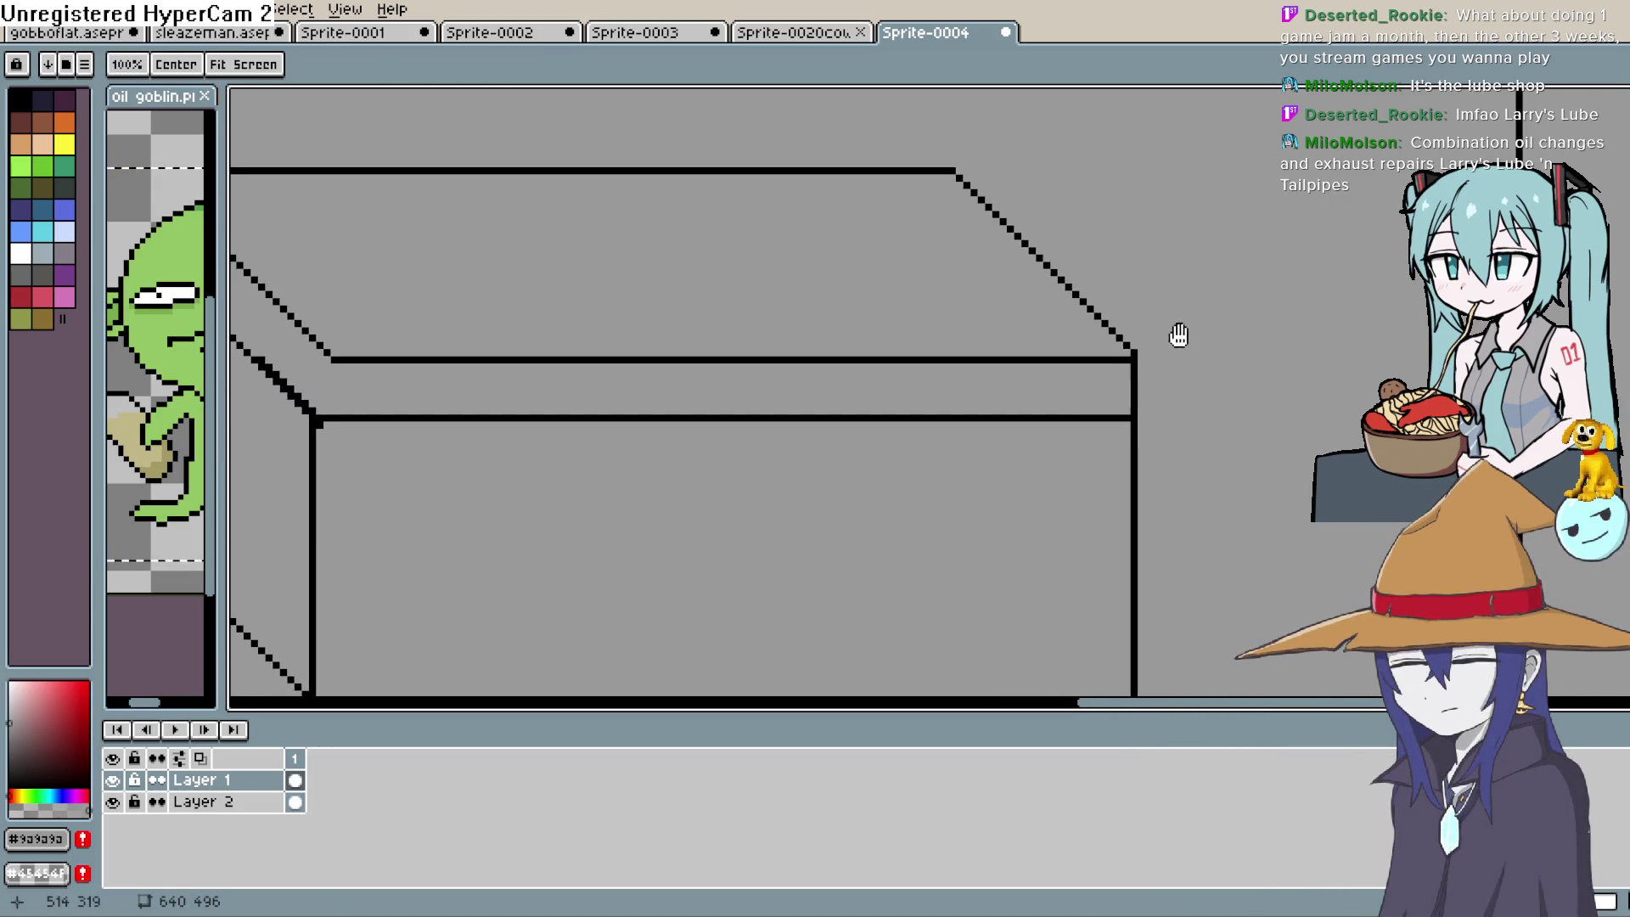
left_click_drag(1177, 335, 1302, 276)
key("space")
left_click_drag(447, 309, 506, 327)
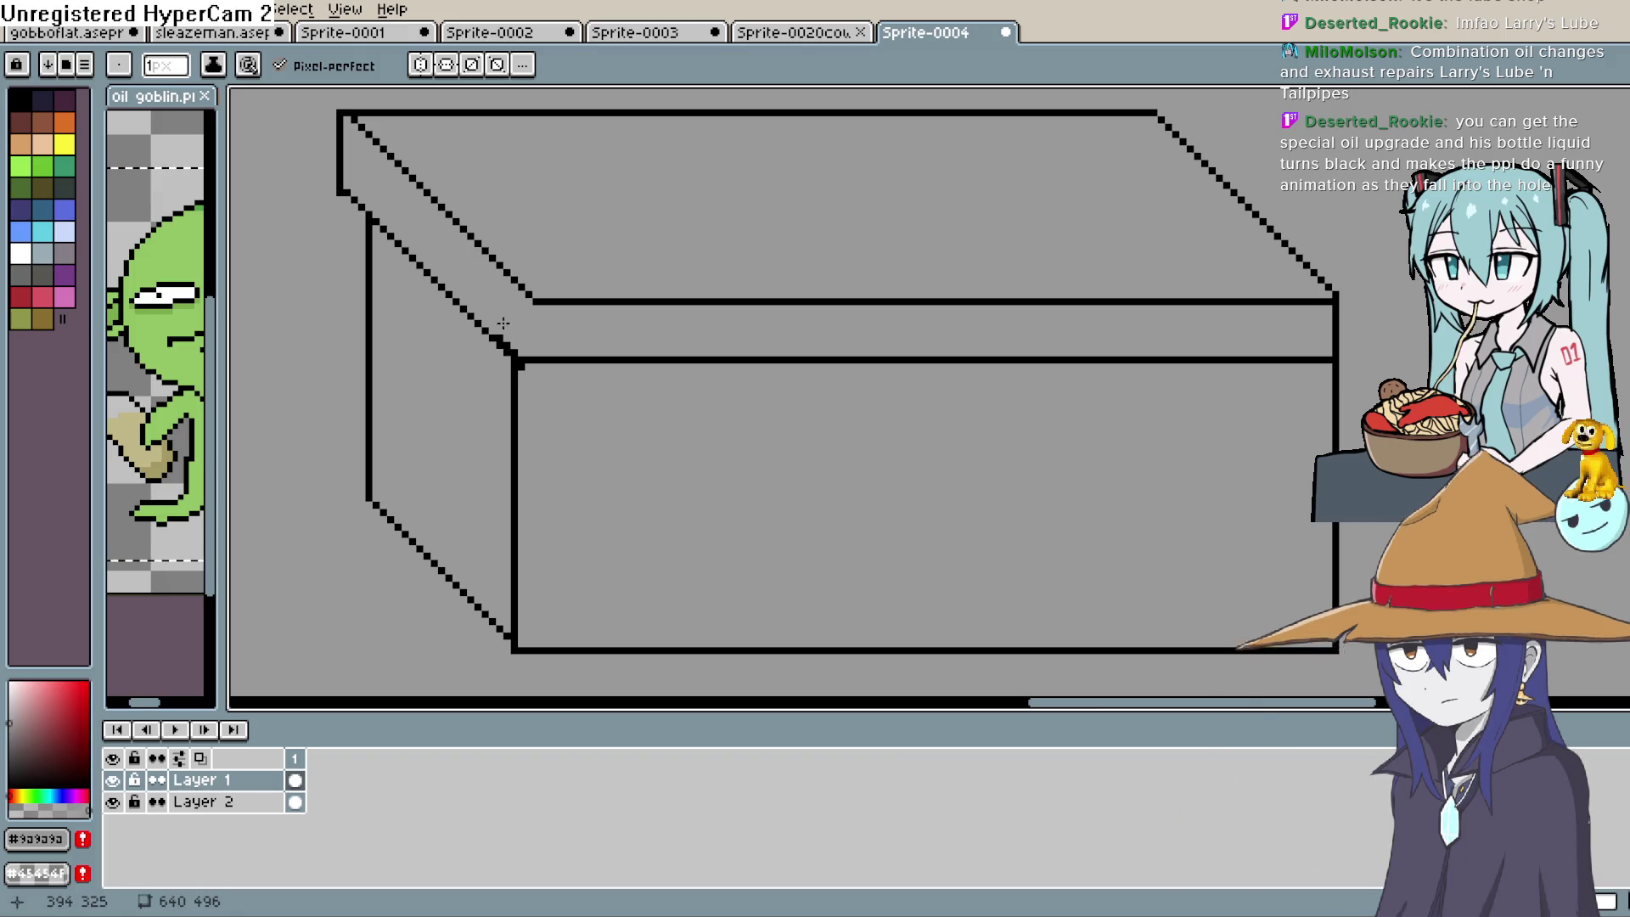
left_click(516, 353)
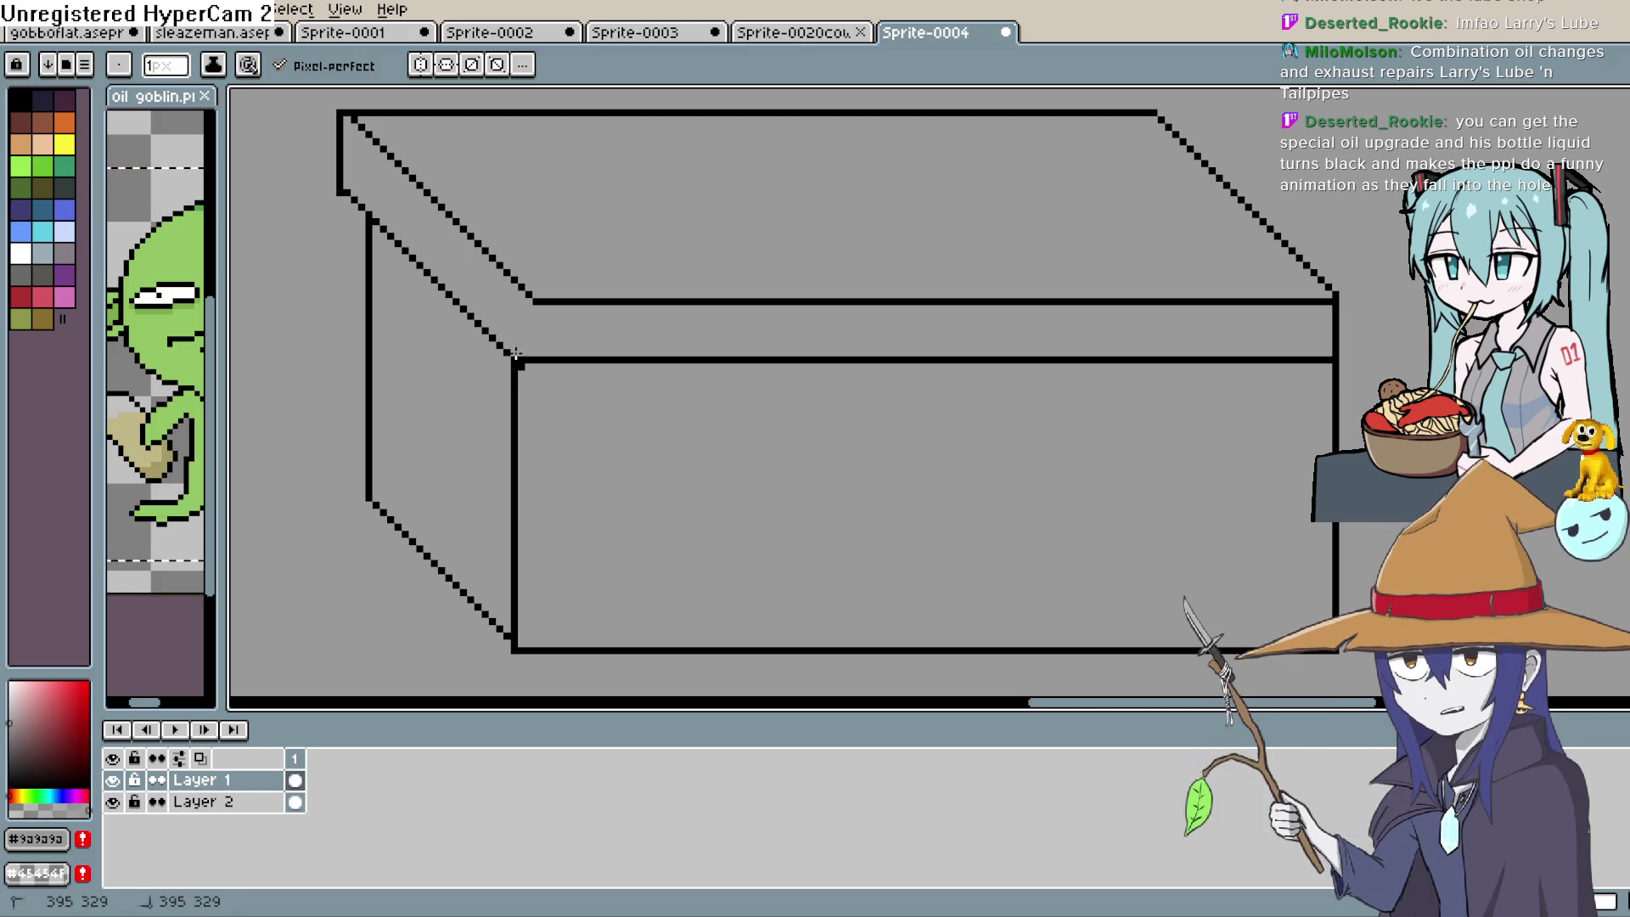
Zoom out to view the whole box with the WIZ MART sign and building
mouse_move(524, 367)
left_mouse_down()
mouse_move(645, 400)
mouse_move(600, 335)
left_mouse_up()
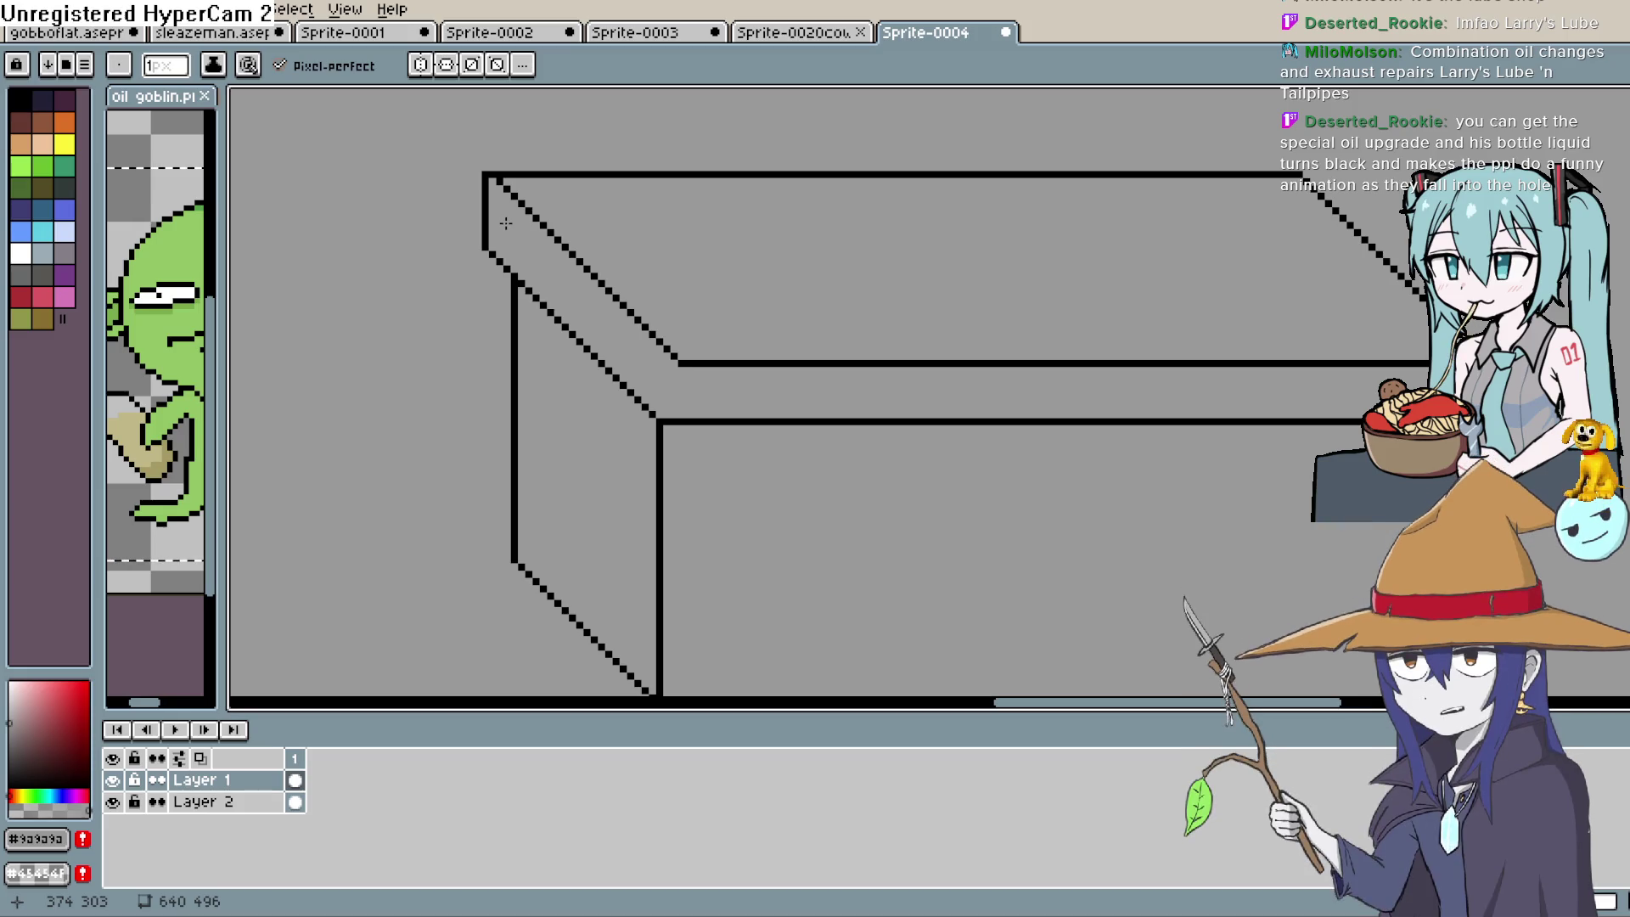
mouse_move(1000, 365)
left_mouse_down()
mouse_move(1000, 330)
mouse_move(935, 330)
left_mouse_up()
left_click_drag(1331, 242, 1269, 246)
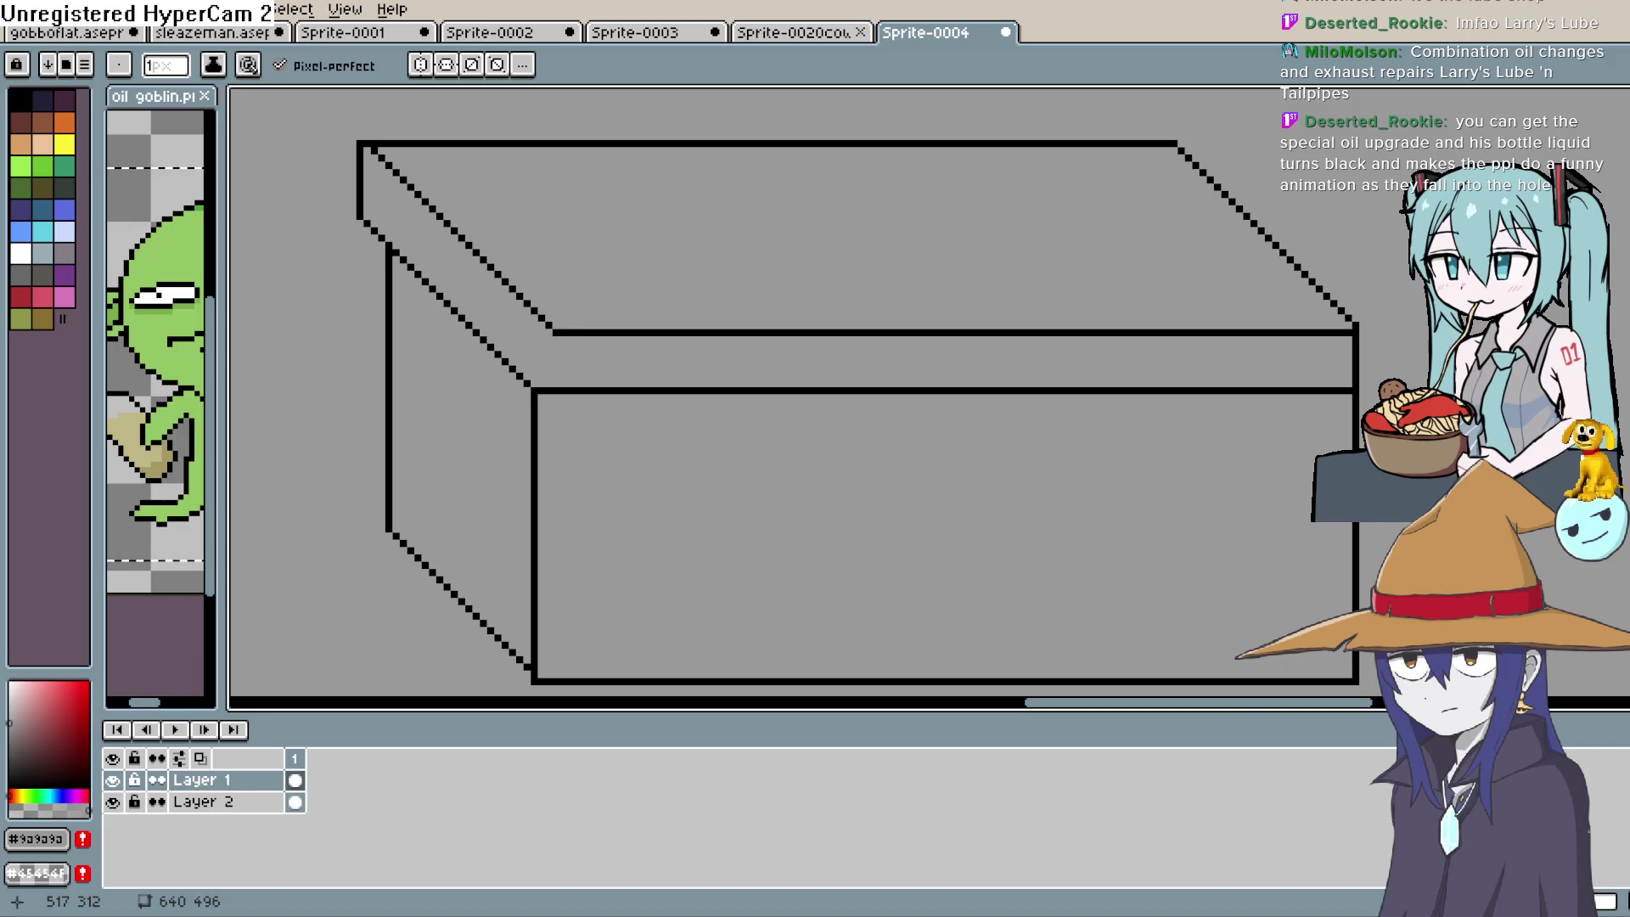
scroll(895, 201, "down", 1)
mouse_move(895, 201)
left_mouse_down()
mouse_move(1198, 243)
mouse_move(1113, 304)
mouse_move(1078, 293)
left_mouse_up()
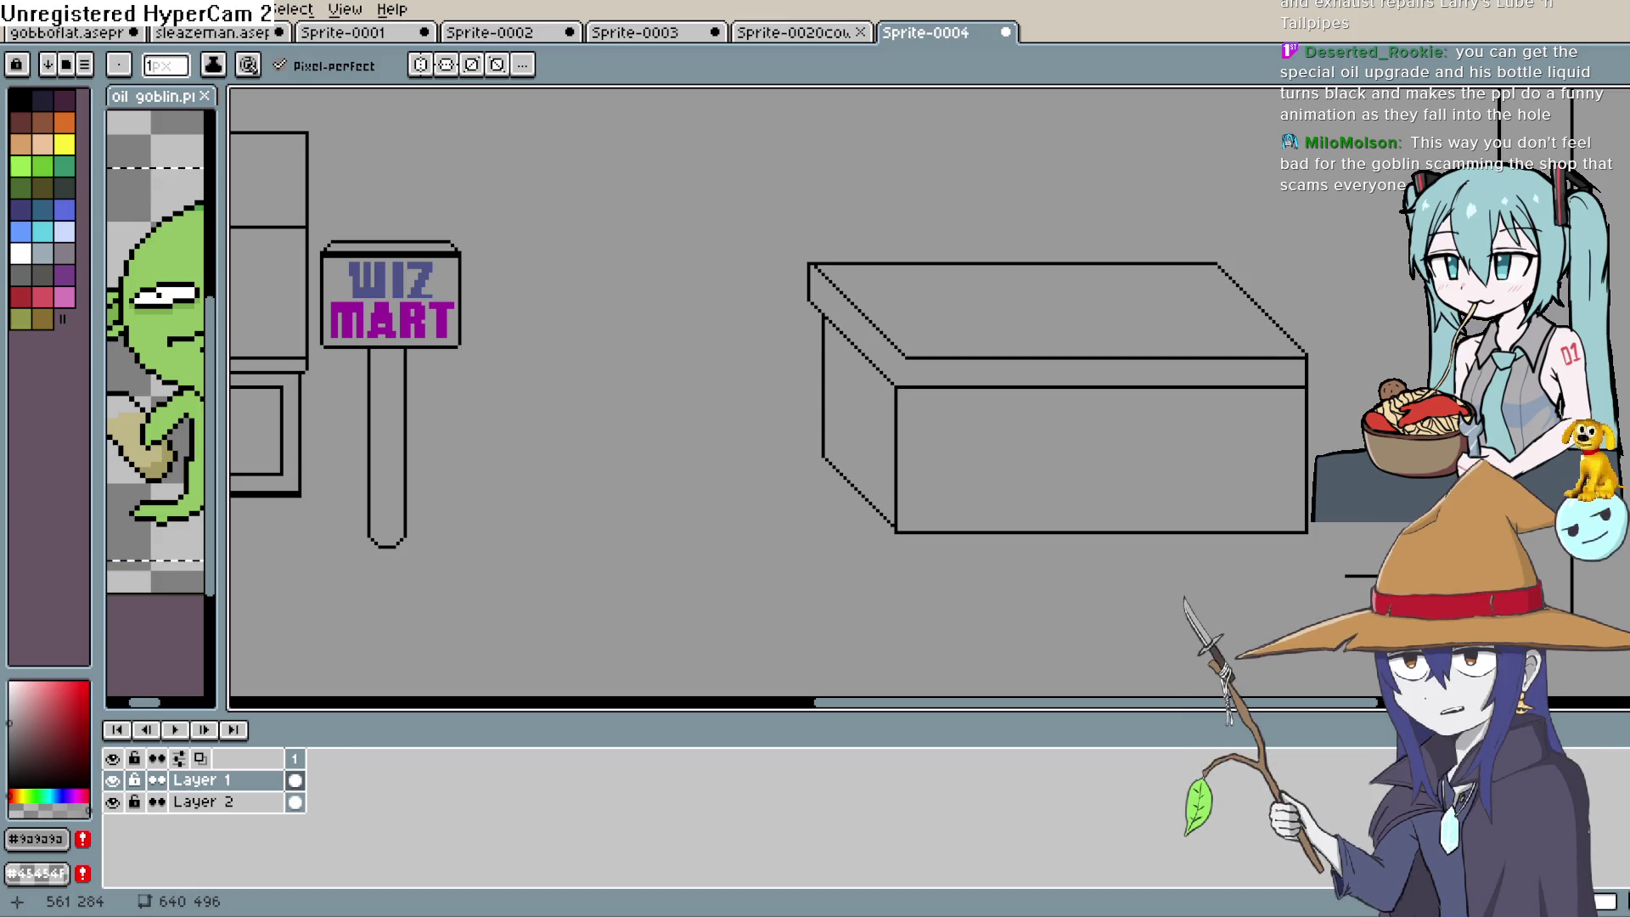
Zoom in on the box and draw diagonal lines from its corners down to a lower base line
scroll(986, 328, "down", 2)
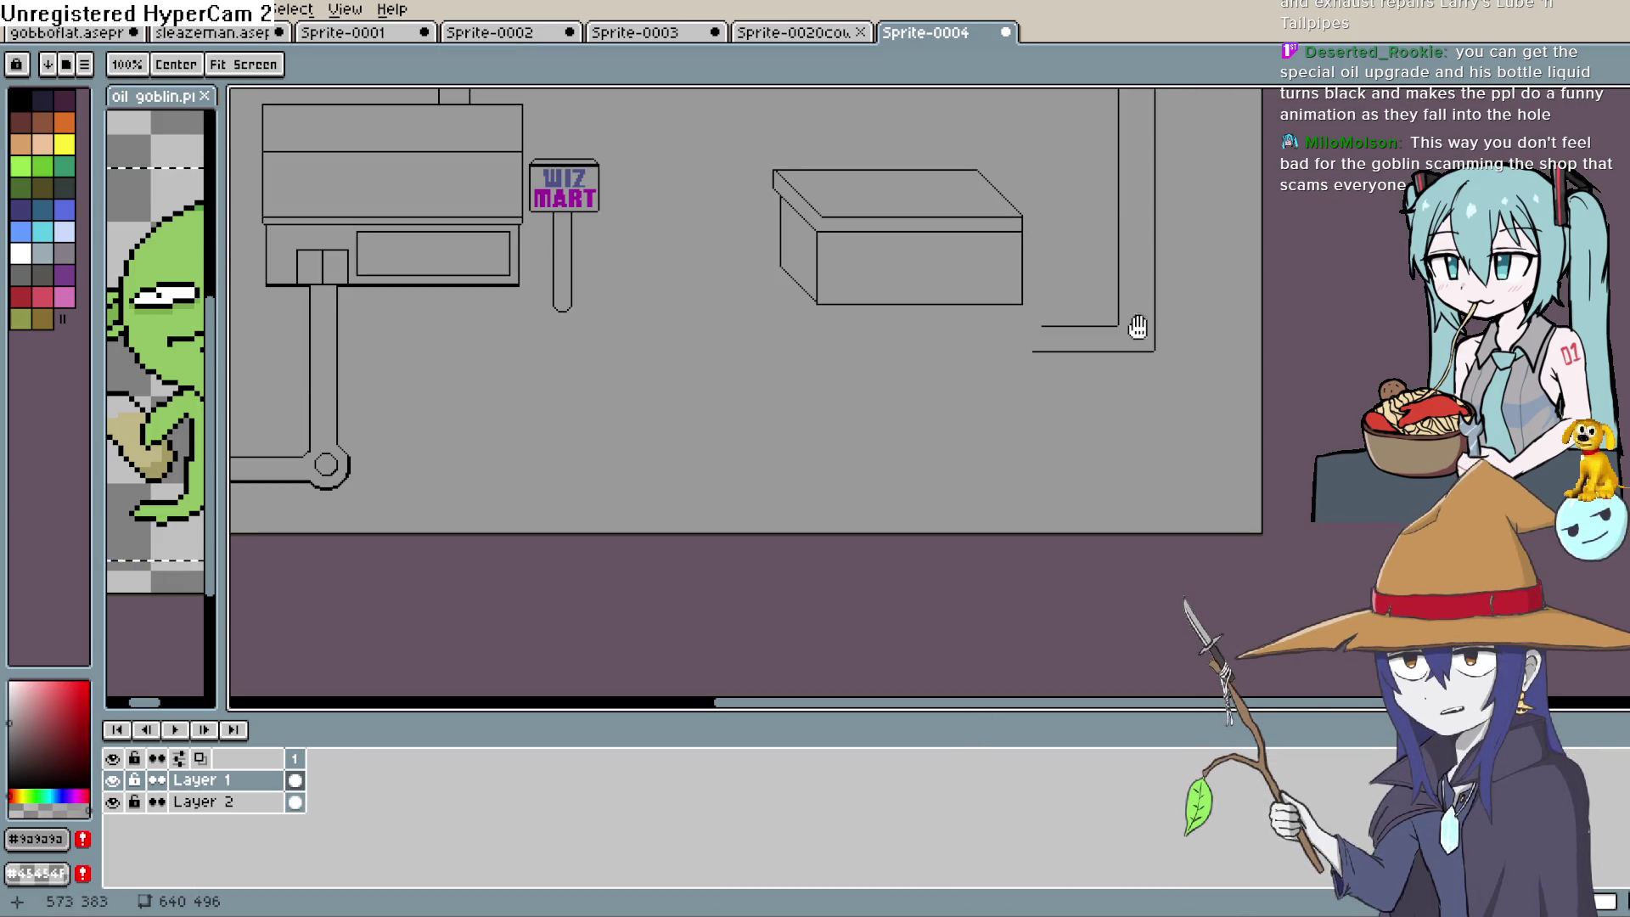
mouse_move(1138, 328)
left_mouse_down()
mouse_move(1139, 384)
mouse_move(1147, 353)
mouse_move(1135, 339)
mouse_move(1121, 353)
left_mouse_up()
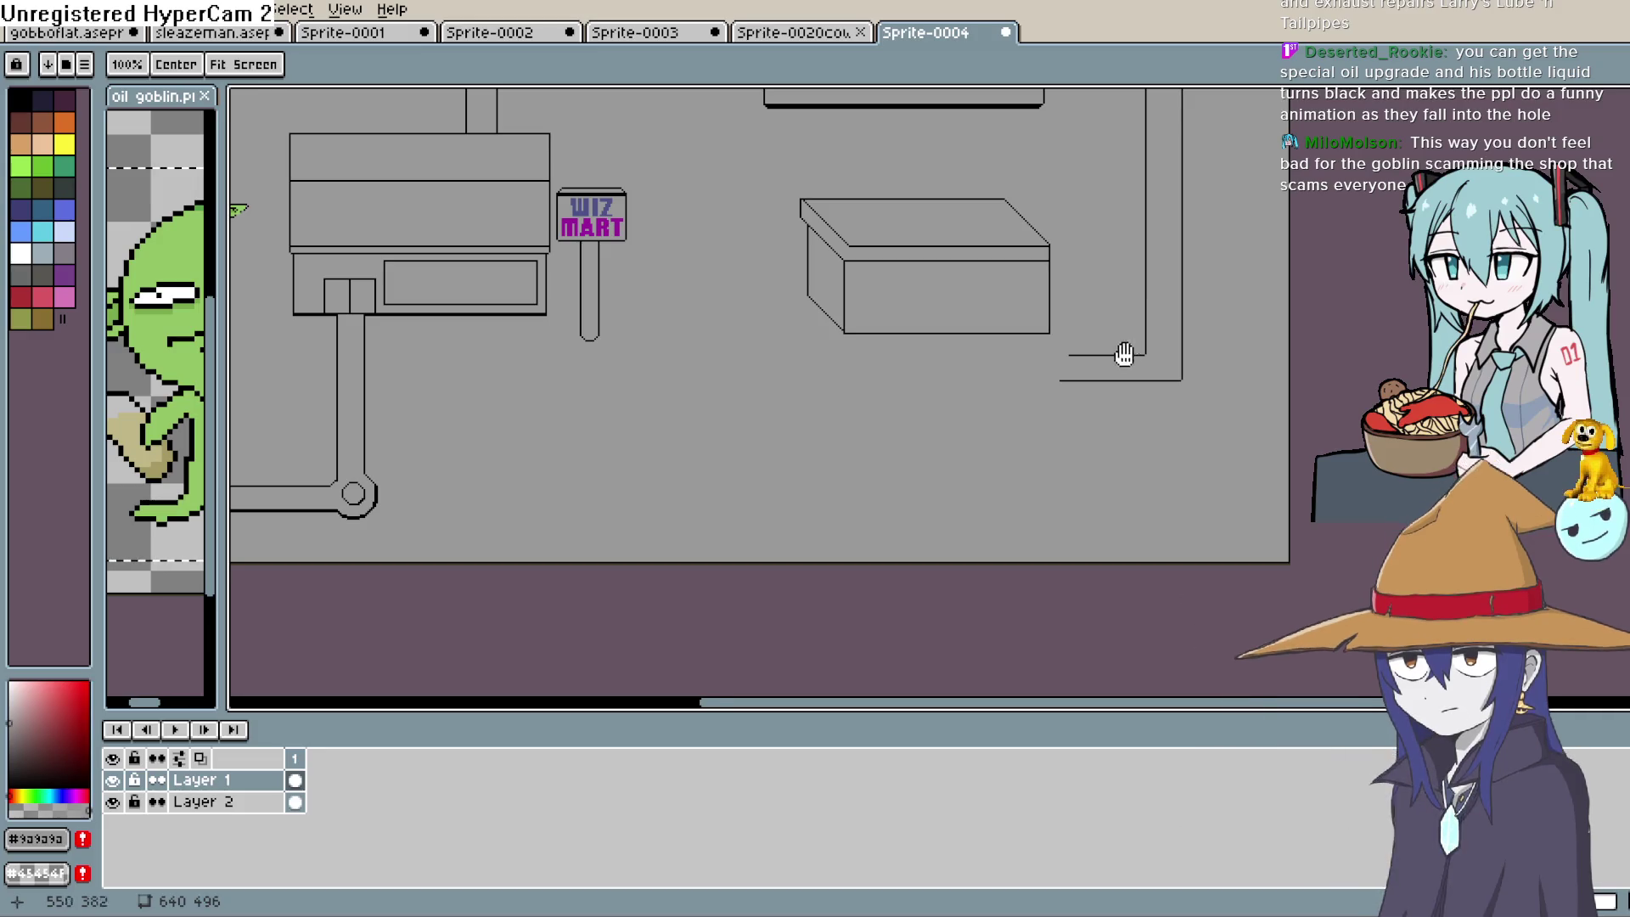
key("z")
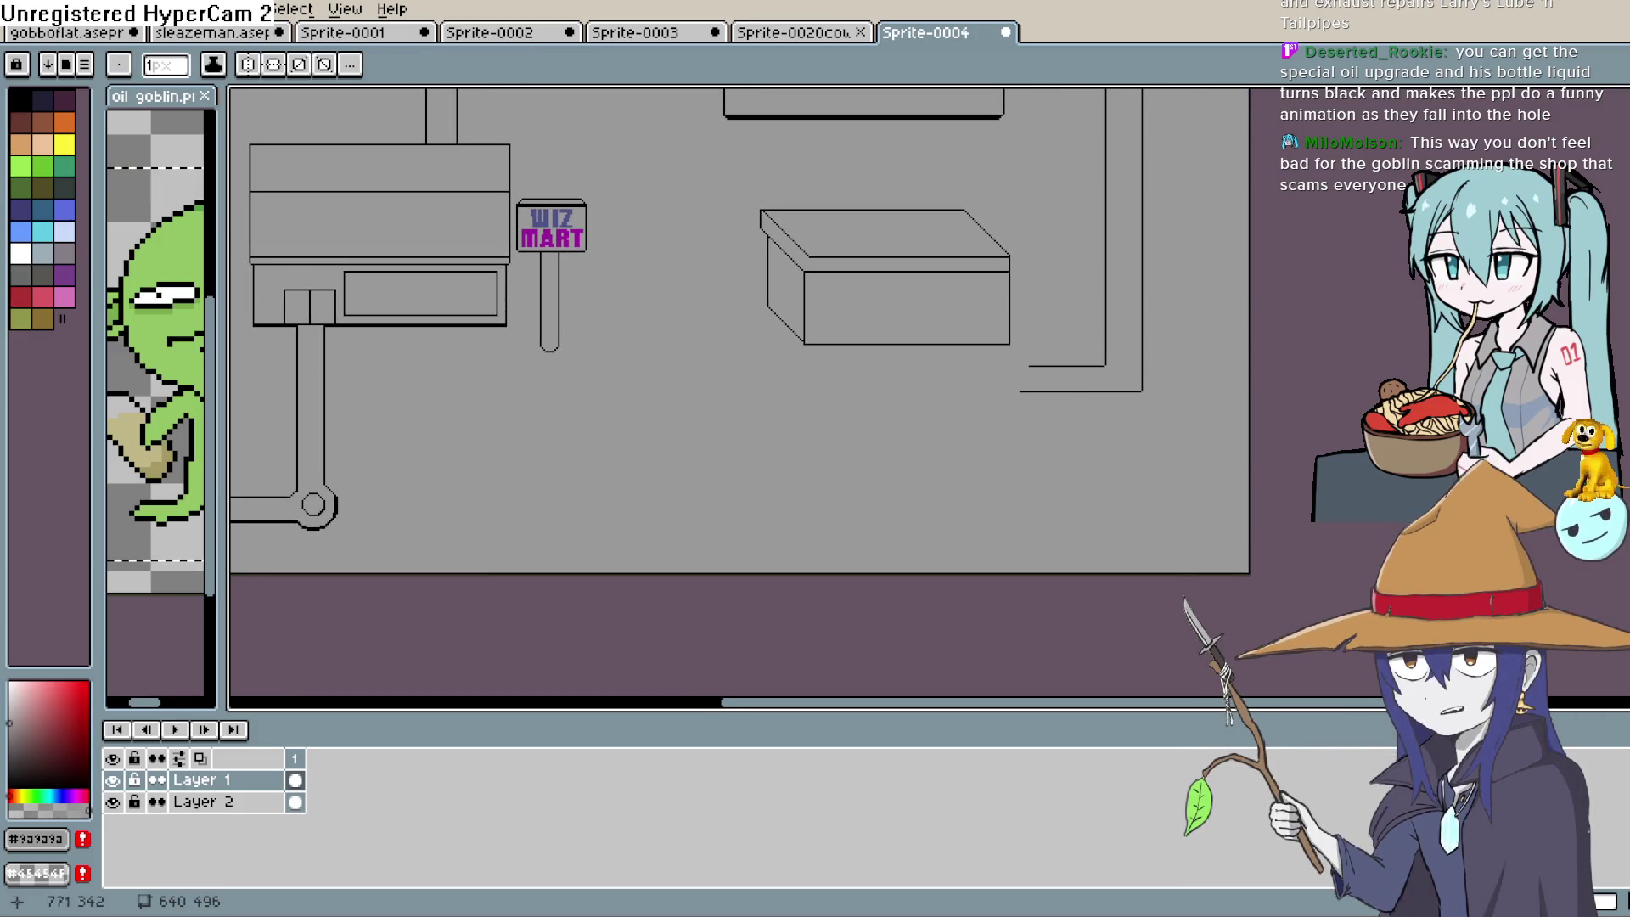
left_click(1058, 350)
left_click(1055, 353)
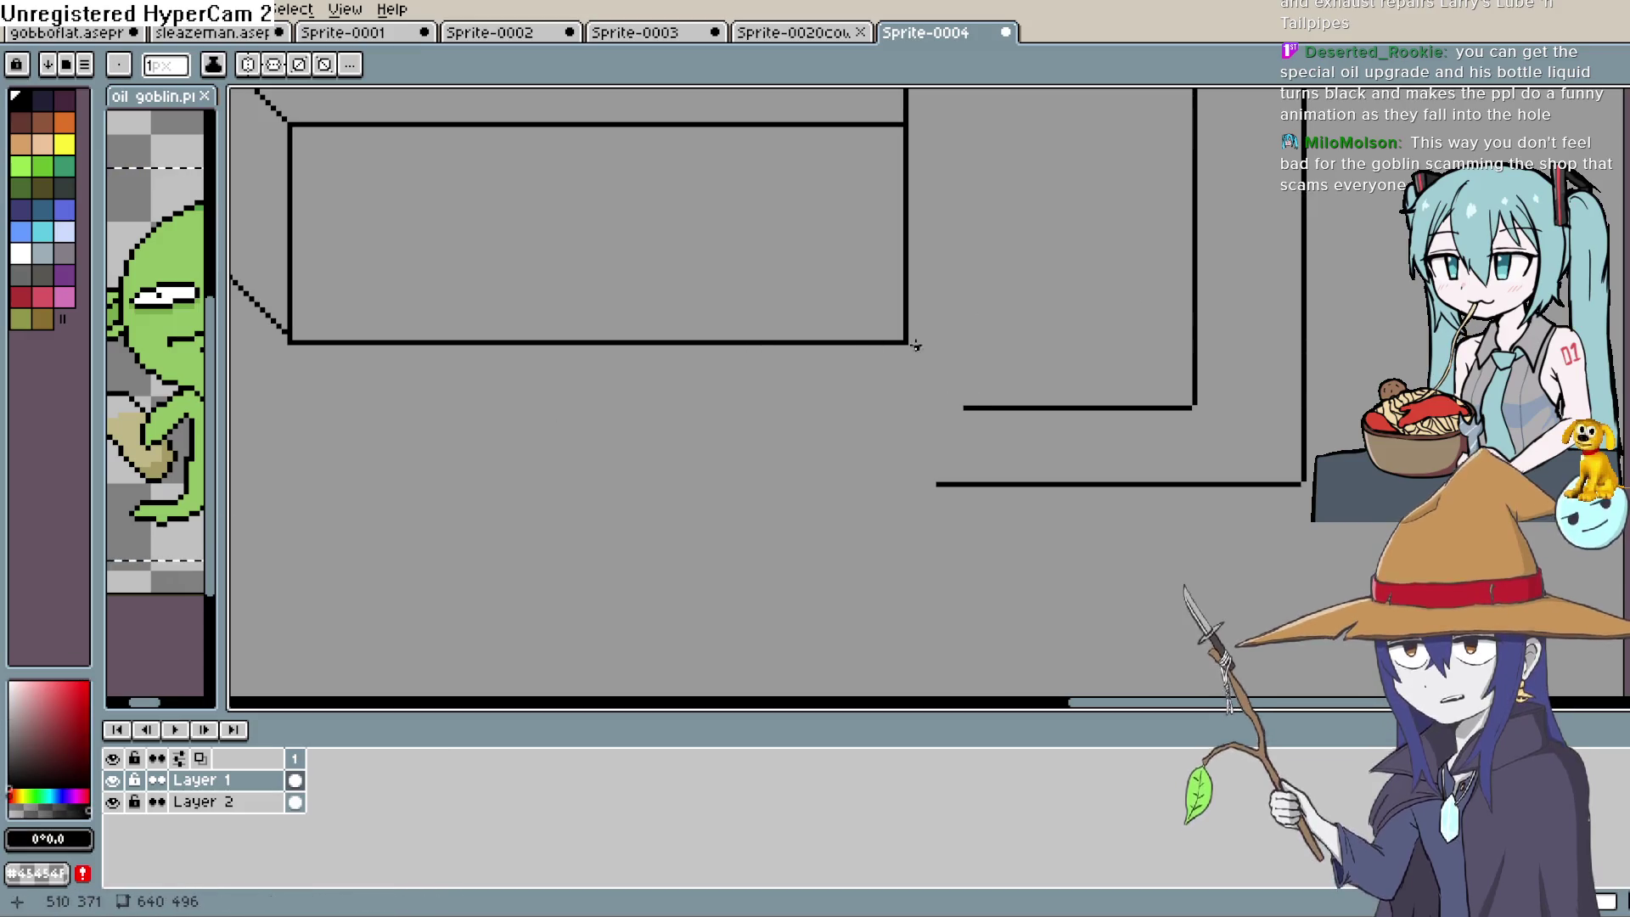
left_click_drag(909, 346, 964, 406)
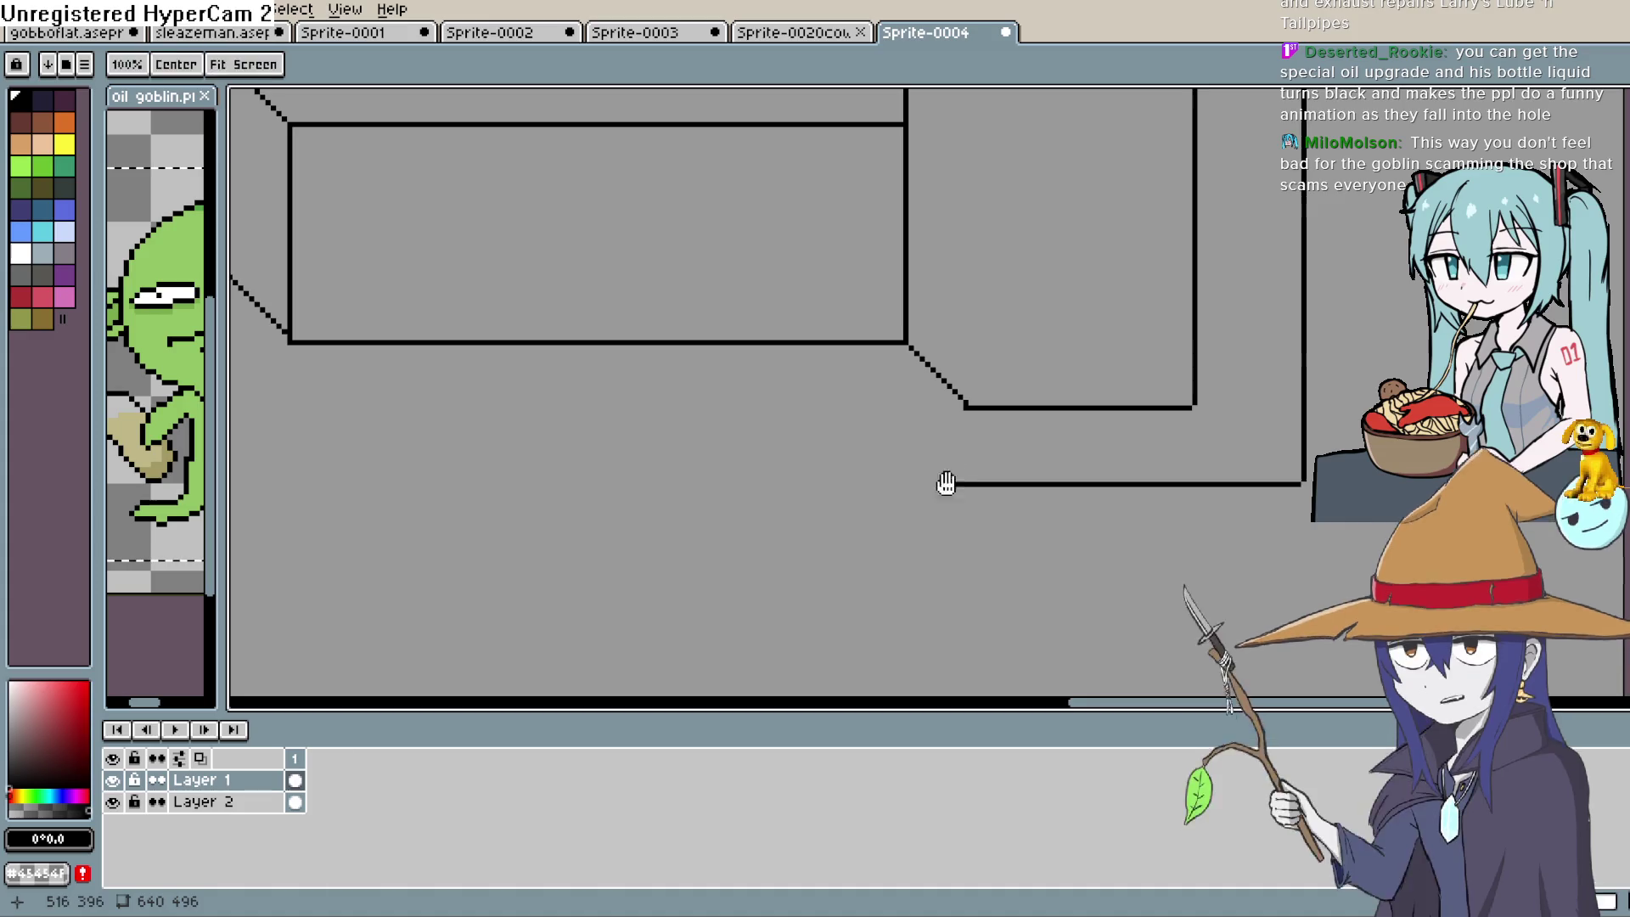
left_click_drag(979, 493, 1018, 471)
mouse_move(1007, 384)
left_mouse_down()
mouse_move(1135, 521)
mouse_move(1217, 484)
mouse_move(555, 477)
left_mouse_up()
mouse_move(410, 280)
left_mouse_down()
mouse_move(556, 470)
mouse_move(837, 653)
left_mouse_up()
Add the base's horizontal bottom edge and a 45° diagonal in the dark outline colour
left_click_drag(895, 600, 926, 520)
mouse_move(562, 231)
left_mouse_down()
mouse_move(487, 229)
mouse_move(687, 444)
left_mouse_up()
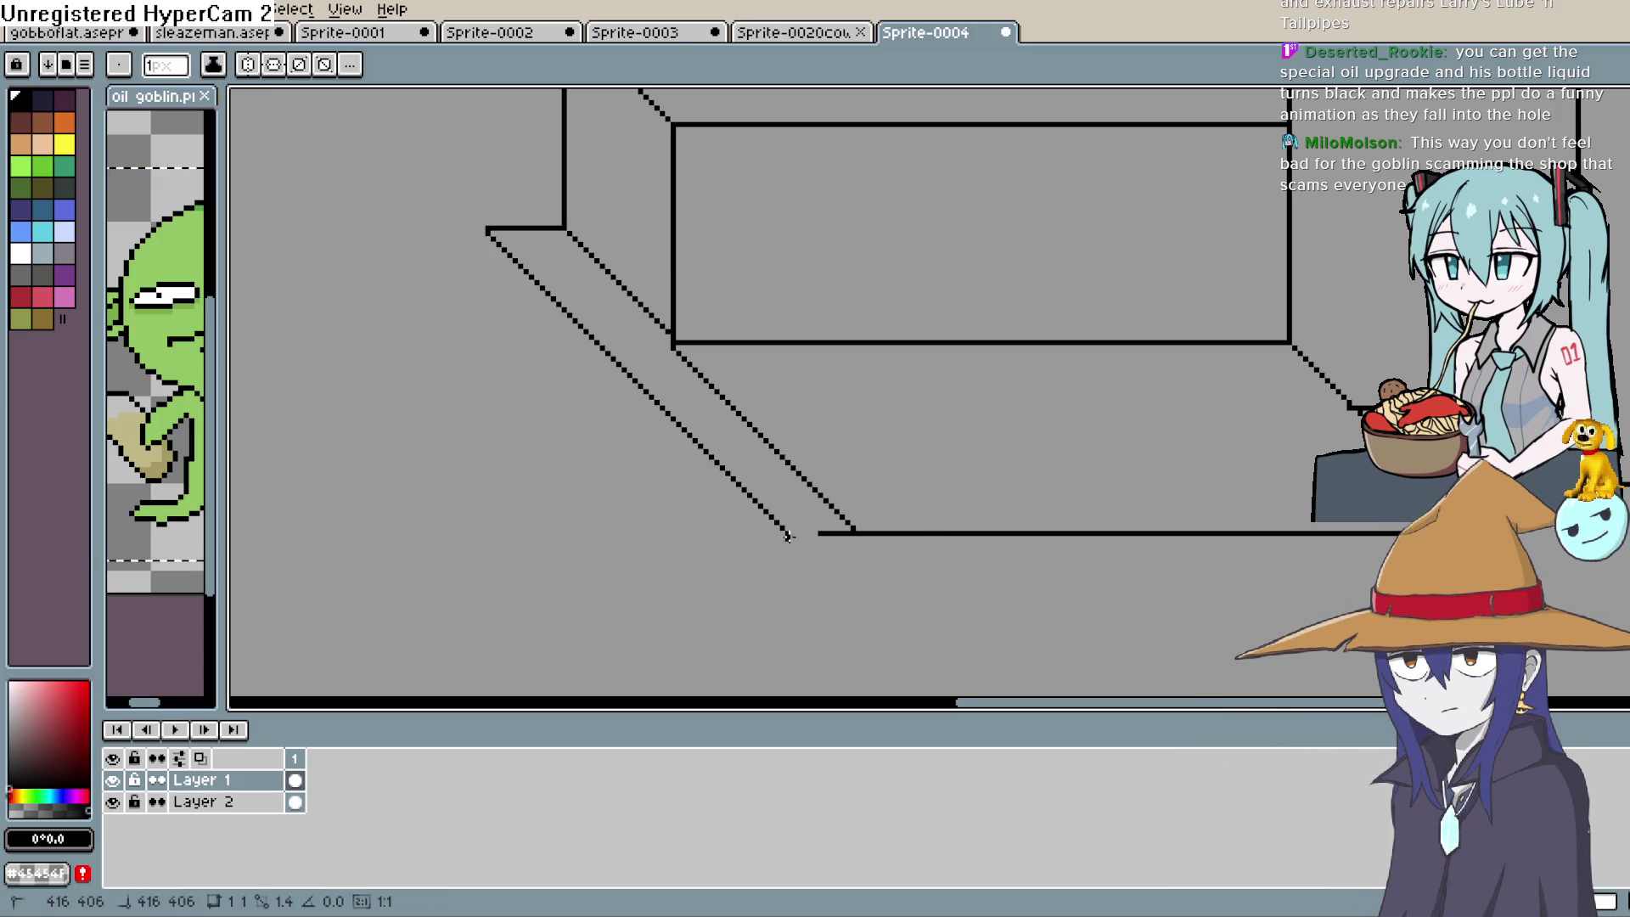
left_click_drag(908, 524, 791, 527)
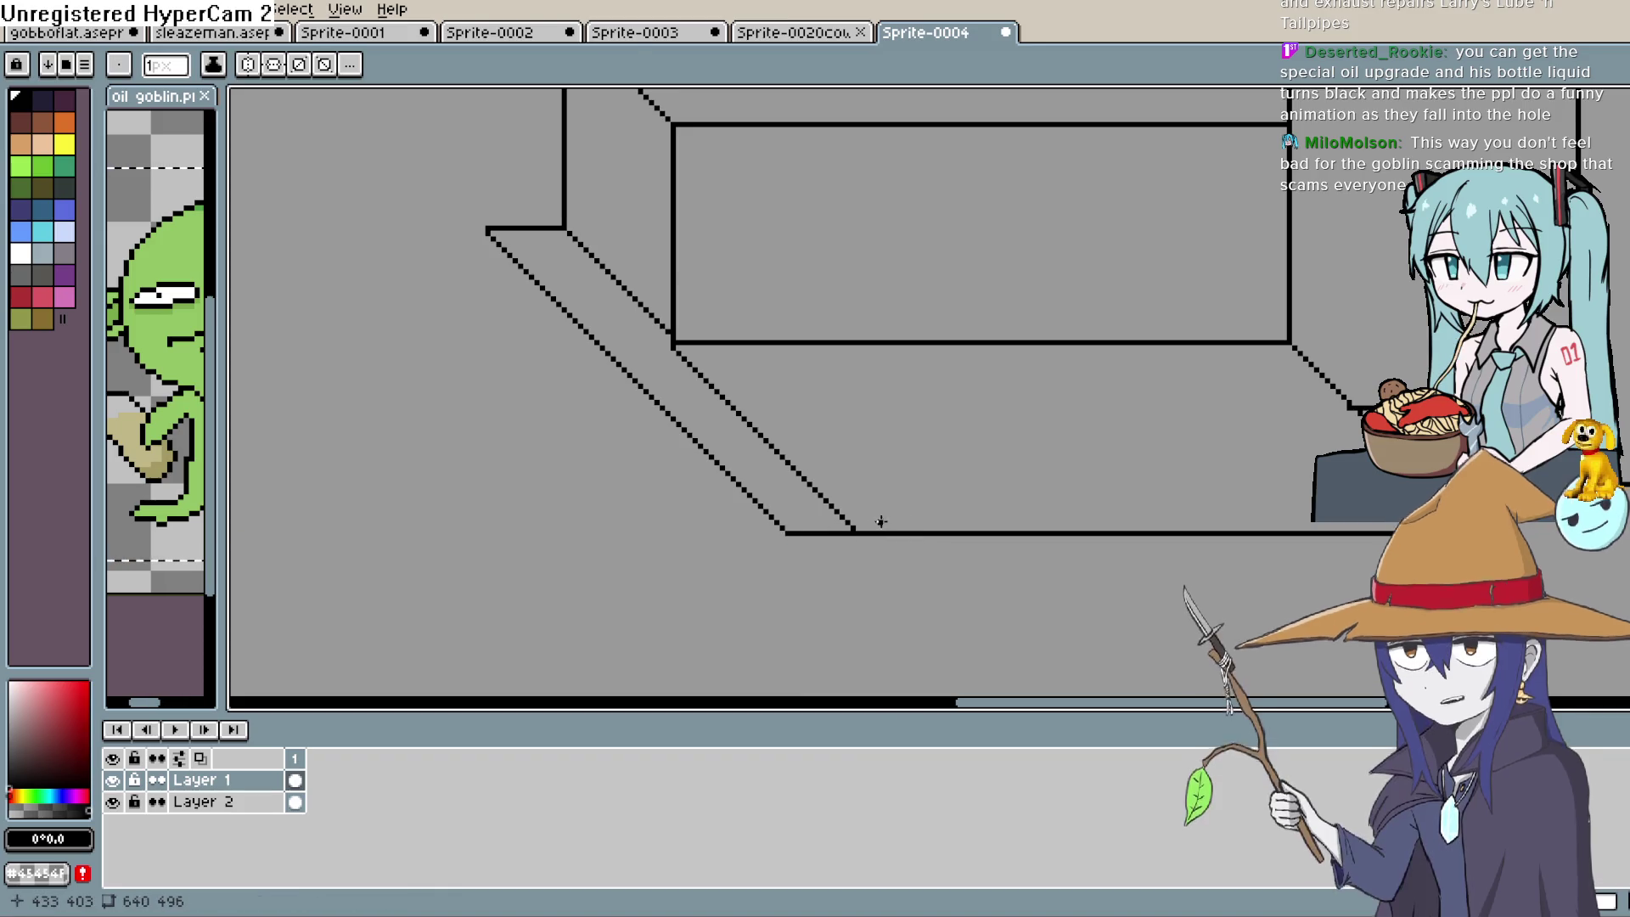
key("b")
left_click_drag(1186, 436, 1094, 456)
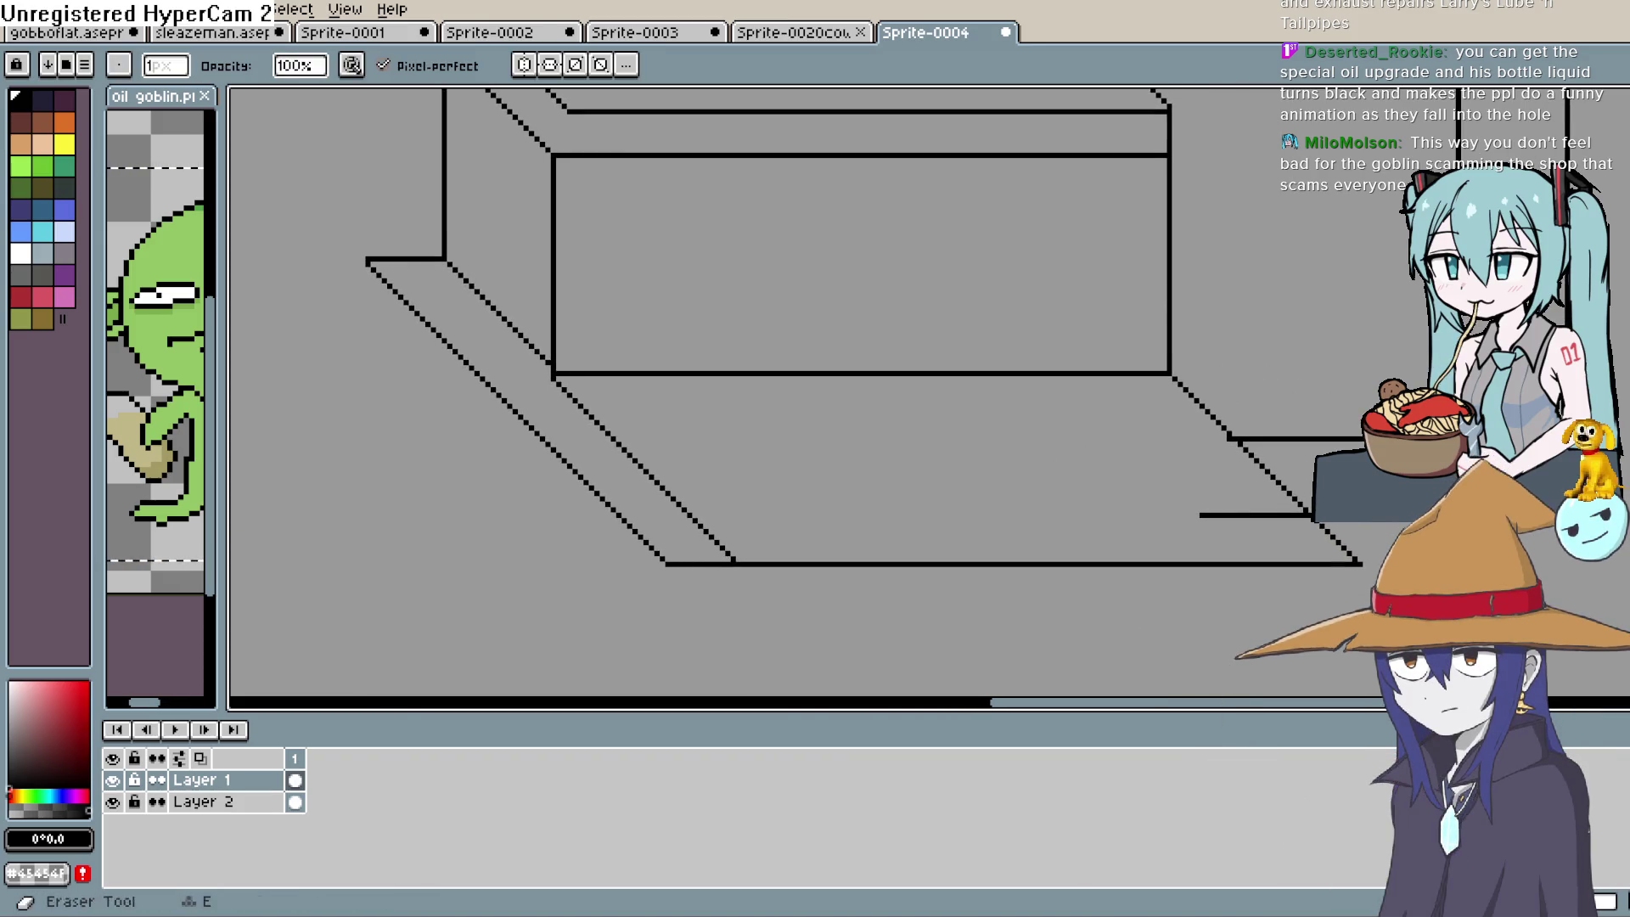
key("i")
left_click(852, 436)
key("l")
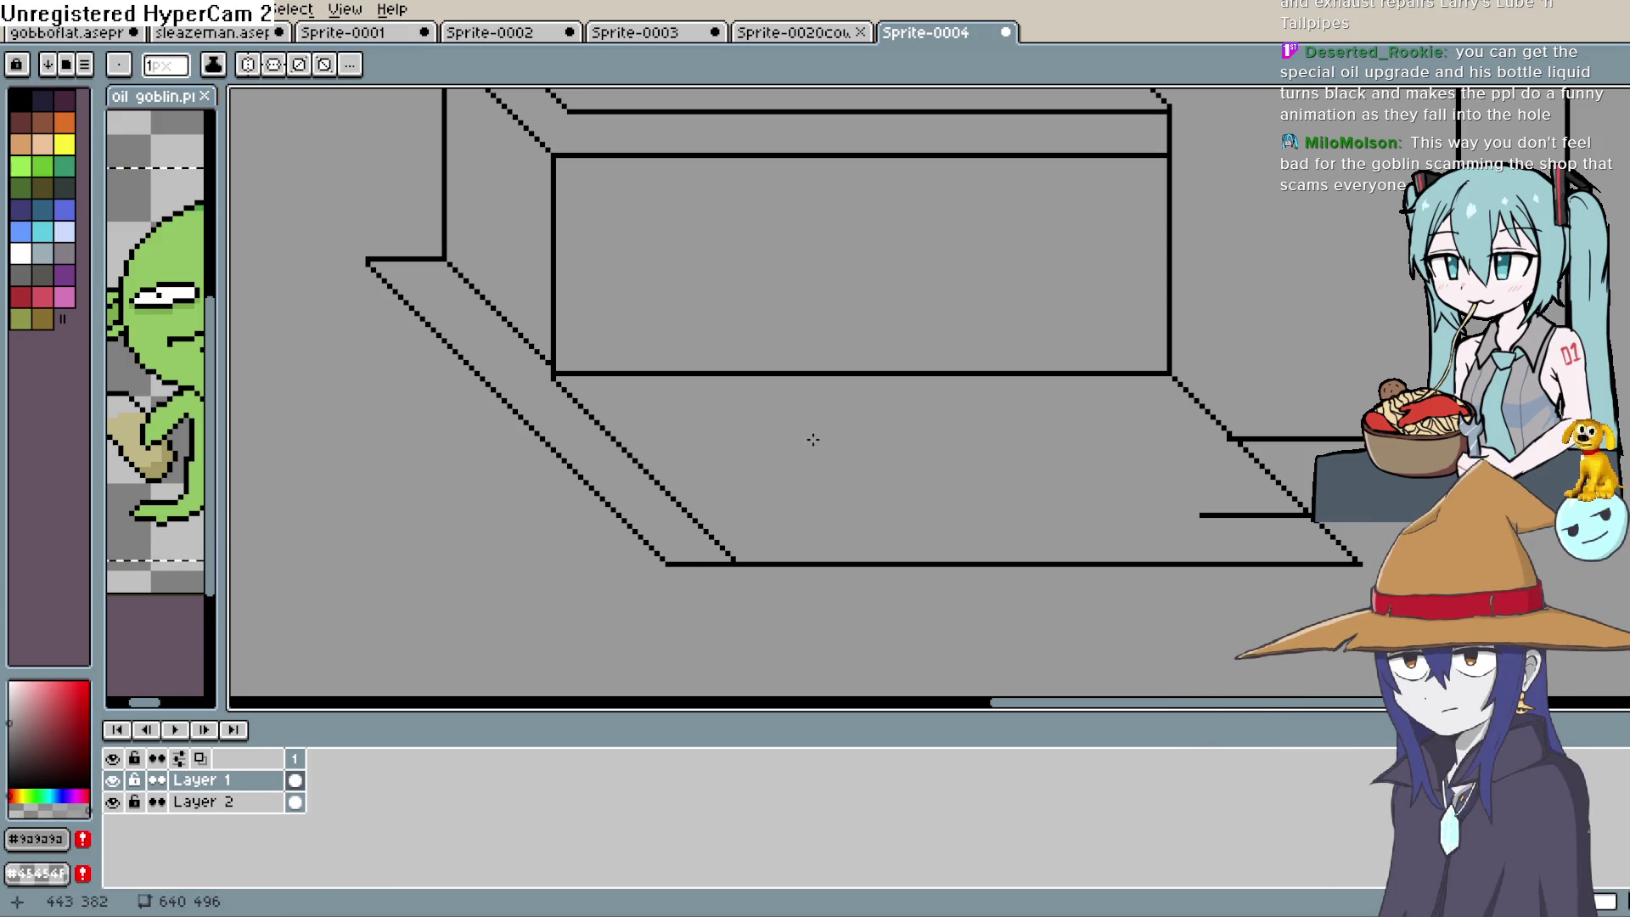
left_click_drag(576, 411, 738, 561)
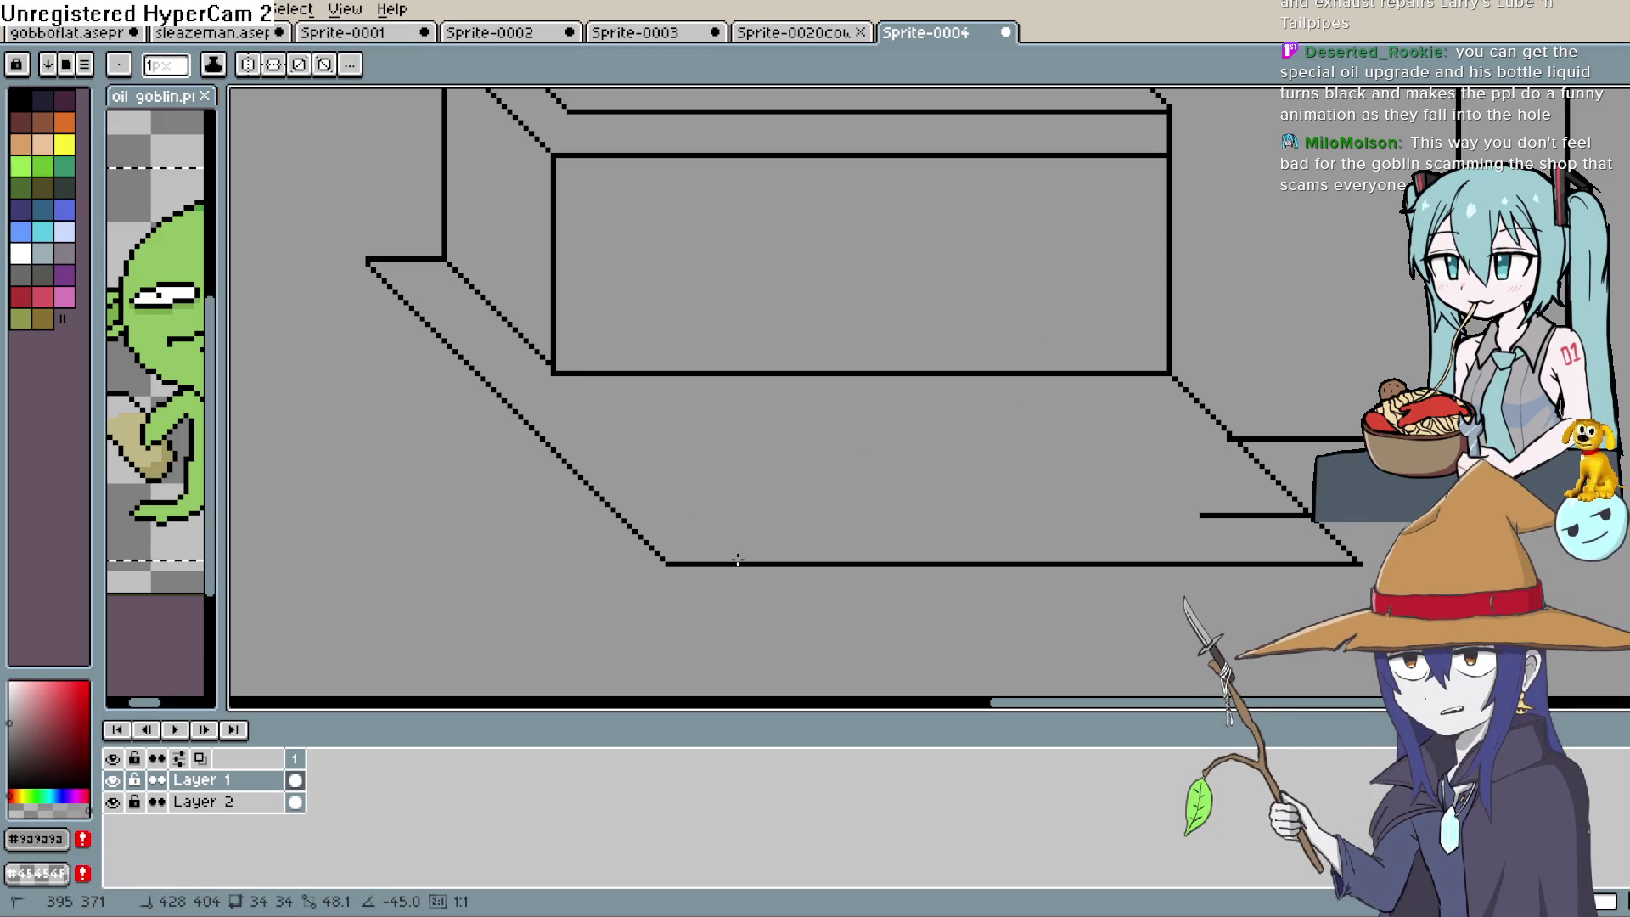
scroll(927, 450, "right", 3)
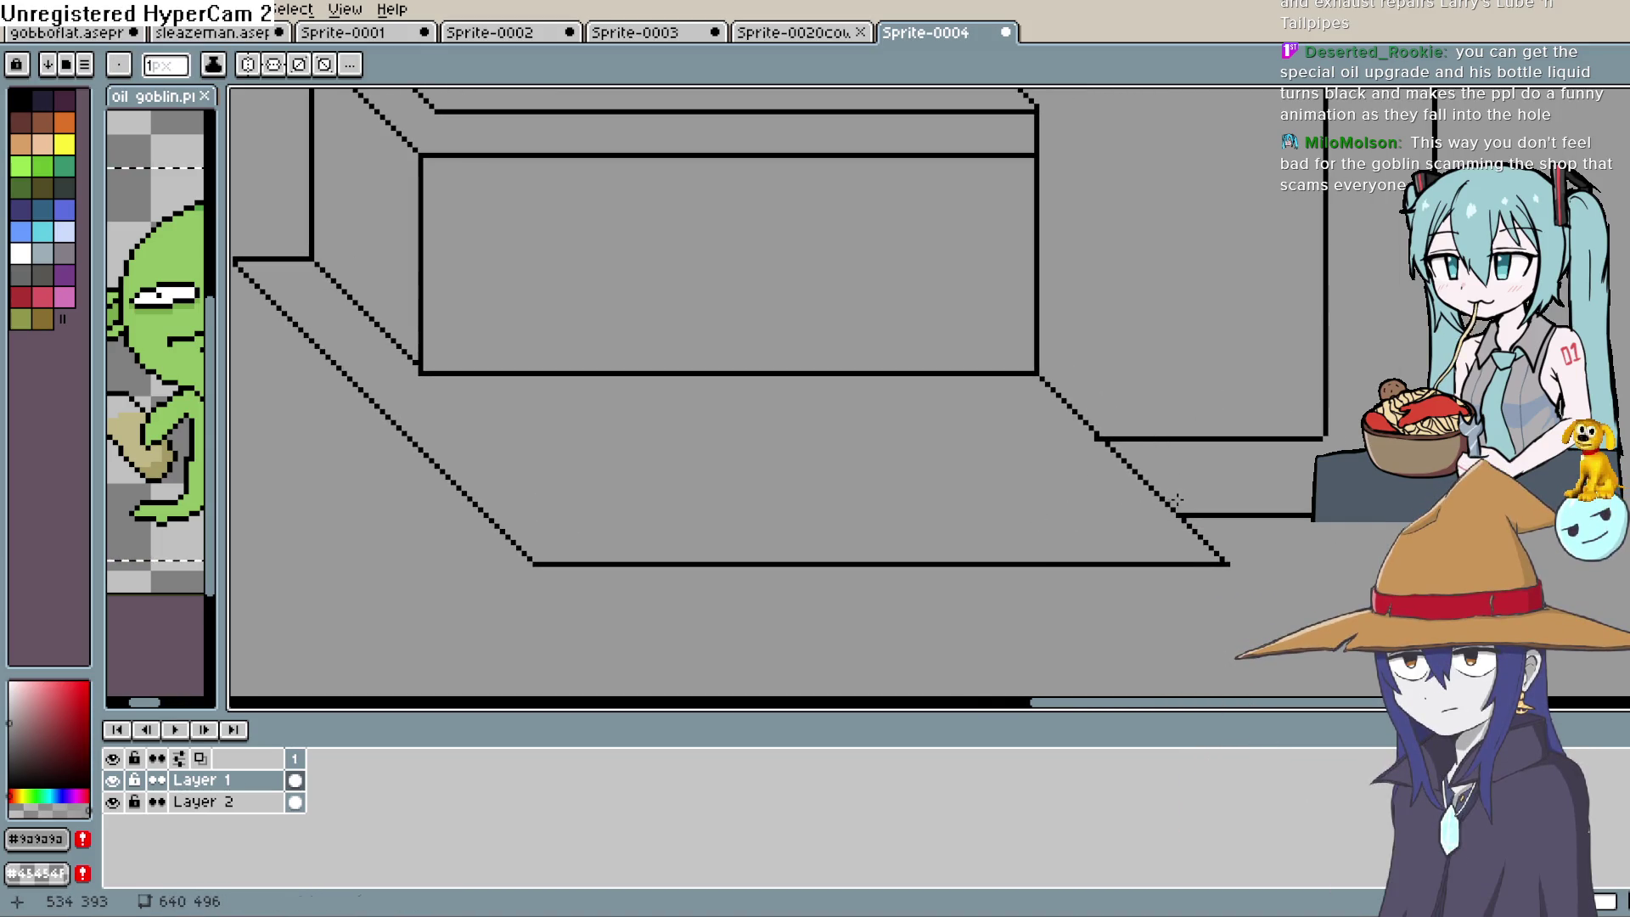
left_click_drag(1108, 440, 1106, 435)
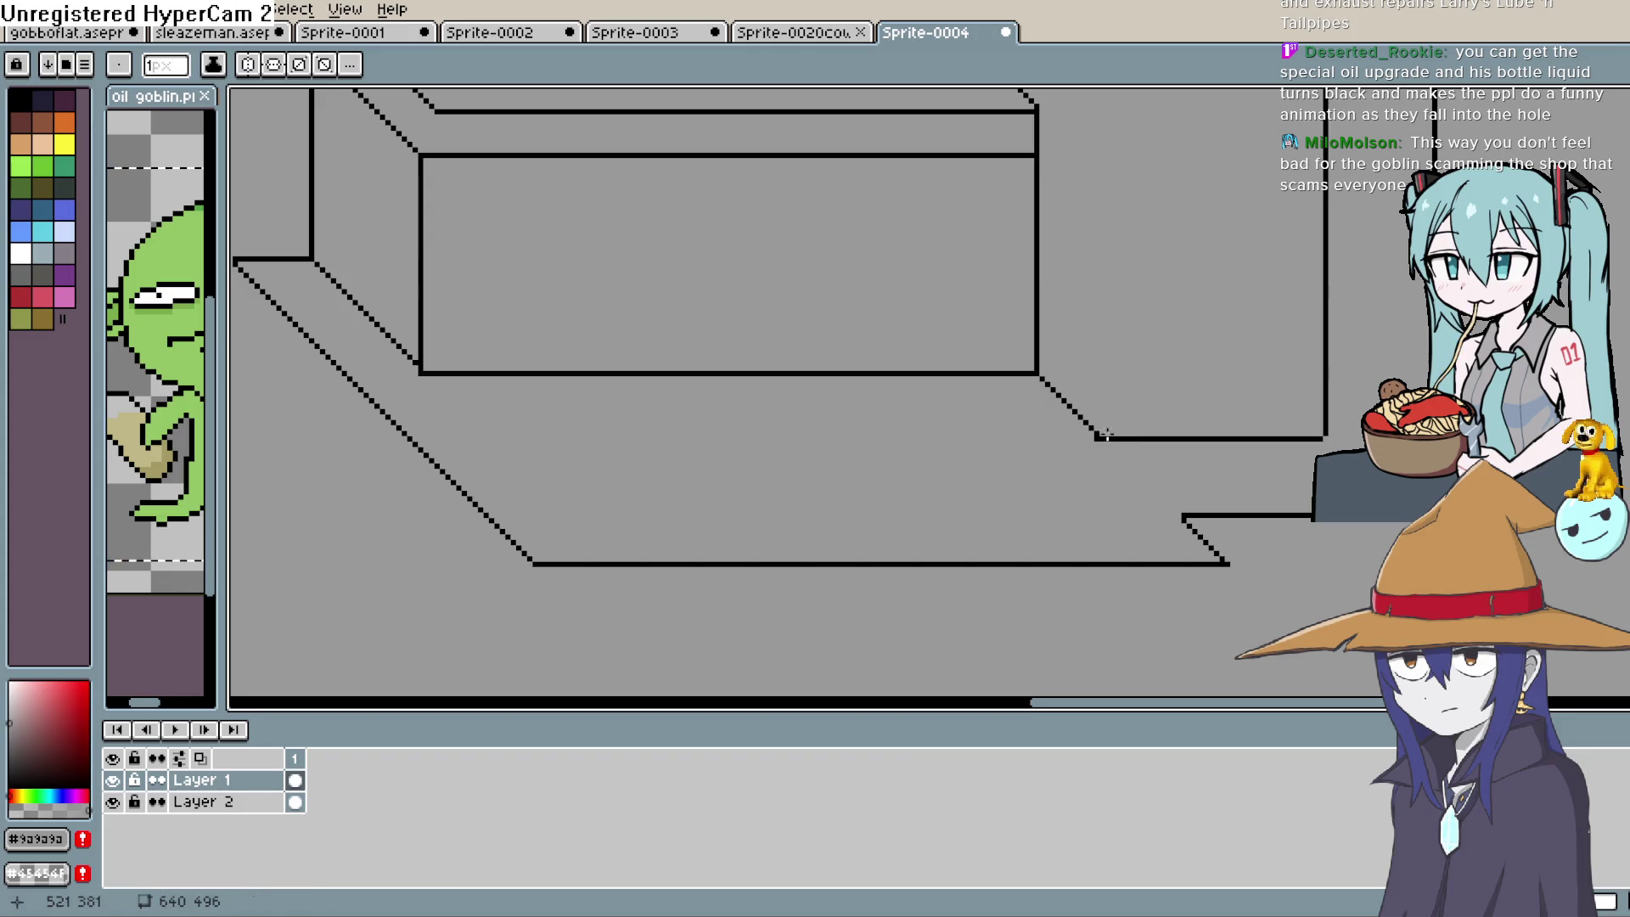
Pan and zoom across the scene to check the finished slanted base outline
scroll(1234, 461, "down", 5)
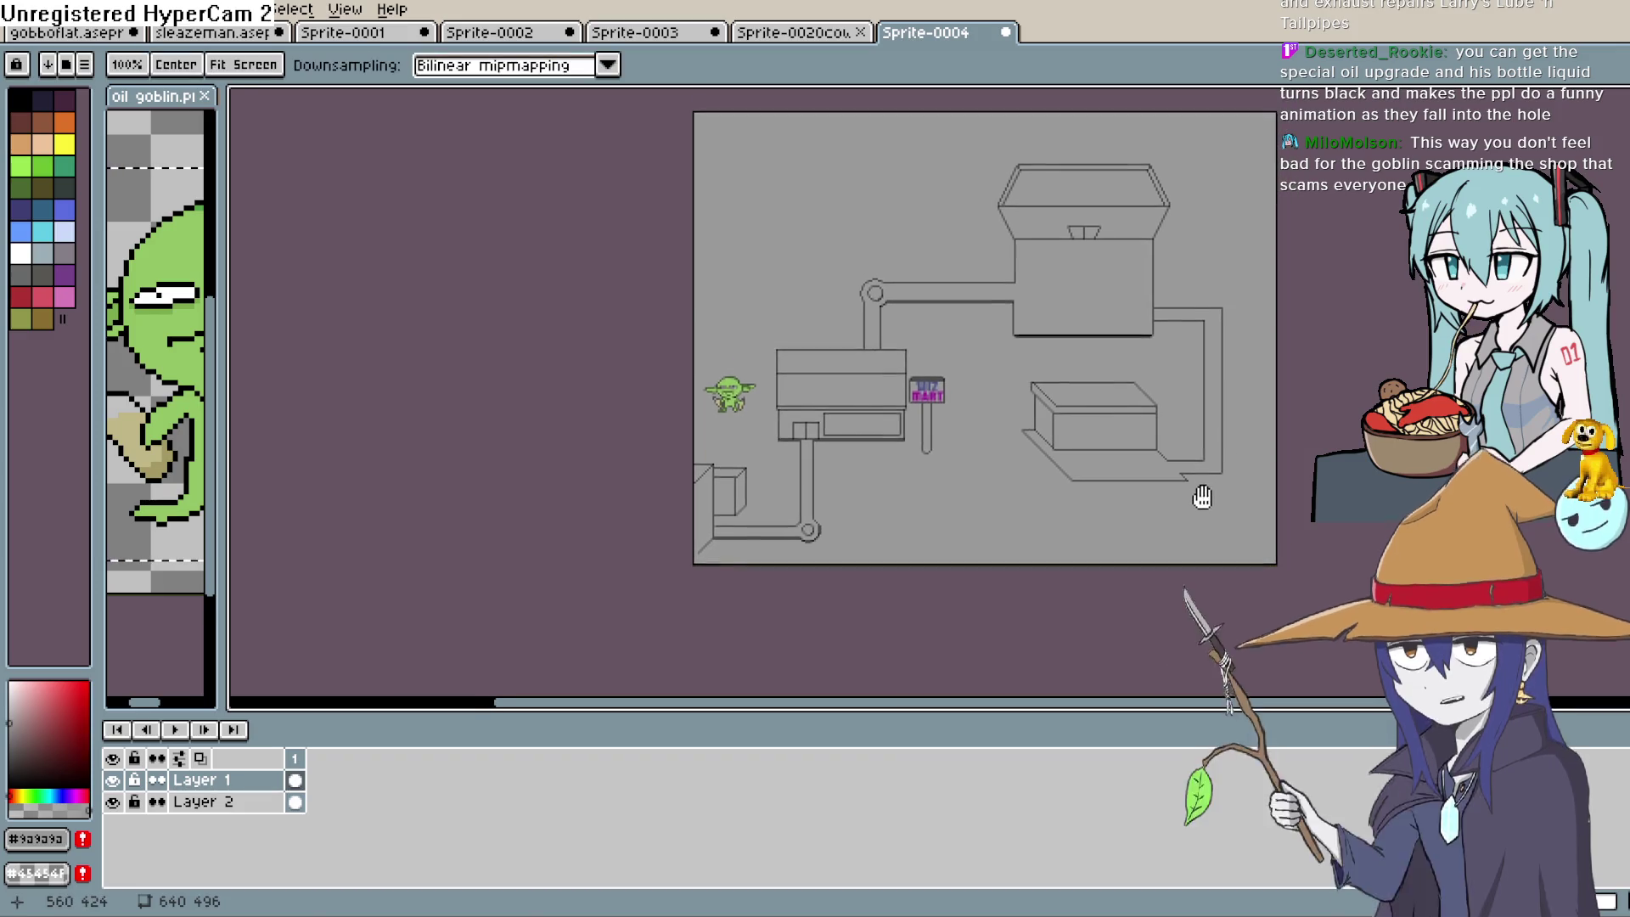
scroll(1234, 461, "down", 1)
scroll(1192, 505, "up", 2)
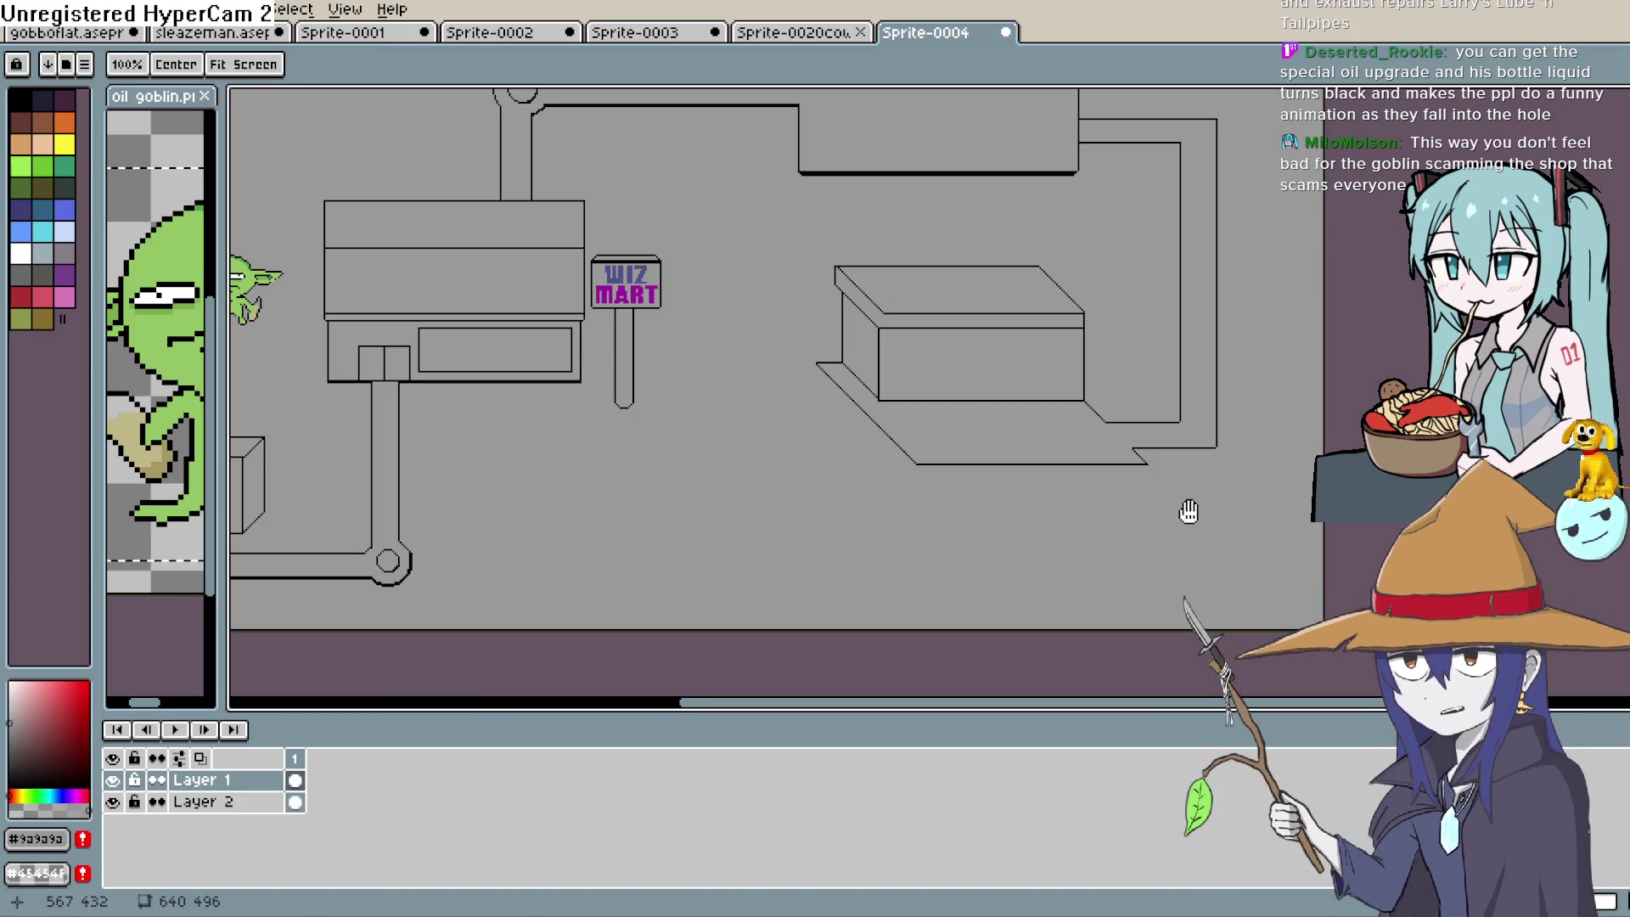
mouse_move(1182, 510)
left_mouse_down()
mouse_move(1193, 538)
mouse_move(1175, 553)
mouse_move(1225, 524)
mouse_move(1205, 543)
mouse_move(1225, 563)
left_mouse_up()
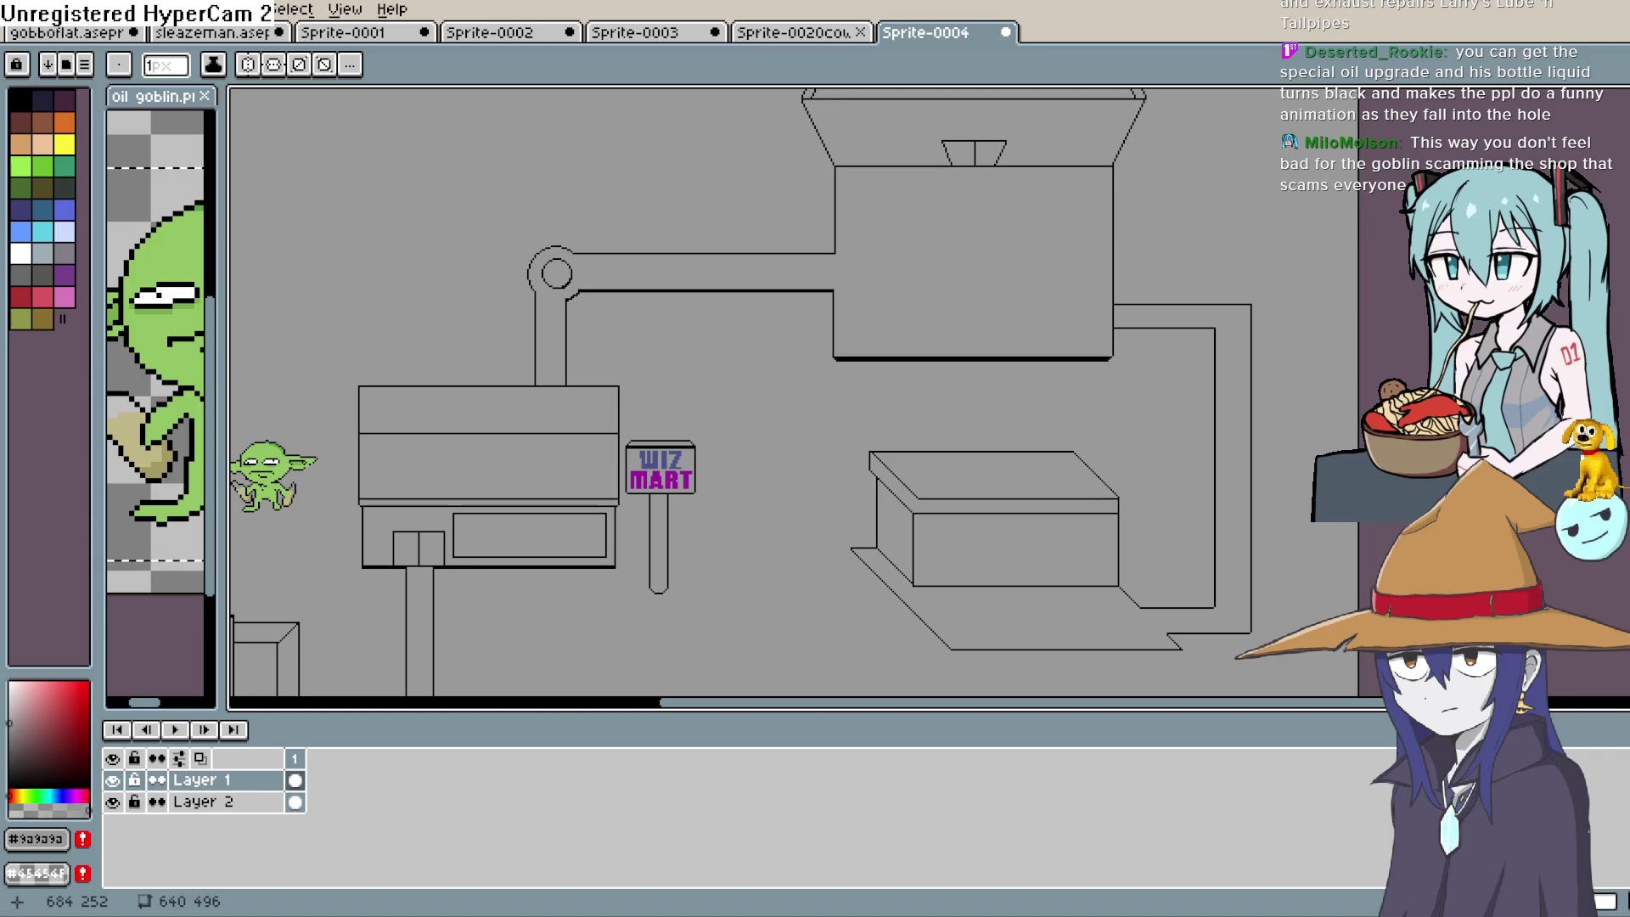
mouse_move(1031, 520)
left_mouse_down()
mouse_move(1036, 594)
mouse_move(1043, 452)
mouse_move(1084, 407)
mouse_move(1120, 430)
mouse_move(1106, 393)
left_mouse_up()
scroll(1037, 593, "down", 2)
scroll(1061, 441, "up", 1)
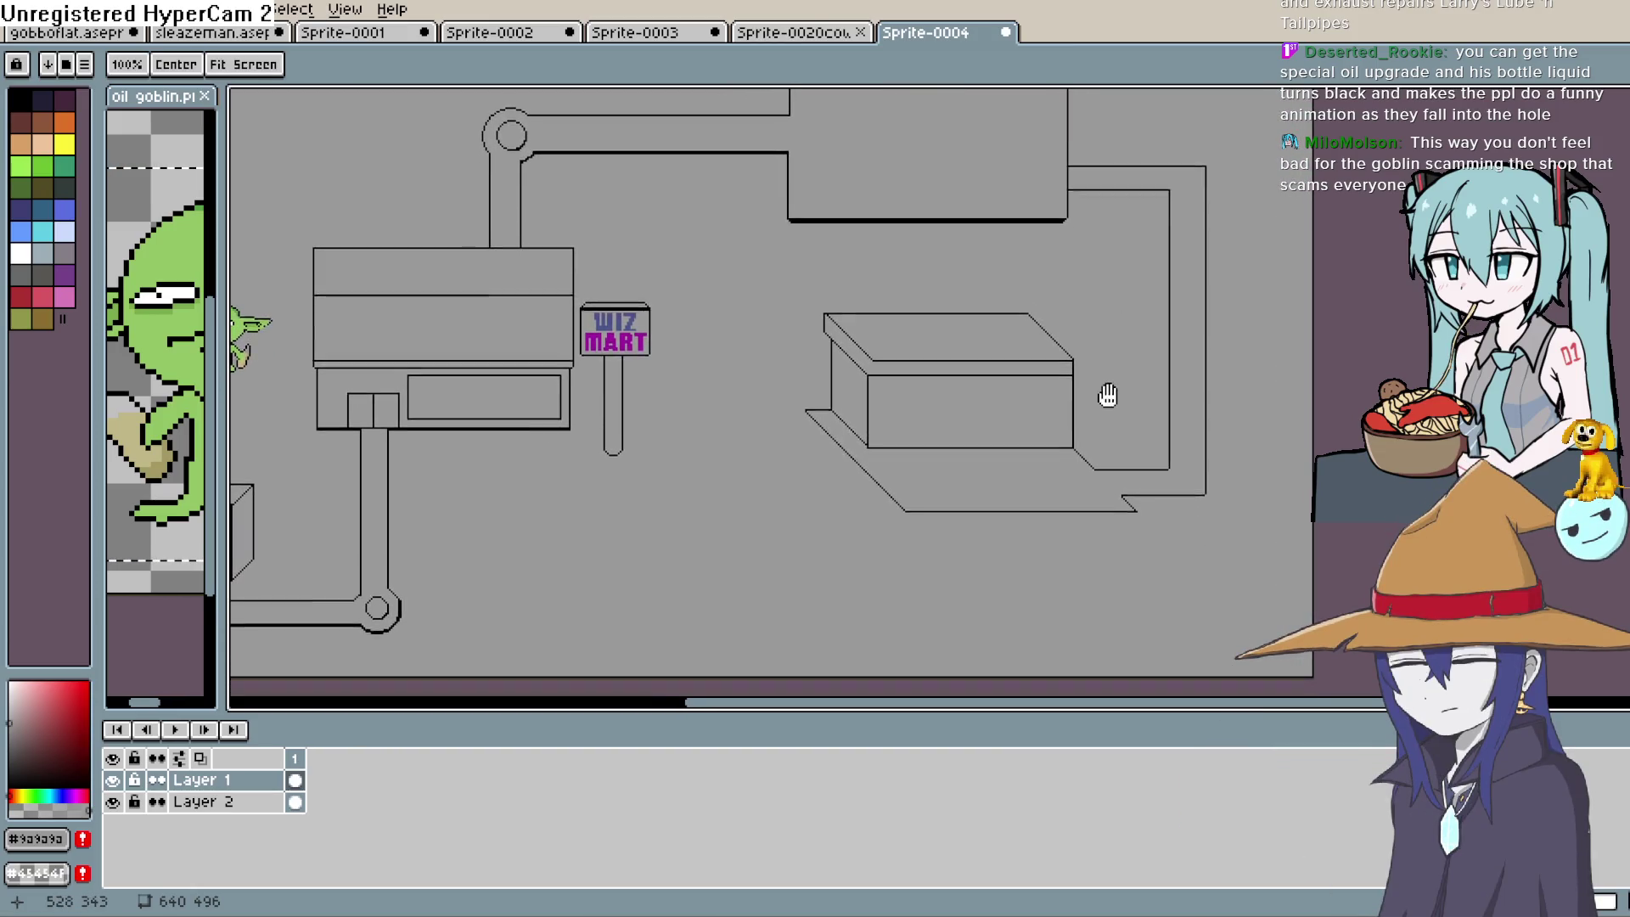
Zoom to the box beside the Wiz Mart sign and set black as the Line tool colour
scroll(1107, 393, "down", 1)
key("e")
key("i")
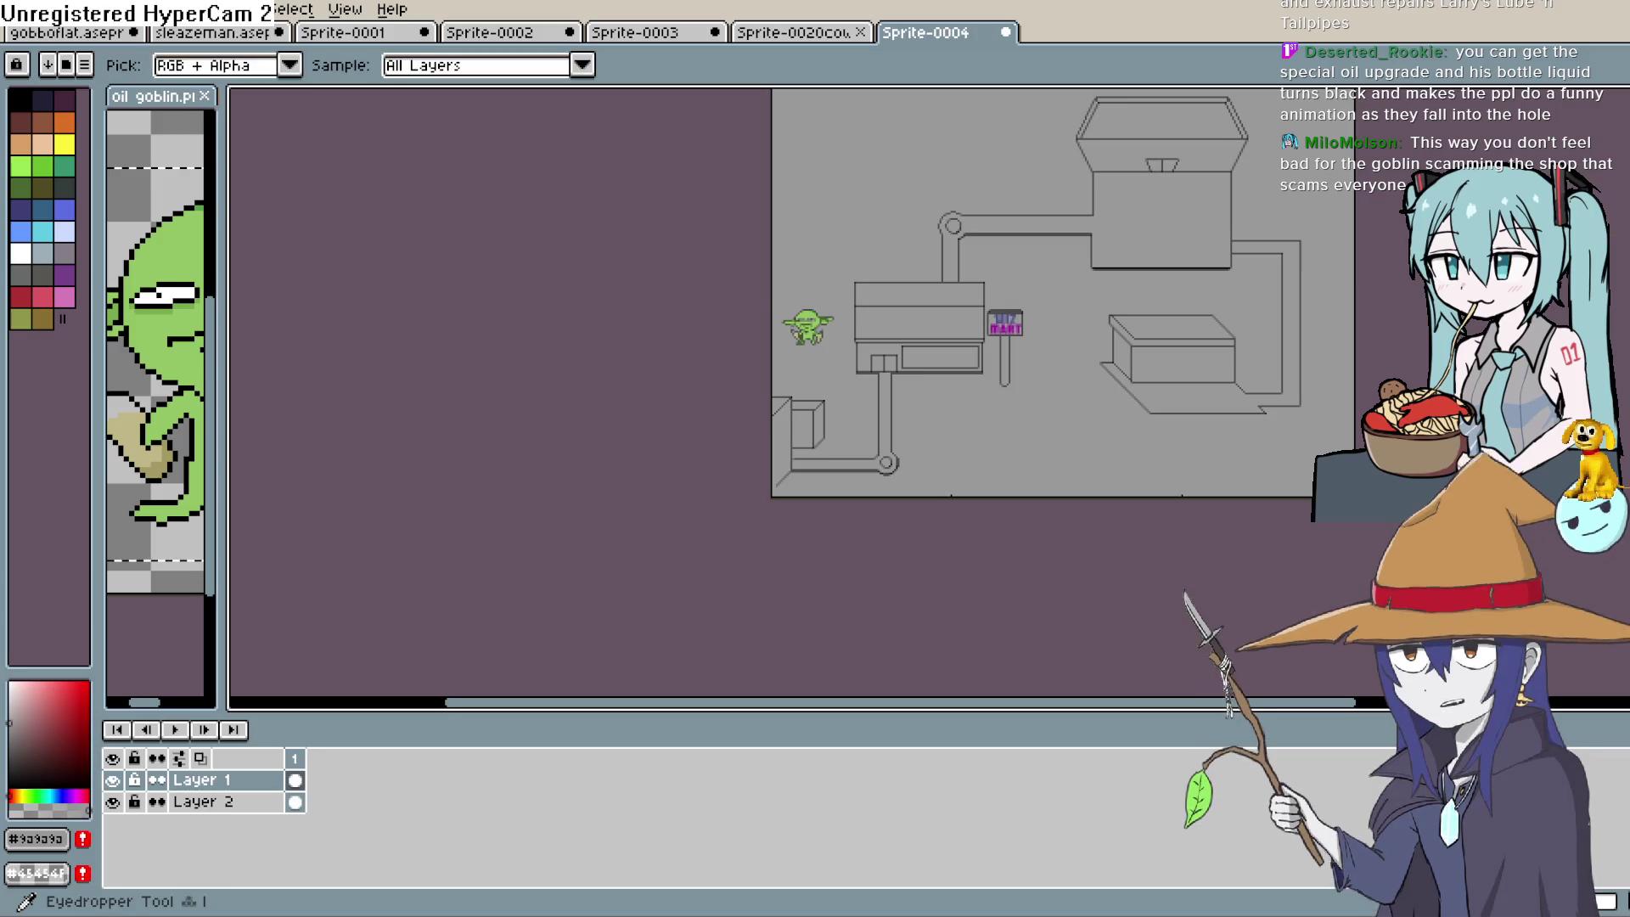
scroll(1114, 396, "up", 1)
scroll(1030, 406, "up", 1)
left_click_drag(1078, 433, 935, 425)
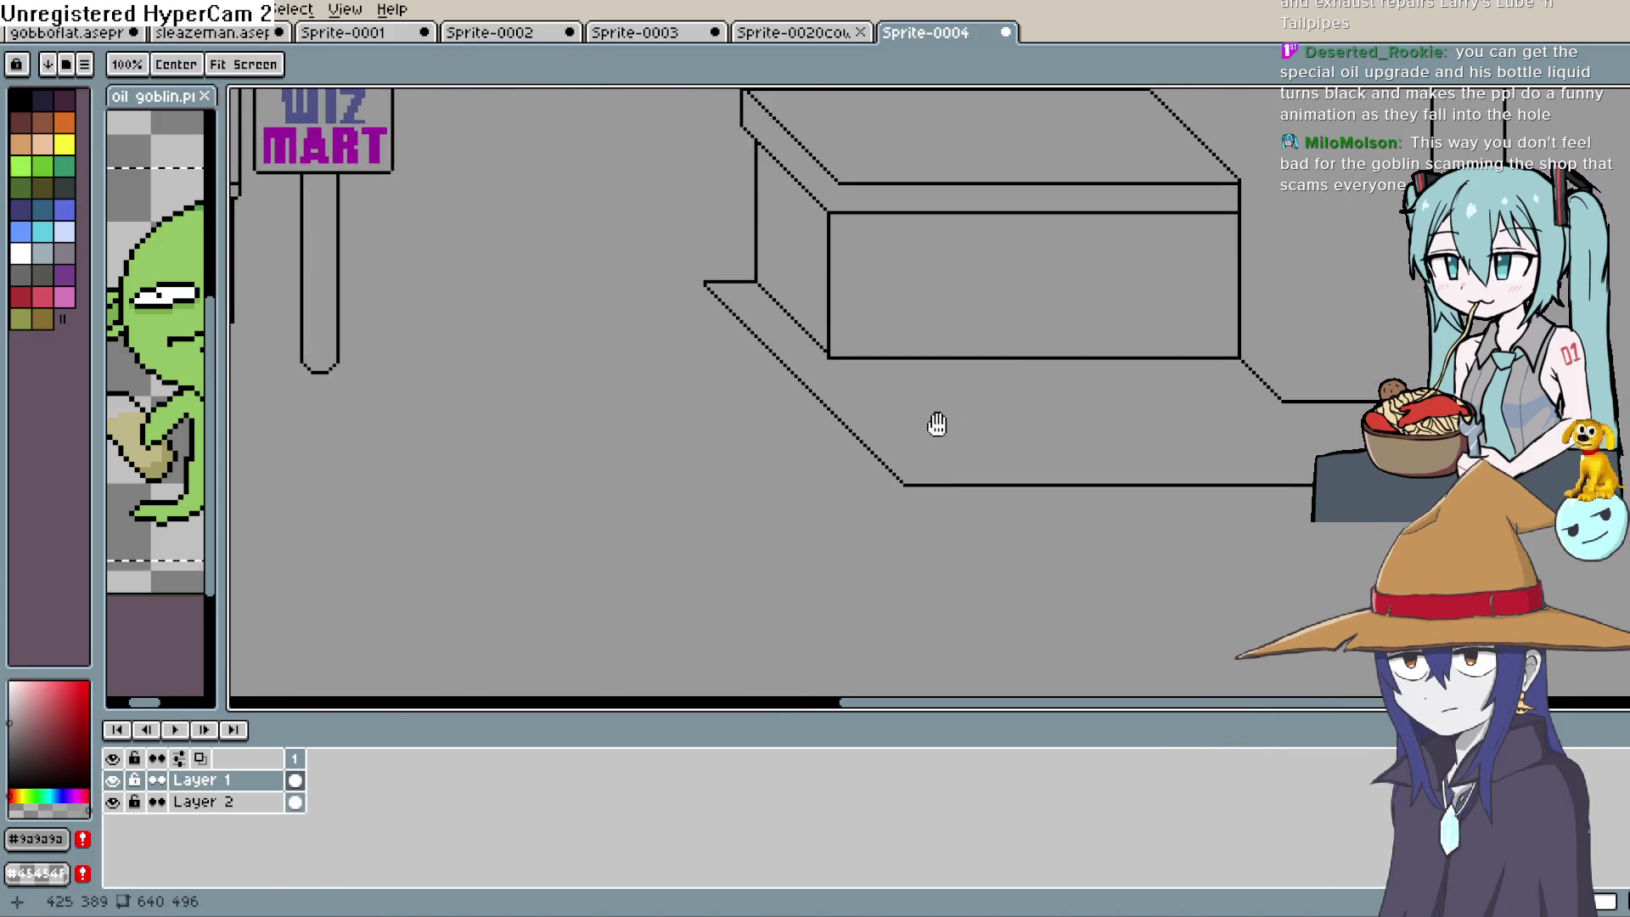
key("b")
key("l")
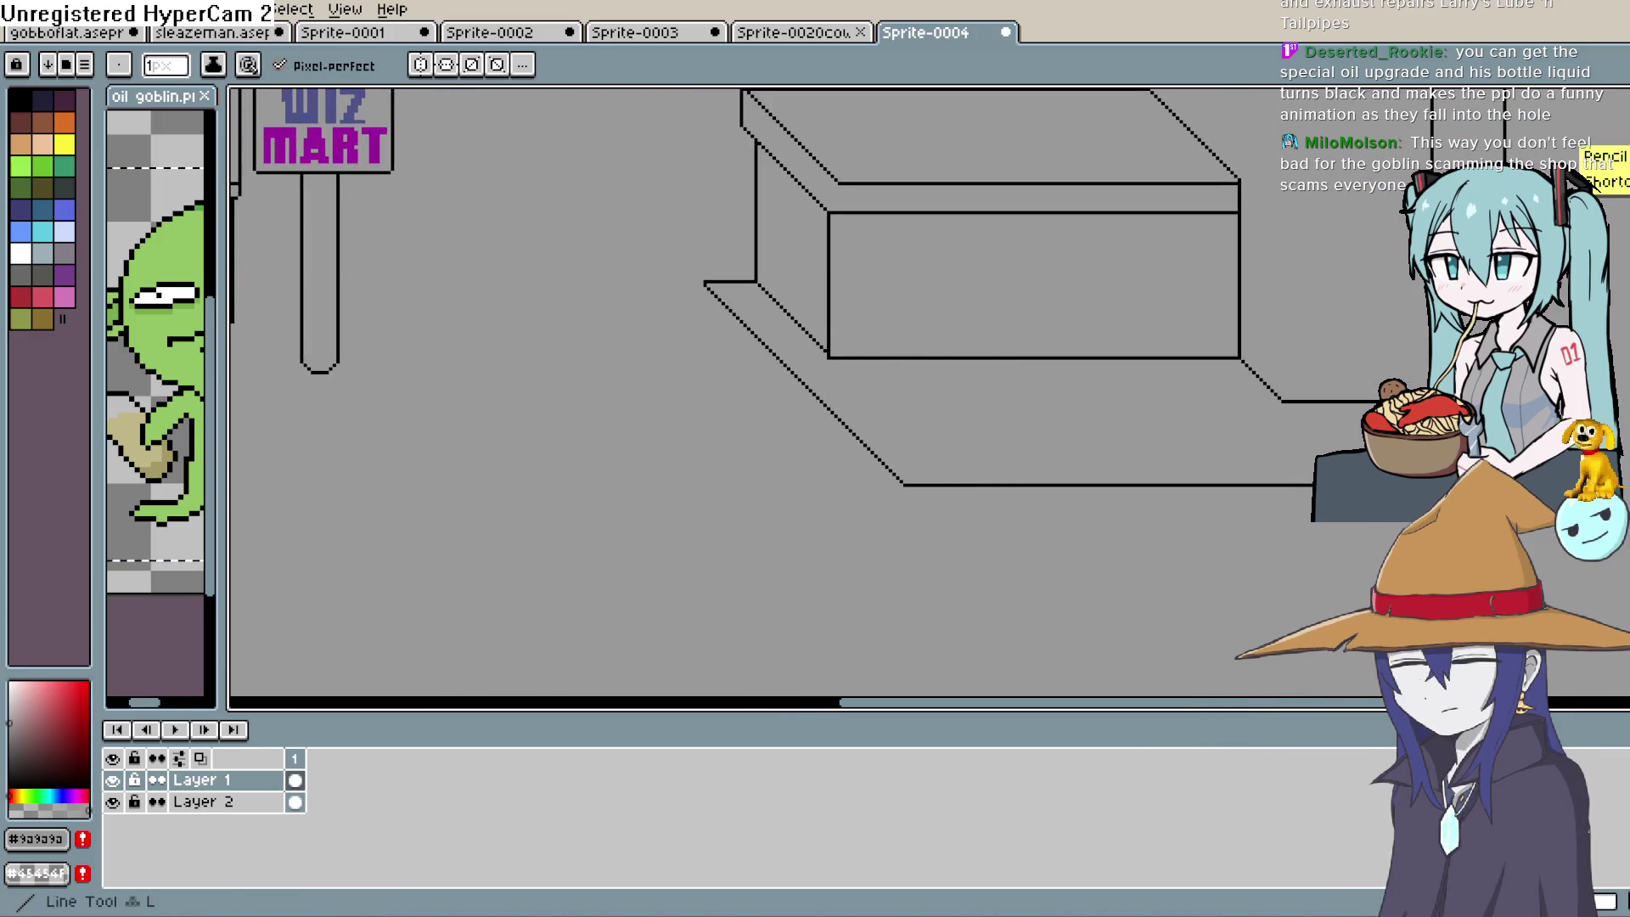
left_click_drag(803, 380, 794, 380)
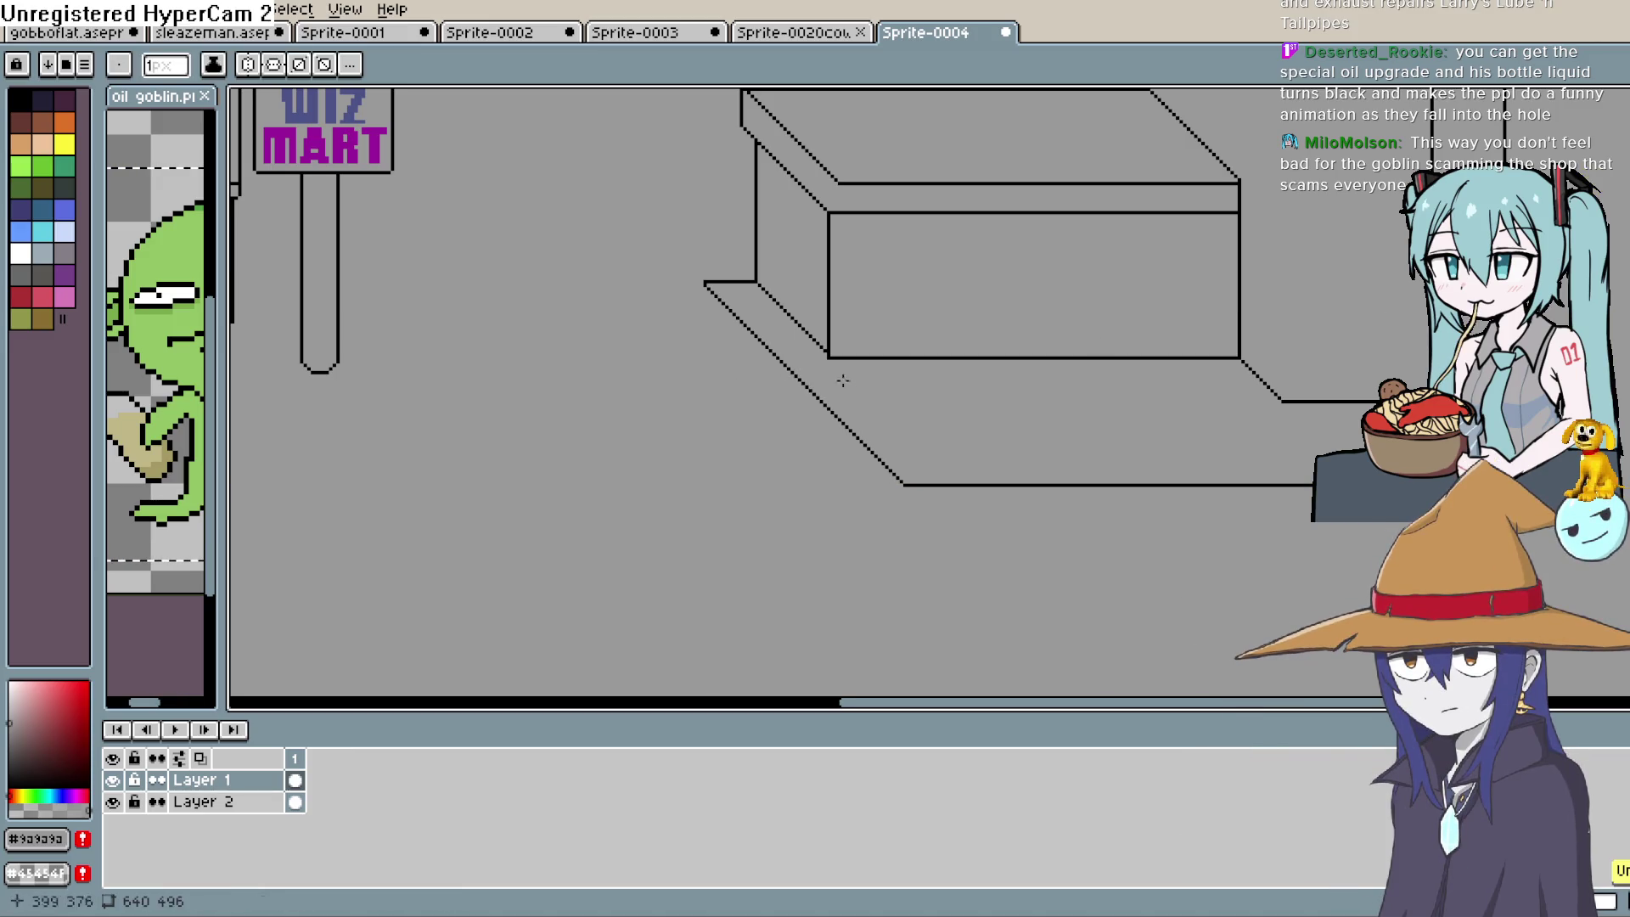
left_click(10, 787)
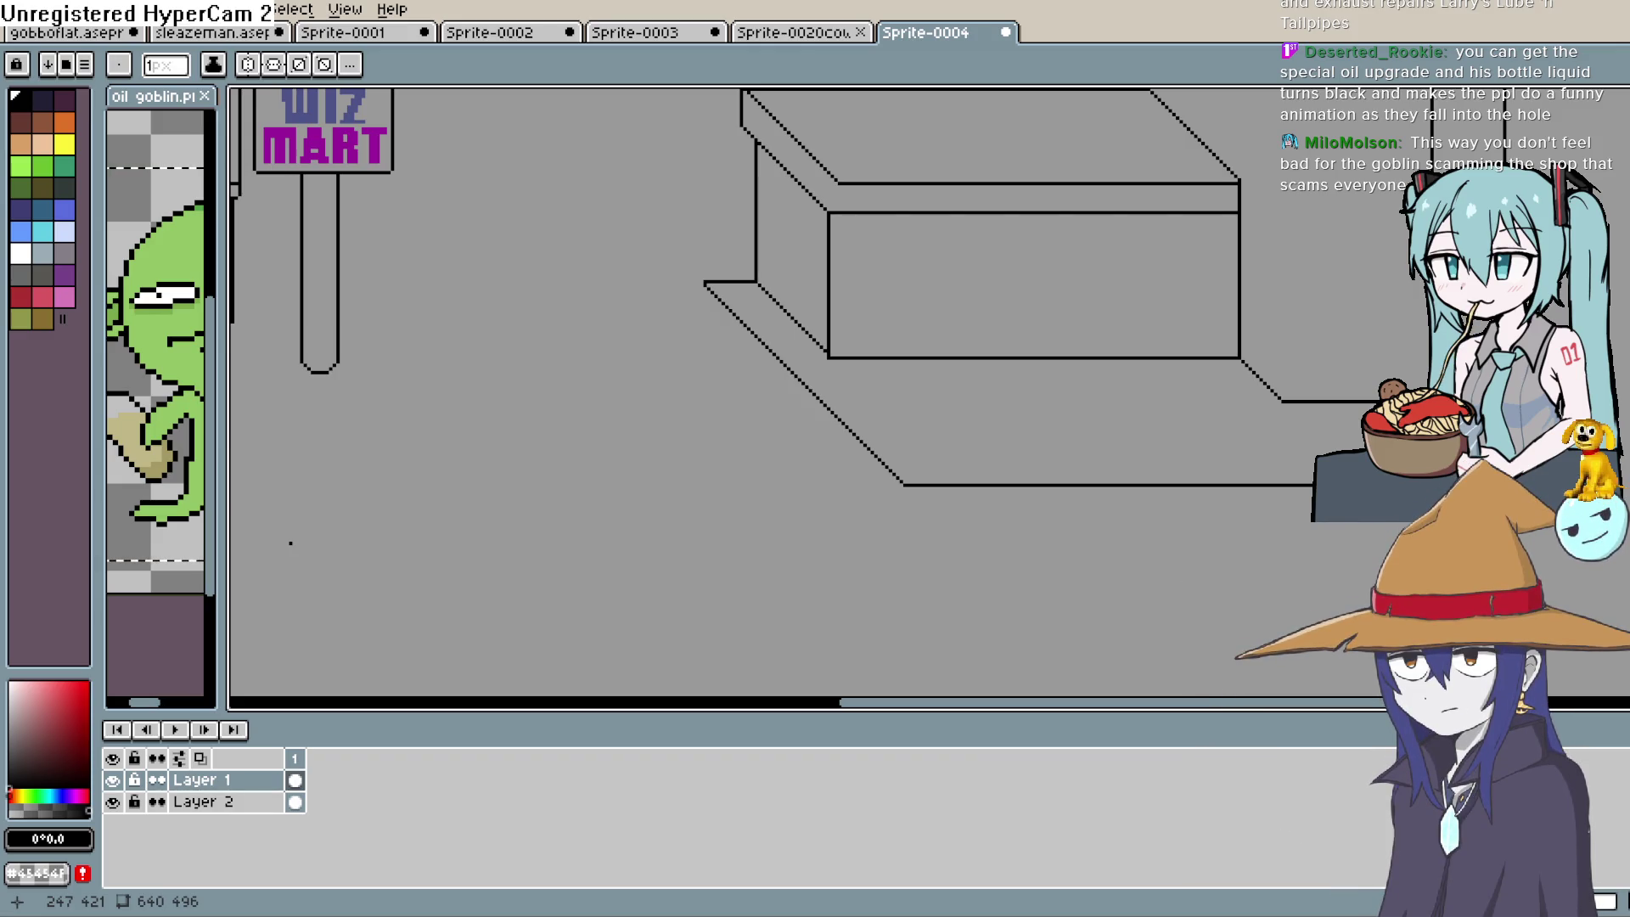
Draw a horizontal black line leftward from the box's diagonal edge
left_click_drag(989, 447, 878, 389)
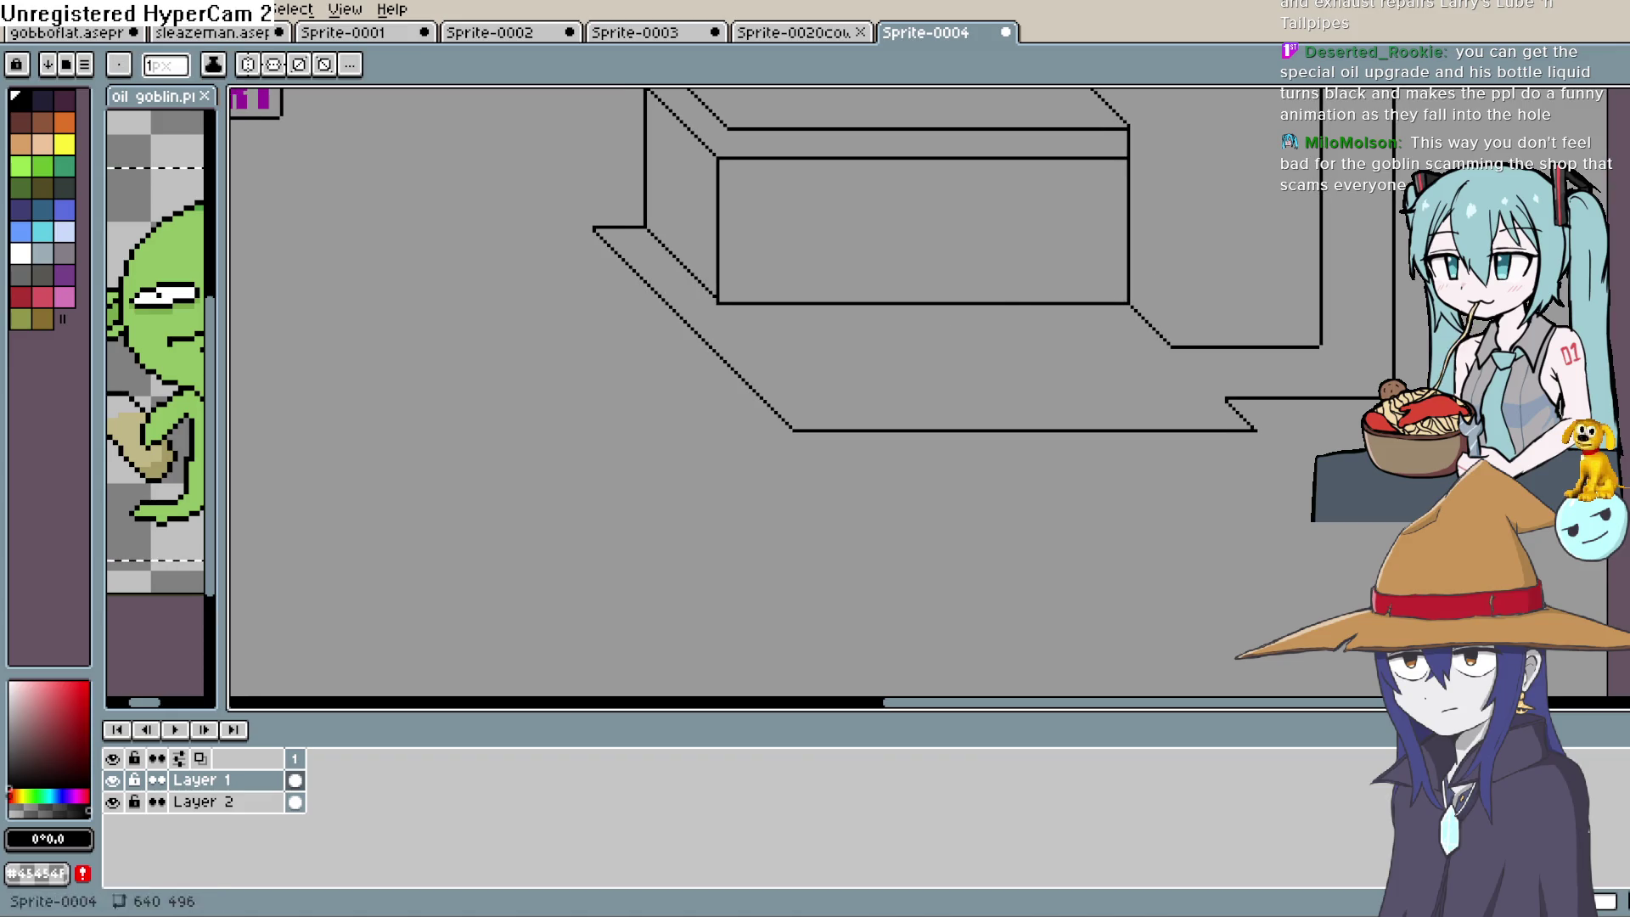
left_click_drag(693, 433, 801, 450)
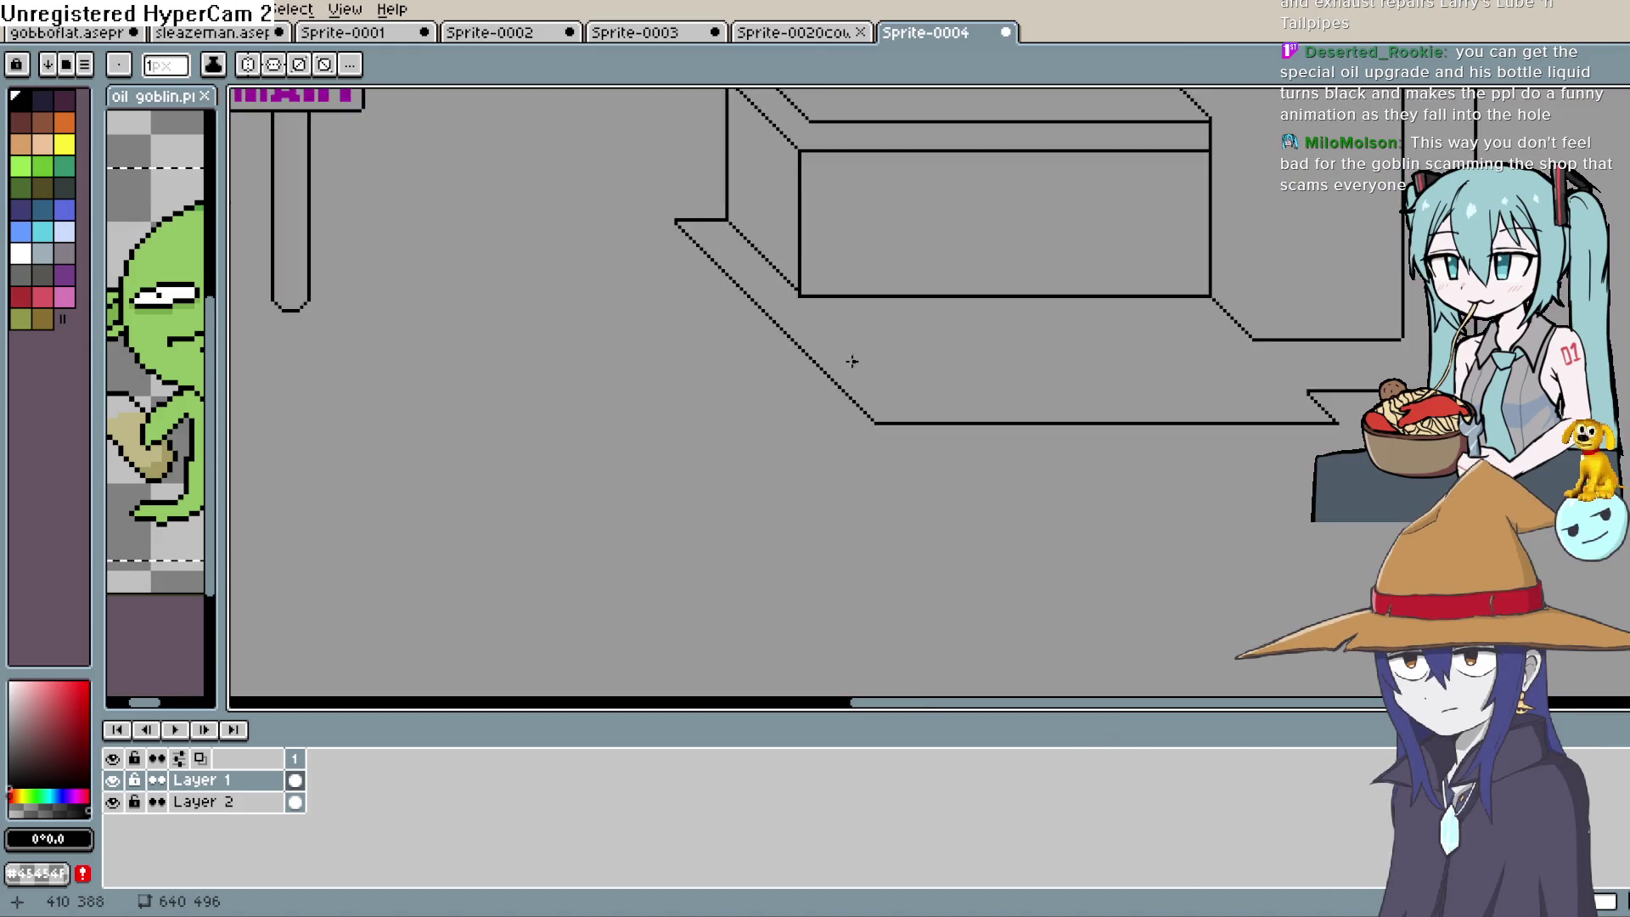
scroll(764, 332, "up", 1)
mouse_move(741, 306)
left_mouse_down()
mouse_move(524, 310)
mouse_move(516, 509)
mouse_move(615, 583)
mouse_move(692, 680)
mouse_move(635, 513)
left_mouse_up()
Draw a vertical black line down from the horizontal line's left end
scroll(925, 419, "down", 4)
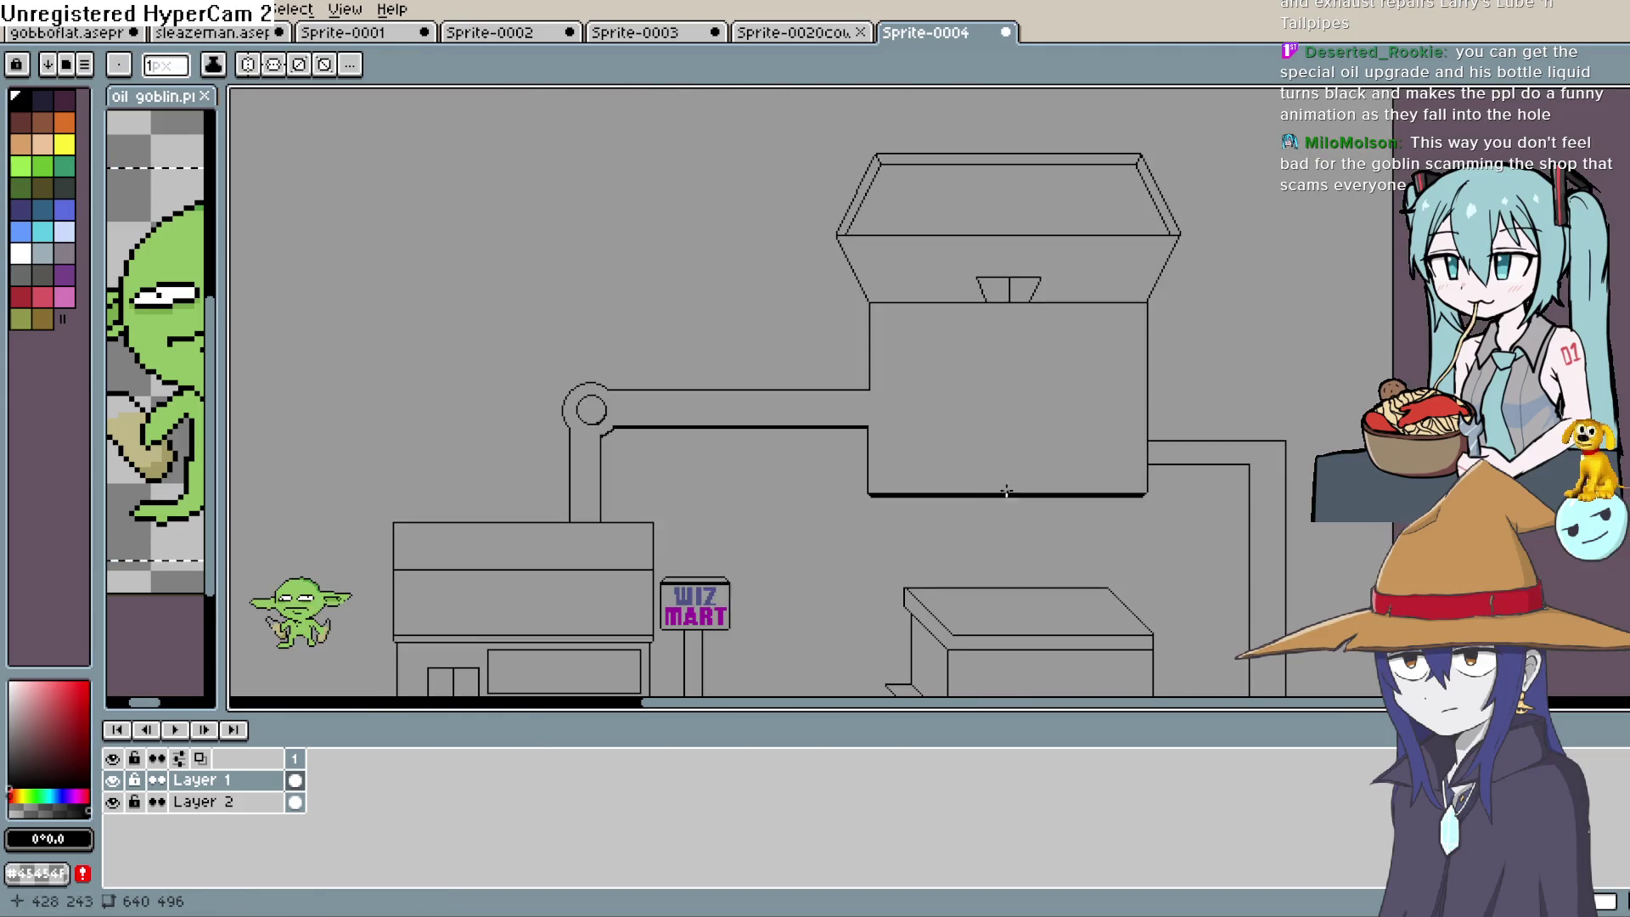
mouse_move(969, 639)
left_mouse_down()
mouse_move(842, 456)
mouse_move(847, 222)
left_mouse_up()
scroll(829, 325, "up", 3)
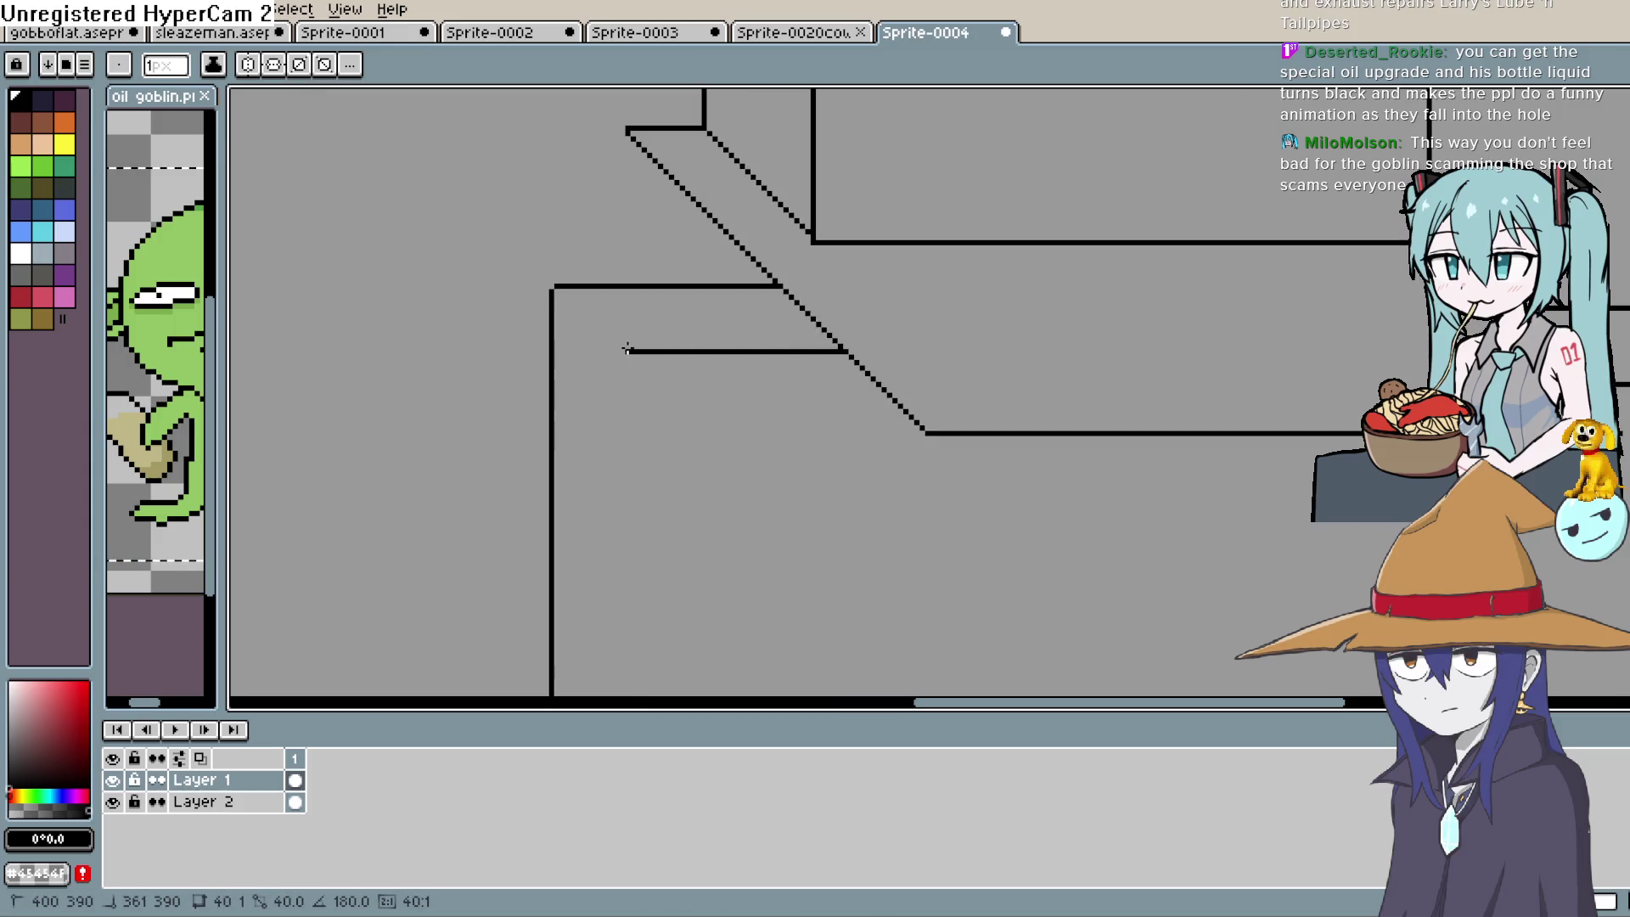
mouse_move(625, 355)
left_mouse_down()
mouse_move(626, 583)
mouse_move(739, 688)
left_mouse_up()
scroll(624, 594, "down", 3)
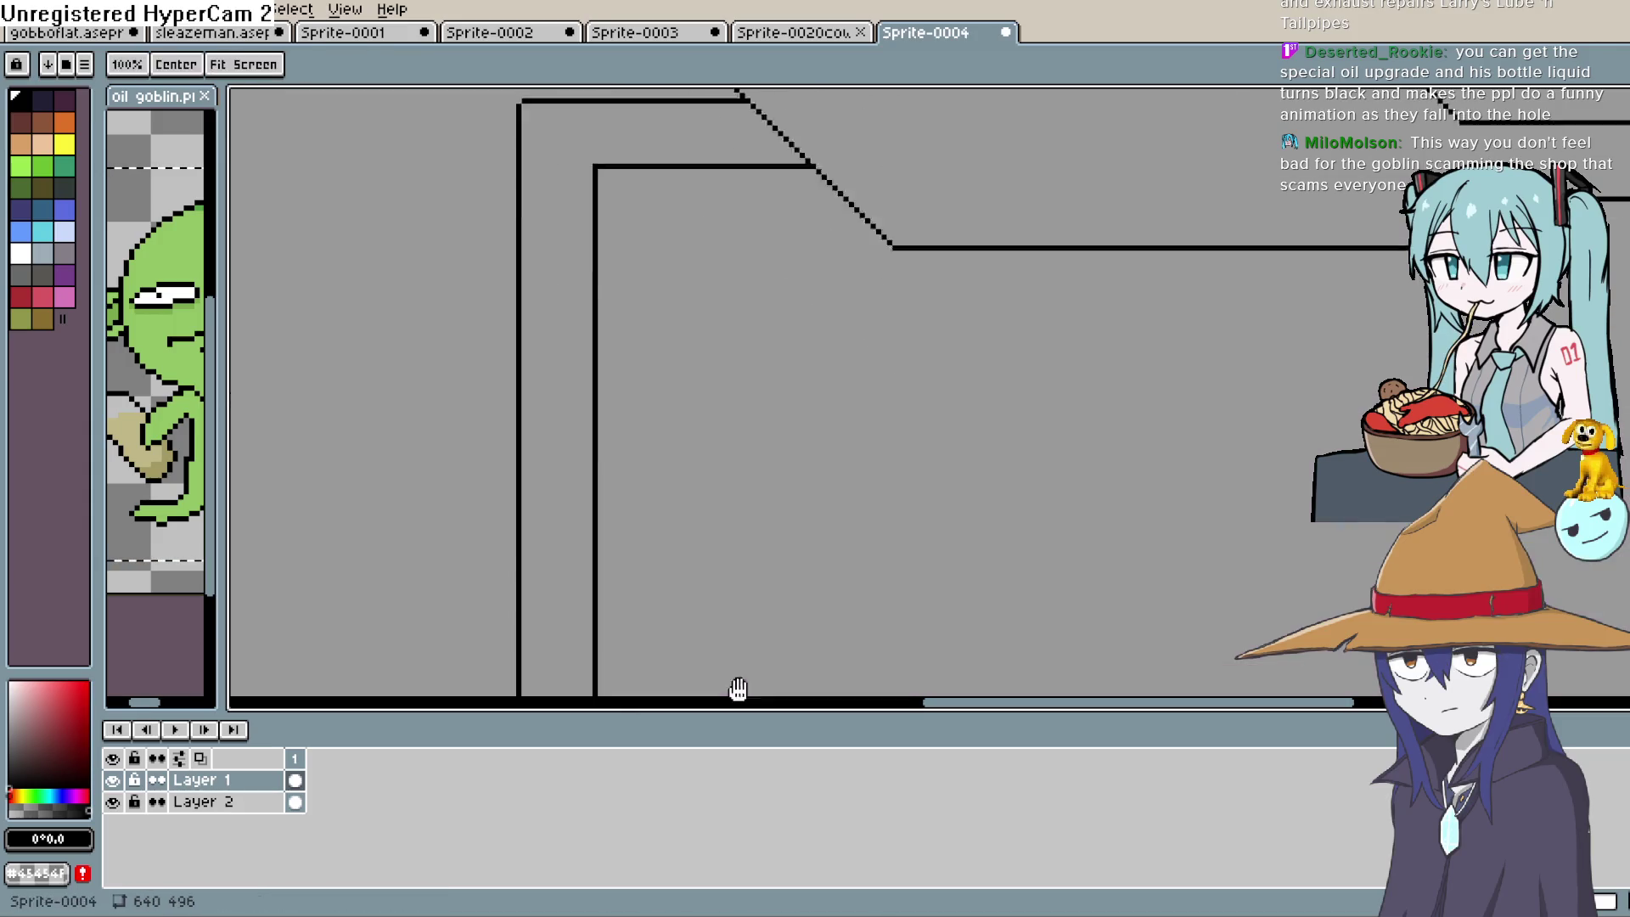
scroll(998, 486, "down", 3)
scroll(998, 486, "down", 3)
scroll(925, 543, "up", 2)
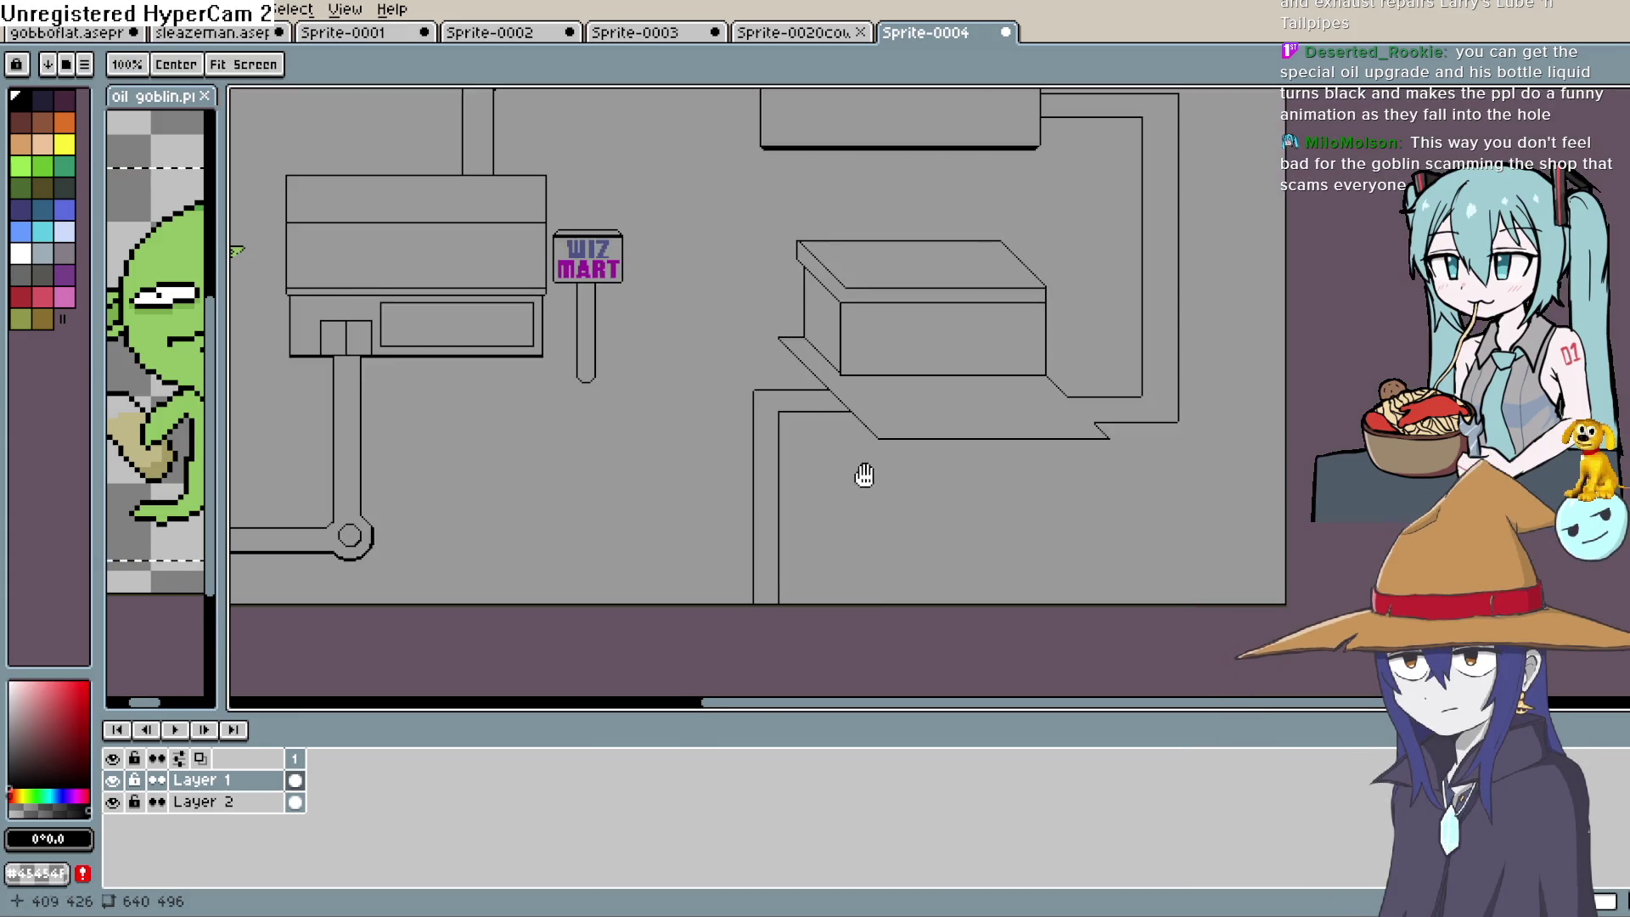
scroll(915, 533, "down", 2)
scroll(916, 533, "up", 4)
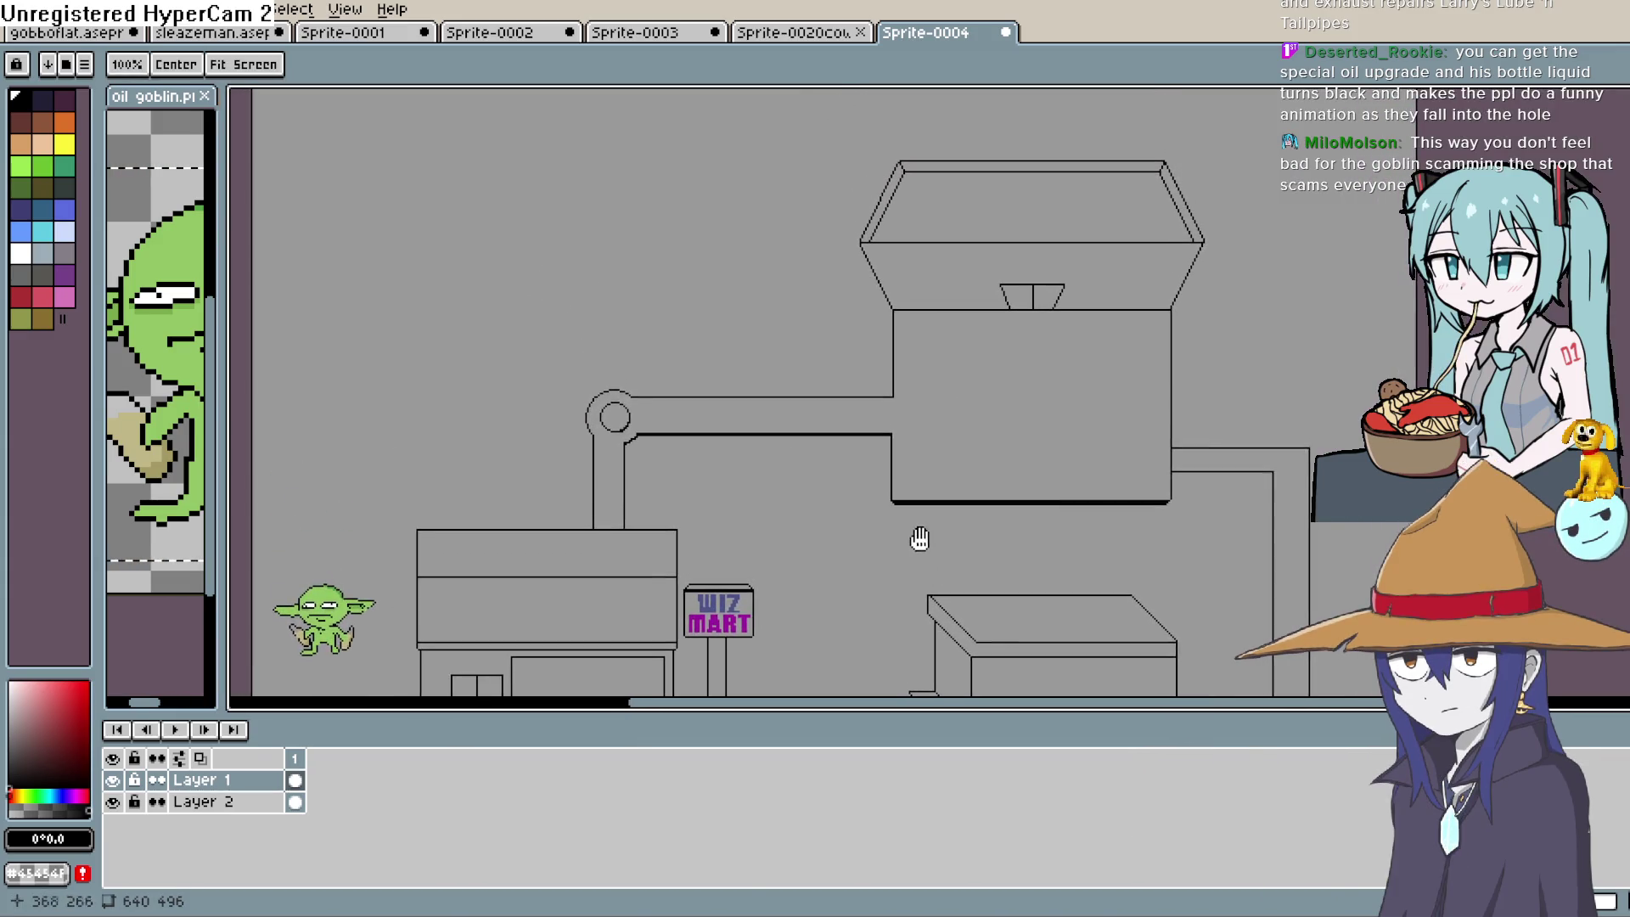
mouse_move(579, 317)
left_mouse_down()
mouse_move(579, 250)
mouse_move(592, 276)
mouse_move(612, 215)
left_mouse_up()
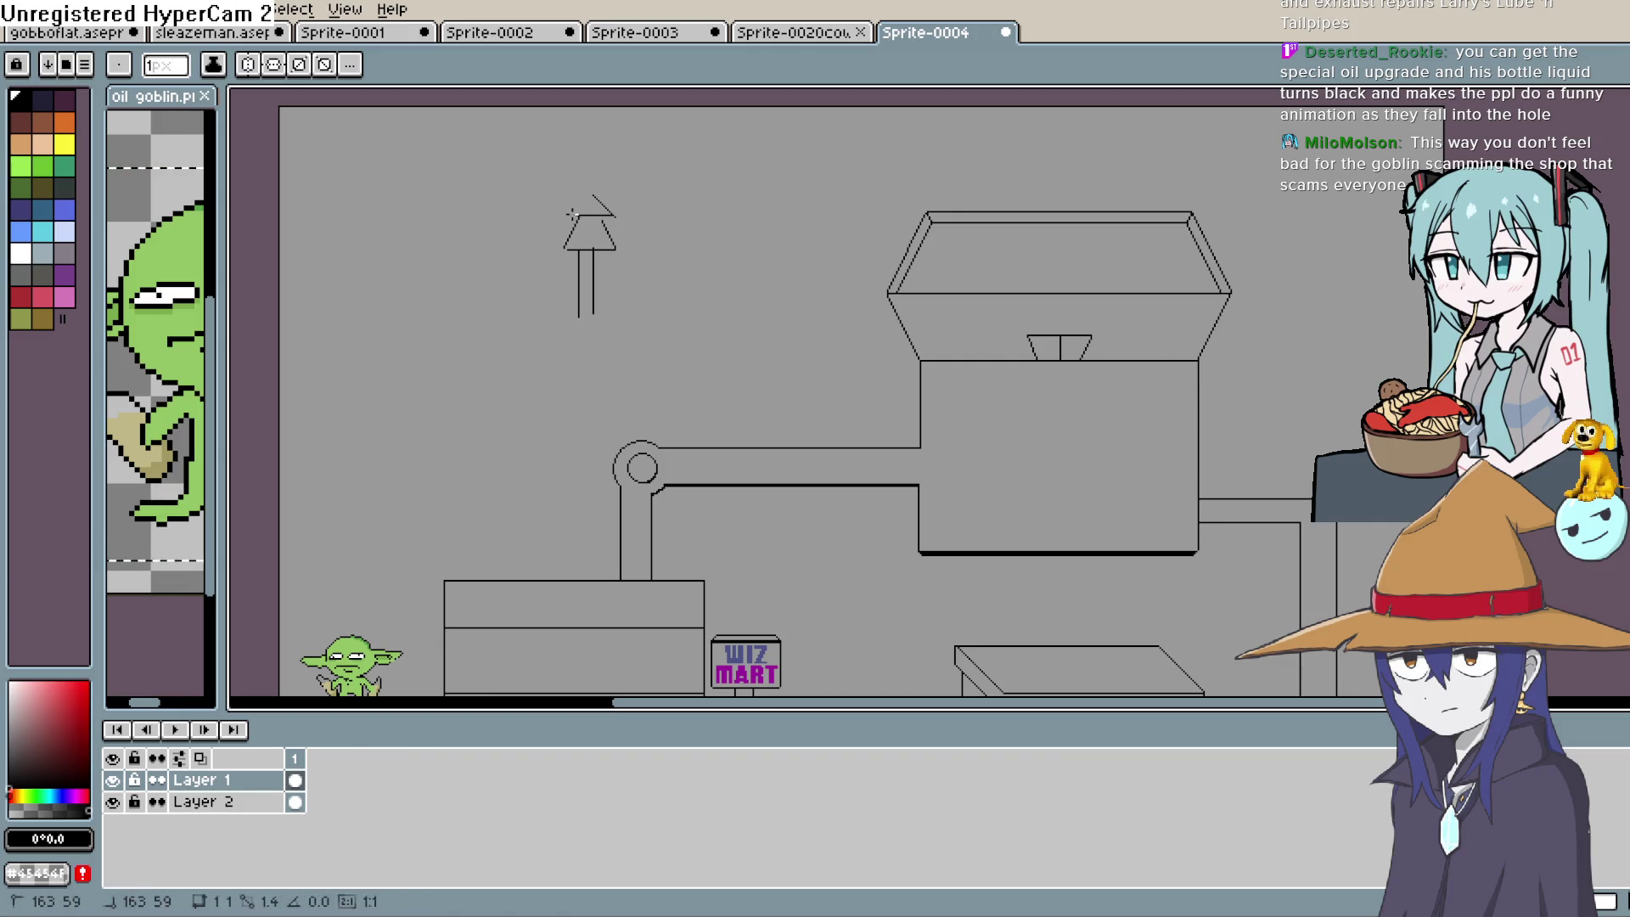
key("ctrl+z")
key("ctrl+z")
key("ctrl+z")
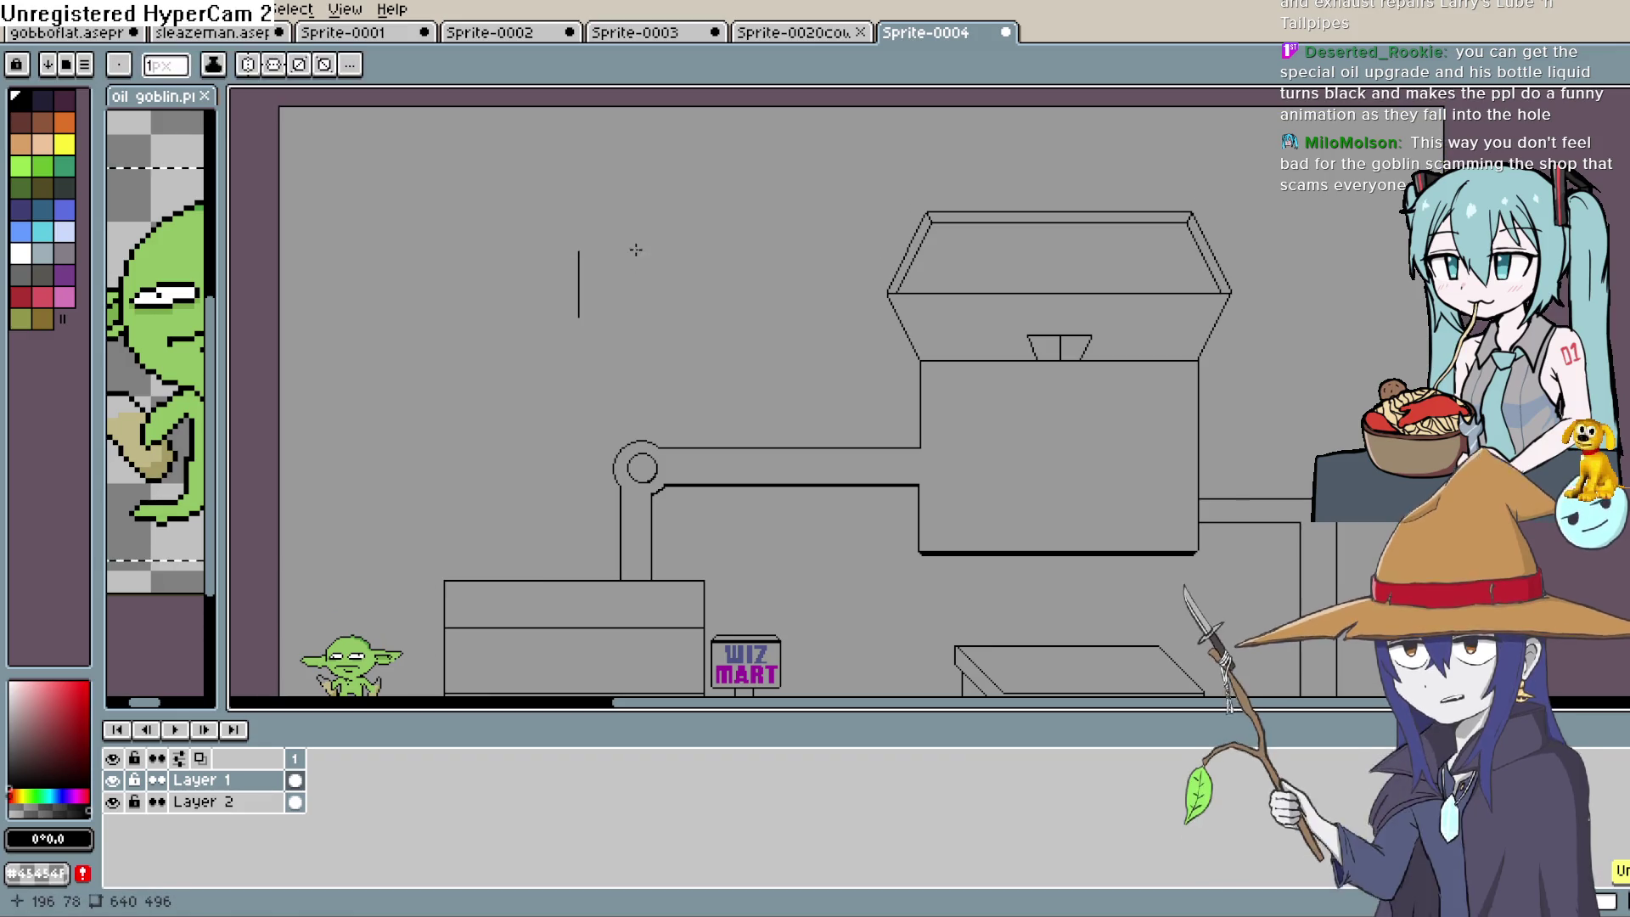
key("ctrl+z")
left_click_drag(722, 356, 770, 327)
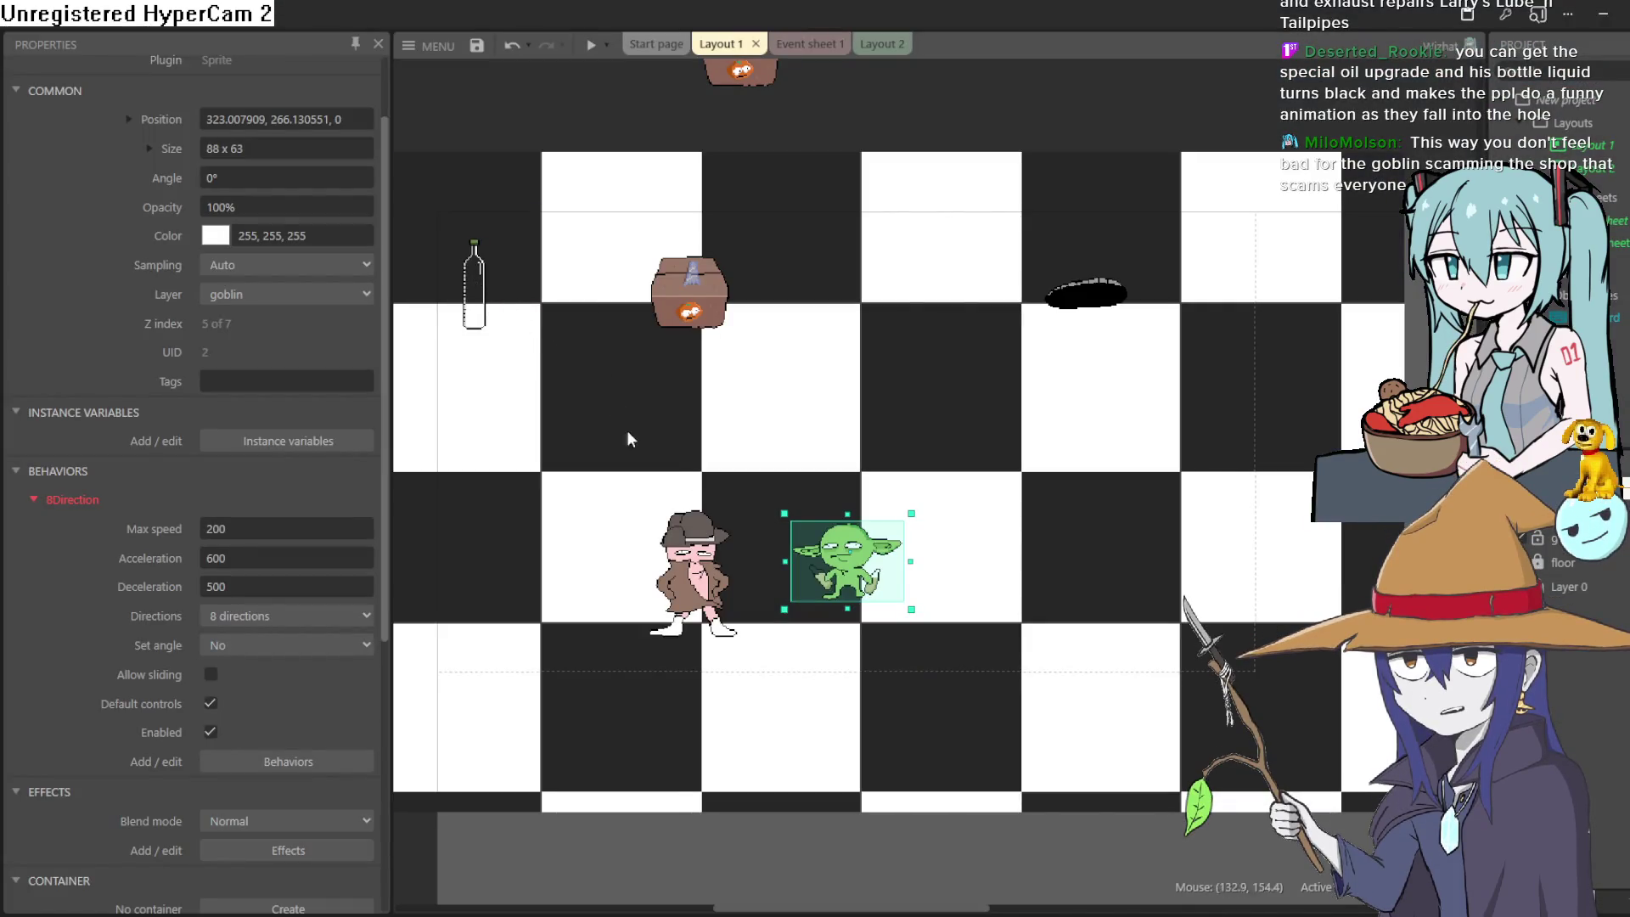
Run Layout 1 as a game preview from the toolbar's play button
left_click(593, 51)
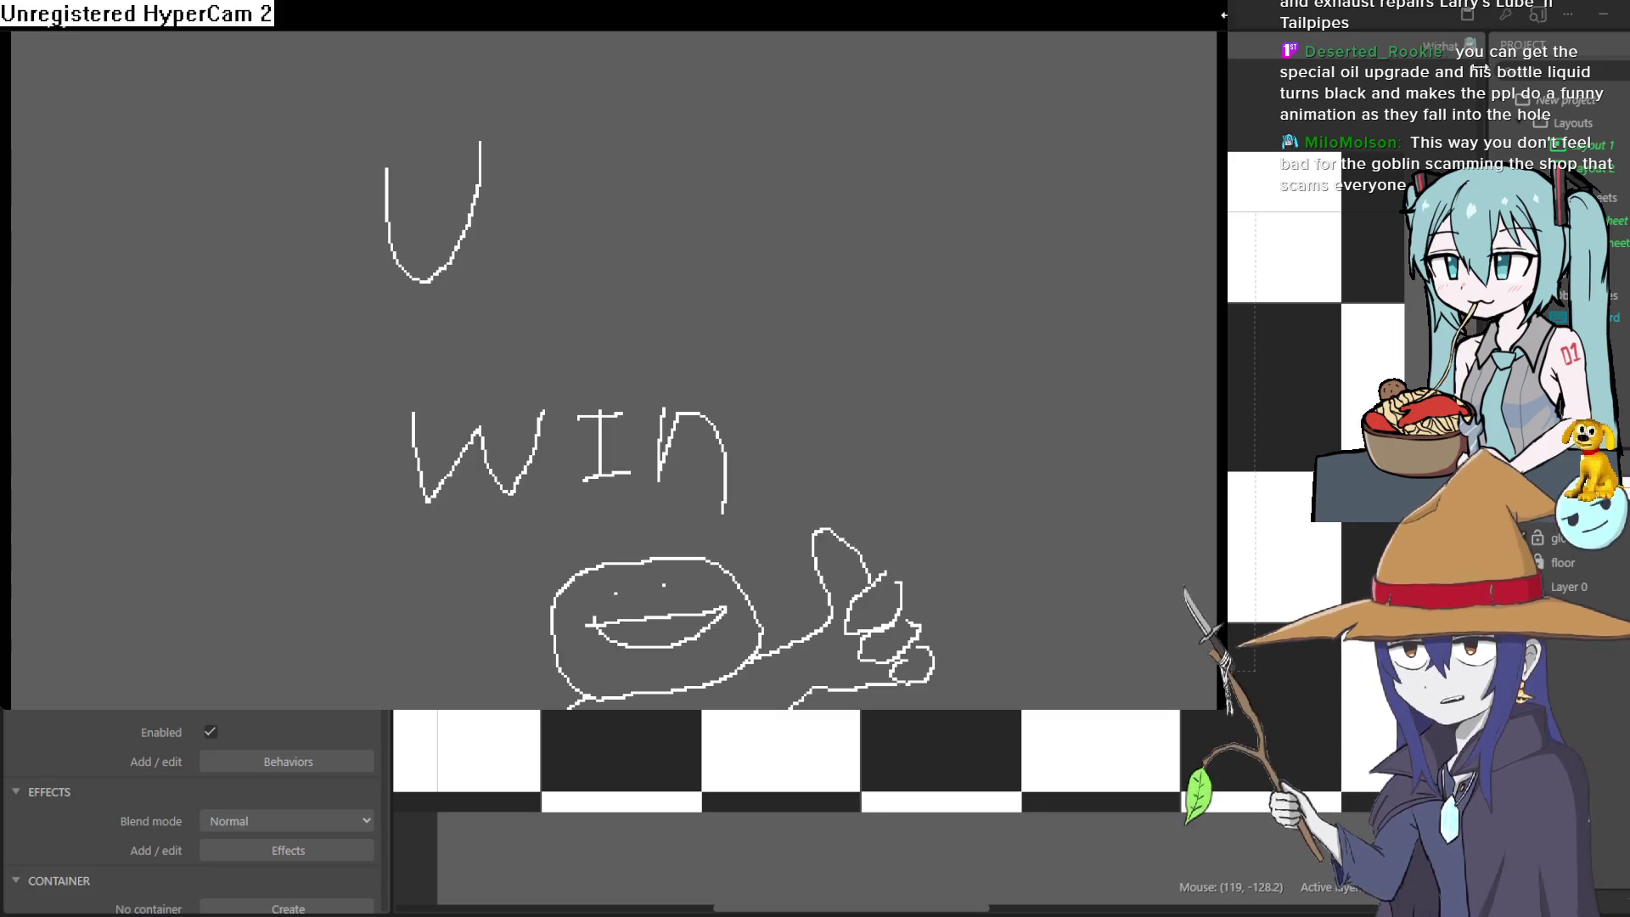
Leave the finished game preview and select the trenchcoat man sprite in Layout 1
key("alt+Tab")
mouse_move(701, 580)
left_mouse_down()
mouse_move(701, 338)
mouse_move(686, 442)
mouse_move(704, 620)
mouse_move(692, 339)
mouse_move(1193, 344)
mouse_move(892, 365)
mouse_move(723, 528)
mouse_move(705, 585)
left_mouse_up()
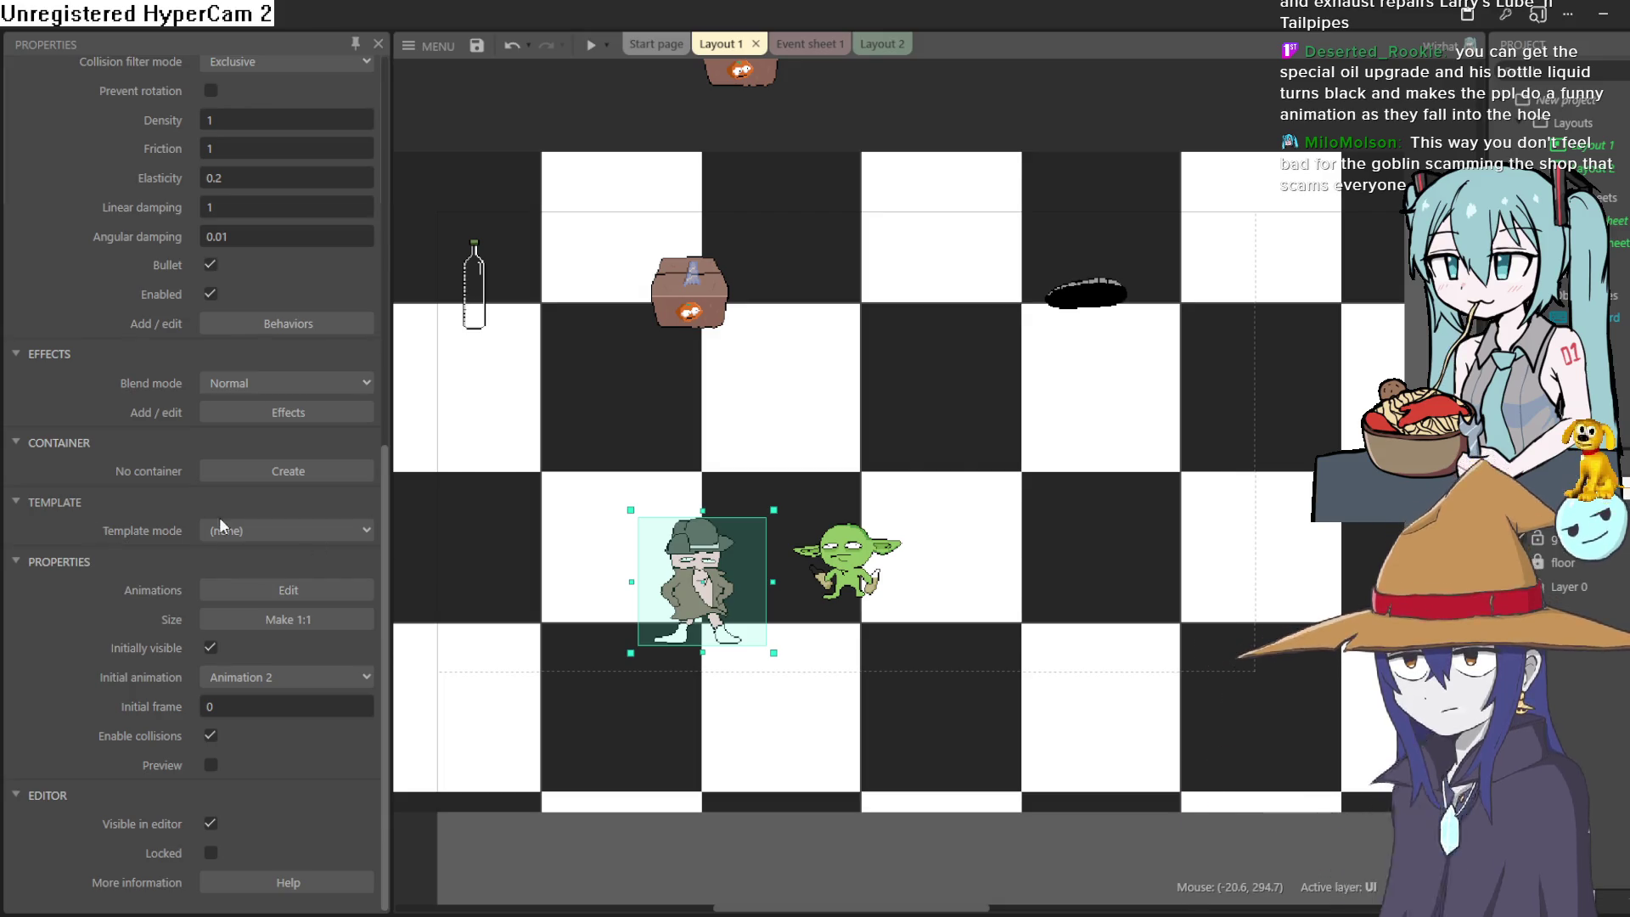
Alt+Tab to Aseprite's Sprite-0004 scene with the goblin and WIZ MART sign
key("alt+Tab")
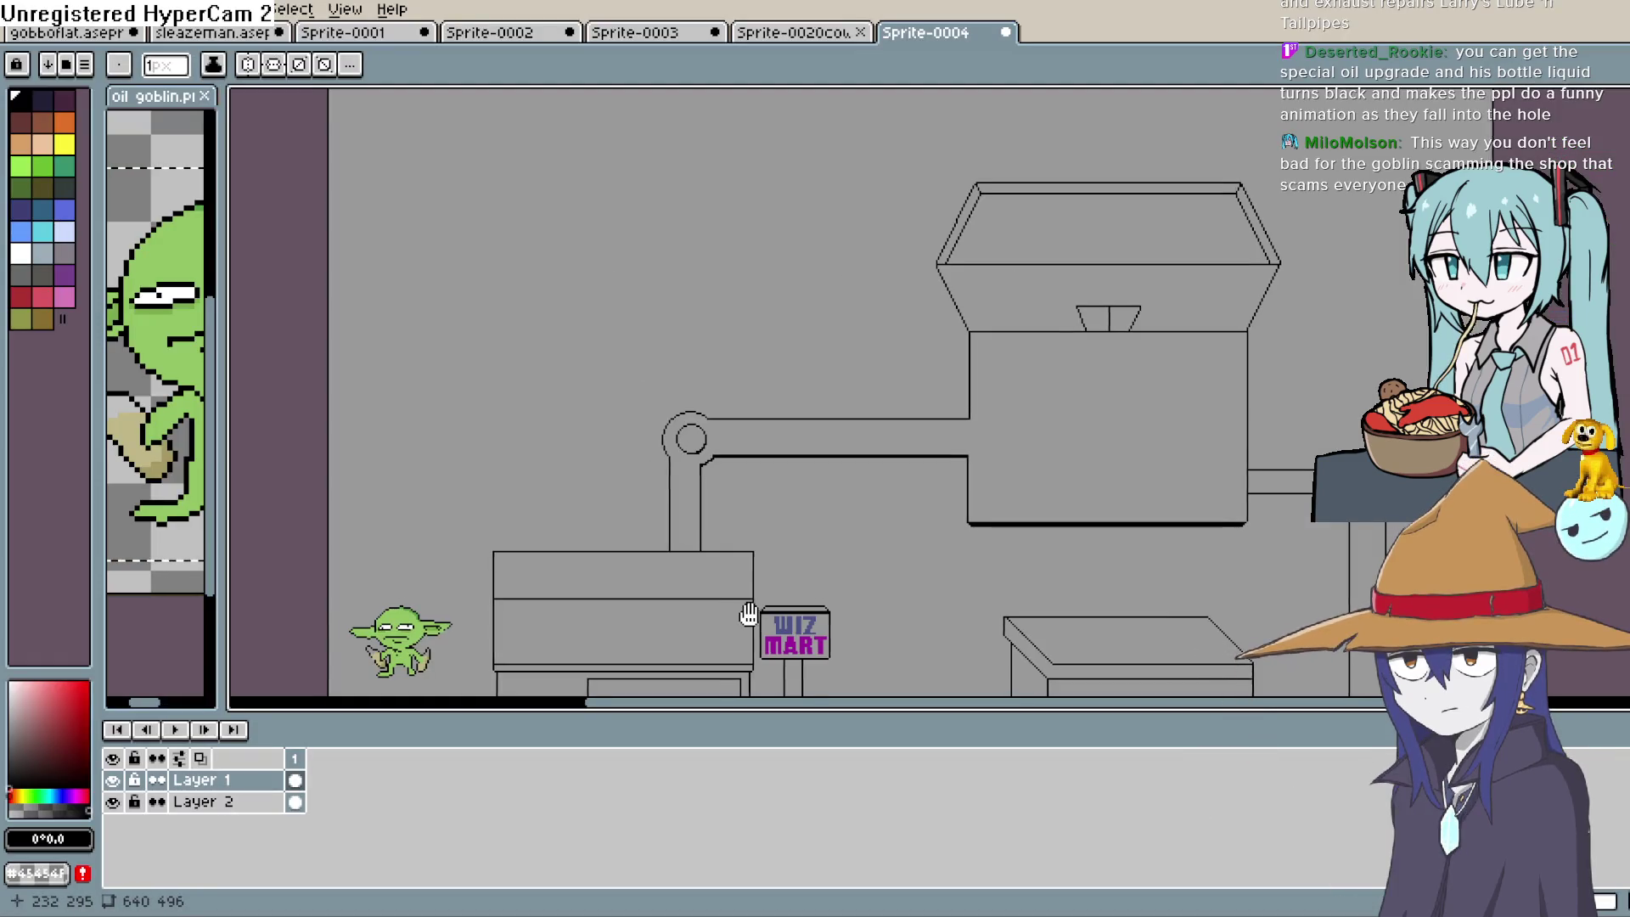
mouse_move(747, 619)
left_mouse_down()
mouse_move(738, 357)
mouse_move(787, 322)
mouse_move(819, 389)
left_mouse_up()
scroll(913, 422, "right", 5)
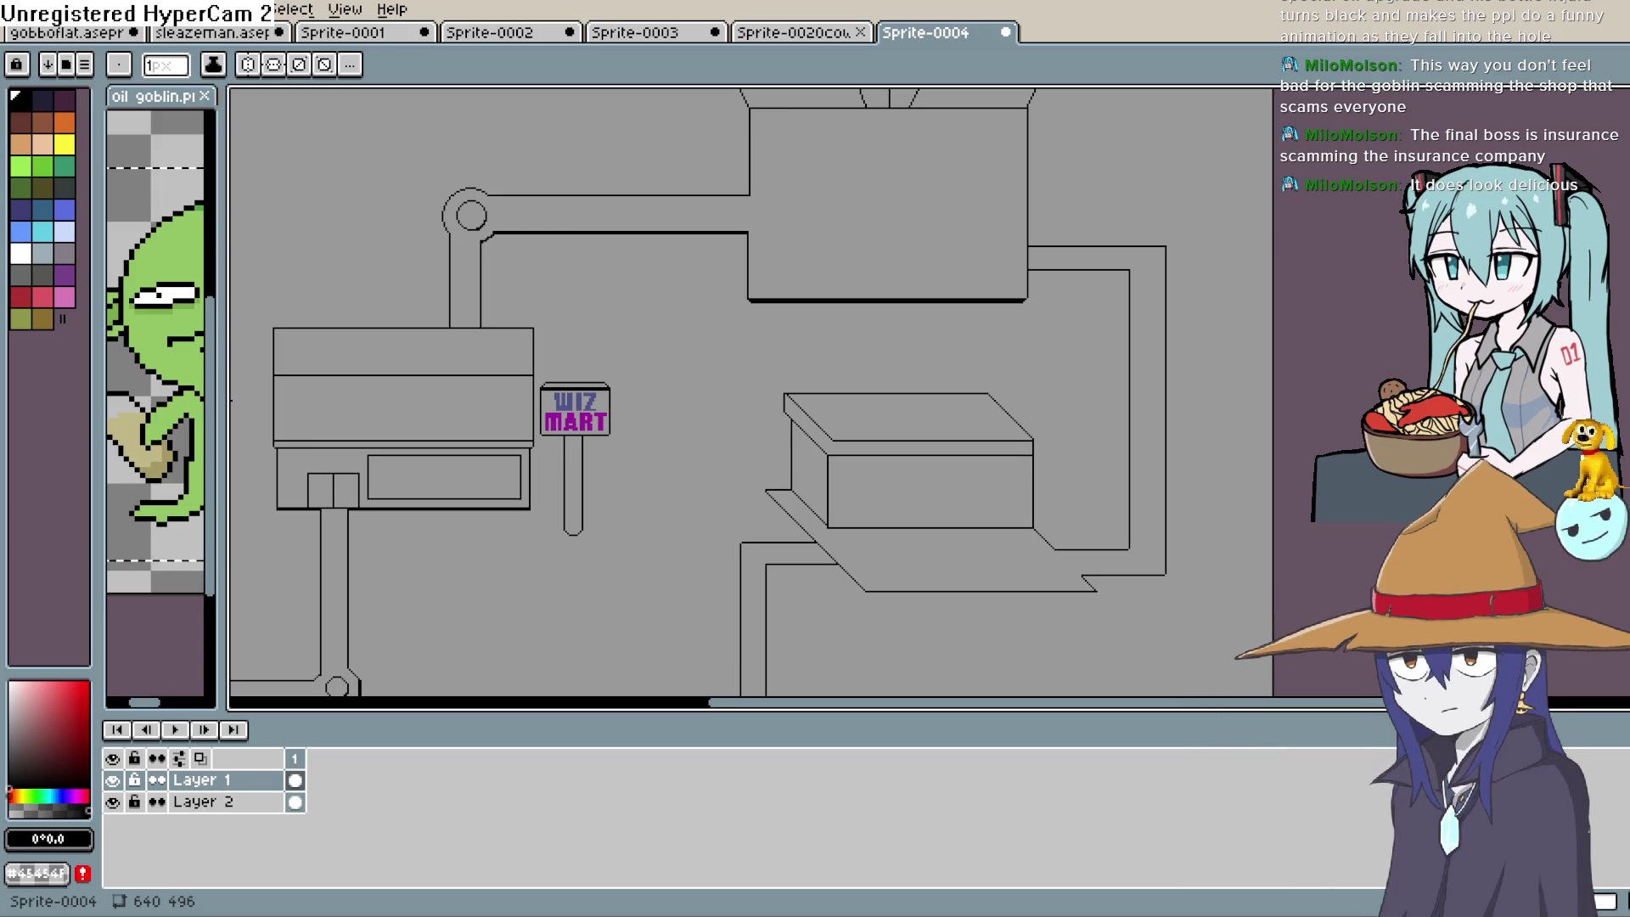
Move the chest sprites near the top of Layout 1 so they overlap into a stacked tower
key("alt+Tab")
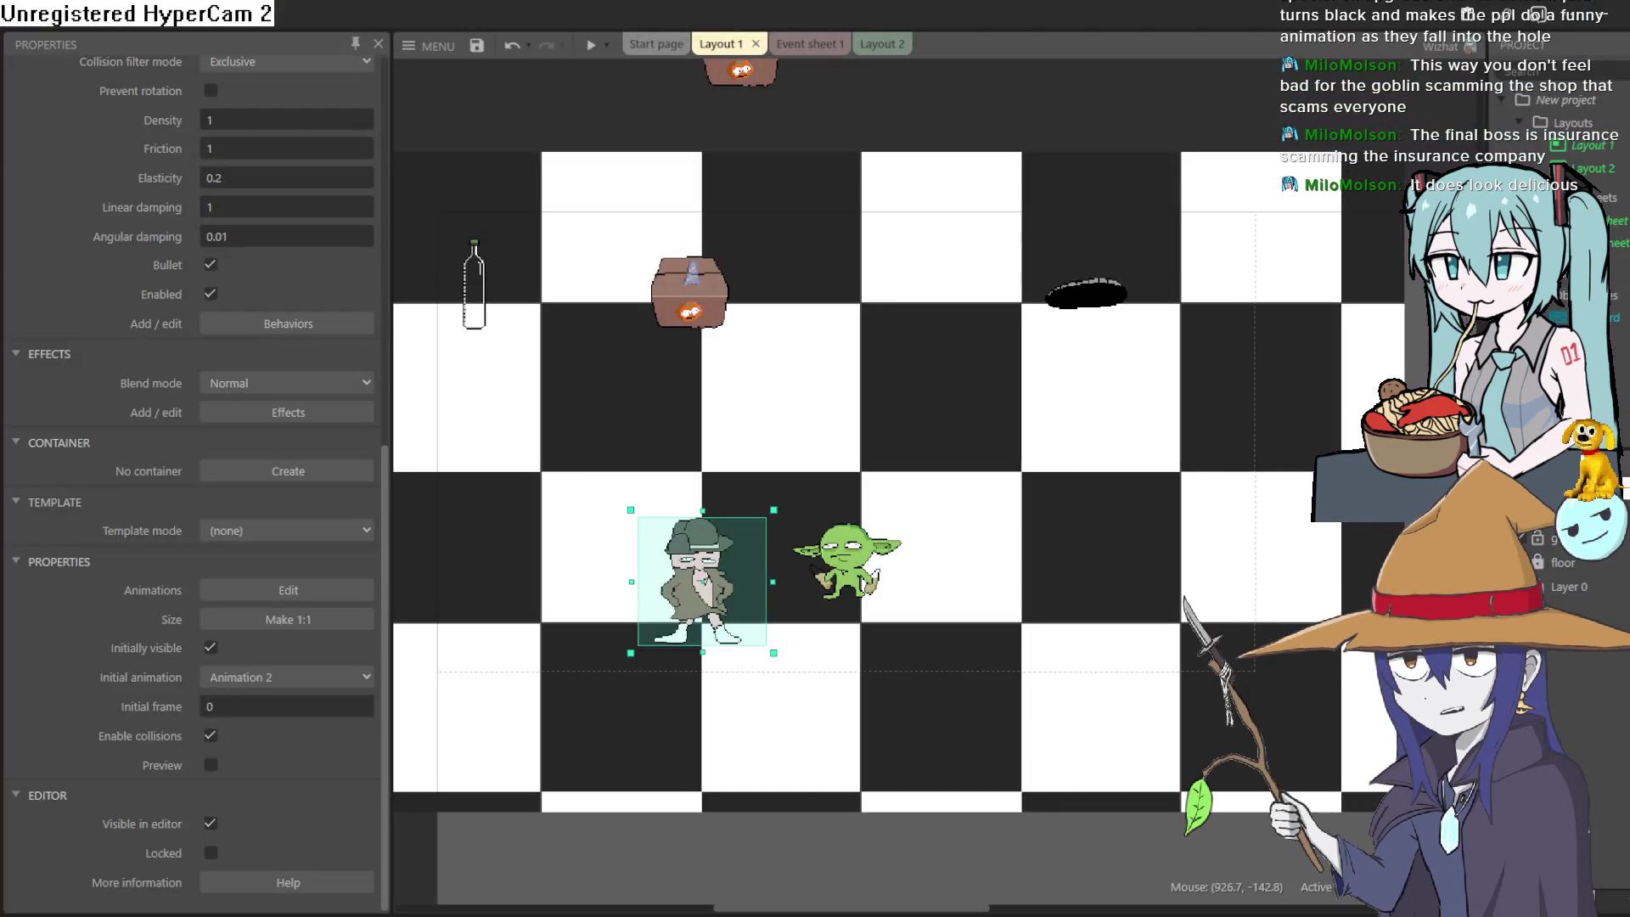
mouse_move(866, 411)
left_mouse_down()
mouse_move(822, 430)
mouse_move(968, 430)
mouse_move(906, 411)
mouse_move(895, 437)
mouse_move(846, 451)
mouse_move(832, 432)
left_mouse_up()
scroll(893, 434, "down", 2)
scroll(893, 438, "up", 2)
left_click(751, 270)
left_click_drag(751, 270, 784, 235)
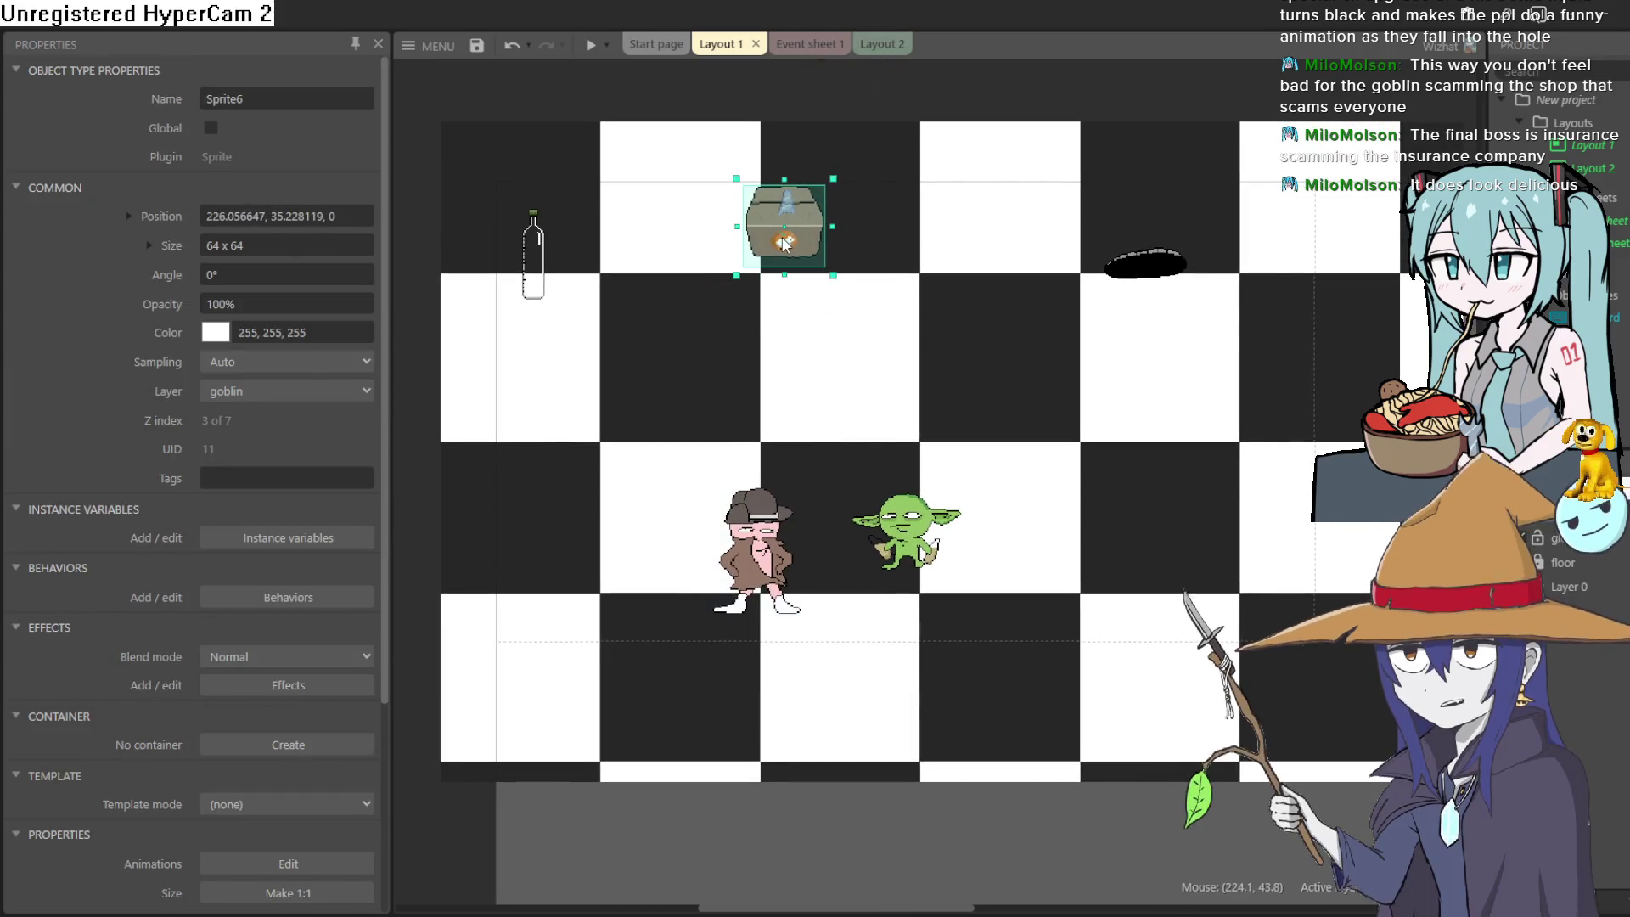
scroll(849, 230, "up", 2)
mouse_move(757, 353)
left_mouse_down()
mouse_move(758, 291)
mouse_move(766, 408)
mouse_move(760, 297)
left_mouse_up()
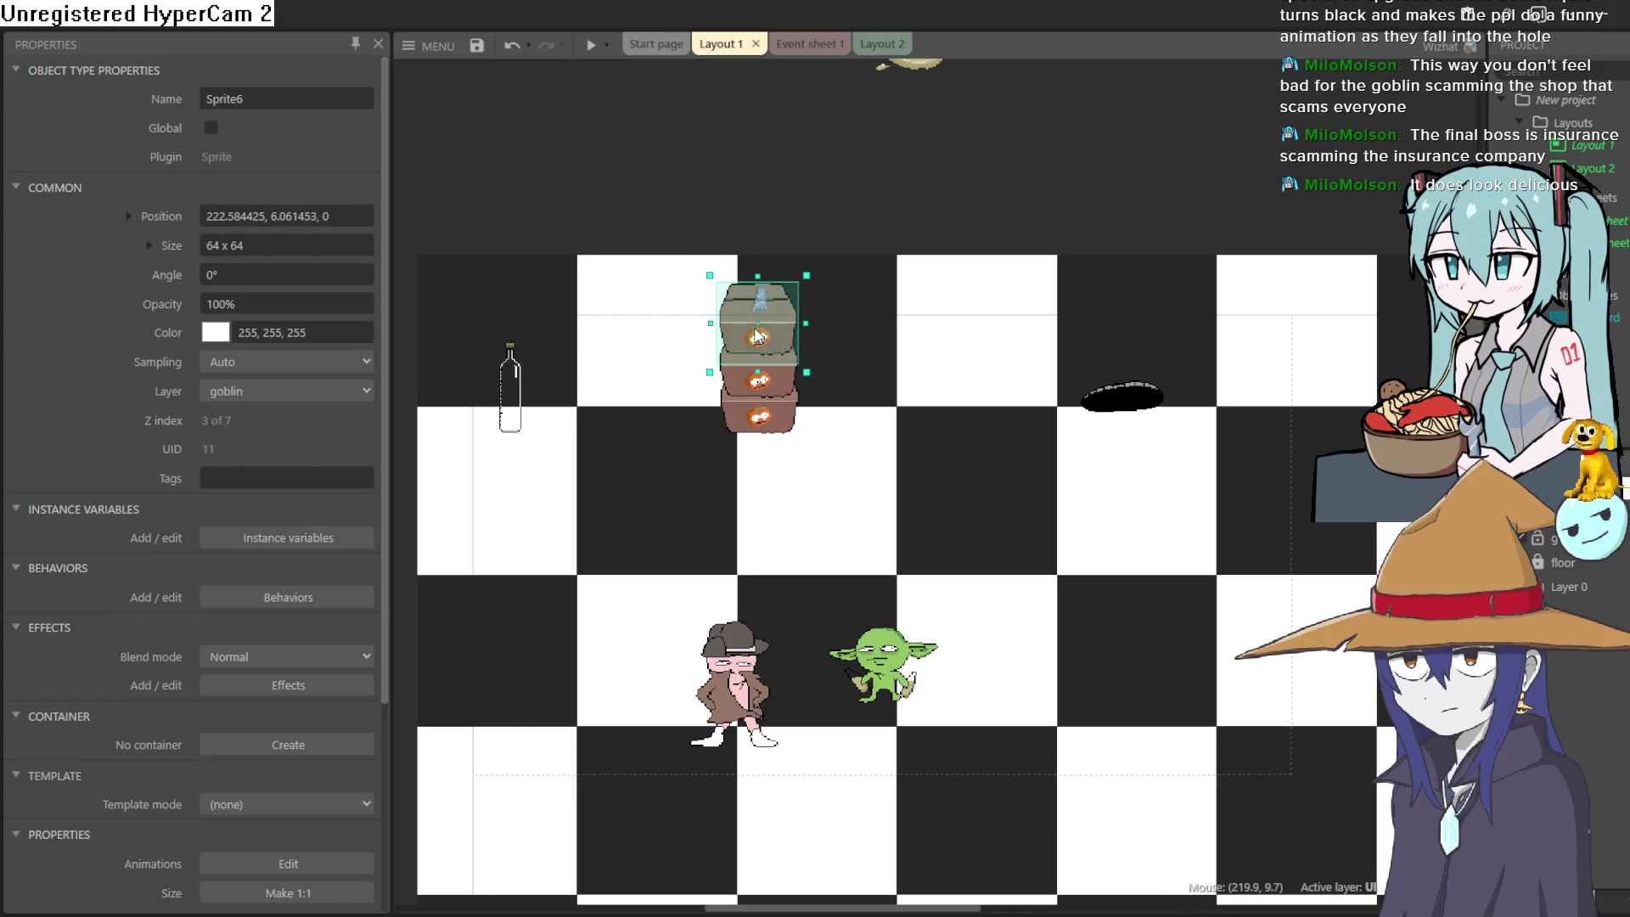
left_click_drag(758, 335, 758, 341)
left_click(592, 47)
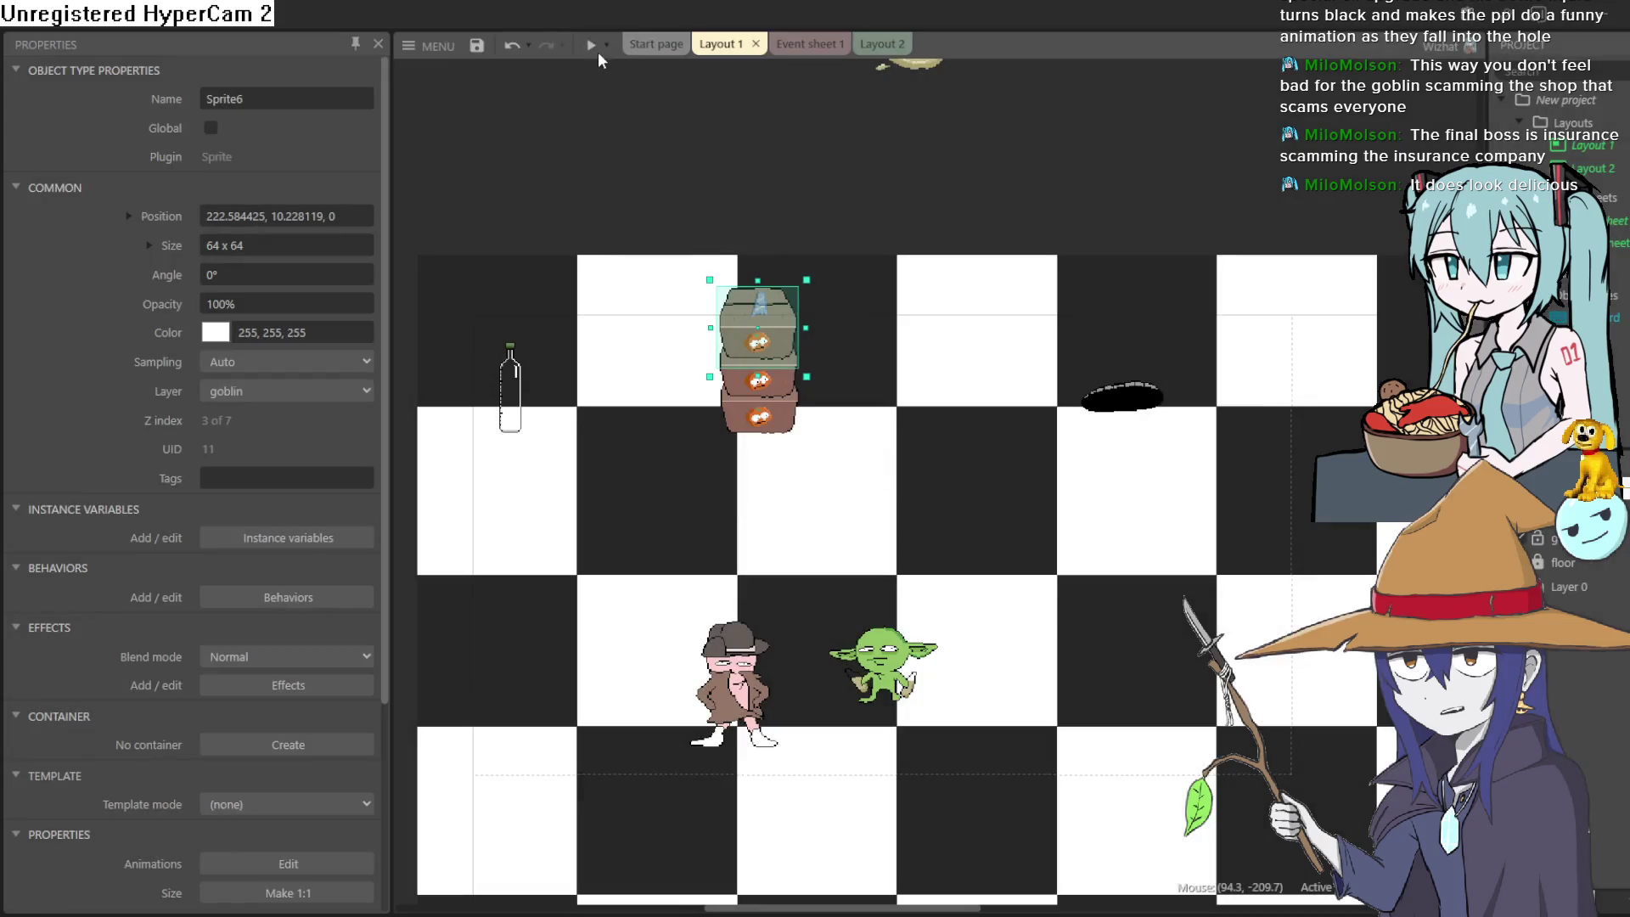
key("Left")
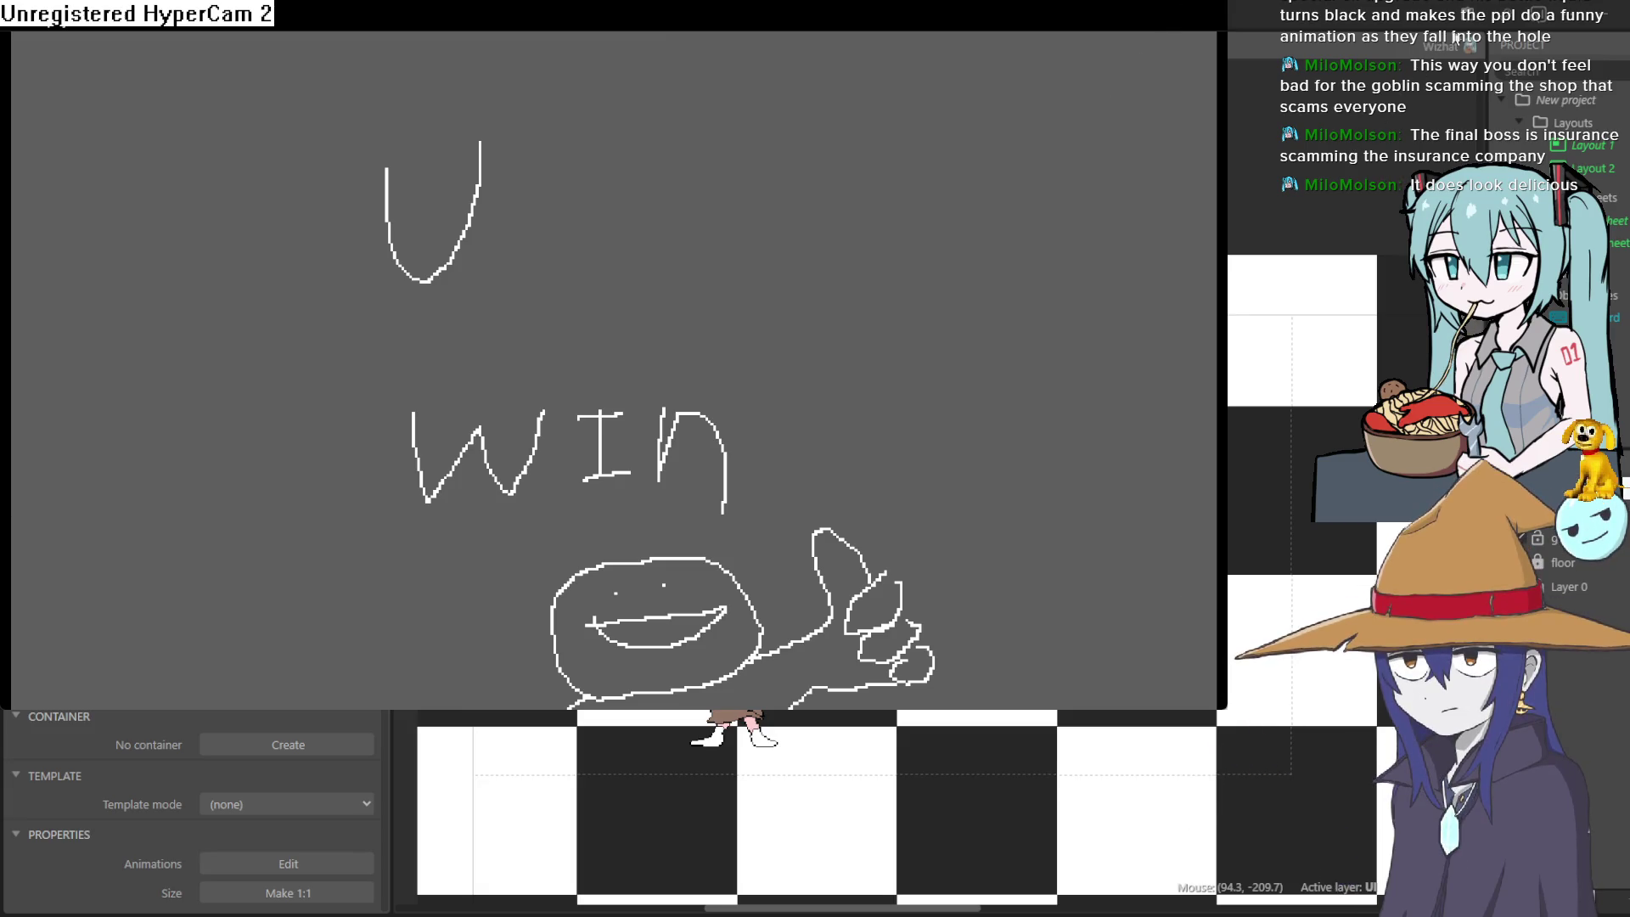
left_click(1206, 17)
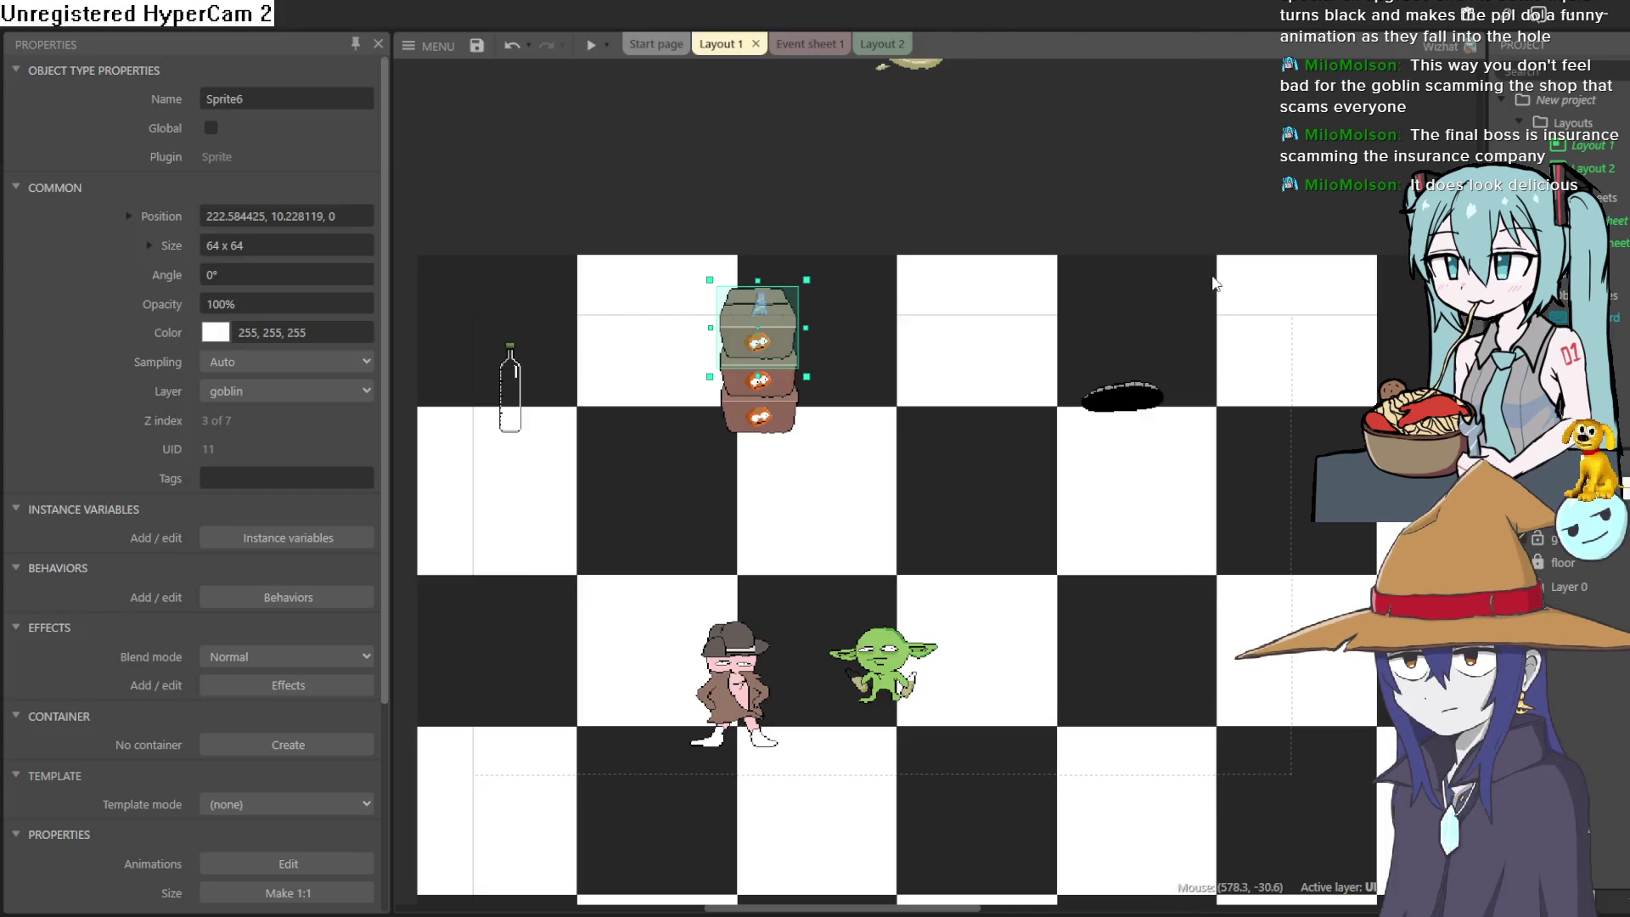
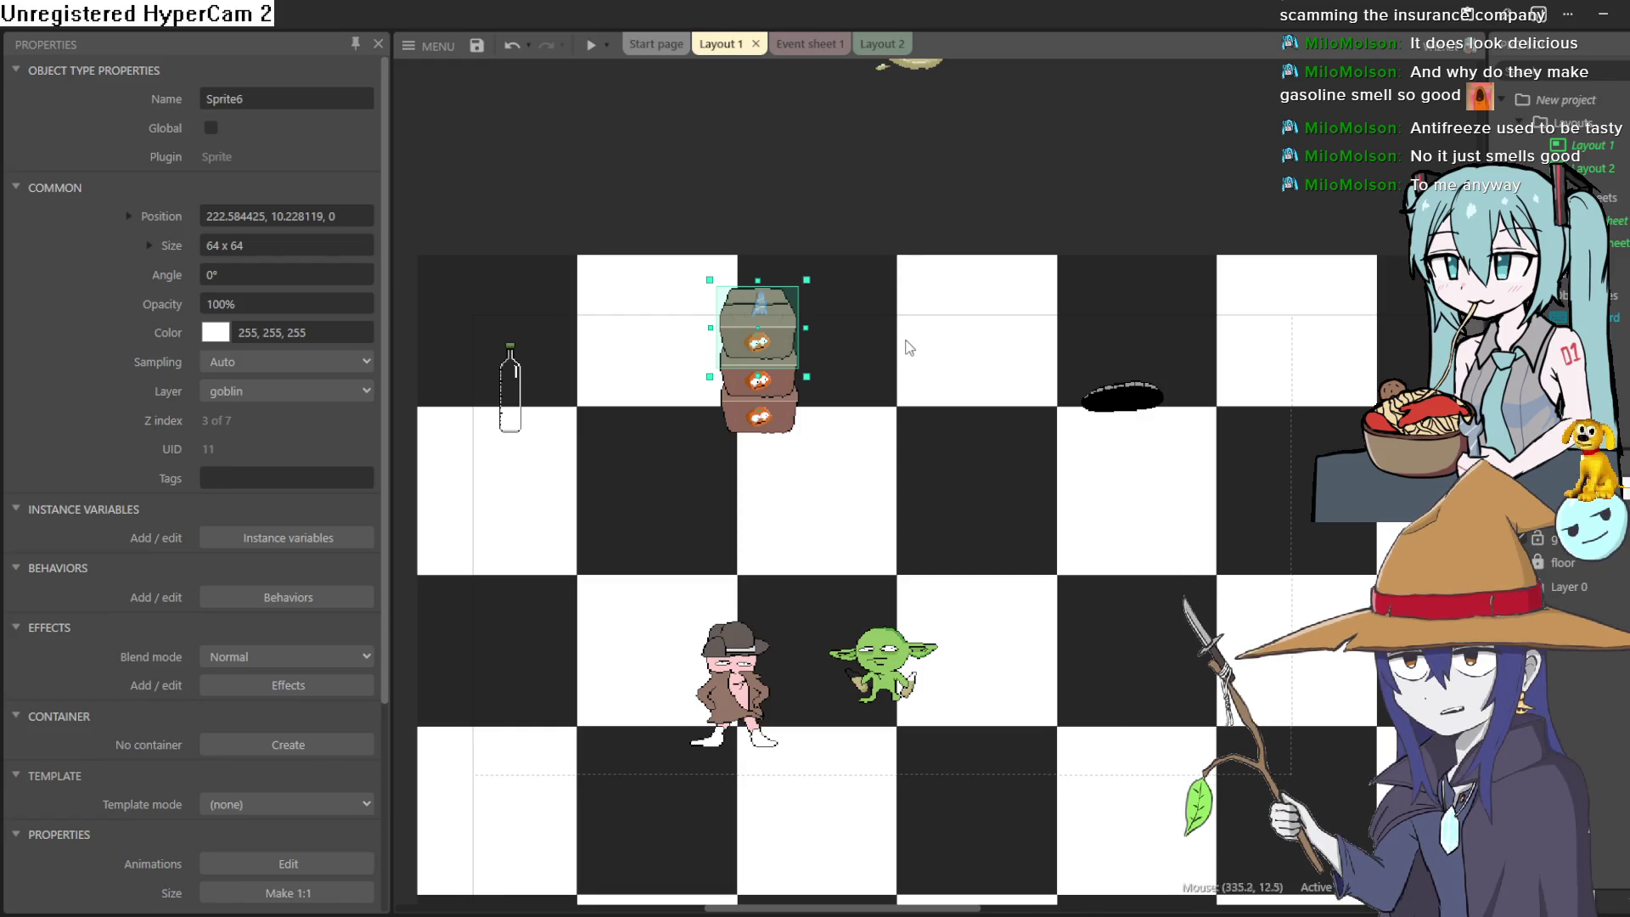
Pan the Construct 3 layout view, then switch to Sprite-0004 in Aseprite
mouse_move(906, 339)
left_mouse_down()
mouse_move(893, 208)
mouse_move(883, 255)
left_mouse_up()
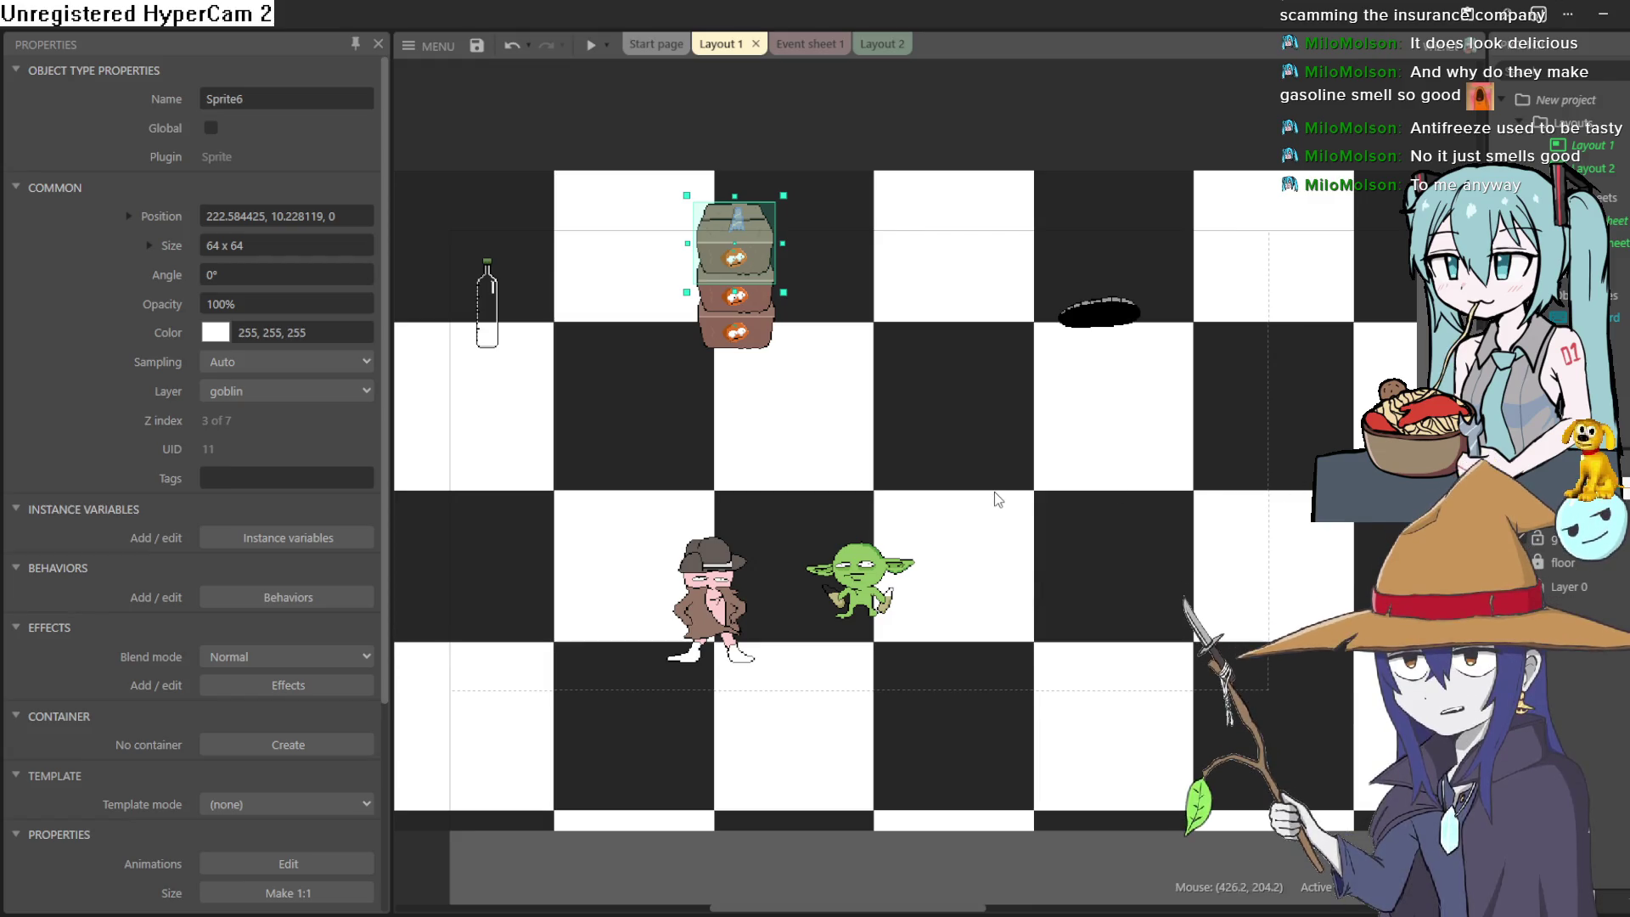
mouse_move(986, 520)
left_mouse_down()
mouse_move(1001, 473)
mouse_move(1006, 510)
mouse_move(995, 500)
left_mouse_up()
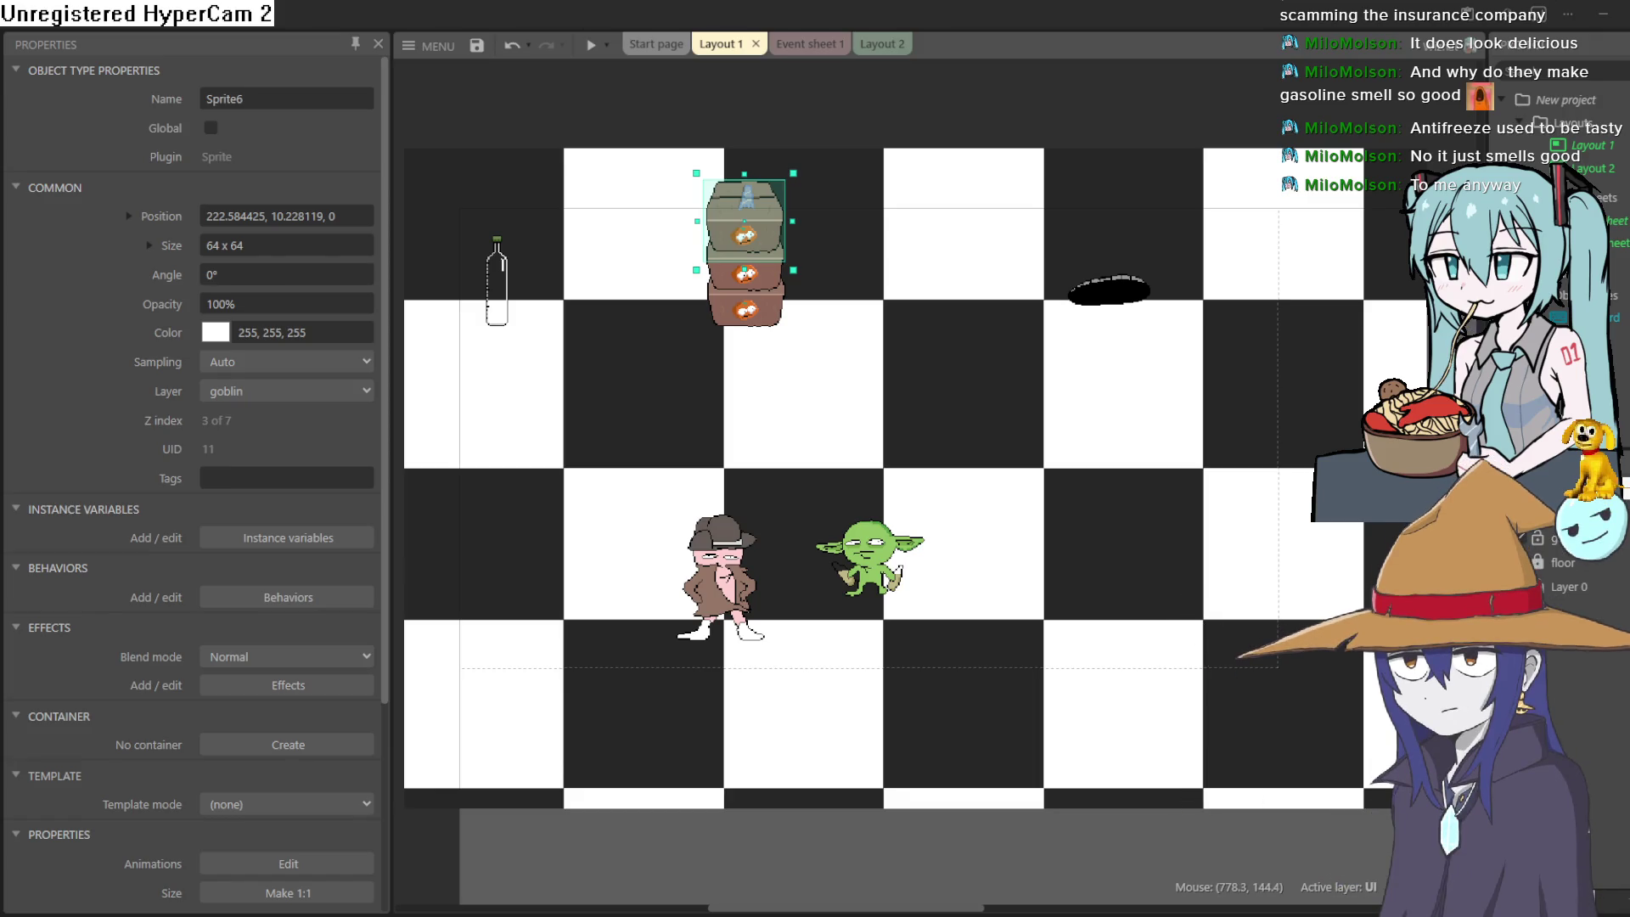
key("alt+Tab")
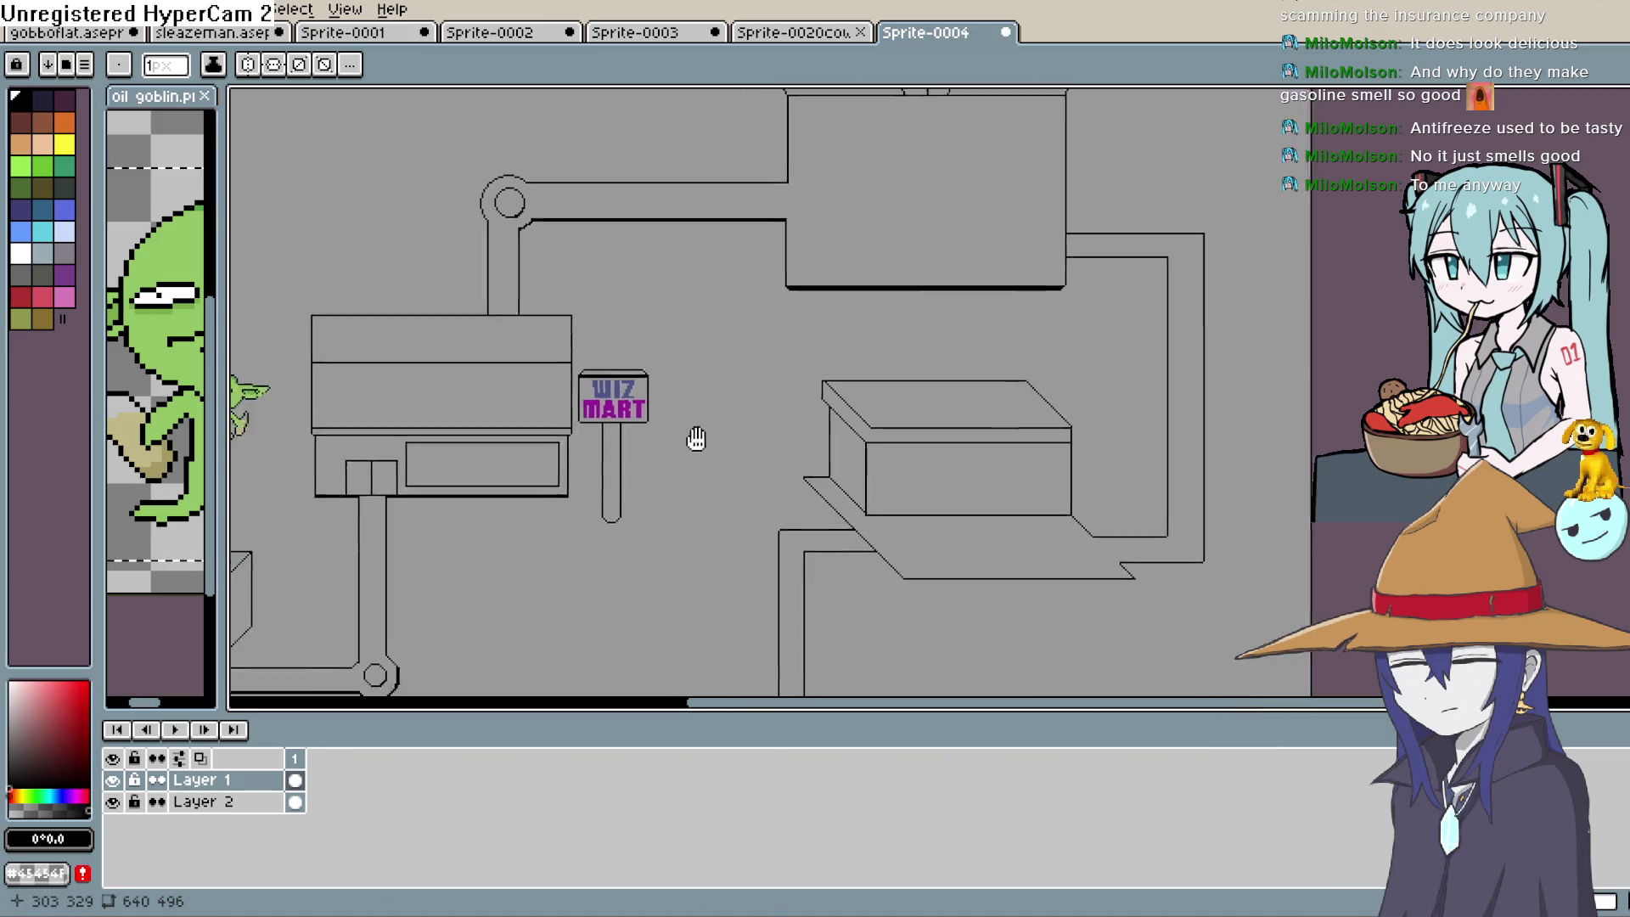
Fit Sprite-0004 in view, take the Pencil, and zoom into the map's top-left corner
scroll(1048, 273, "down", 1)
scroll(1048, 272, "up", 1)
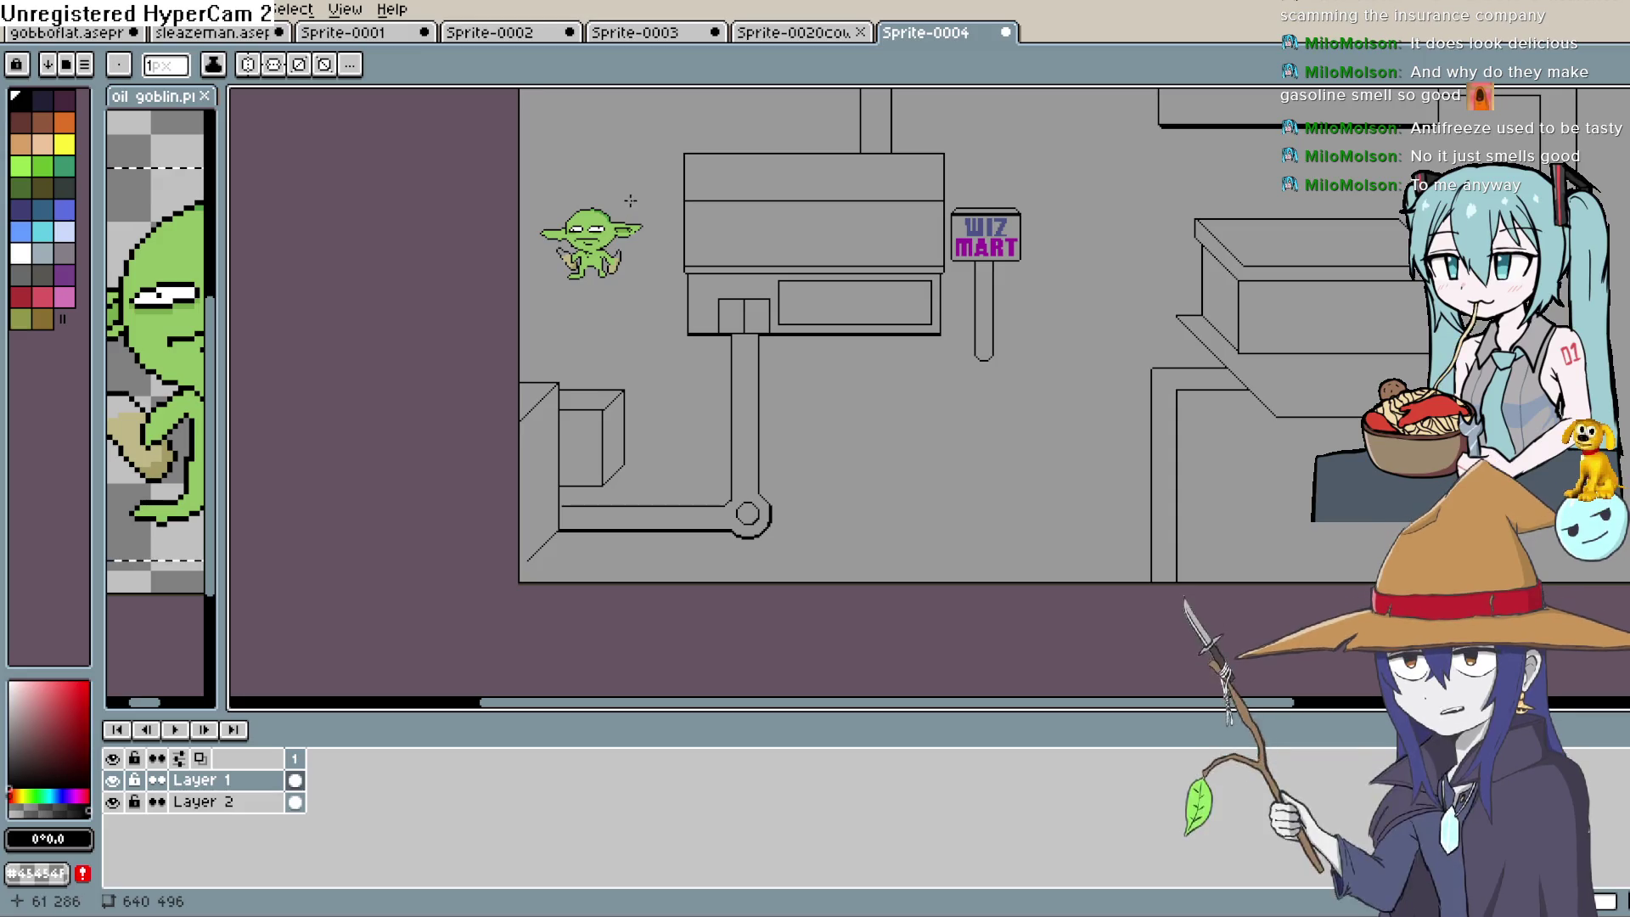
scroll(595, 382, "down", 3)
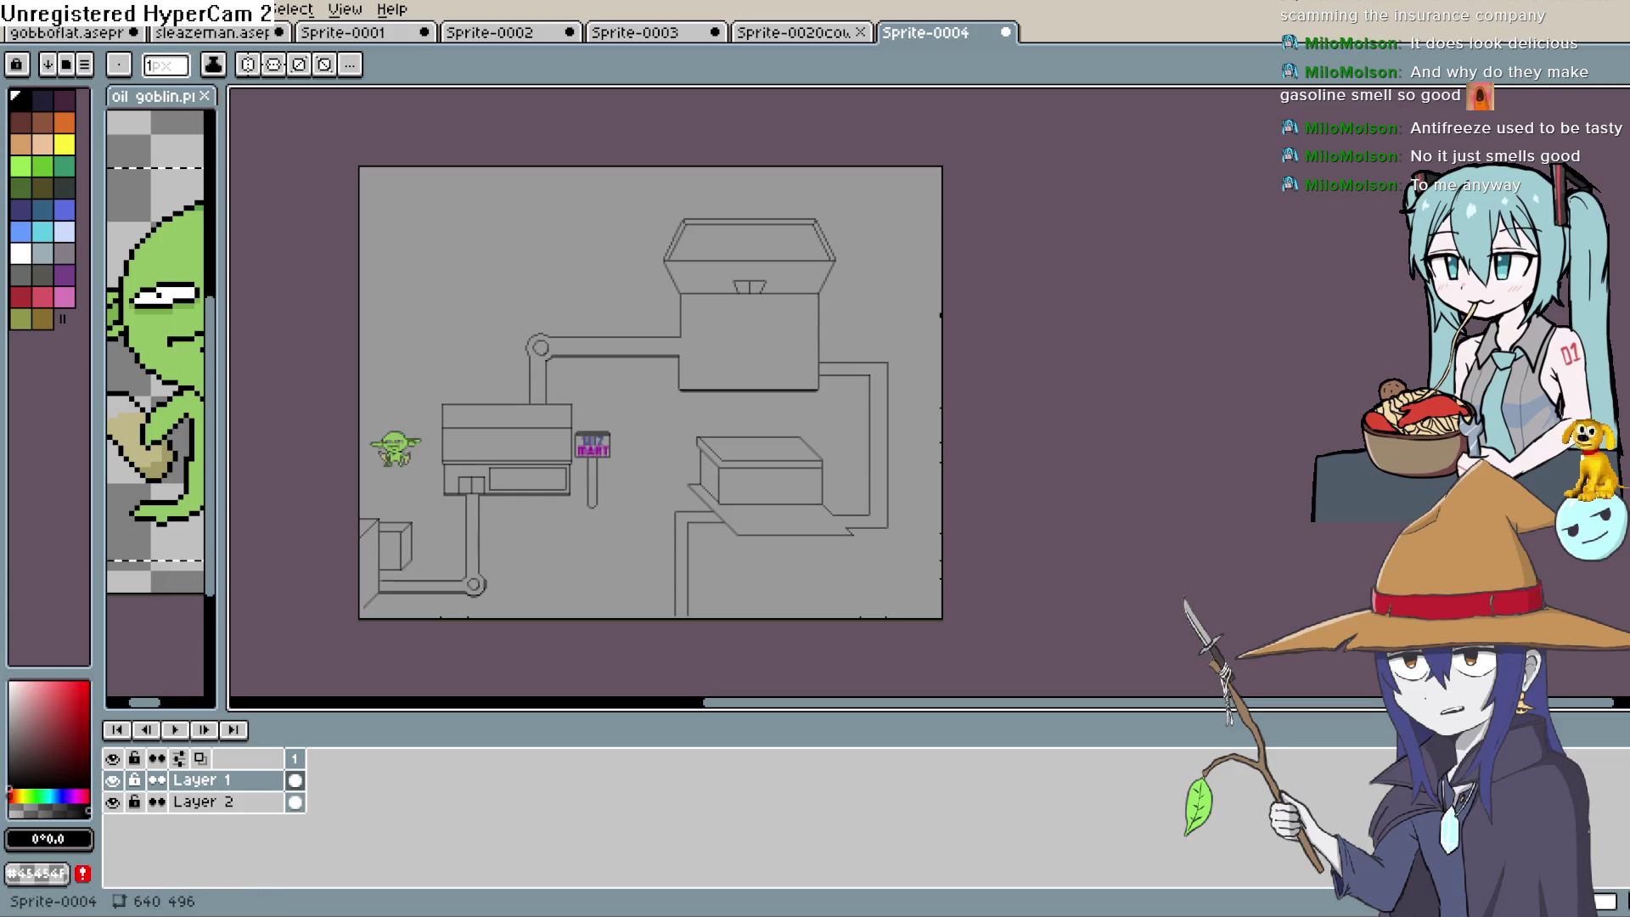
key("b")
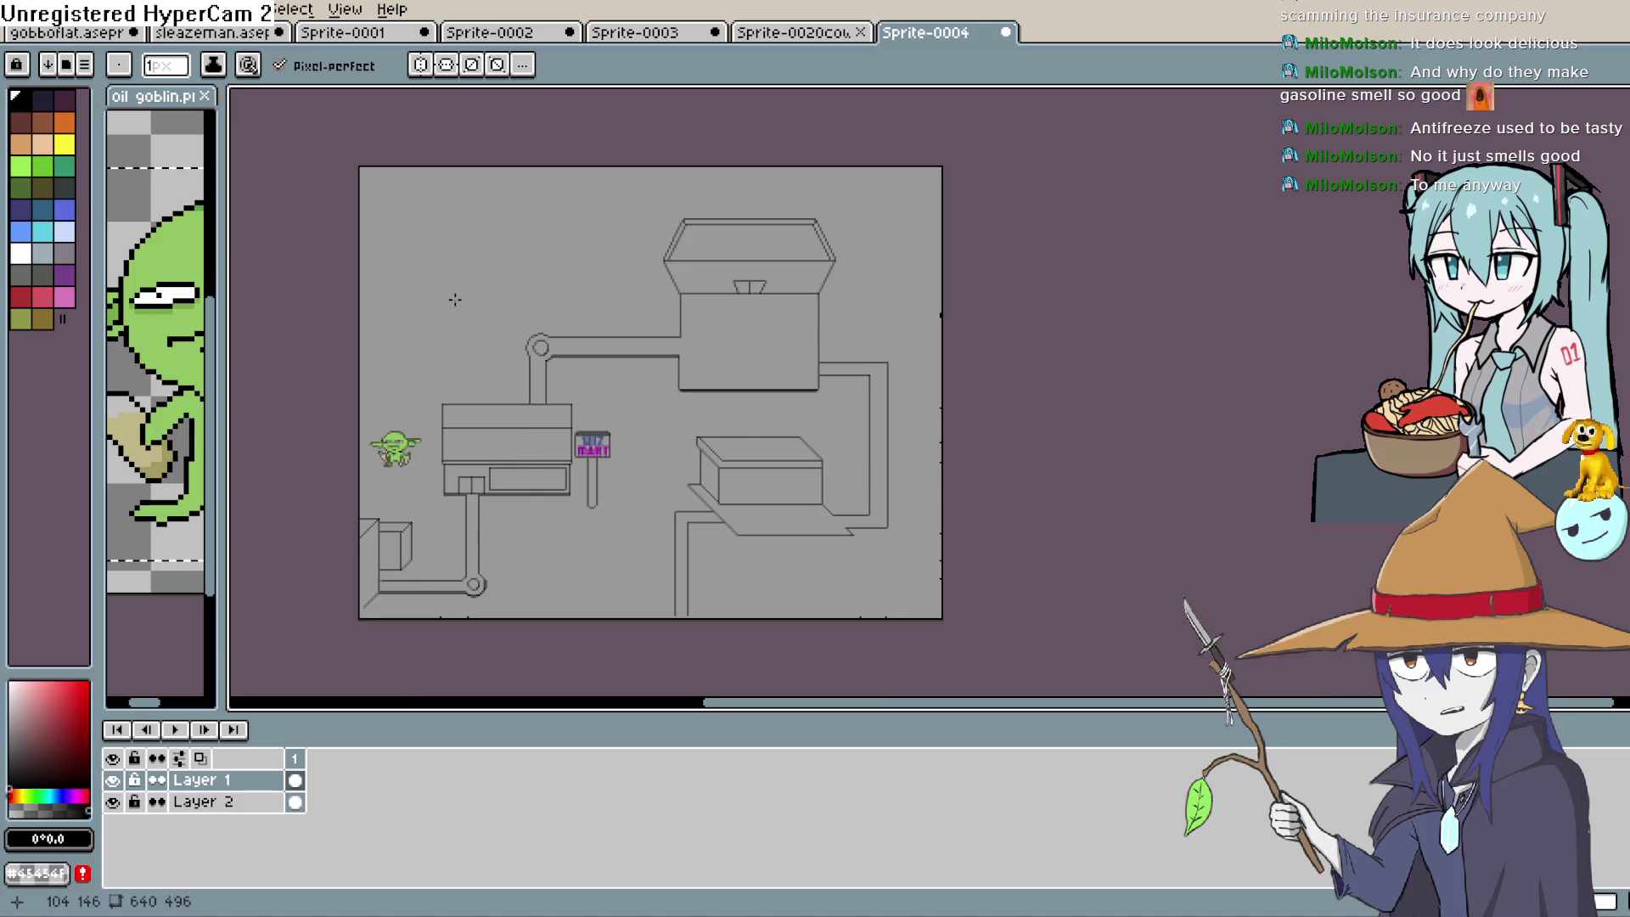
scroll(455, 299, "up", 4)
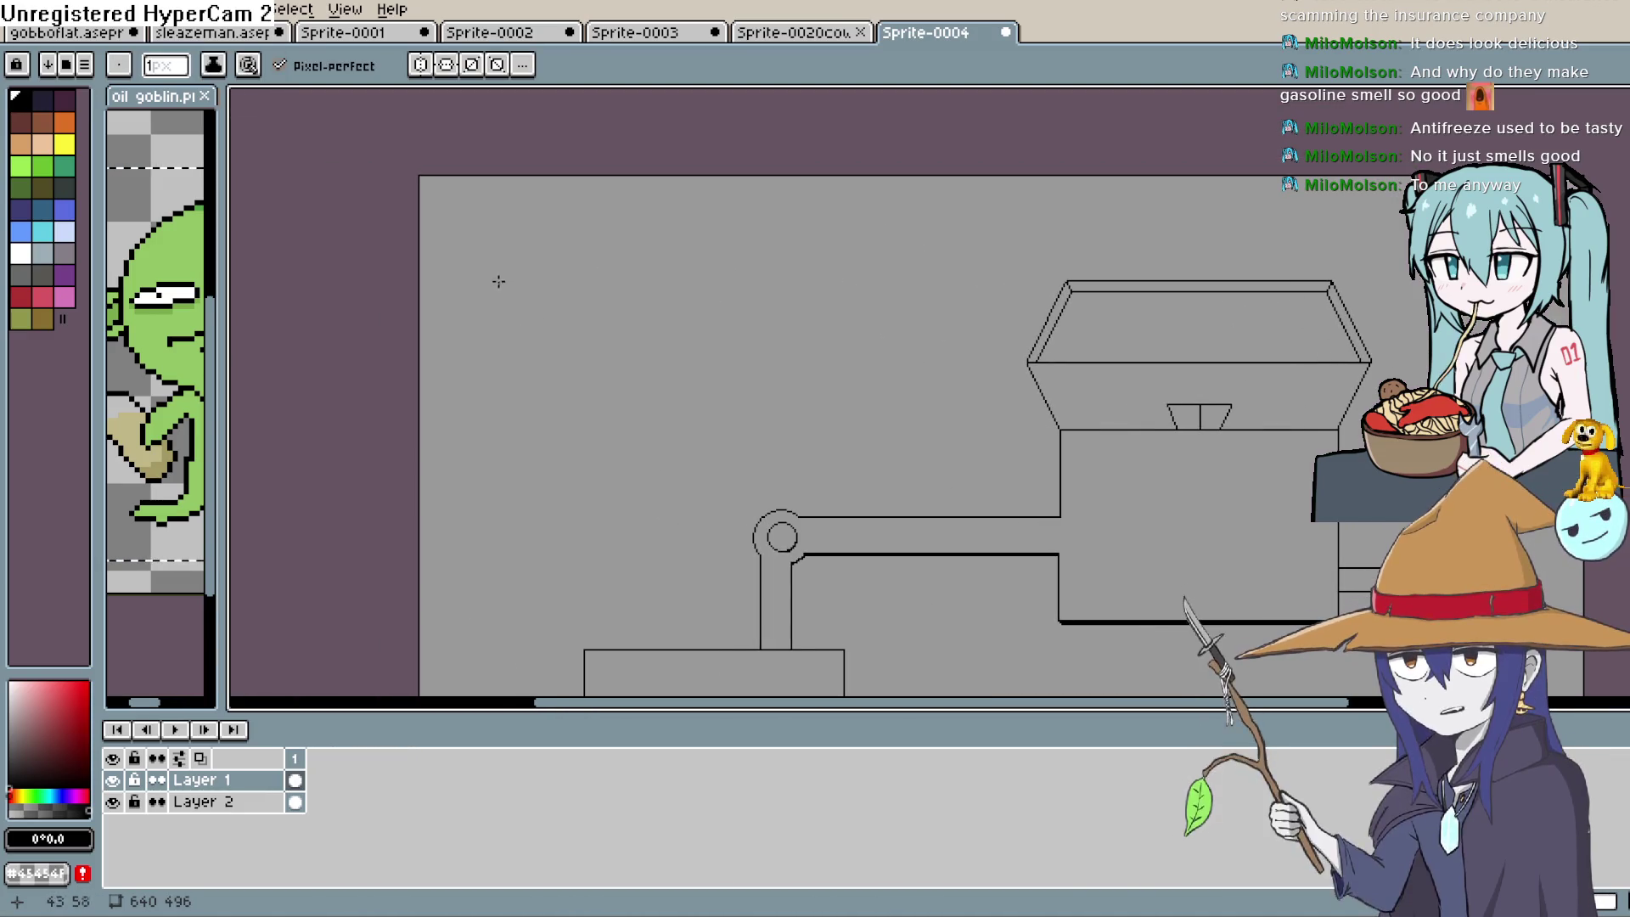
Draw three pine trees' trunks and crown outlines, undoing one stray stroke
mouse_move(506, 268)
left_mouse_down()
mouse_move(507, 339)
mouse_move(527, 335)
left_mouse_up()
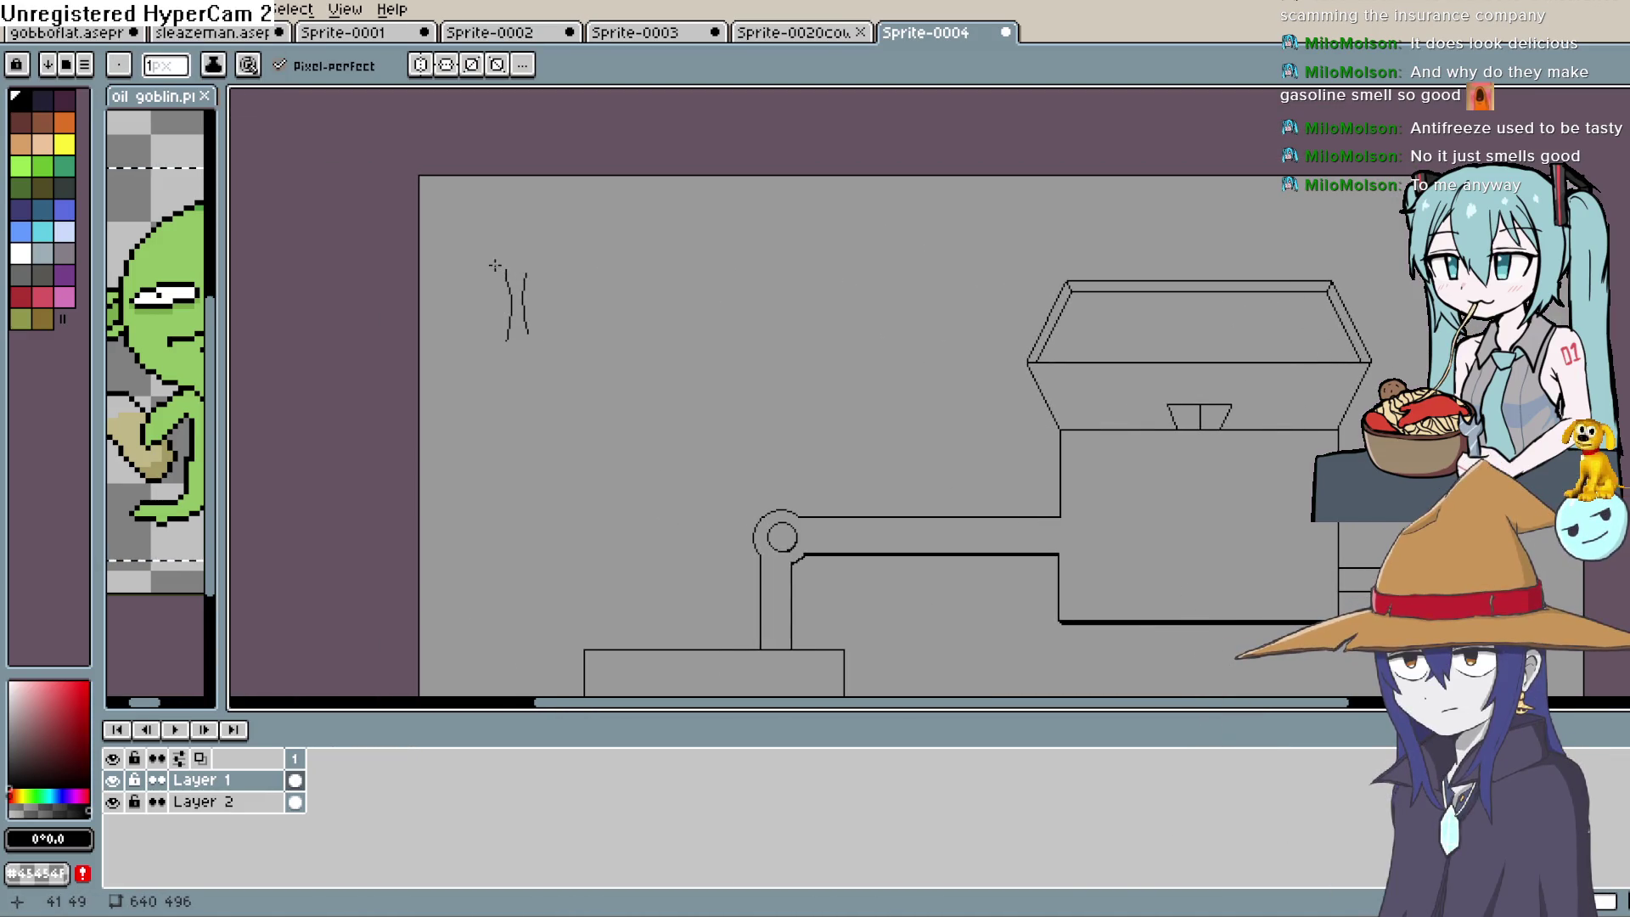
mouse_move(493, 266)
left_mouse_down()
mouse_move(565, 272)
mouse_move(528, 181)
left_mouse_up()
mouse_move(500, 257)
left_mouse_down()
mouse_move(482, 225)
mouse_move(507, 197)
left_mouse_up()
left_click_drag(625, 237, 604, 226)
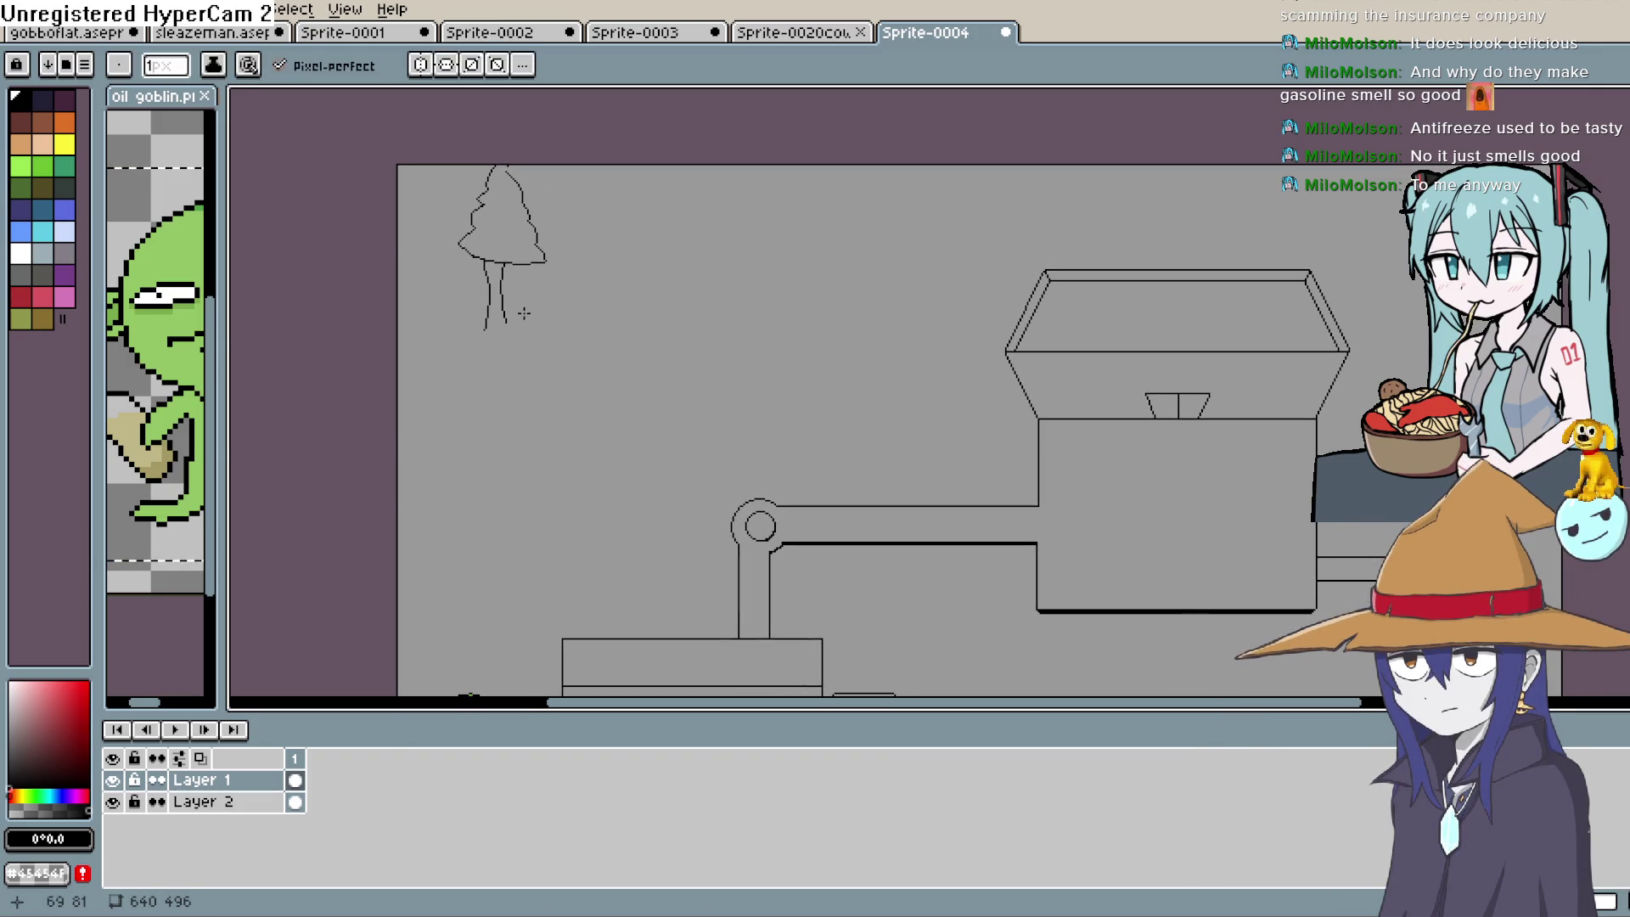
mouse_move(540, 315)
left_mouse_down()
mouse_move(543, 265)
mouse_move(598, 258)
mouse_move(557, 164)
left_mouse_up()
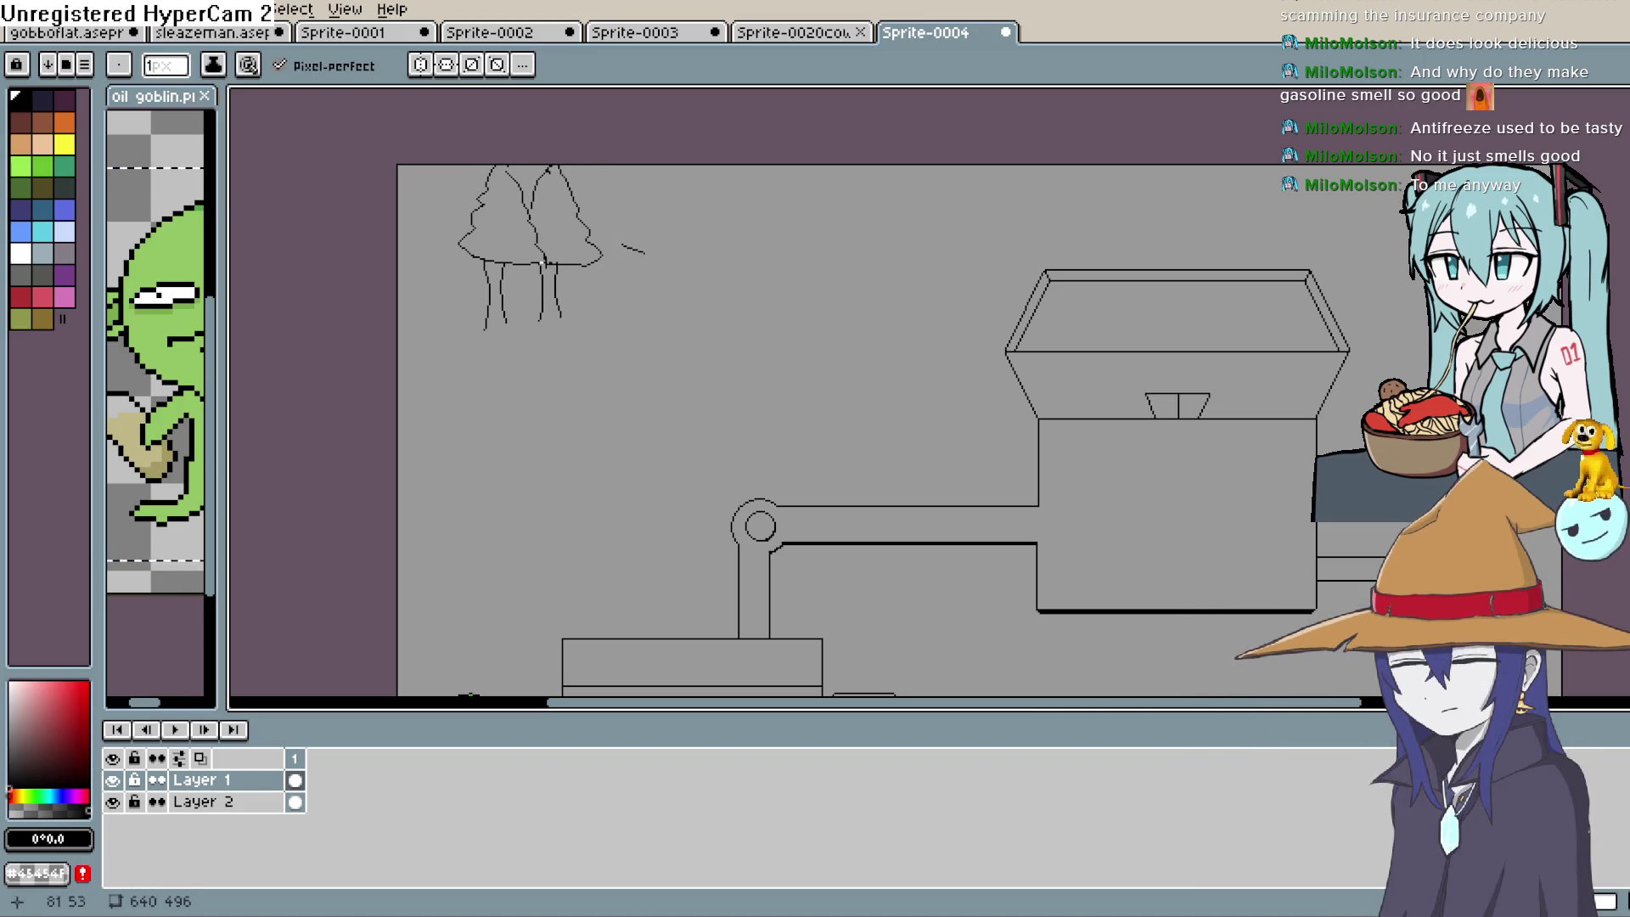
key("ctrl+z")
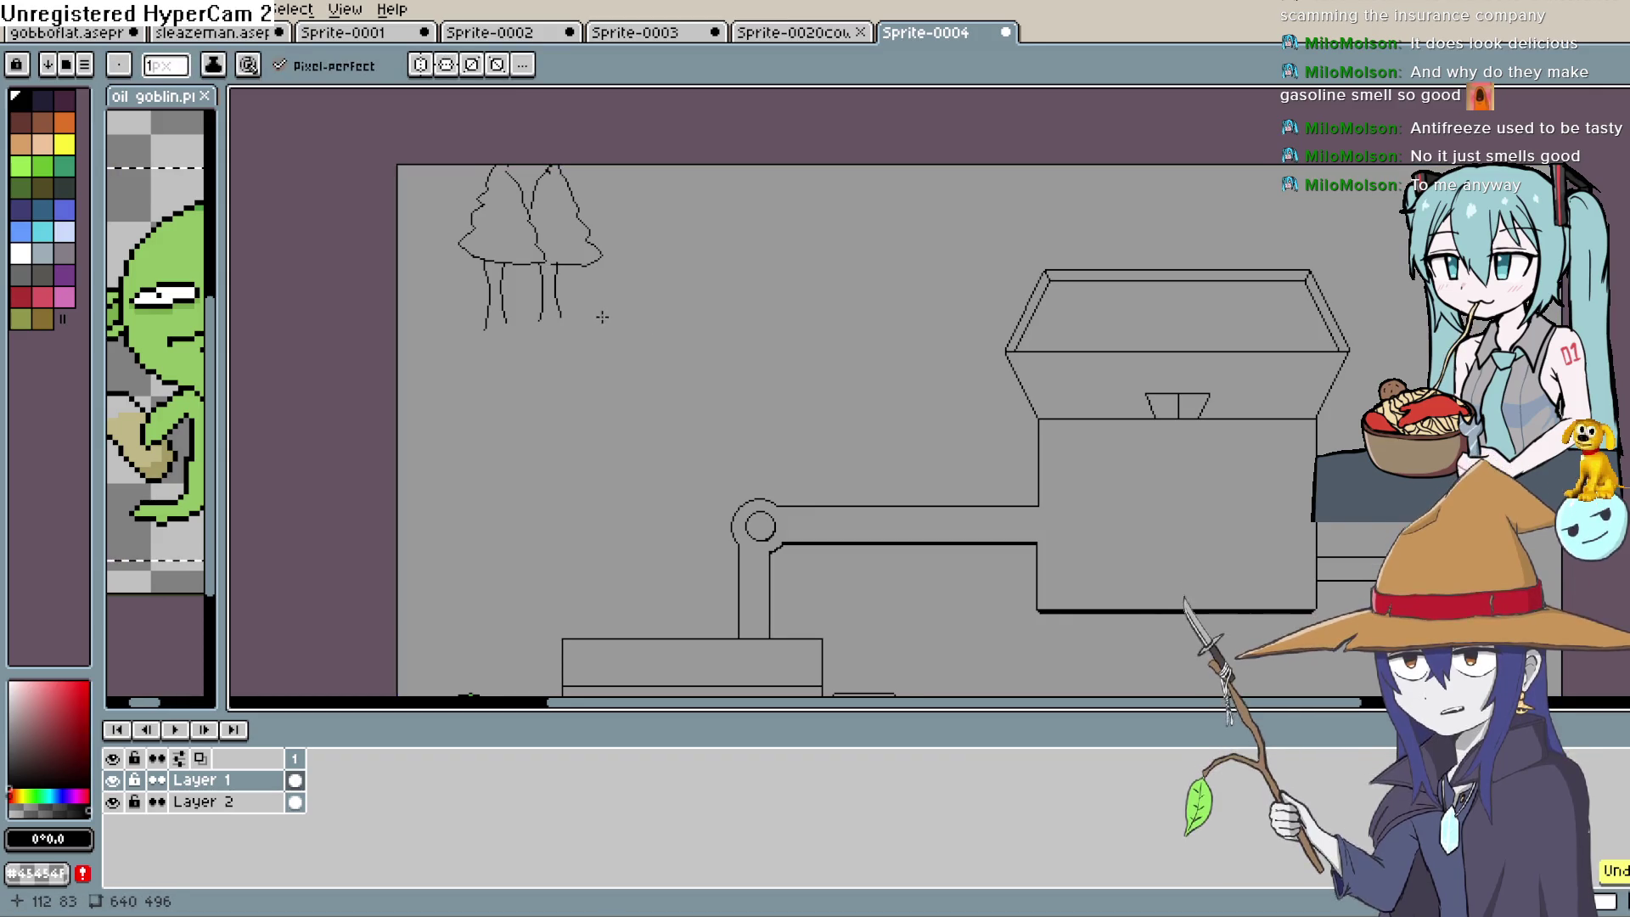
left_click_drag(603, 319, 602, 264)
mouse_move(622, 319)
left_mouse_down()
mouse_move(611, 264)
mouse_move(647, 216)
left_mouse_up()
left_click_drag(605, 166, 642, 211)
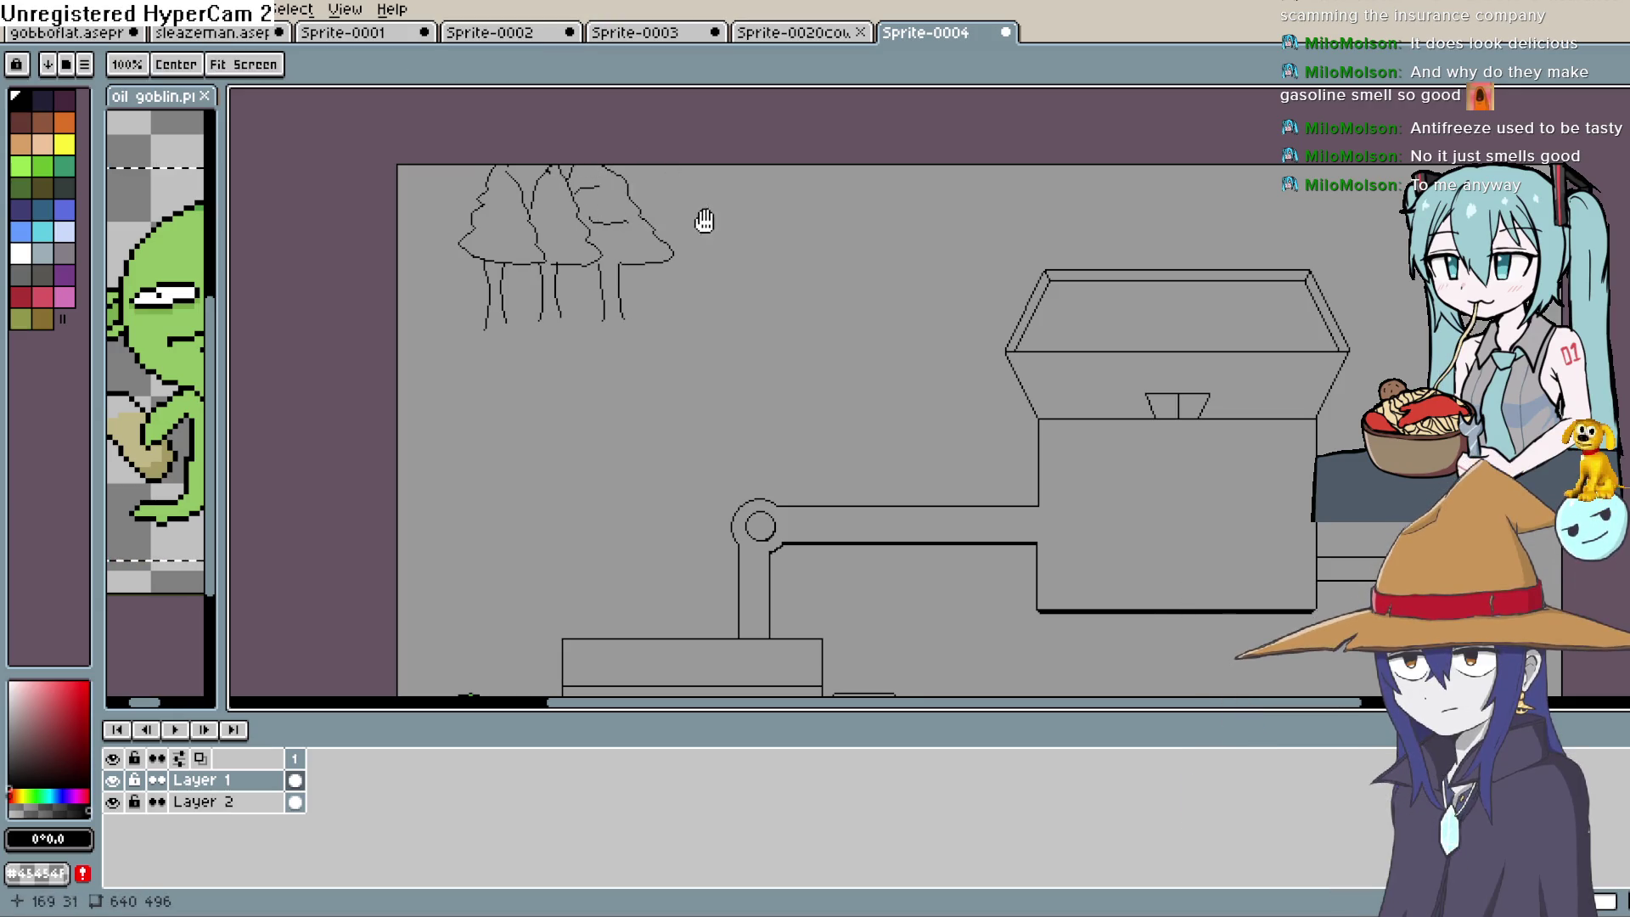
Add a trunk under the leftmost tree and a short root stroke near it
left_click_drag(702, 218, 847, 233)
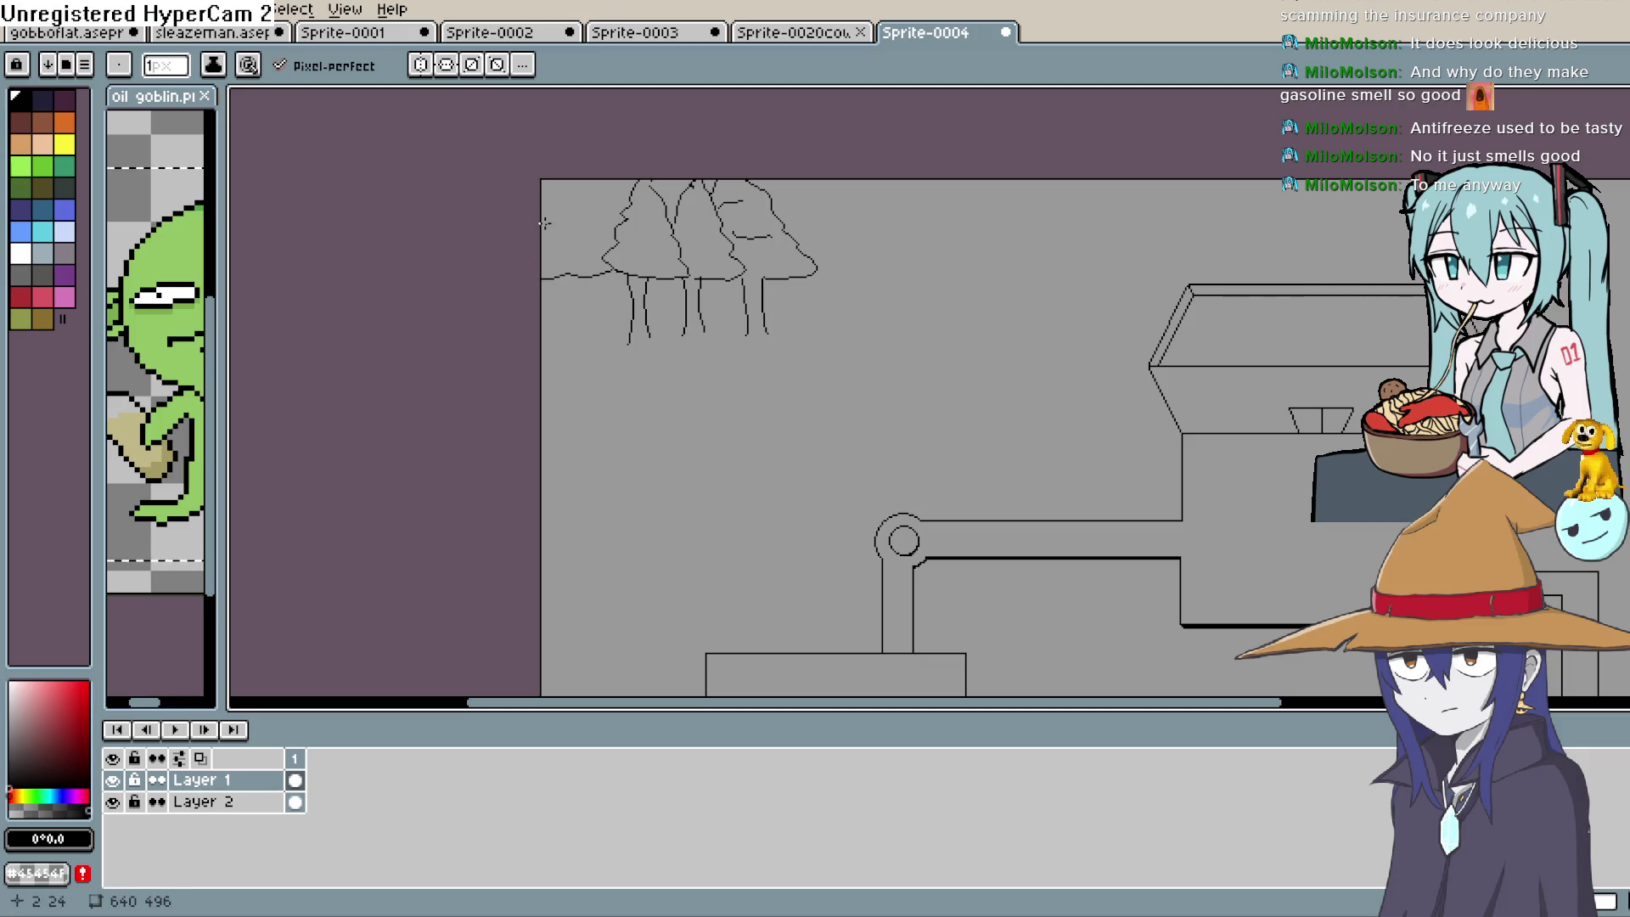
left_click_drag(567, 275, 562, 339)
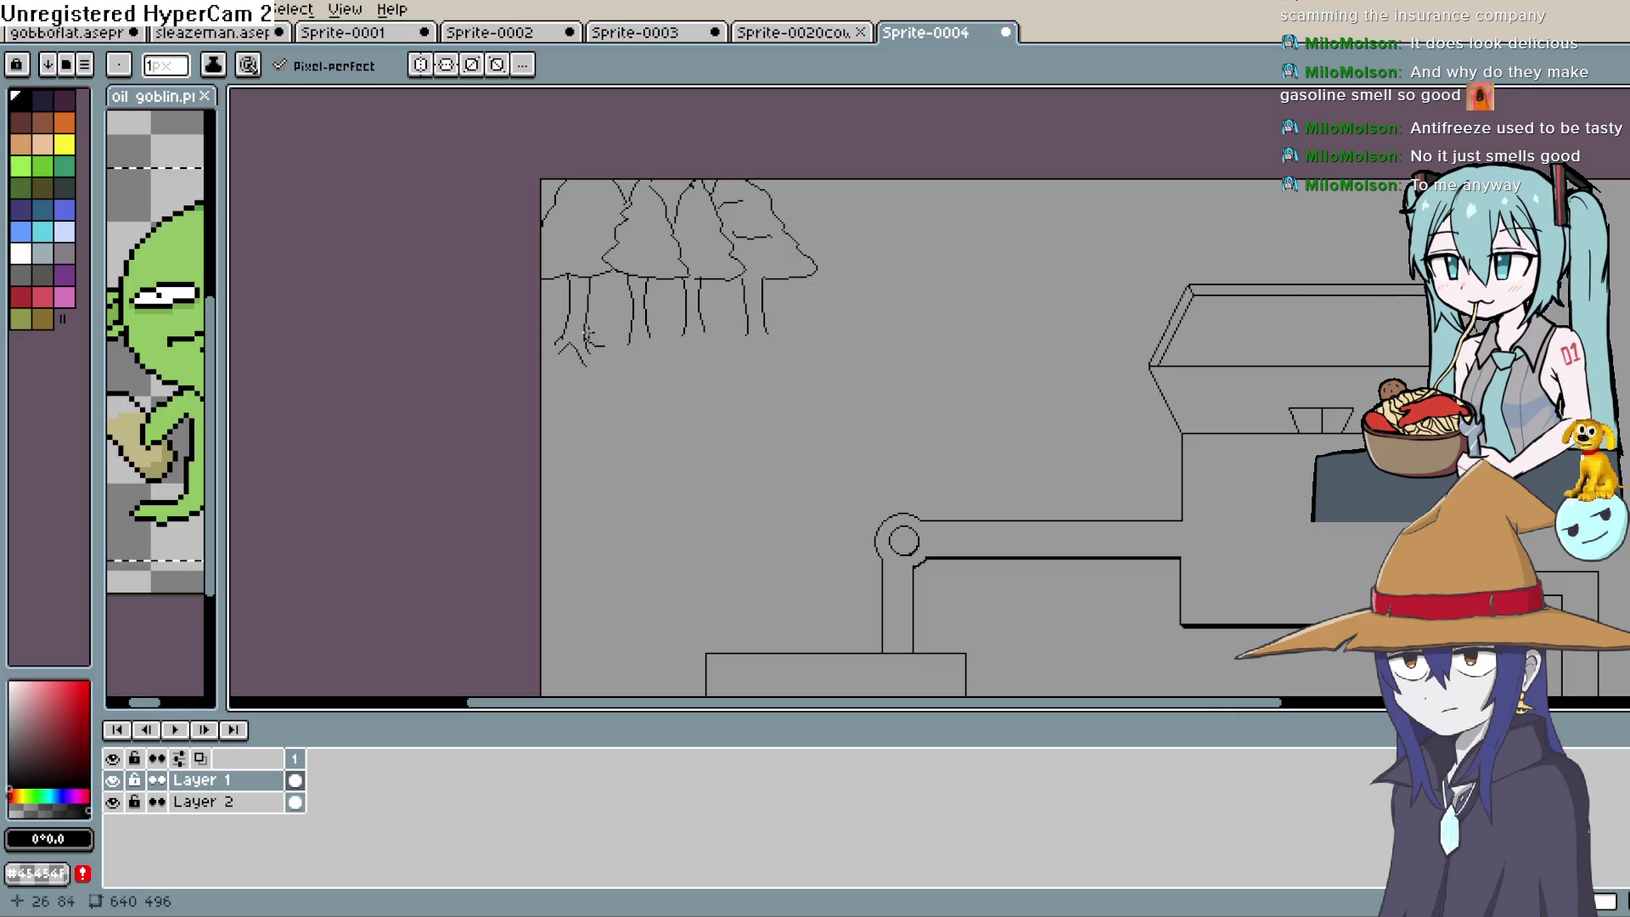
left_click_drag(629, 333, 661, 329)
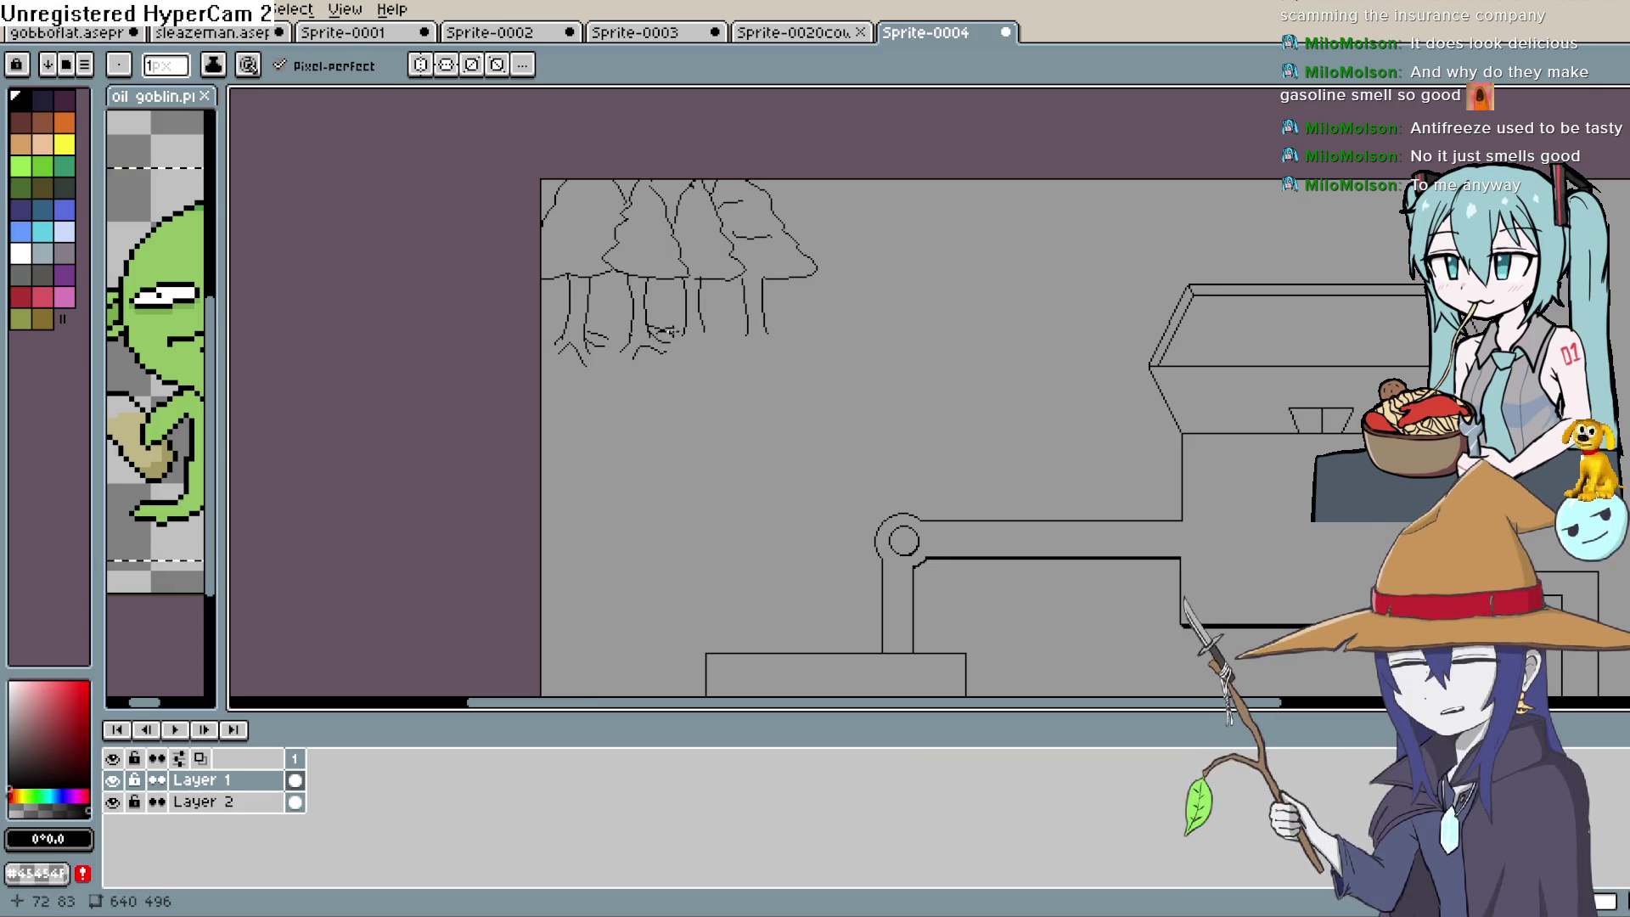
mouse_move(777, 341)
left_mouse_down()
mouse_move(787, 313)
mouse_move(724, 321)
left_mouse_up()
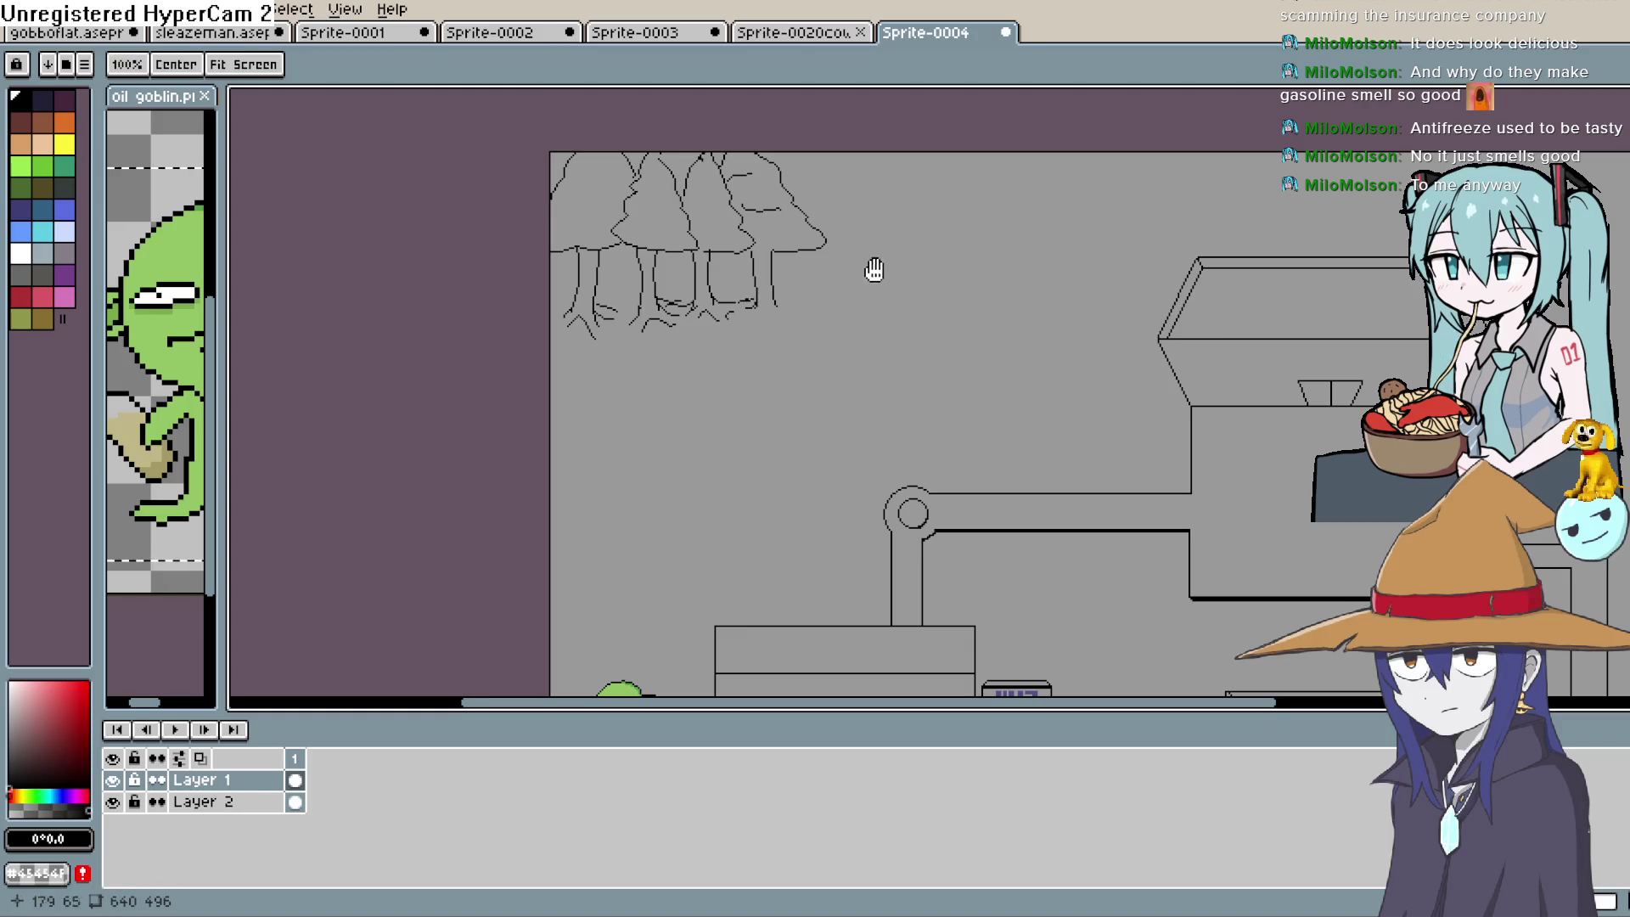
left_click_drag(650, 242, 626, 265)
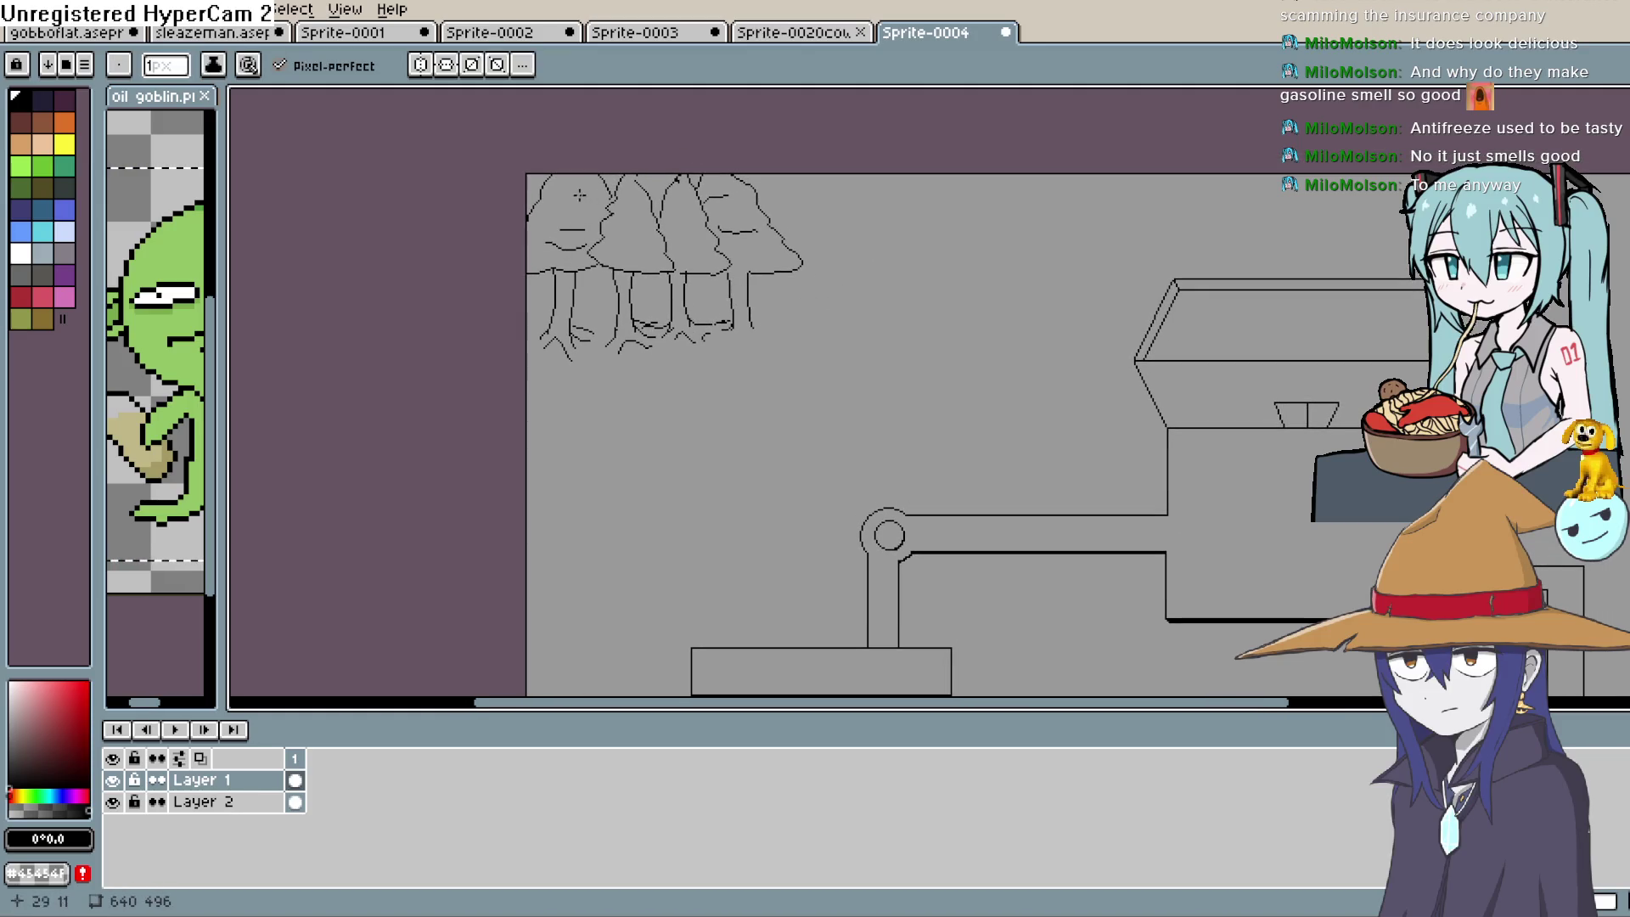
left_click_drag(630, 238, 613, 249)
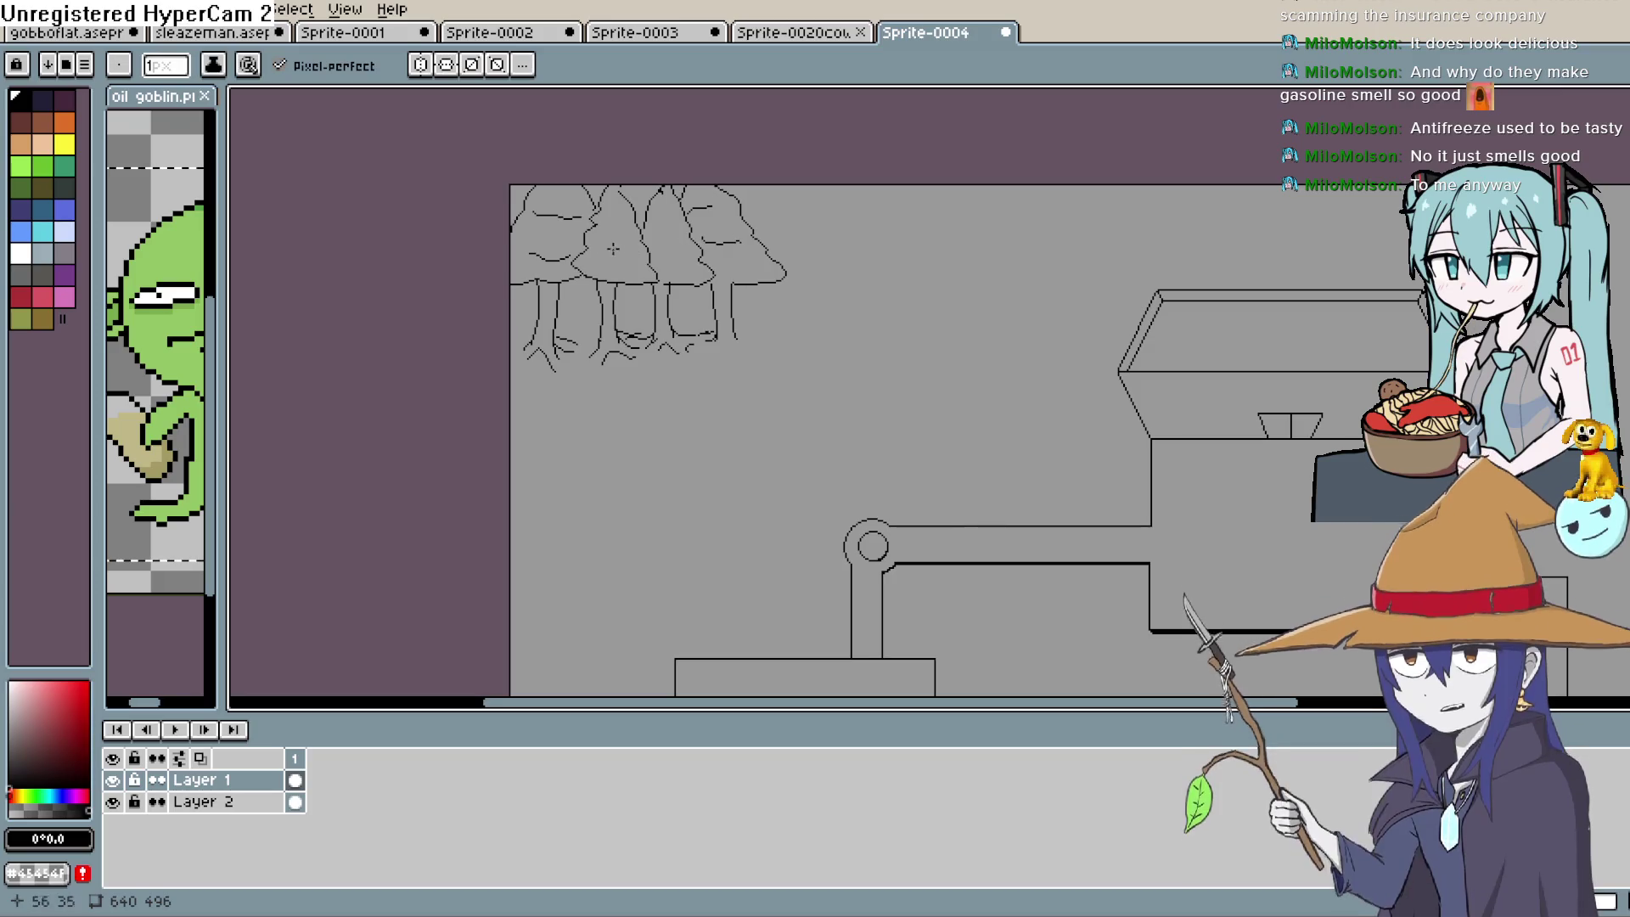
scroll(726, 208, "down", 3)
View the whole map, then draw a short line extending one tree root
left_click_drag(891, 284, 849, 258)
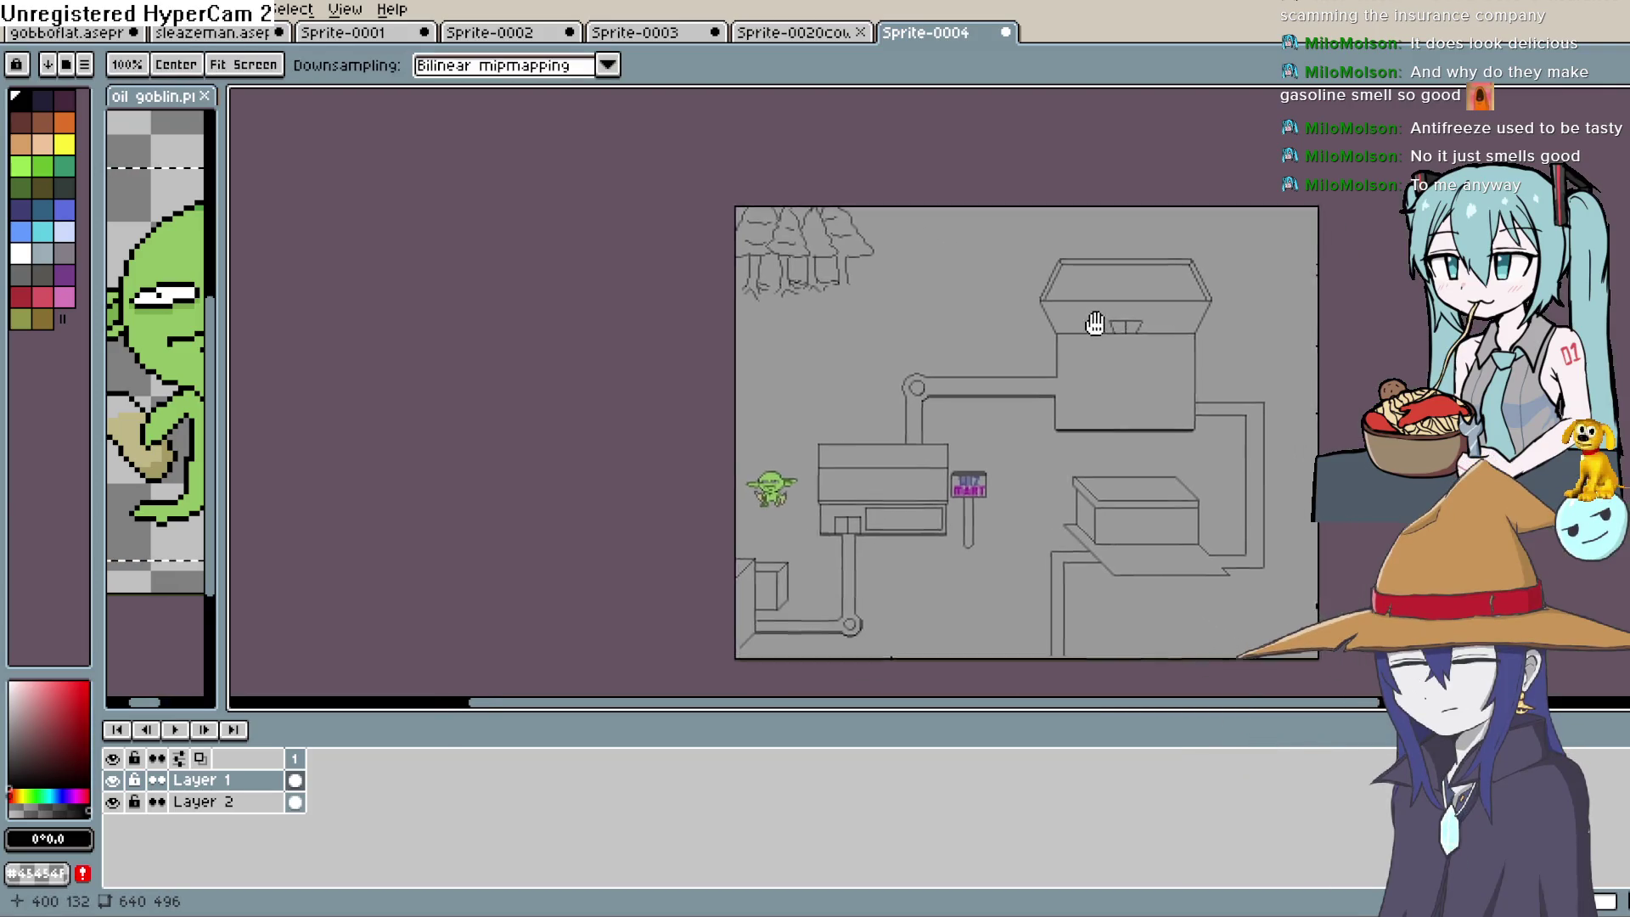
scroll(848, 258, "up", 3)
mouse_move(751, 235)
left_mouse_down()
mouse_move(731, 266)
mouse_move(849, 335)
mouse_move(830, 339)
left_mouse_up()
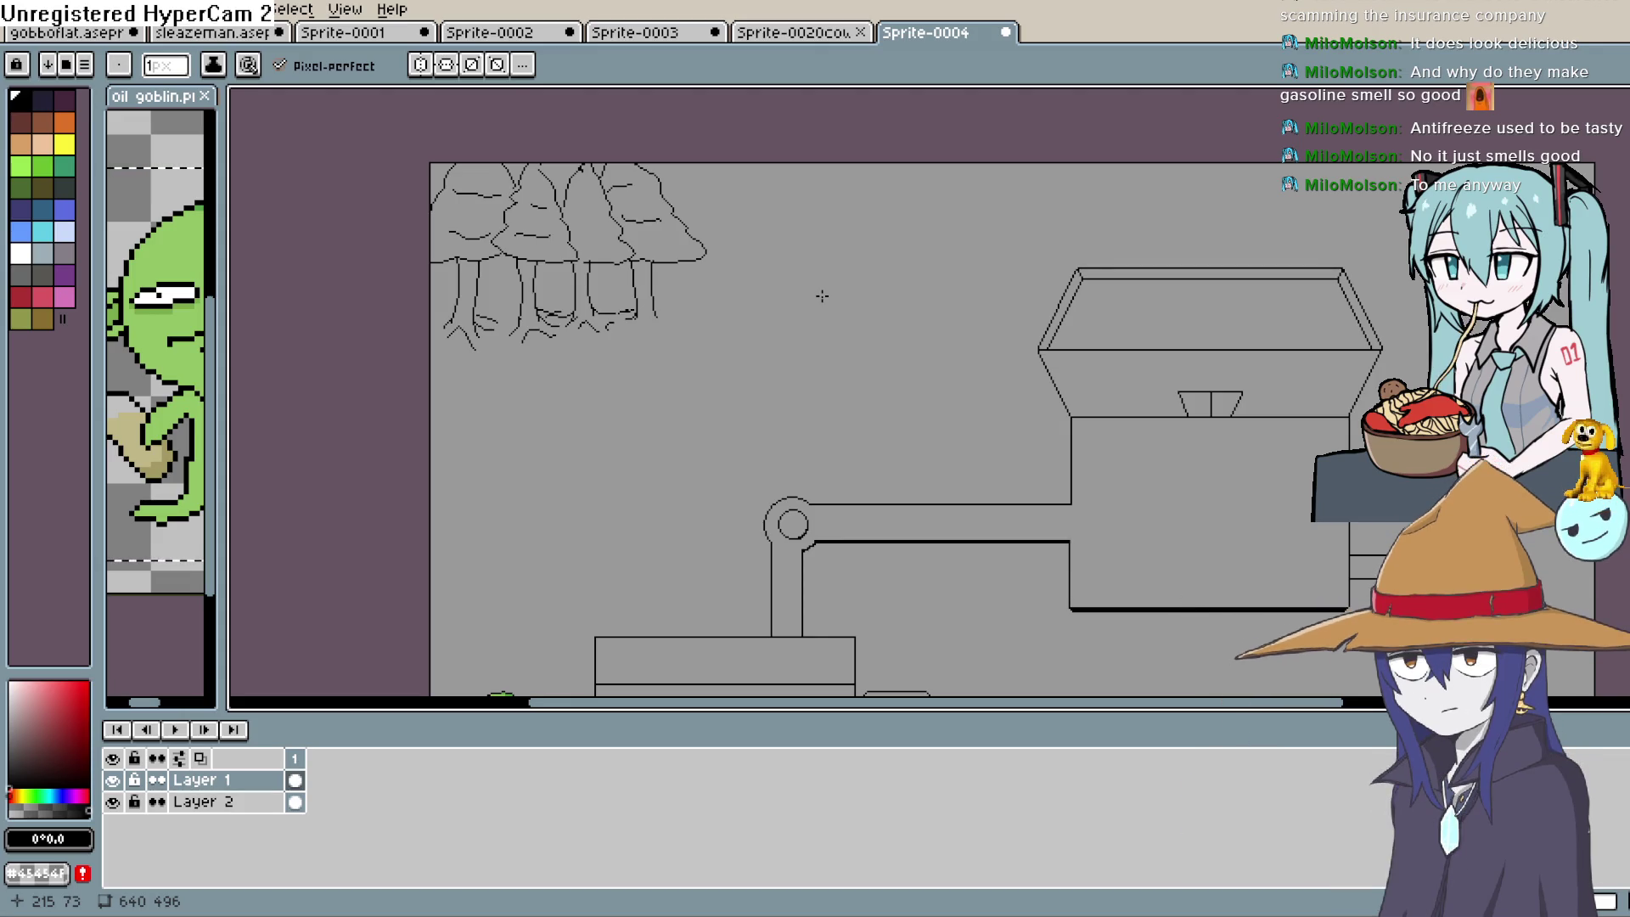
left_click_drag(653, 316, 679, 323)
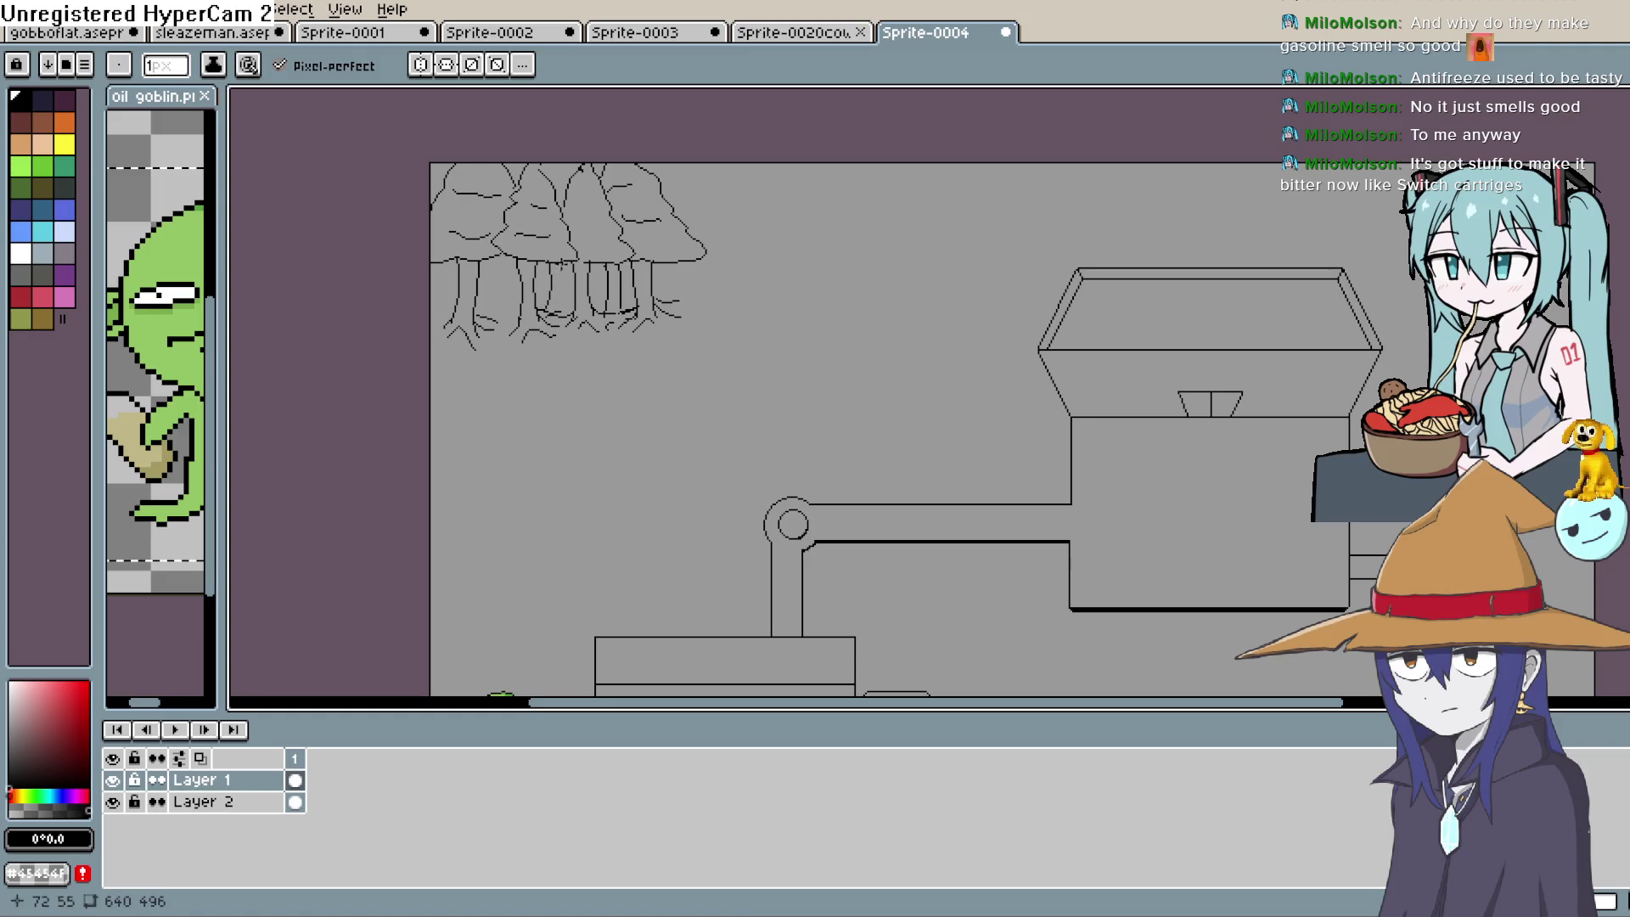
scroll(577, 295, "up", 3)
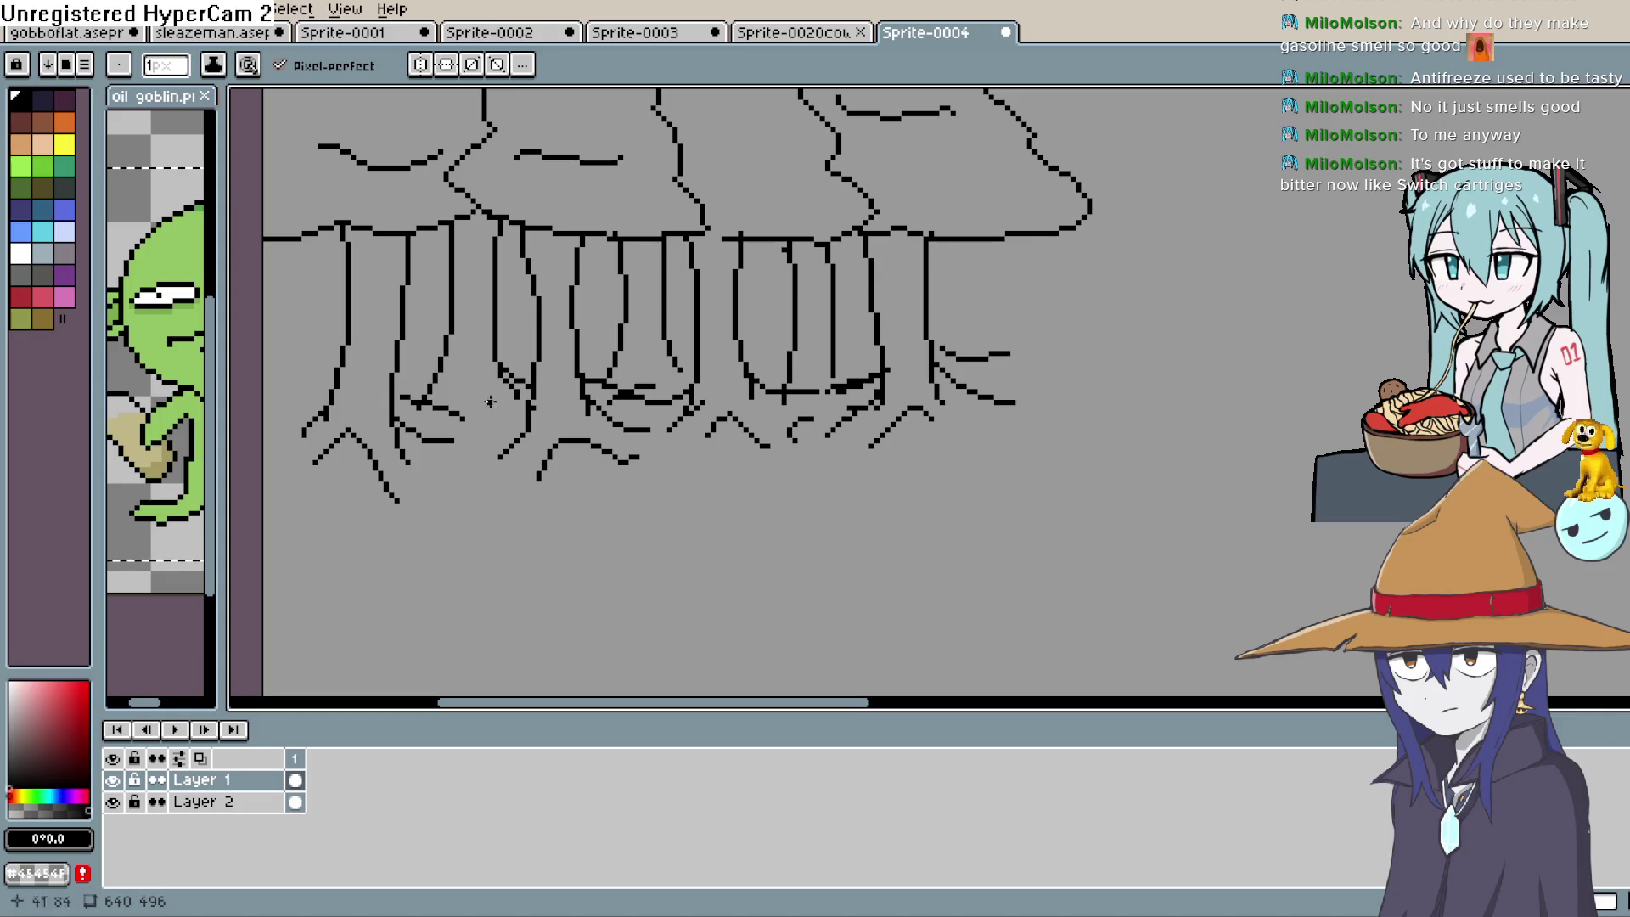
scroll(513, 422, "left", 5)
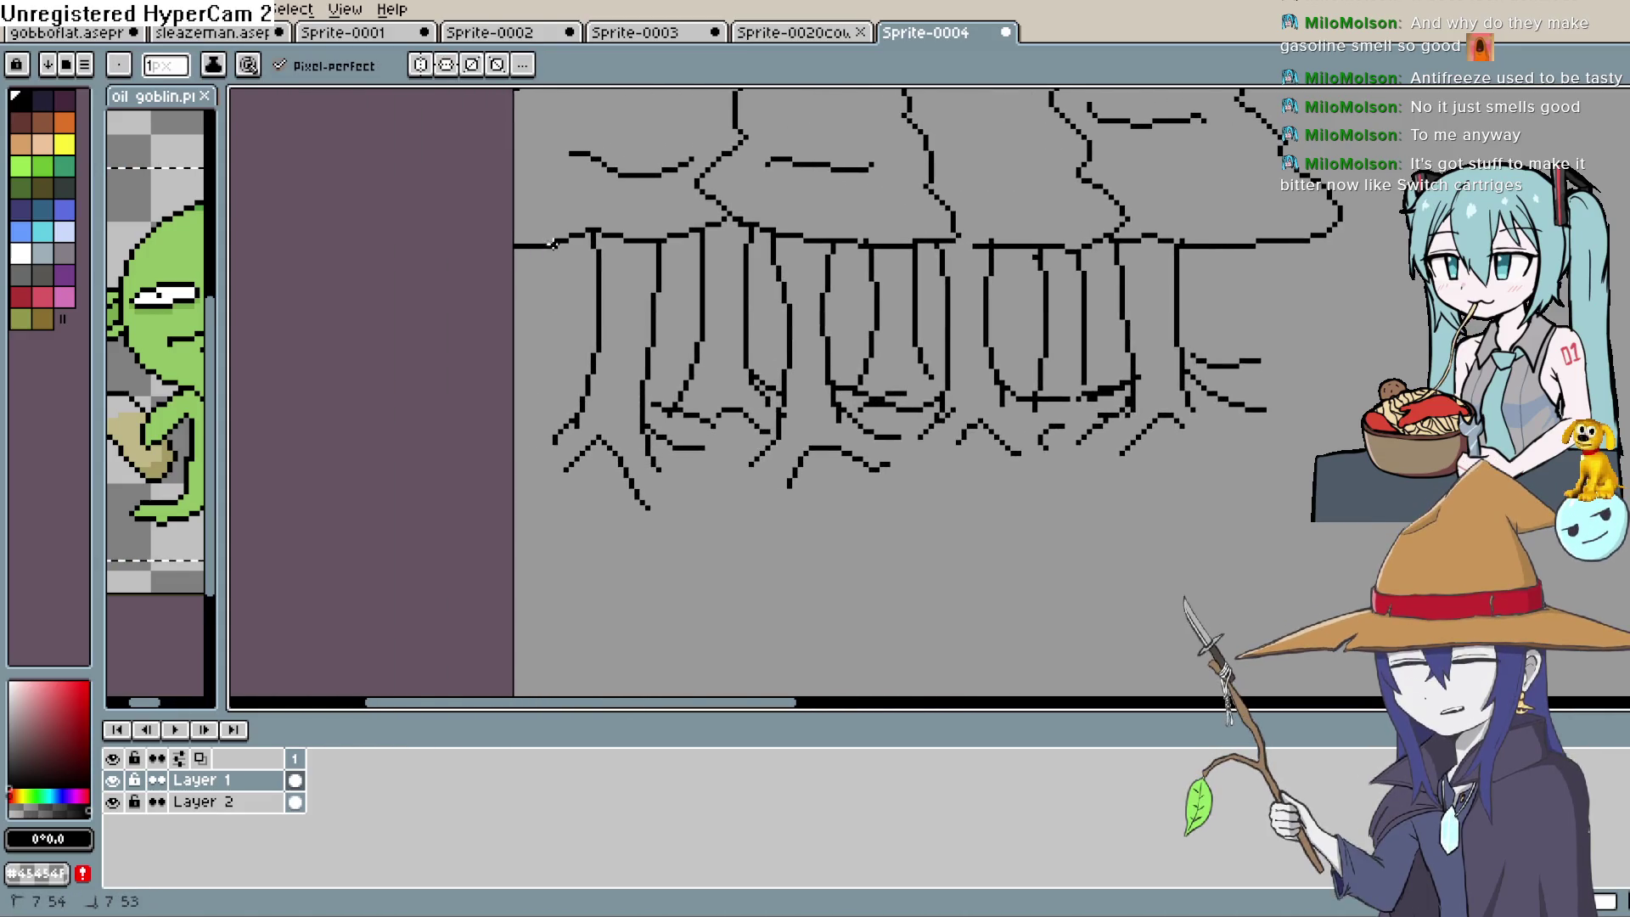
scroll(808, 337, "down", 3)
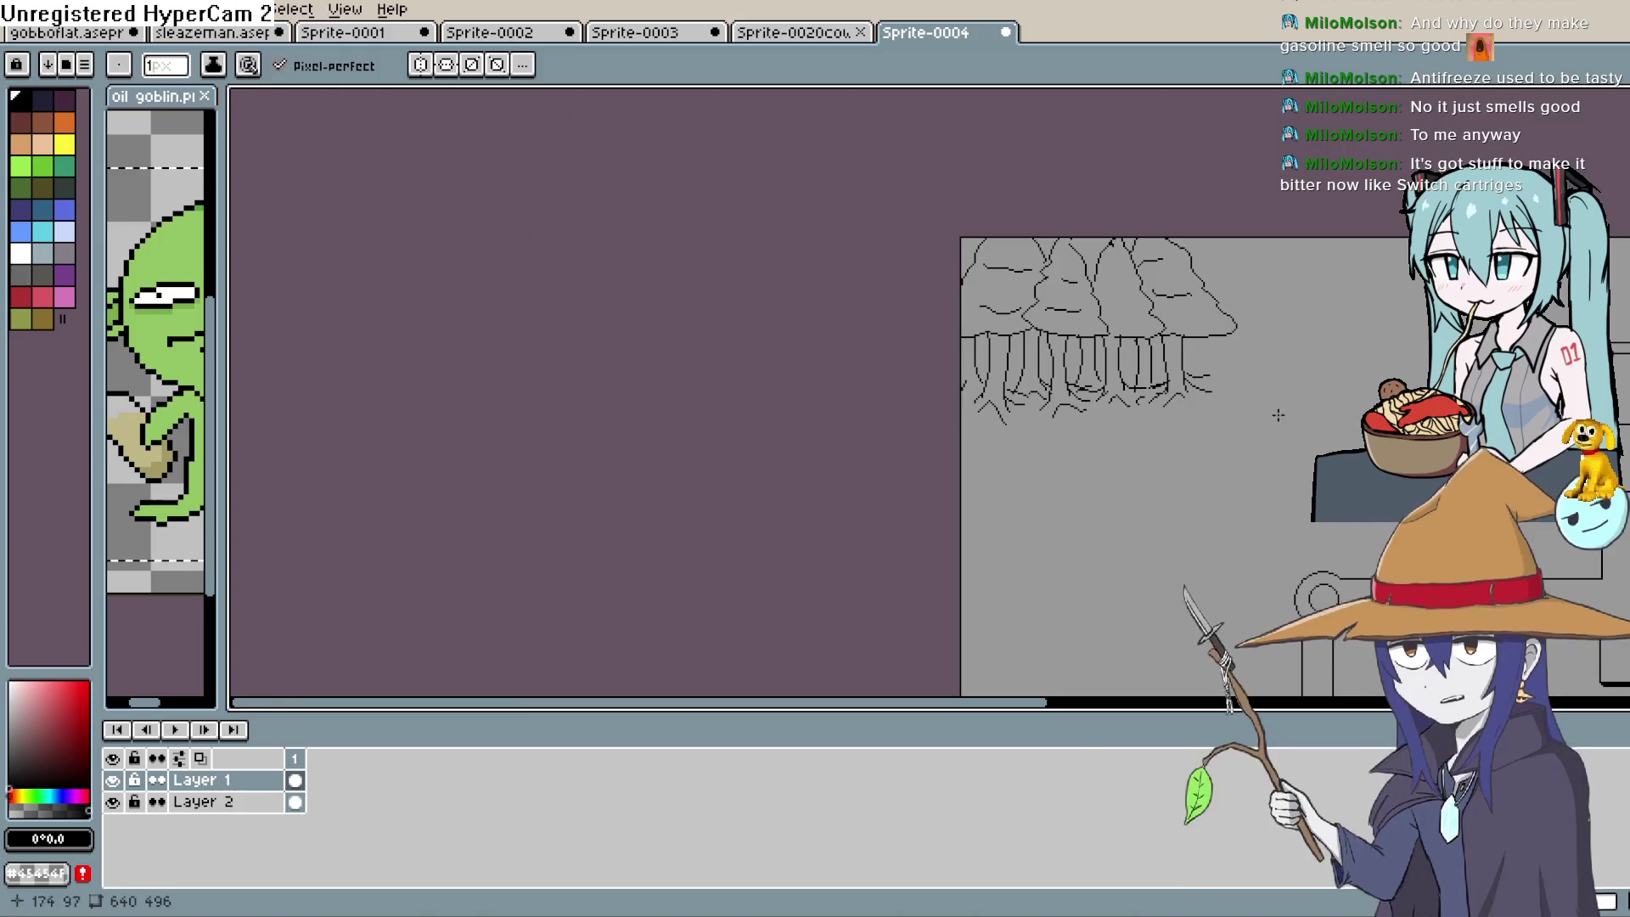
left_click_drag(1273, 411, 1157, 318)
scroll(1158, 317, "right", 5)
scroll(1030, 262, "down", 2)
scroll(731, 335, "up", 3)
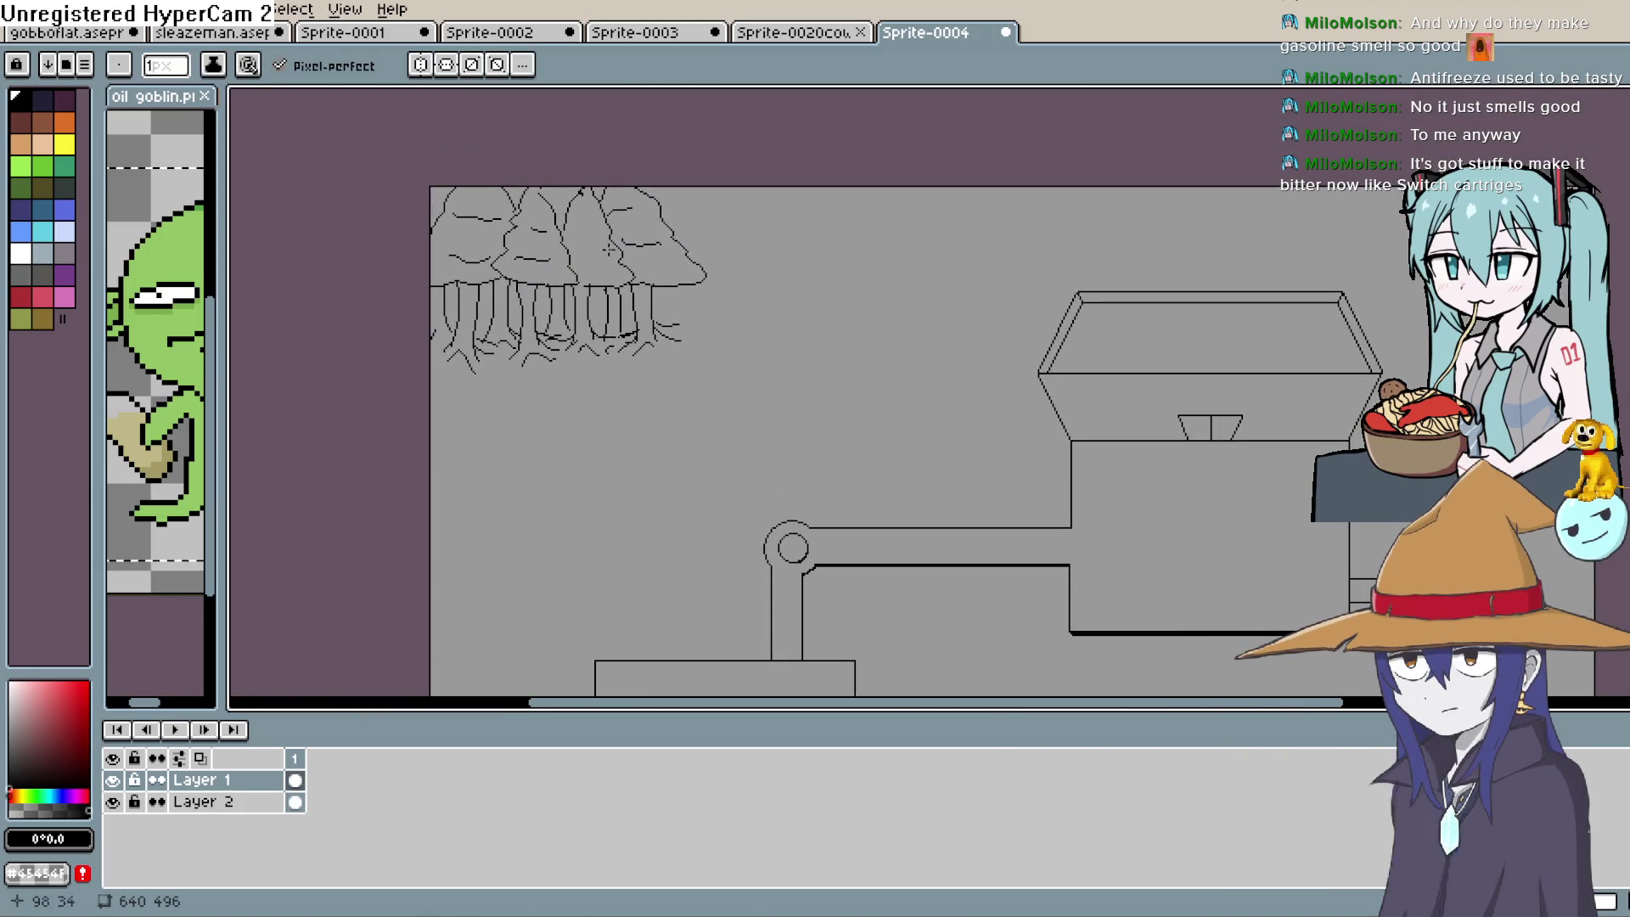
scroll(753, 328, "down", 3)
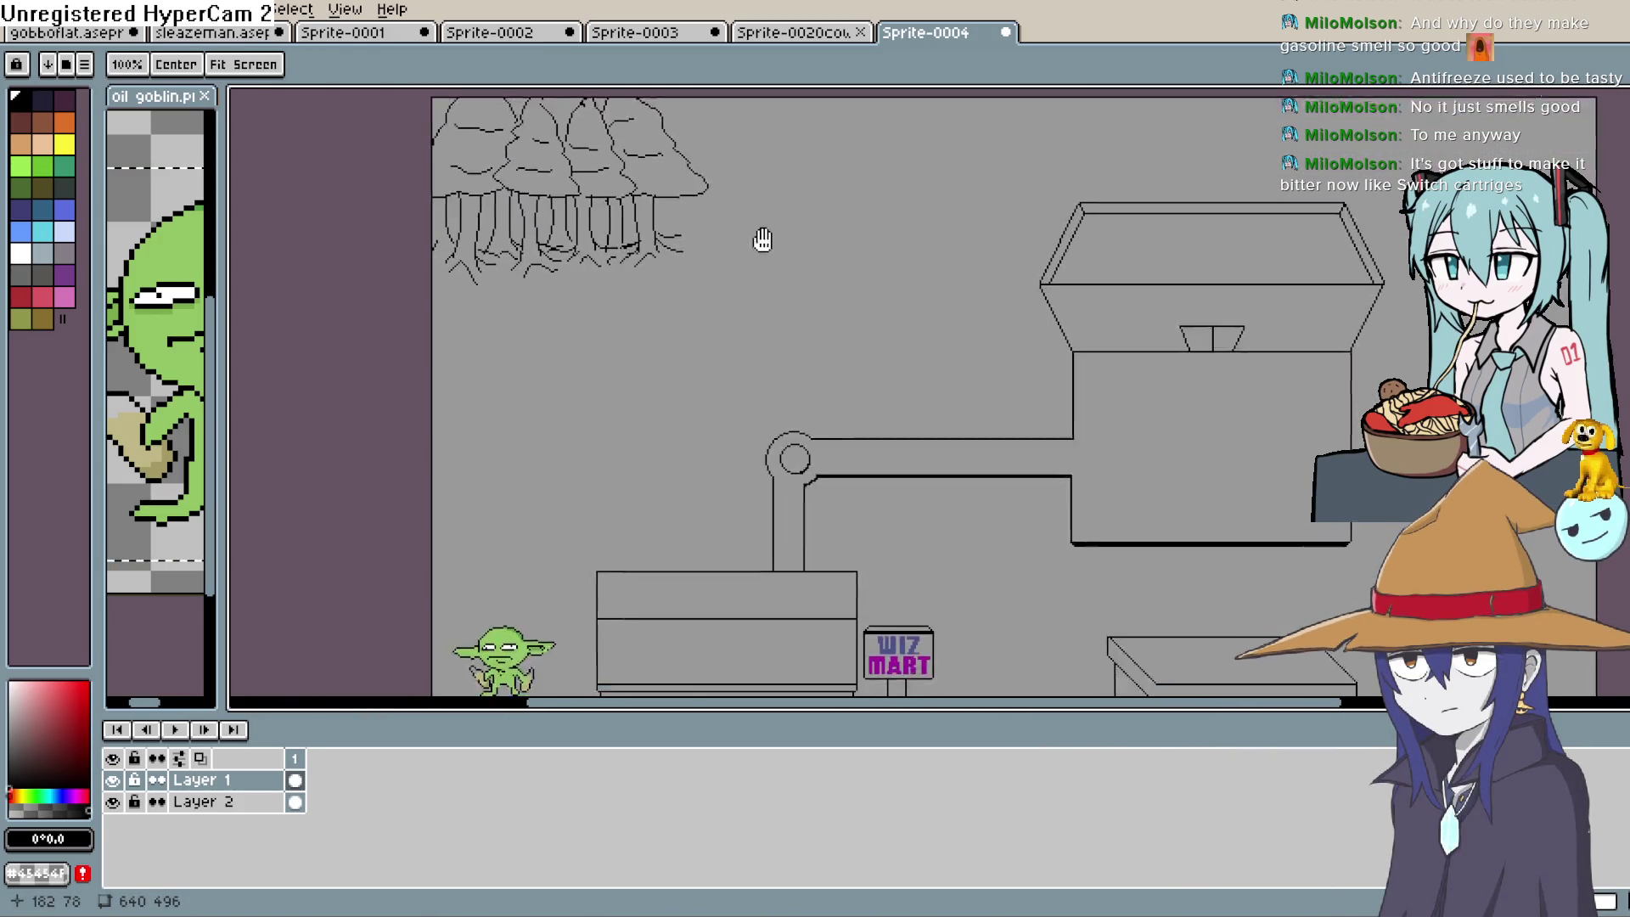
scroll(807, 263, "up", 1)
scroll(834, 283, "down", 1)
scroll(834, 283, "down", 1)
mouse_move(863, 309)
left_mouse_down()
mouse_move(829, 354)
mouse_move(727, 262)
left_mouse_up()
scroll(776, 346, "up", 1)
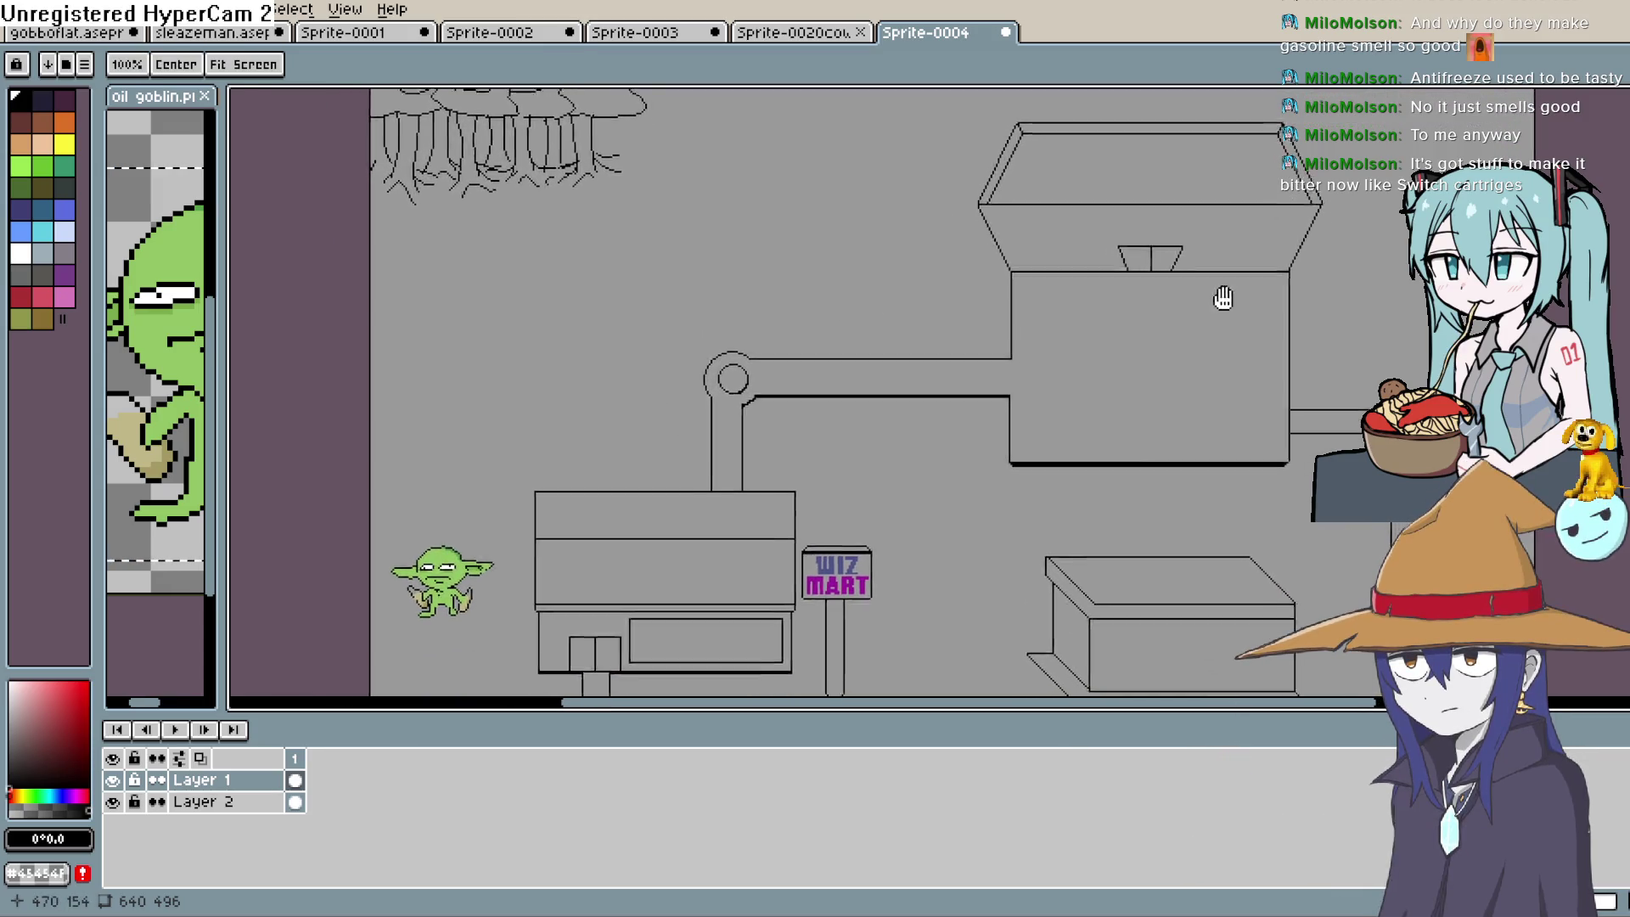
scroll(1330, 301, "down", 1)
left_click_drag(1103, 375, 1103, 458)
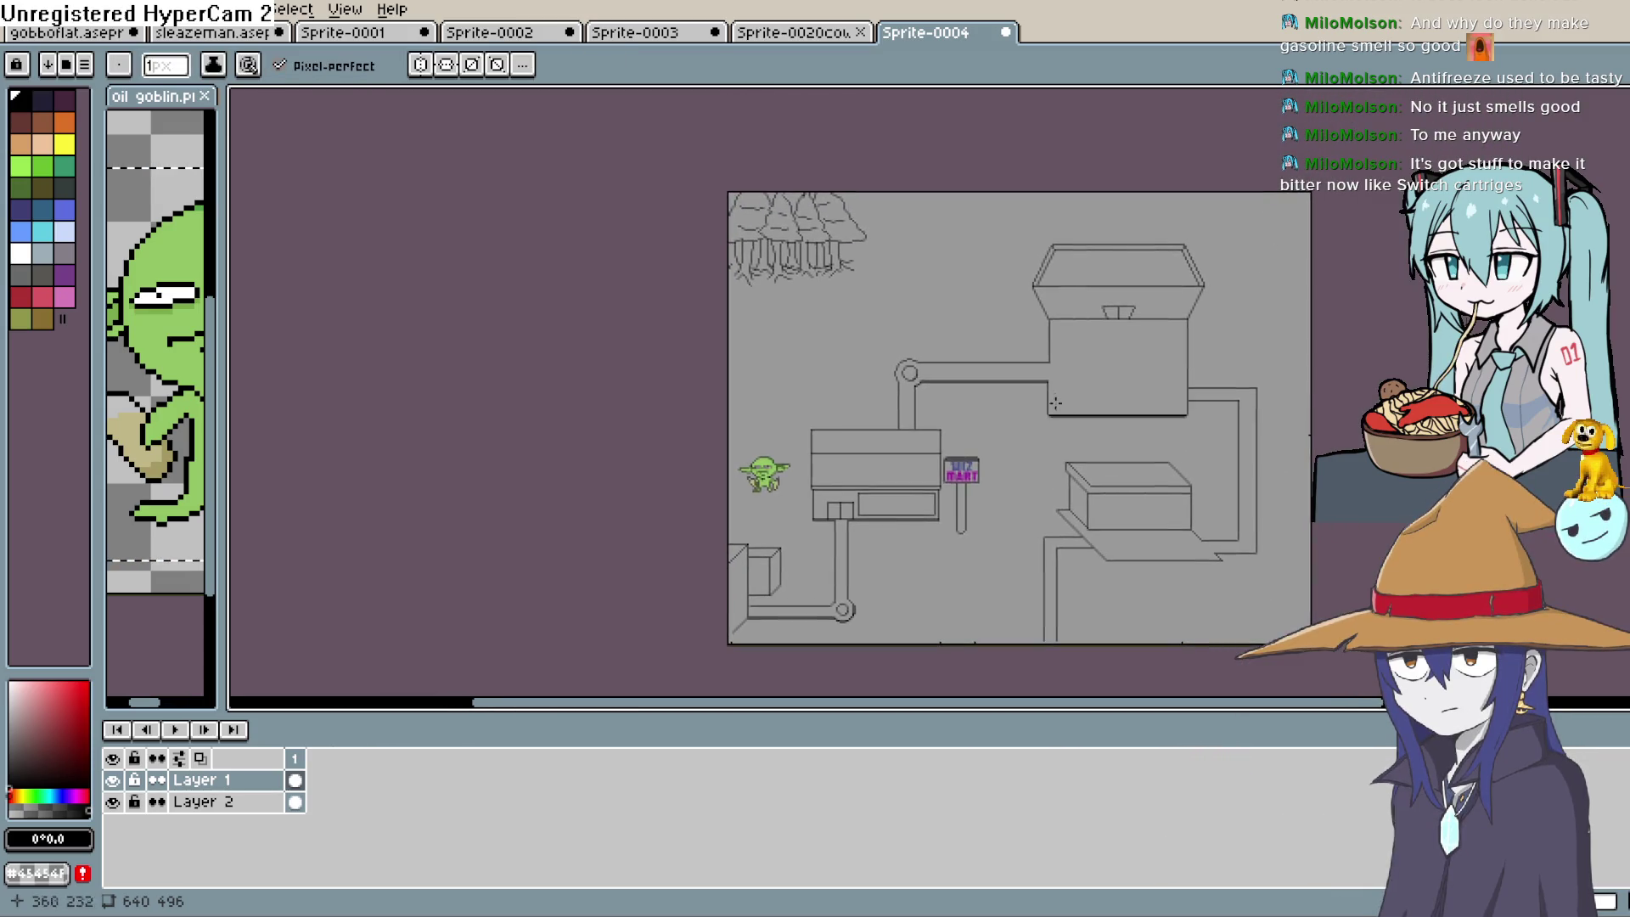
scroll(921, 328, "up", 1)
left_click_drag(921, 328, 883, 418)
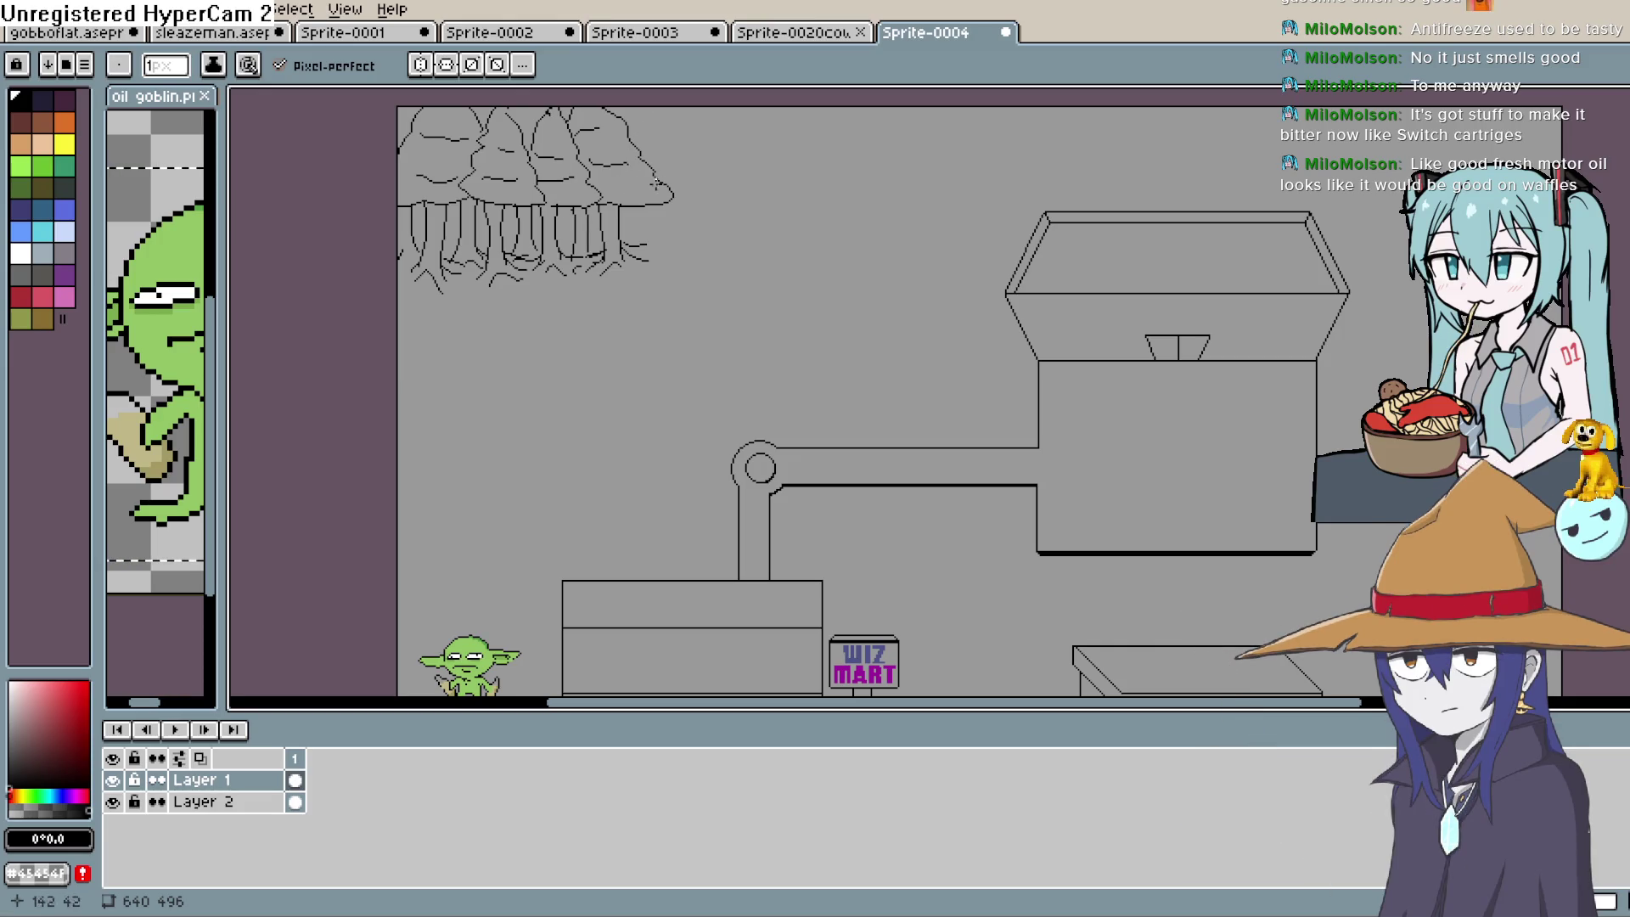
scroll(709, 348, "up", 2)
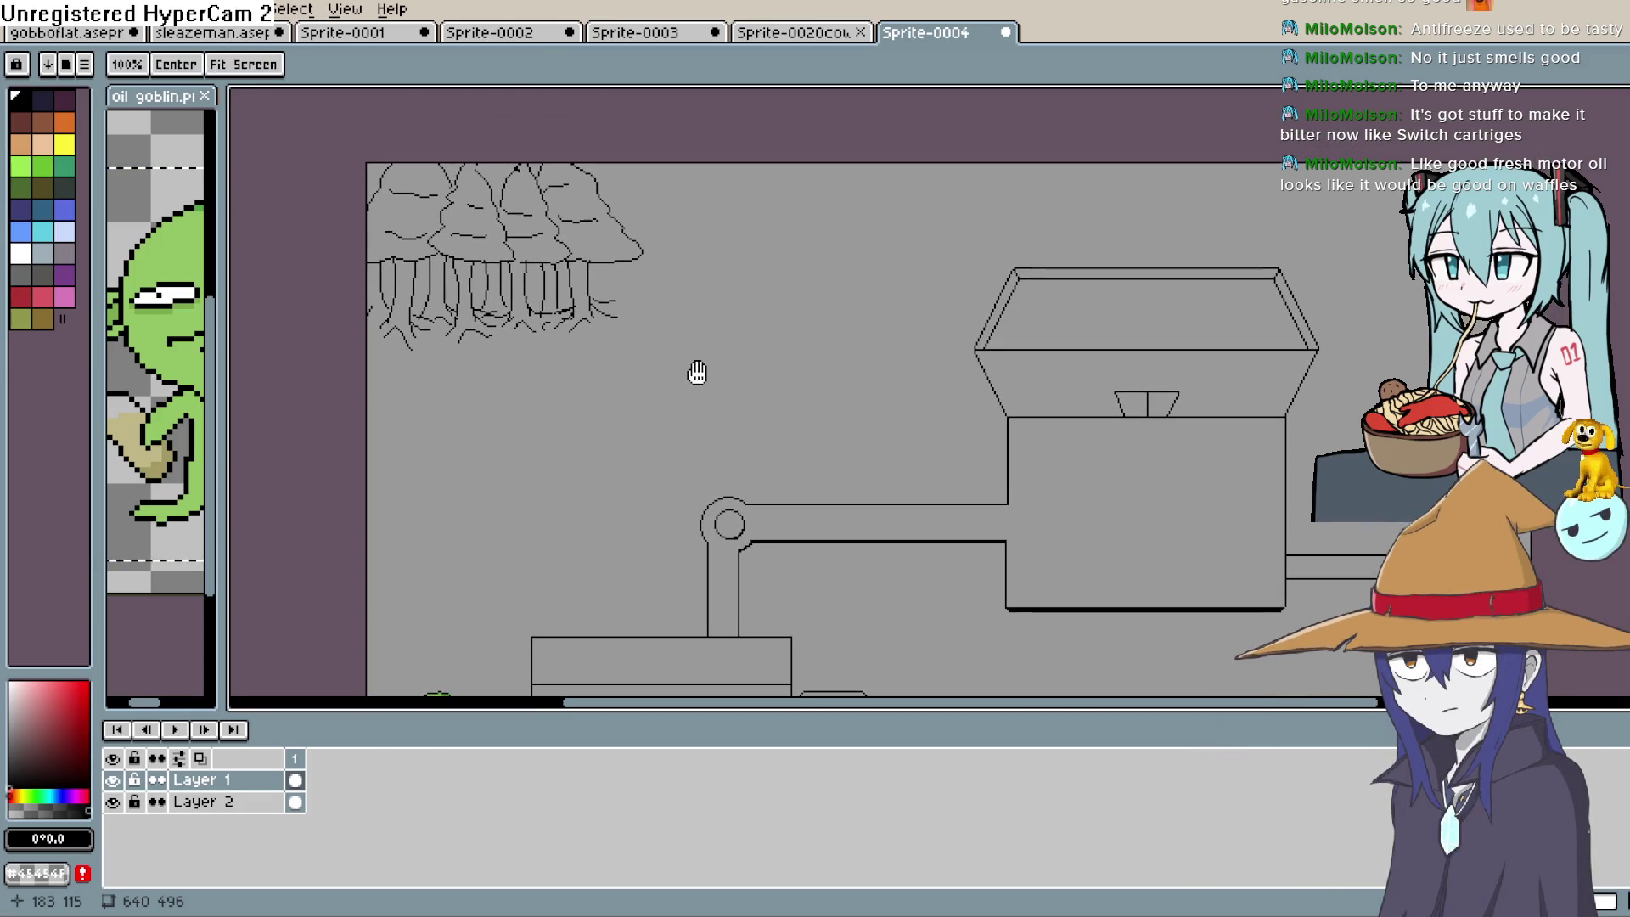
scroll(722, 291, "up", 1)
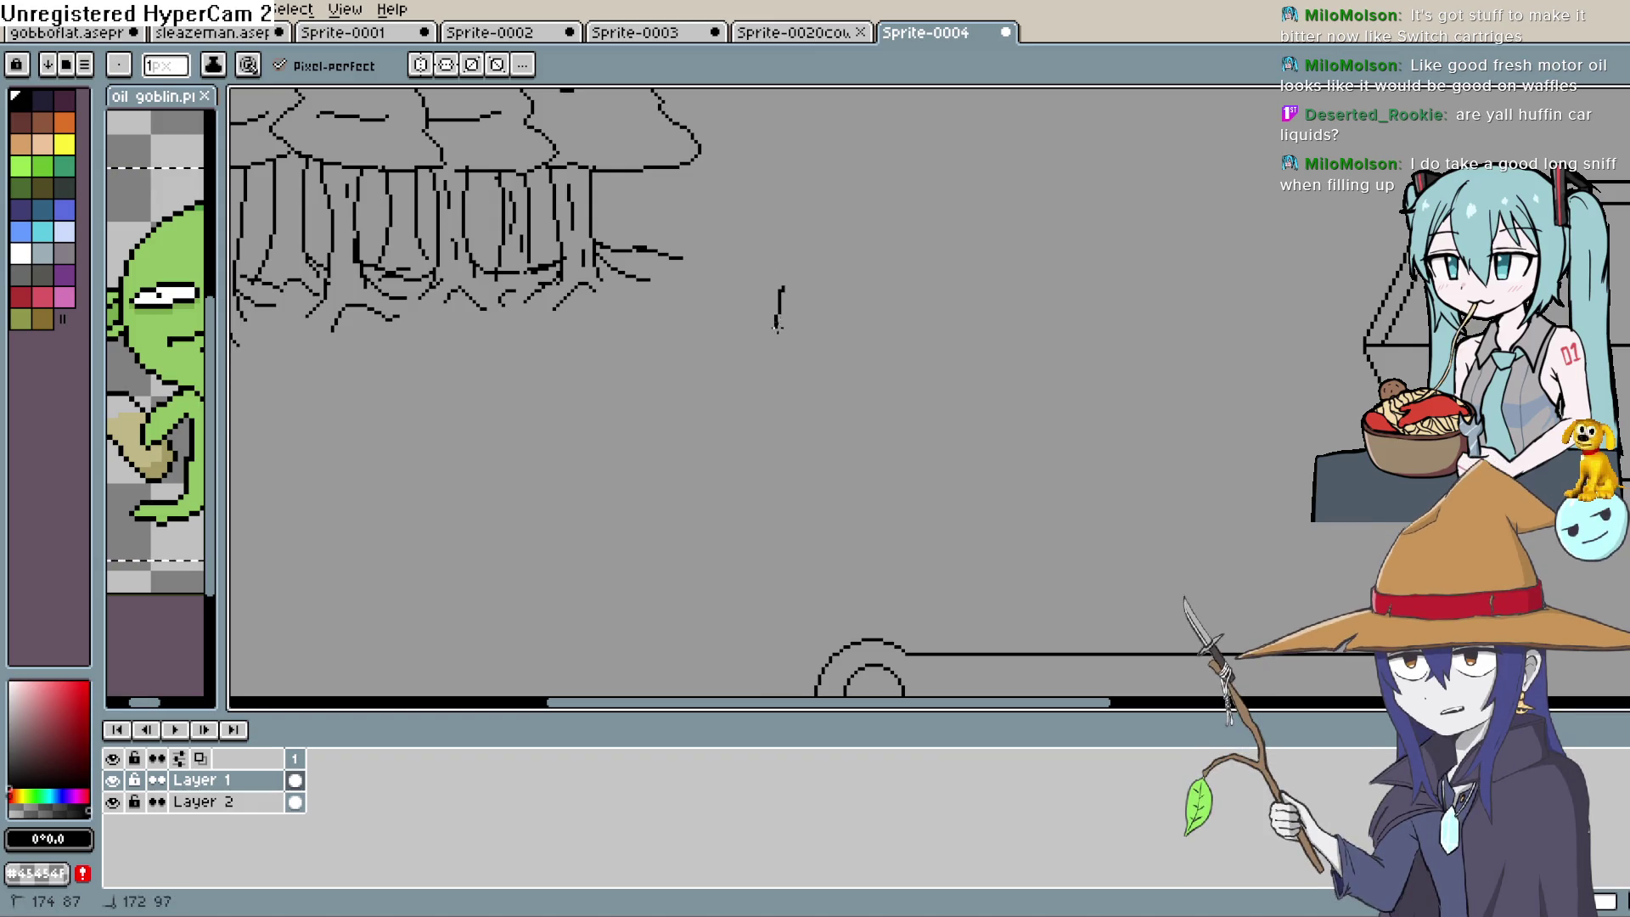
mouse_move(827, 255)
left_mouse_down()
mouse_move(775, 430)
mouse_move(803, 322)
left_mouse_up()
key("ctrl+z")
scroll(797, 348, "down", 1)
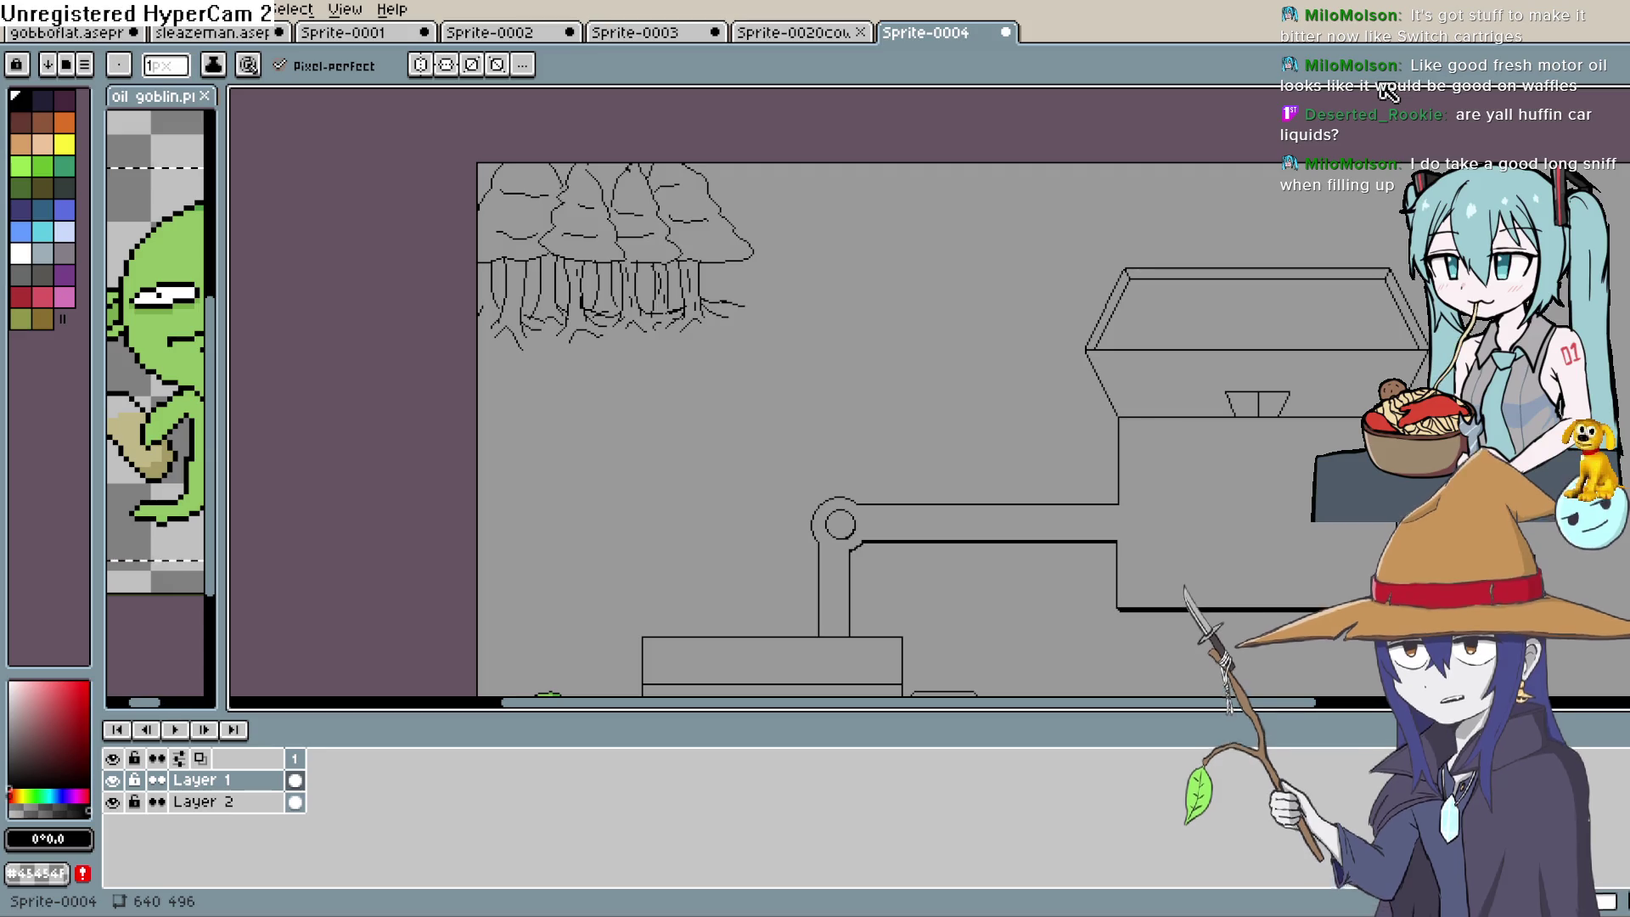
left_click_drag(866, 326, 879, 248)
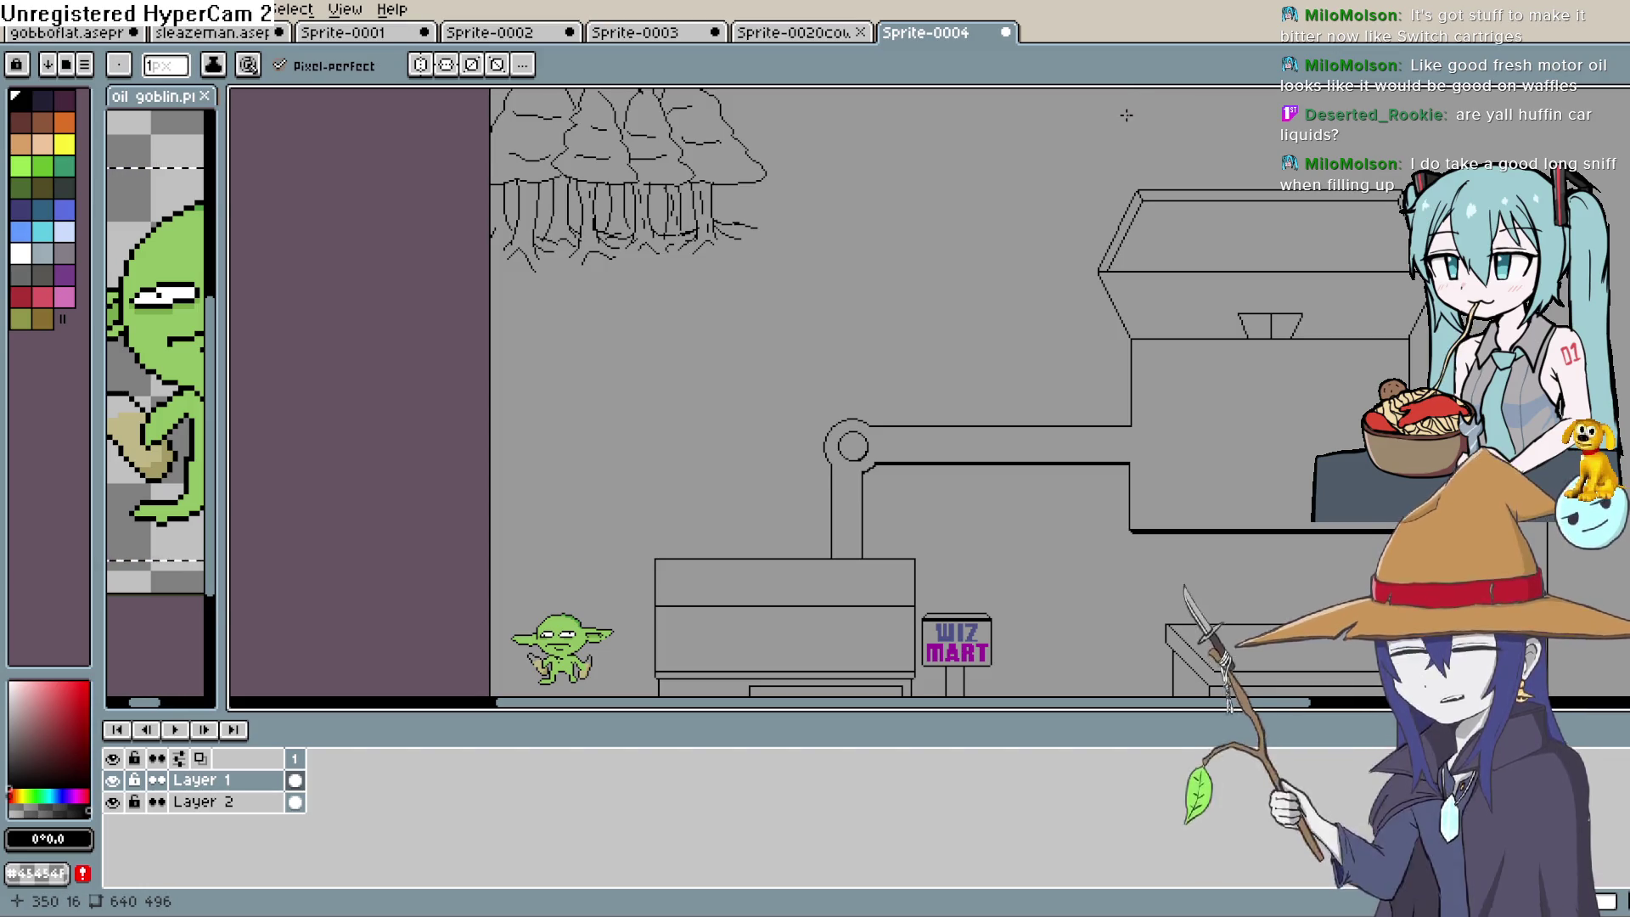
left_click_drag(924, 320, 962, 249)
scroll(903, 378, "down", 1)
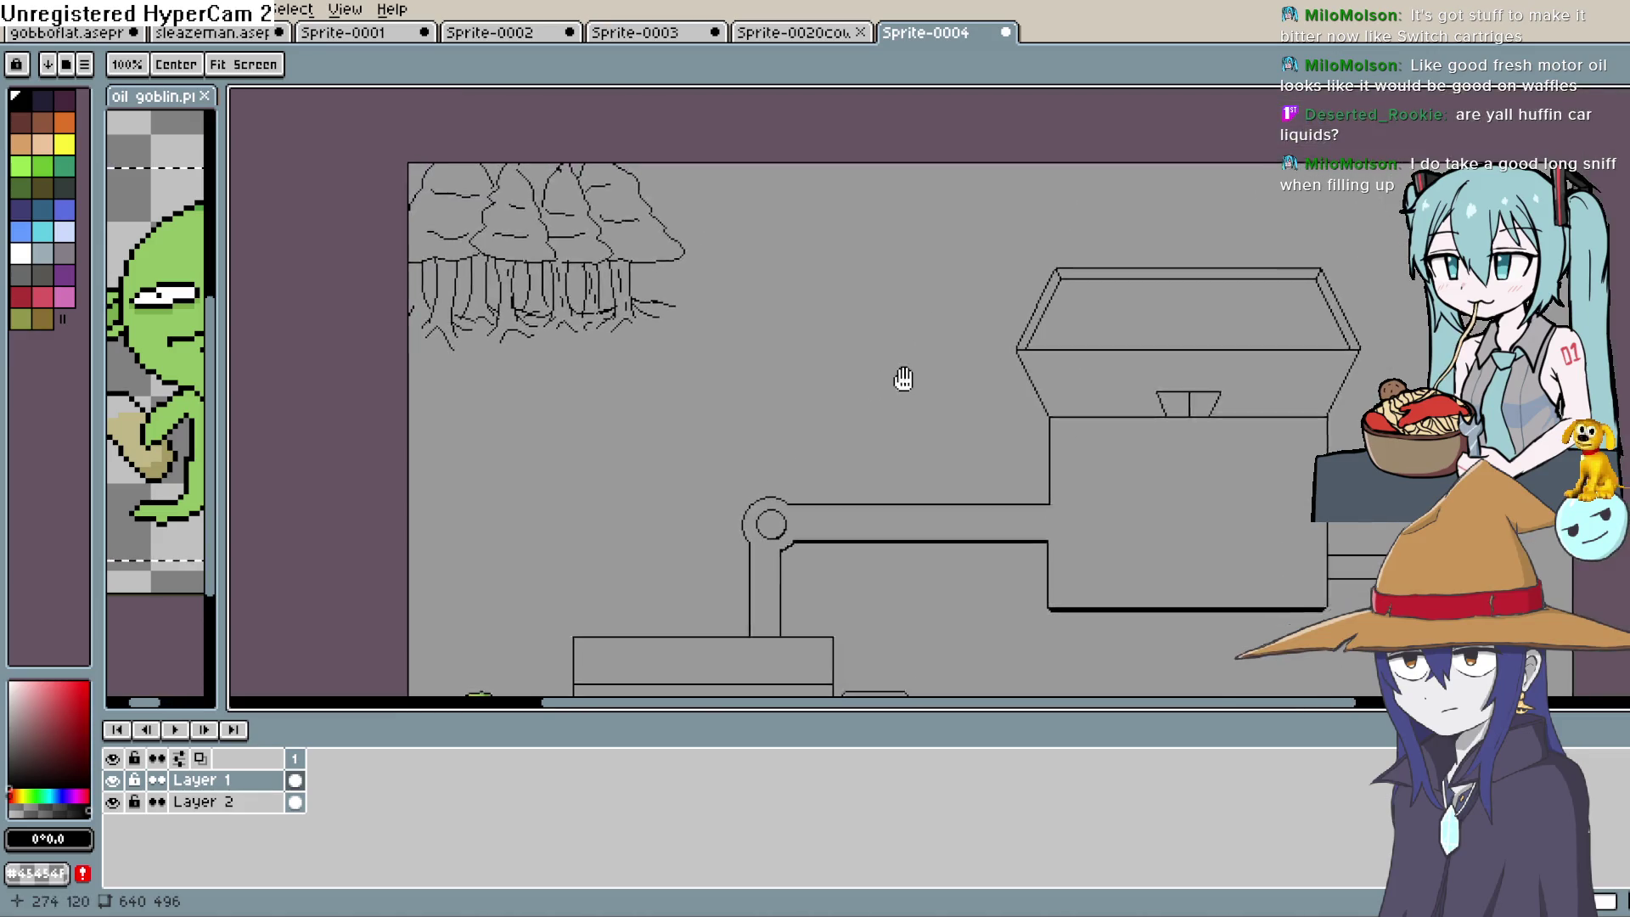
scroll(1220, 357, "up", 3)
scroll(1072, 400, "down", 2)
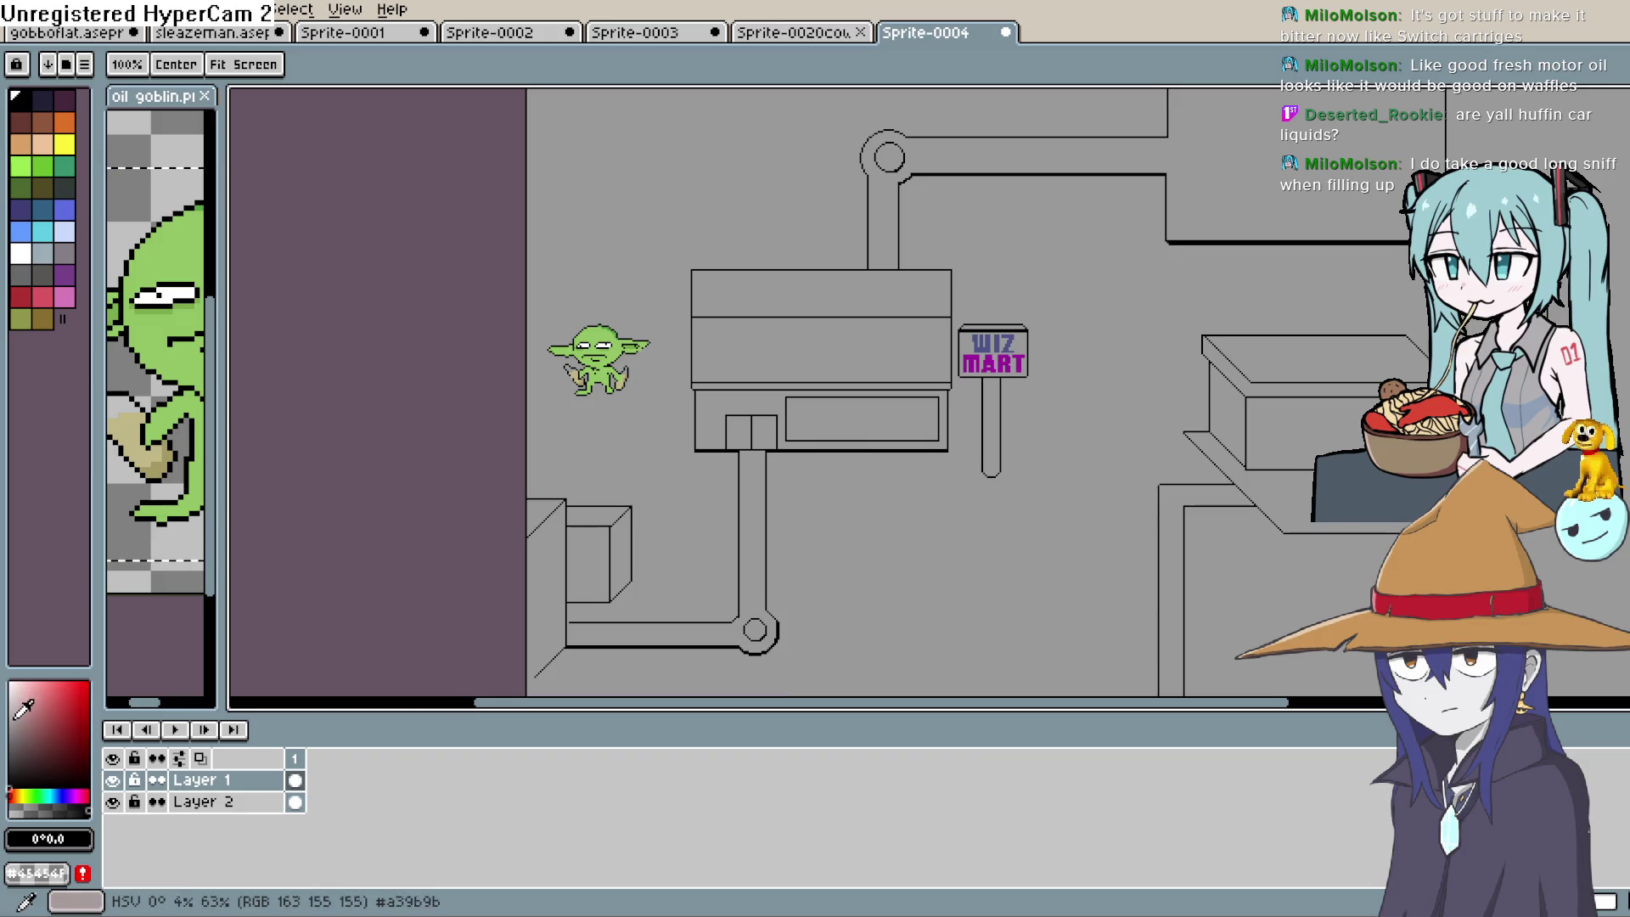
Pick a blue-grey and bucket-fill the WIZ MART building's base box
left_click(53, 794)
left_click_drag(53, 795, 59, 796)
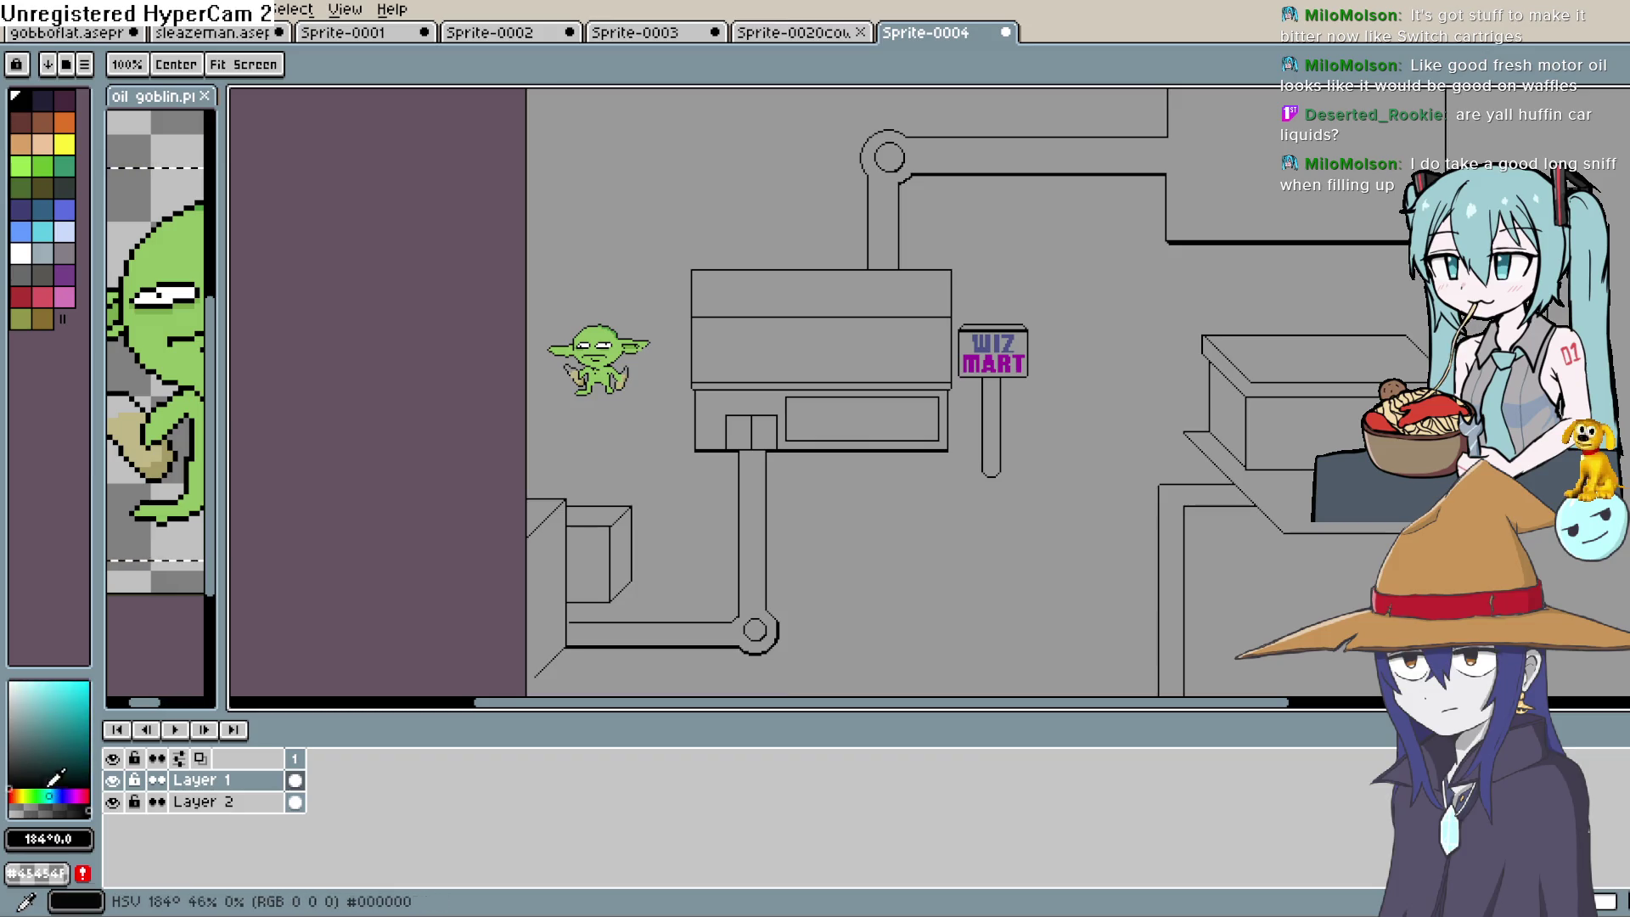
left_click_drag(29, 722, 30, 720)
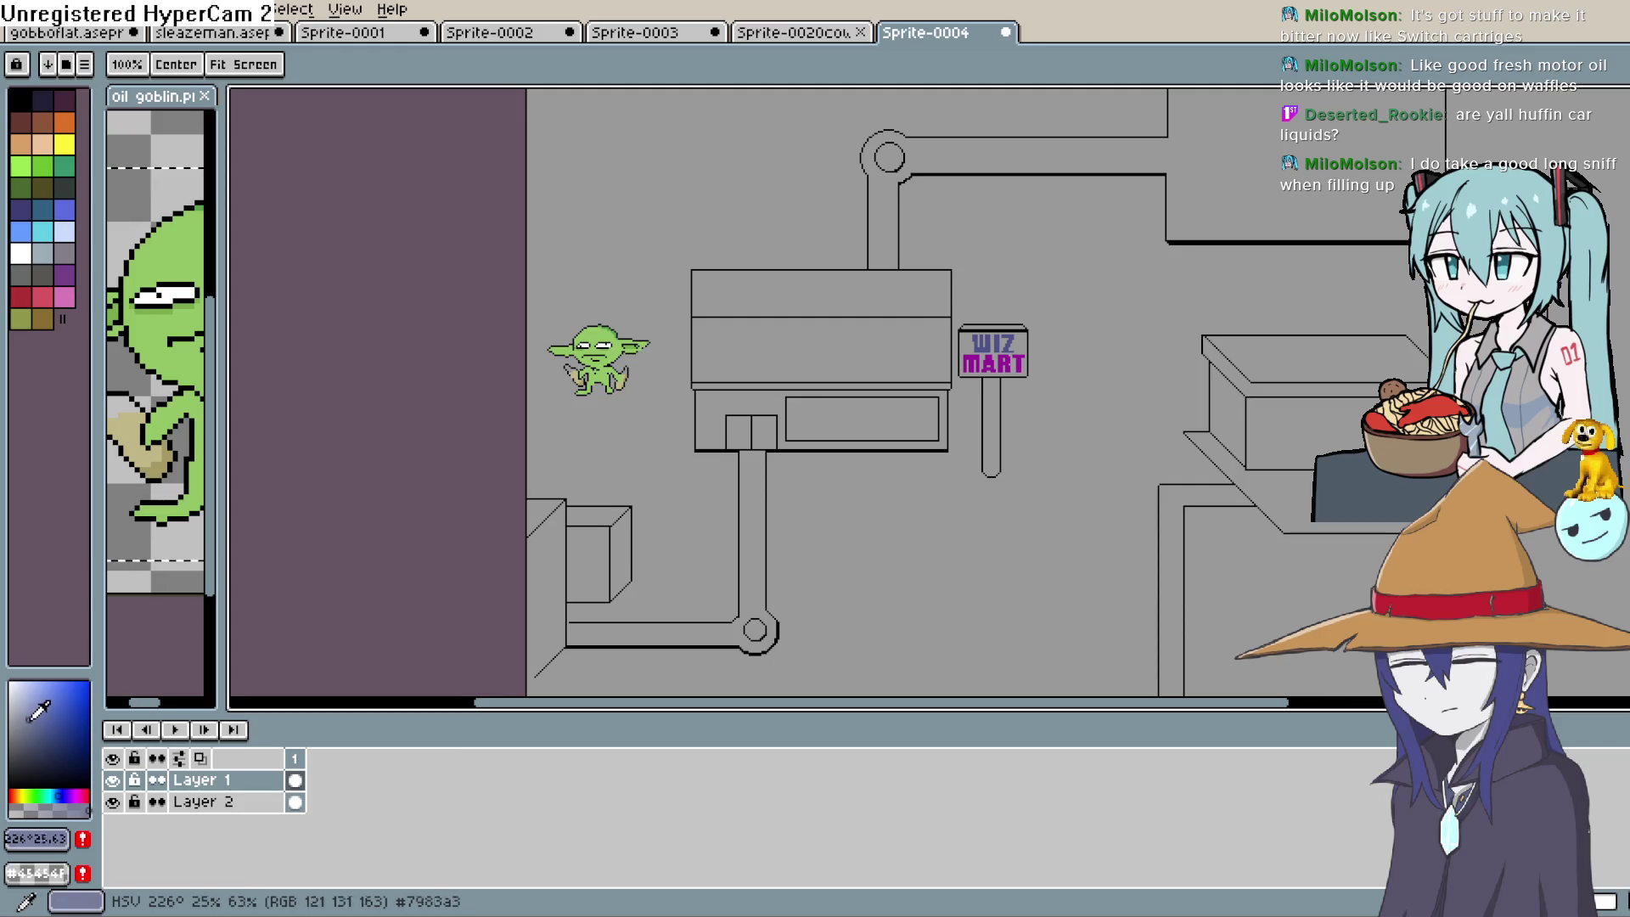
key("b")
key("g")
left_click(810, 388)
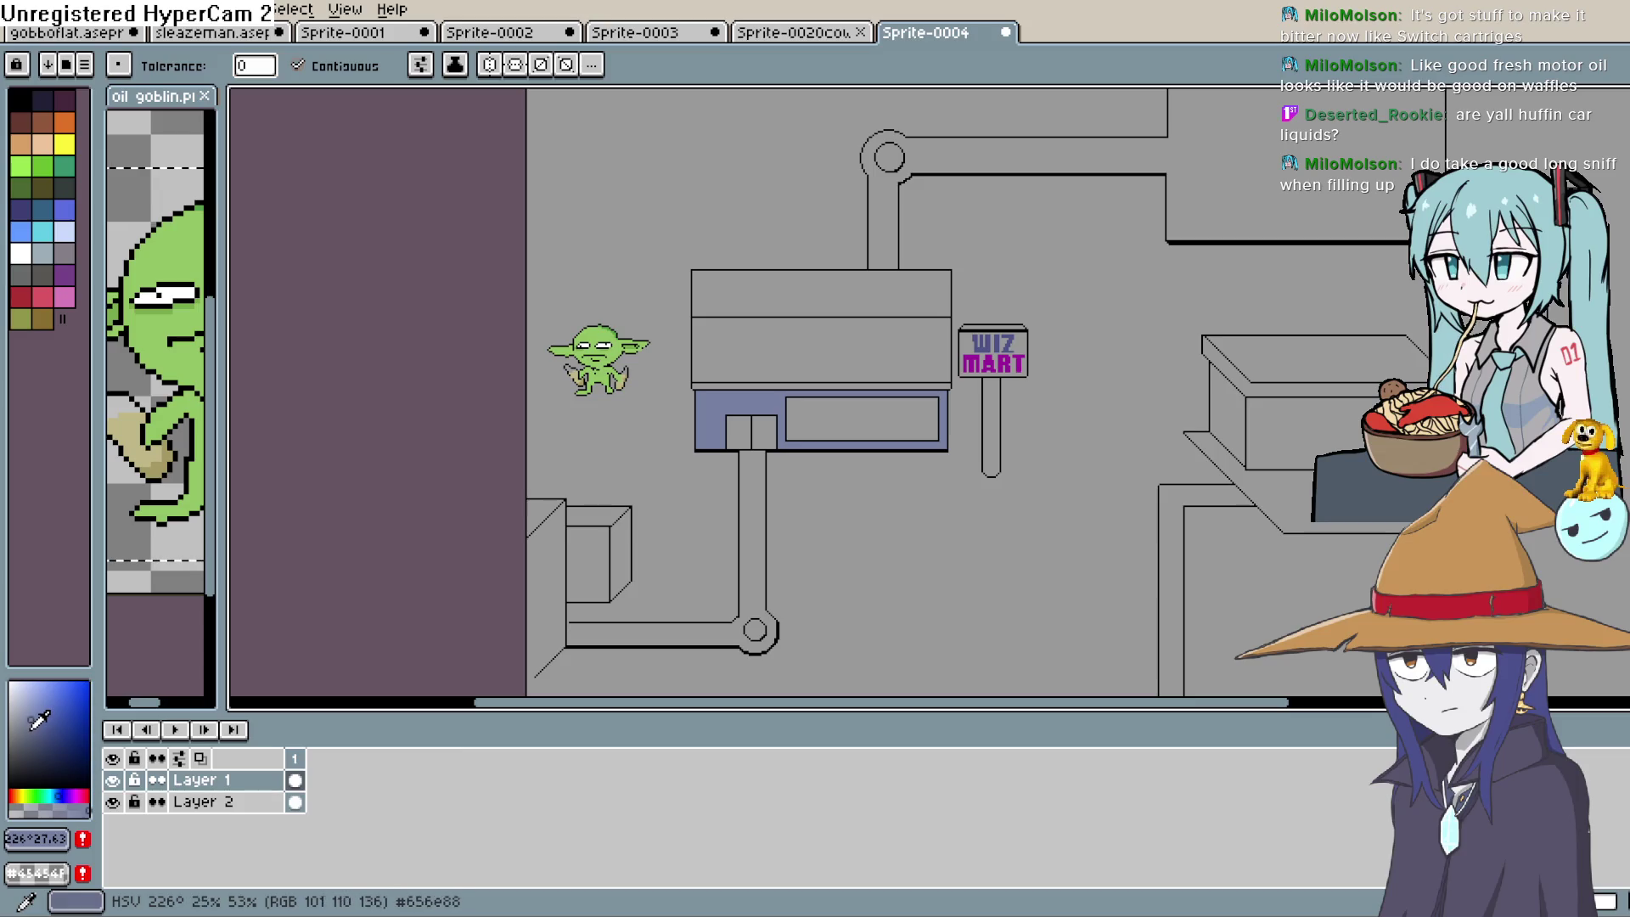
Fill the middle band light blue-grey and the top band a darker blue-grey
left_click_drag(31, 727, 31, 754)
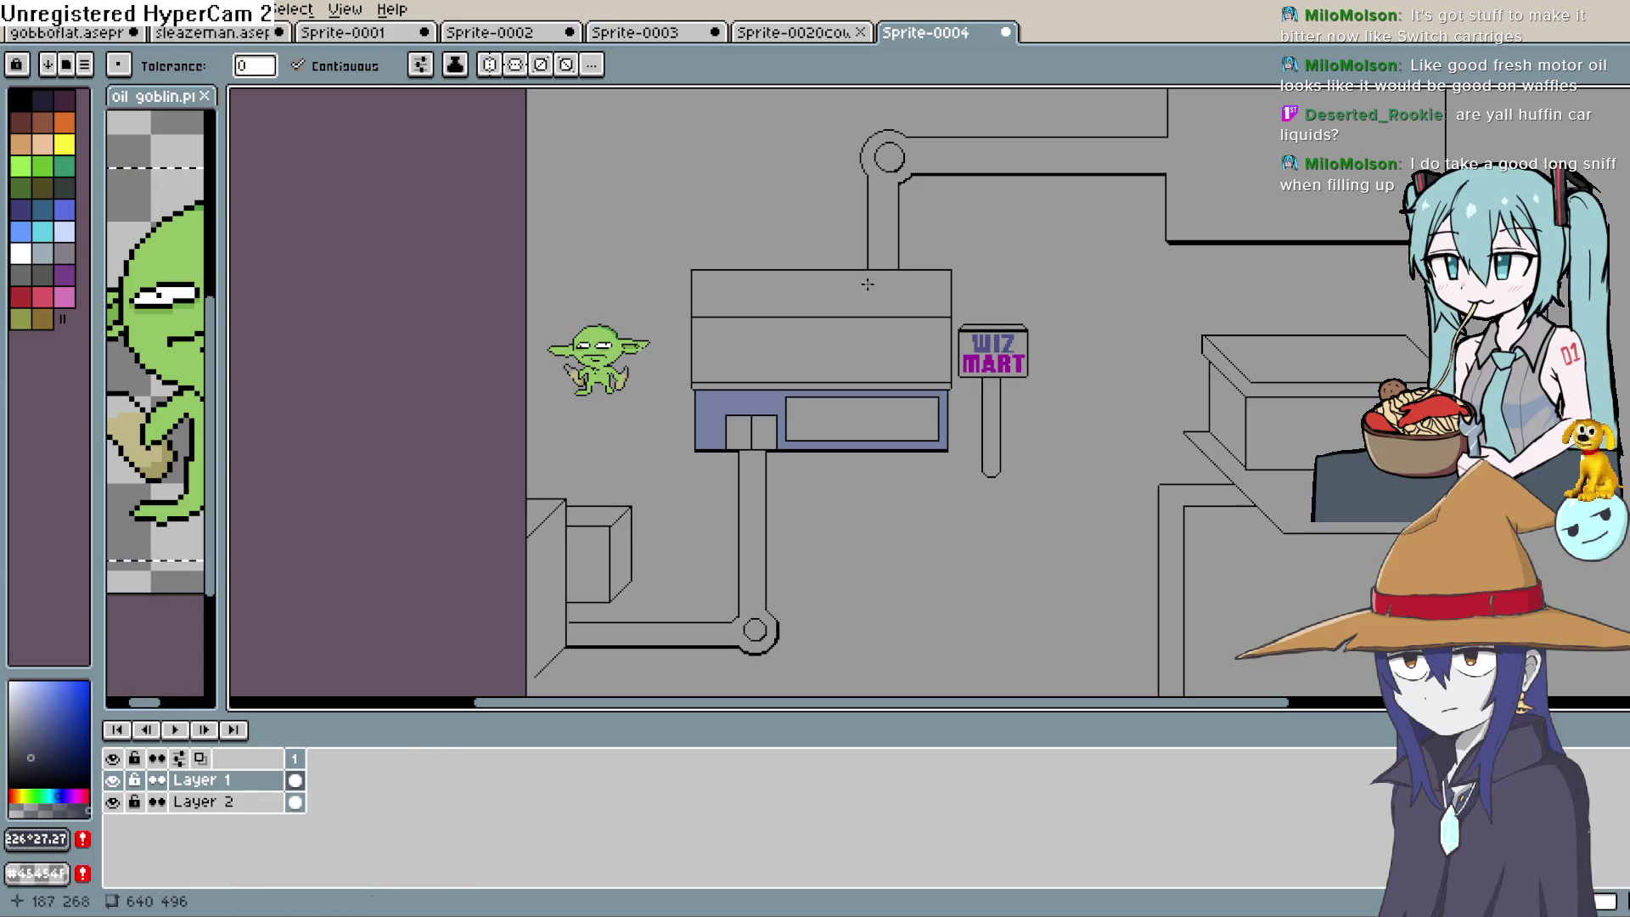
left_click(851, 346)
key("ctrl+z")
left_click(829, 351, "alt")
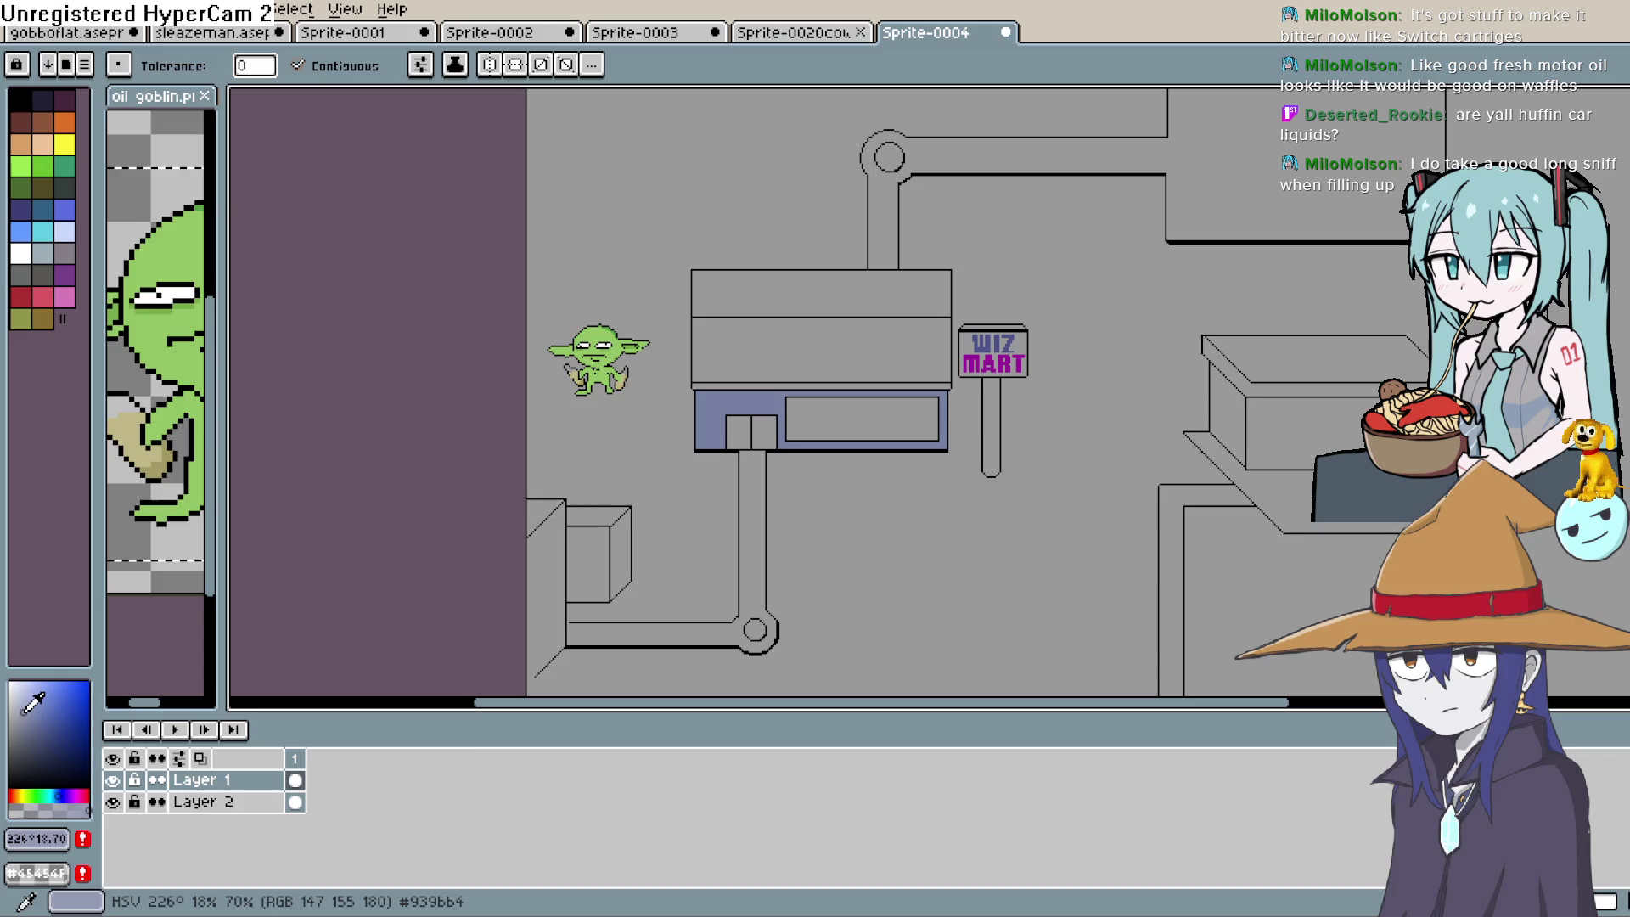
left_click(33, 718)
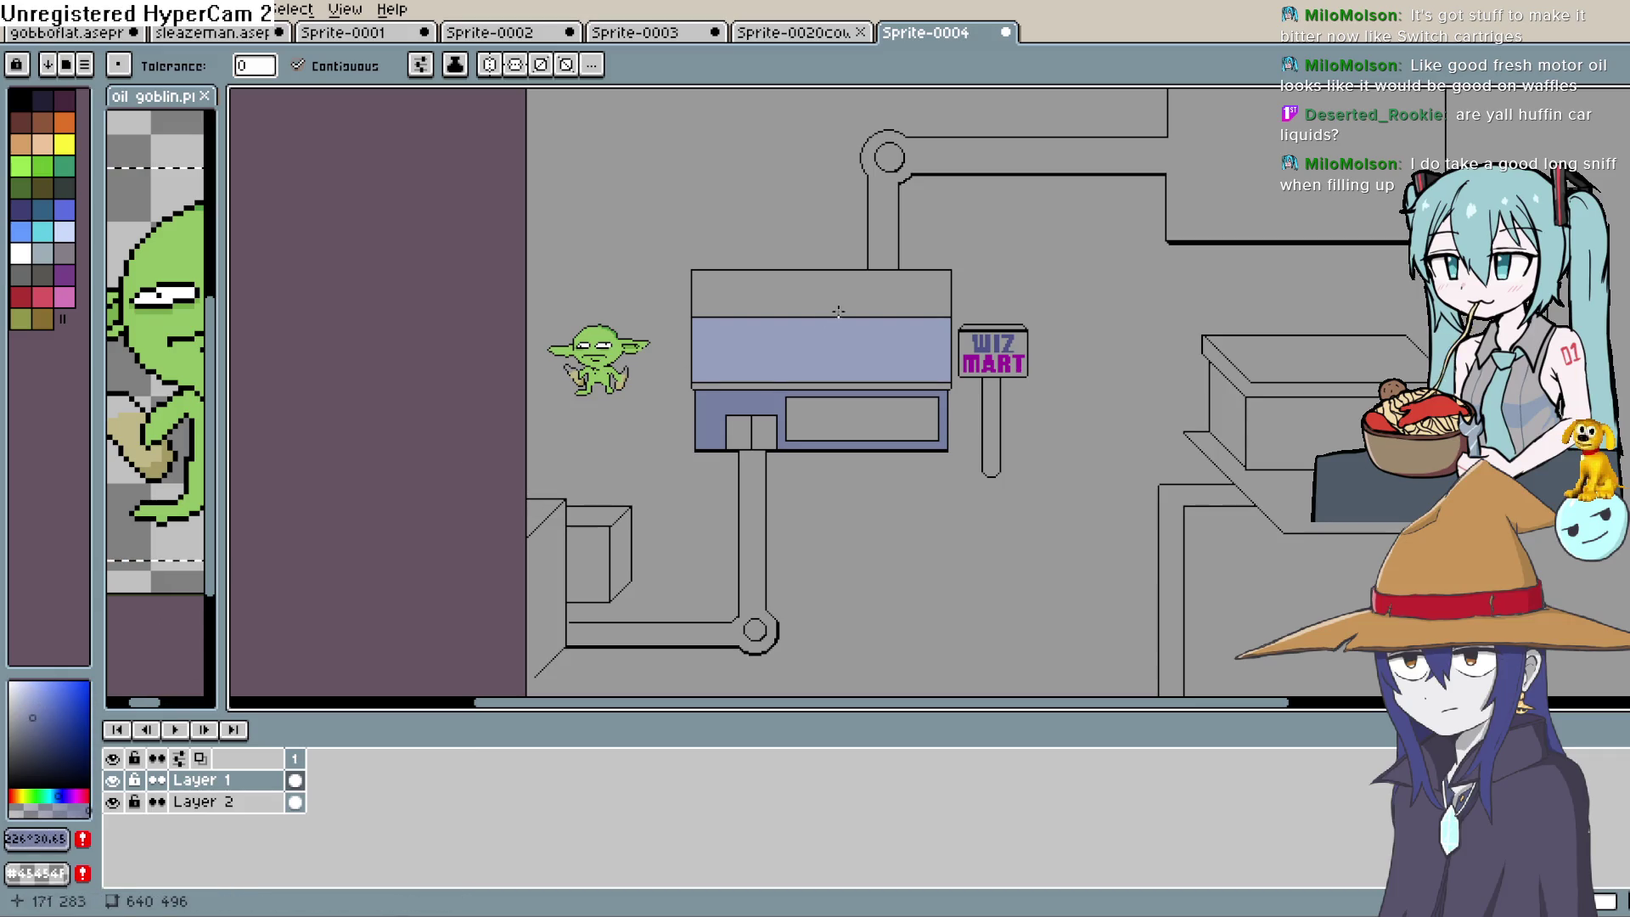
left_click(889, 318)
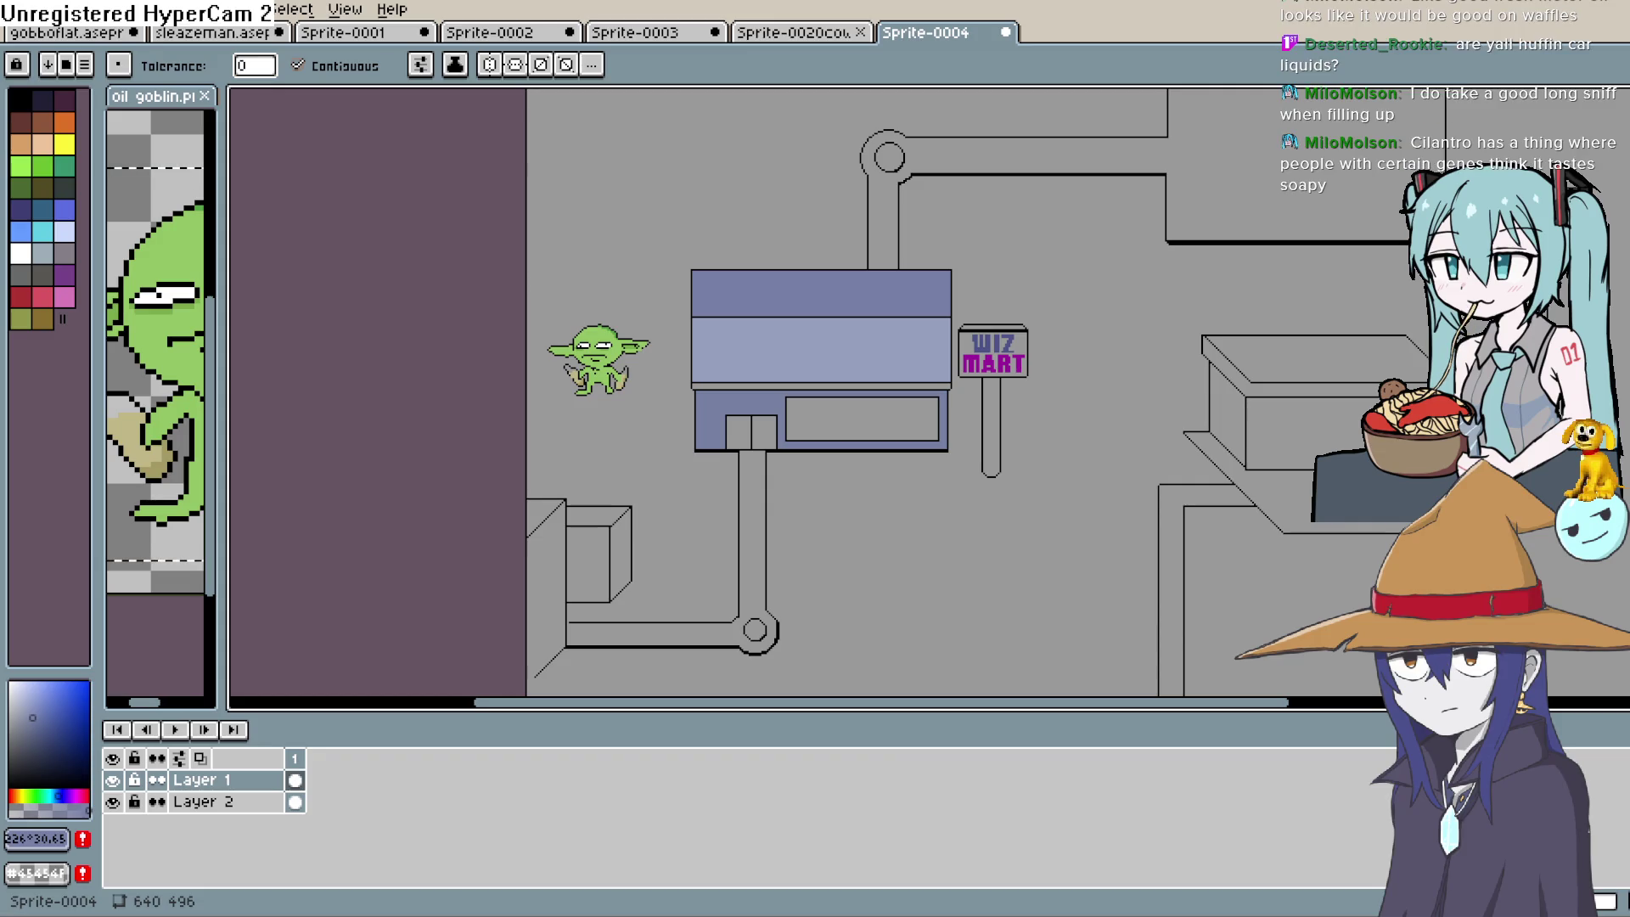
left_click(36, 727)
Centre the WIZ MART building and sign, and choose a pale blue for the glass
scroll(586, 433, "up", 2)
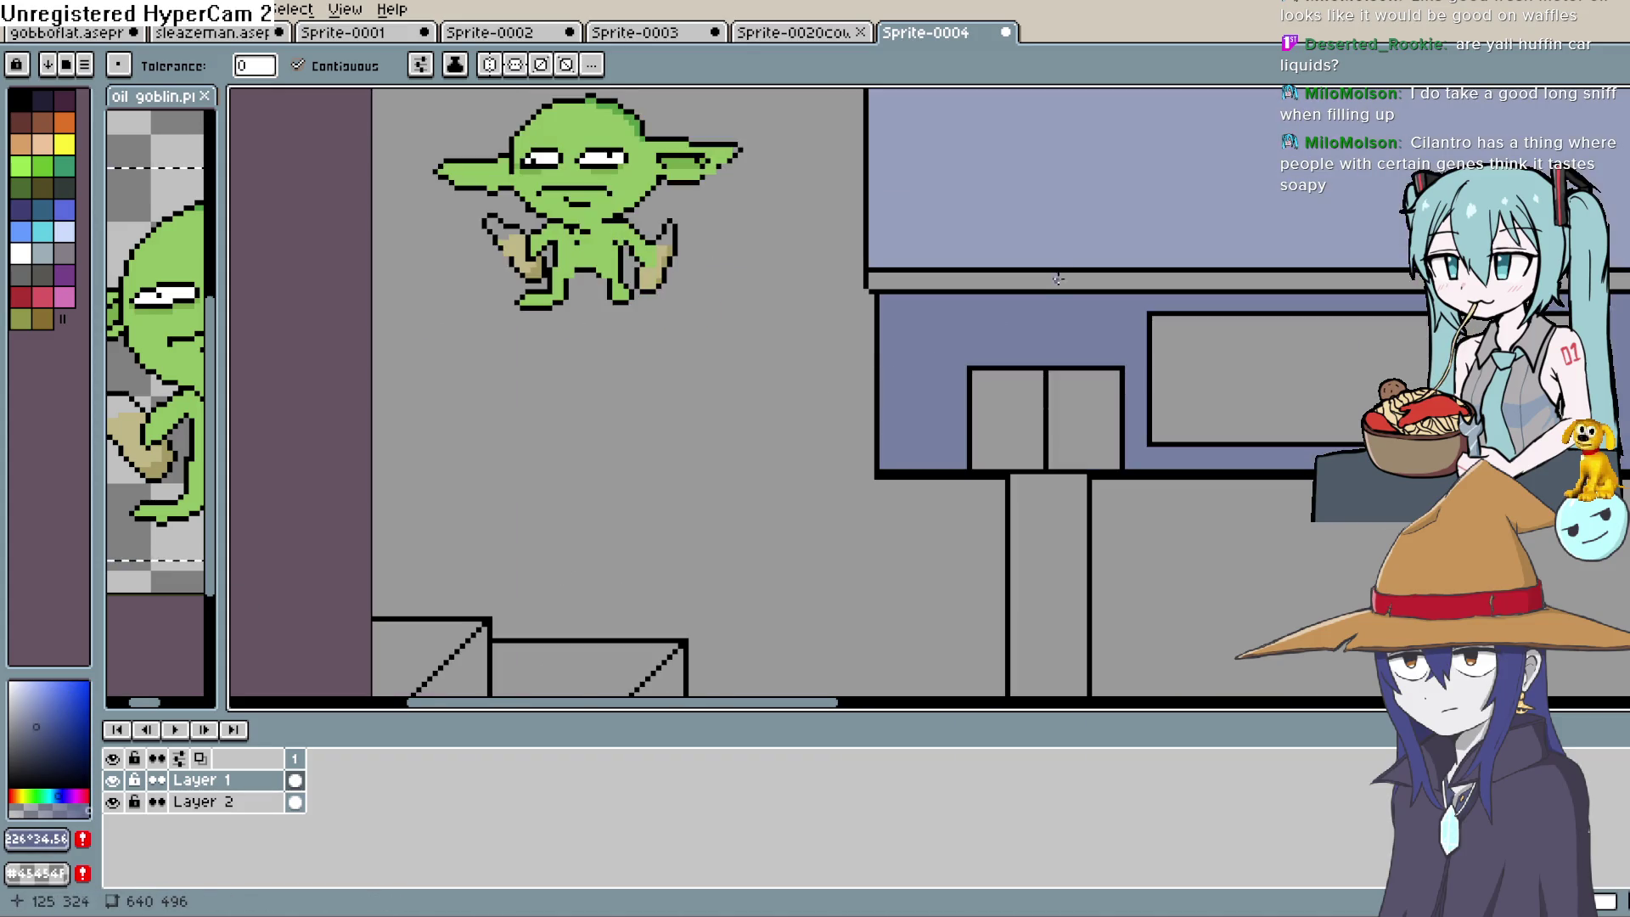
left_click_drag(1057, 279, 773, 297)
scroll(649, 522, "down", 3)
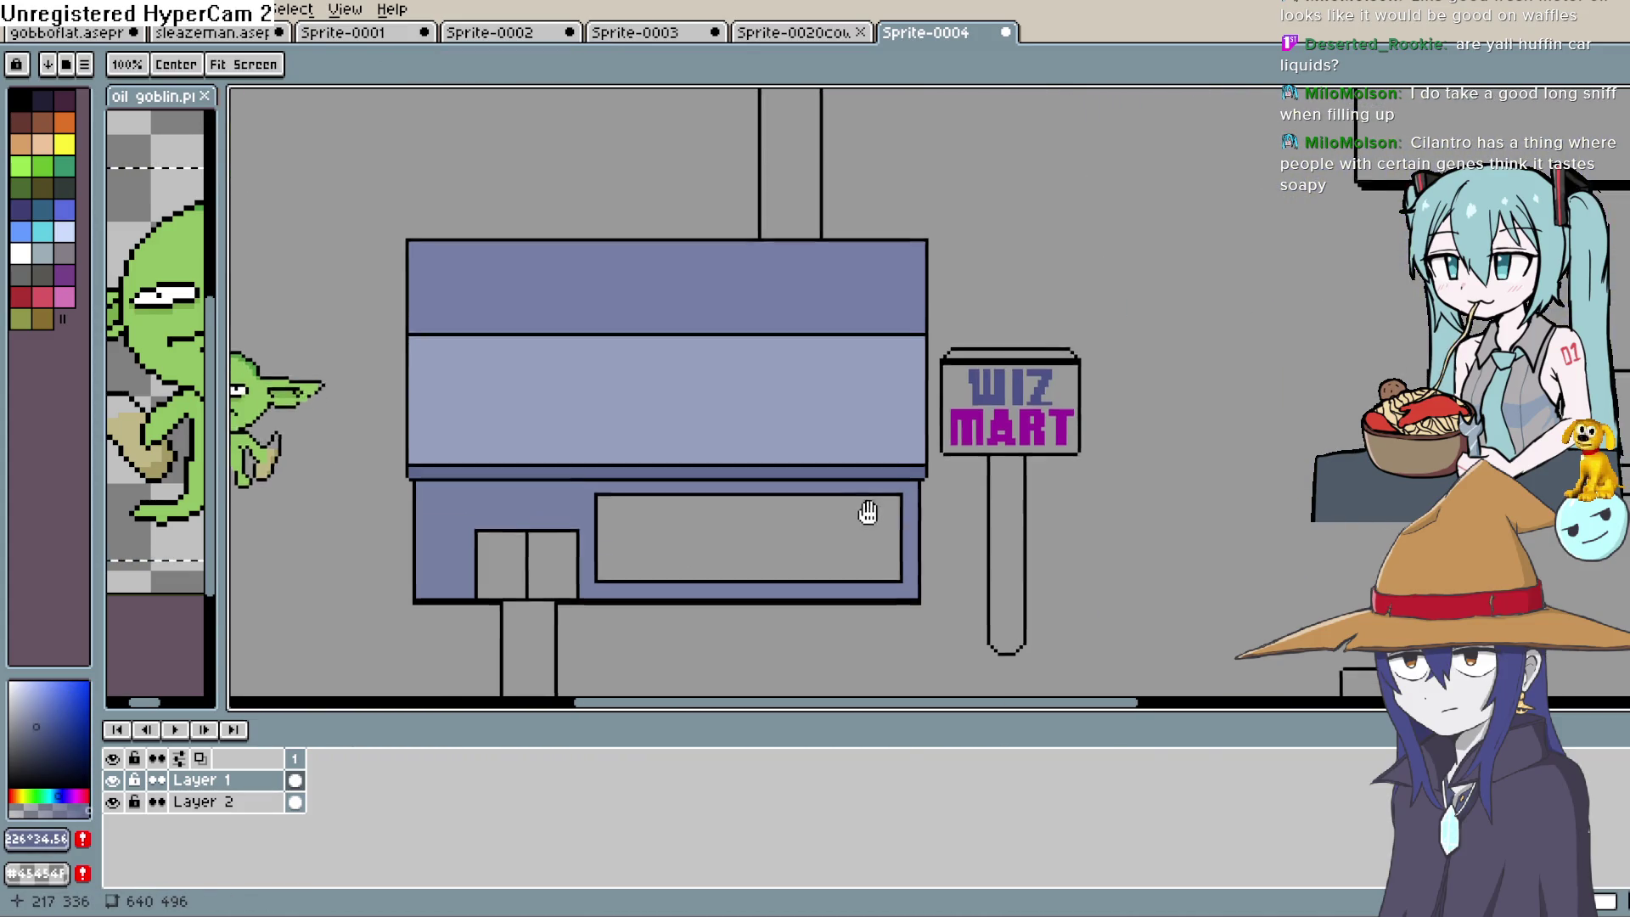
left_click_drag(868, 512, 875, 390)
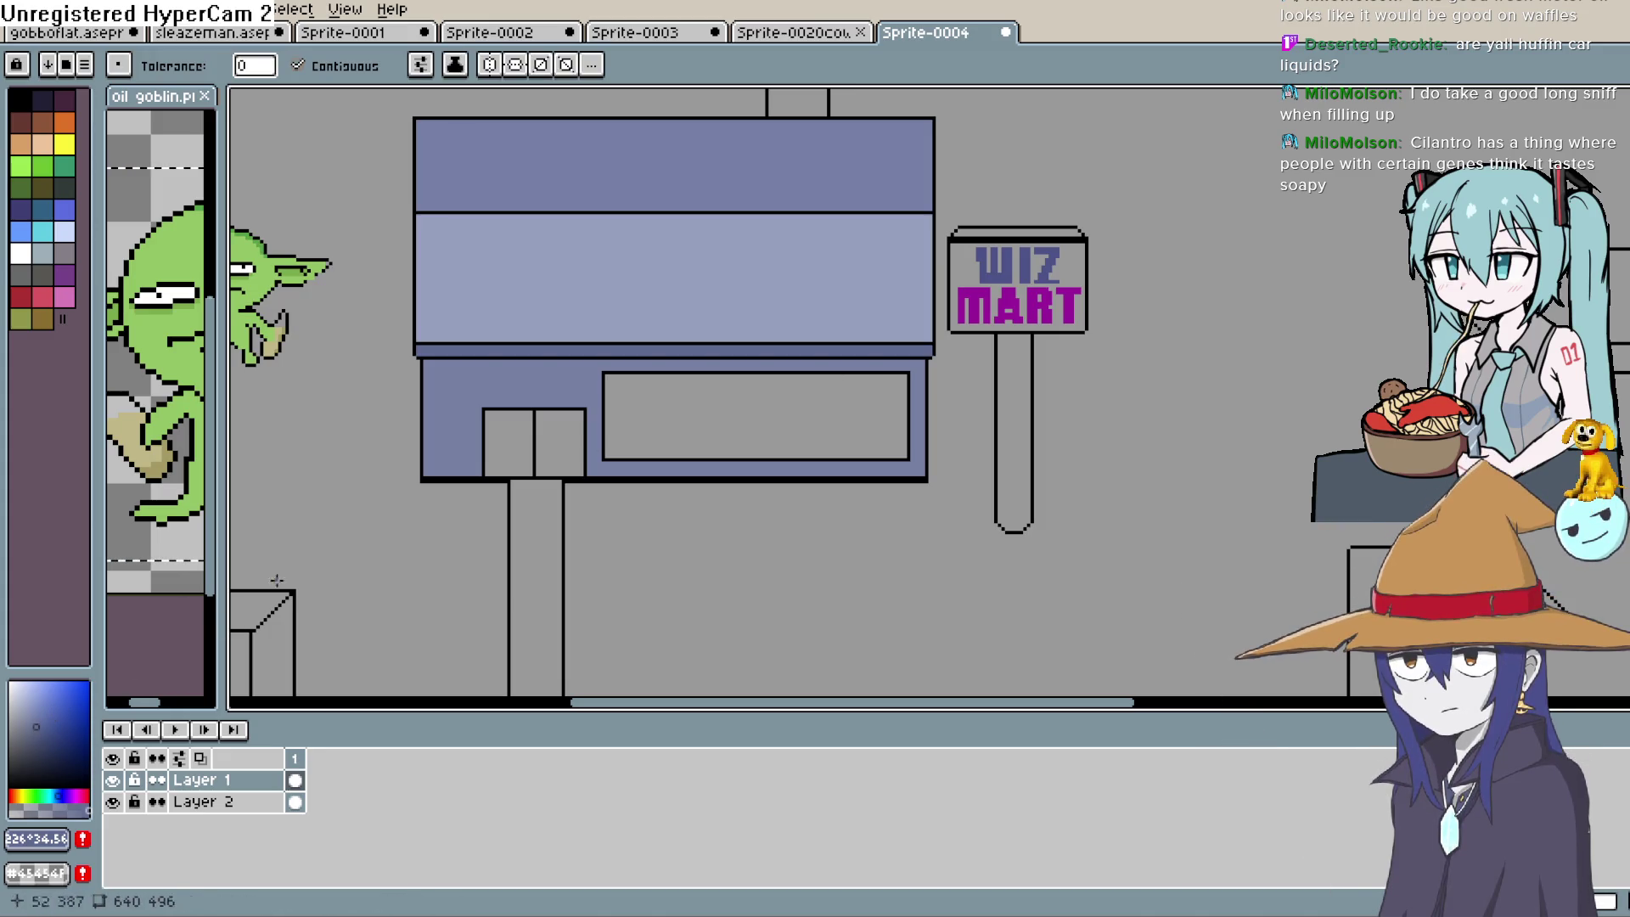
left_click(53, 796)
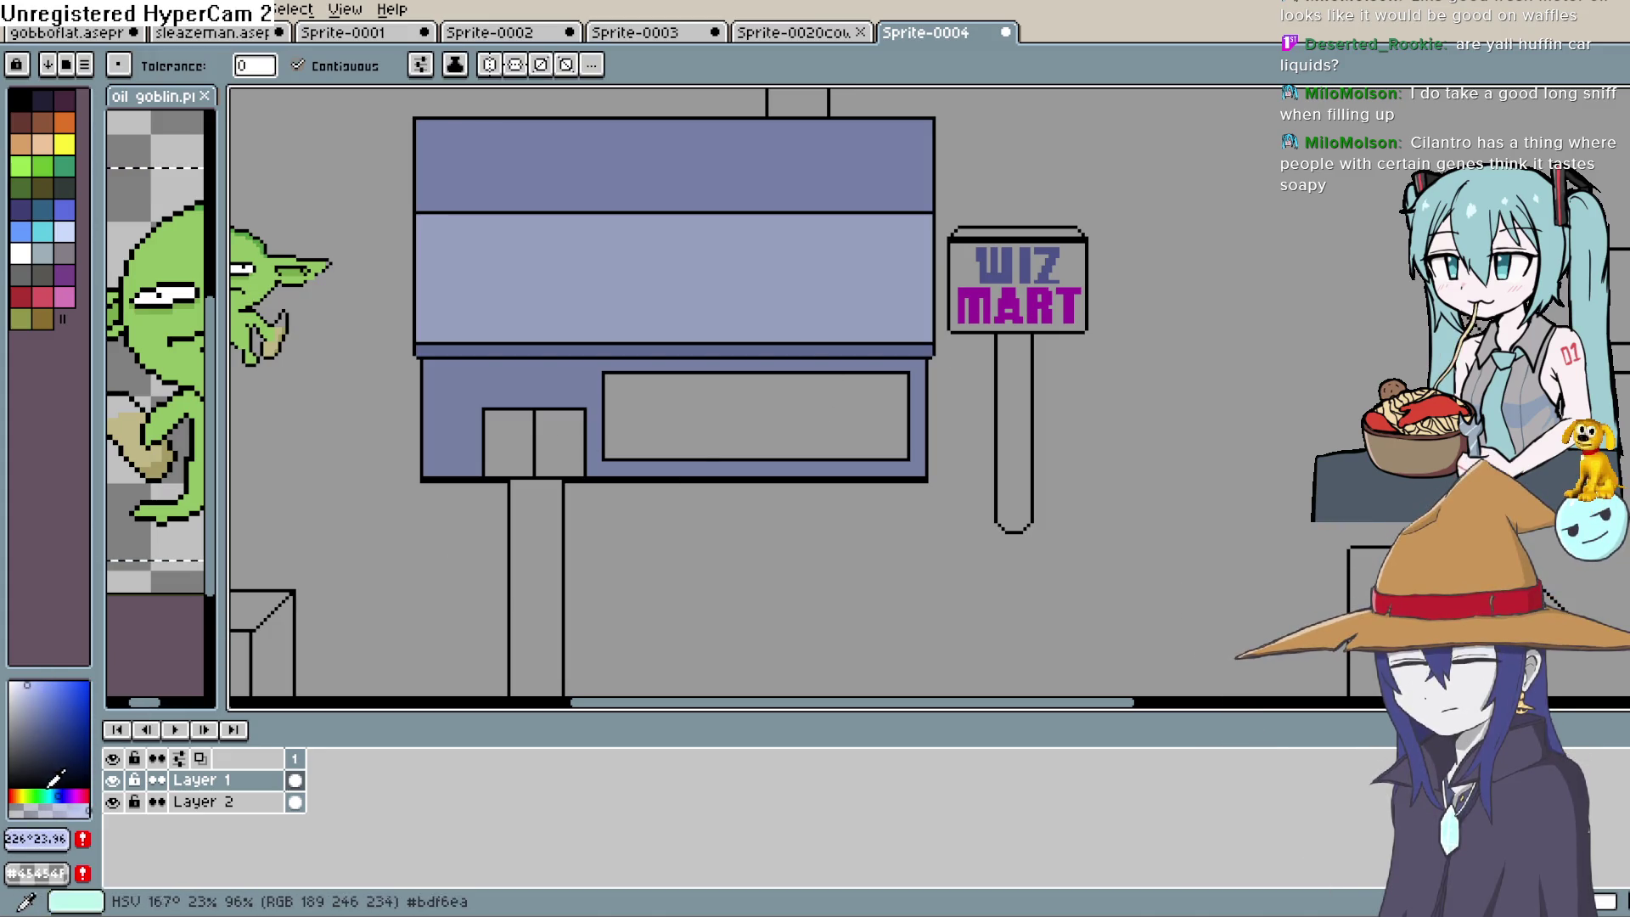
Fill both door panes and the shop window with light blue
left_click(25, 693)
left_click(527, 433)
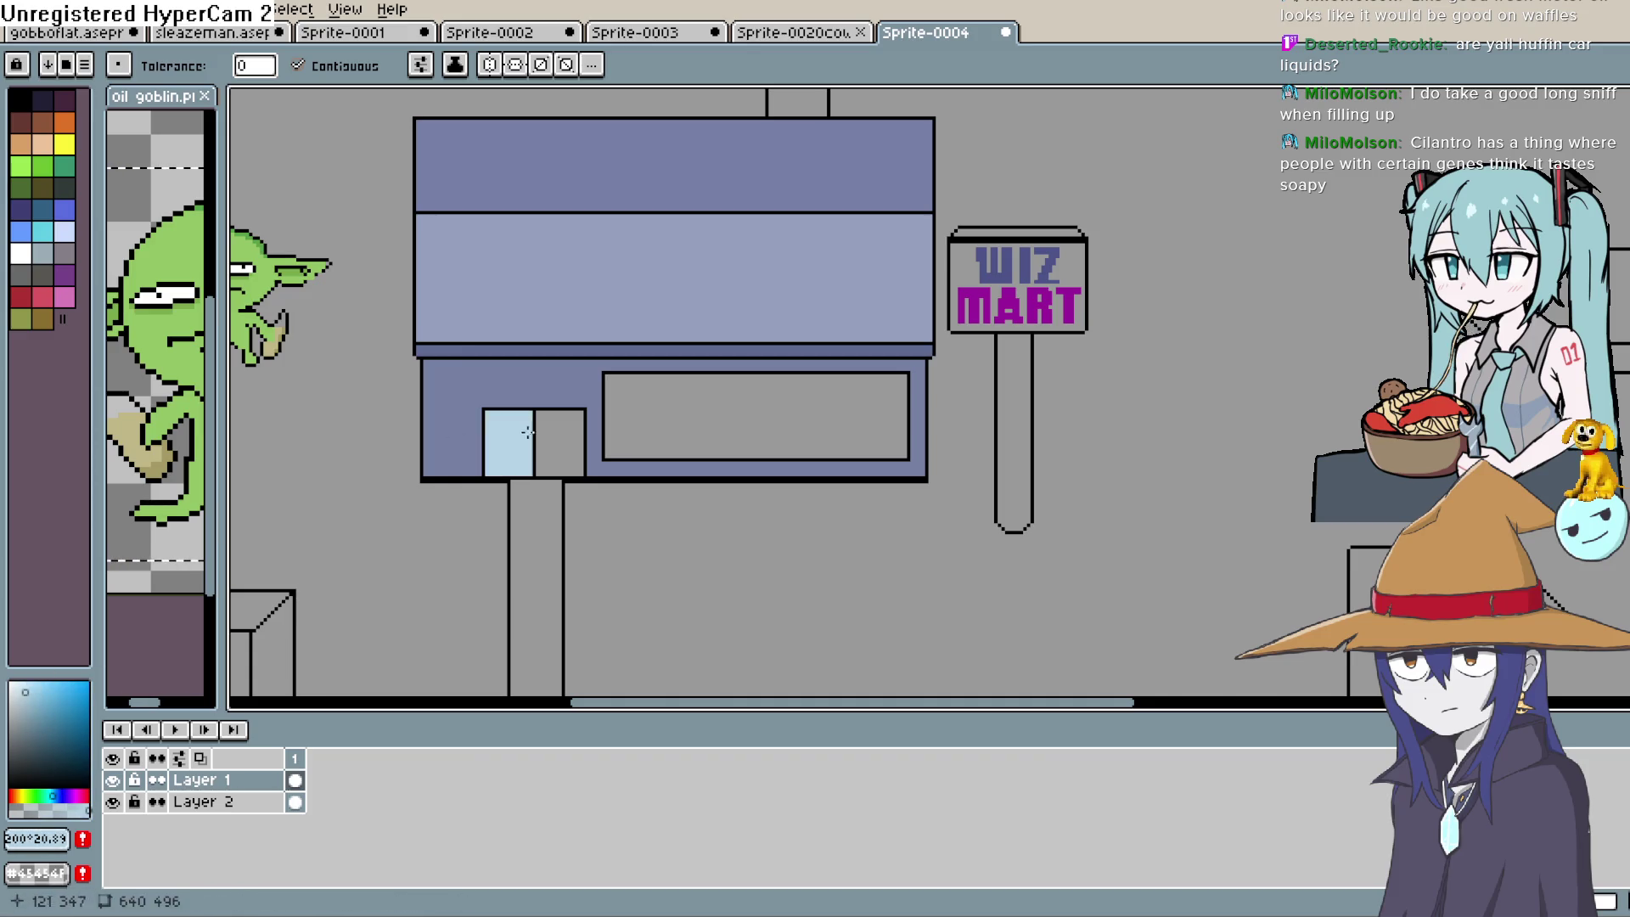
left_click(565, 440)
left_click(648, 415)
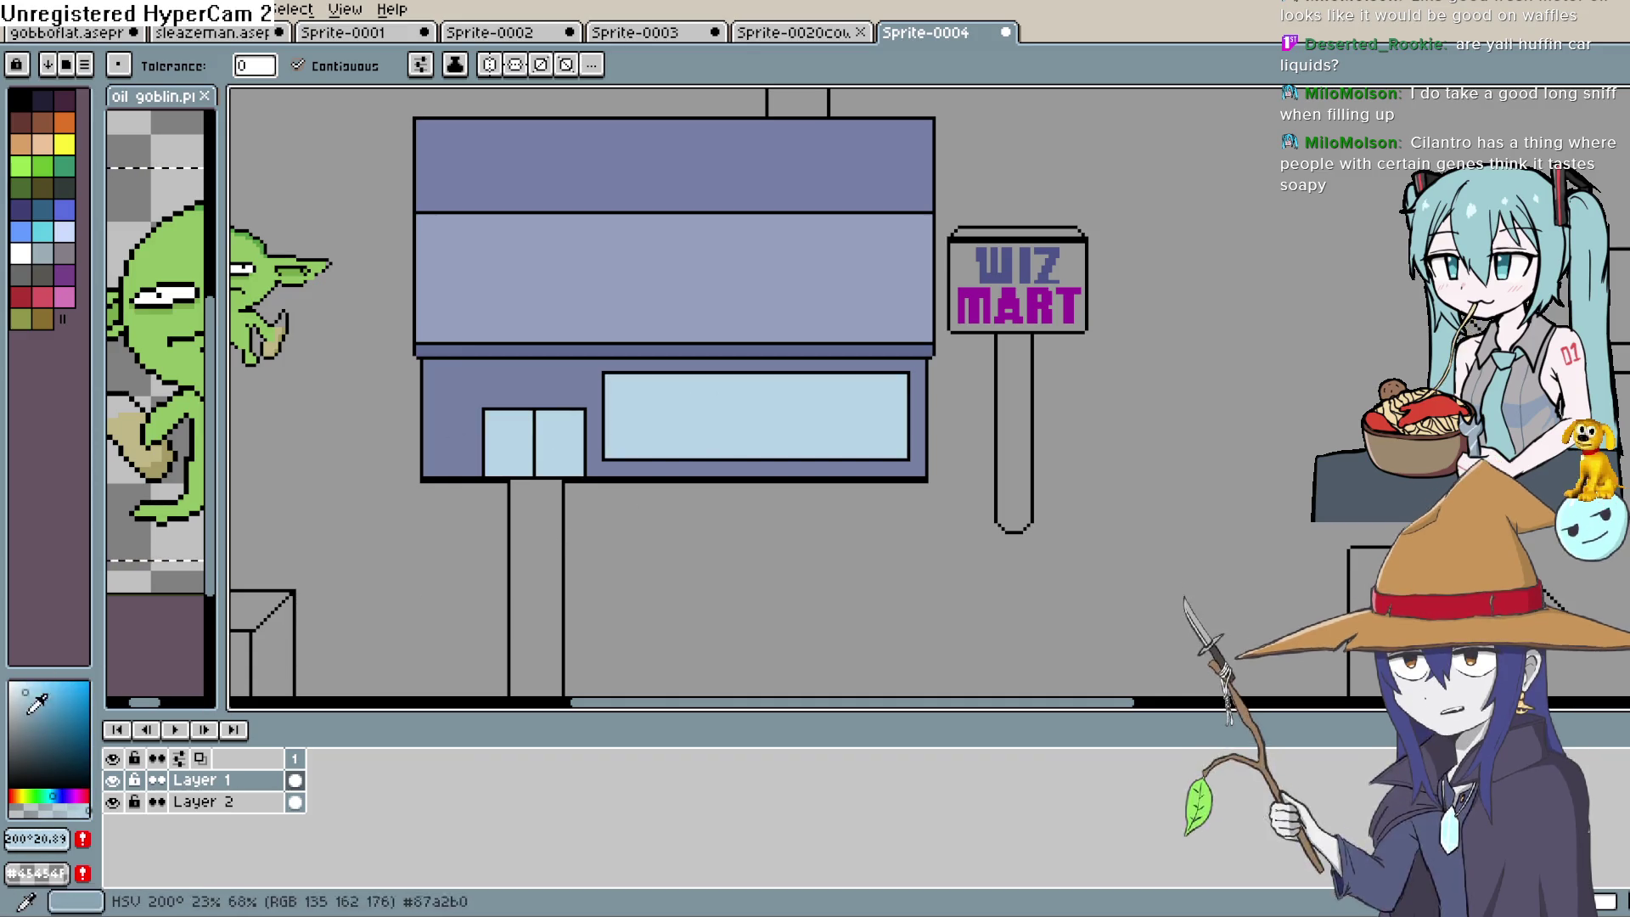
Draw near-white diagonal glint lines across the shop window
left_click(17, 682)
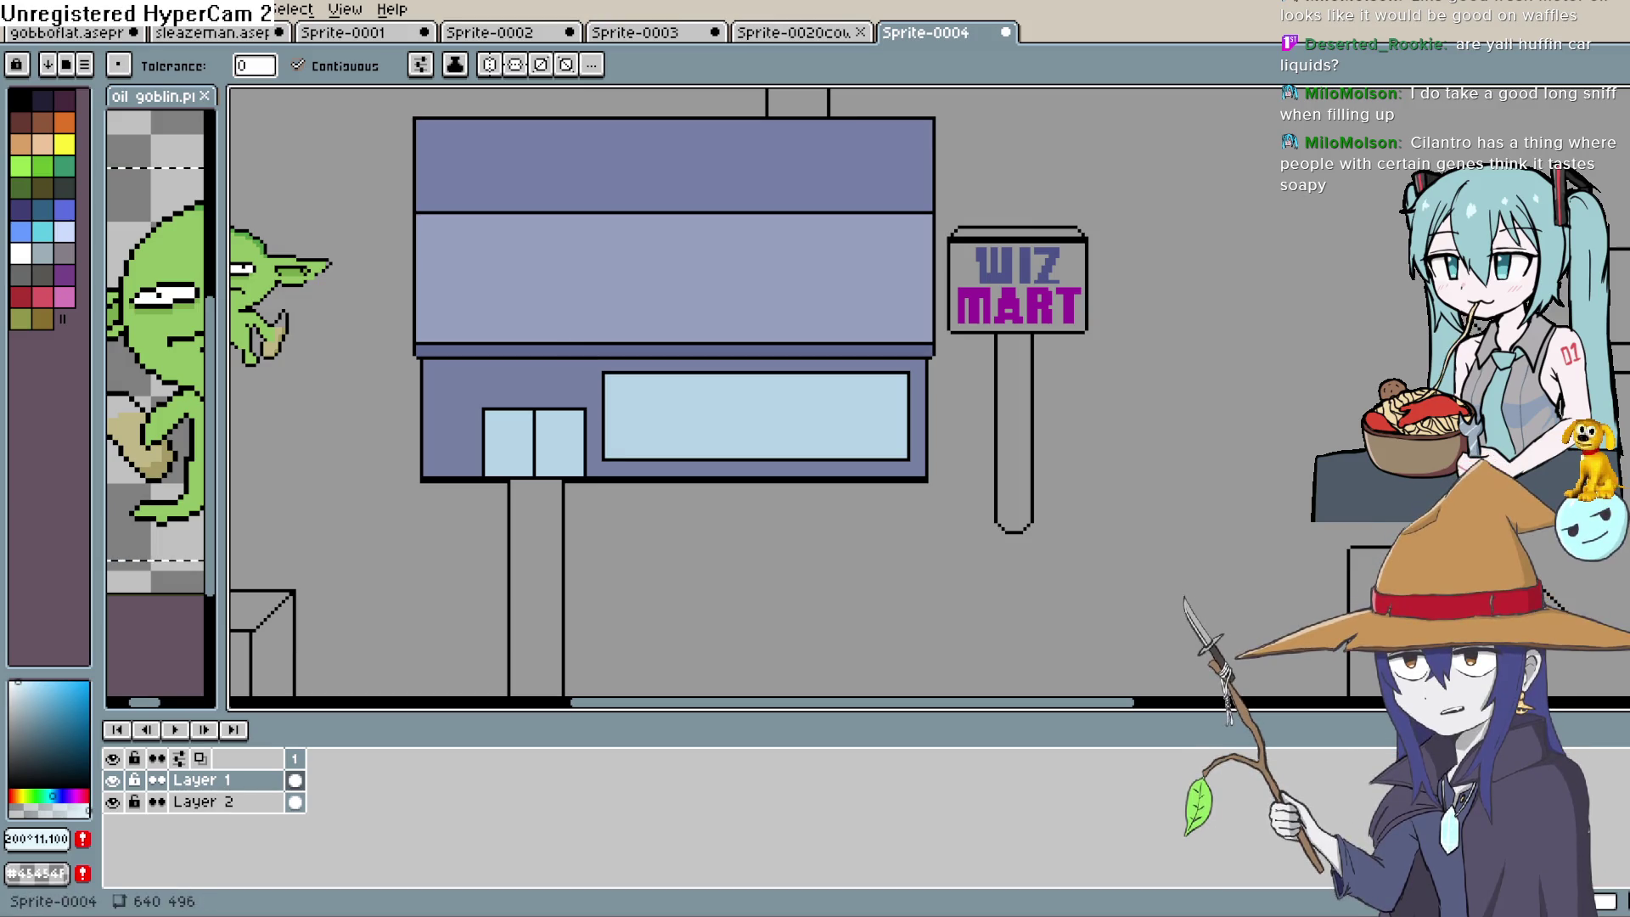
key("l")
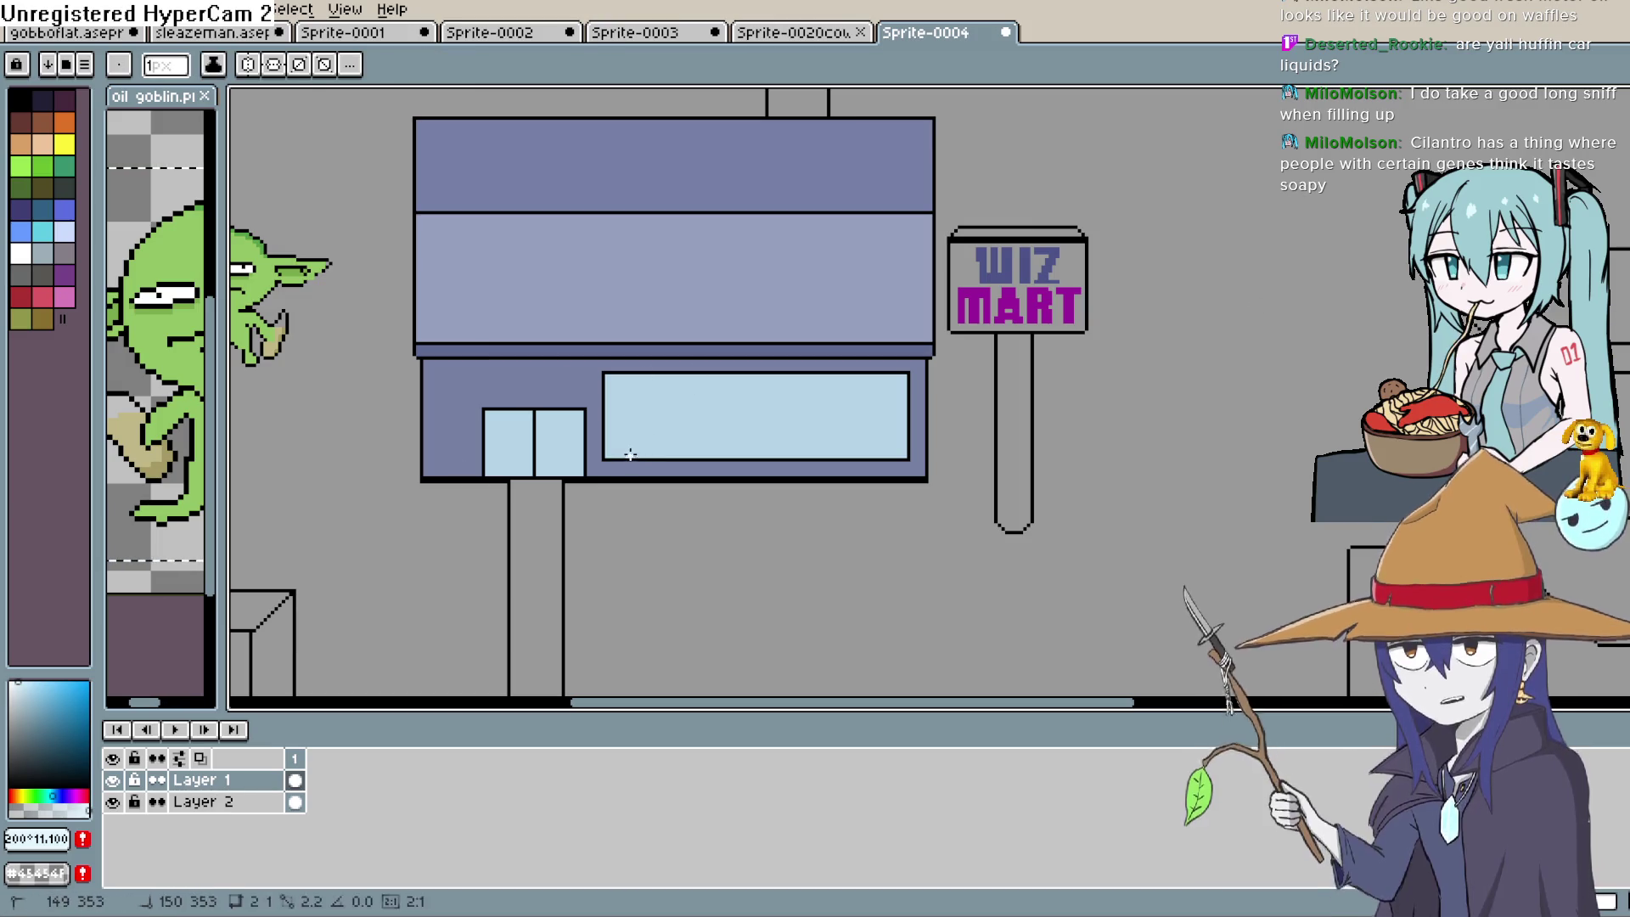
left_click_drag(628, 456, 723, 374)
scroll(752, 413, "up", 1)
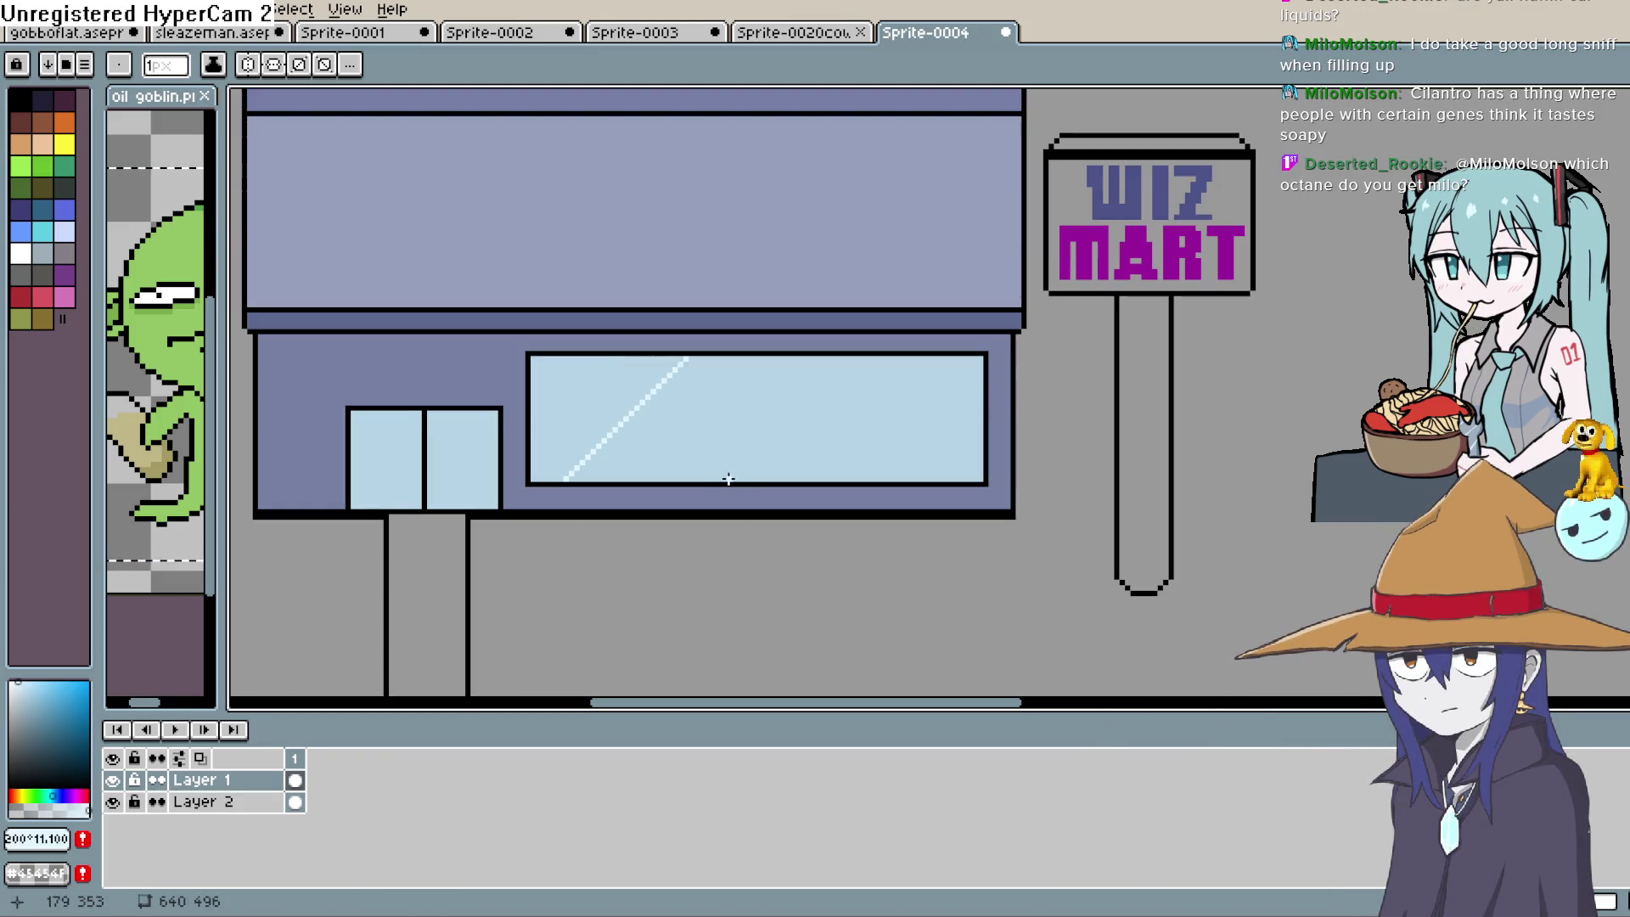
left_click_drag(729, 479, 855, 356)
left_click_drag(874, 474, 981, 366)
left_click_drag(575, 400, 919, 342)
Add diagonal white glints across the left and right door panes
left_click_drag(698, 406, 744, 355)
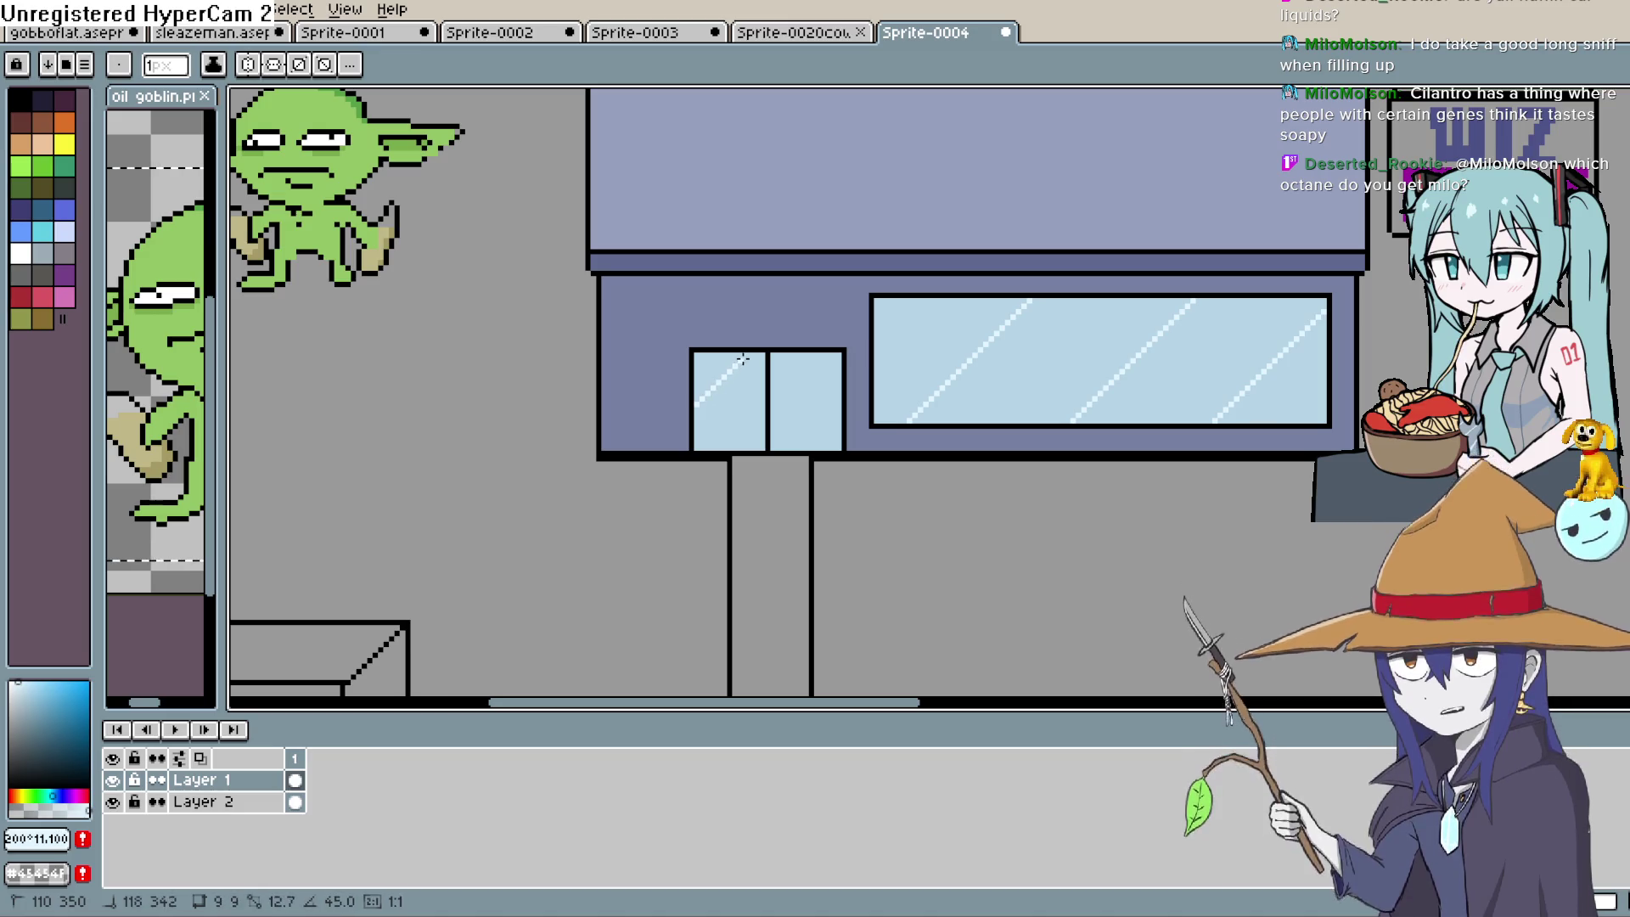
left_click_drag(725, 450, 753, 422)
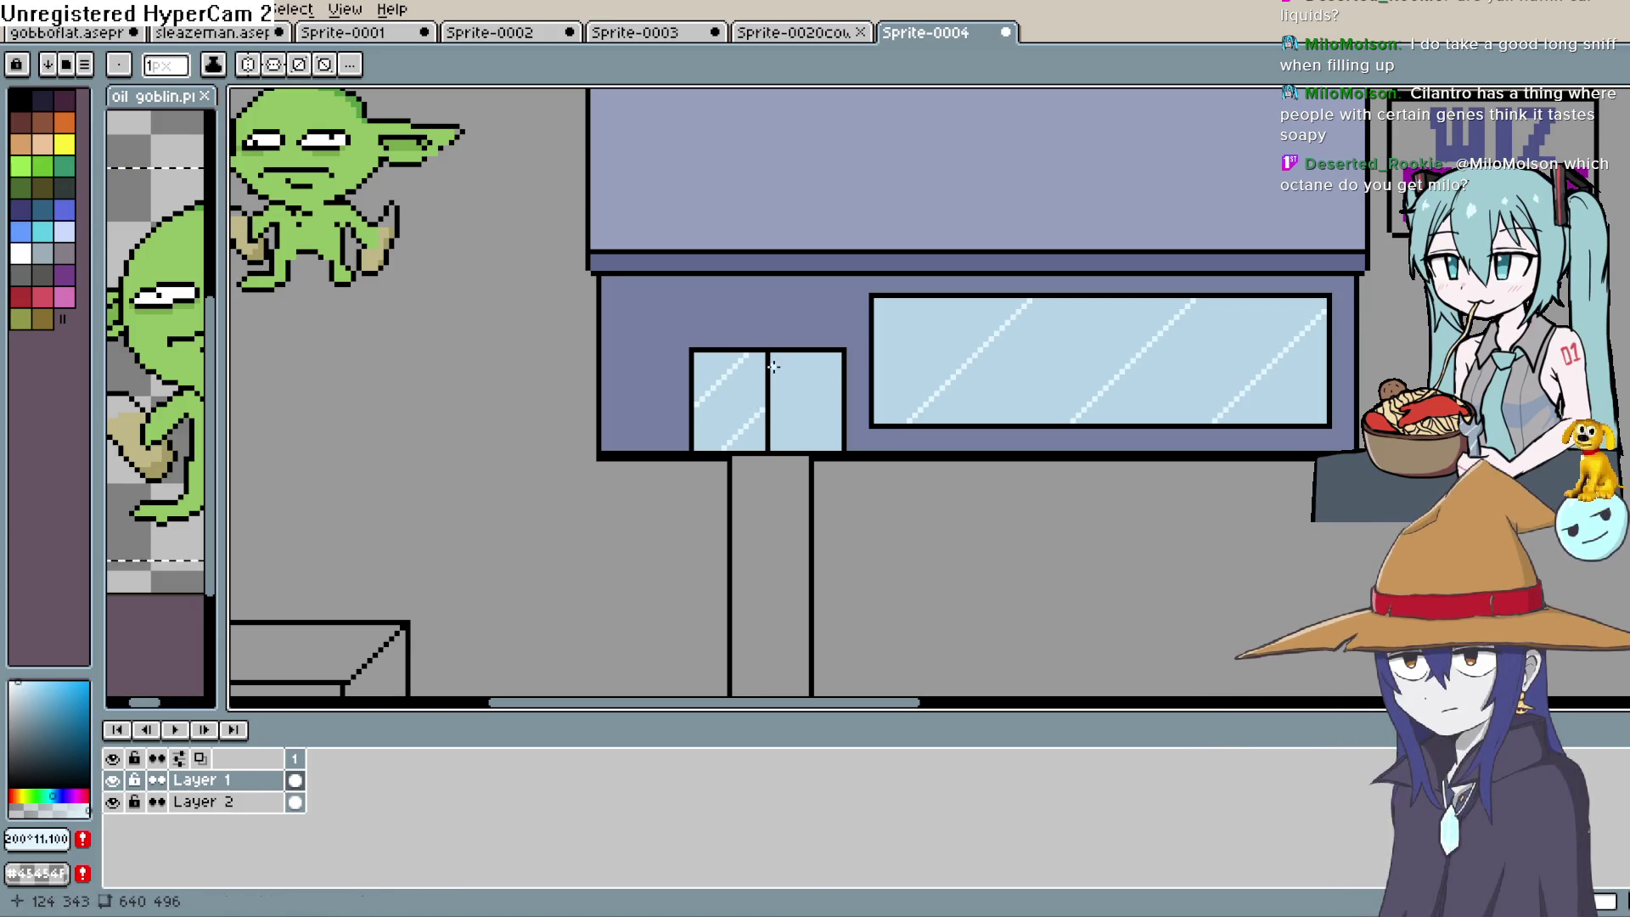
left_click_drag(770, 382, 770, 382)
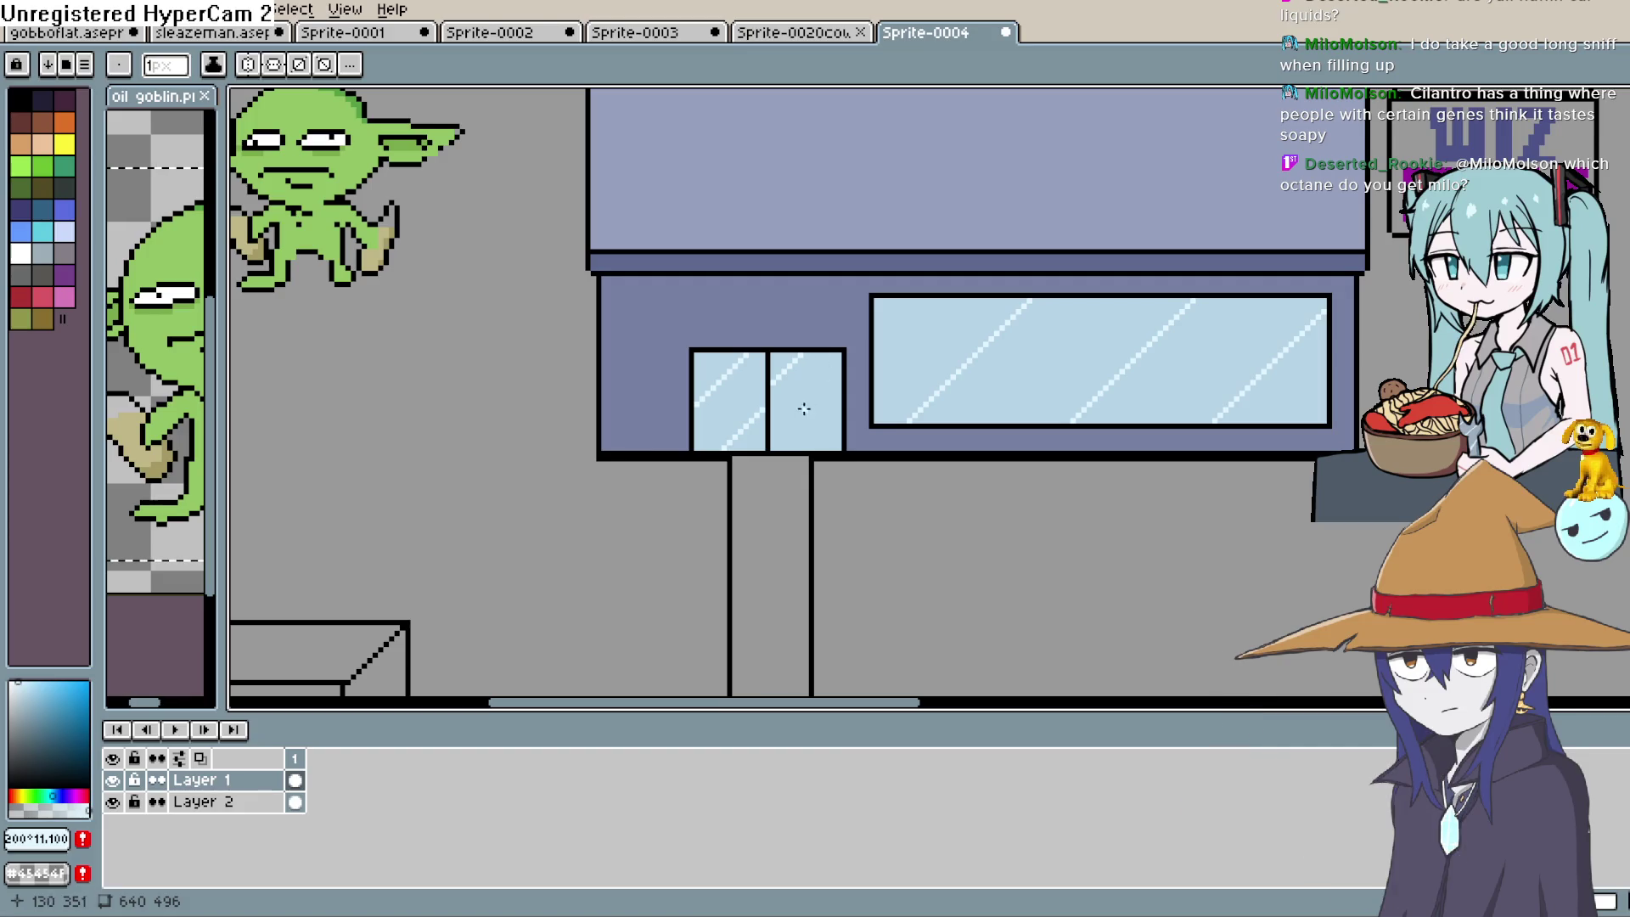
left_click_drag(770, 442, 836, 377)
scroll(928, 346, "down", 4)
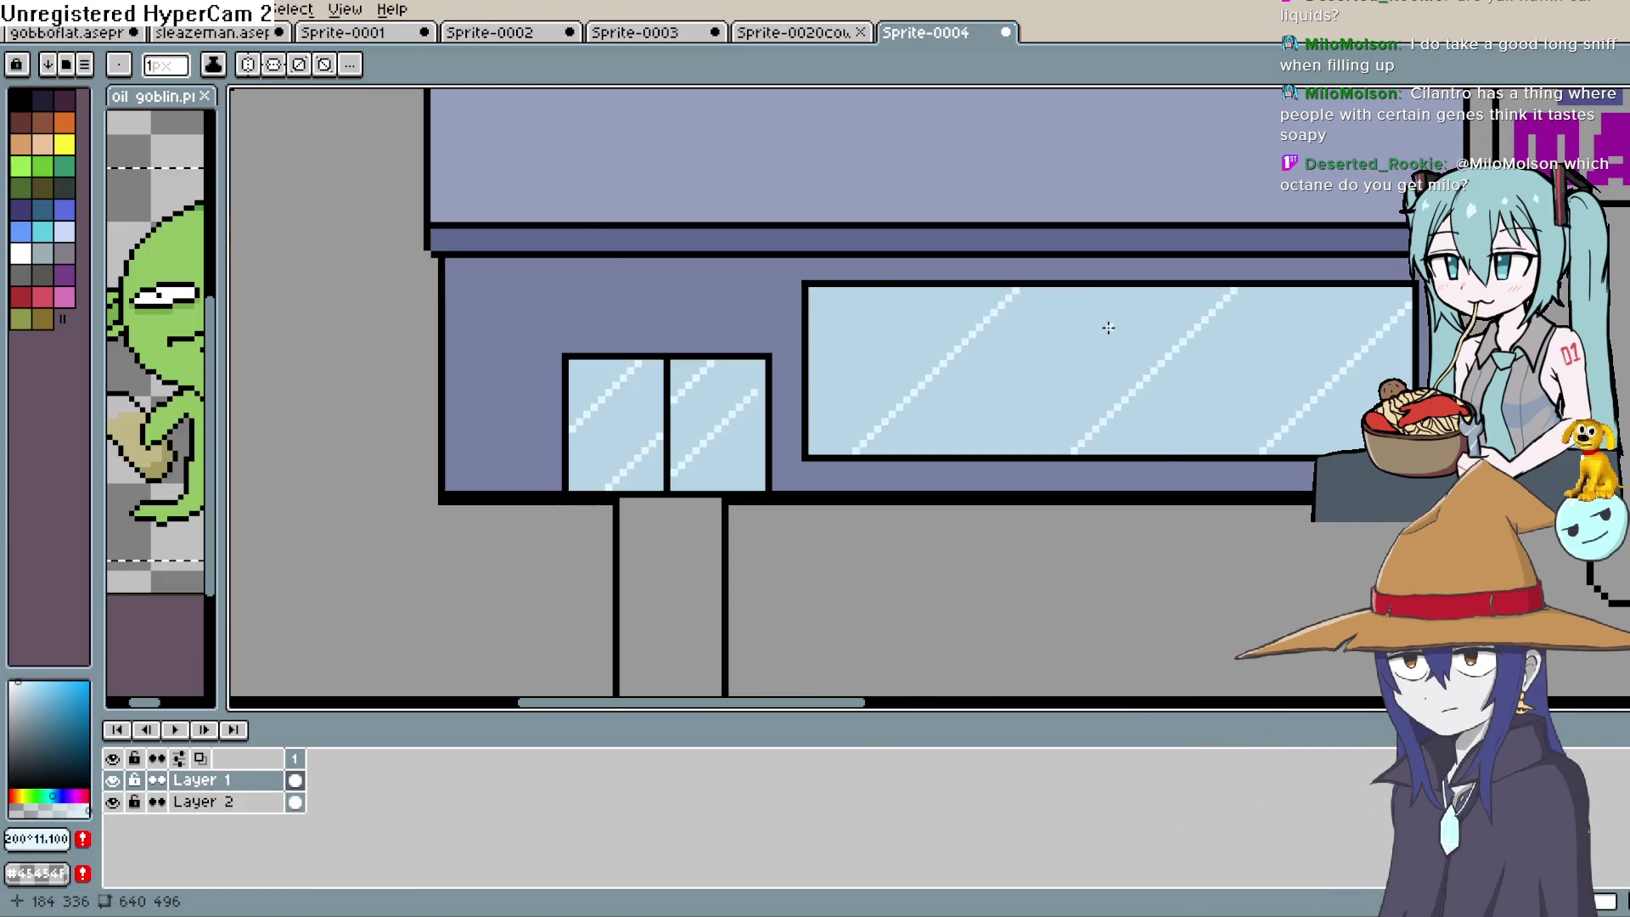
scroll(1192, 236, "up", 4)
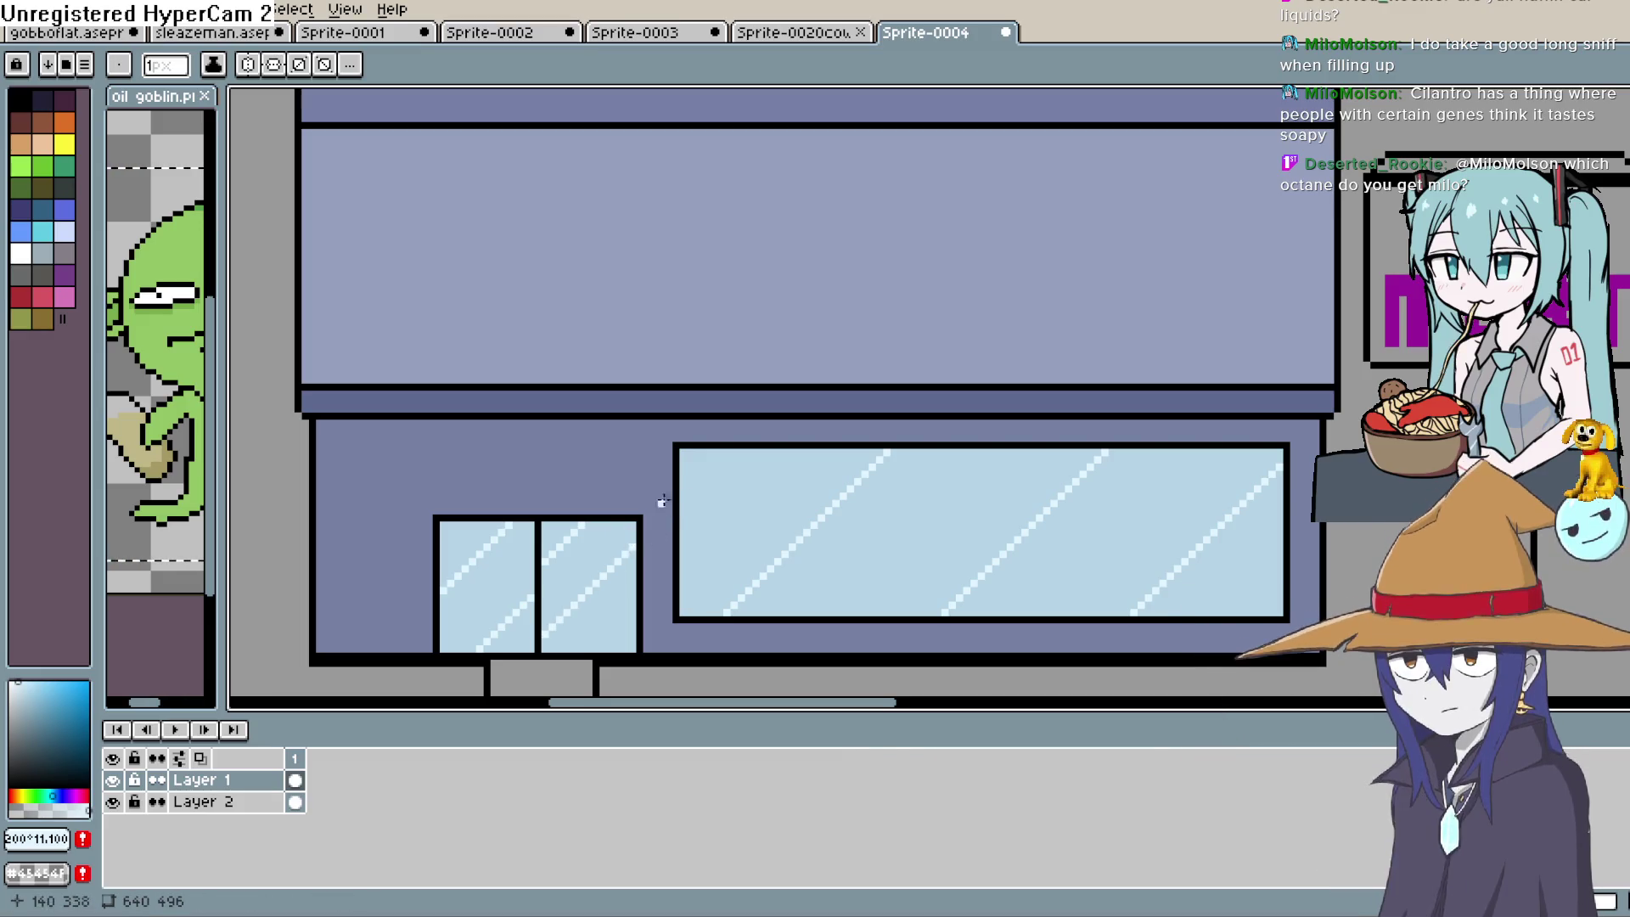
scroll(997, 324, "down", 2)
key("space")
left_click_drag(1232, 439, 1101, 392)
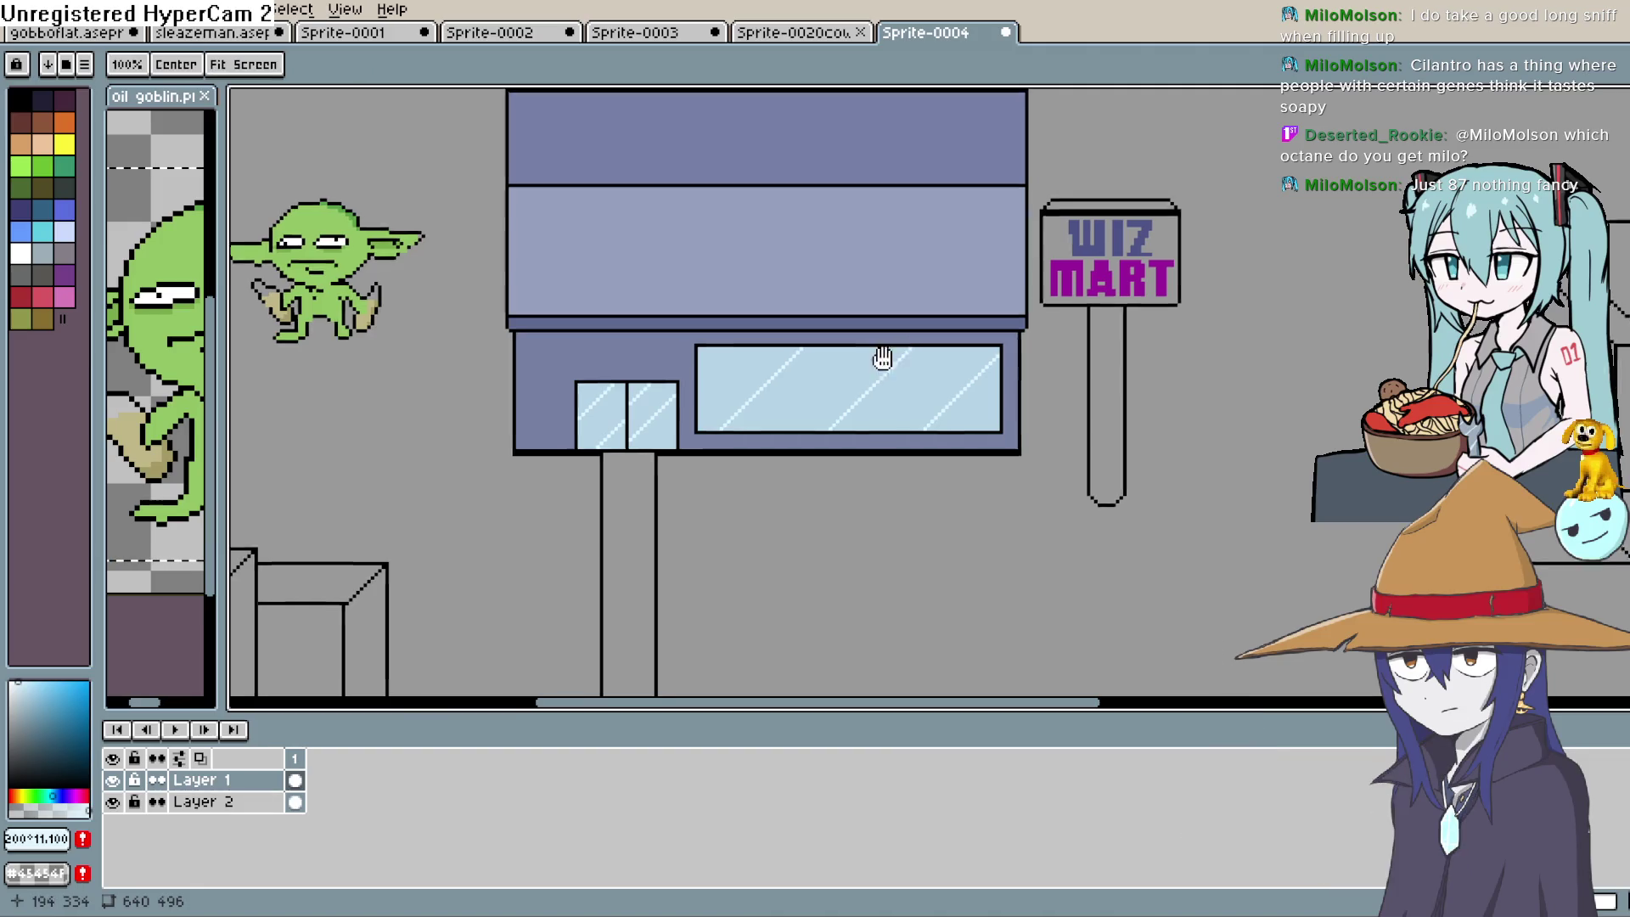
Mix a pale green in the colour picker, undoing an accidental floor fill
mouse_move(881, 353)
left_mouse_down()
mouse_move(776, 363)
mouse_move(851, 390)
mouse_move(878, 340)
mouse_move(866, 329)
mouse_move(859, 378)
mouse_move(900, 315)
left_mouse_up()
scroll(852, 390, "down", 2)
scroll(899, 315, "up", 1)
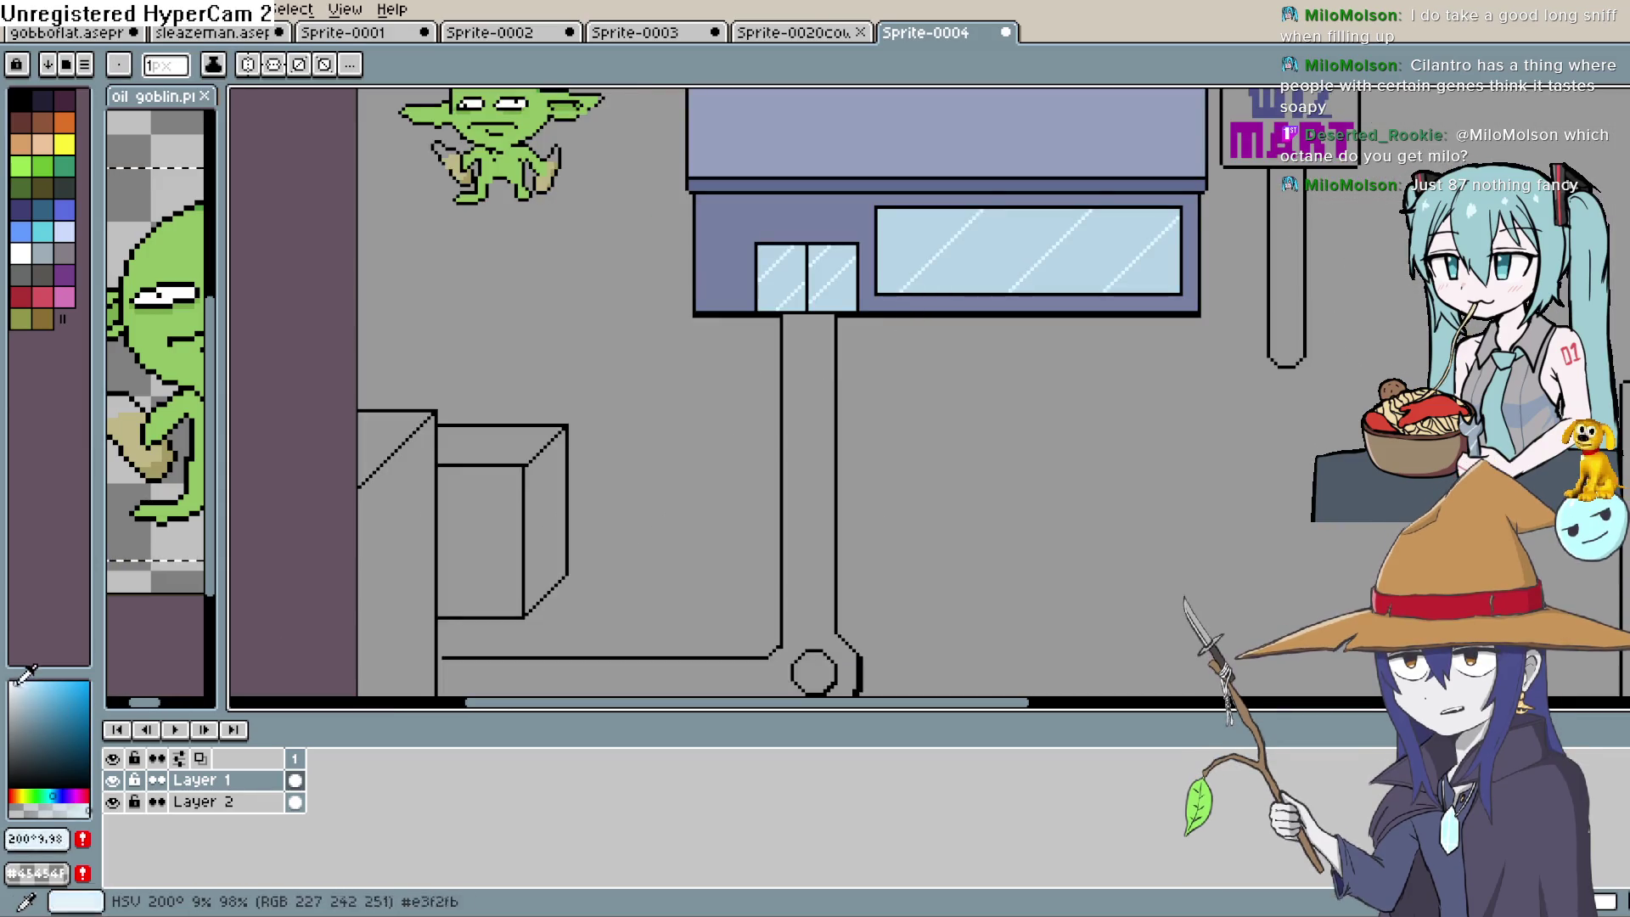
left_click(10, 703)
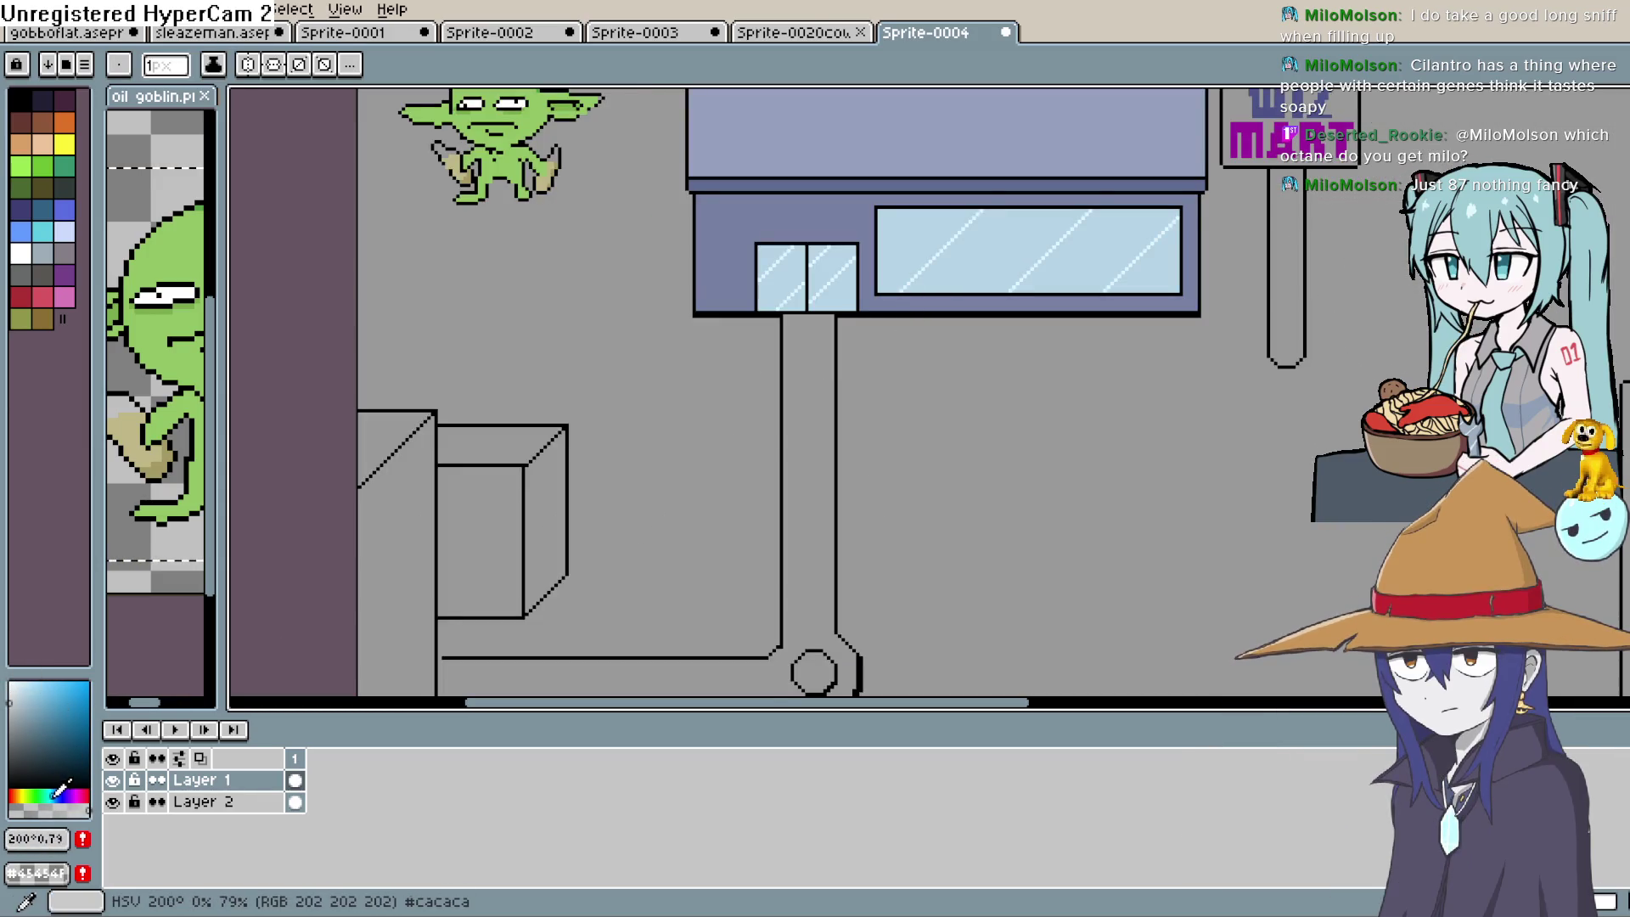
left_click(27, 796)
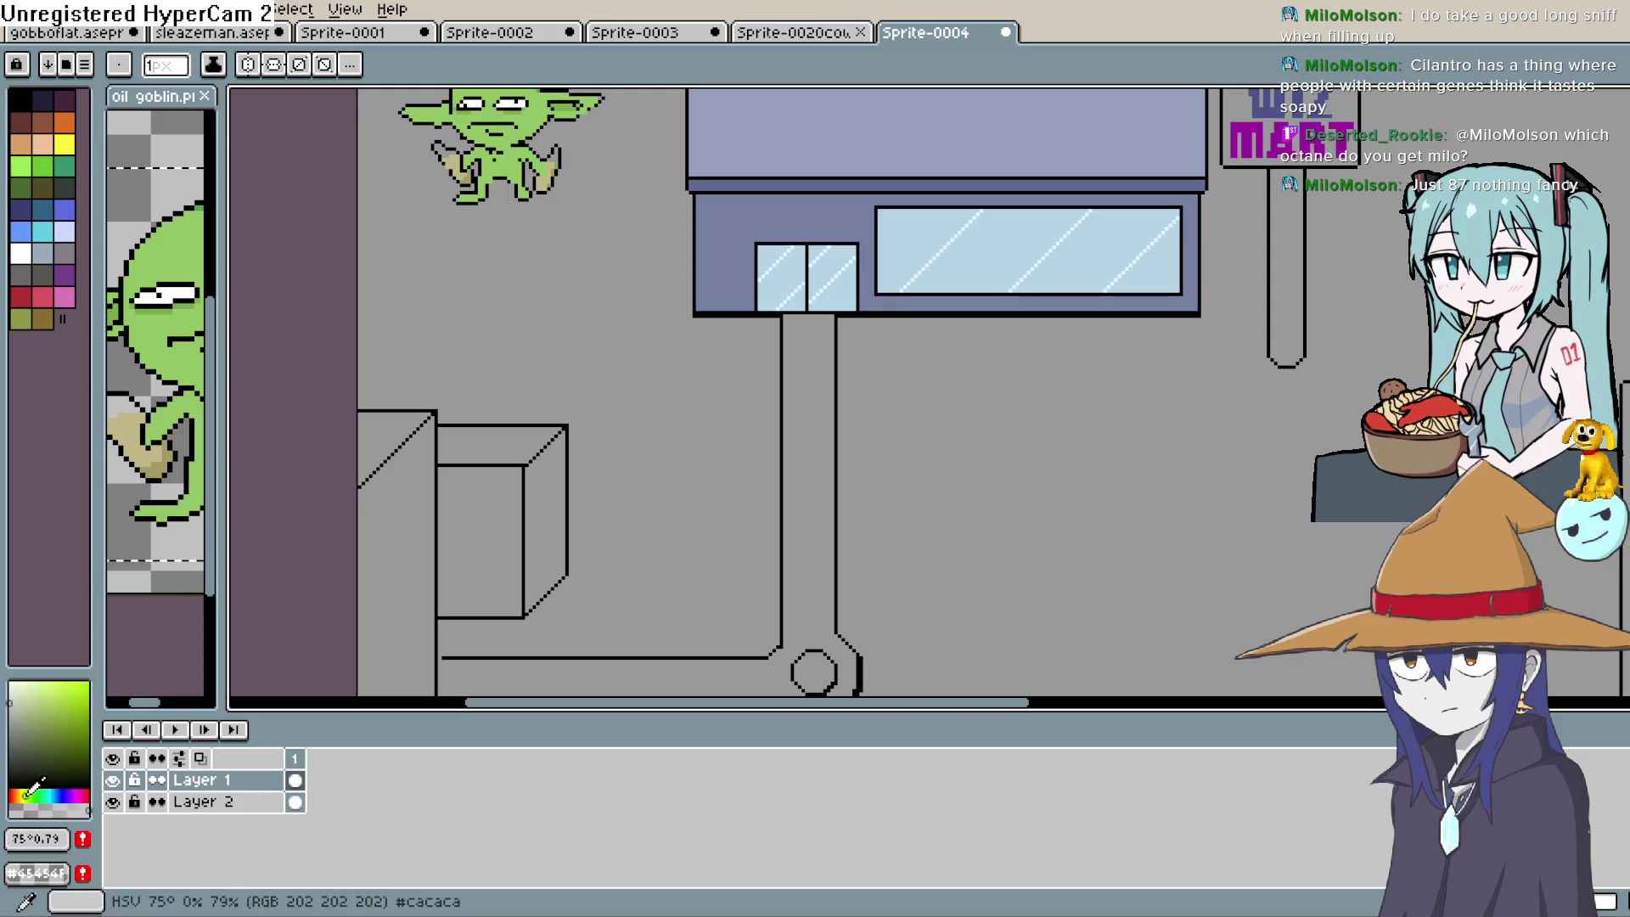
left_click(15, 735)
left_click_drag(24, 727, 22, 692)
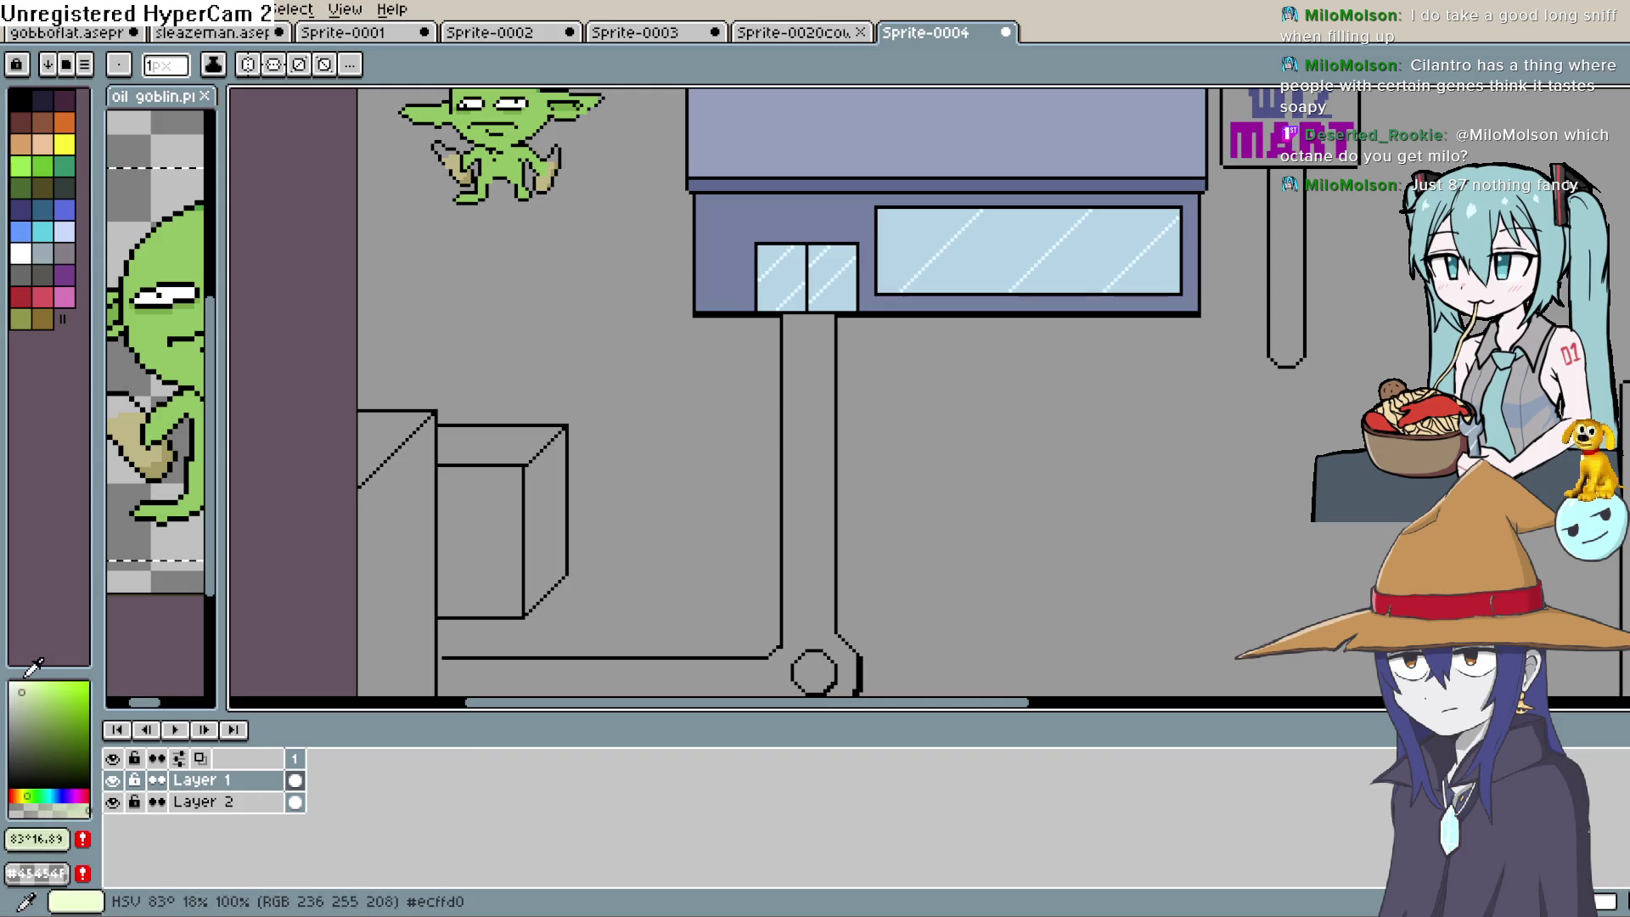
key("l")
key("g")
left_click(811, 526)
key("ctrl+z")
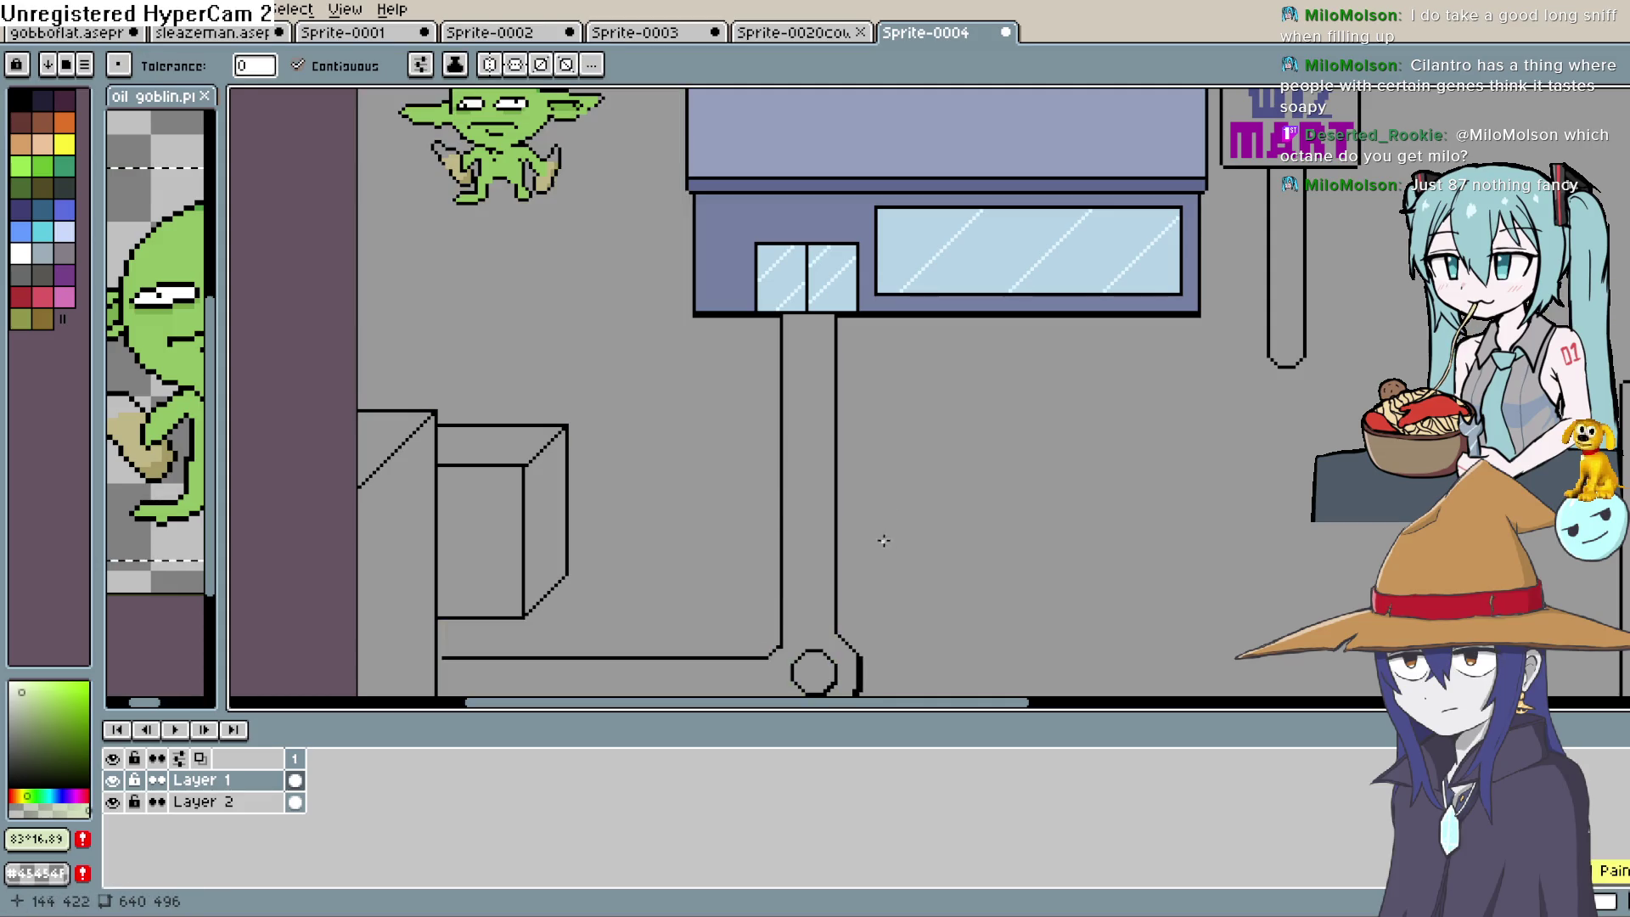
Bucket-fill a pipe pale green, then undo the fill when it leaks
left_click_drag(874, 540, 886, 358)
scroll(505, 386, "up", 2)
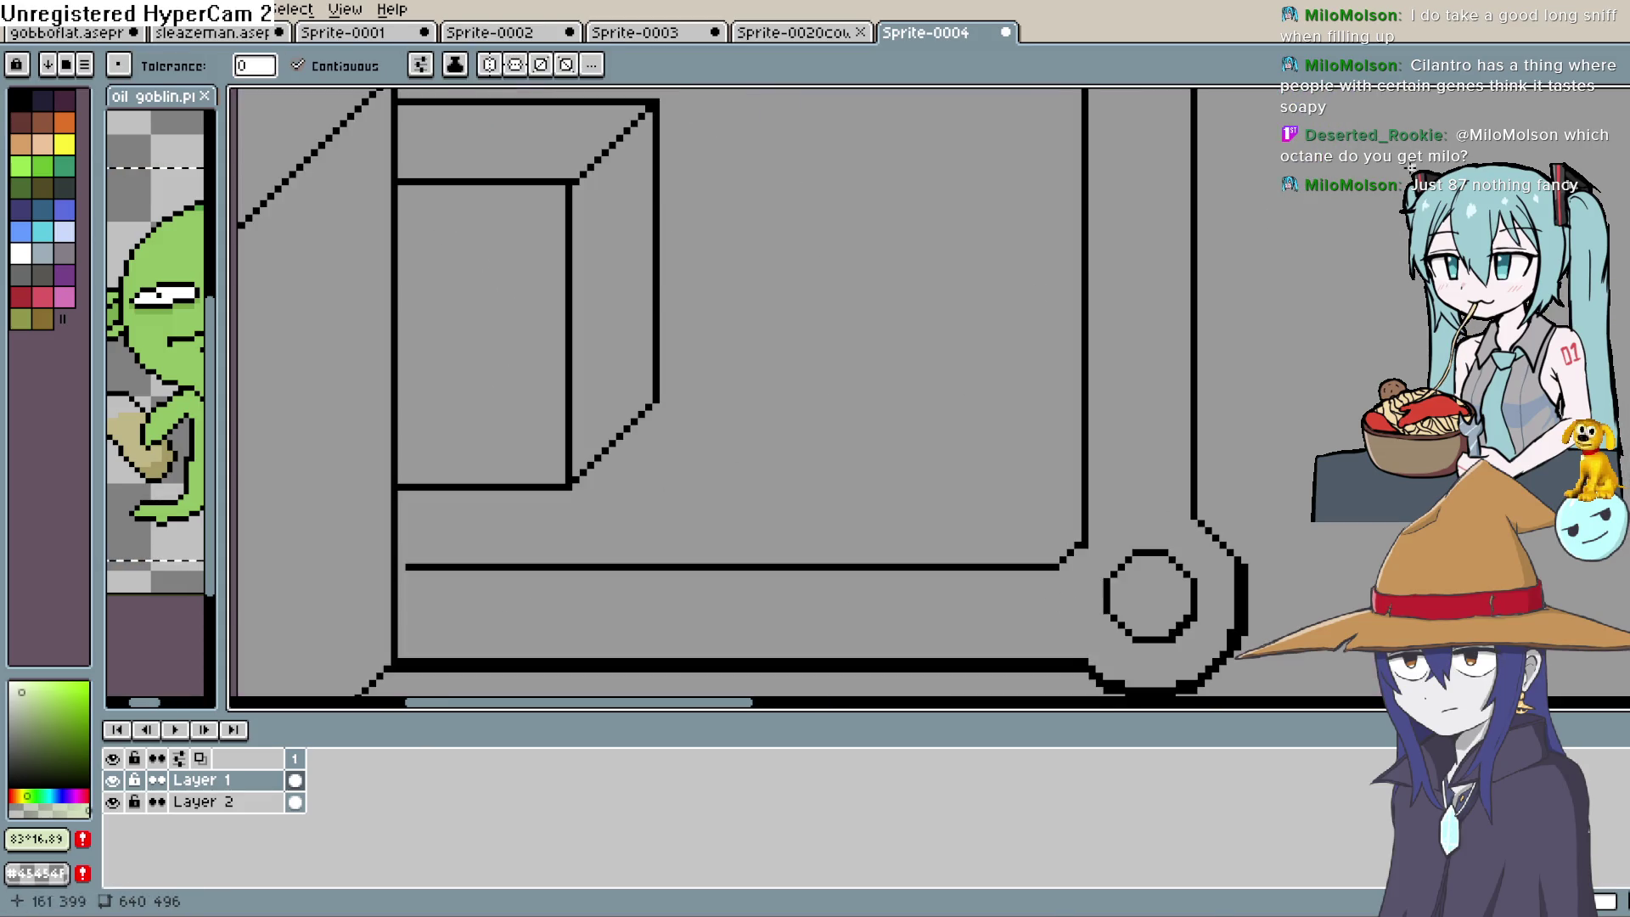
key("b")
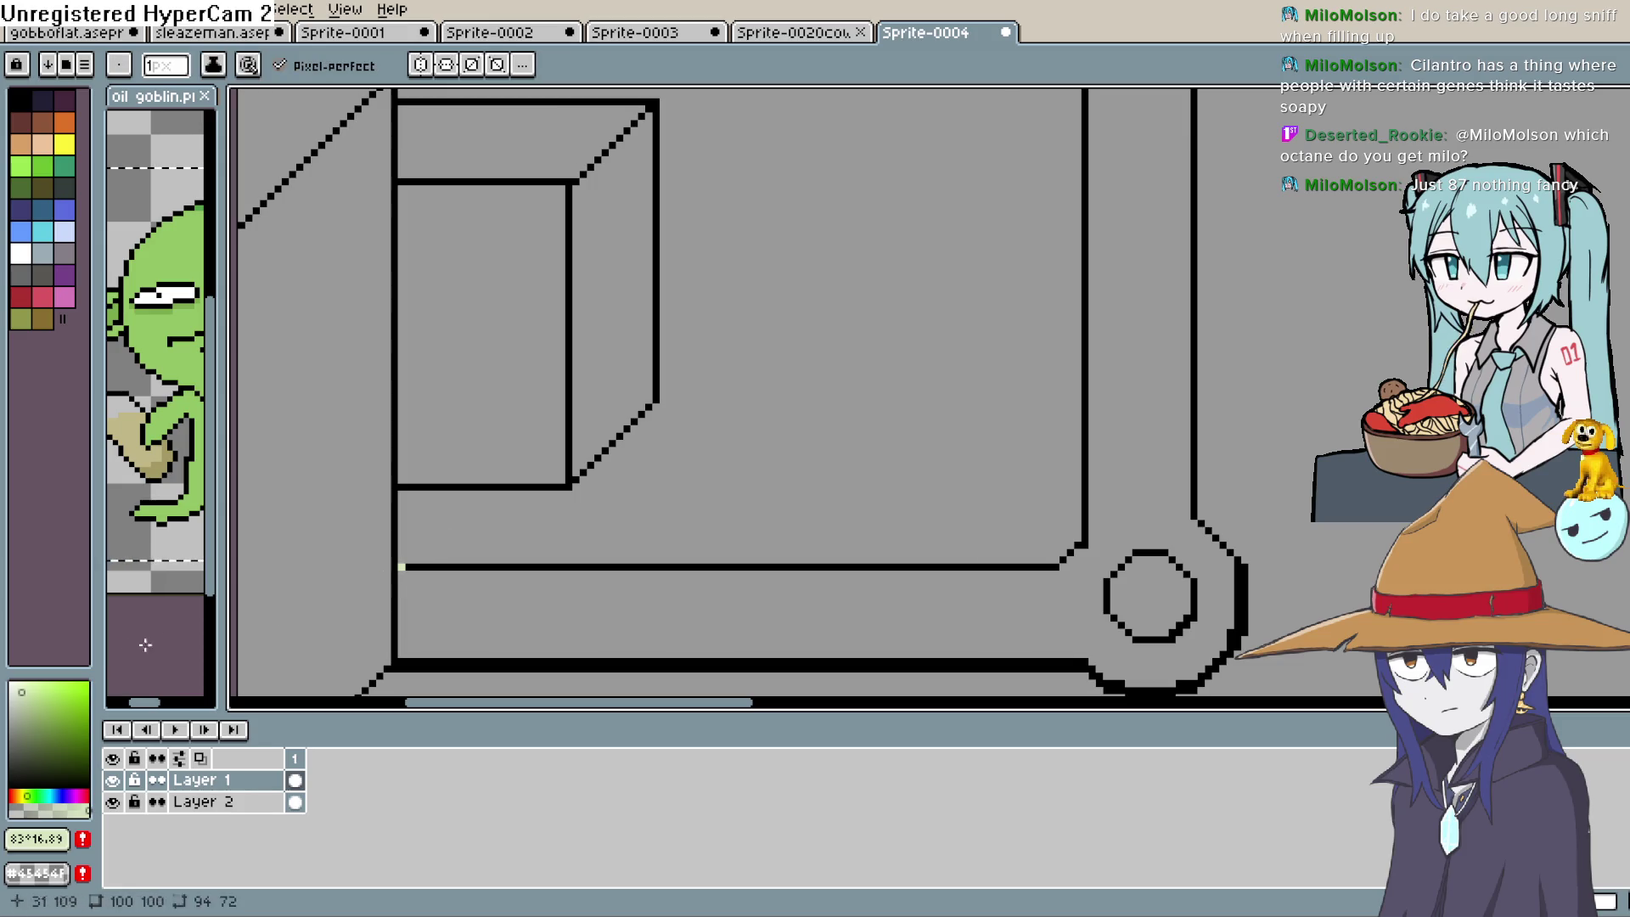
key("g")
left_click(1181, 450)
left_click_drag(1241, 393, 867, 567)
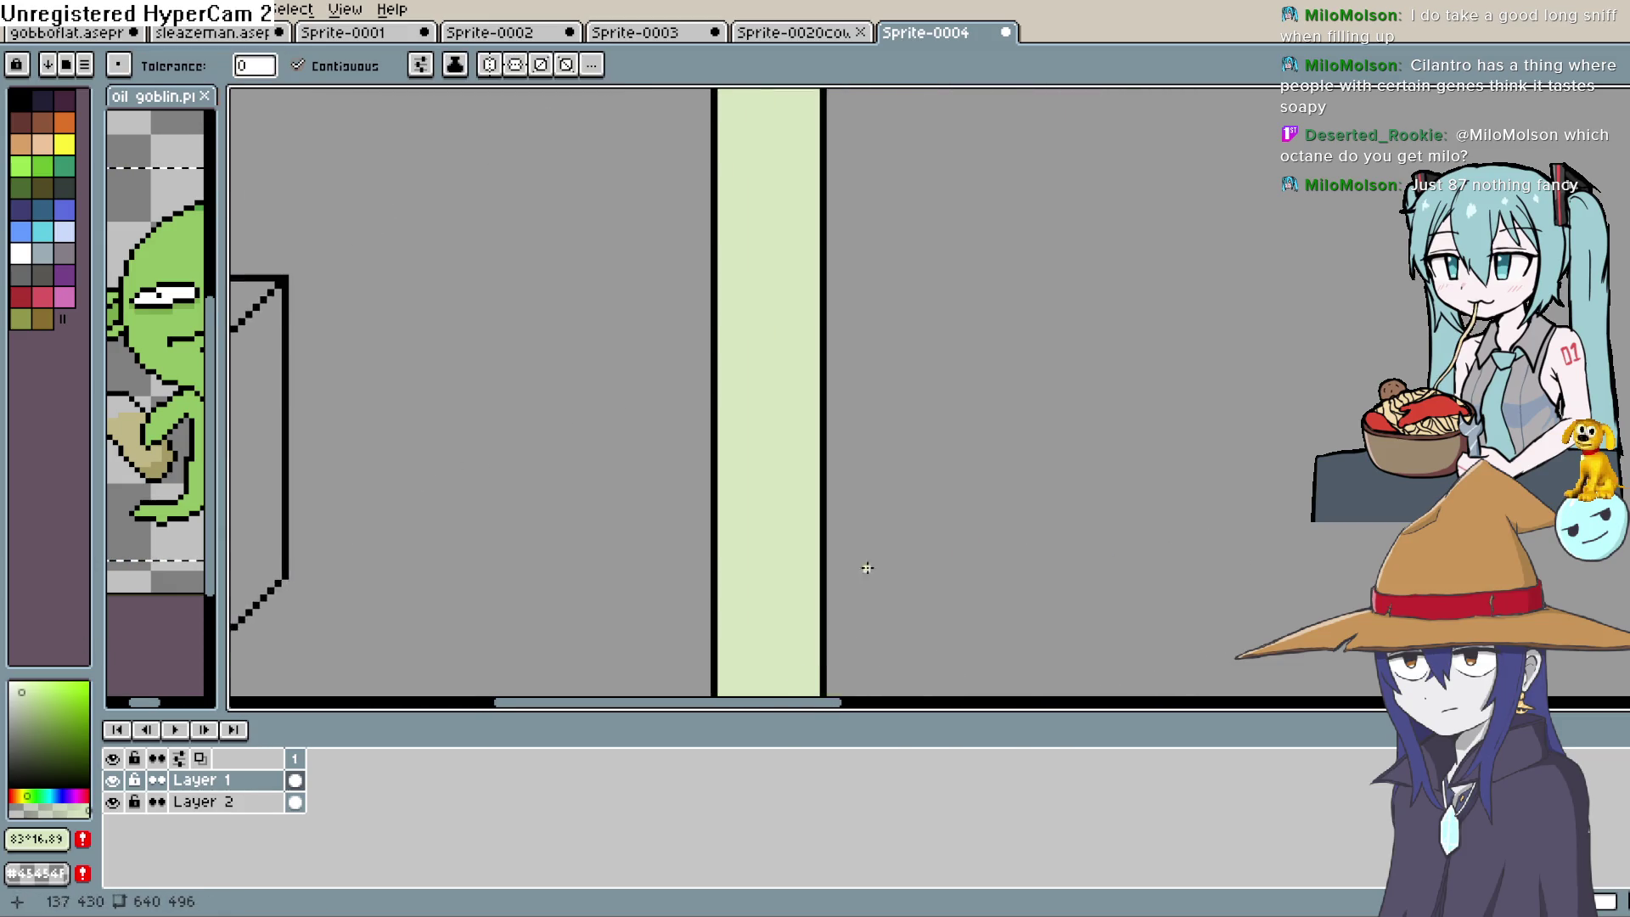
scroll(867, 567, "down", 4)
left_click_drag(1110, 383, 945, 611)
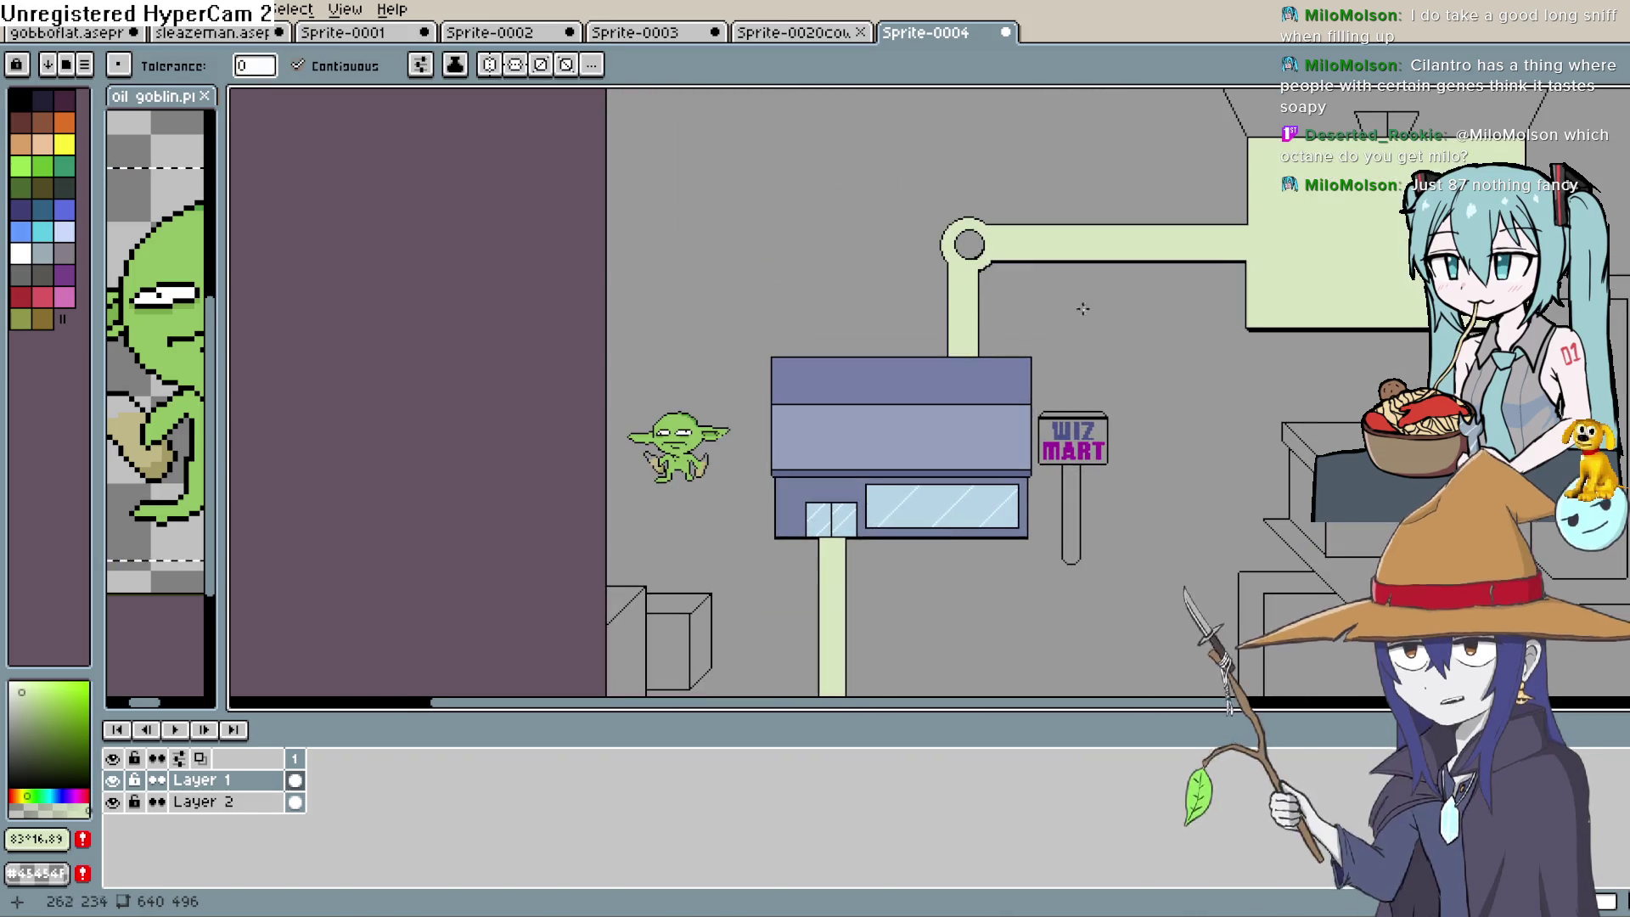
left_click_drag(1289, 376, 1102, 379)
key("ctrl+z")
scroll(1103, 365, "up", 2)
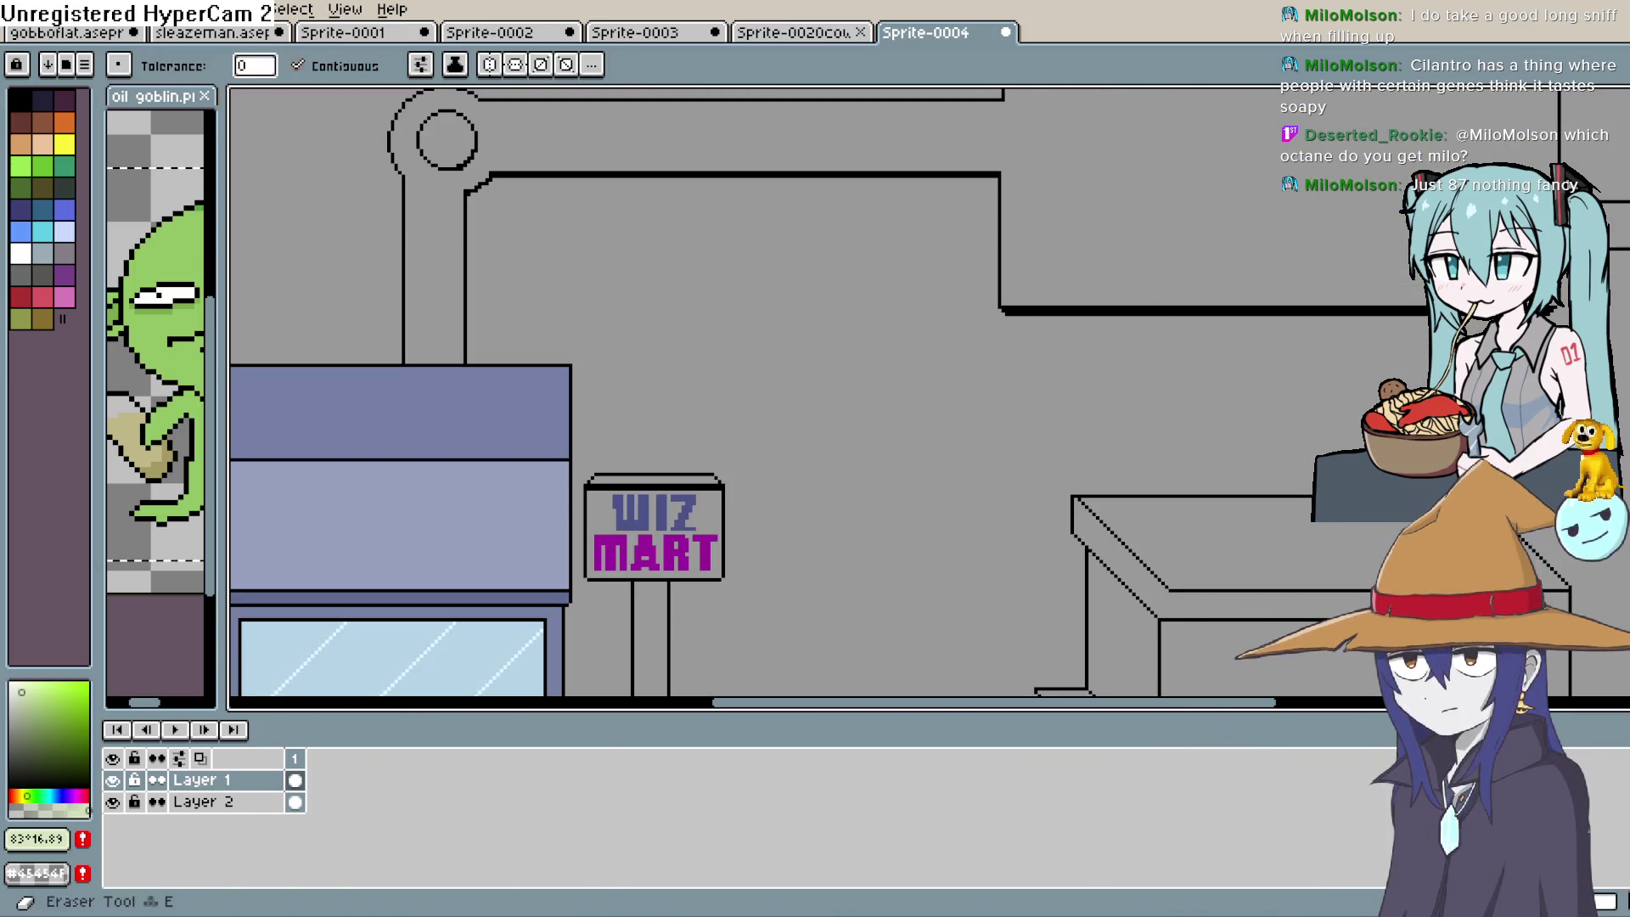
key("b")
Seal the upper pipe's open end with a vertical line and fill the pipe band pale green
left_click_drag(1016, 118, 980, 292)
left_click(964, 274, "shift")
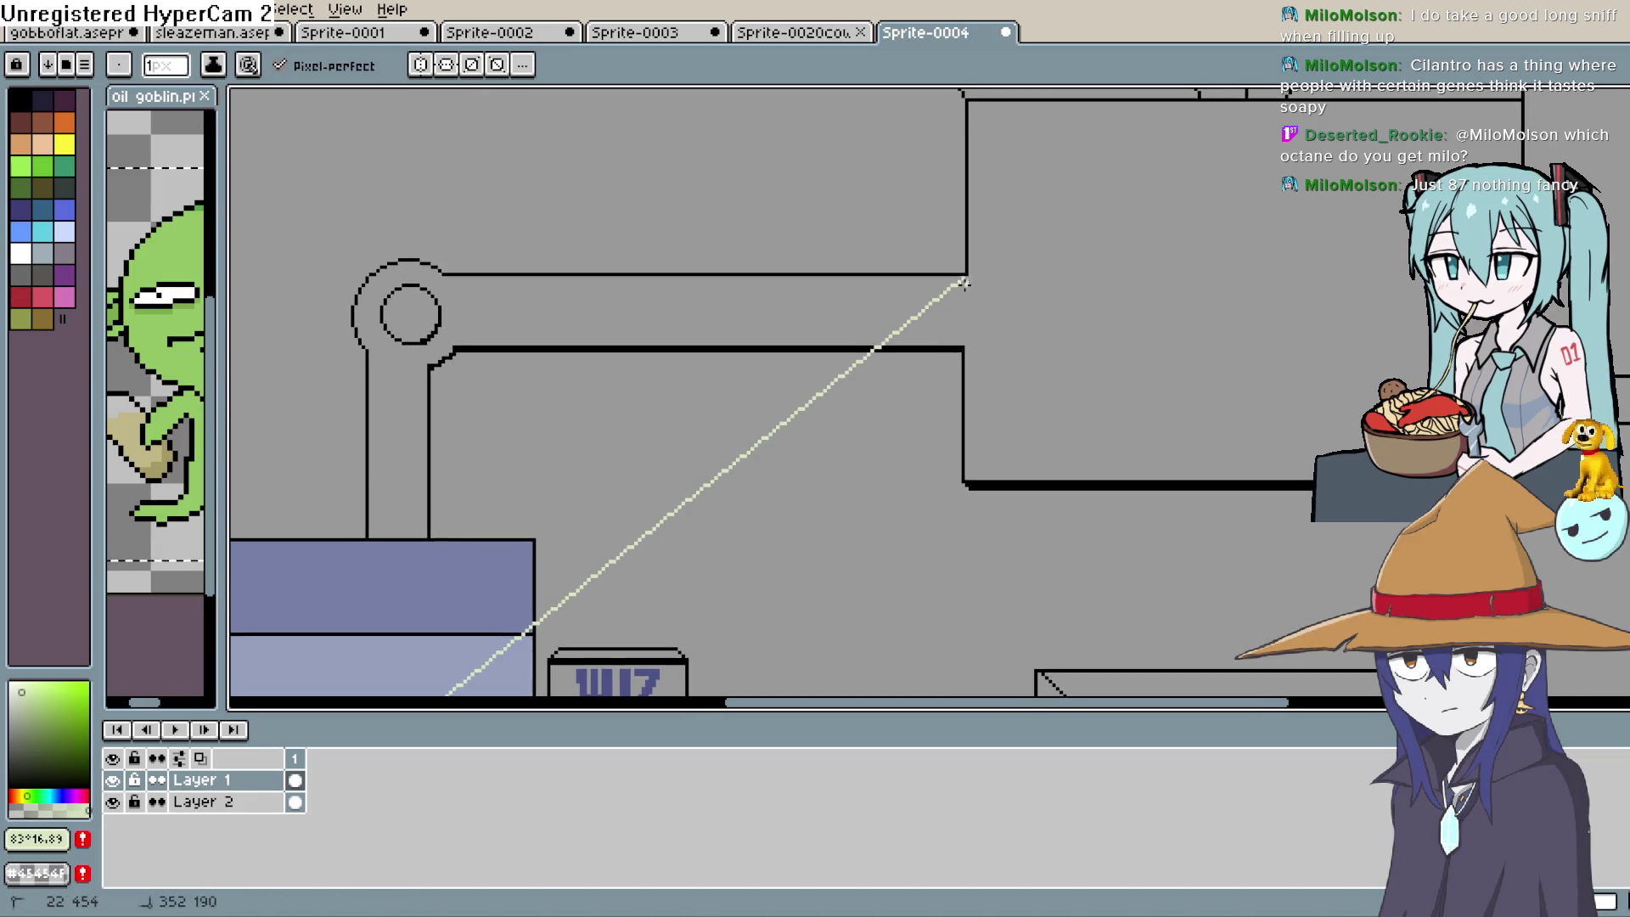
key("ctrl+z")
key("l")
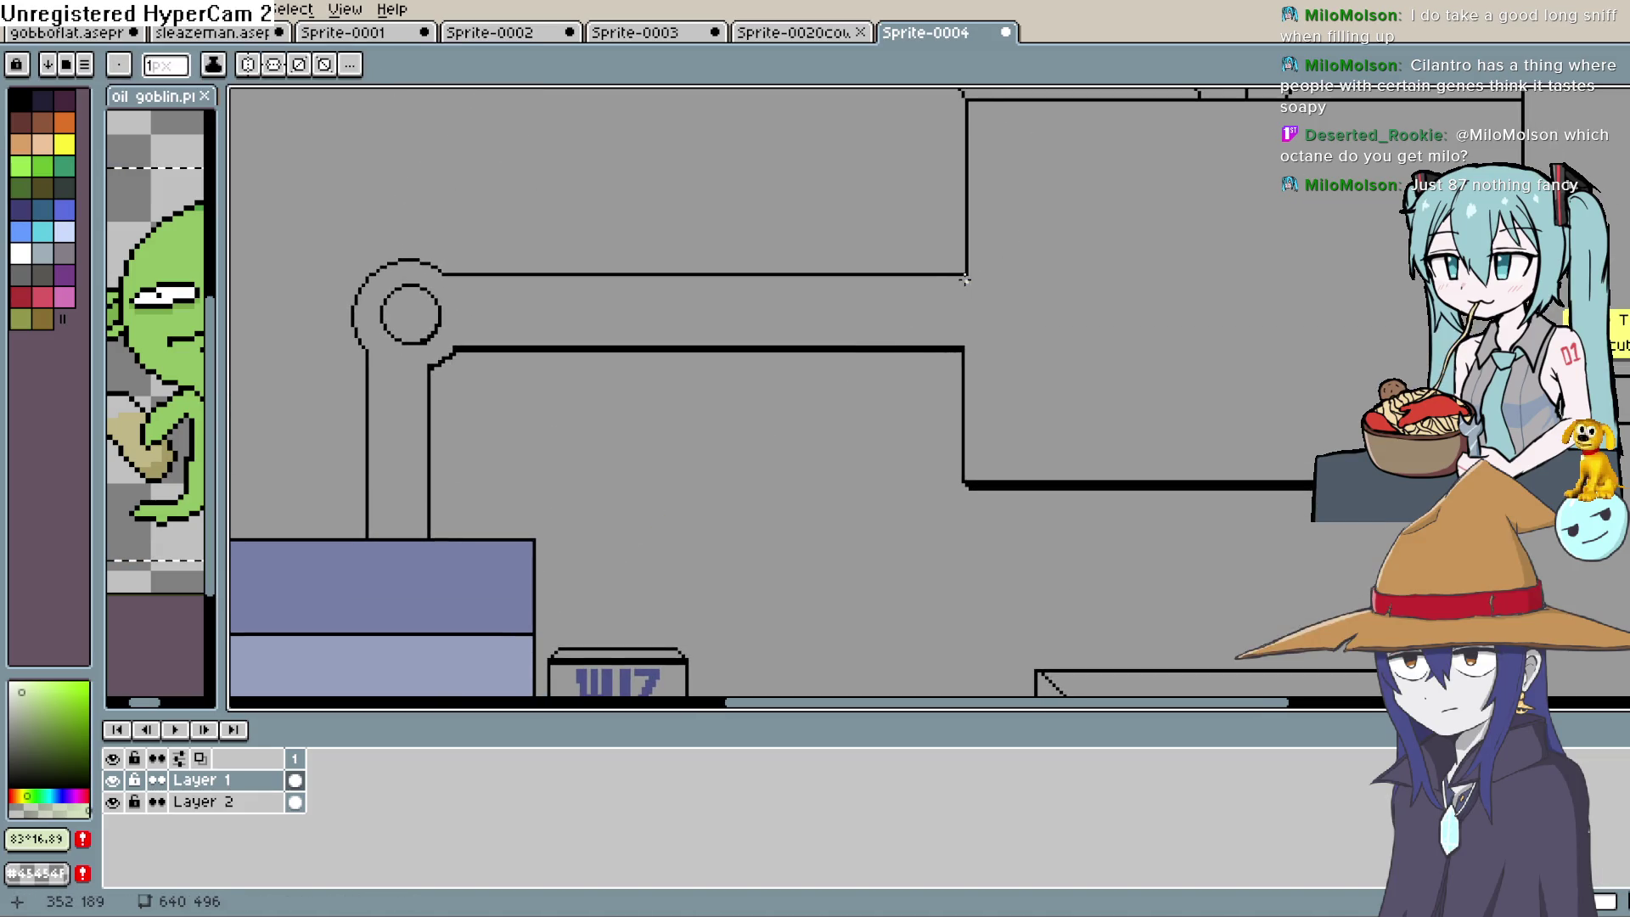
left_click_drag(967, 277, 964, 340)
key("ctrl+z")
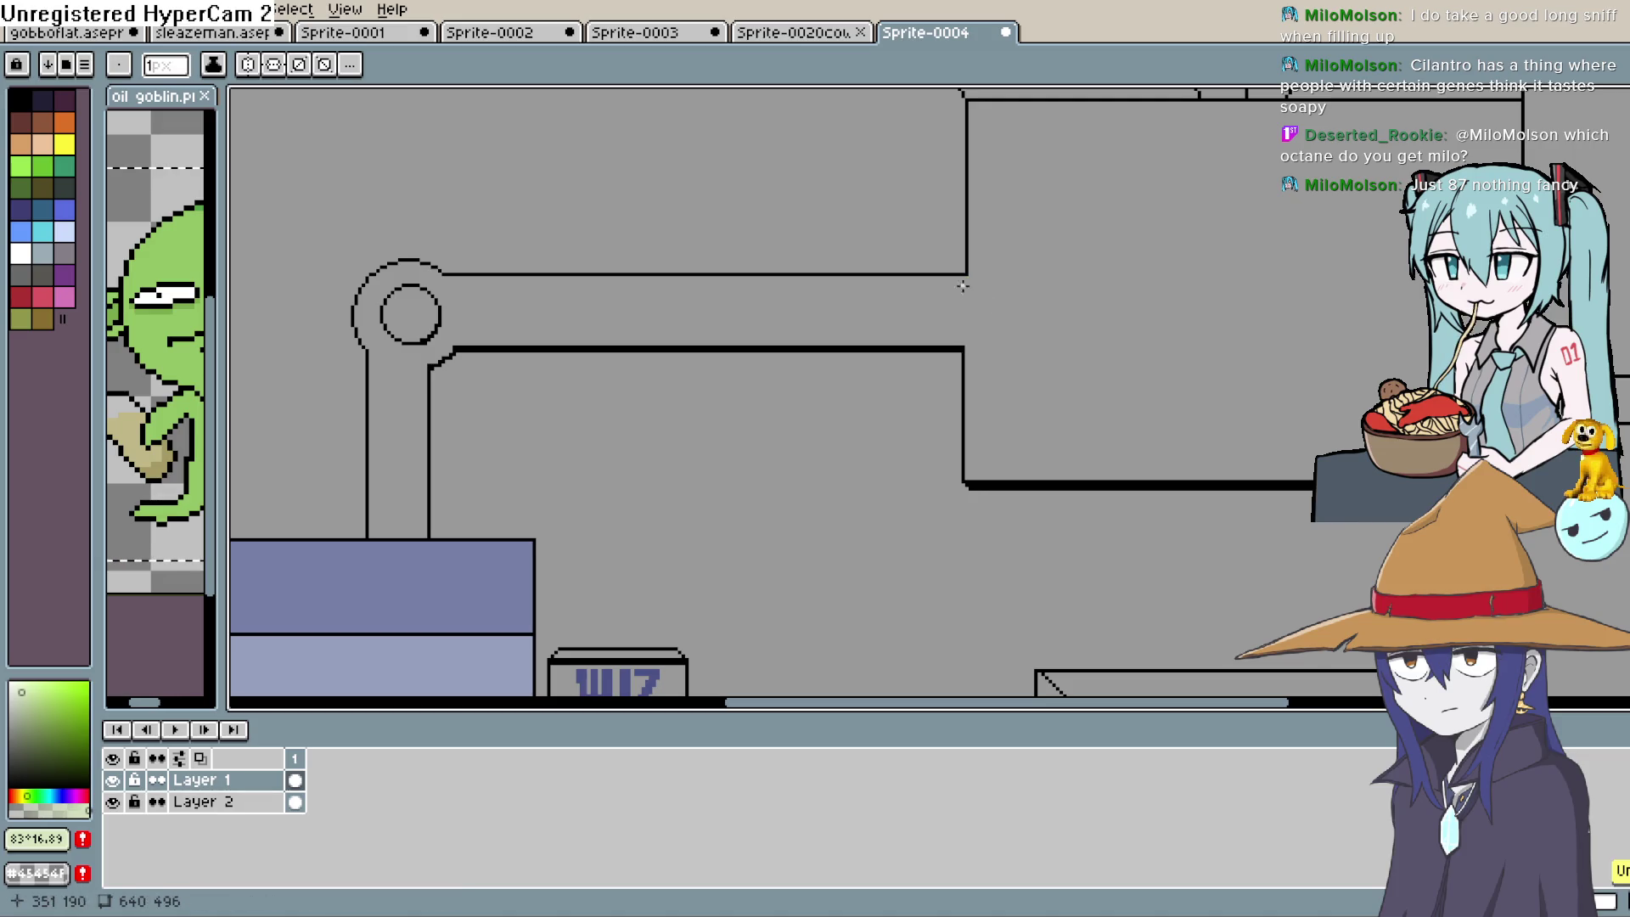
left_click_drag(965, 278, 965, 331)
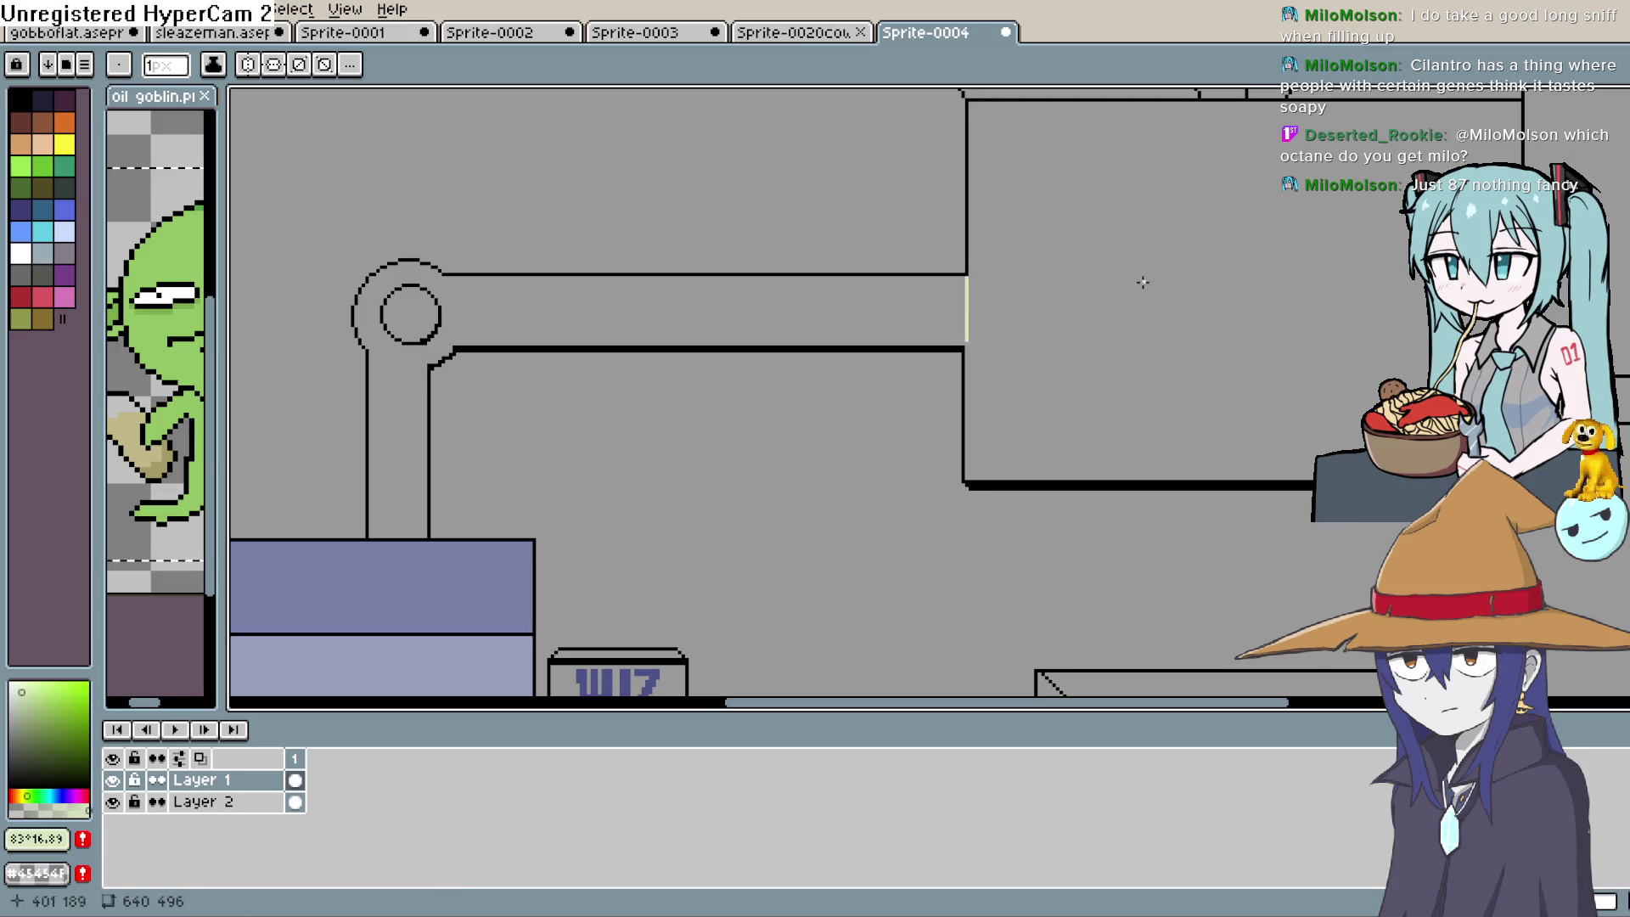
scroll(973, 336, "up", 2)
key("g")
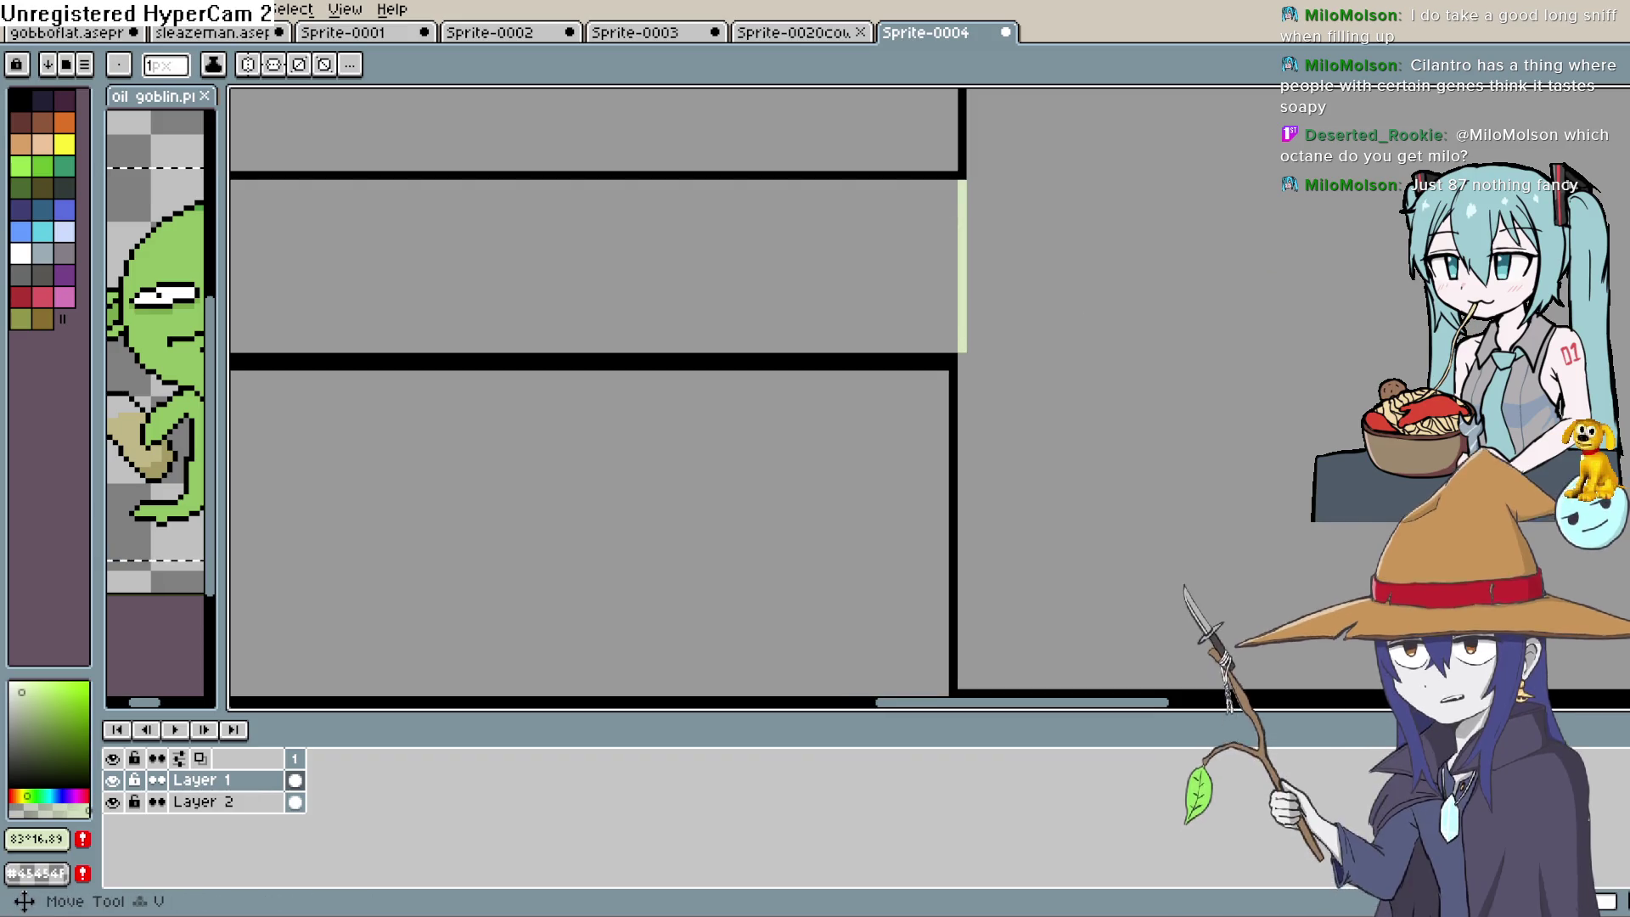
left_click(874, 276)
scroll(866, 491, "down", 2)
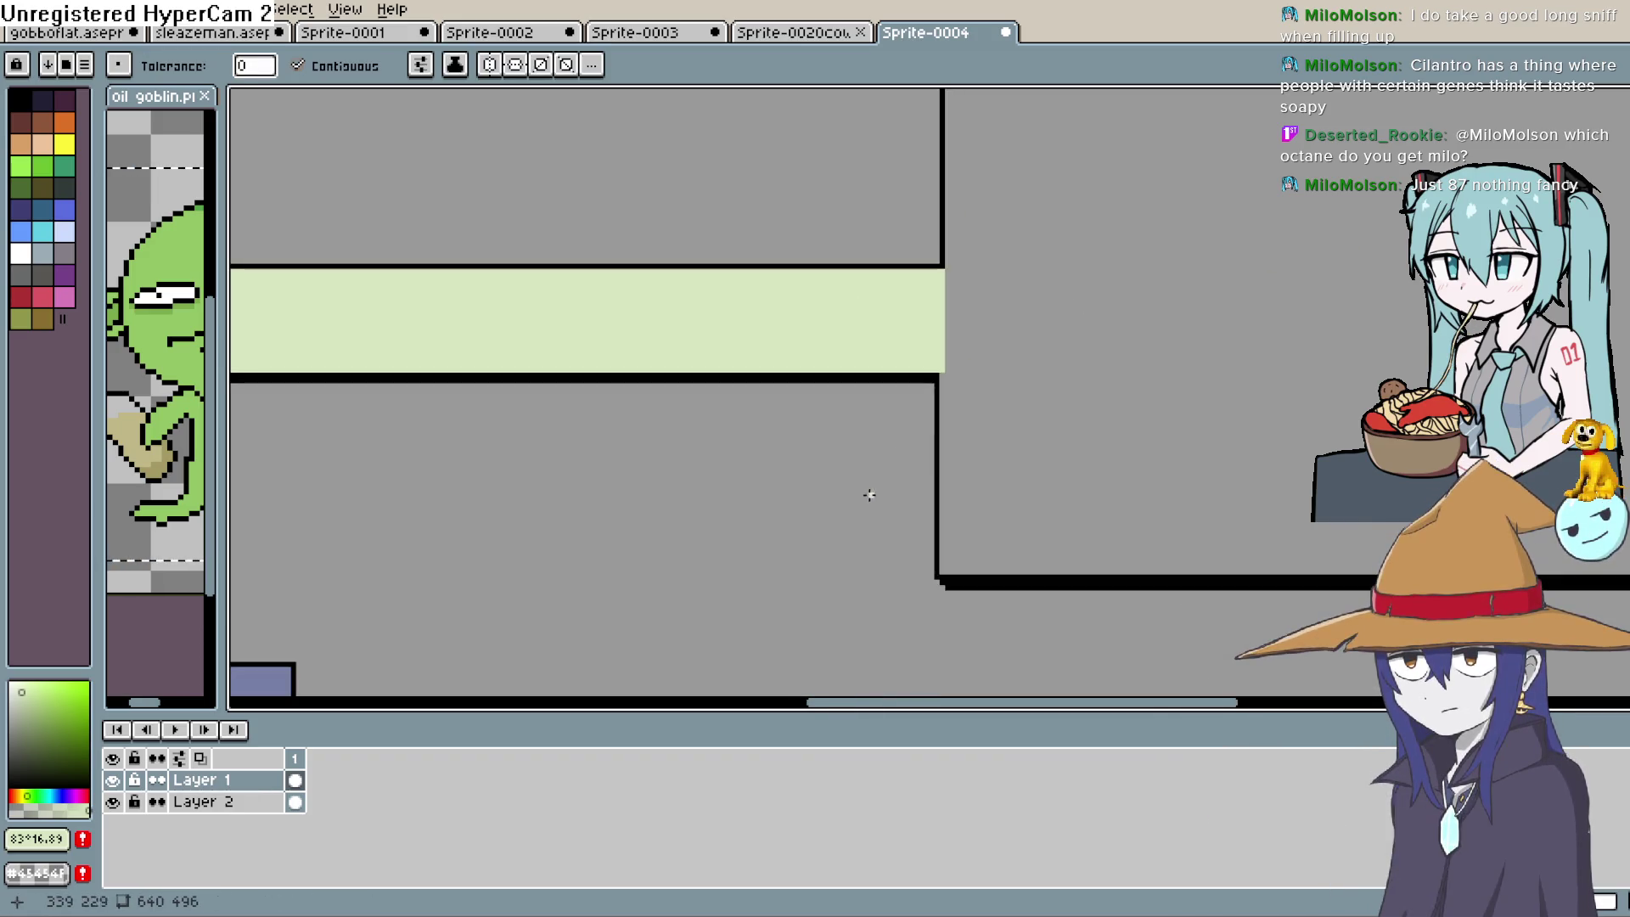
scroll(727, 561, "down", 2)
Fill the pipe beside the lined box pale green after discarding a trial diagonal line
left_click_drag(897, 492, 1098, 263)
left_click_drag(1310, 368, 767, 390)
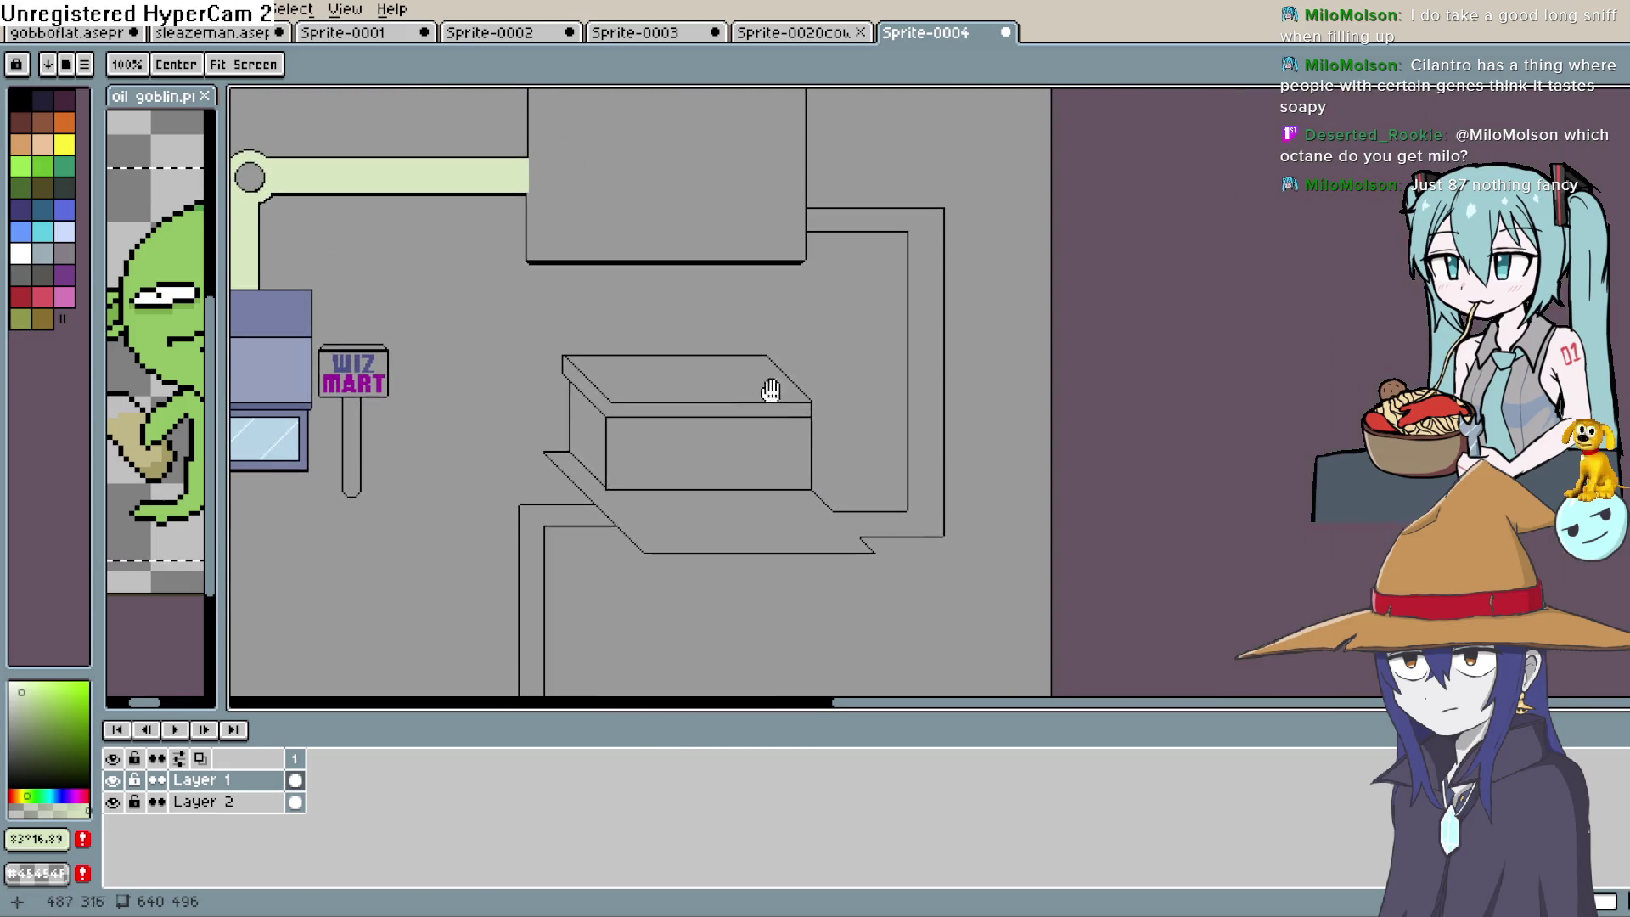
key("b")
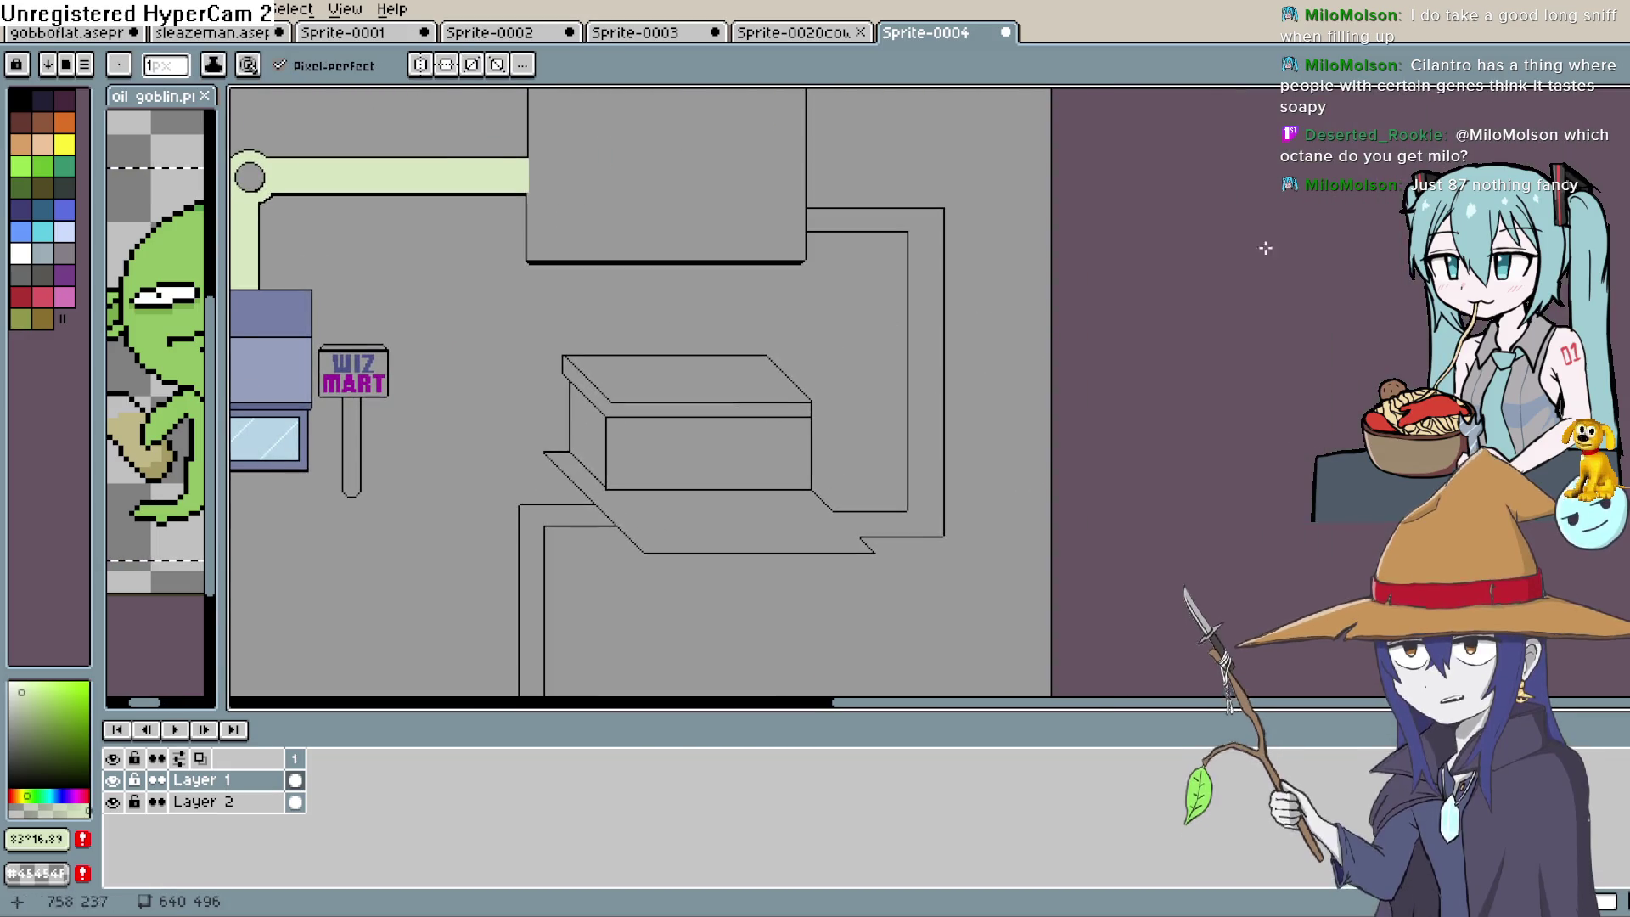
scroll(989, 408, "up", 4)
left_click_drag(783, 601, 1009, 238)
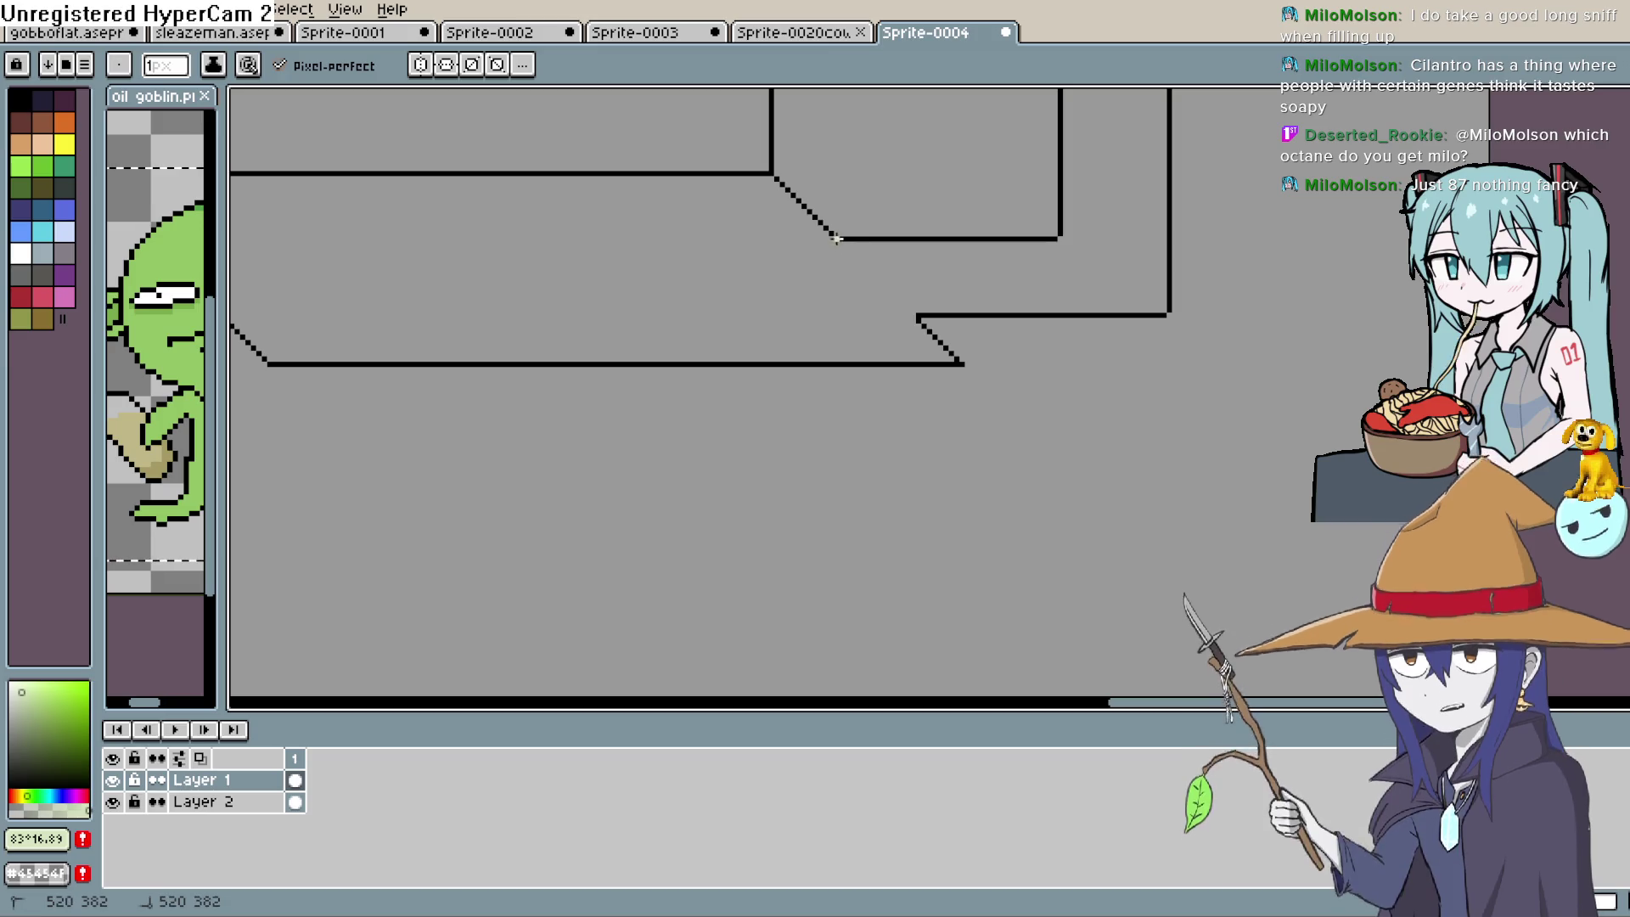
key("l")
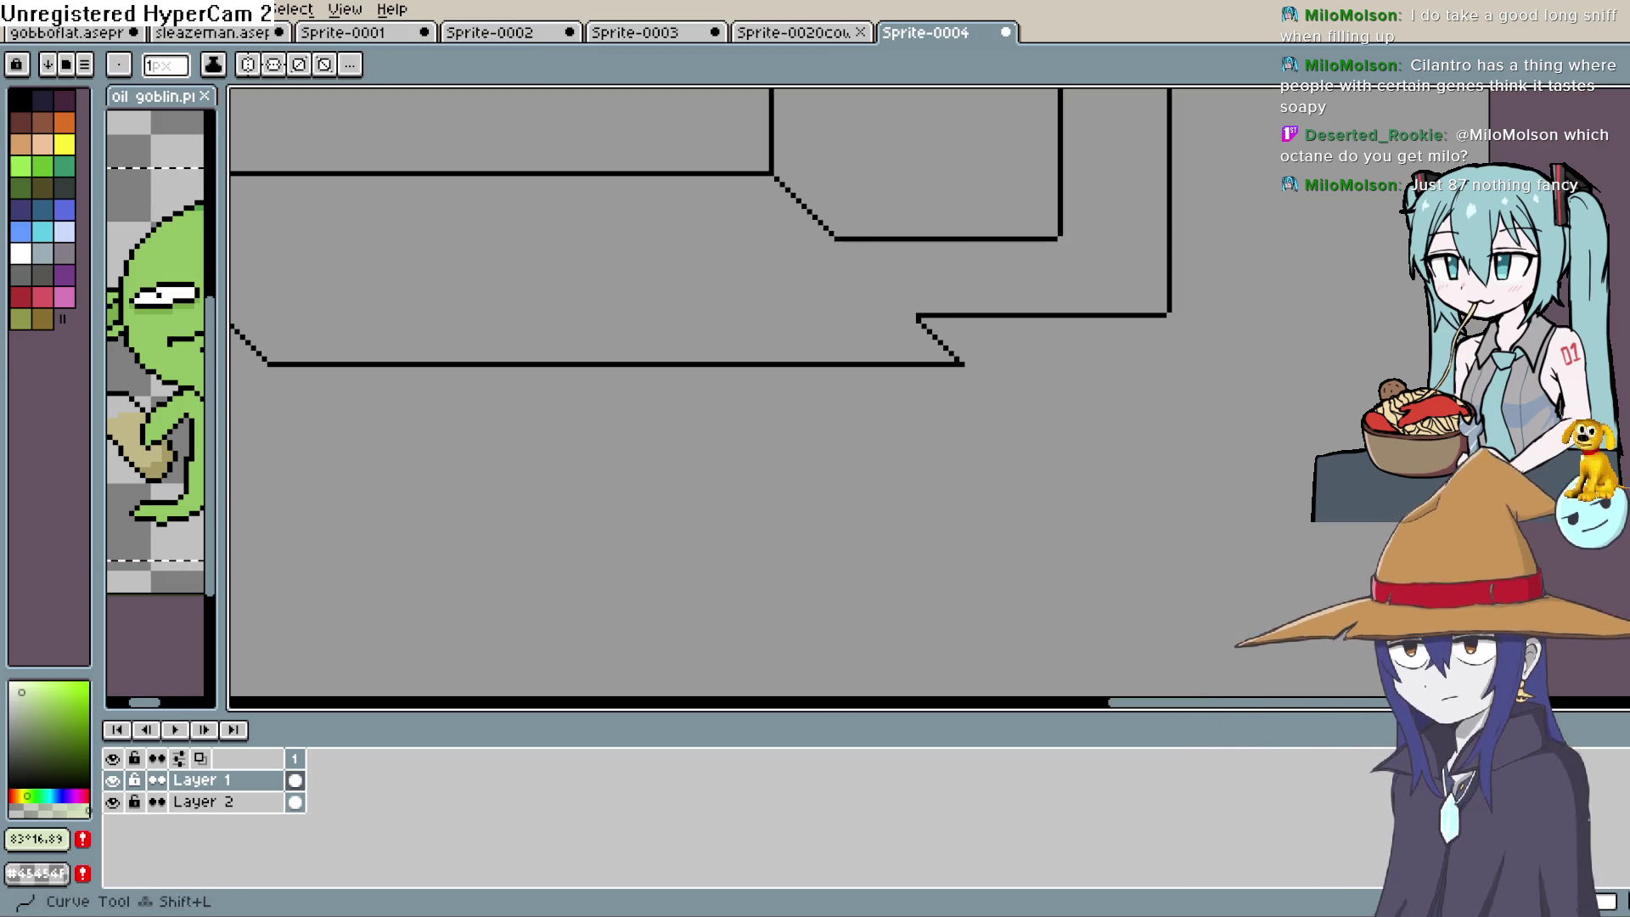
mouse_move(835, 242)
left_mouse_down()
mouse_move(932, 295)
mouse_move(914, 324)
left_mouse_up()
key("ctrl+z")
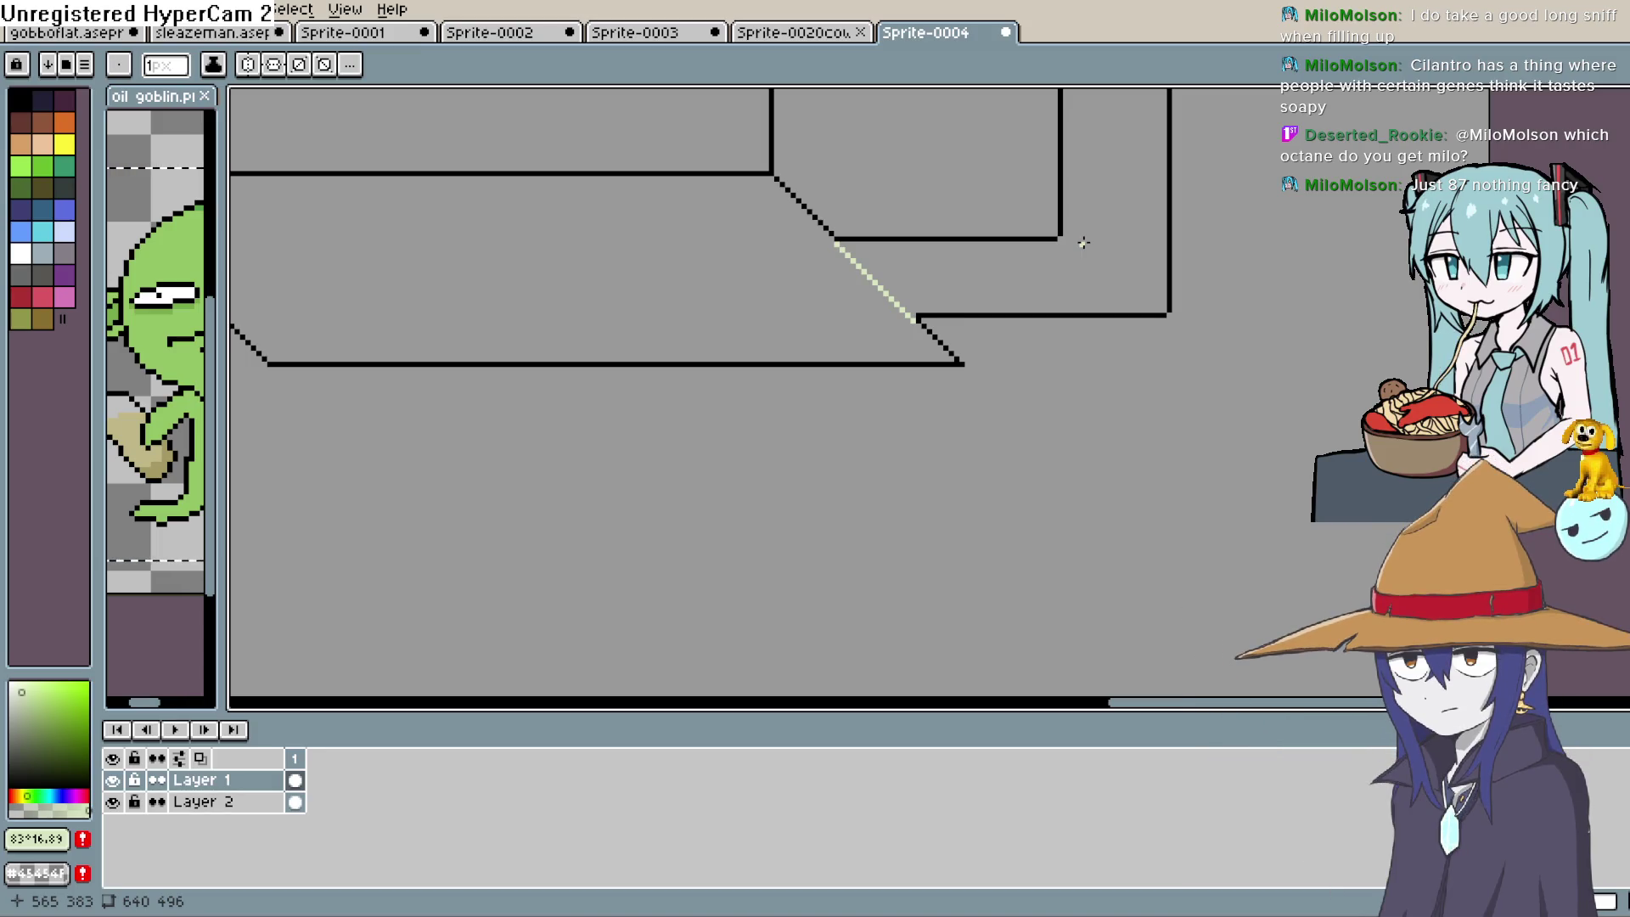
key("g")
left_click(1120, 249)
scroll(1130, 264, "down", 4)
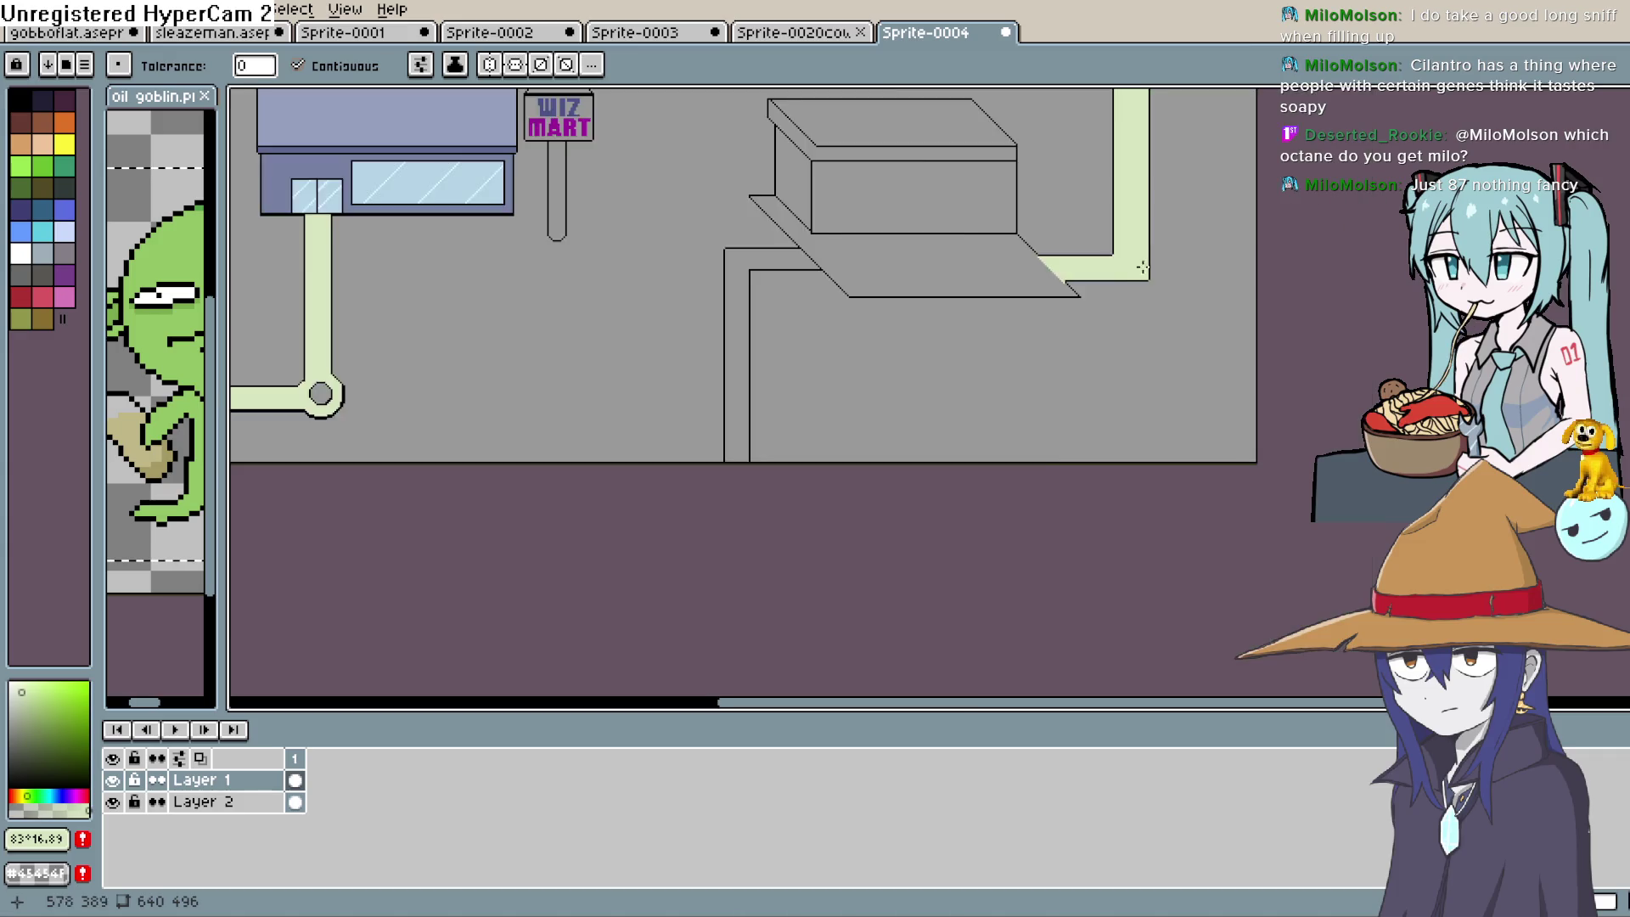
mouse_move(1148, 277)
left_mouse_down()
mouse_move(1068, 460)
mouse_move(1090, 332)
left_mouse_up()
scroll(1090, 332, "up", 5)
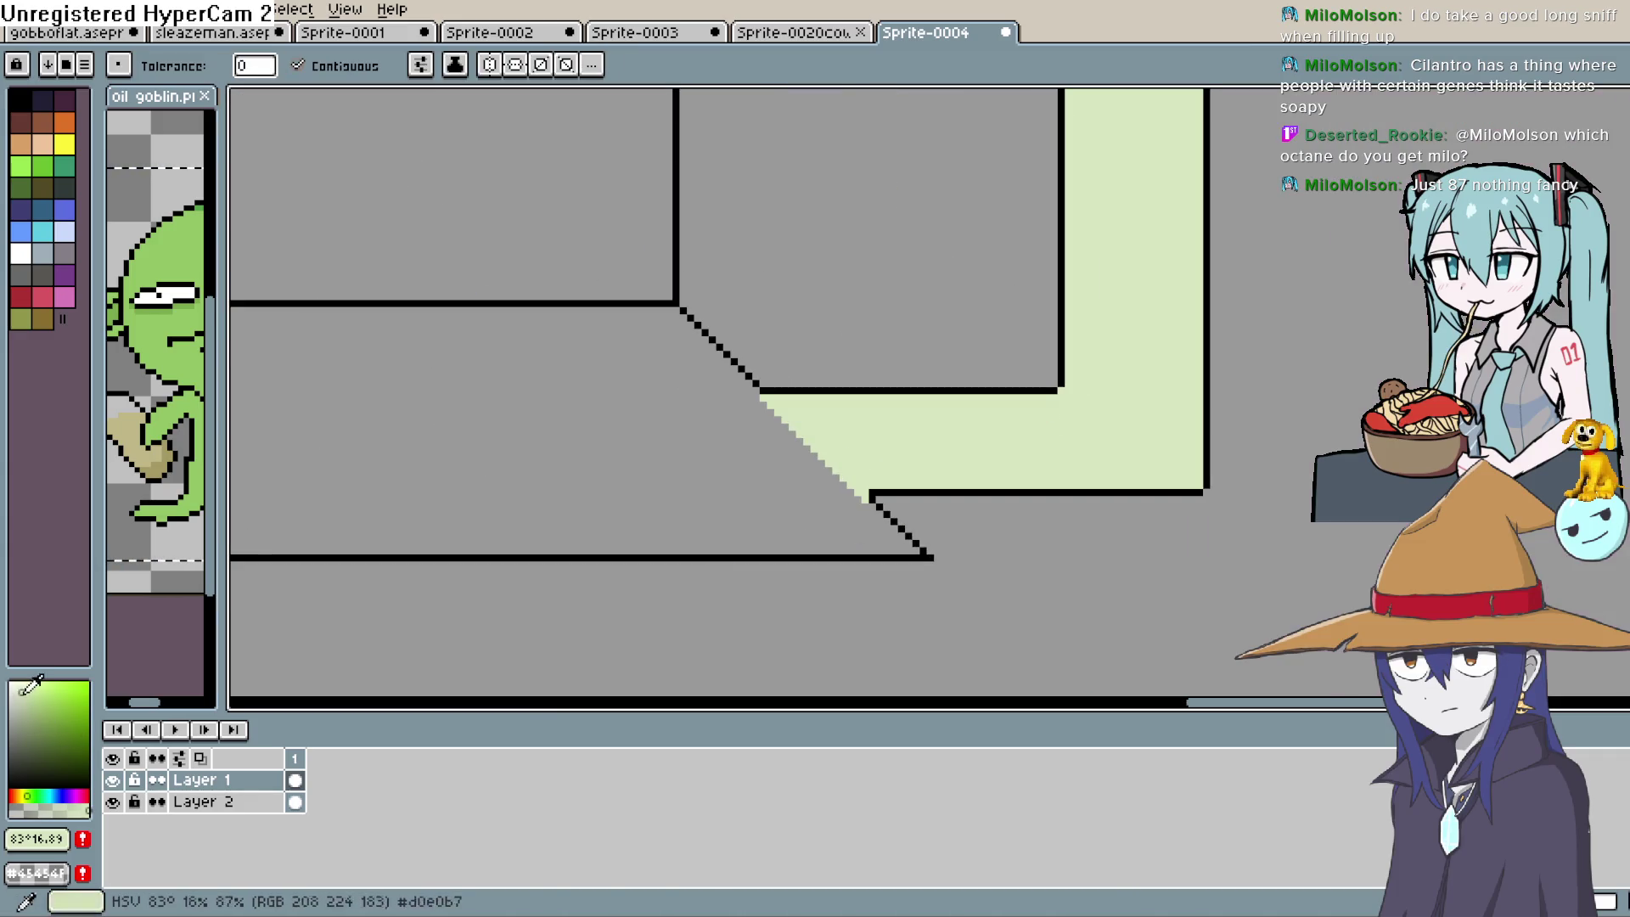
Draw two lines along the sloped pipe edges in a slightly stronger, yellower green
left_click(34, 706)
left_click(24, 796)
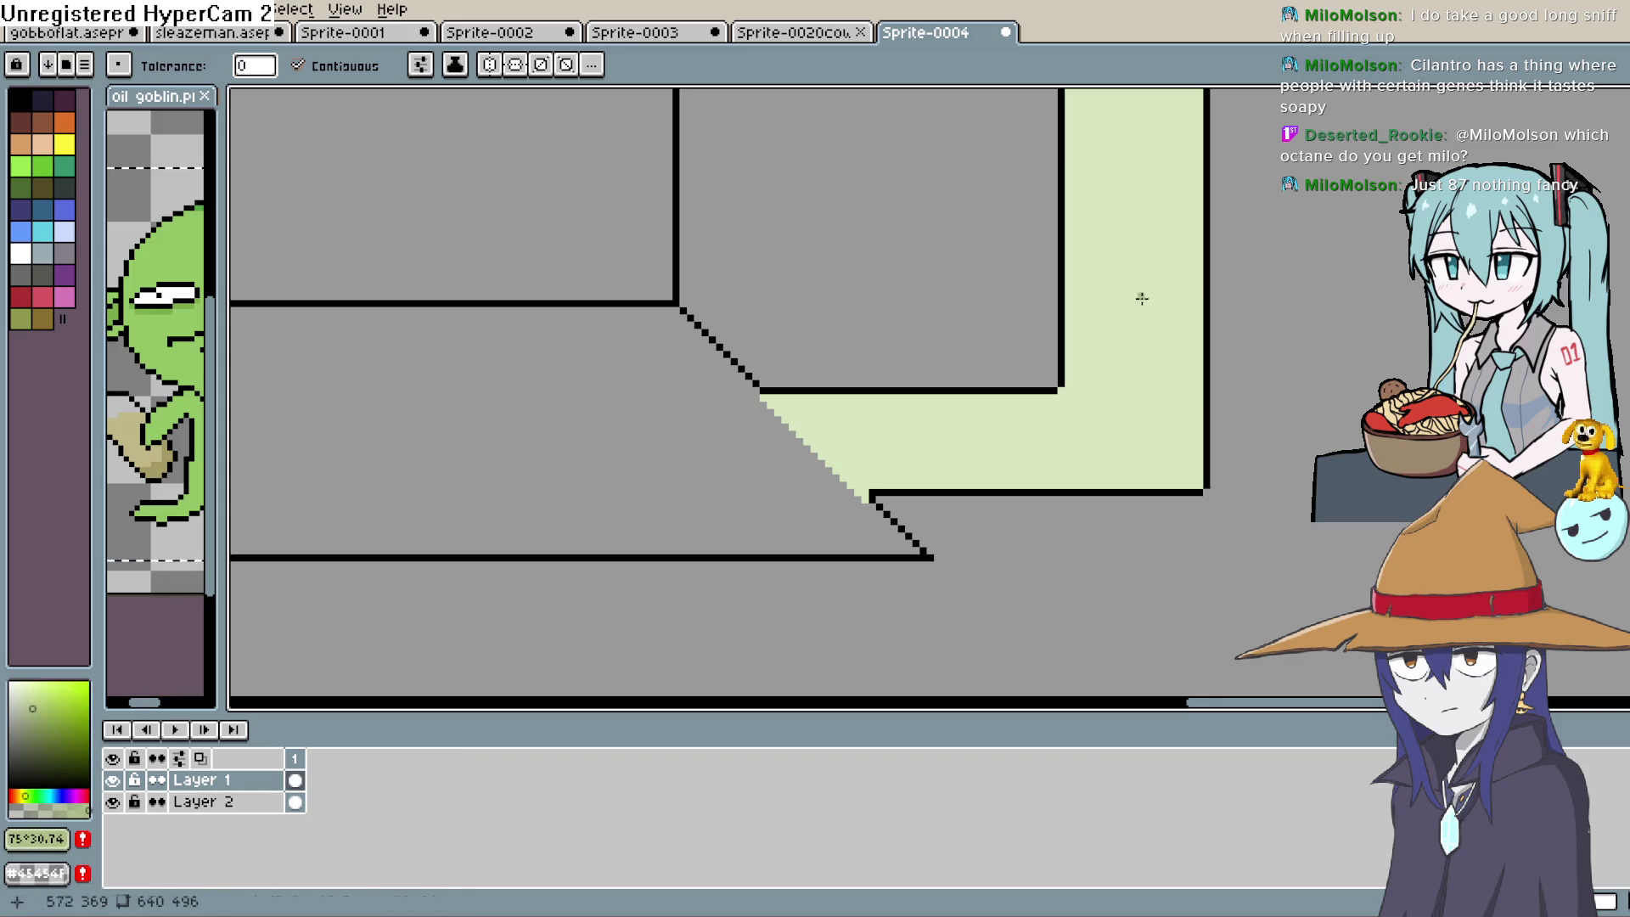
key("b")
scroll(802, 456, "up", 2)
left_click(749, 369)
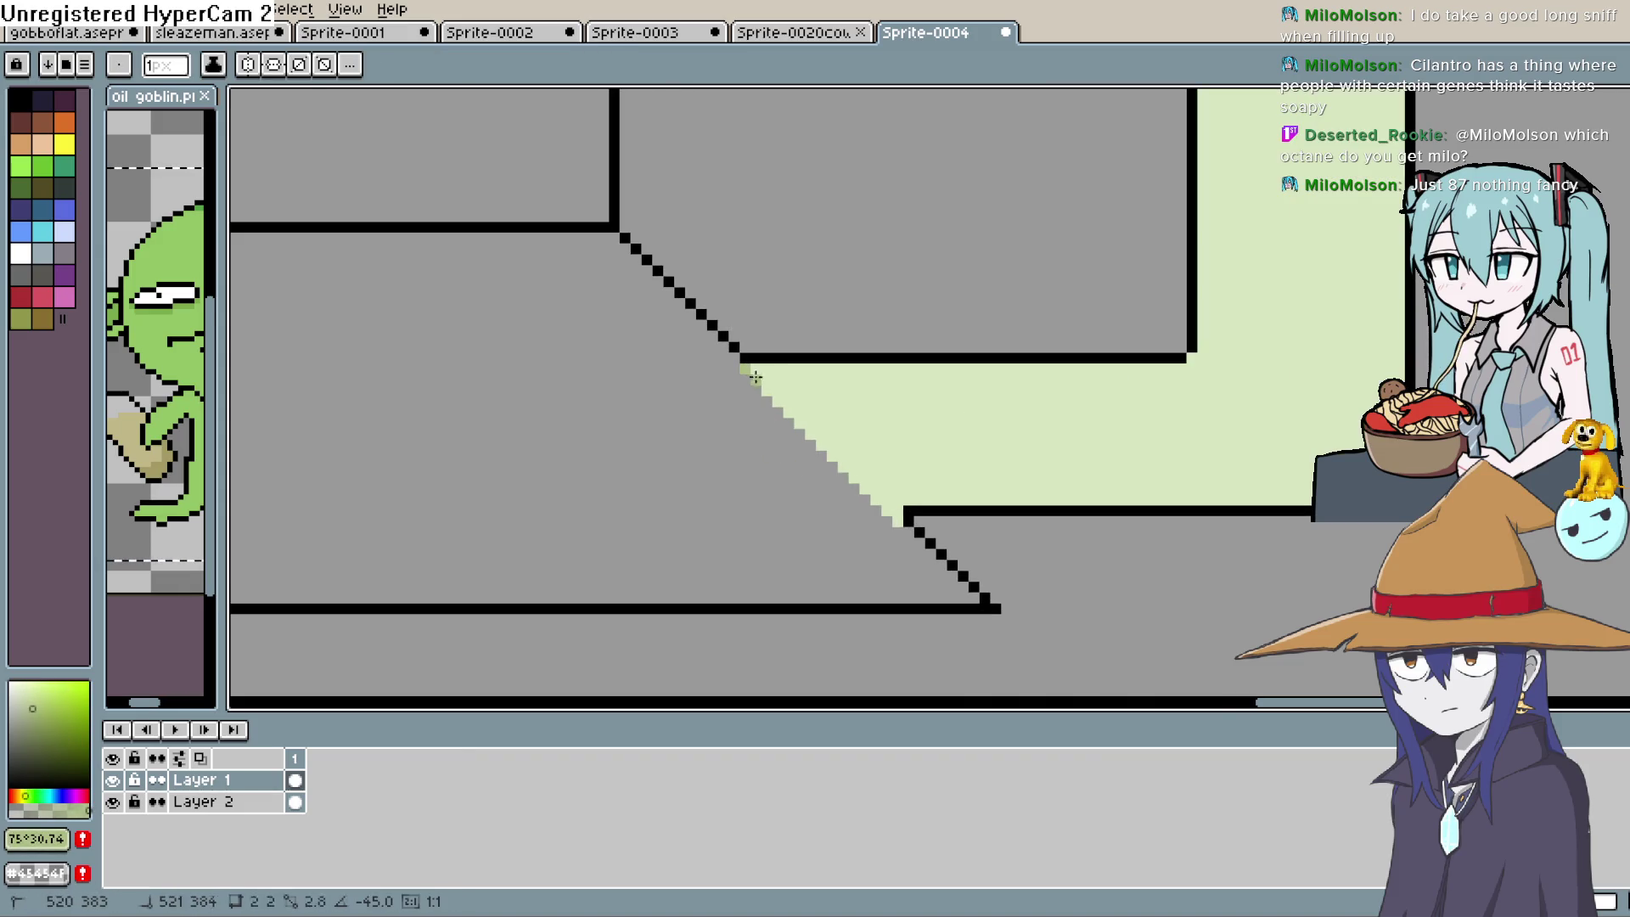
left_click(889, 503, "shift")
scroll(994, 455, "down", 2)
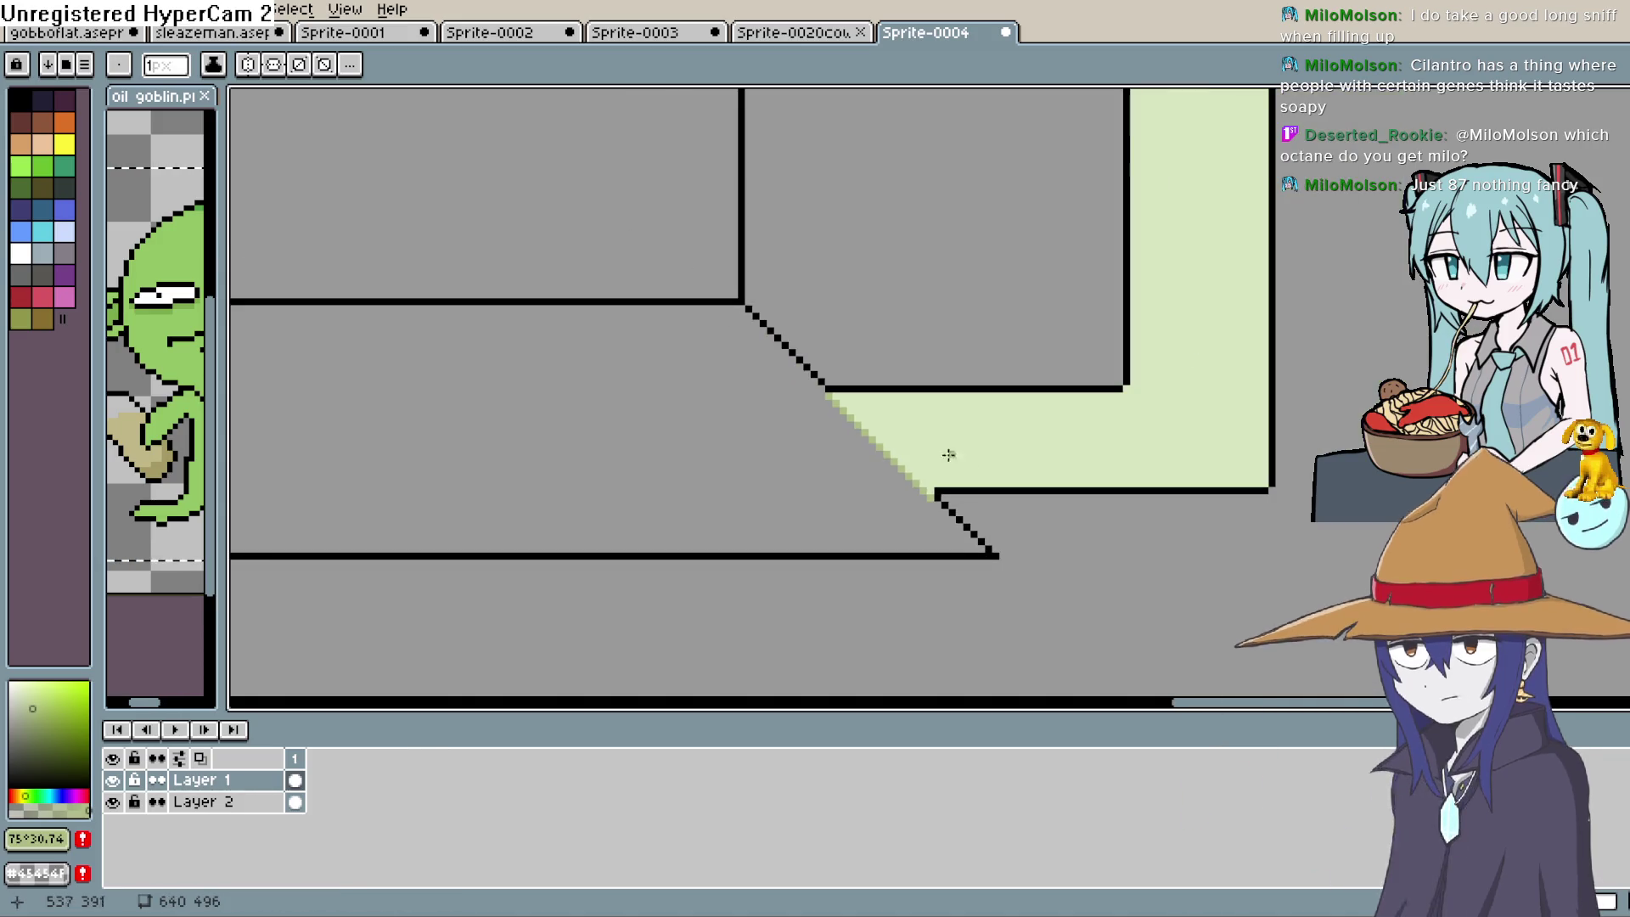
left_click(835, 395)
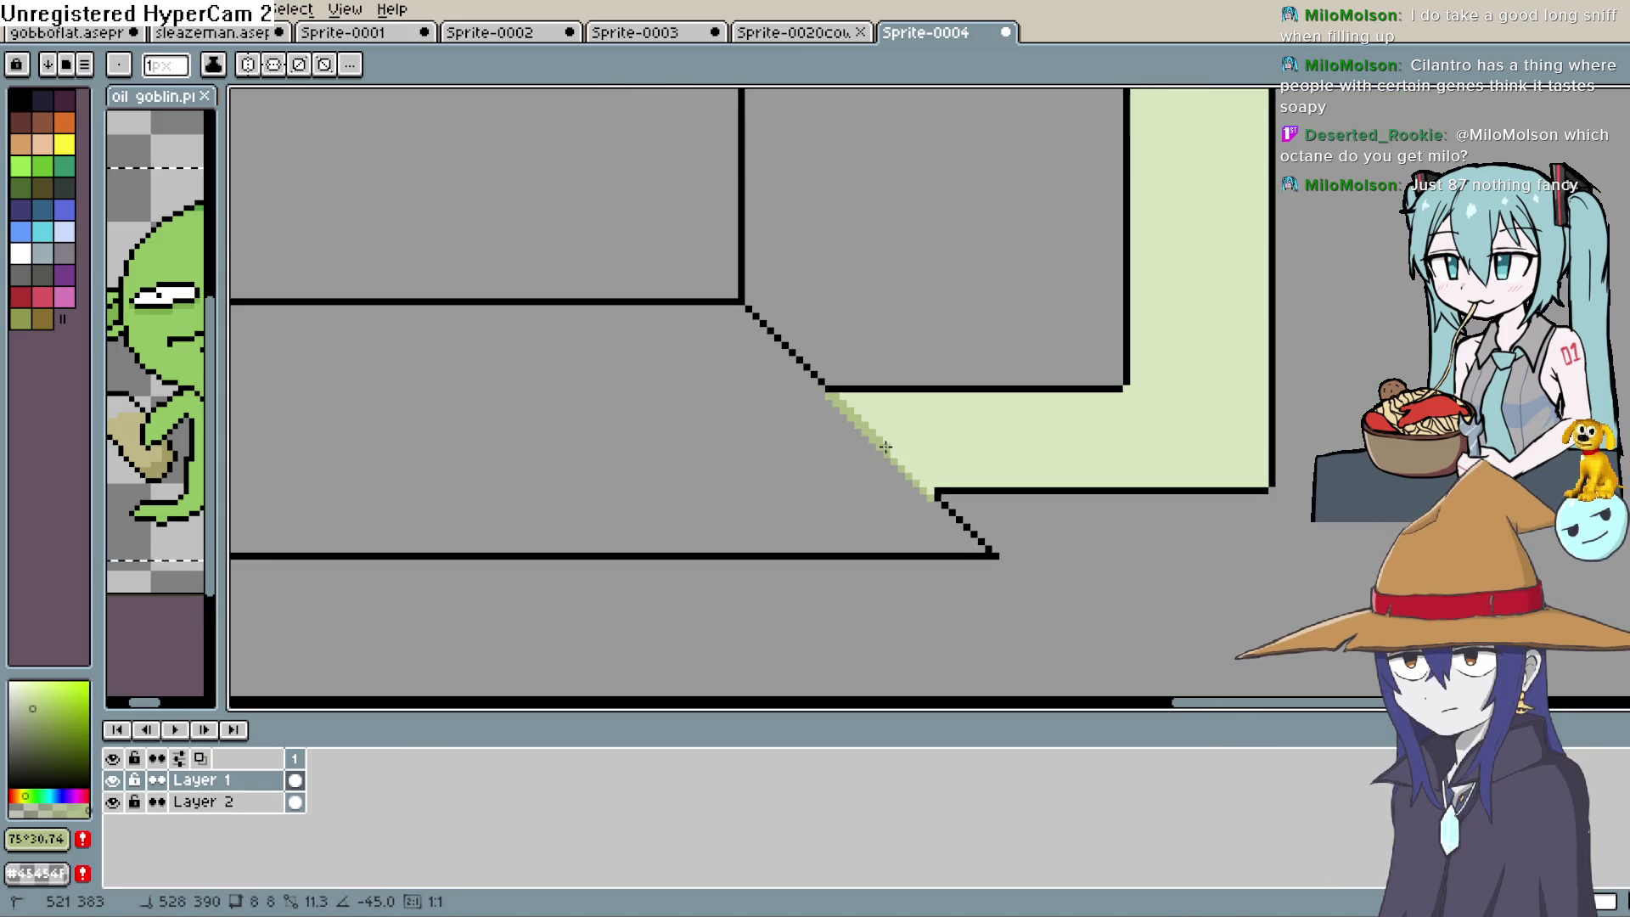
left_click(945, 501, "shift")
scroll(1115, 392, "down", 3)
Sample the pipes' pale green from the canvas with the eyedropper
left_click_drag(1115, 392, 1079, 531)
key("u")
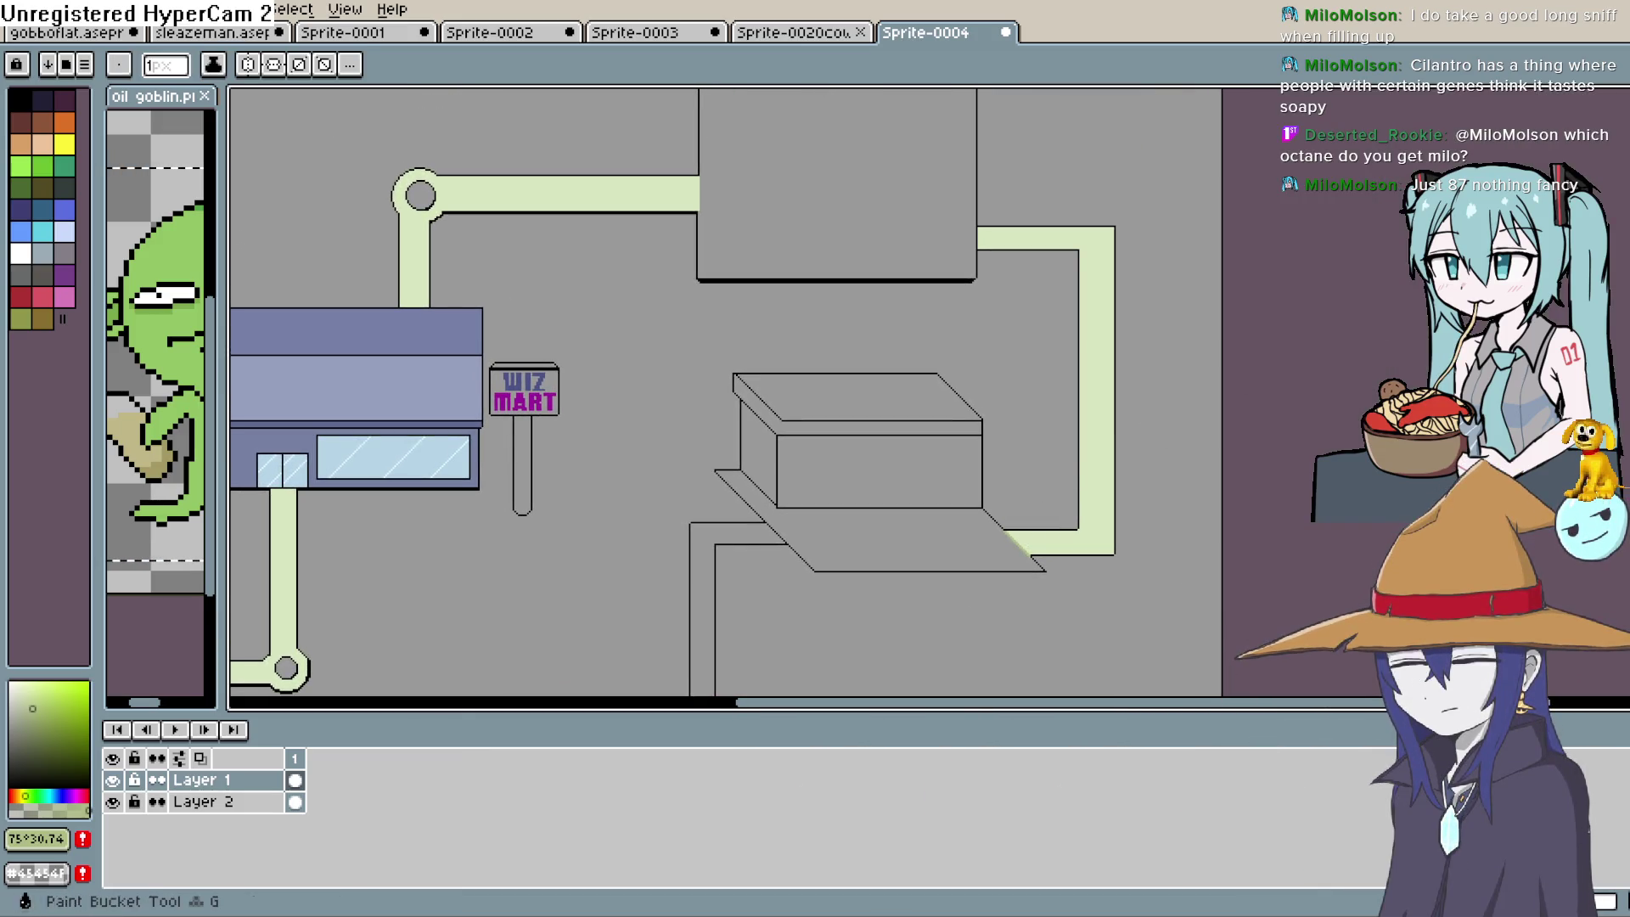
key("i")
left_click(1104, 374)
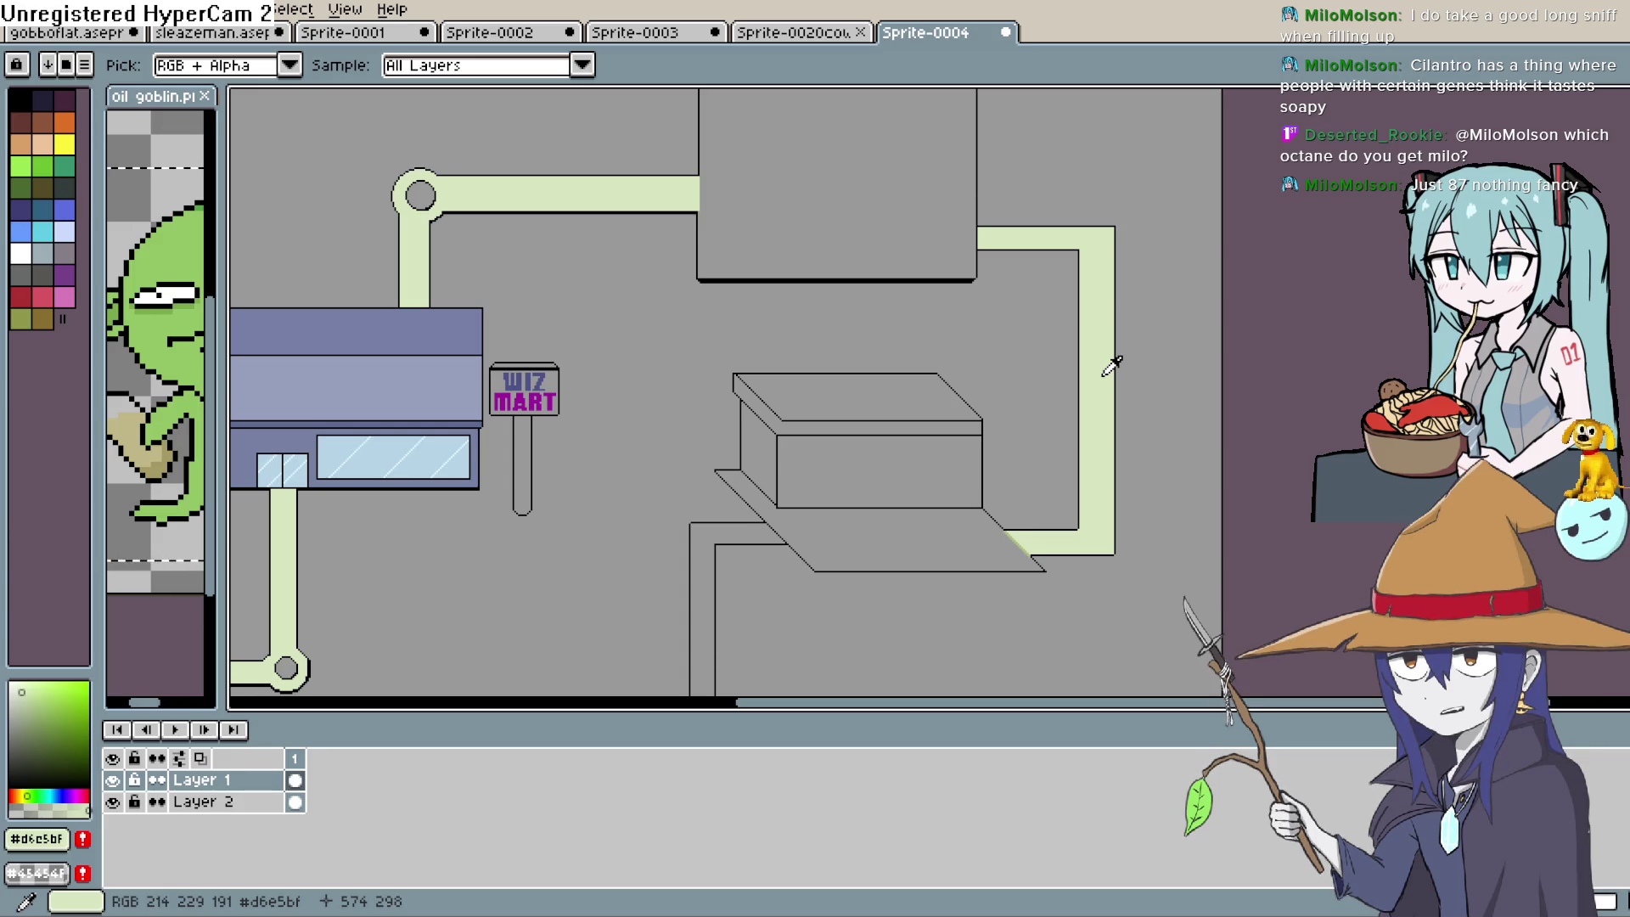
Bucket-fill the L-shaped pipe beside the lined box with the pale green swatch
left_click_drag(863, 473, 909, 346)
left_click(864, 365)
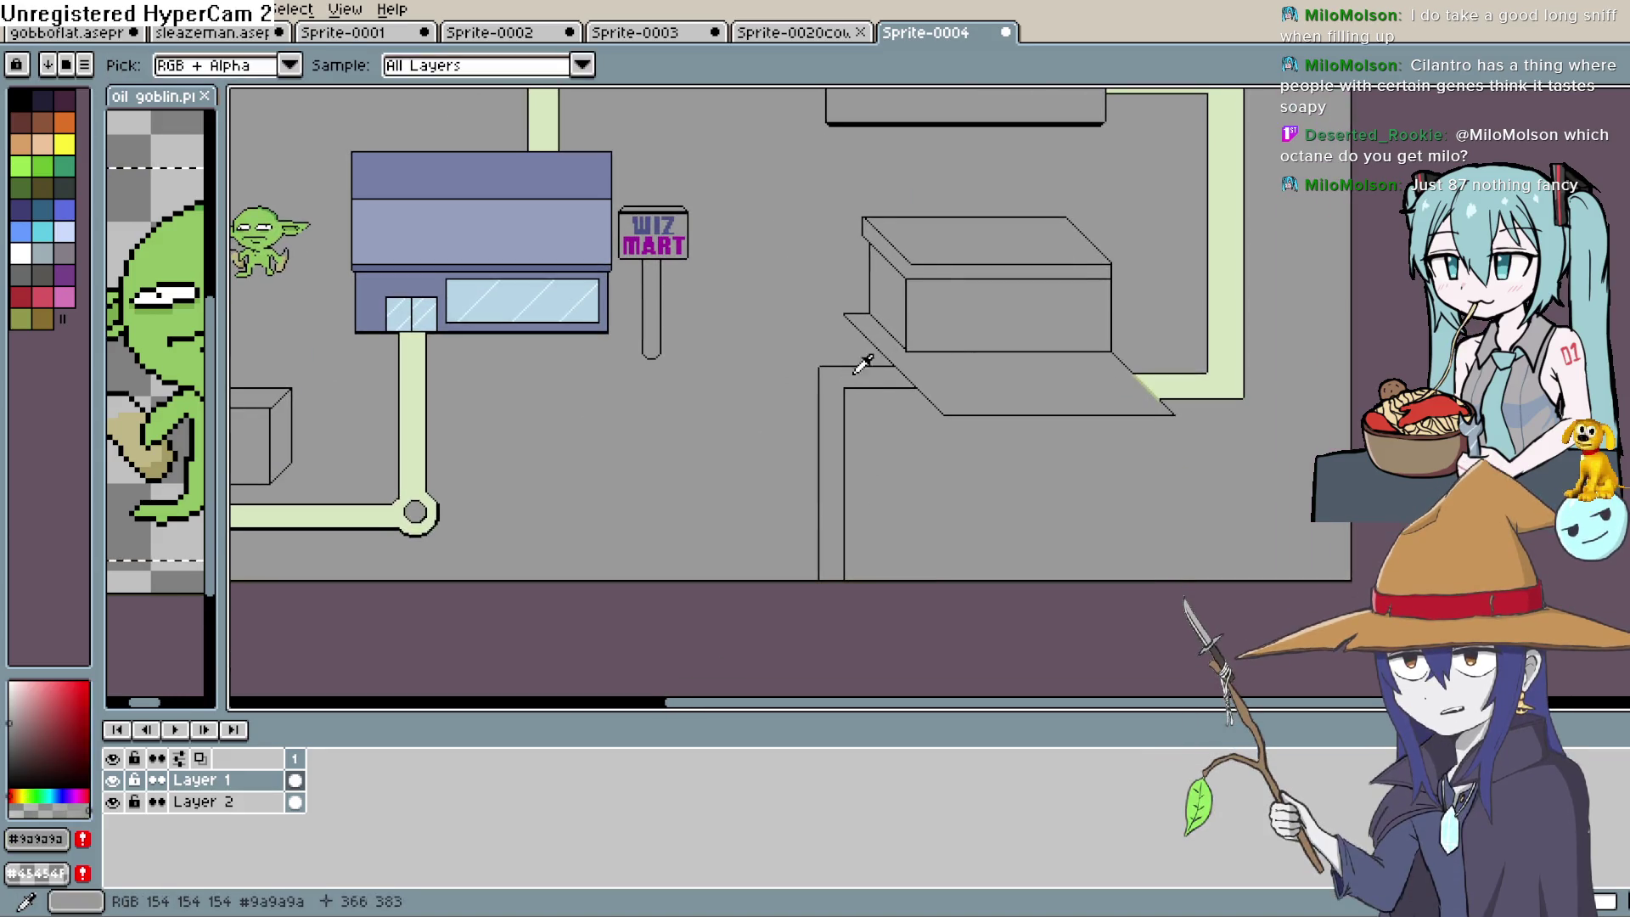
left_click(1227, 267)
key("g")
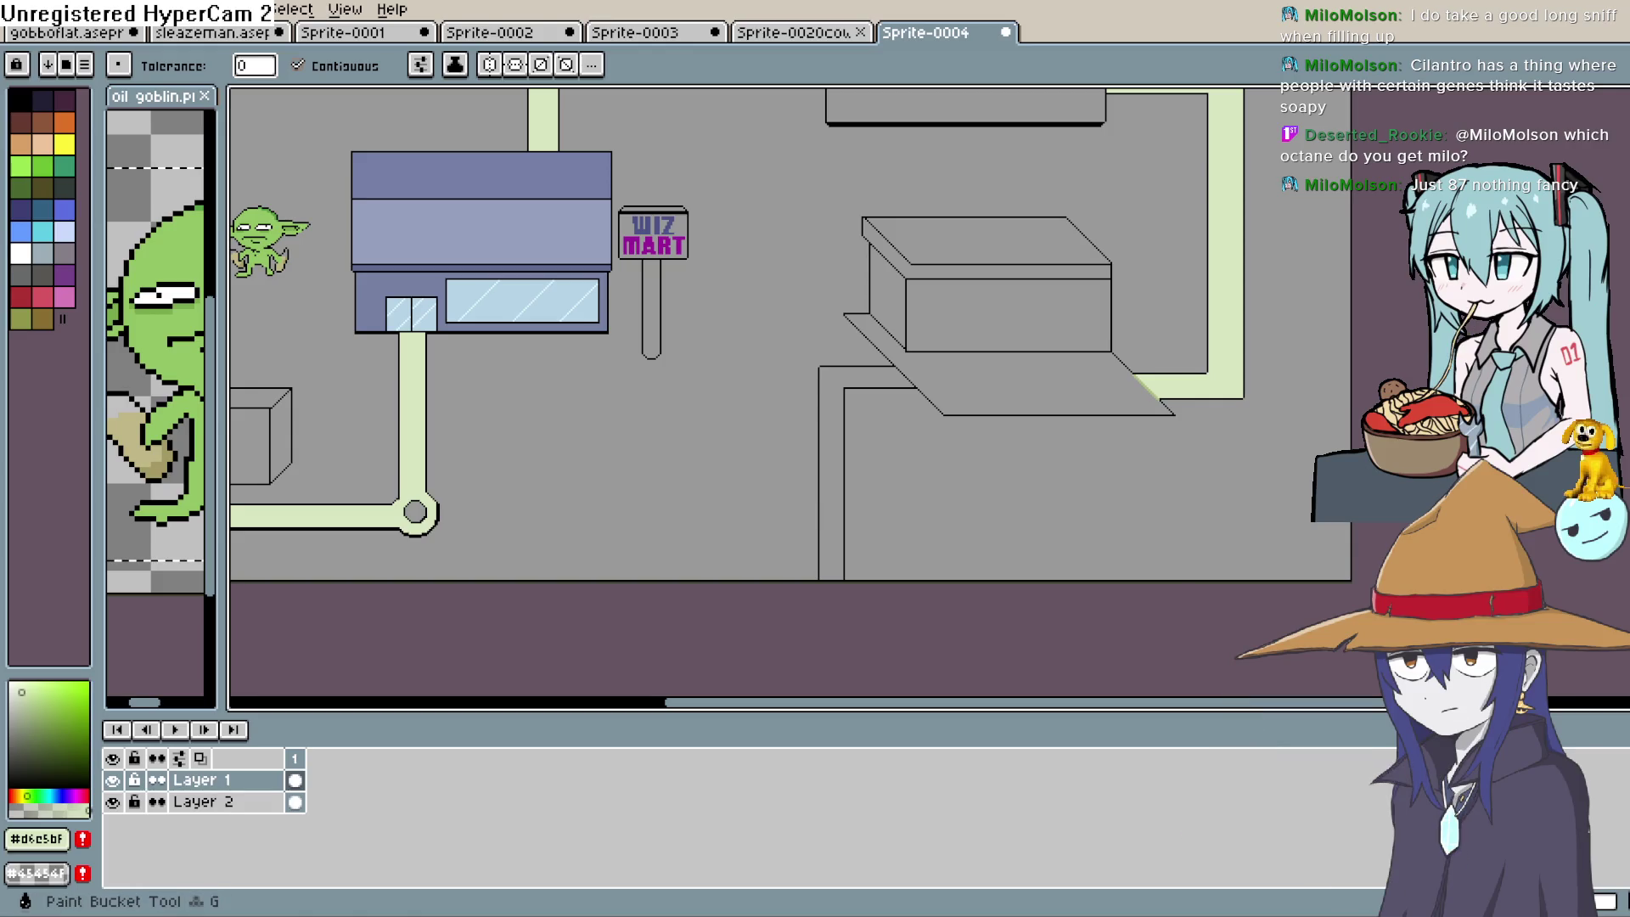
left_click(878, 379)
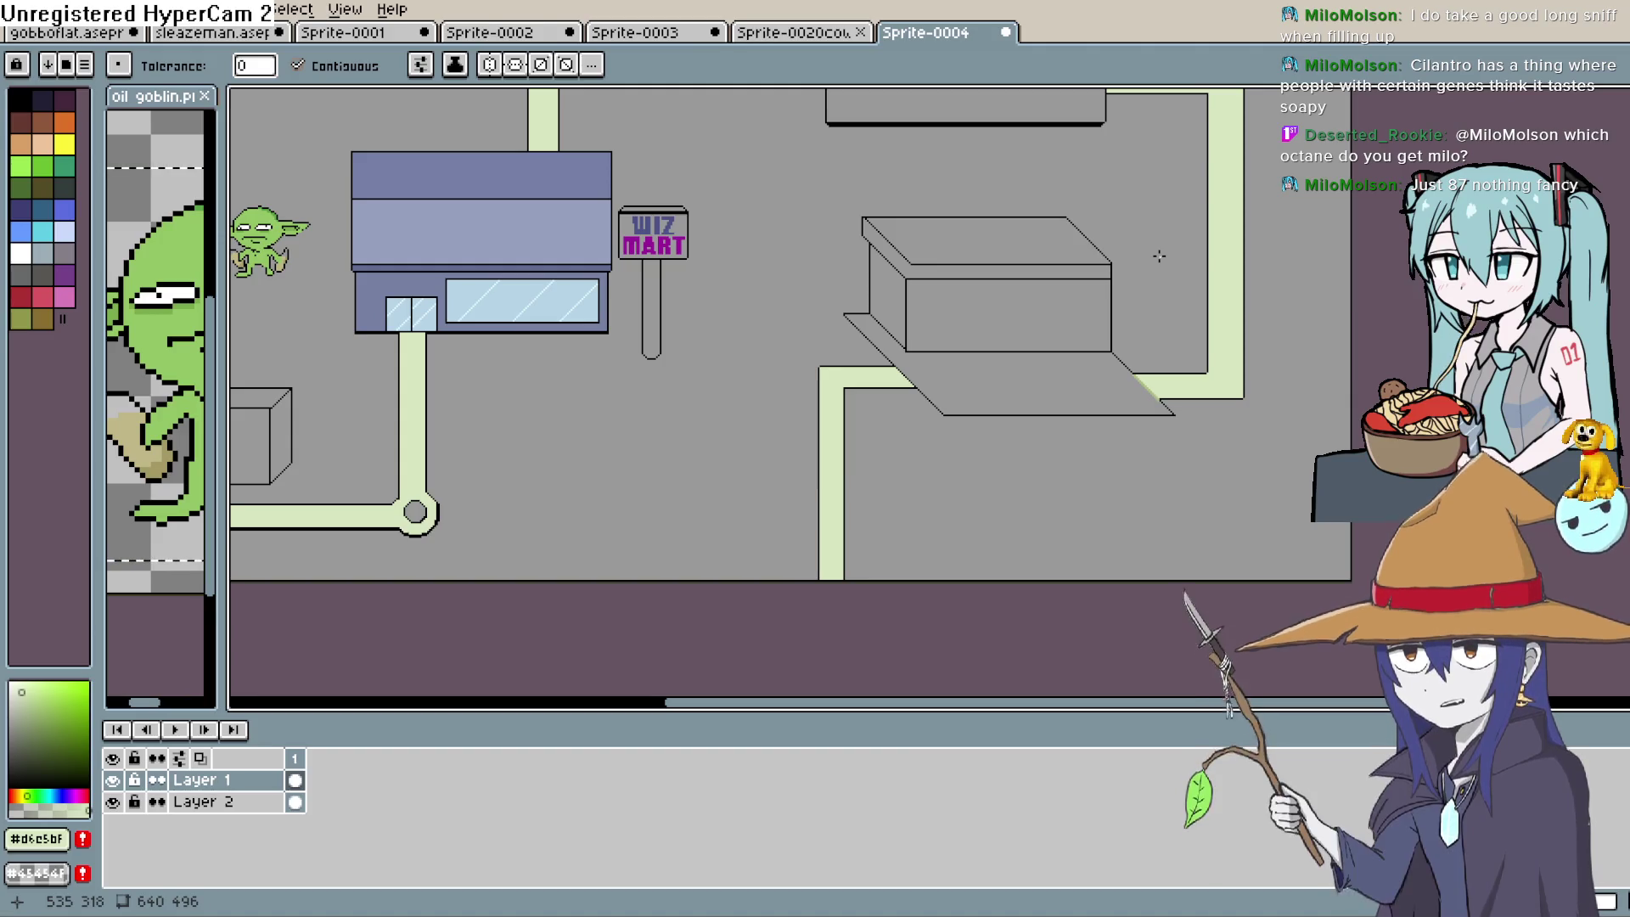
mouse_move(1036, 391)
left_mouse_down()
mouse_move(939, 433)
mouse_move(931, 473)
left_mouse_up()
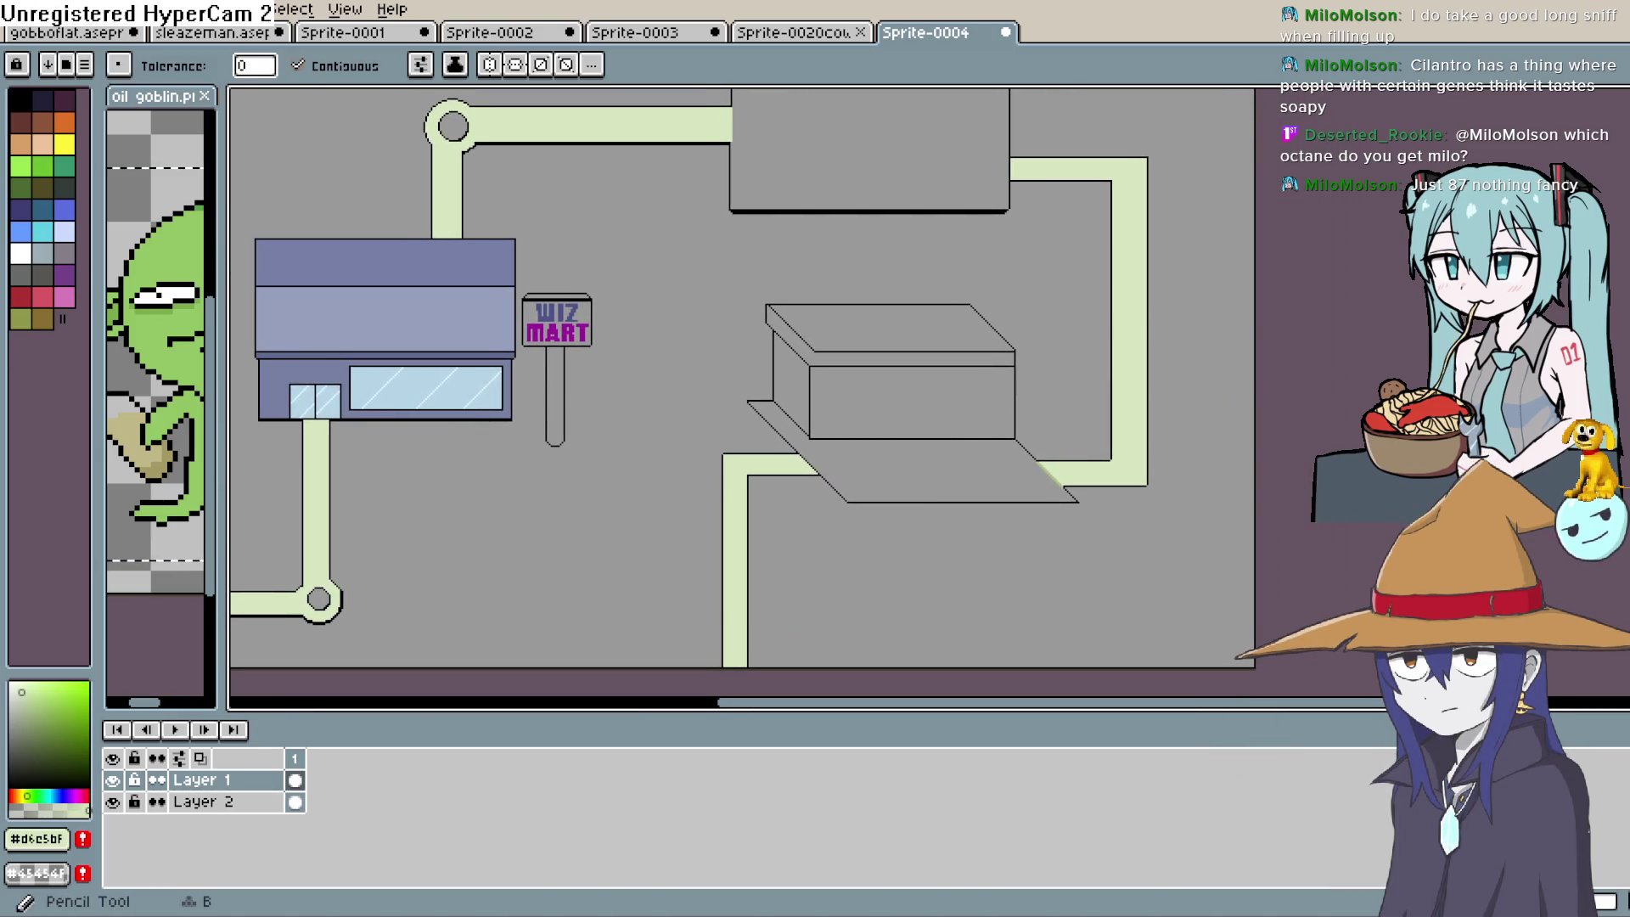
Draw a new black vertical line down the box's right side
key("b")
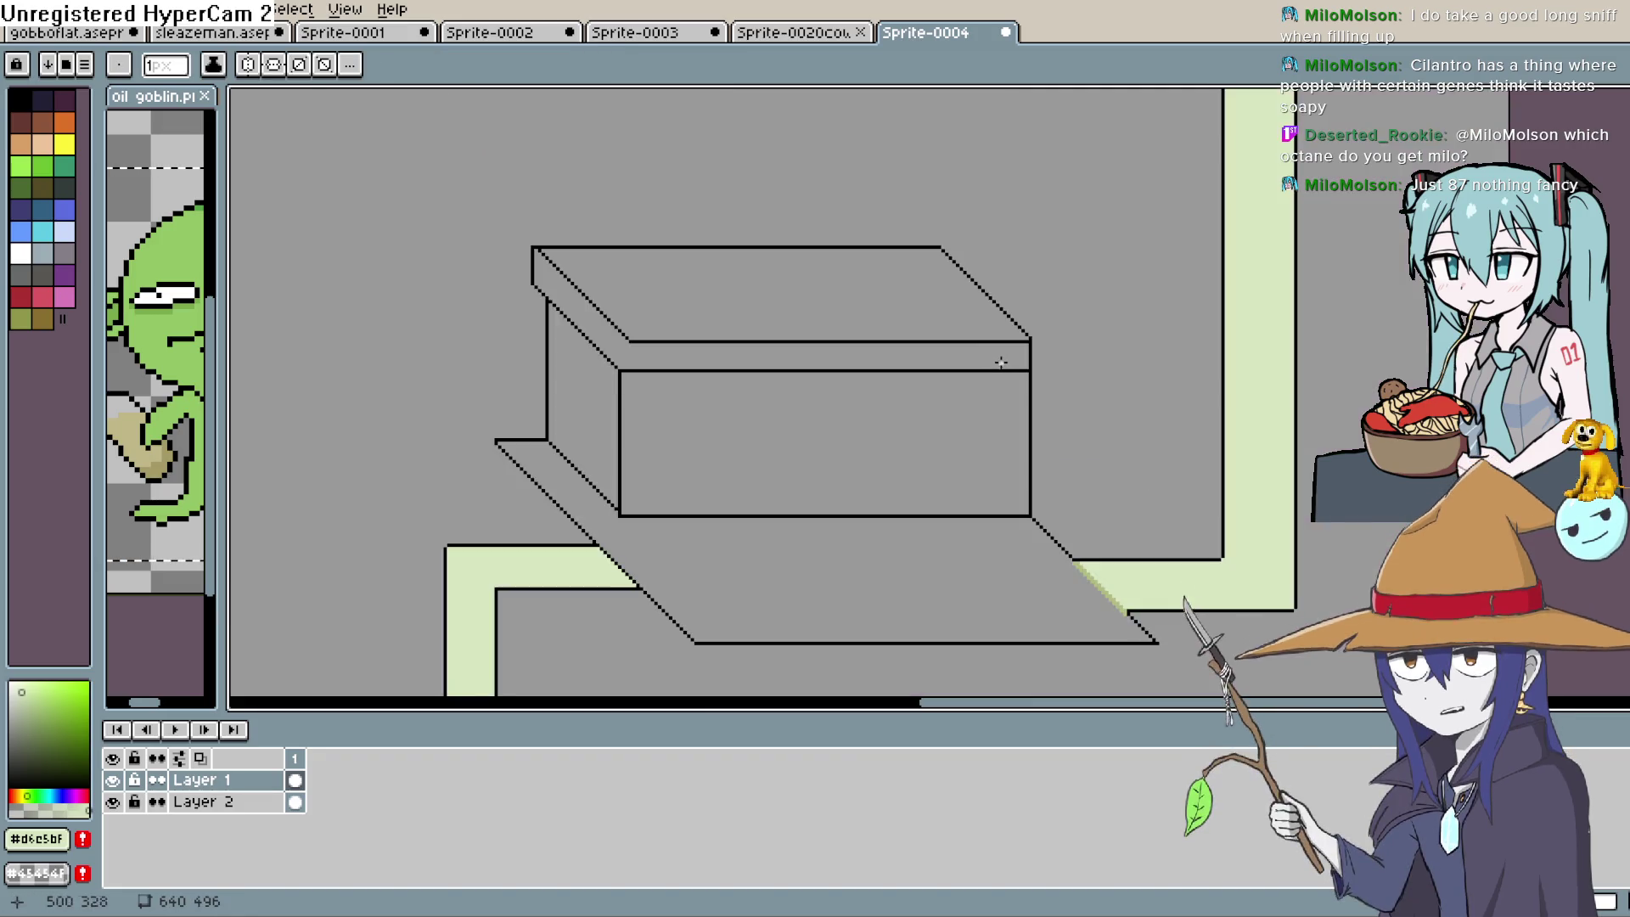
scroll(1029, 379, "up", 2)
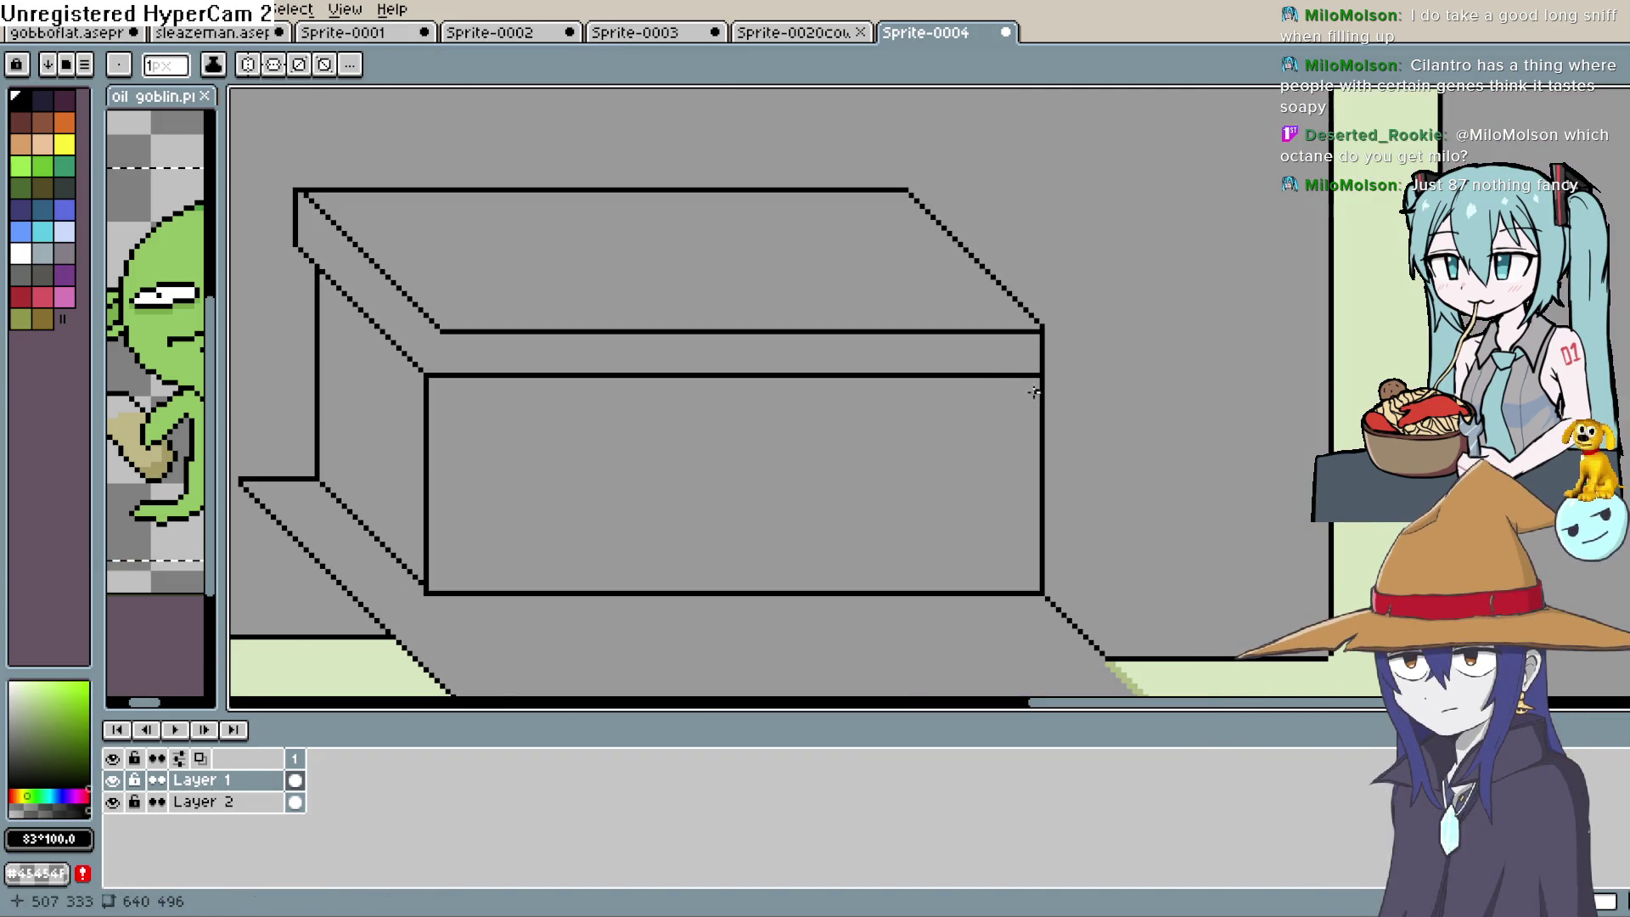
left_click(1026, 376)
left_click(1021, 584, "shift")
key("l")
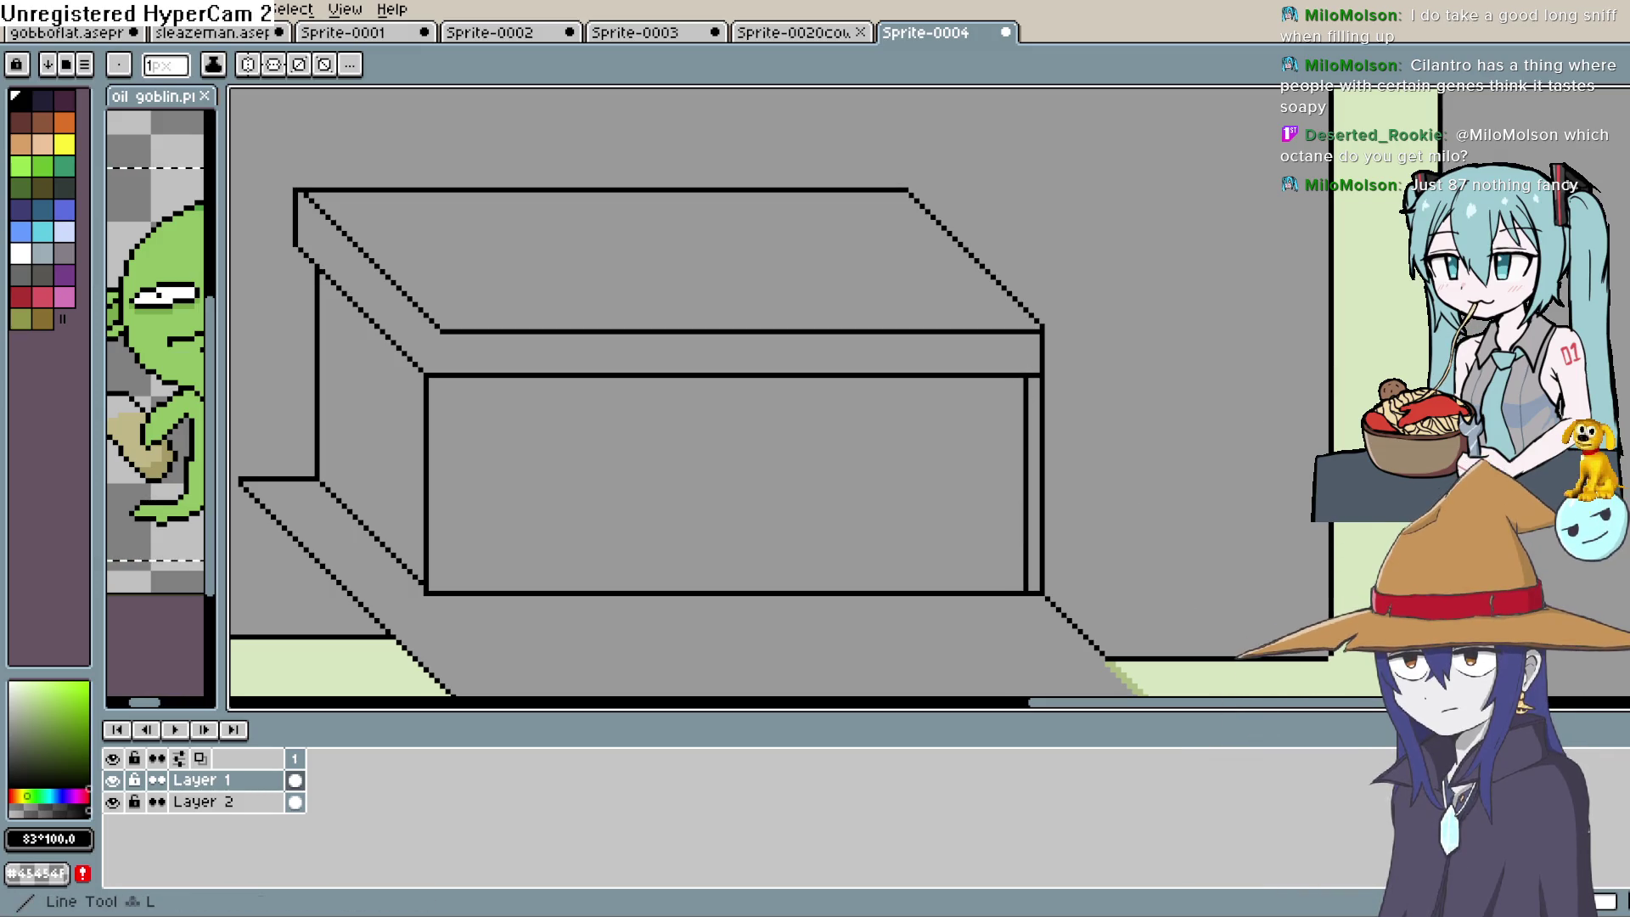
Erase the box's old outer right edge and the stray bottom-right corner pixels
left_click(1617, 182)
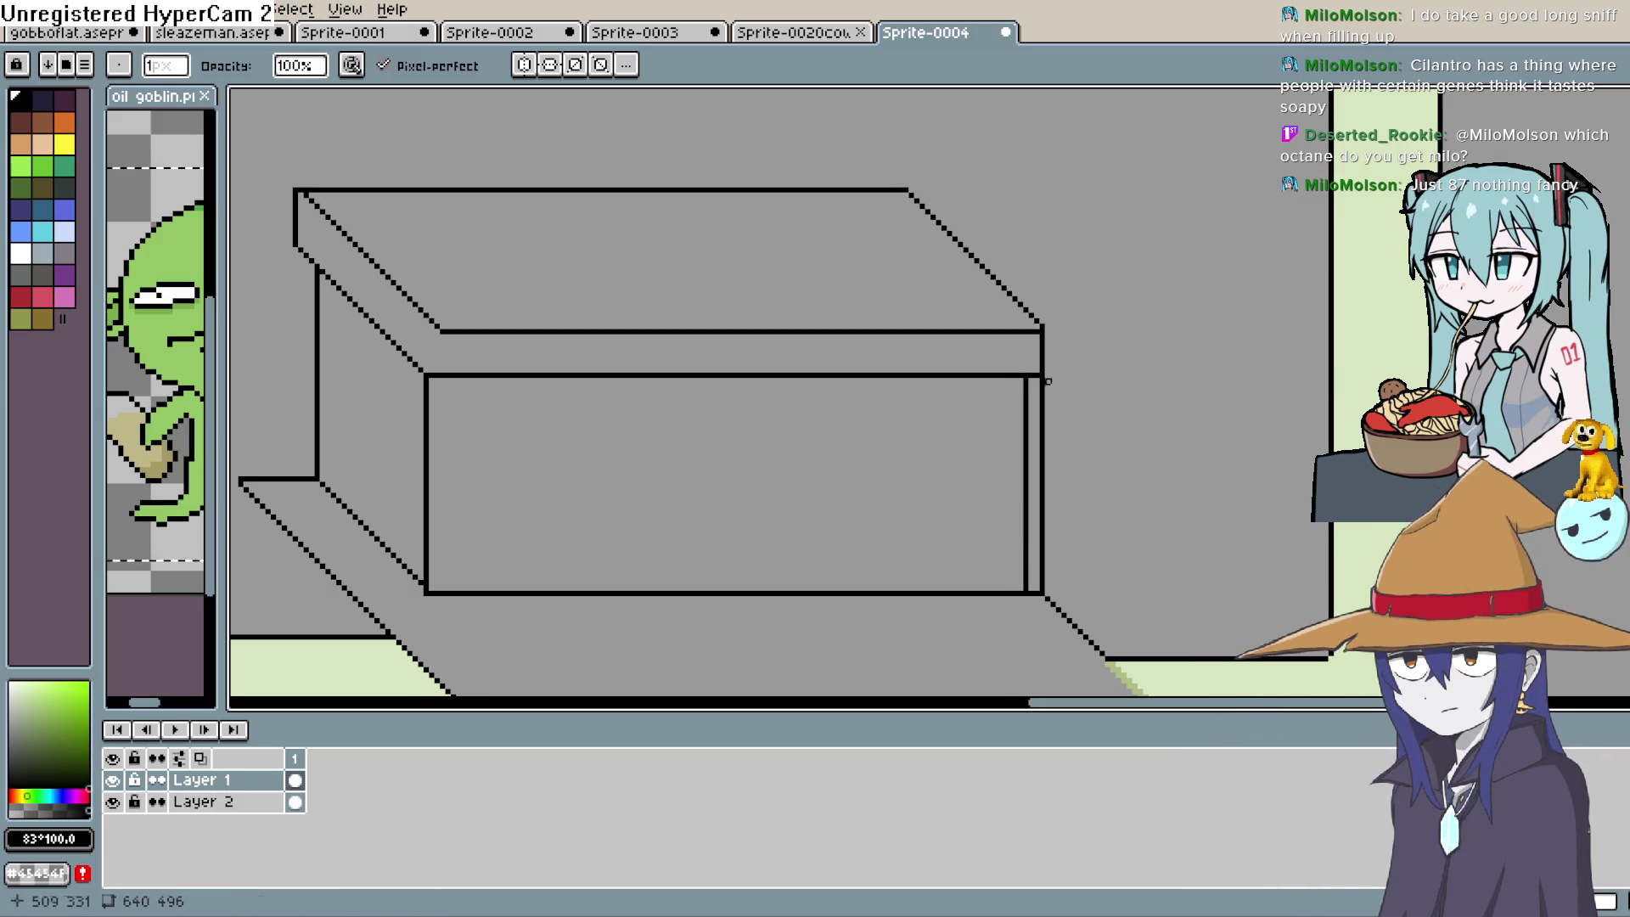
key("i")
left_click(1172, 383)
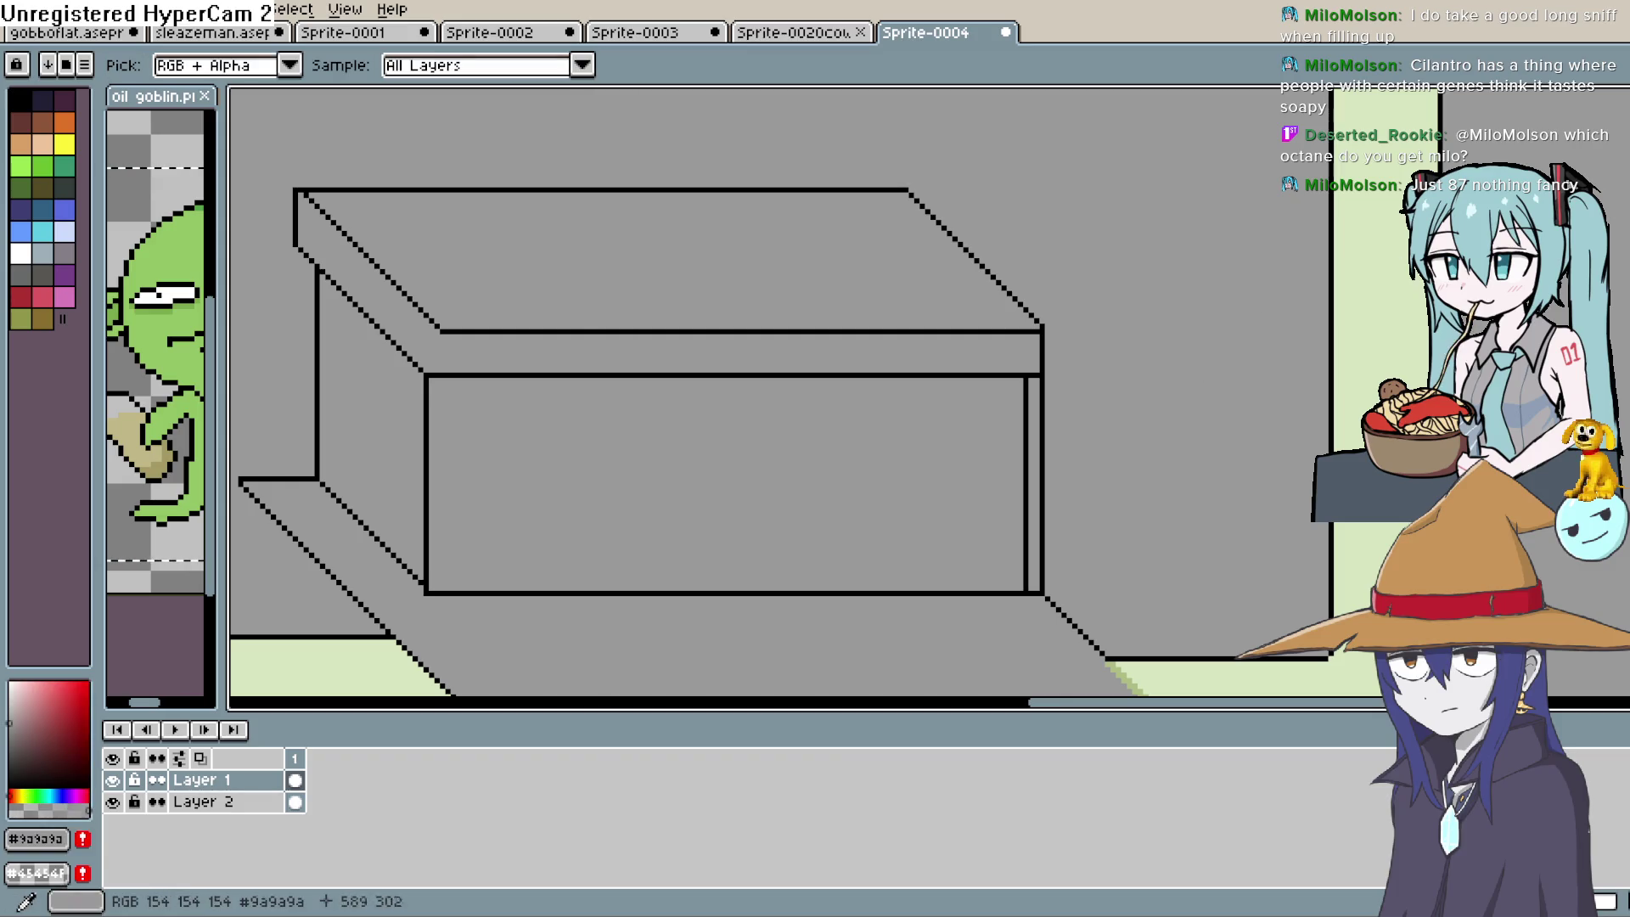
left_click(1618, 178)
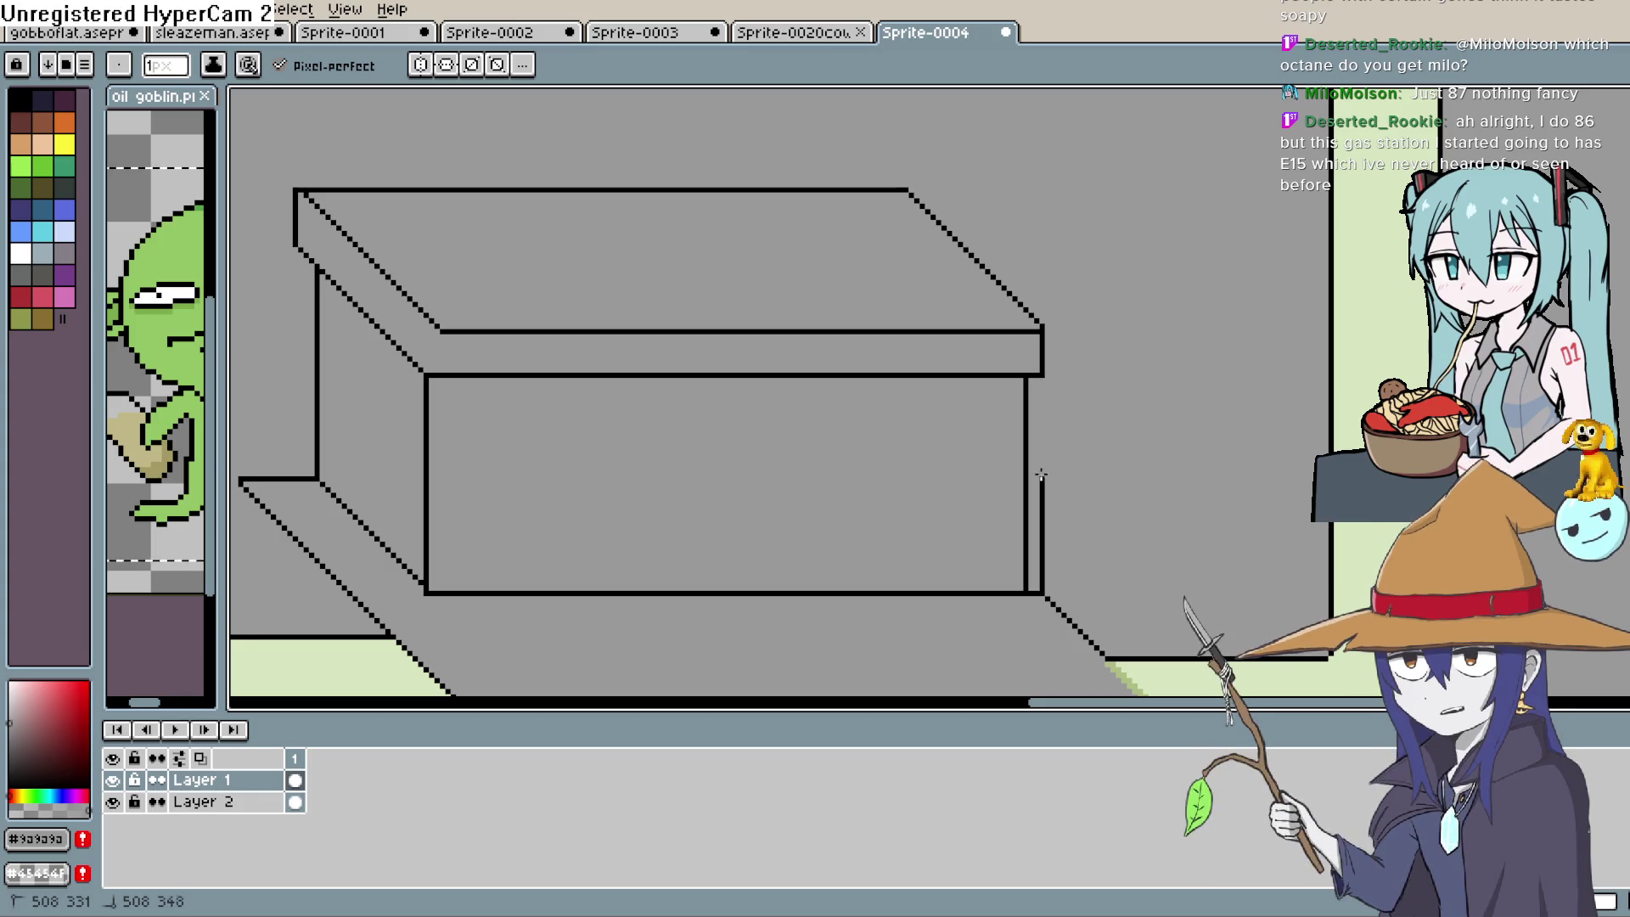
left_click_drag(1041, 381, 1041, 590)
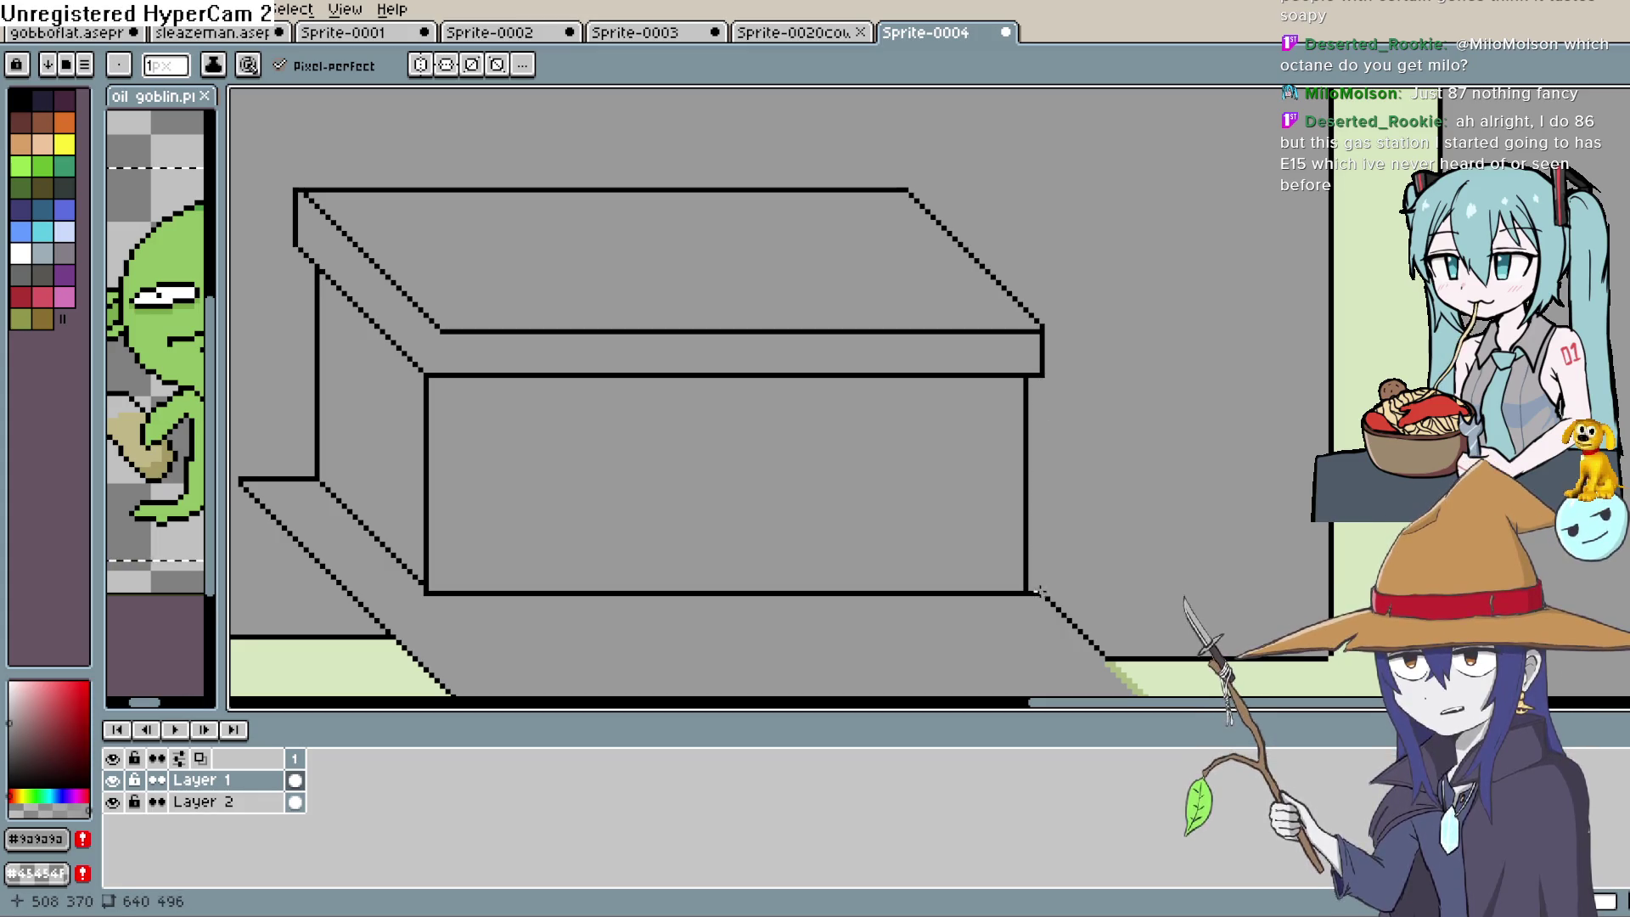
left_click(1037, 593)
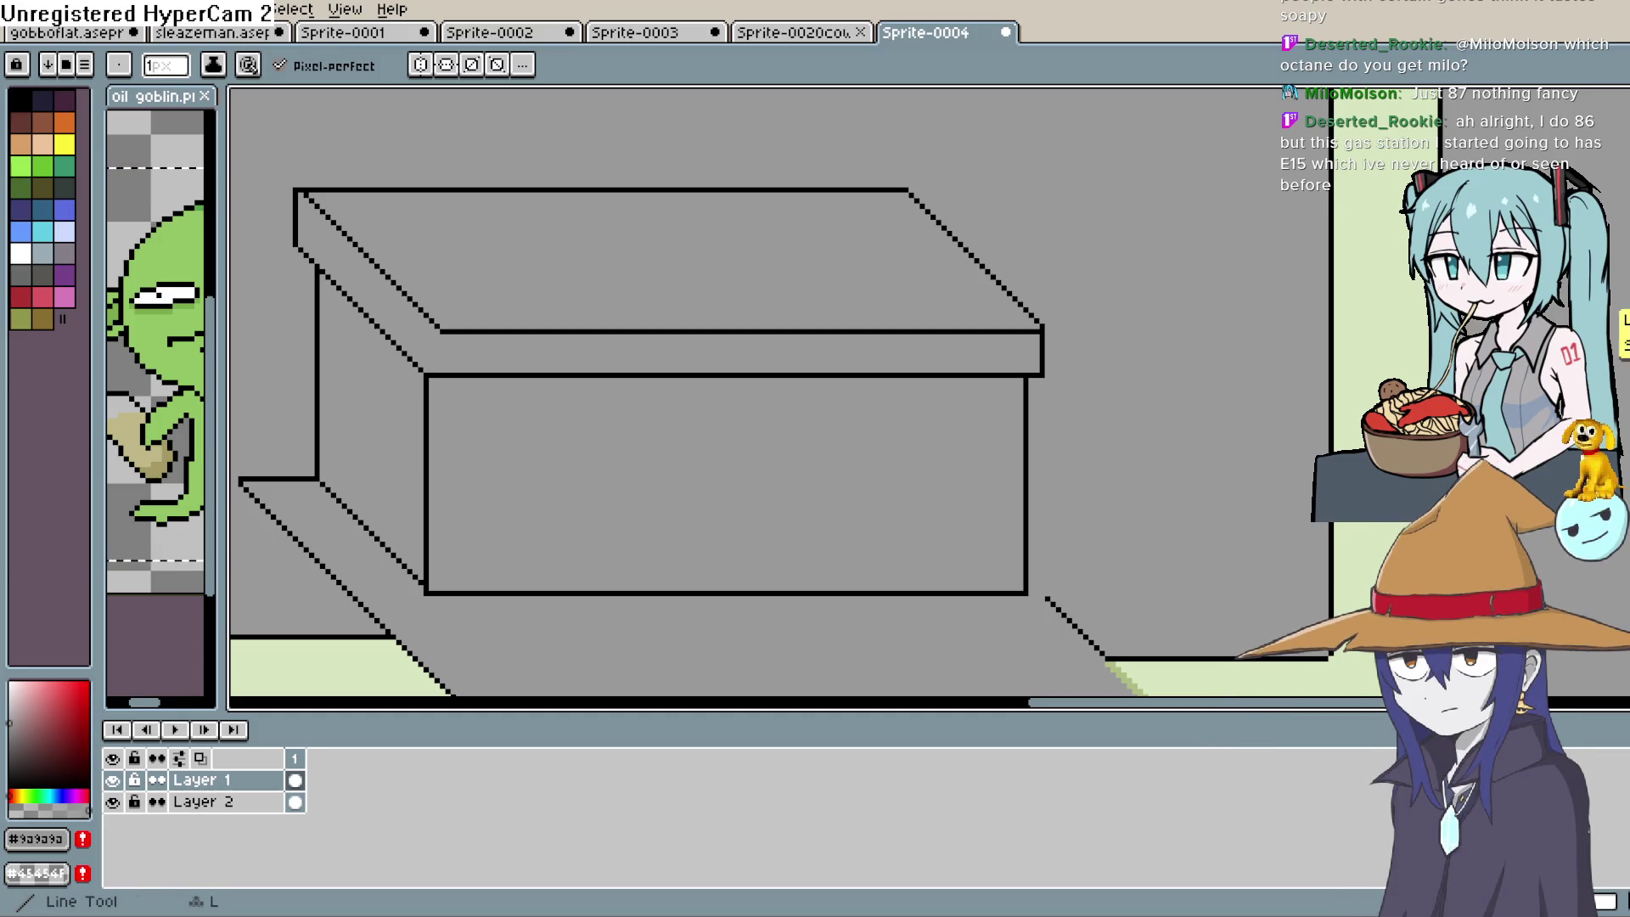
Join the box corner to the base's diagonal with a short pure-black line
key("h")
left_click_drag(1081, 557, 1046, 378)
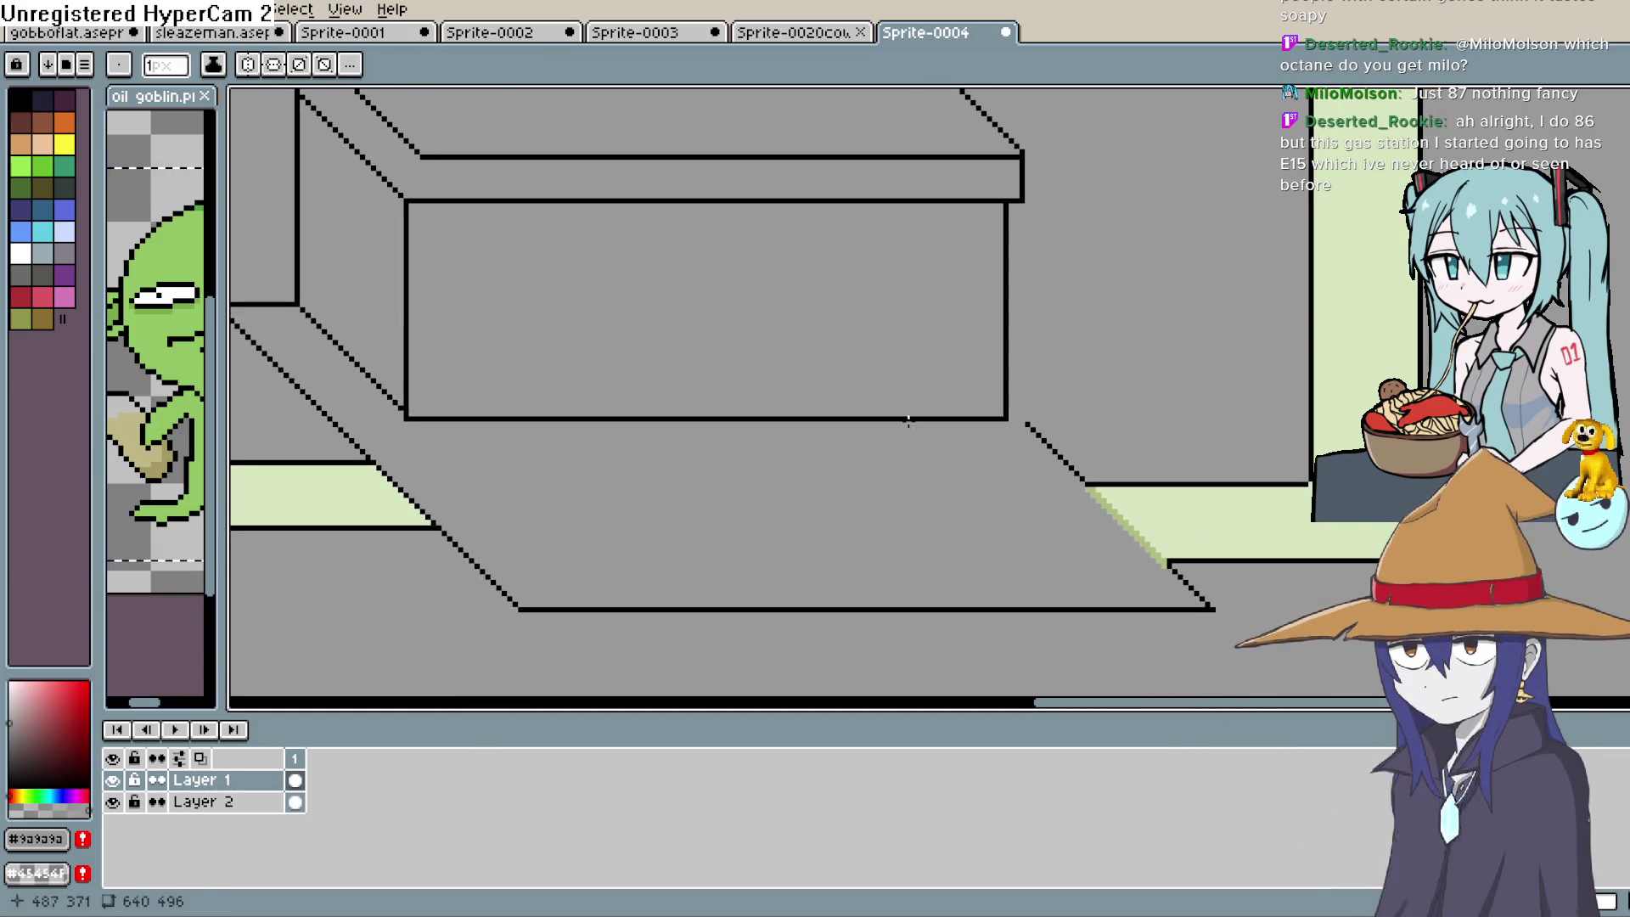
left_click_drag(10, 767, 10, 788)
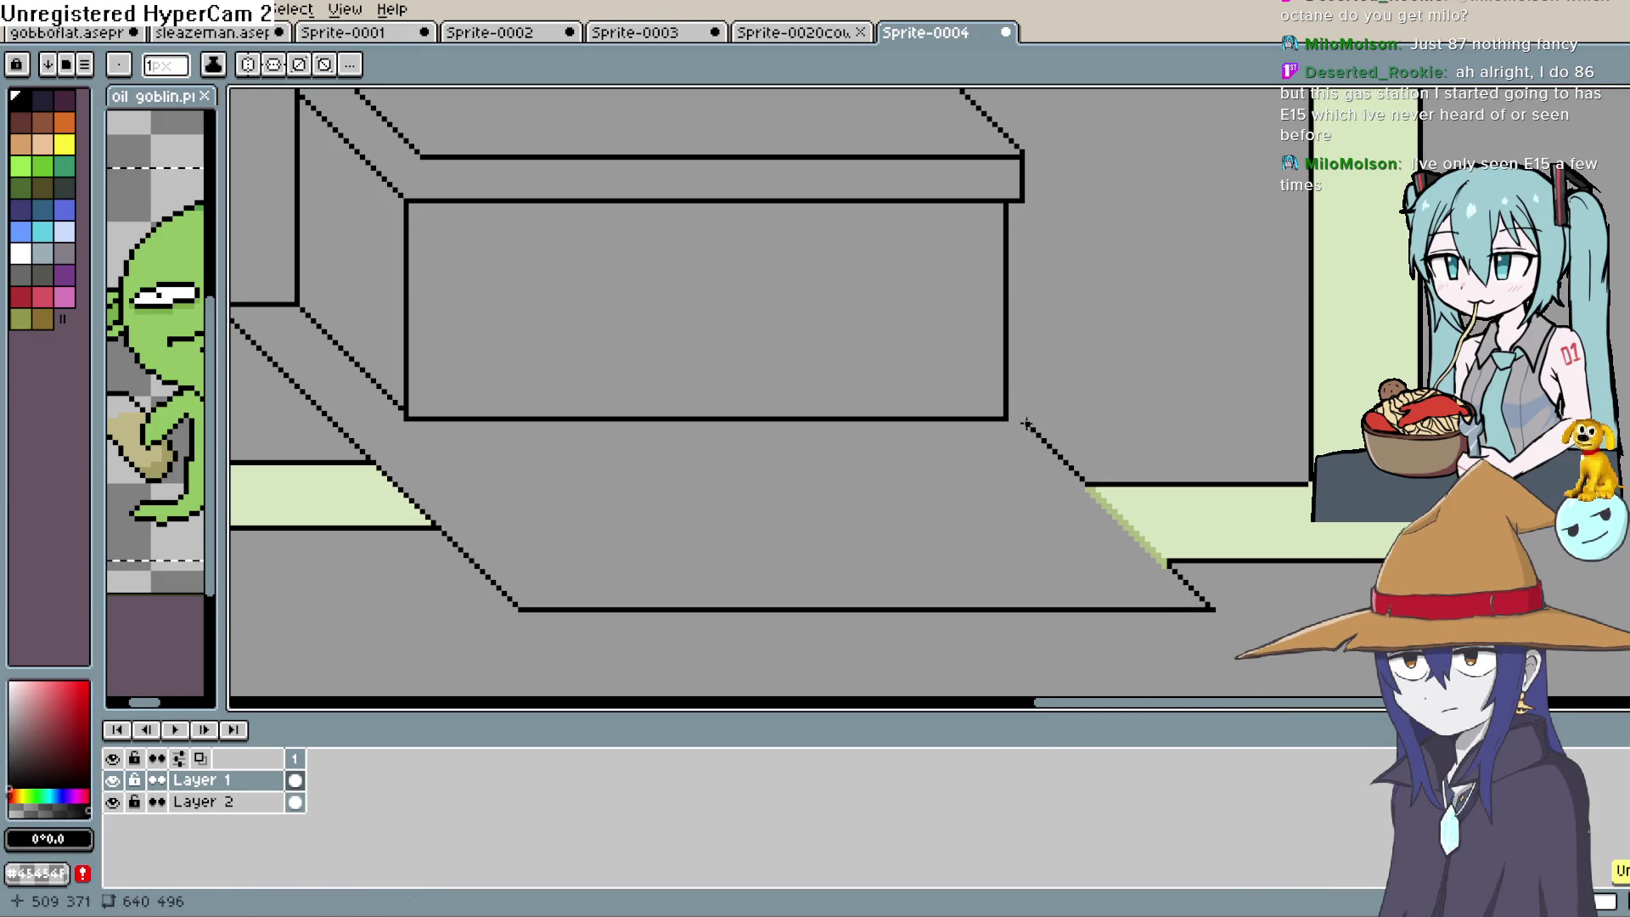
left_click_drag(1008, 409, 1031, 429)
key("ctrl+z")
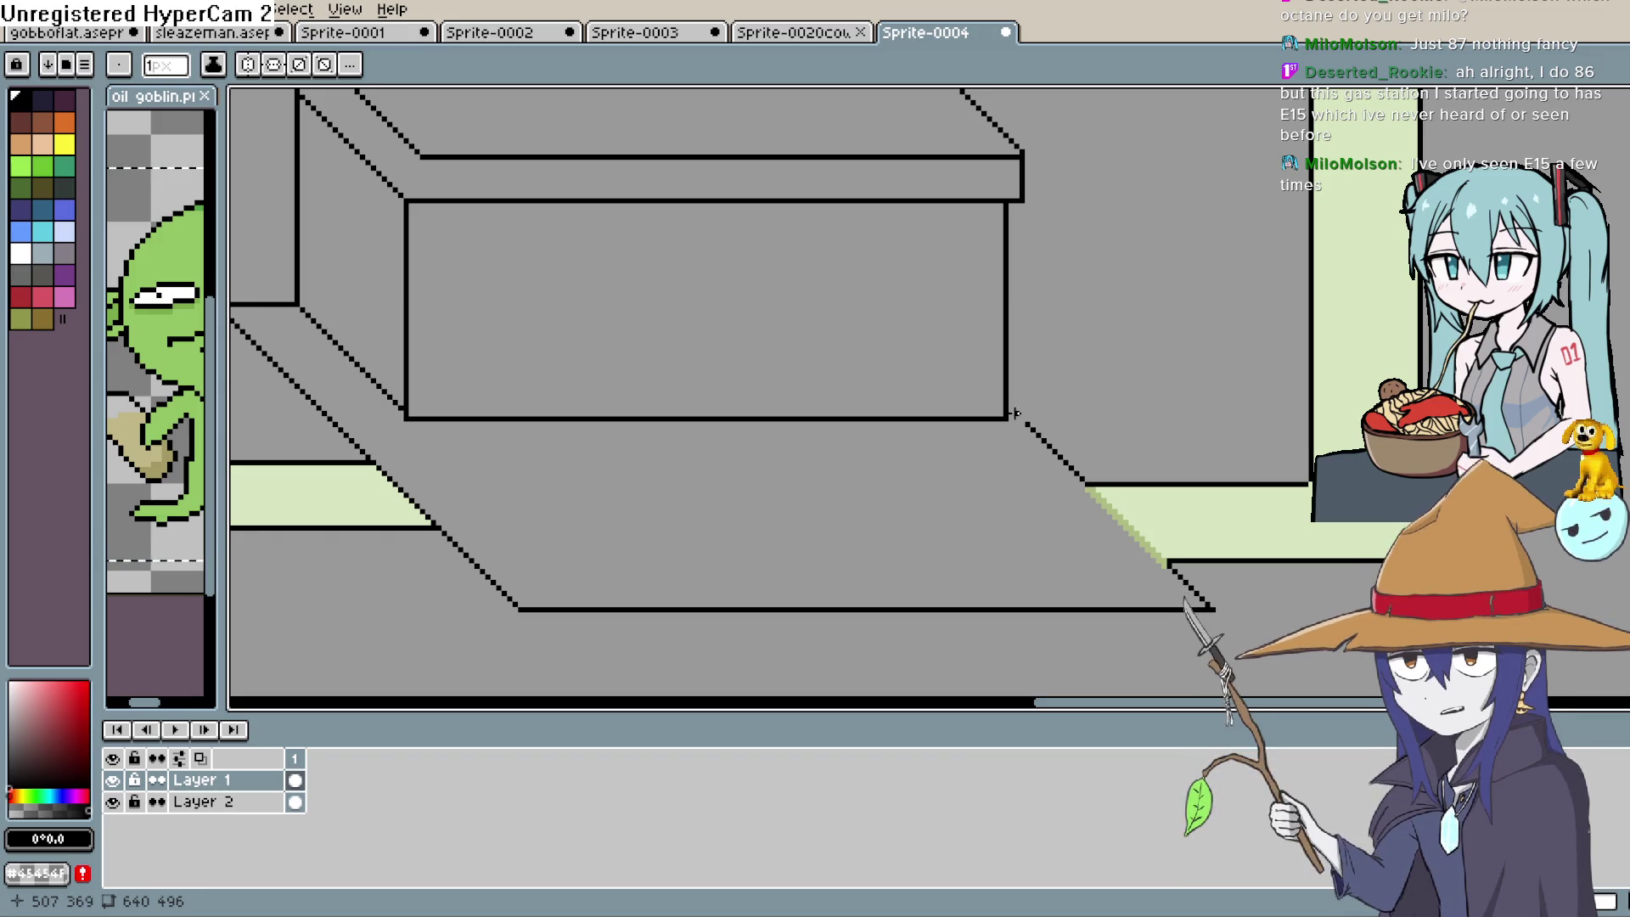
left_click_drag(1017, 409, 1009, 409)
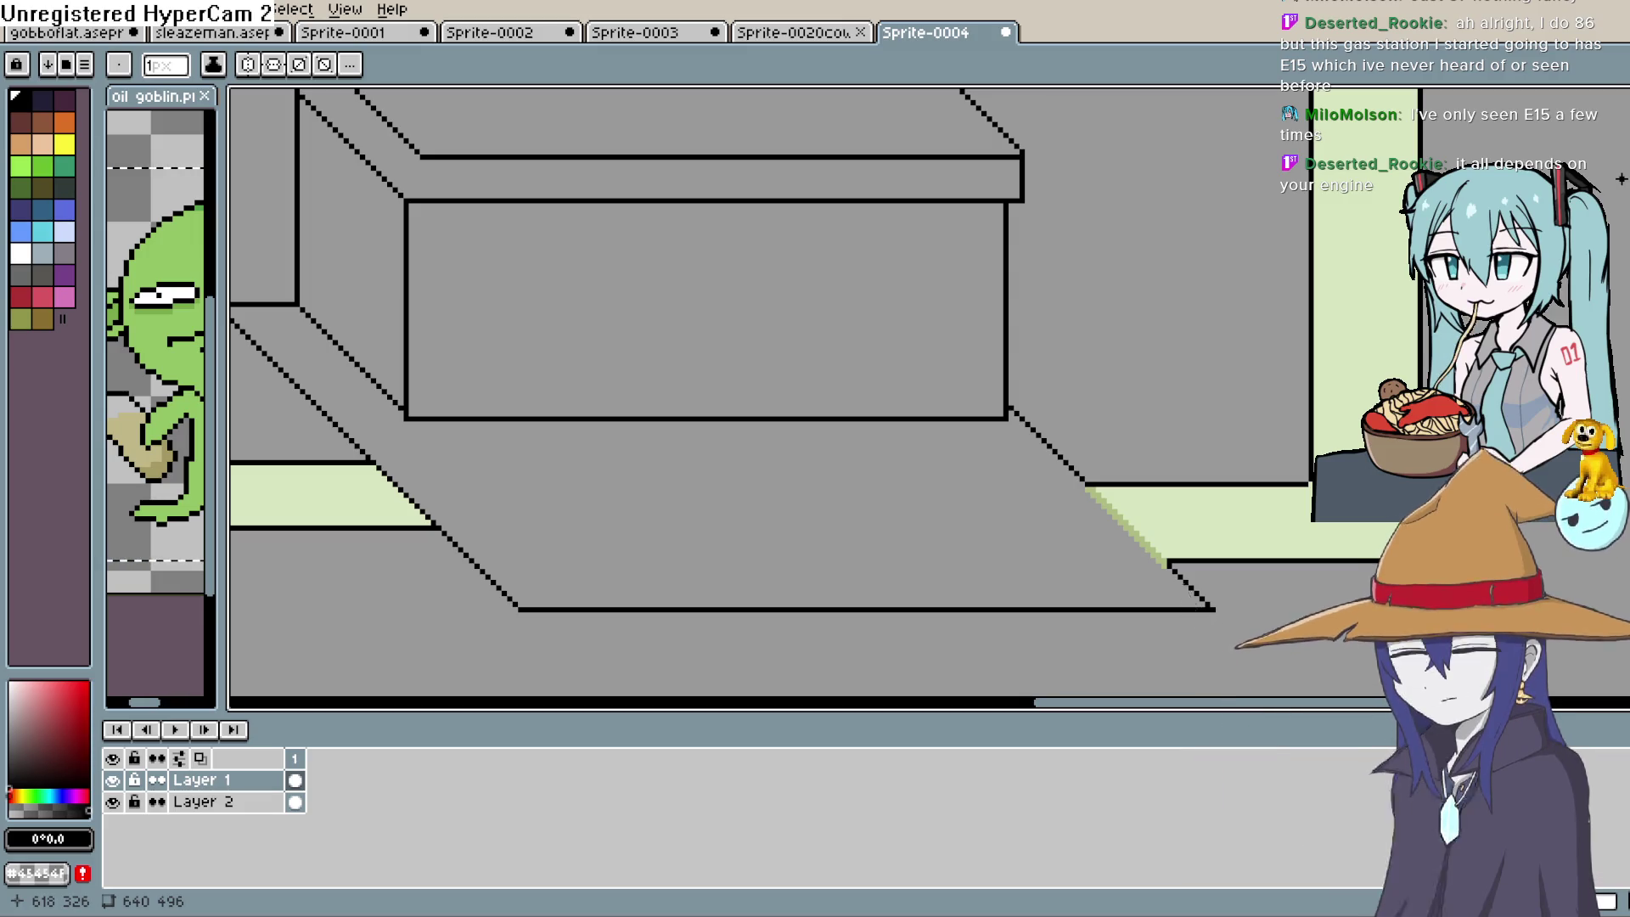
left_click_drag(914, 444, 1118, 363)
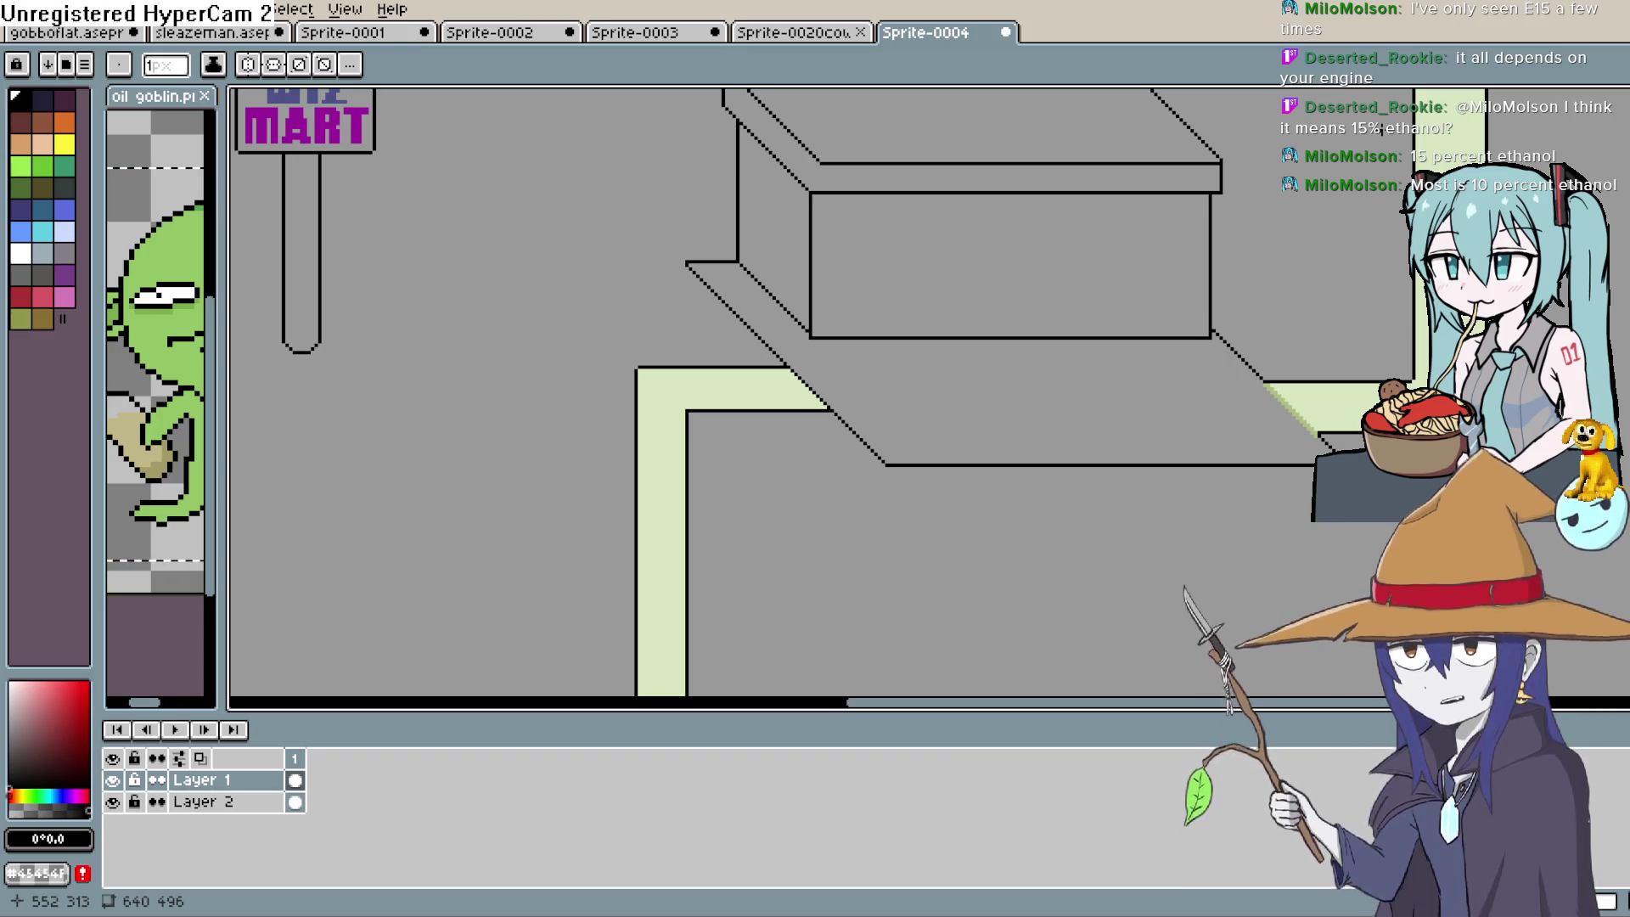
Fill the rightmost pine tree dark green, undoing a neighbouring fill that leaked into the ground
key("h")
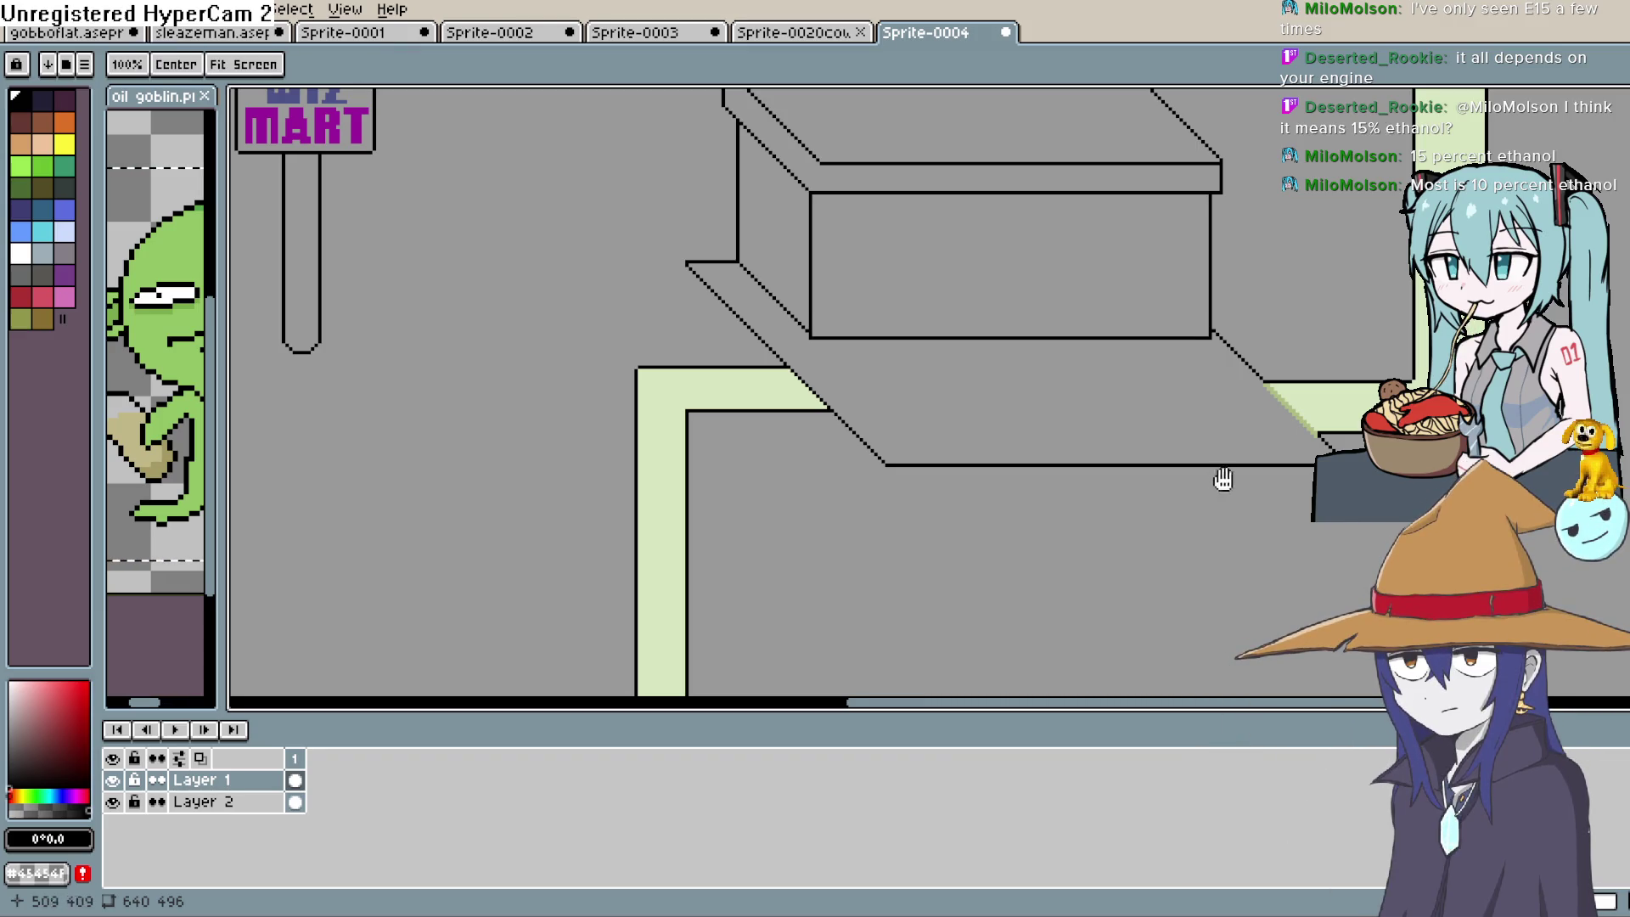
scroll(1219, 473, "down", 5)
left_click_drag(1021, 471, 1089, 536)
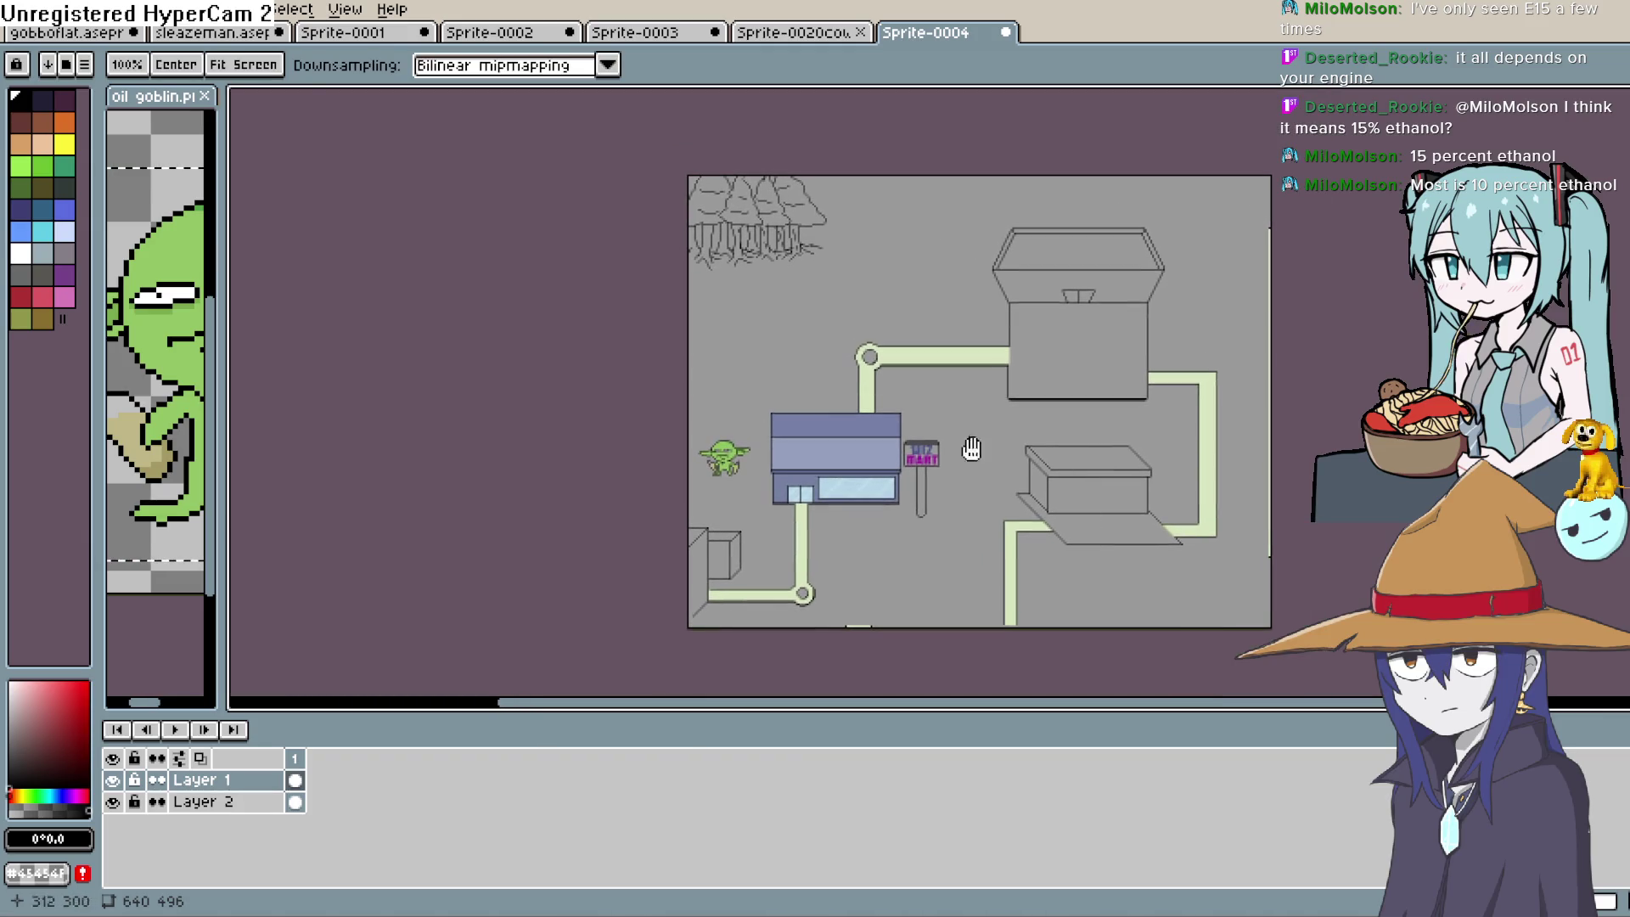
key("b")
left_click(23, 188)
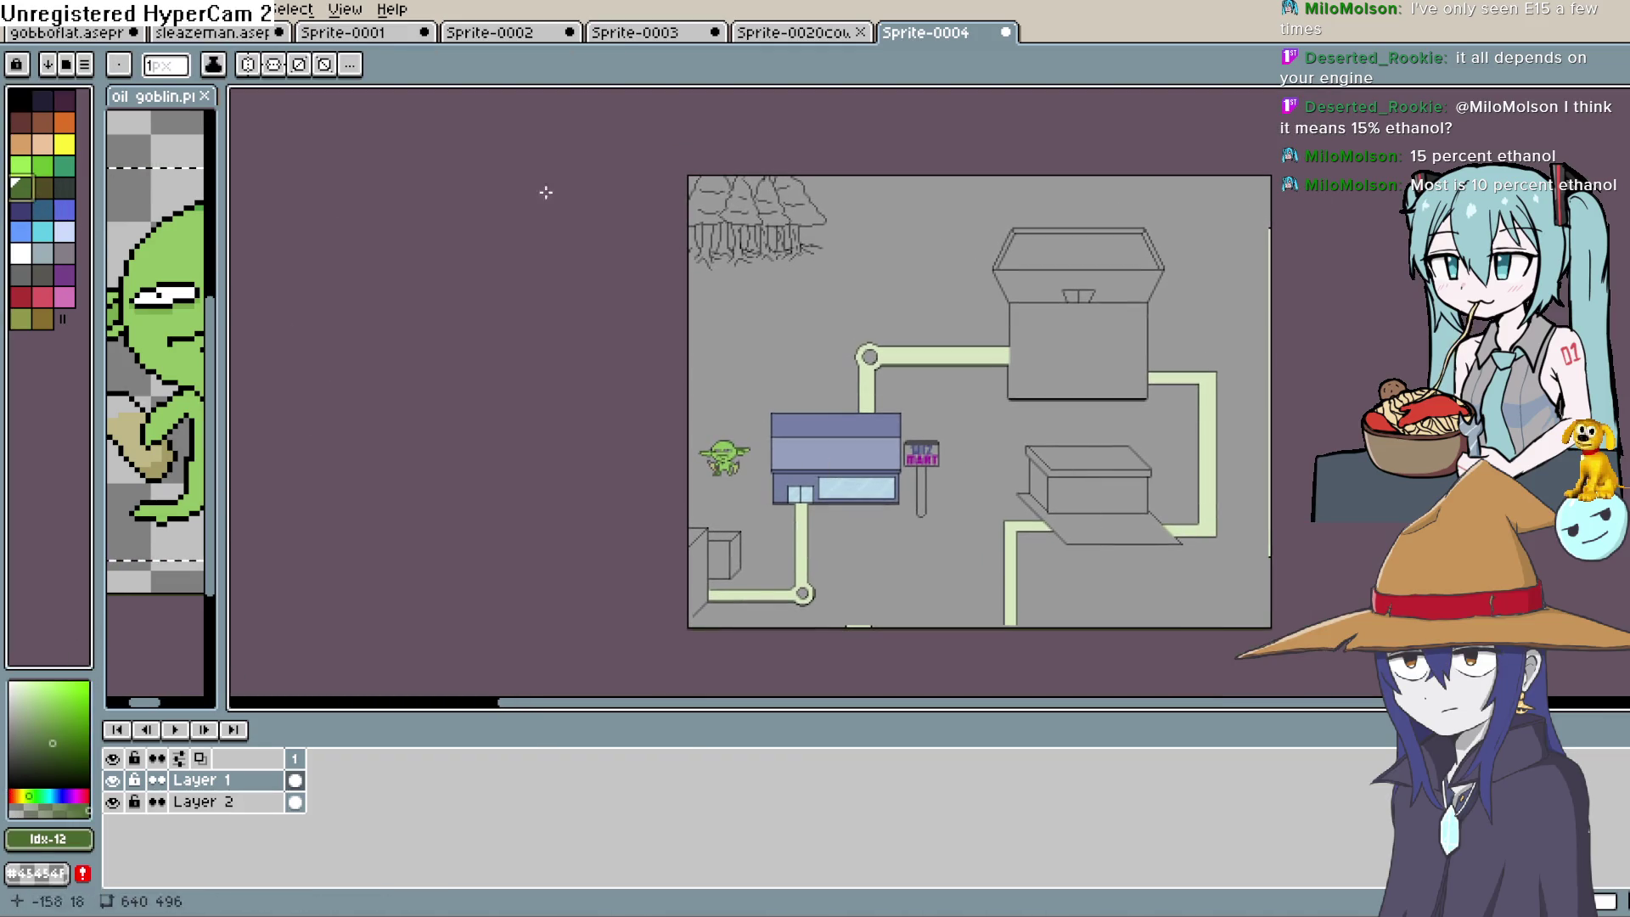
key("g")
scroll(798, 195, "up", 3)
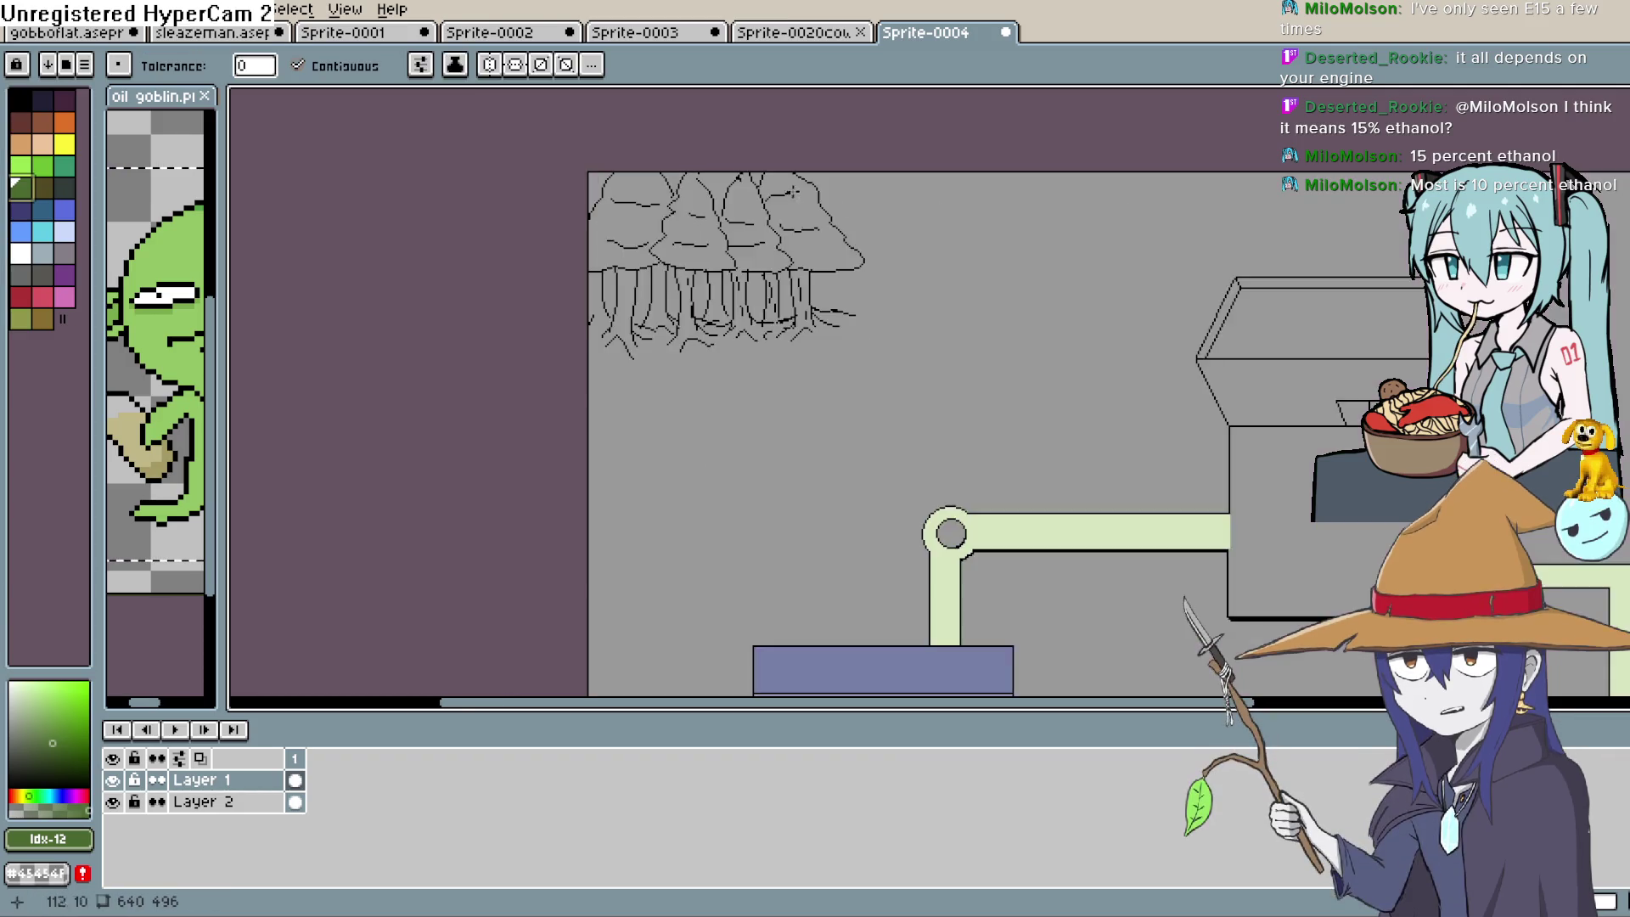
left_click(805, 219)
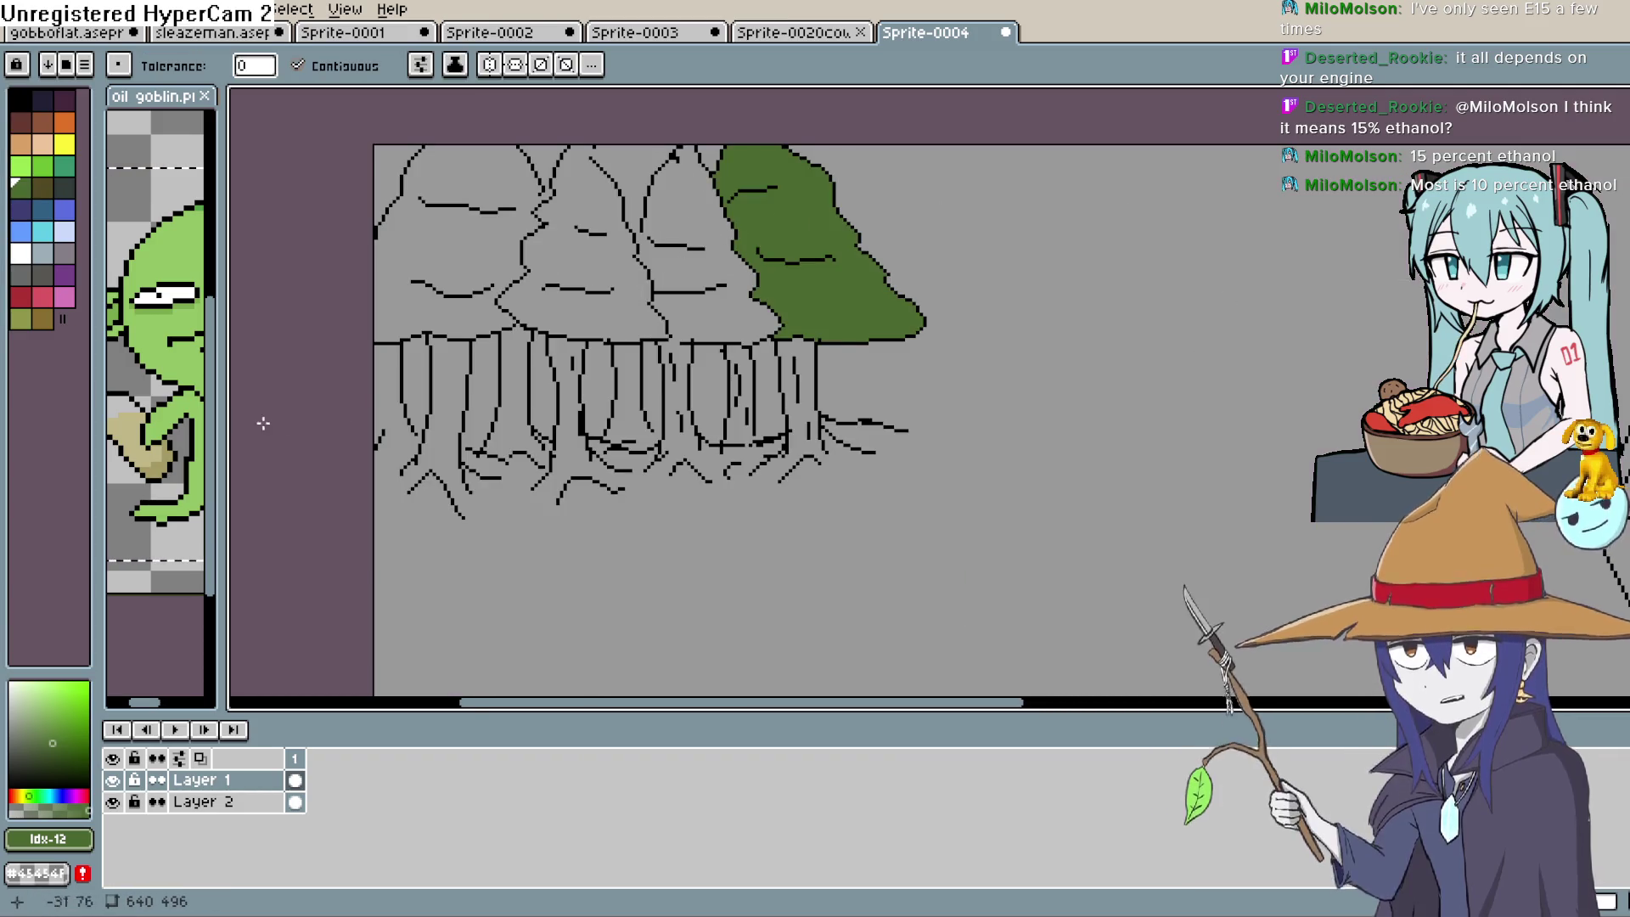
left_click(687, 230)
key("ctrl+z")
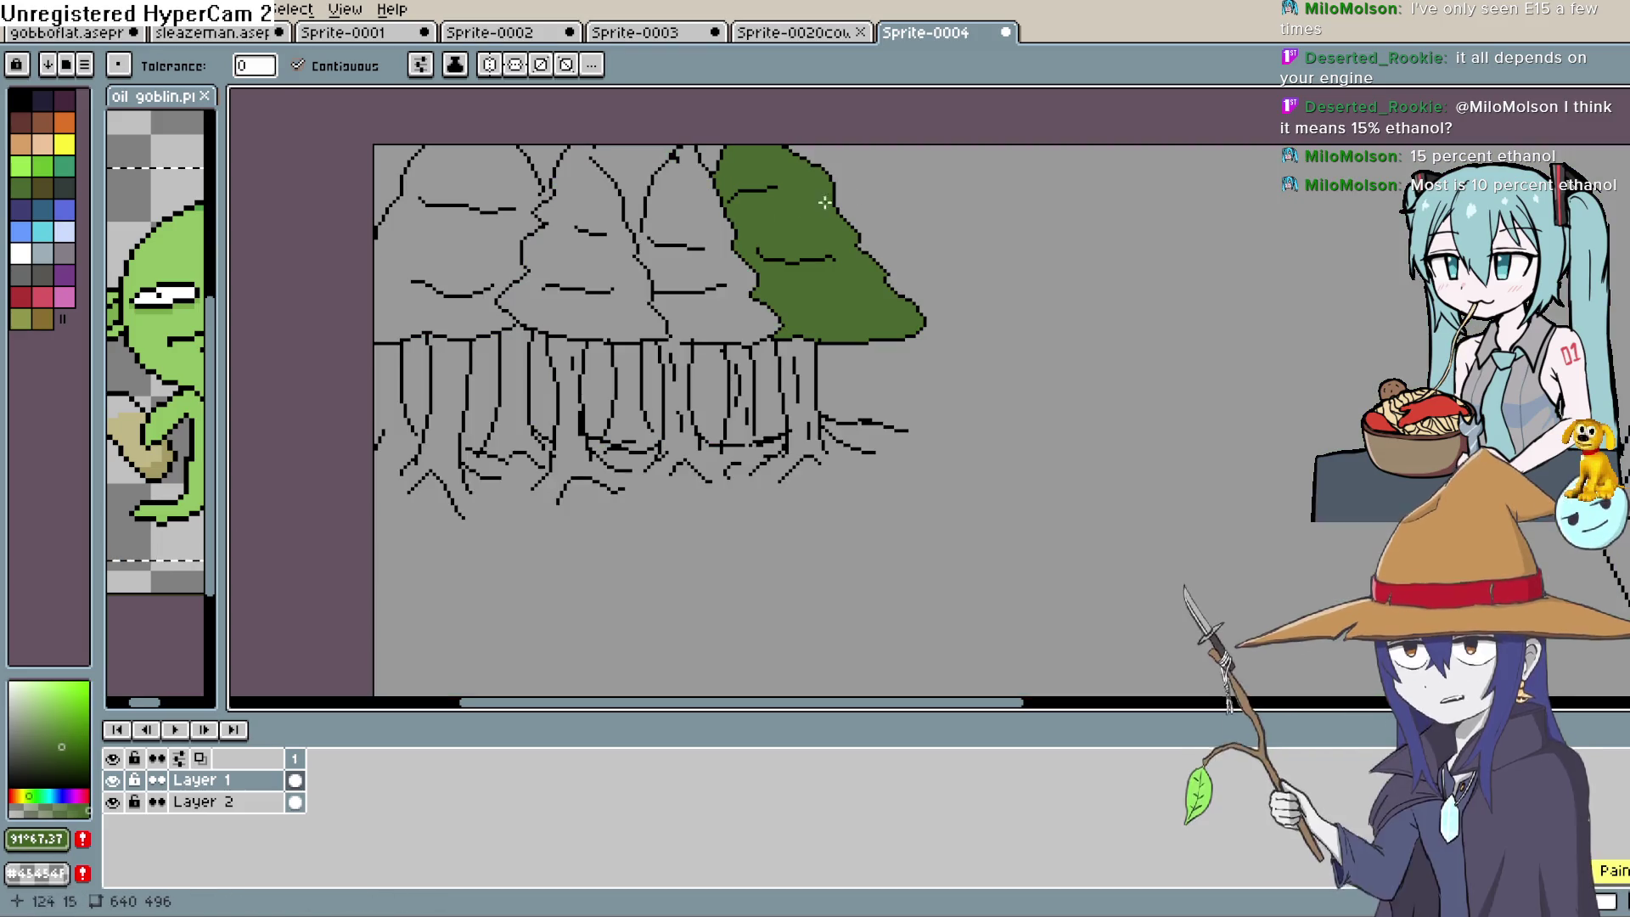
Fill the middle pine tree dark green, undoing a leaked fill and refilling
key("b")
scroll(849, 208, "up", 1)
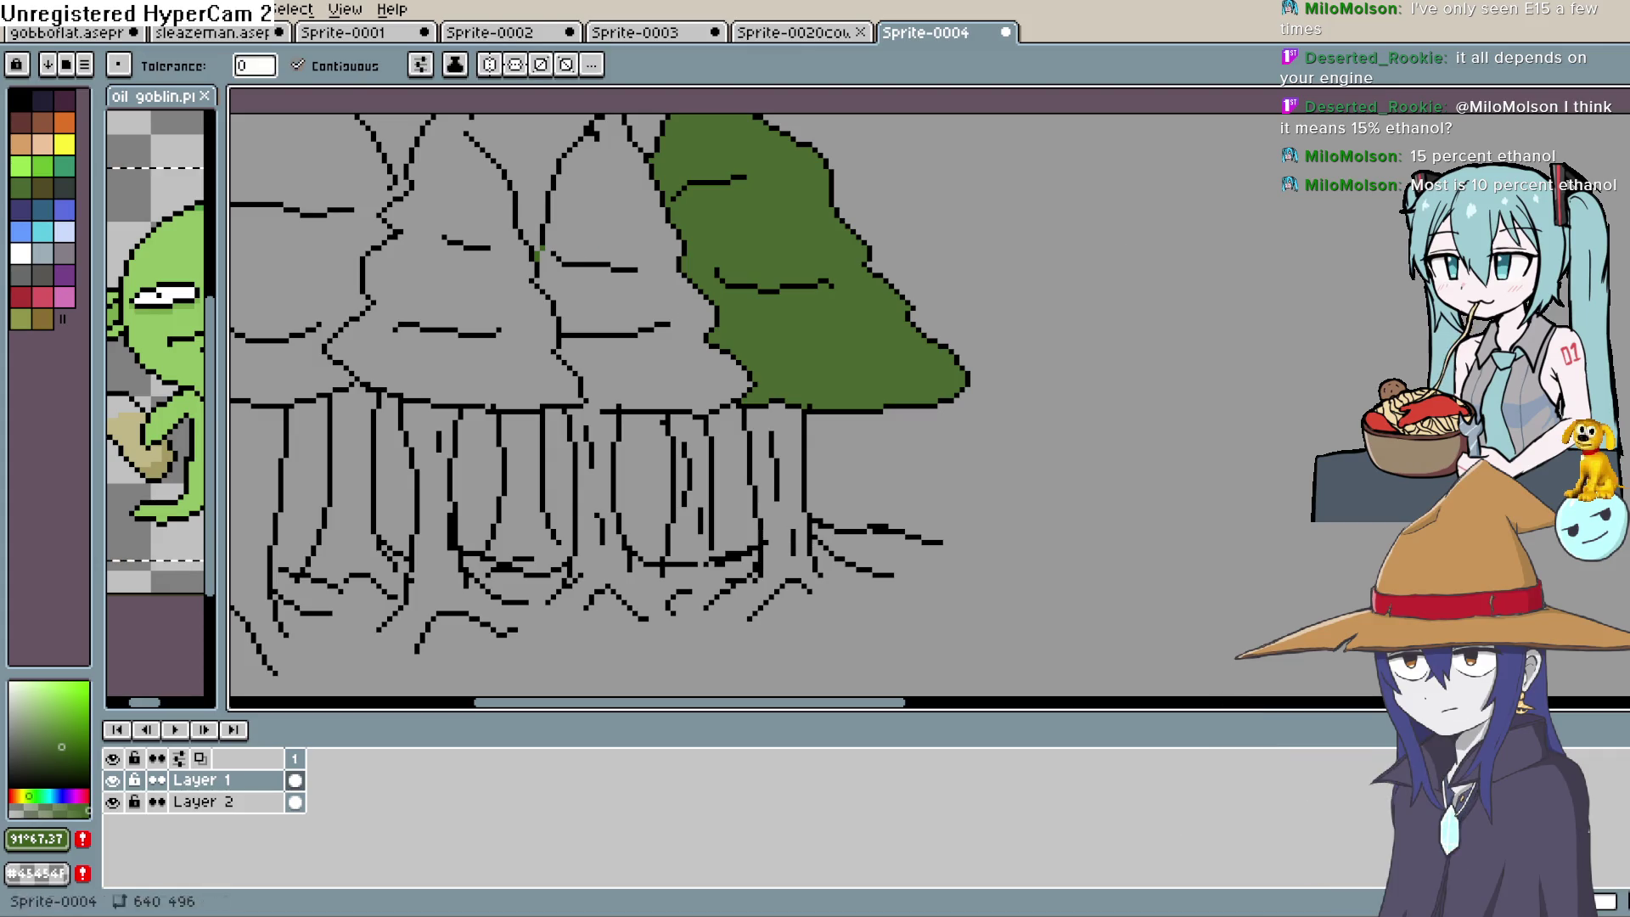
key("g")
left_click(611, 320)
left_click_drag(687, 365, 798, 352)
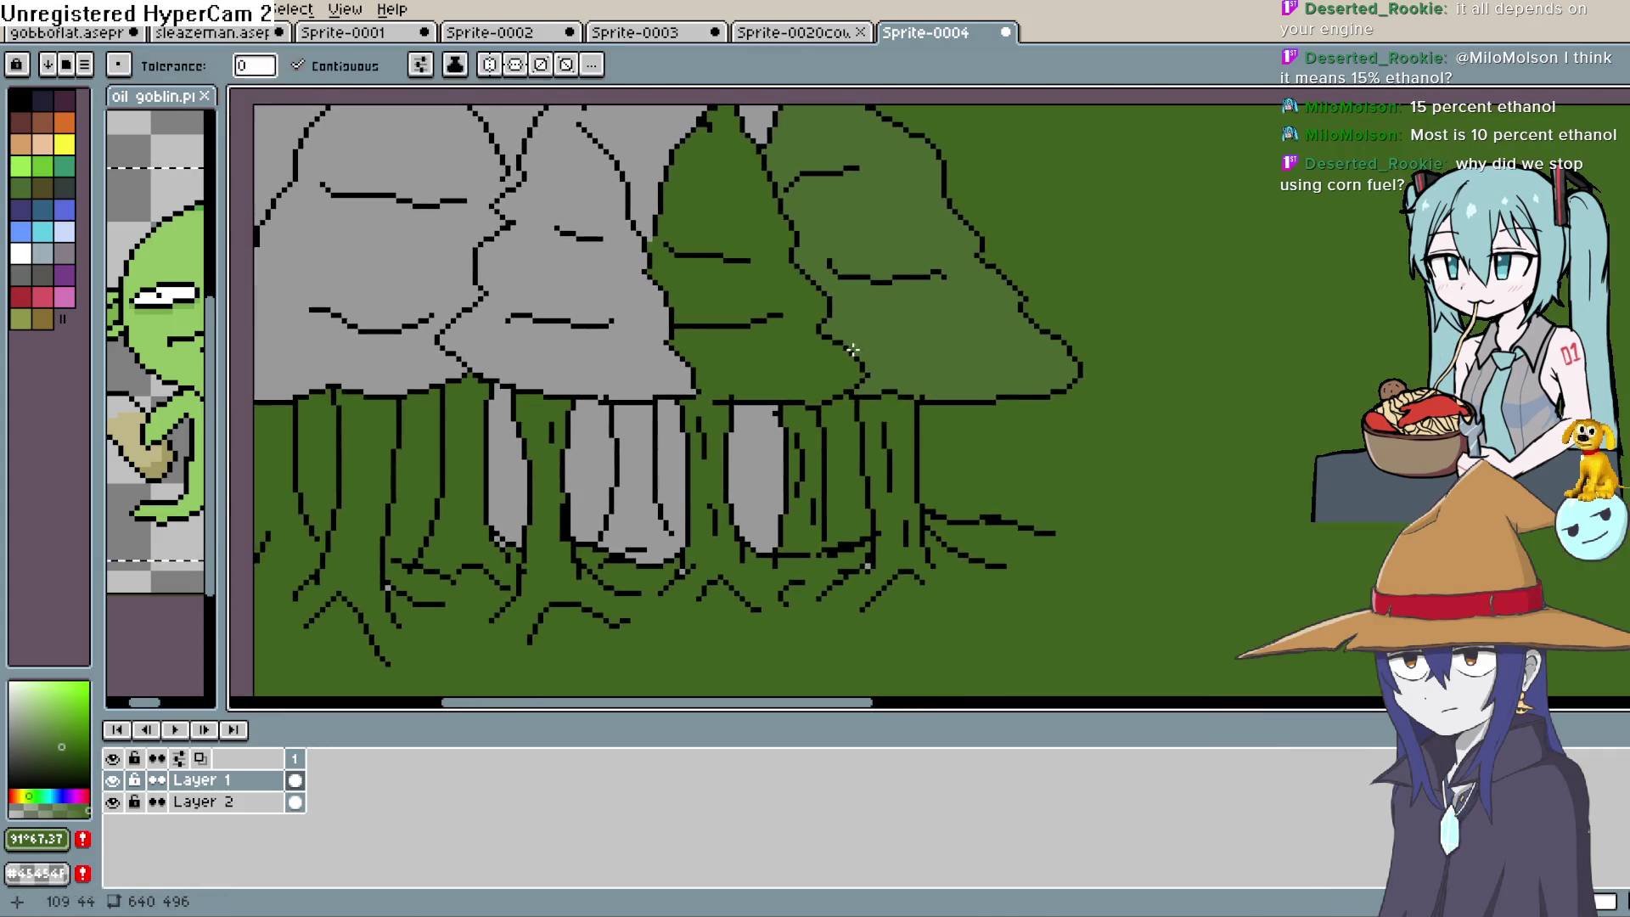
key("ctrl+z")
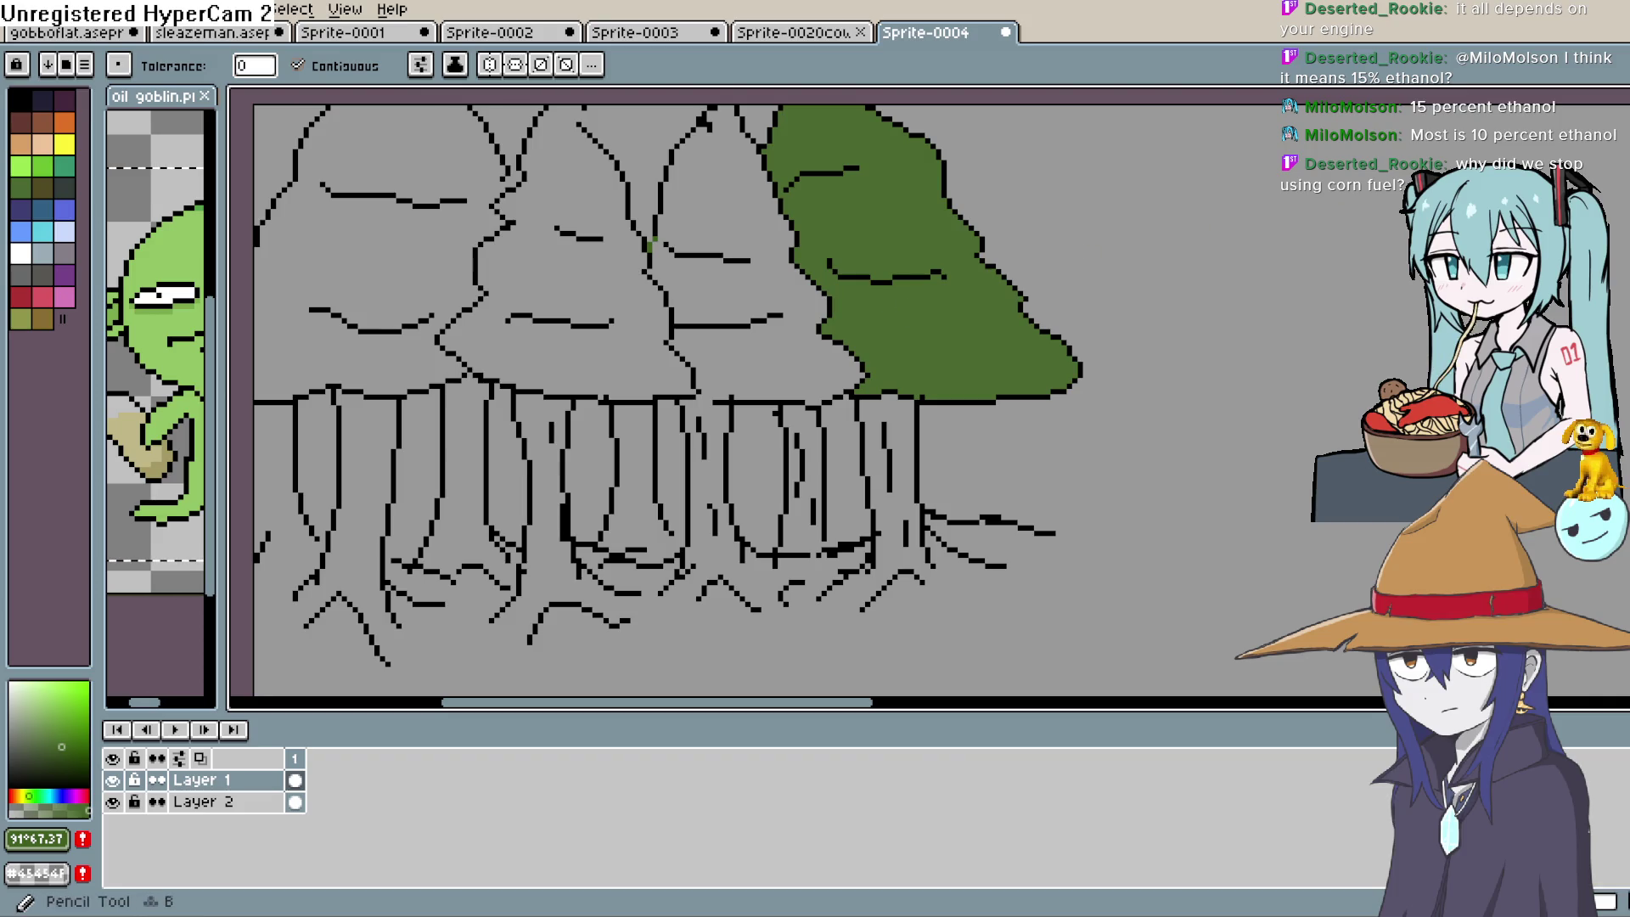
left_click(1597, 169)
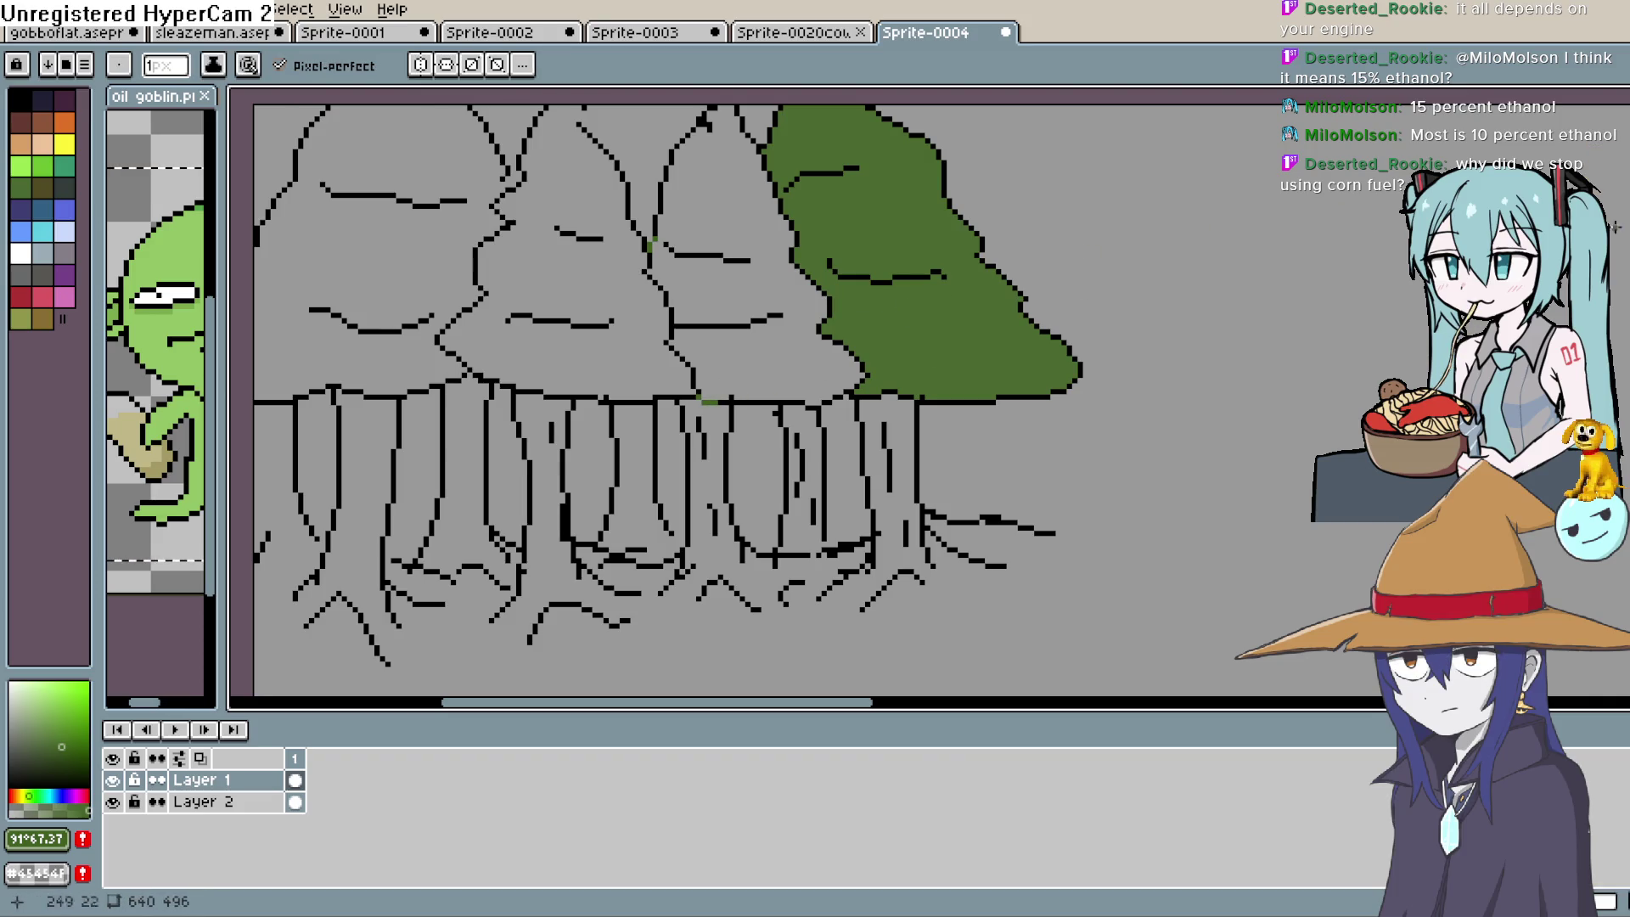
left_click(1616, 228)
left_click(794, 346)
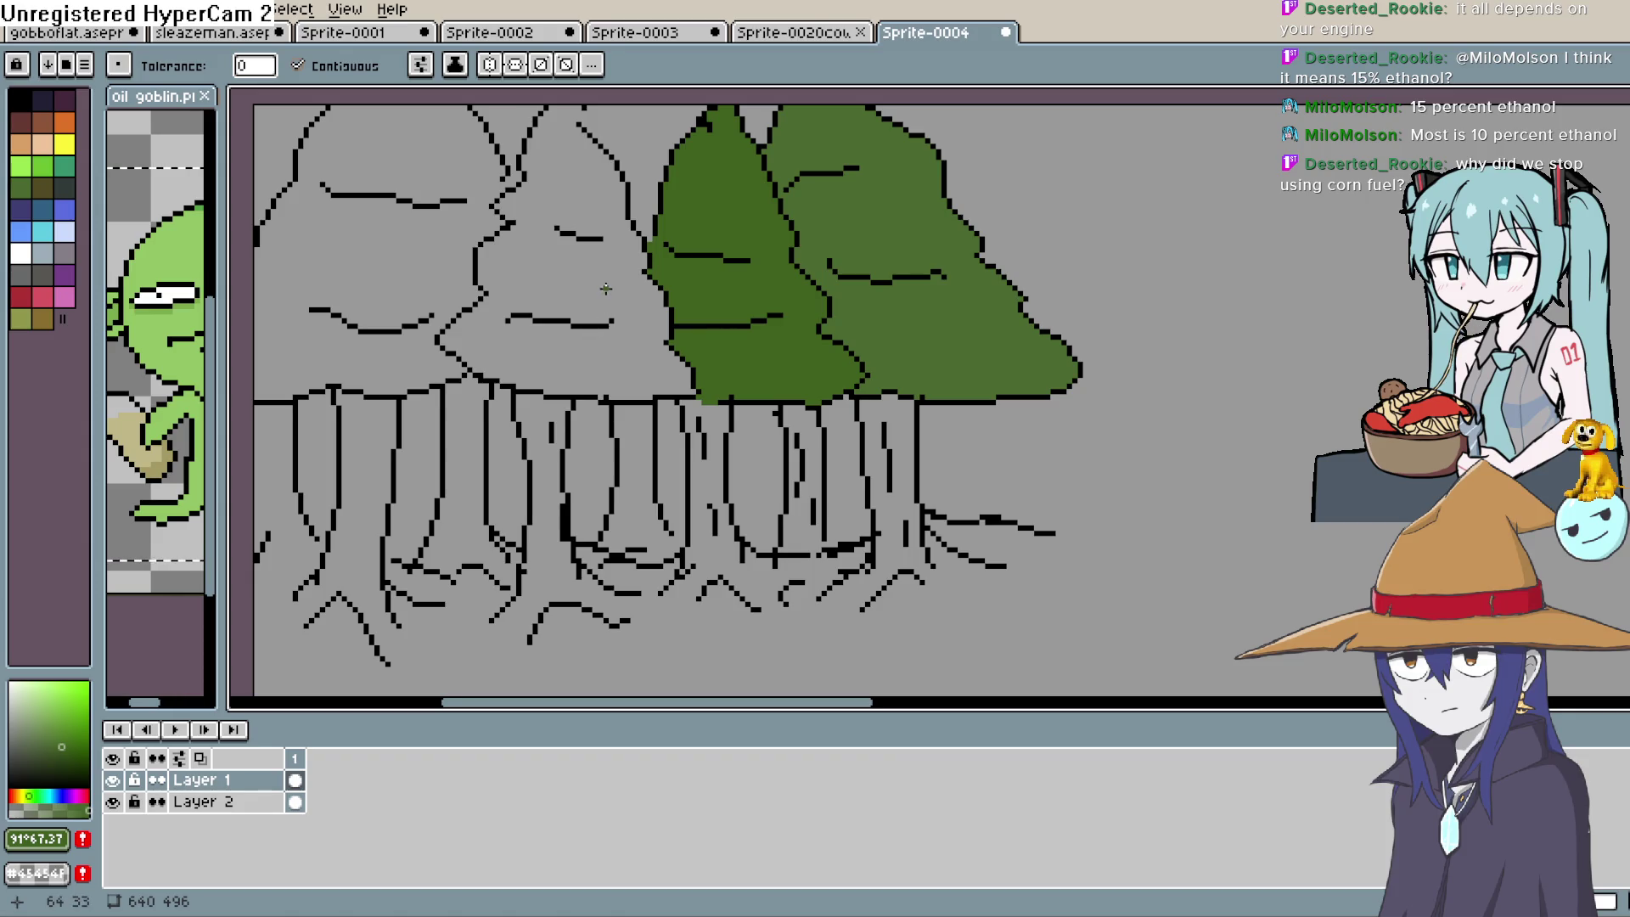
left_click_drag(605, 289, 634, 358)
left_click(1596, 174)
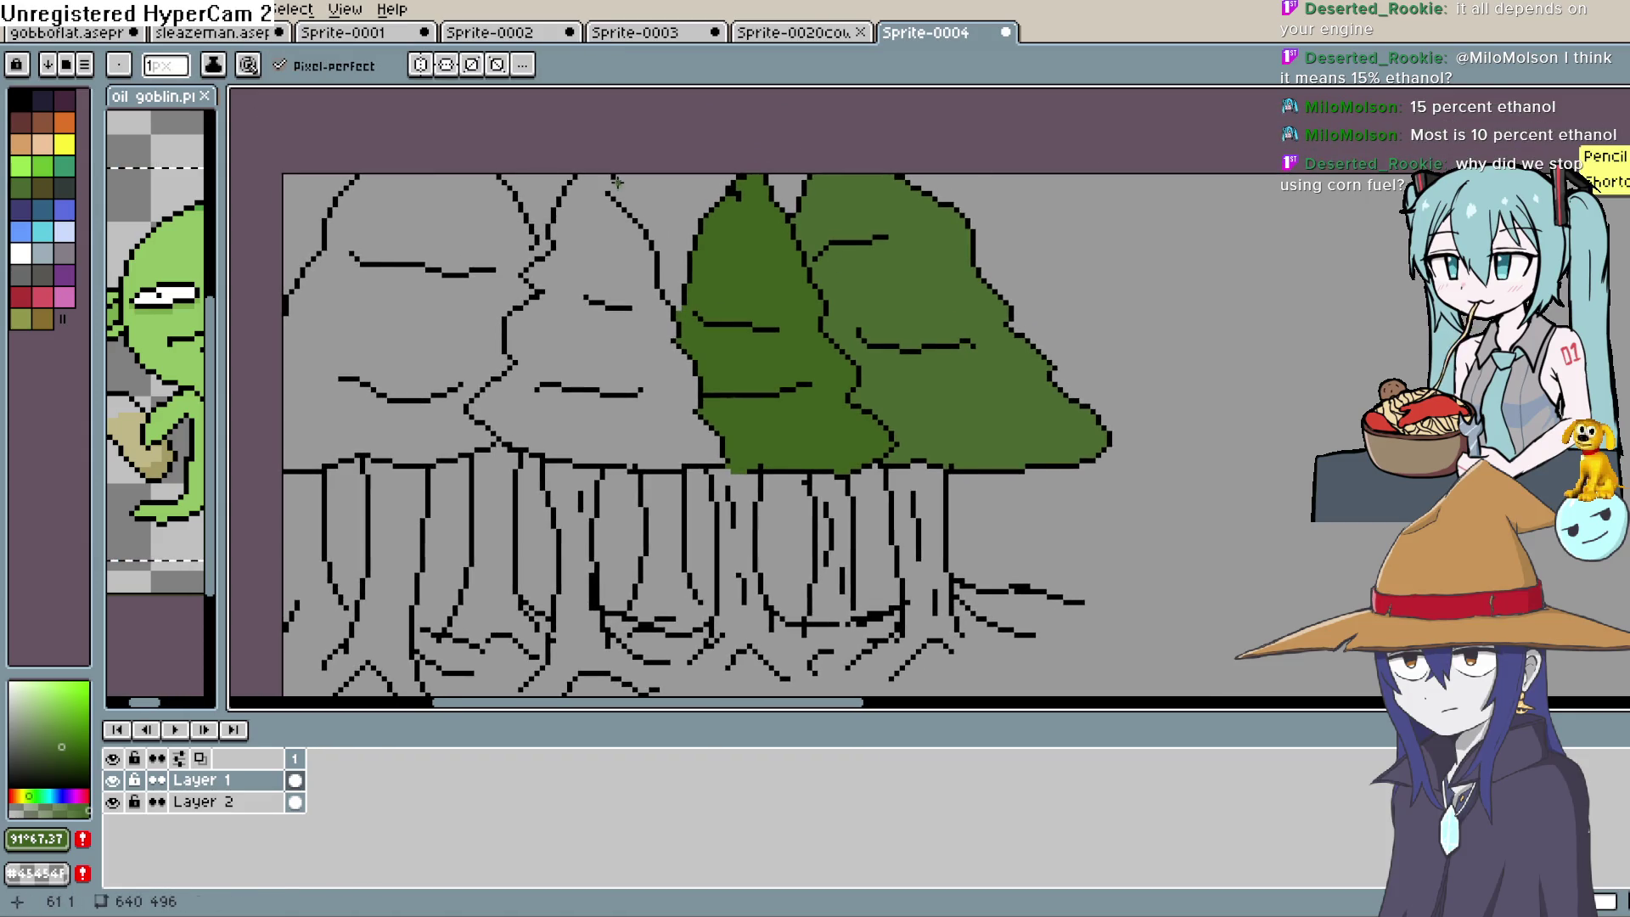